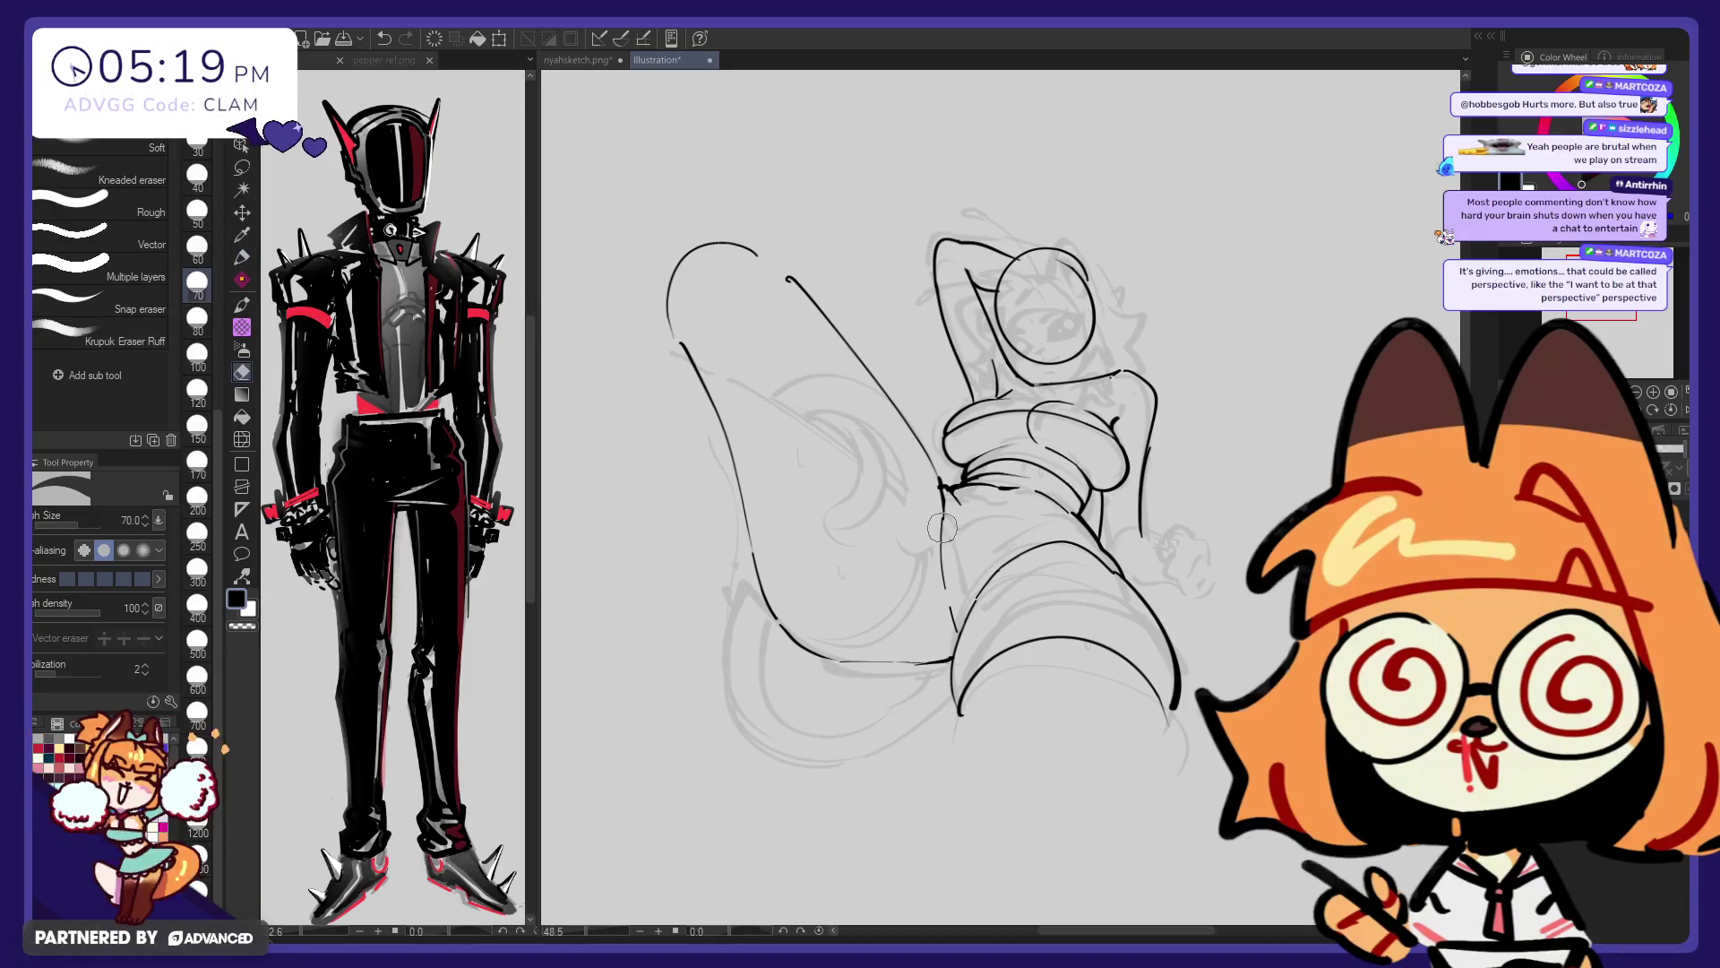
# Ink the short vertical line inside the raised leg, retrying the stroke until it sits right
pyautogui.moveTo(943, 511); pyautogui.dragTo(945, 597)
pyautogui.hotkey('ctrl', 'z')
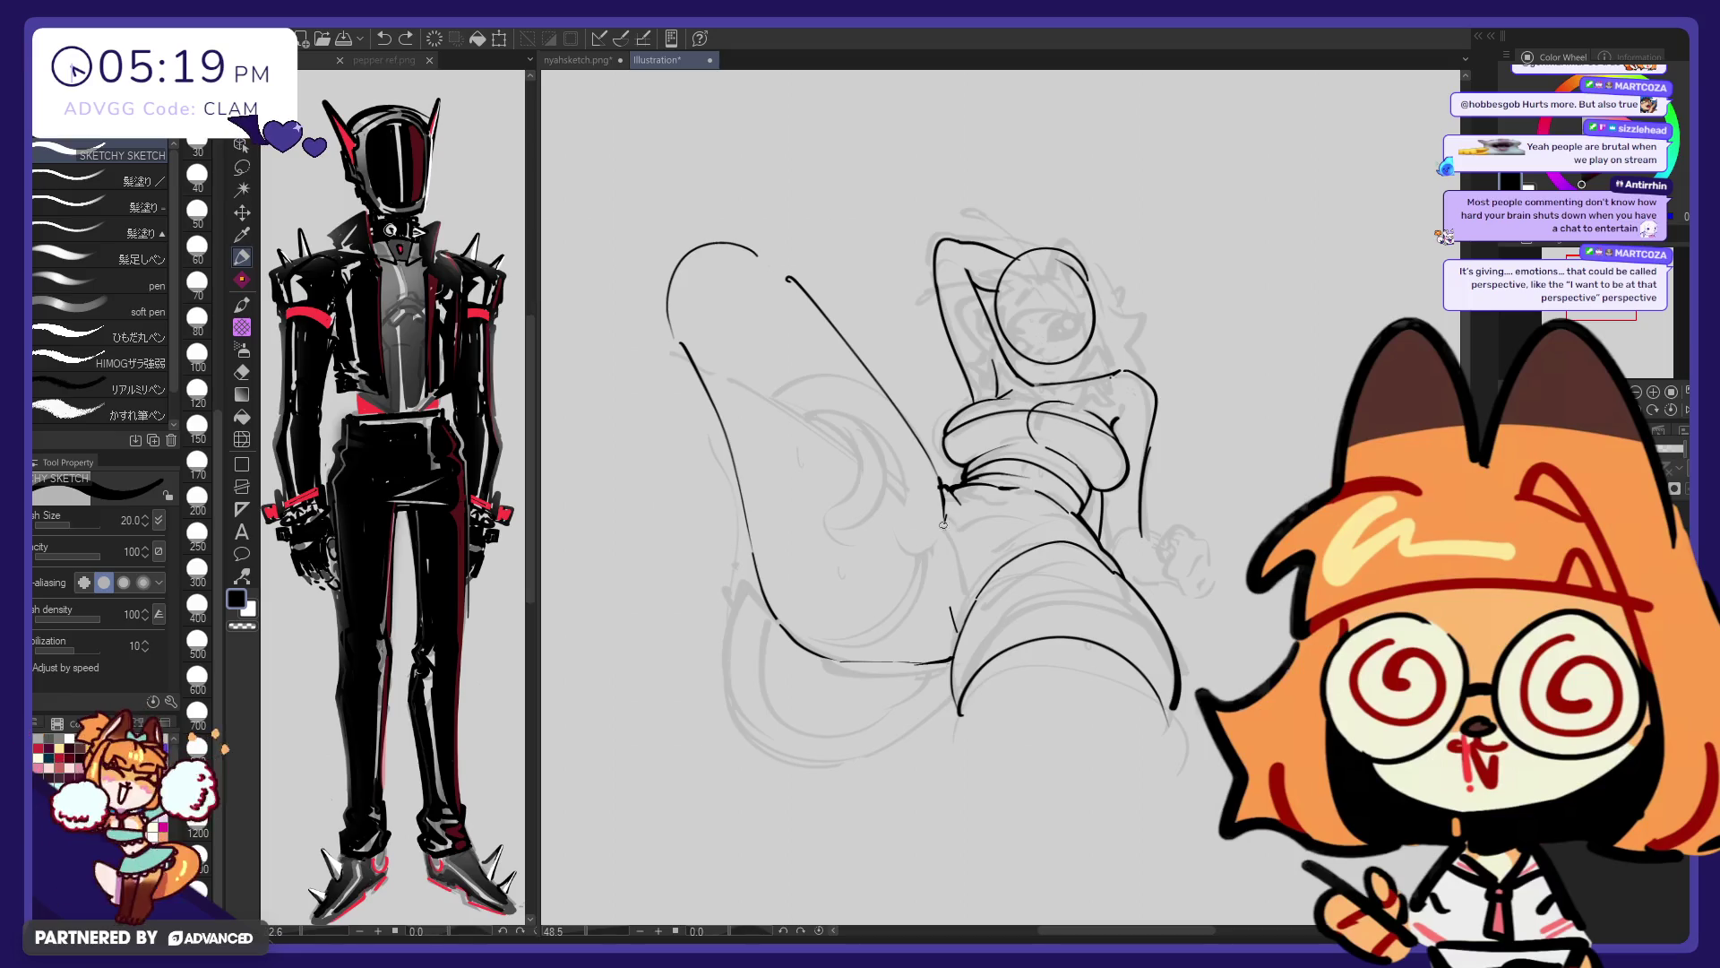
pyautogui.moveTo(946, 513); pyautogui.dragTo(948, 600)
pyautogui.hotkey('ctrl', 'z')
pyautogui.hotkey('ctrl', 'z')
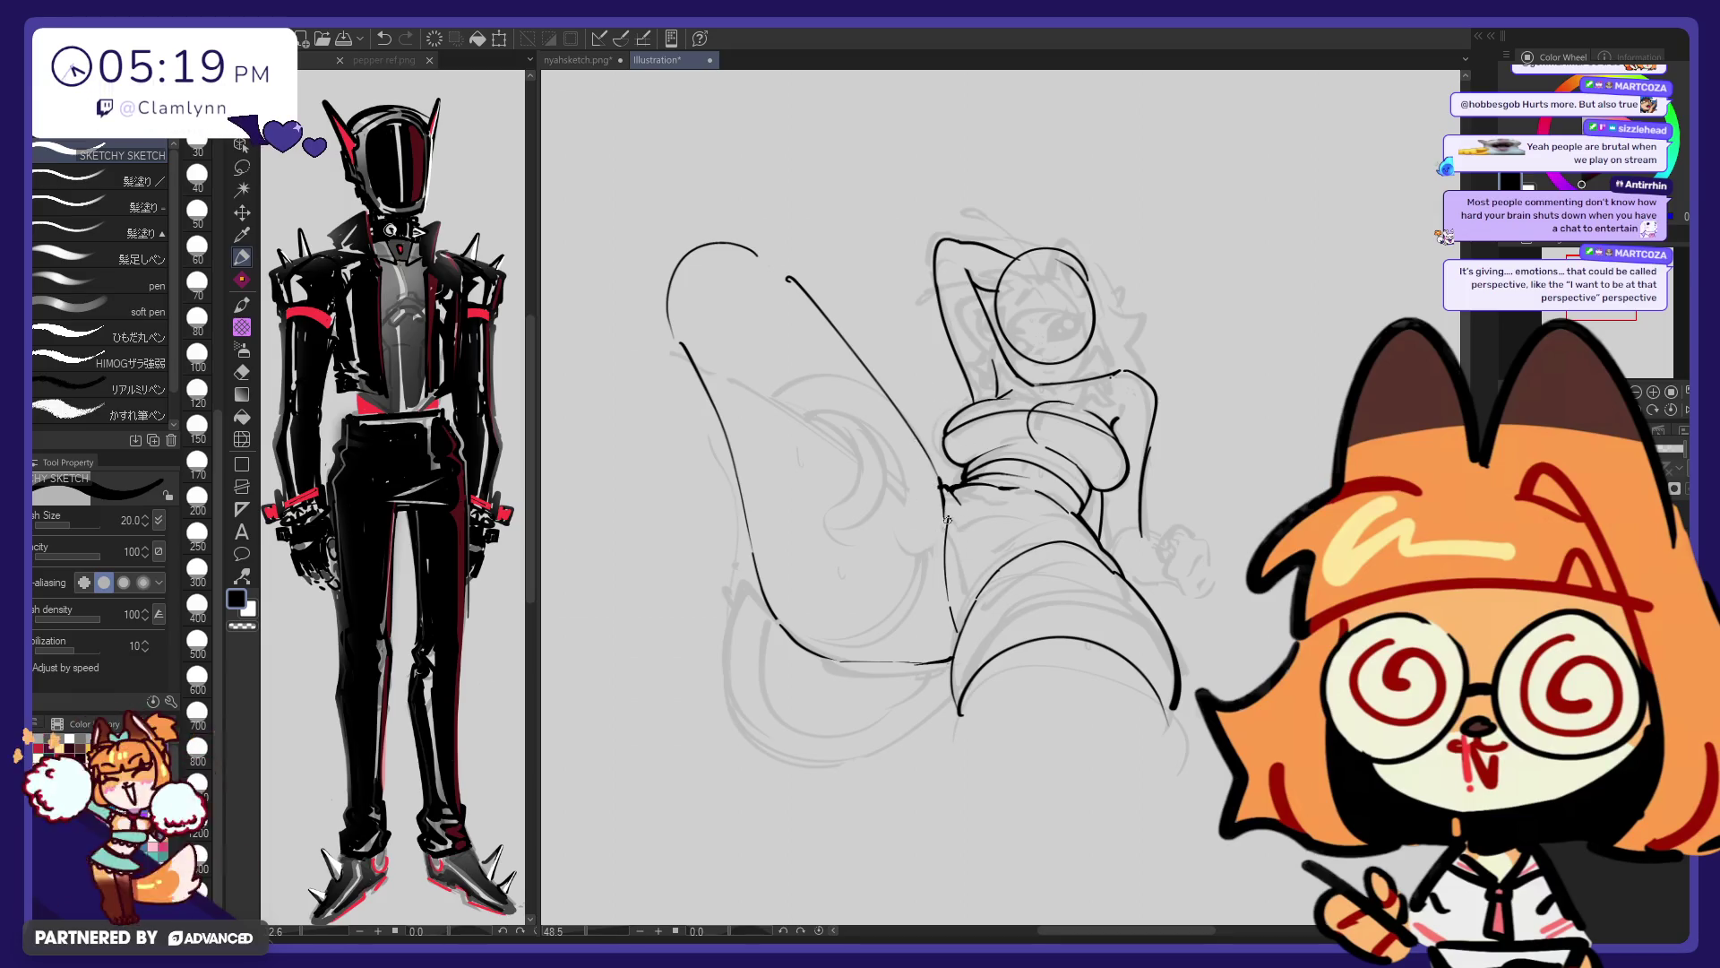
pyautogui.hotkey('ctrl', 'z')
pyautogui.moveTo(948, 518); pyautogui.dragTo(951, 605)
pyautogui.hotkey('ctrl', 'z')
pyautogui.moveTo(947, 518); pyautogui.dragTo(952, 604)
pyautogui.hotkey('ctrl', 'z')
pyautogui.moveTo(946, 523); pyautogui.dragTo(950, 599)
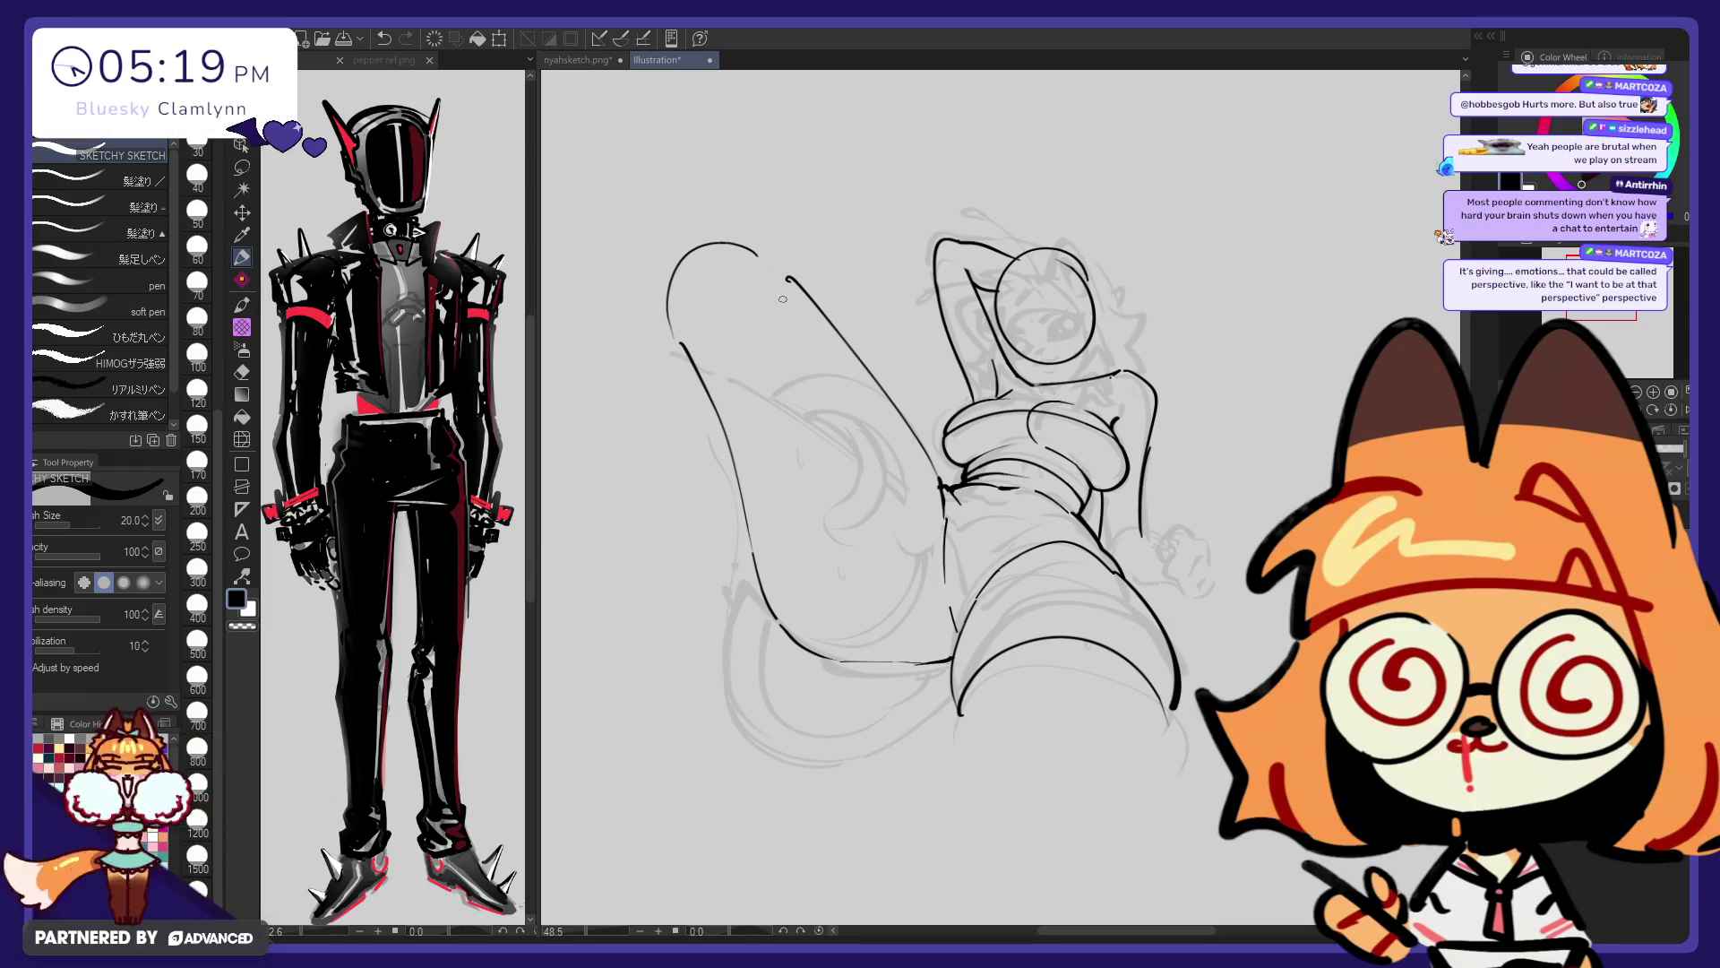
# Draw the boot's left edge and rounded bottom, then begin the leg's upper-left curve
pyautogui.moveTo(957, 713); pyautogui.dragTo(984, 838)
pyautogui.moveTo(959, 712); pyautogui.dragTo(985, 822)
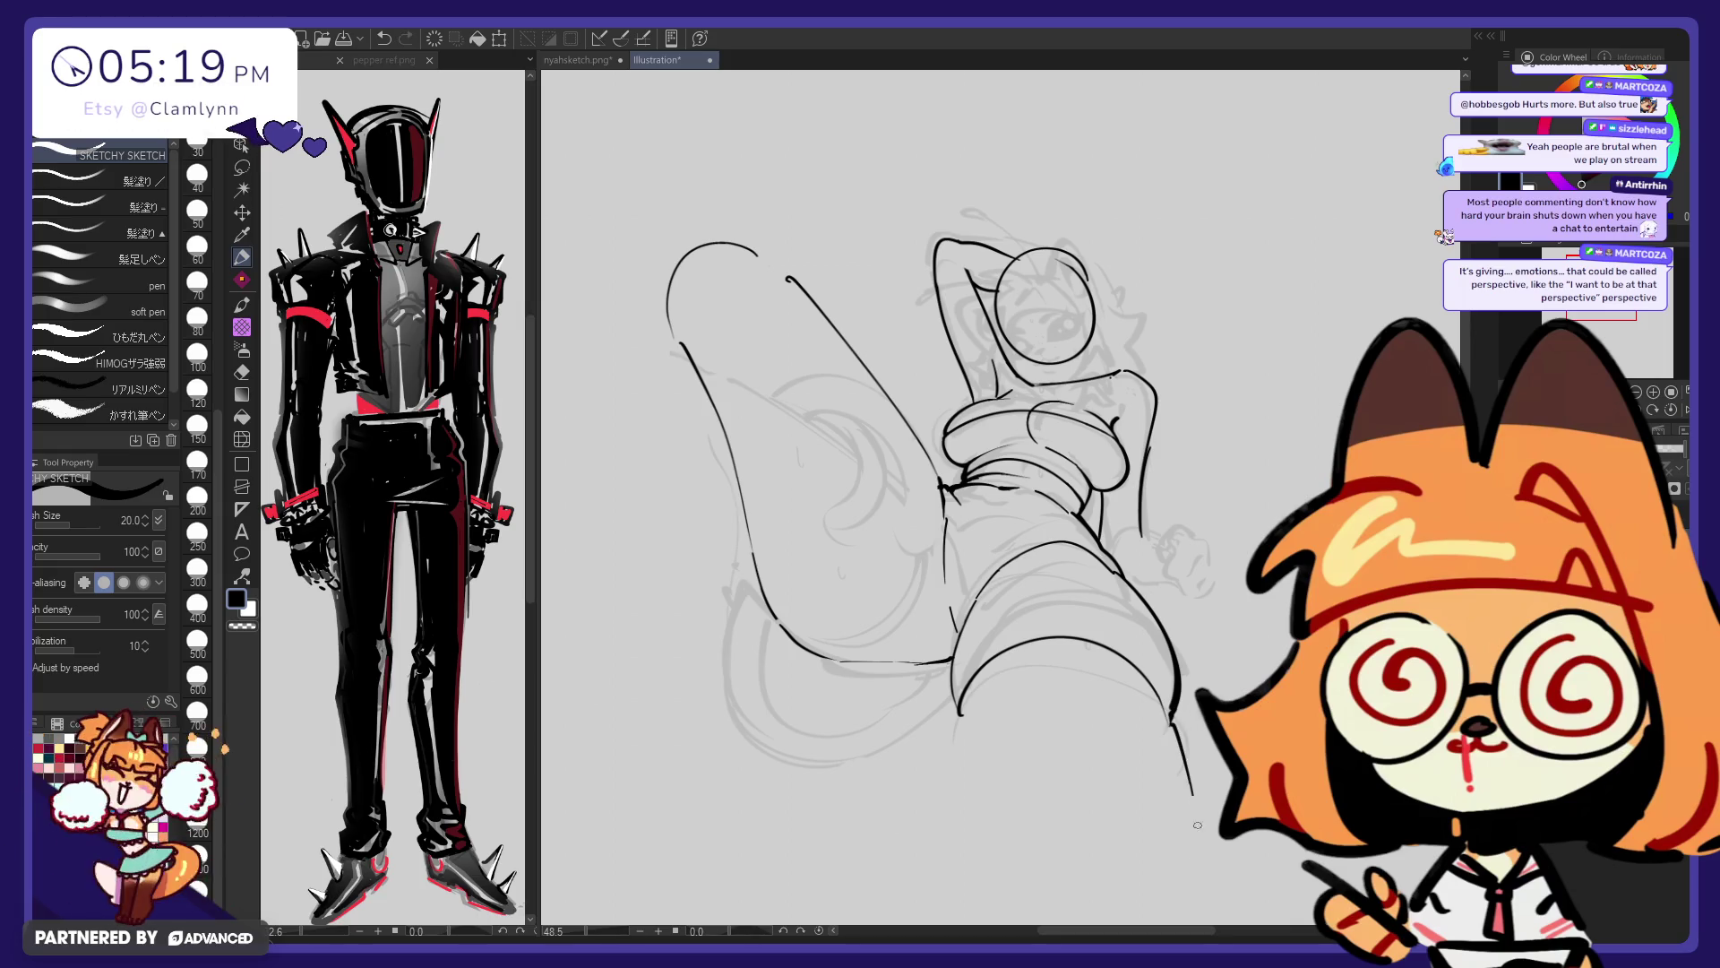
pyautogui.hotkey('ctrl', 'z')
pyautogui.moveTo(1181, 715); pyautogui.dragTo(1172, 833)
pyautogui.moveTo(959, 712)
pyautogui.mouseDown()
pyautogui.moveTo(1006, 881)
pyautogui.moveTo(1183, 843)
pyautogui.mouseUp()
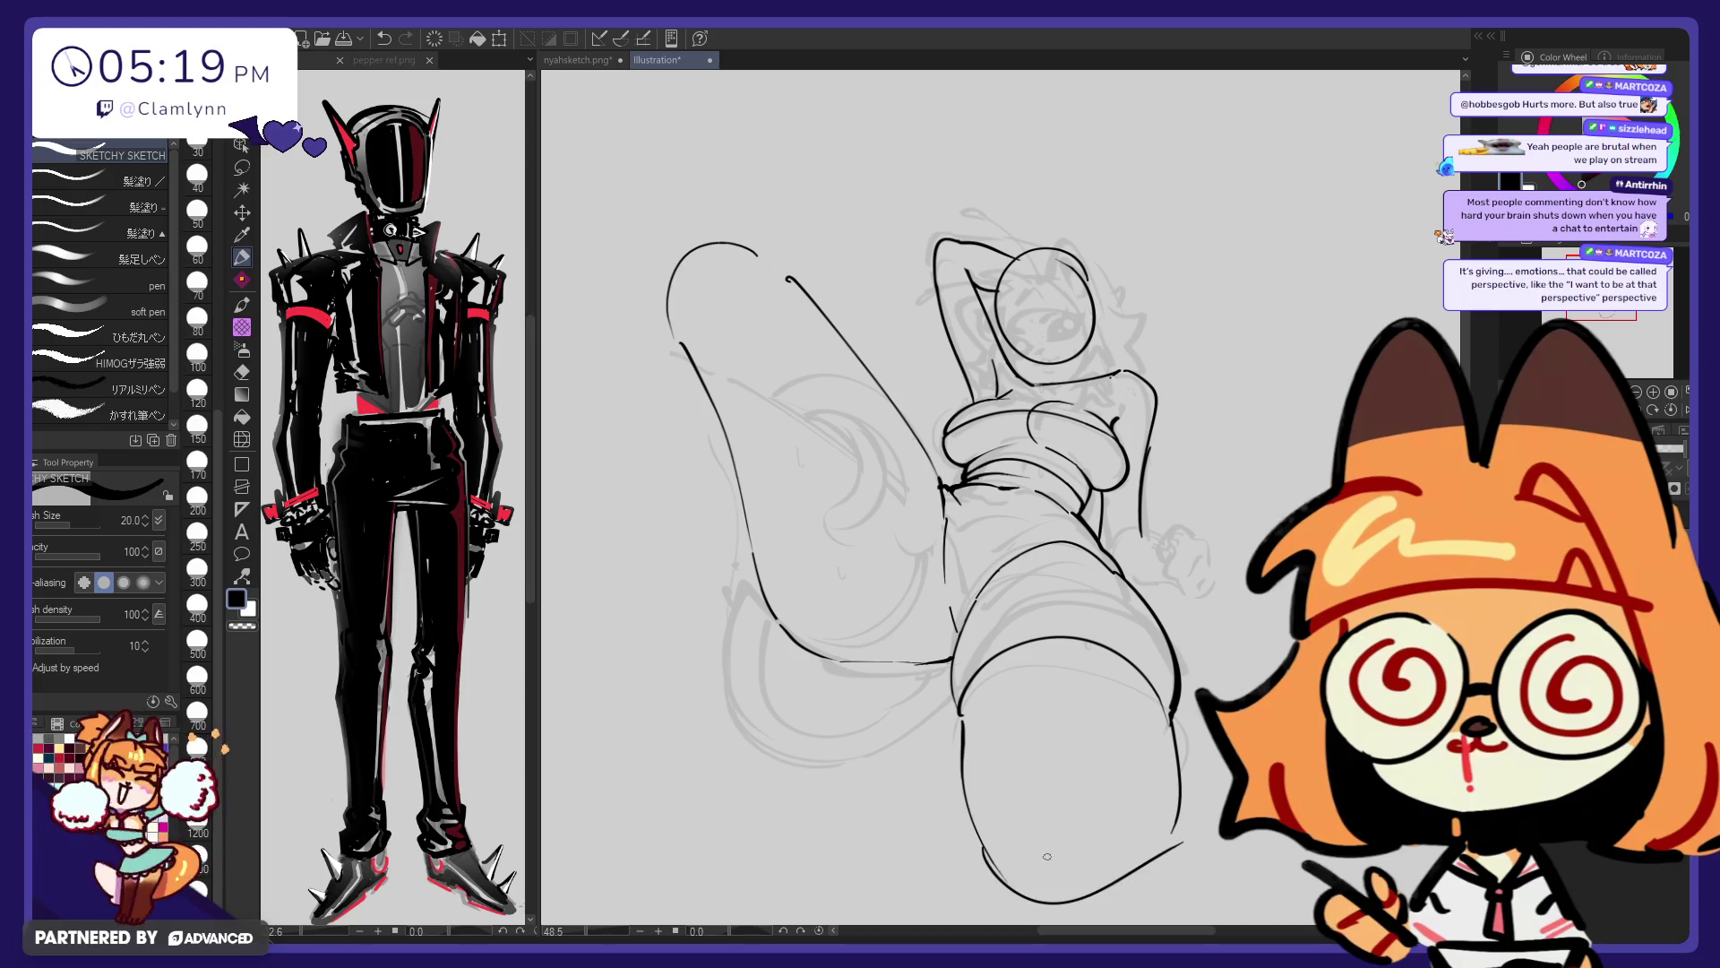
pyautogui.hotkey('ctrl', 'z')
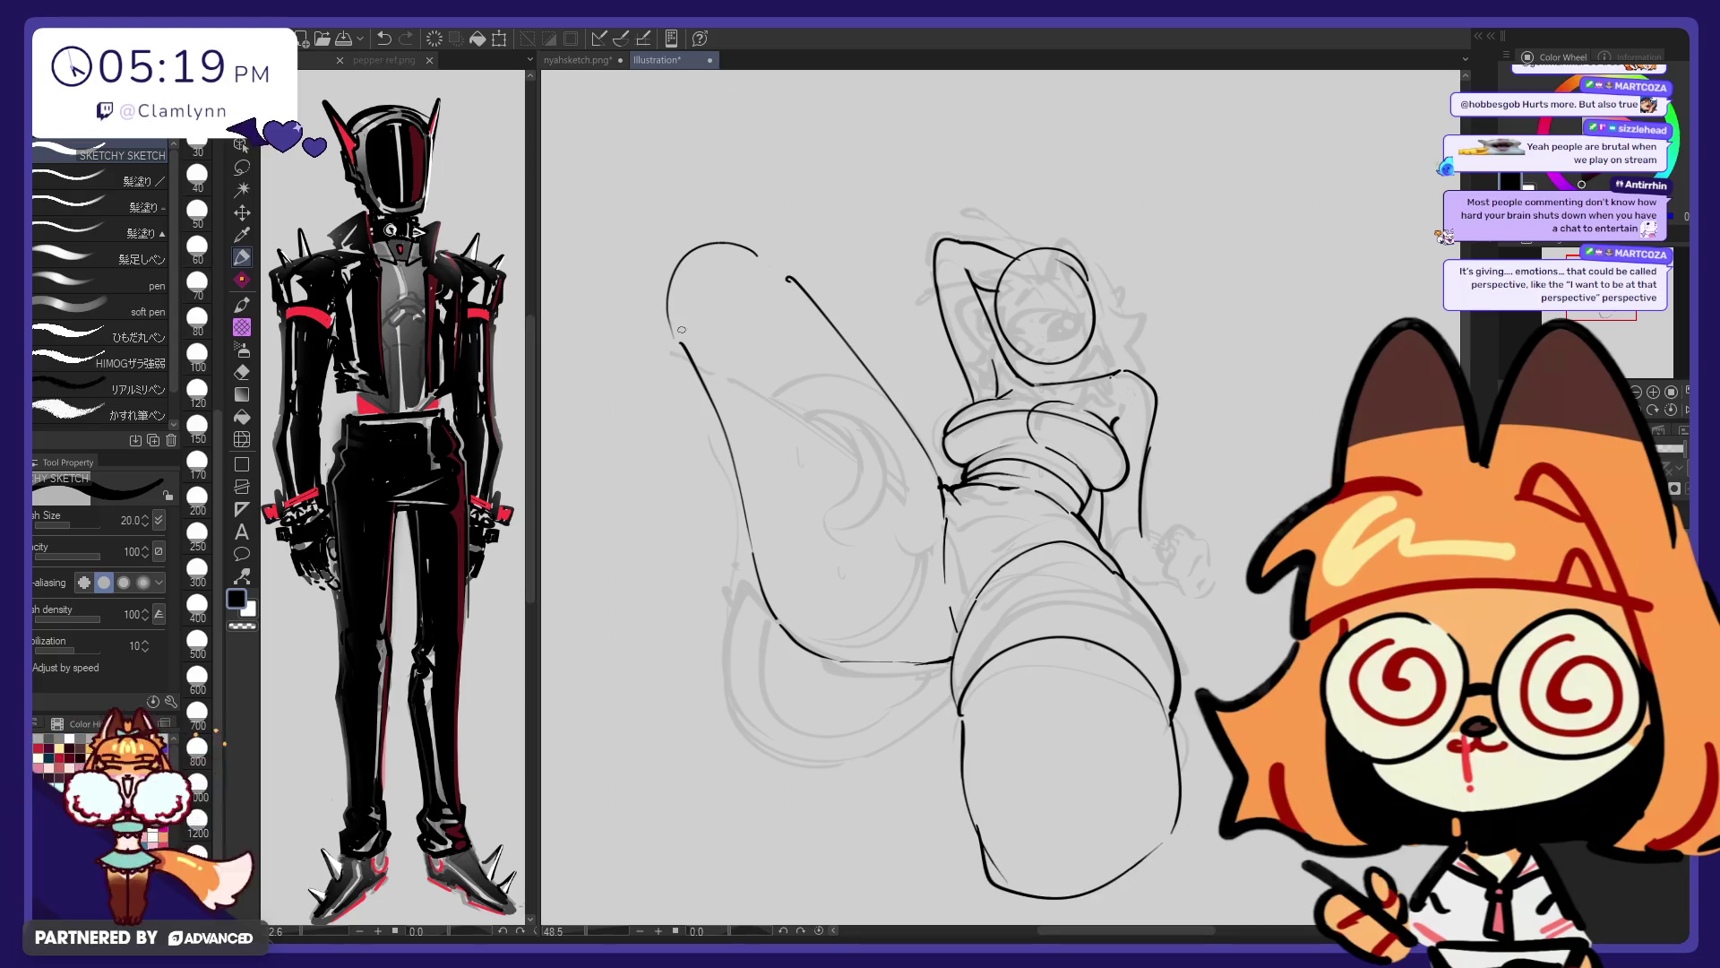
pyautogui.moveTo(631, 363)
pyautogui.mouseDown()
pyautogui.moveTo(730, 226)
pyautogui.moveTo(635, 319)
pyautogui.mouseUp()
# Redraw the arc over the leg's top-left end, retrying it several times
pyautogui.hotkey('ctrl', 'z')
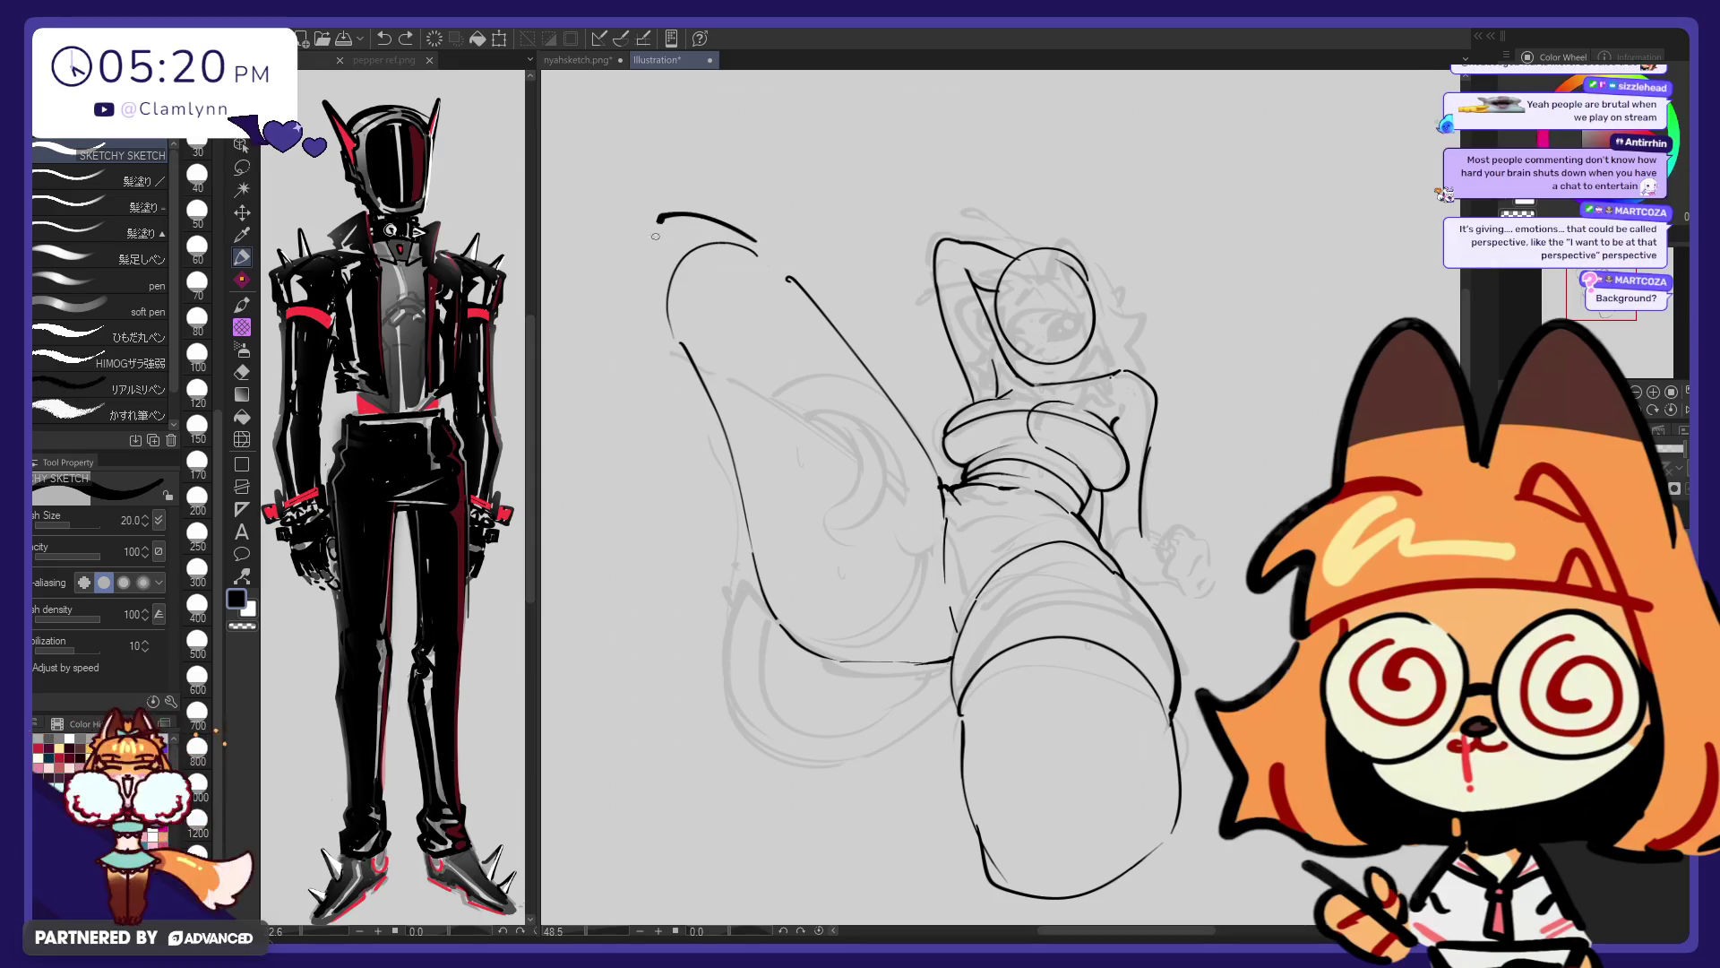
pyautogui.hotkey('ctrl', 'z')
pyautogui.moveTo(766, 254)
pyautogui.mouseDown()
pyautogui.moveTo(615, 266)
pyautogui.moveTo(632, 354)
pyautogui.mouseUp()
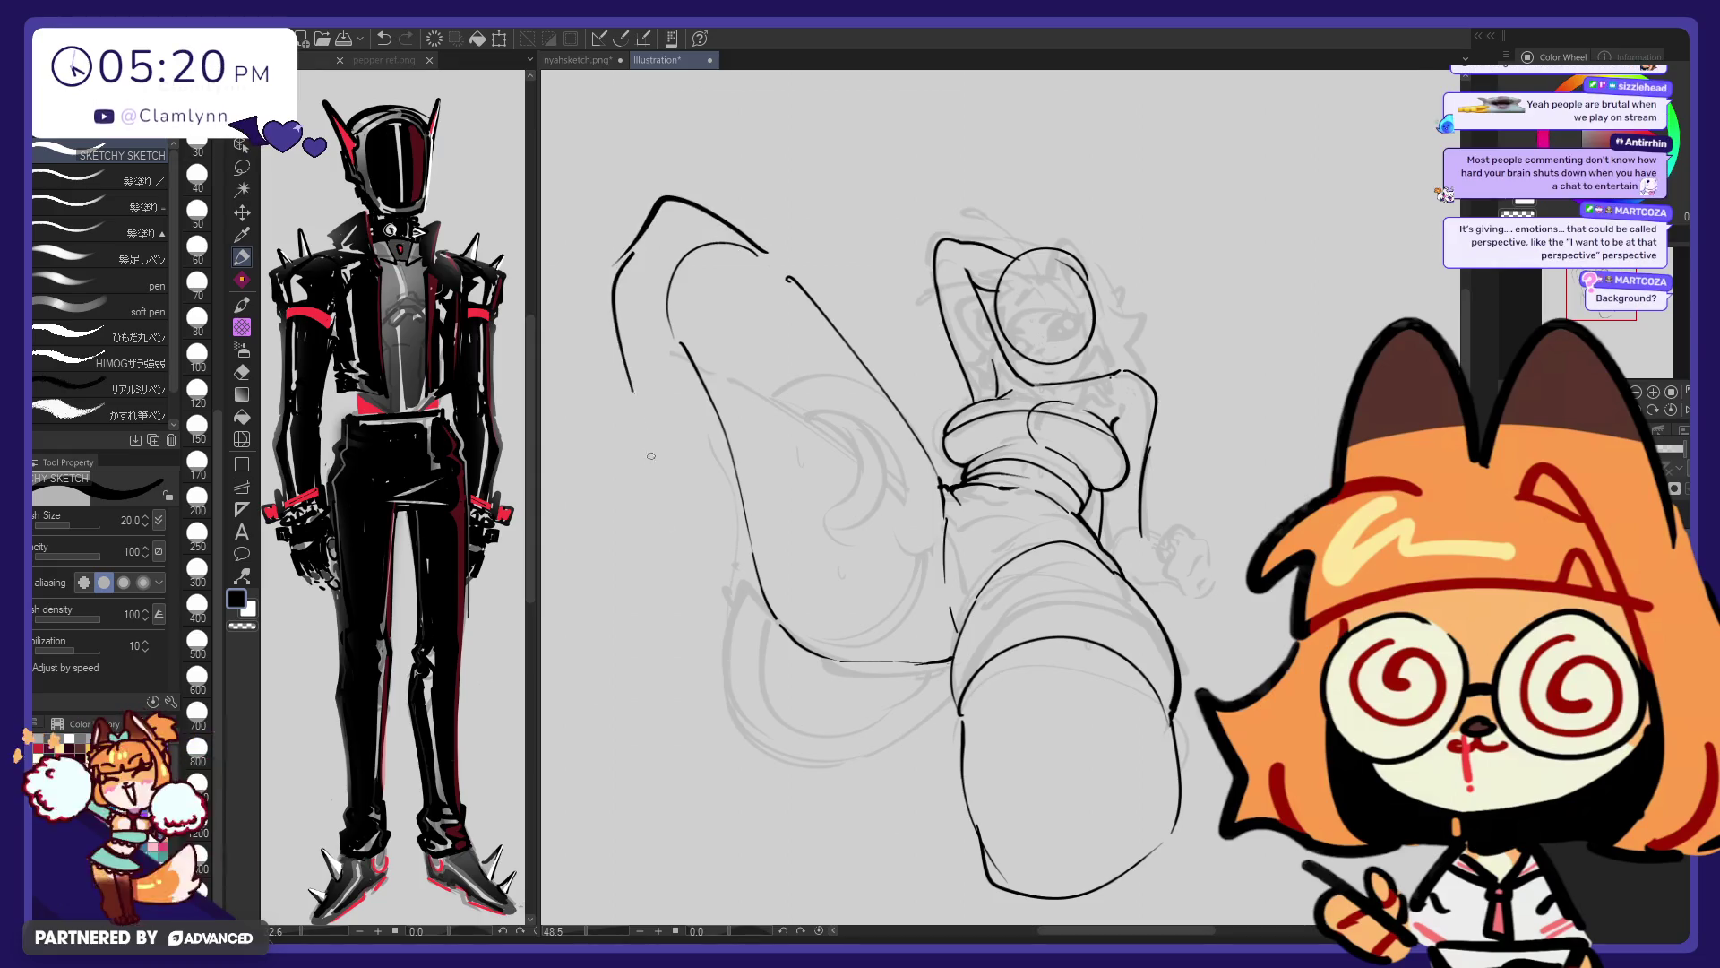
pyautogui.hotkey('ctrl', 'z')
pyautogui.hotkey('ctrl', 'z')
pyautogui.moveTo(658, 271)
pyautogui.mouseDown()
pyautogui.moveTo(755, 262)
pyautogui.moveTo(638, 320)
pyautogui.mouseUp()
pyautogui.hotkey('ctrl', 'z')
pyautogui.moveTo(790, 264); pyautogui.dragTo(636, 292)
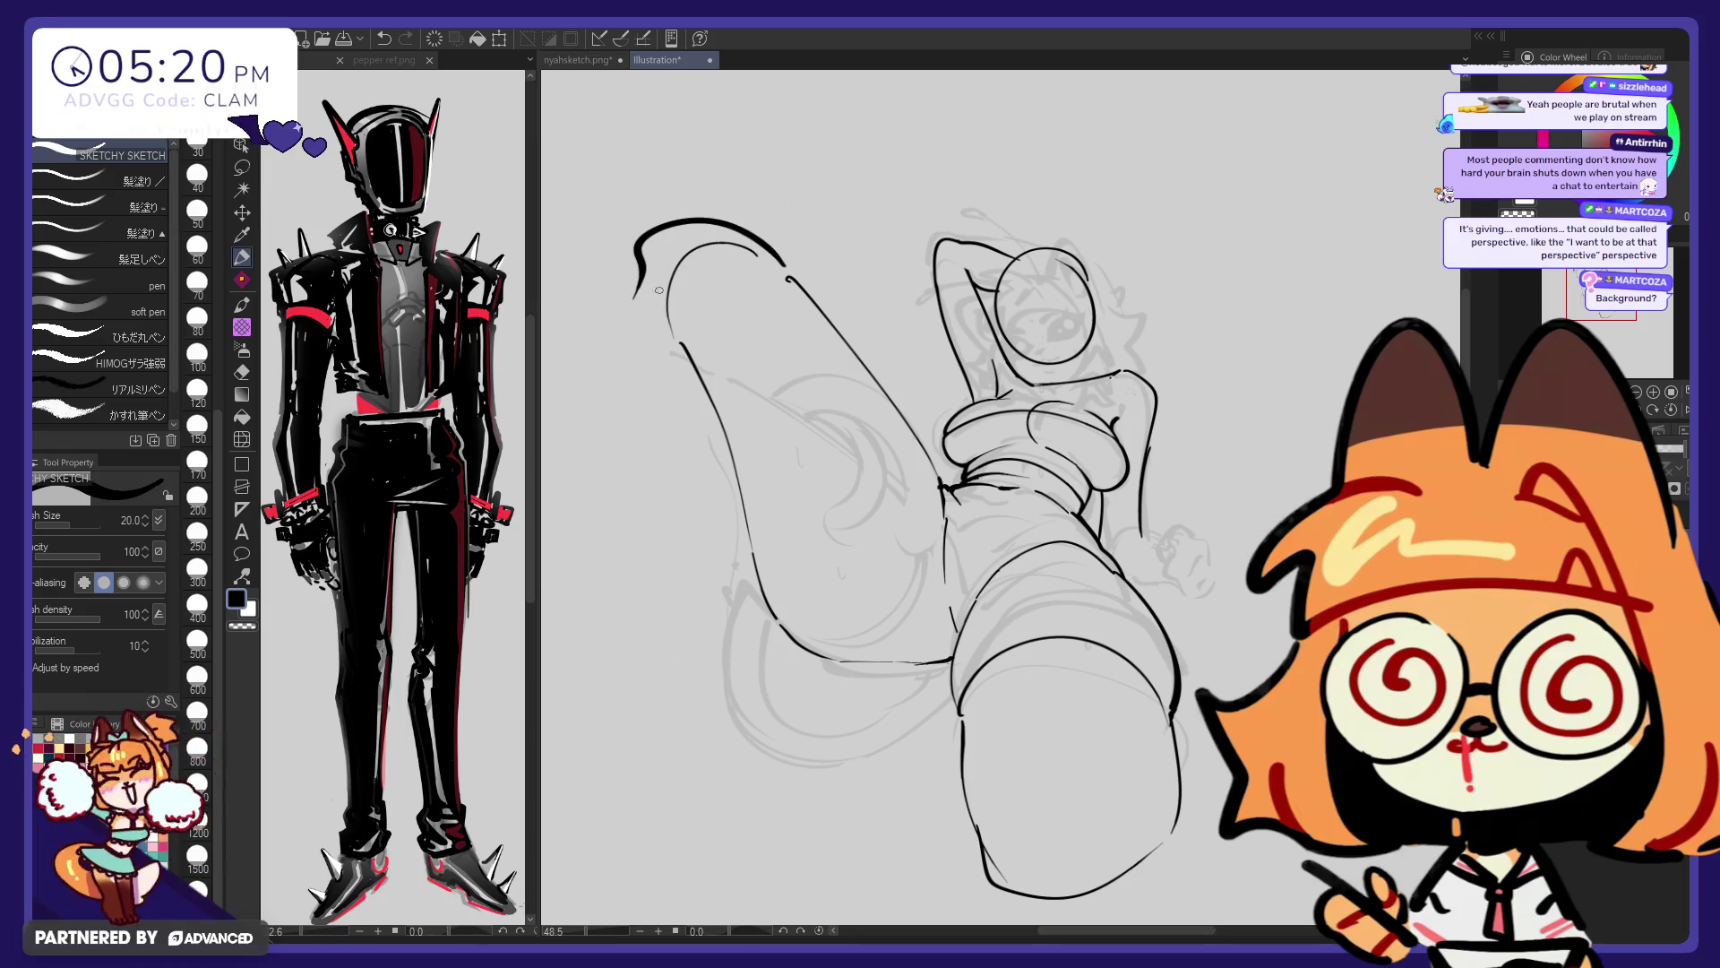
pyautogui.hotkey('ctrl', 'z')
pyautogui.moveTo(775, 260); pyautogui.dragTo(643, 273)
pyautogui.hotkey('ctrl', 'z')
pyautogui.moveTo(772, 260)
pyautogui.mouseDown()
pyautogui.moveTo(649, 309)
pyautogui.moveTo(658, 457)
pyautogui.mouseUp()
pyautogui.hotkey('ctrl', 'z')
# Ink the leg's outer and inner contours, then add a higher arc capping its top-left
pyautogui.moveTo(649, 309); pyautogui.dragTo(742, 596)
pyautogui.hotkey('ctrl', 'z')
pyautogui.moveTo(647, 309); pyautogui.dragTo(754, 644)
pyautogui.moveTo(754, 306); pyautogui.dragTo(776, 573)
pyautogui.hotkey('ctrl', 'z')
pyautogui.hotkey('ctrl', 'z')
pyautogui.moveTo(757, 289); pyautogui.dragTo(785, 605)
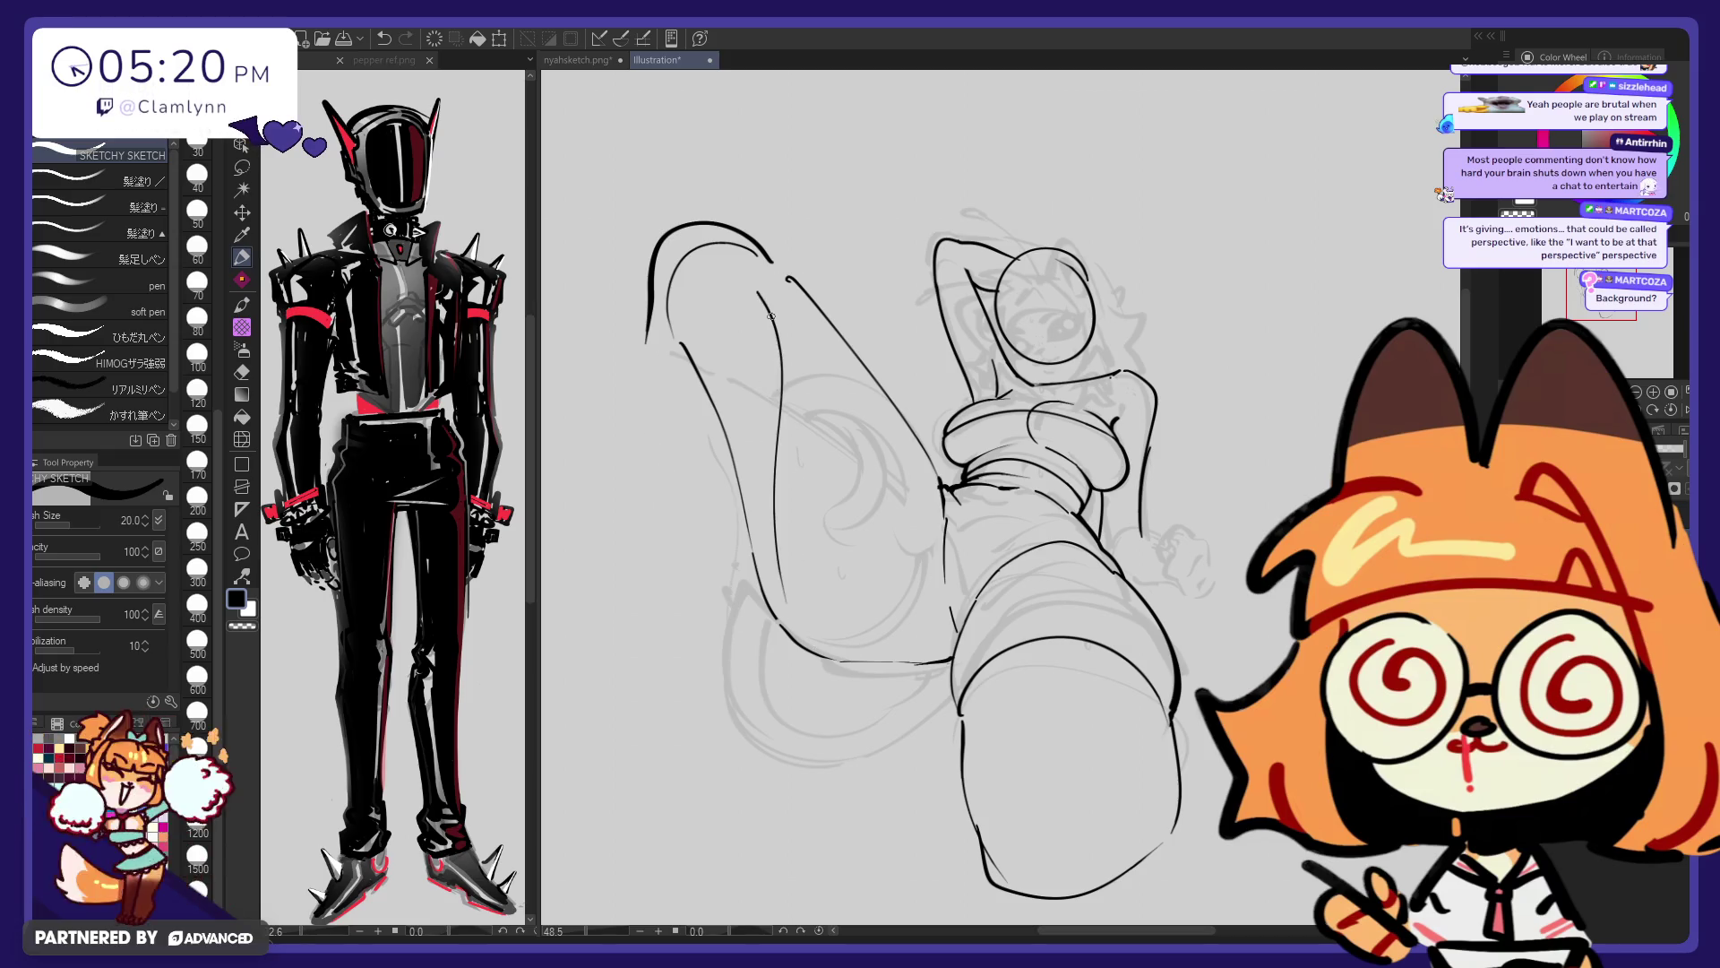
pyautogui.moveTo(767, 300); pyautogui.dragTo(786, 555)
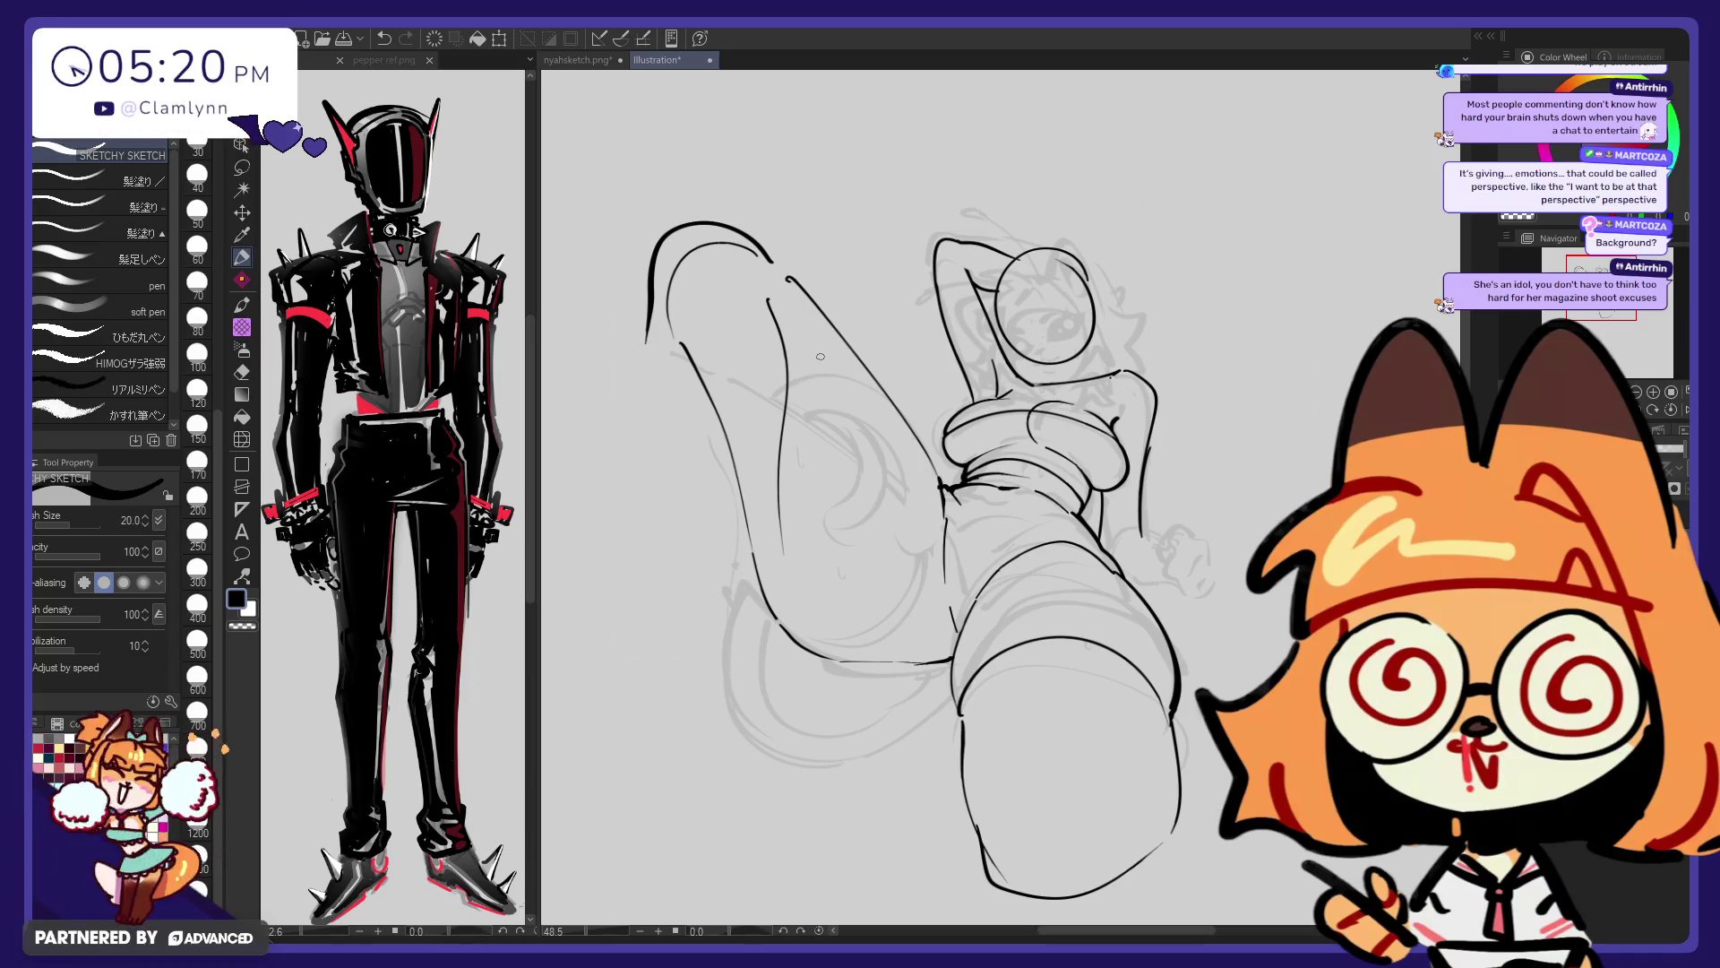
pyautogui.hotkey('ctrl', 'z')
pyautogui.hotkey('ctrl', 'z')
pyautogui.moveTo(650, 261)
pyautogui.mouseDown()
pyautogui.moveTo(709, 232)
pyautogui.moveTo(751, 249)
pyautogui.mouseUp()
pyautogui.hotkey('ctrl', 'z')
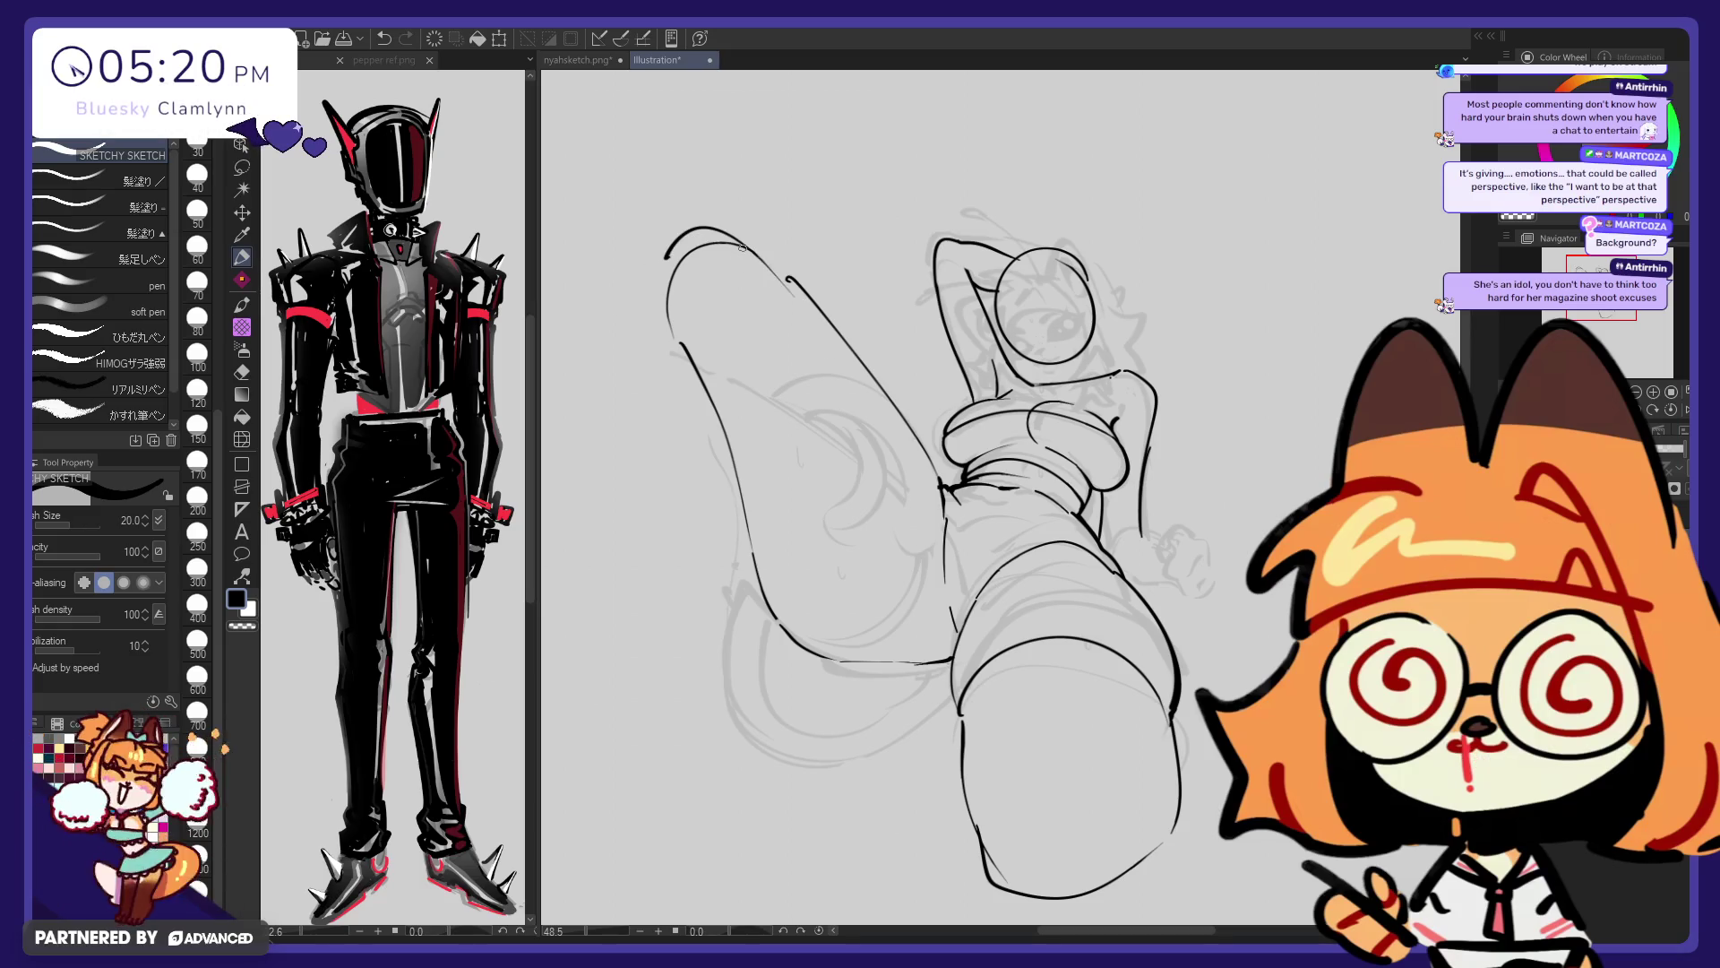
pyautogui.moveTo(649, 235); pyautogui.dragTo(730, 216)
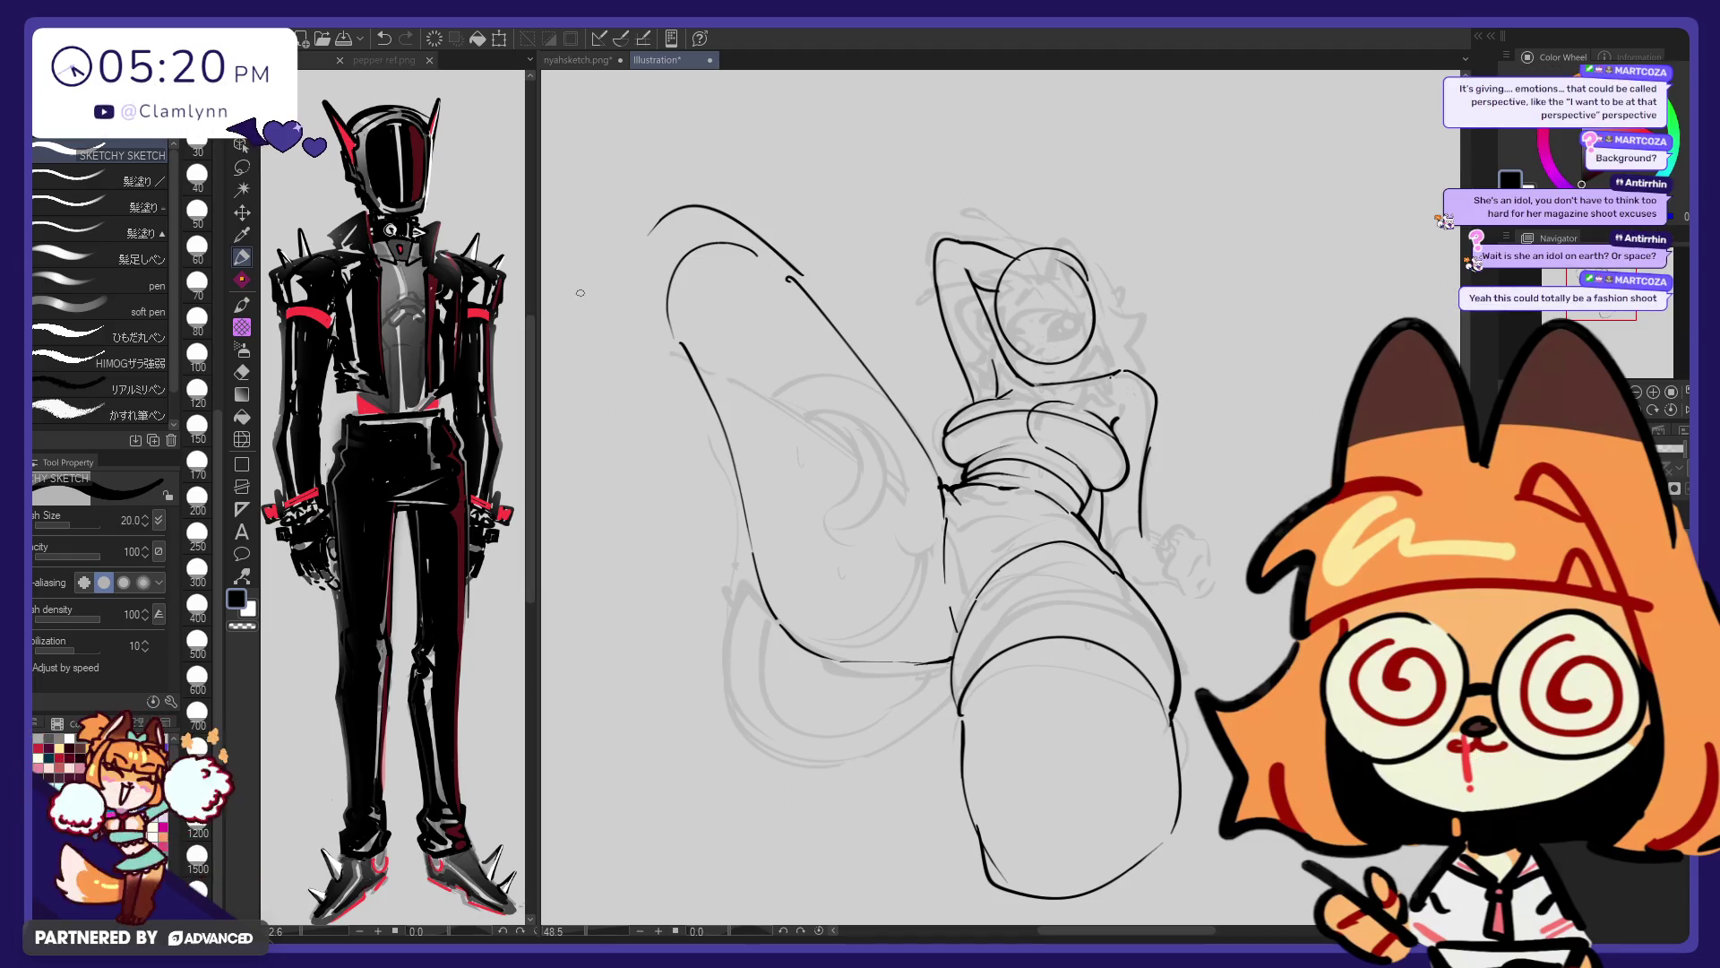
# Nudge the layer slightly, then lasso the leg's top-left curve and rotate it a touch
pyautogui.press('k')
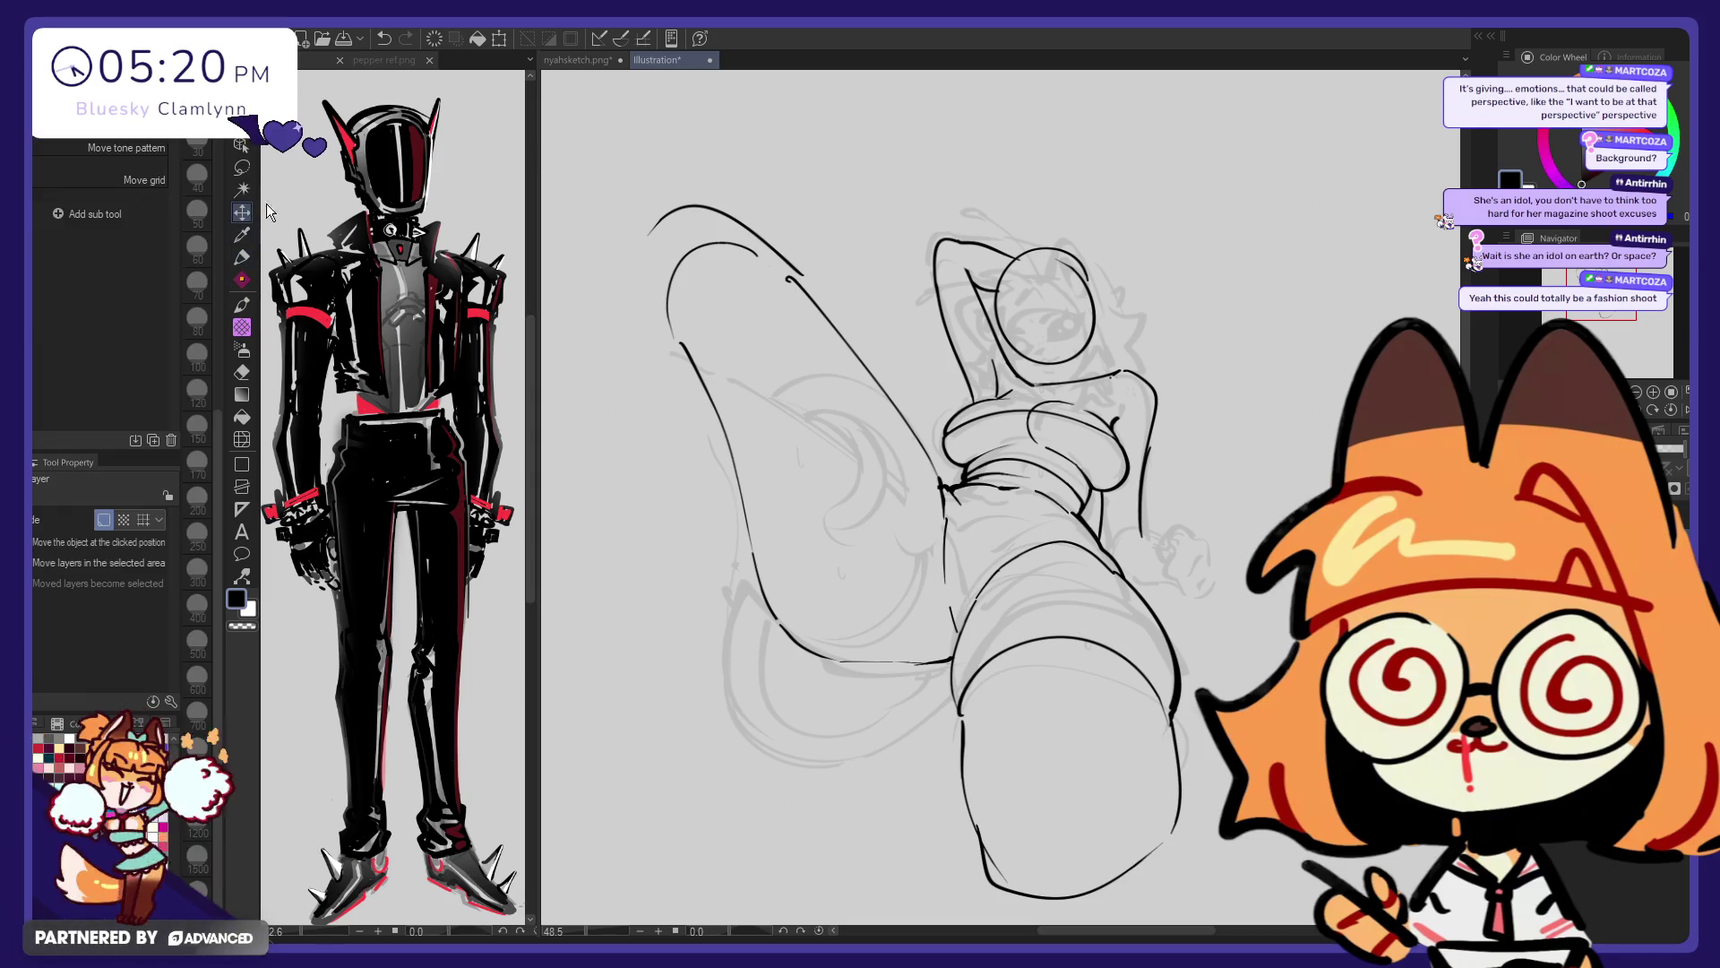
pyautogui.moveTo(604, 378); pyautogui.dragTo(610, 386)
pyautogui.press('m')
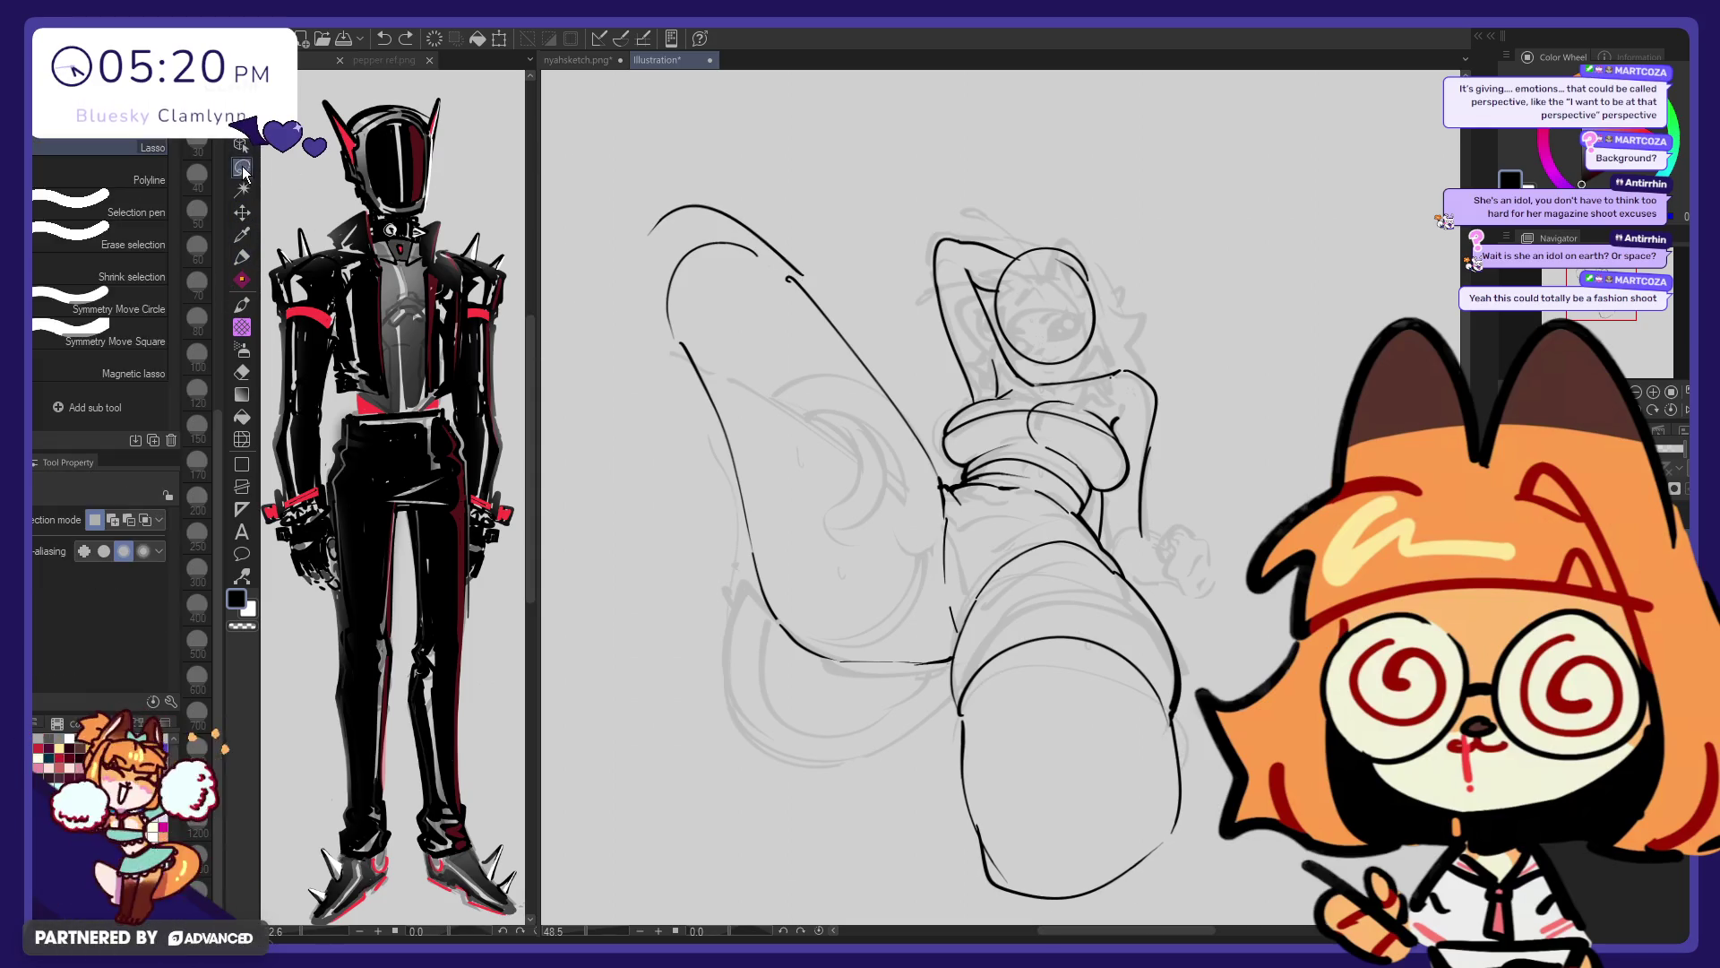
pyautogui.moveTo(717, 197); pyautogui.dragTo(753, 101)
pyautogui.click(786, 407)
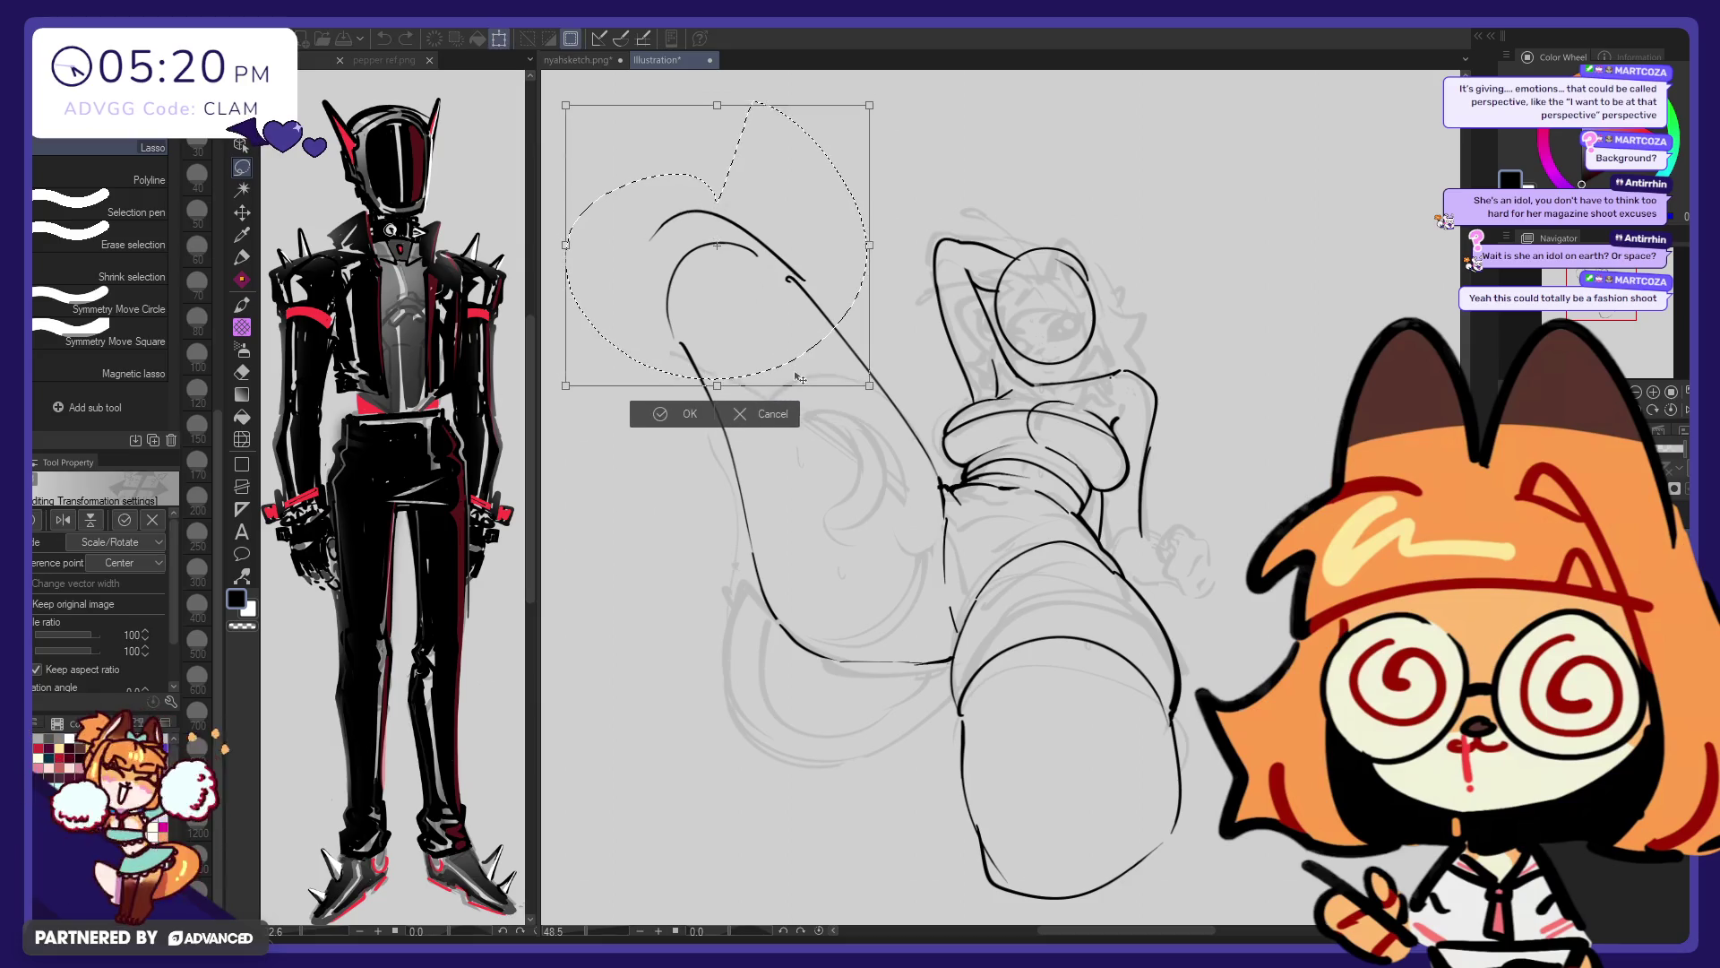
pyautogui.moveTo(734, 488); pyautogui.dragTo(733, 484)
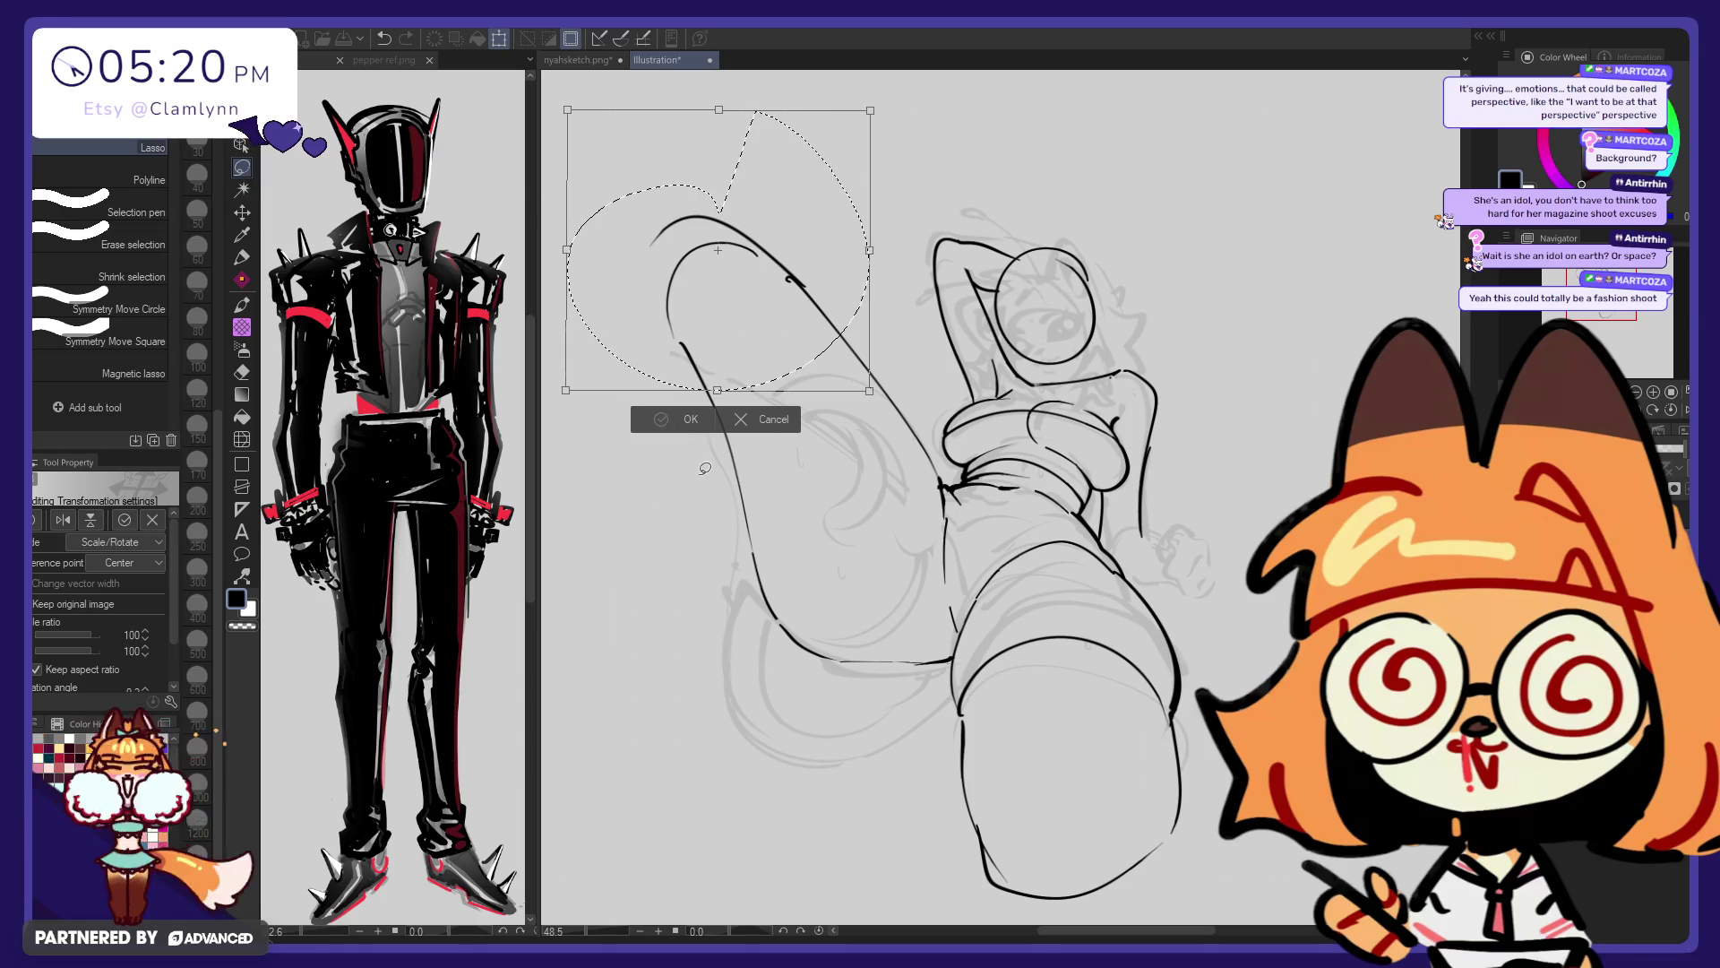
pyautogui.click(667, 419)
pyautogui.hotkey('ctrl', 'd')
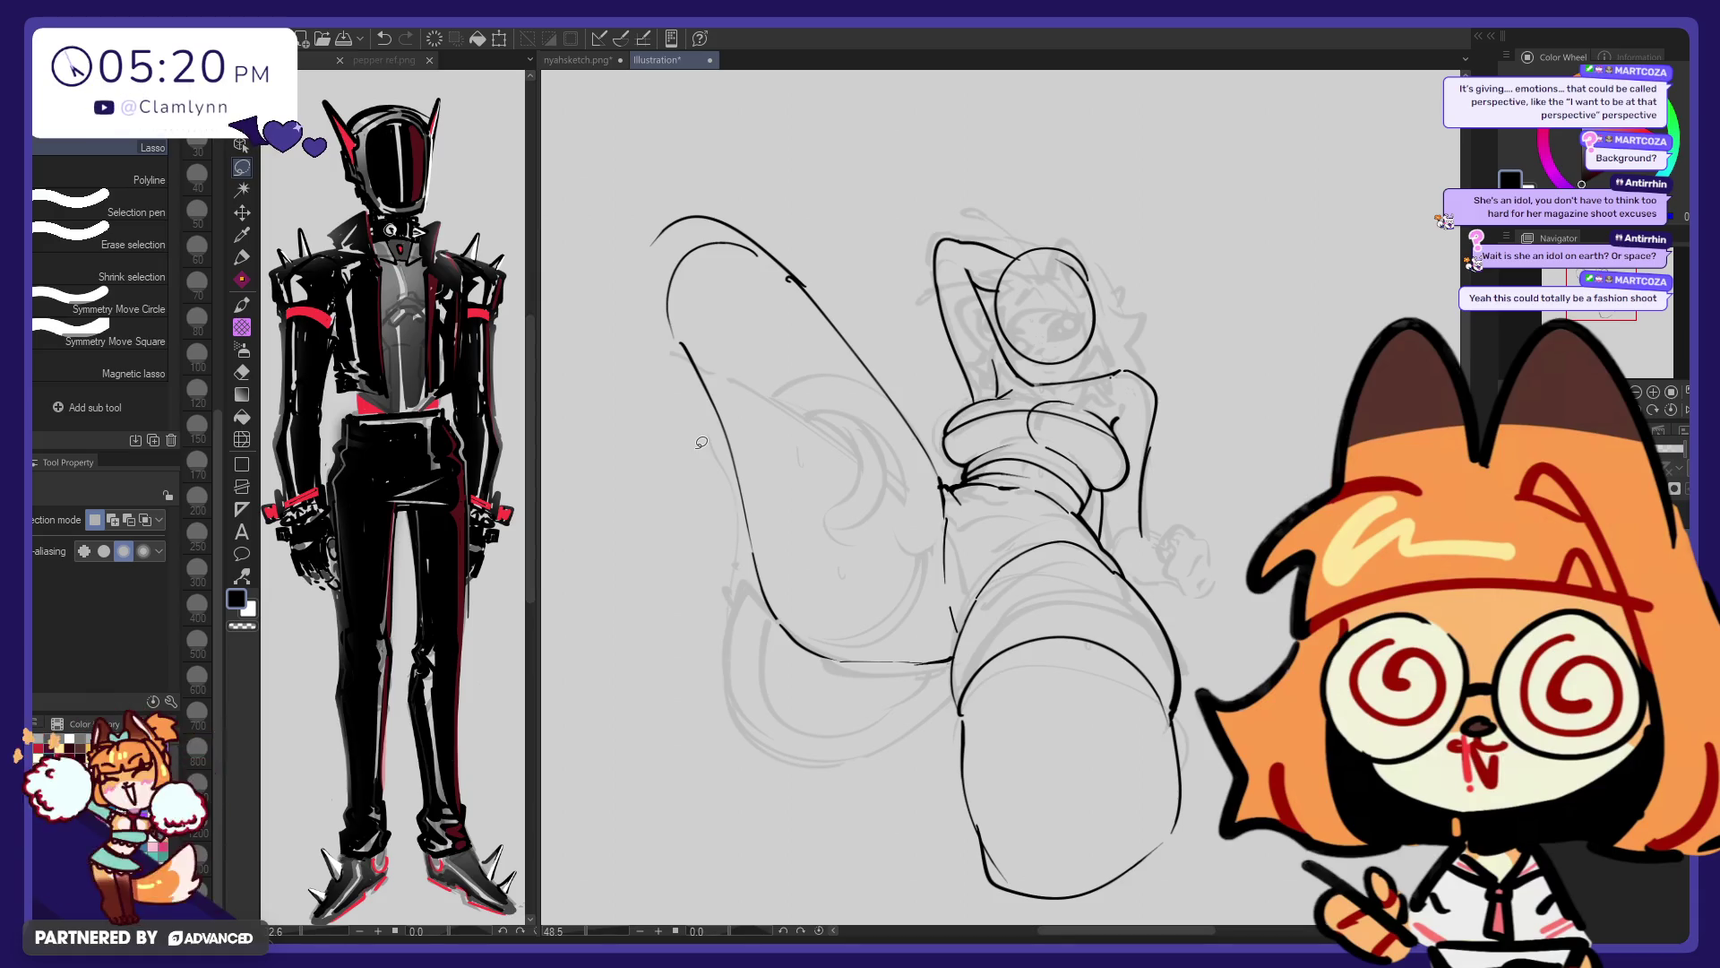
pyautogui.click(250, 258)
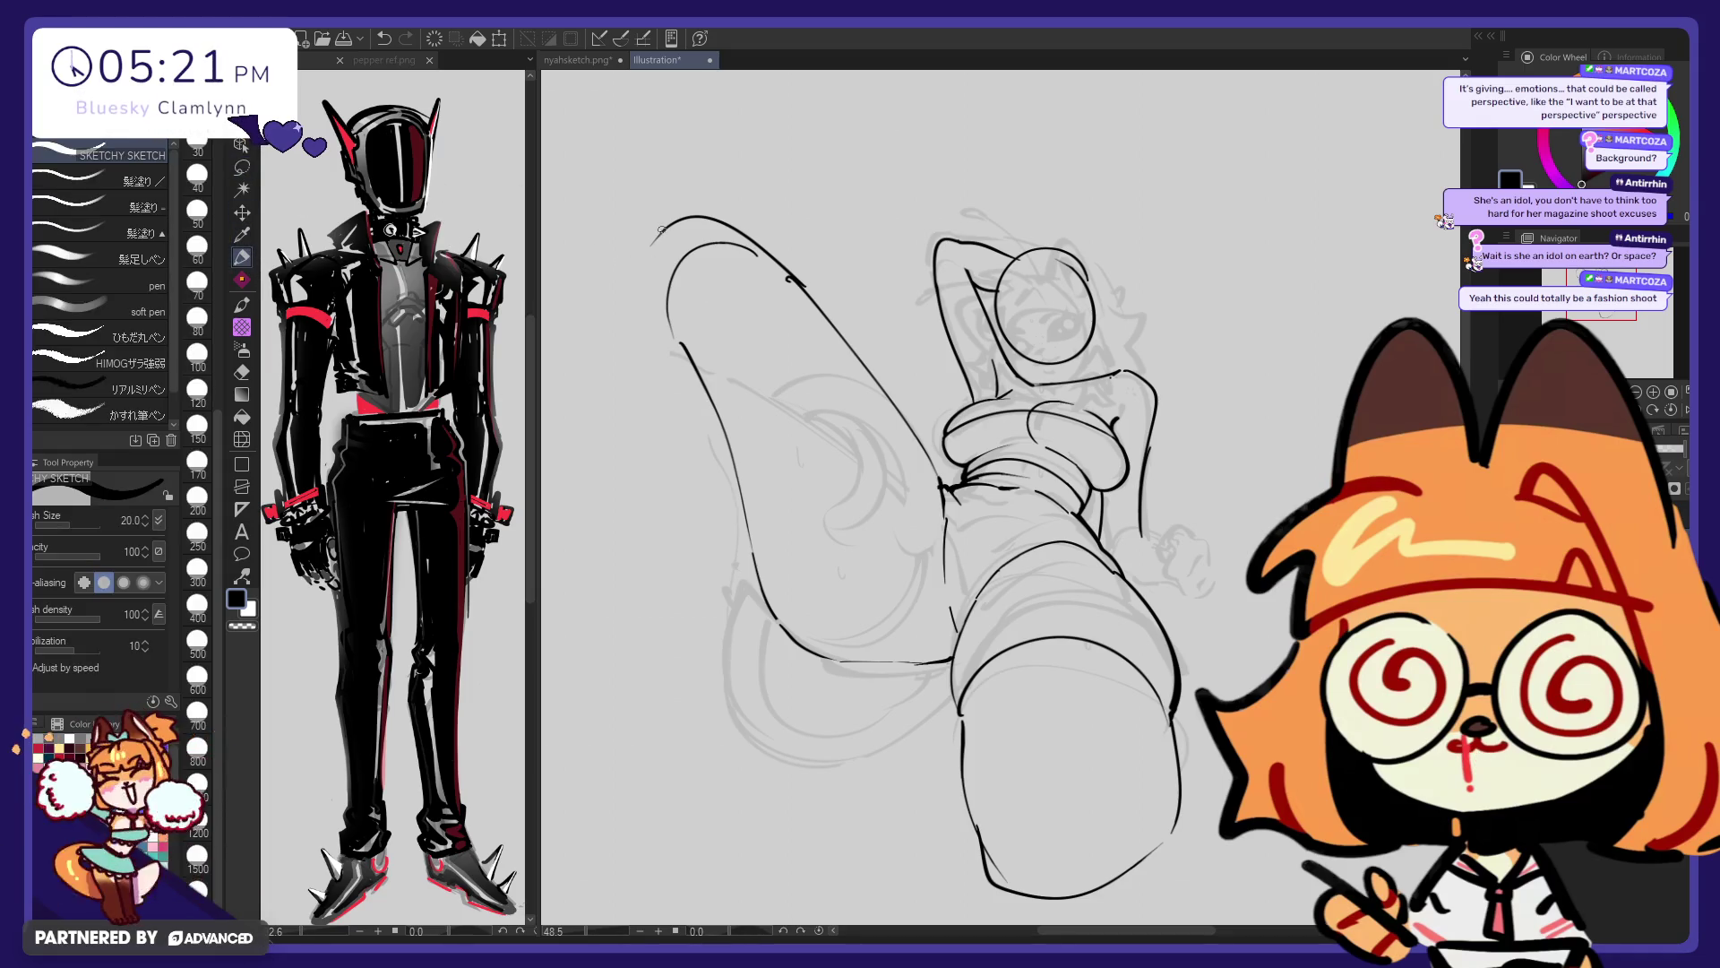
# Undo stray strokes, zoom out, and handwrite a character-name note with 'succubus' beneath
pyautogui.hotkey('ctrl', 'z')
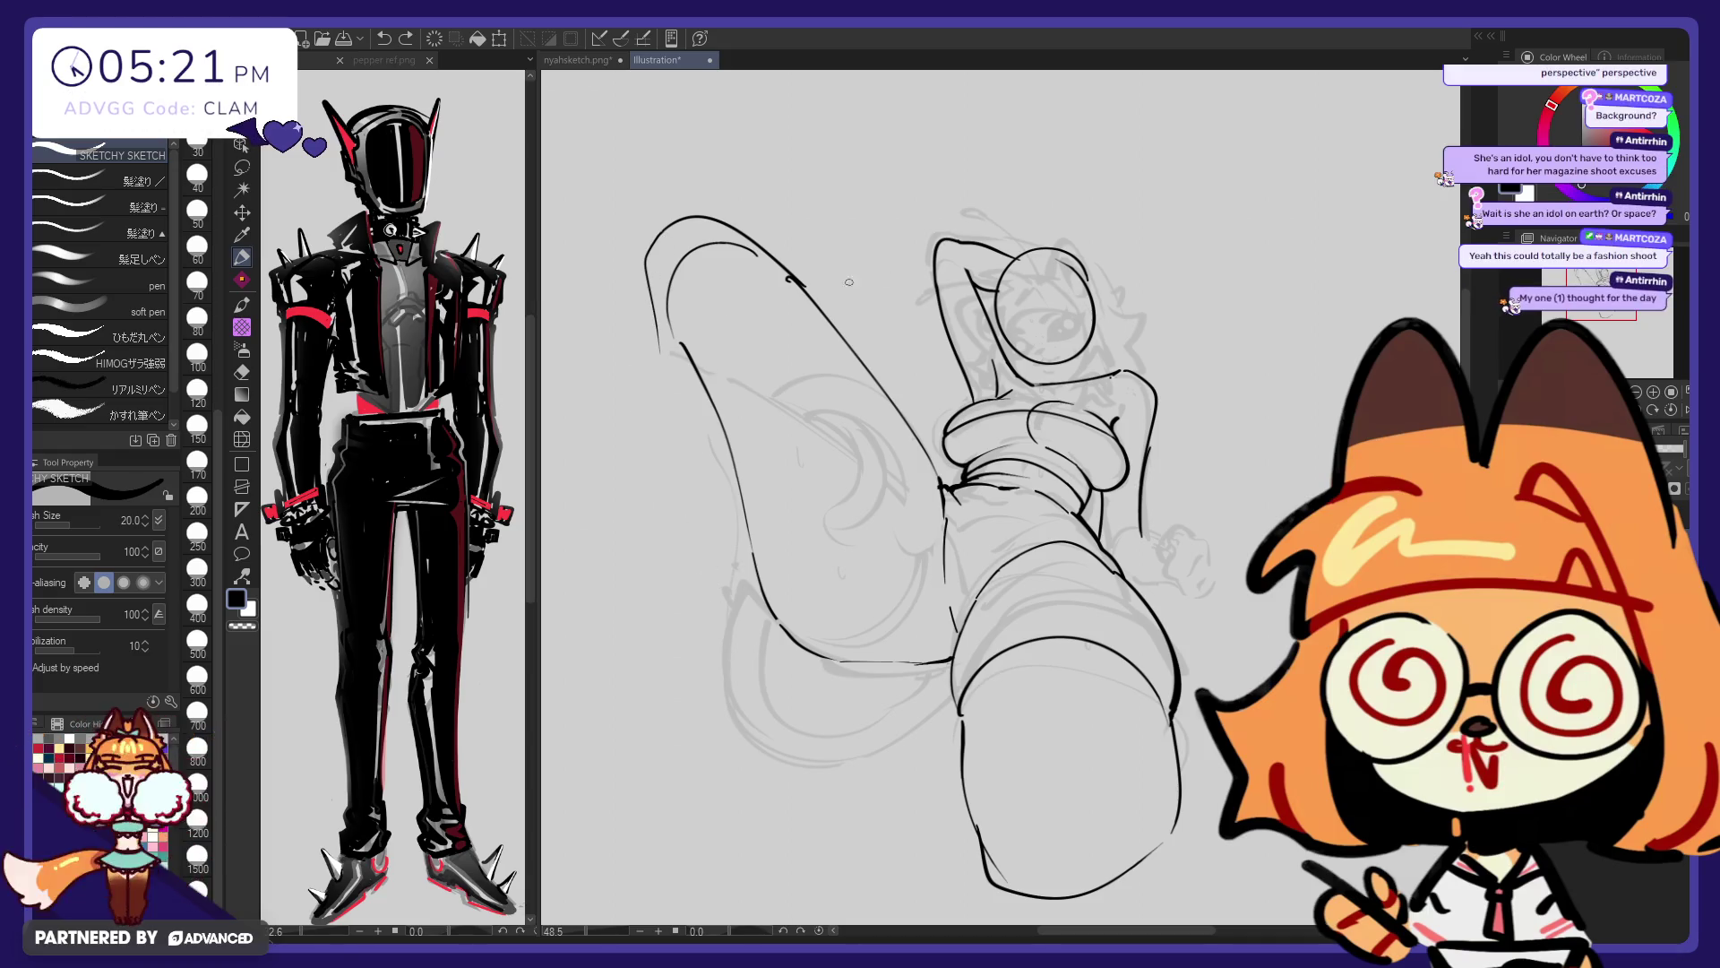
pyautogui.scroll(-3, 999, 484)
pyautogui.scroll(-5, 999, 484)
pyautogui.scroll(-2, 999, 484)
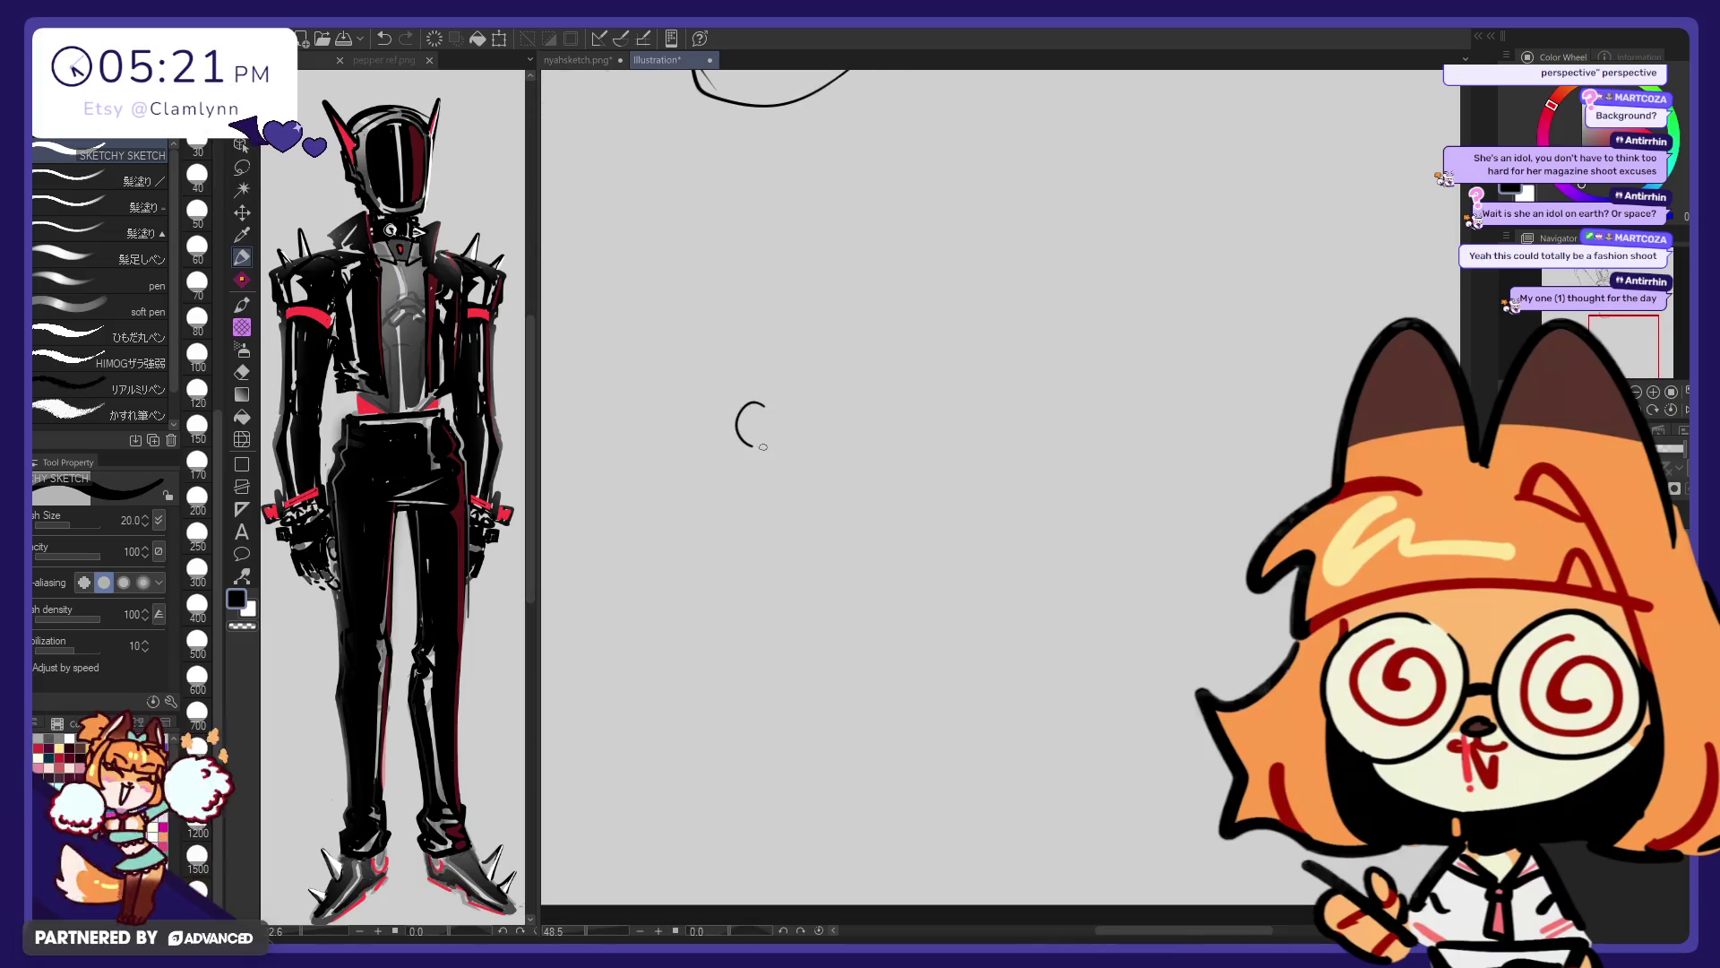
pyautogui.hotkey('ctrl', 'z')
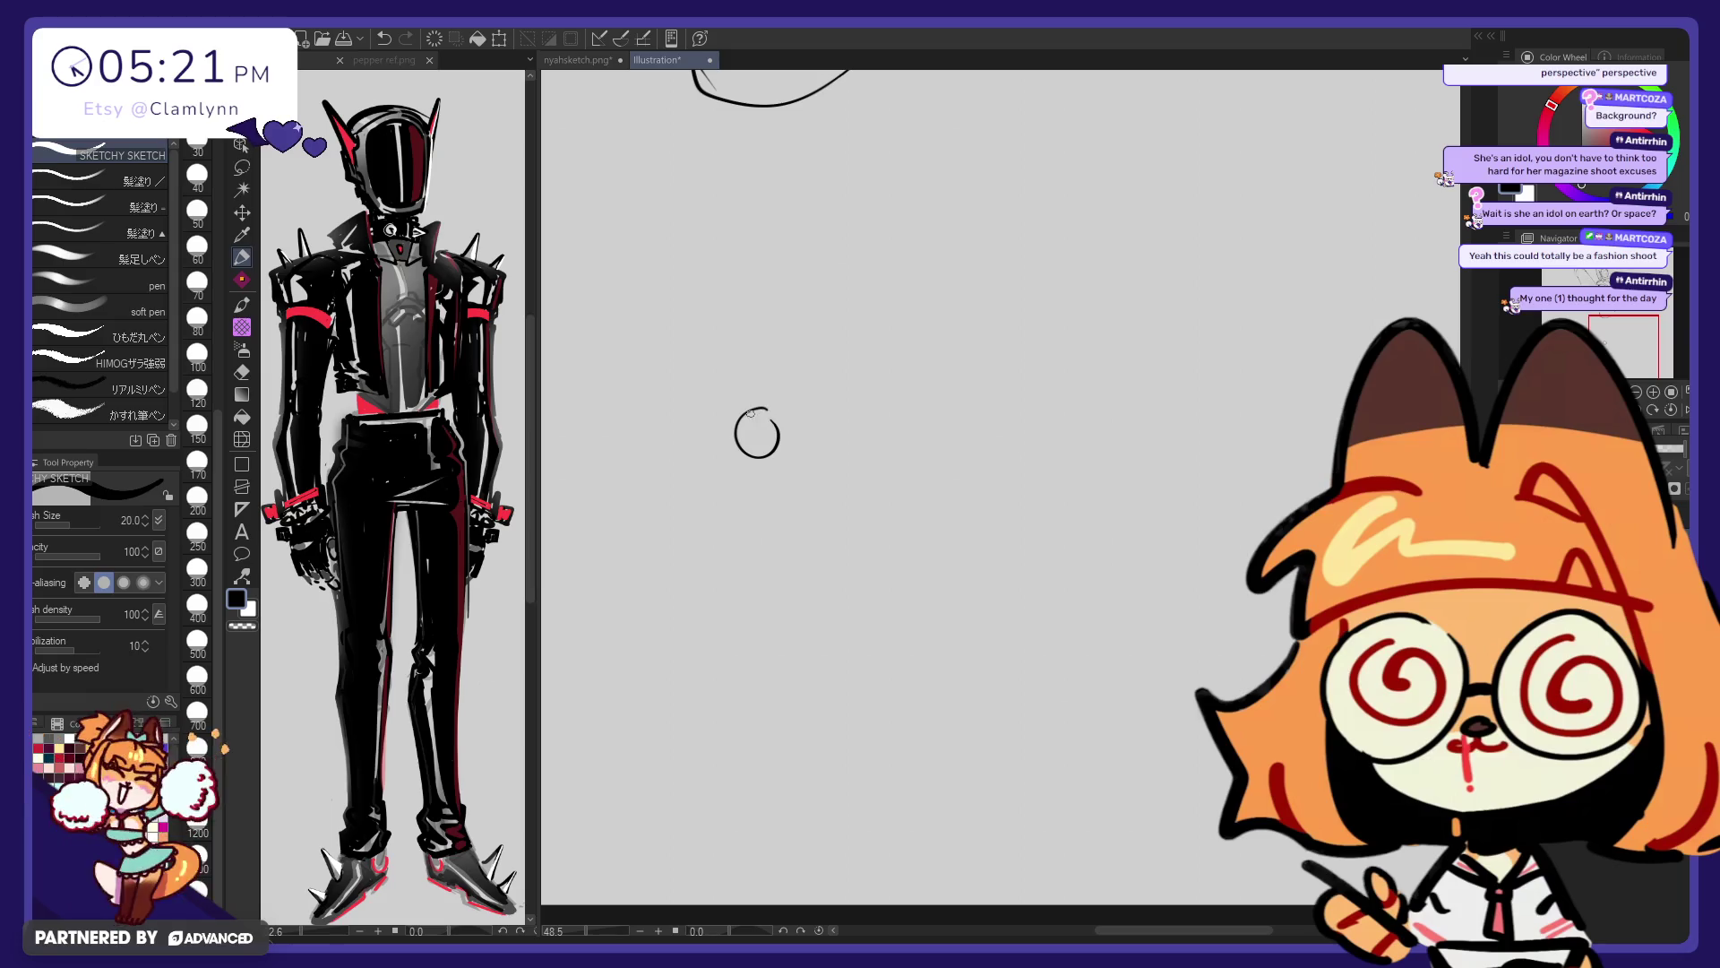
pyautogui.moveTo(705, 351)
pyautogui.mouseDown()
pyautogui.moveTo(707, 333)
pyautogui.moveTo(714, 349)
pyautogui.moveTo(755, 333)
pyautogui.moveTo(698, 381)
pyautogui.mouseUp()
pyautogui.click(719, 338)
pyautogui.moveTo(711, 363)
pyautogui.mouseDown()
pyautogui.moveTo(776, 339)
pyautogui.moveTo(788, 399)
pyautogui.moveTo(811, 395)
pyautogui.mouseUp()
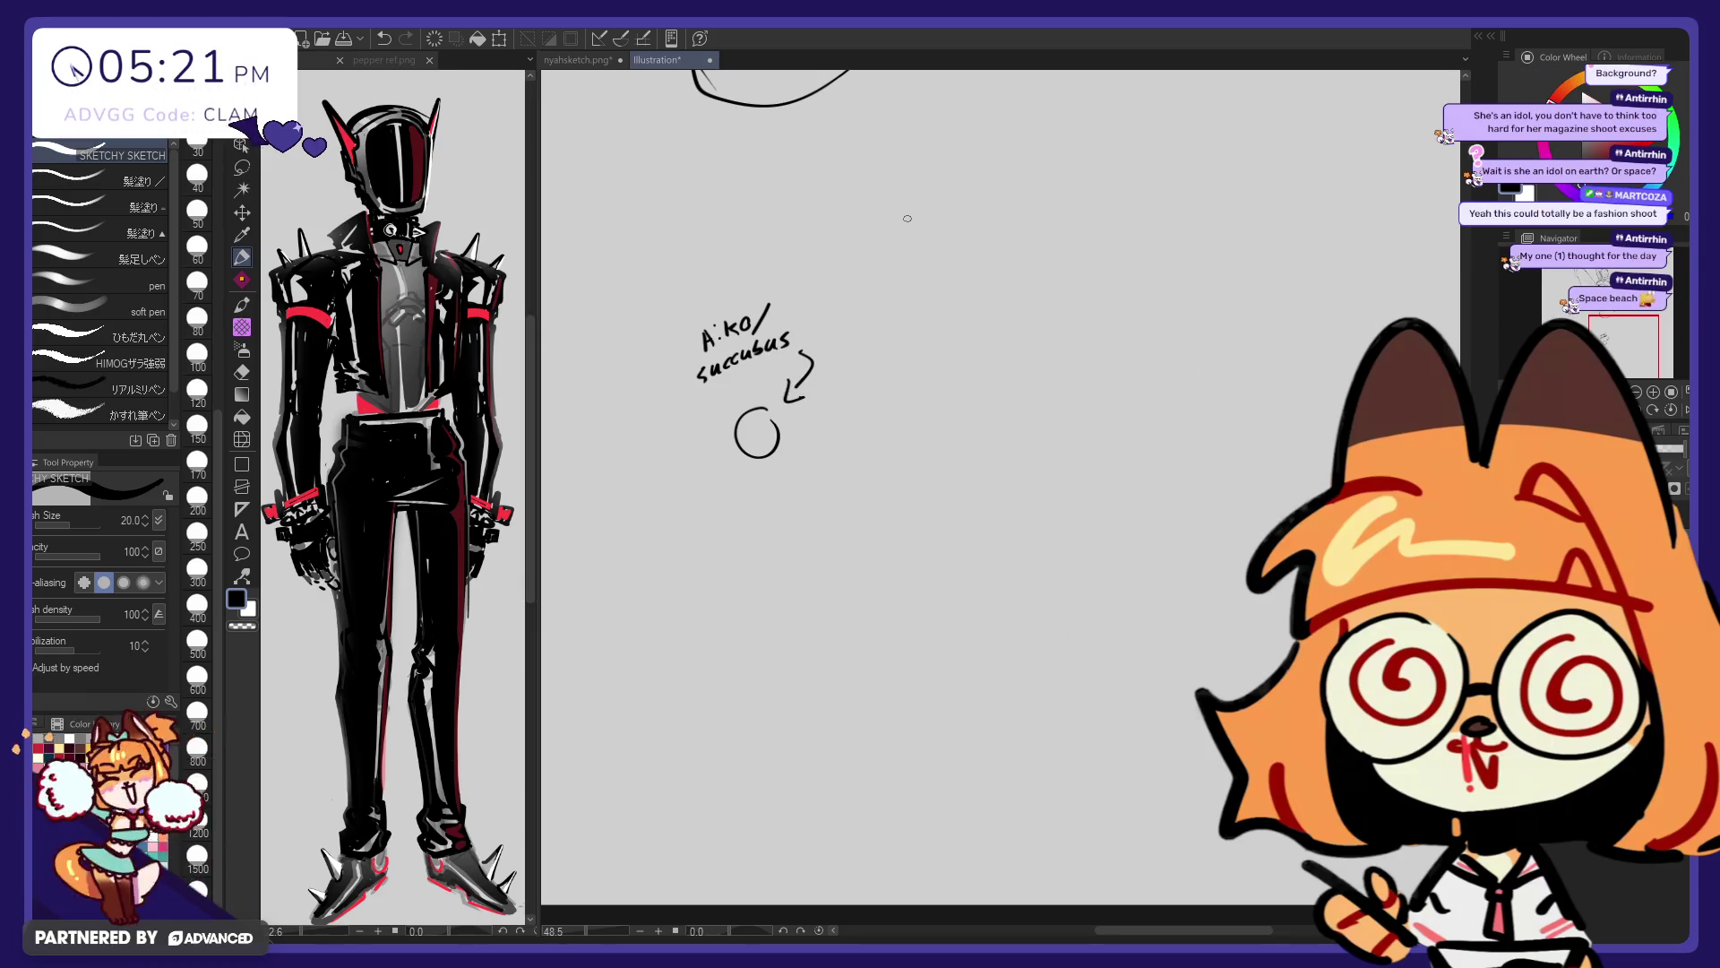
# Sketch placement circles and a linking arrow, undo them, and zoom out to the whole sketch
pyautogui.moveTo(958, 207); pyautogui.dragTo(890, 198)
pyautogui.hotkey('ctrl', 'z')
pyautogui.moveTo(1098, 90)
pyautogui.mouseDown()
pyautogui.moveTo(1052, 183)
pyautogui.moveTo(1082, 224)
pyautogui.mouseUp()
pyautogui.hotkey('ctrl', 'z')
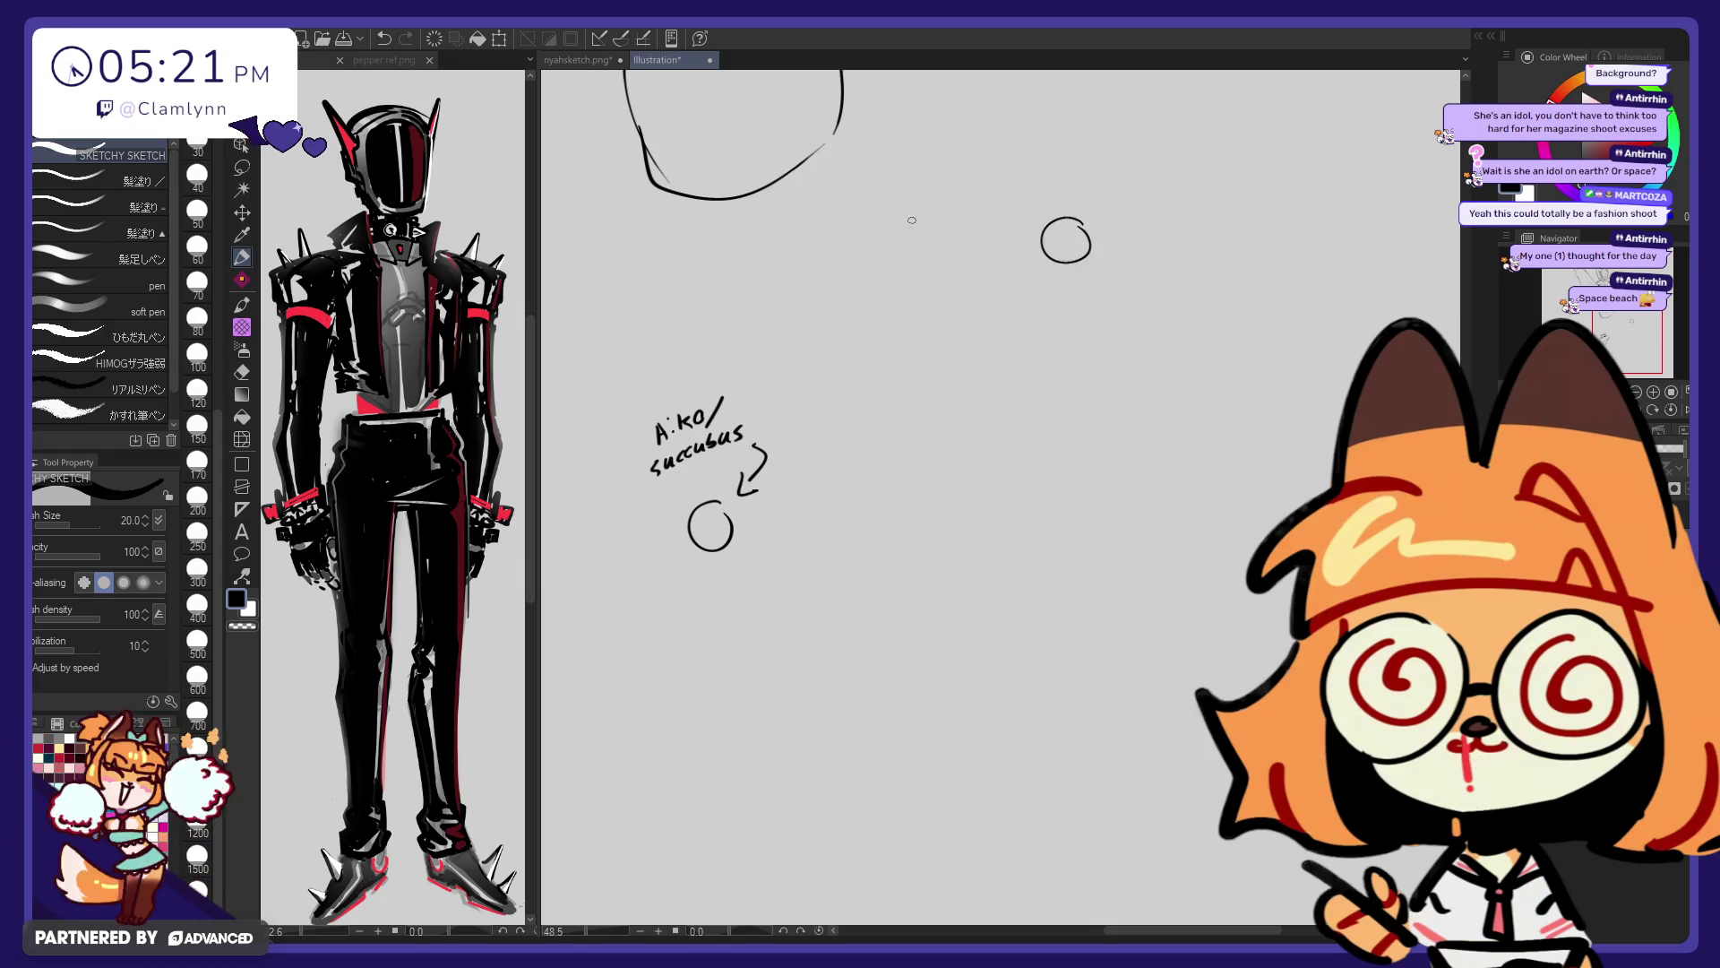
pyautogui.scroll(2, 1101, 448)
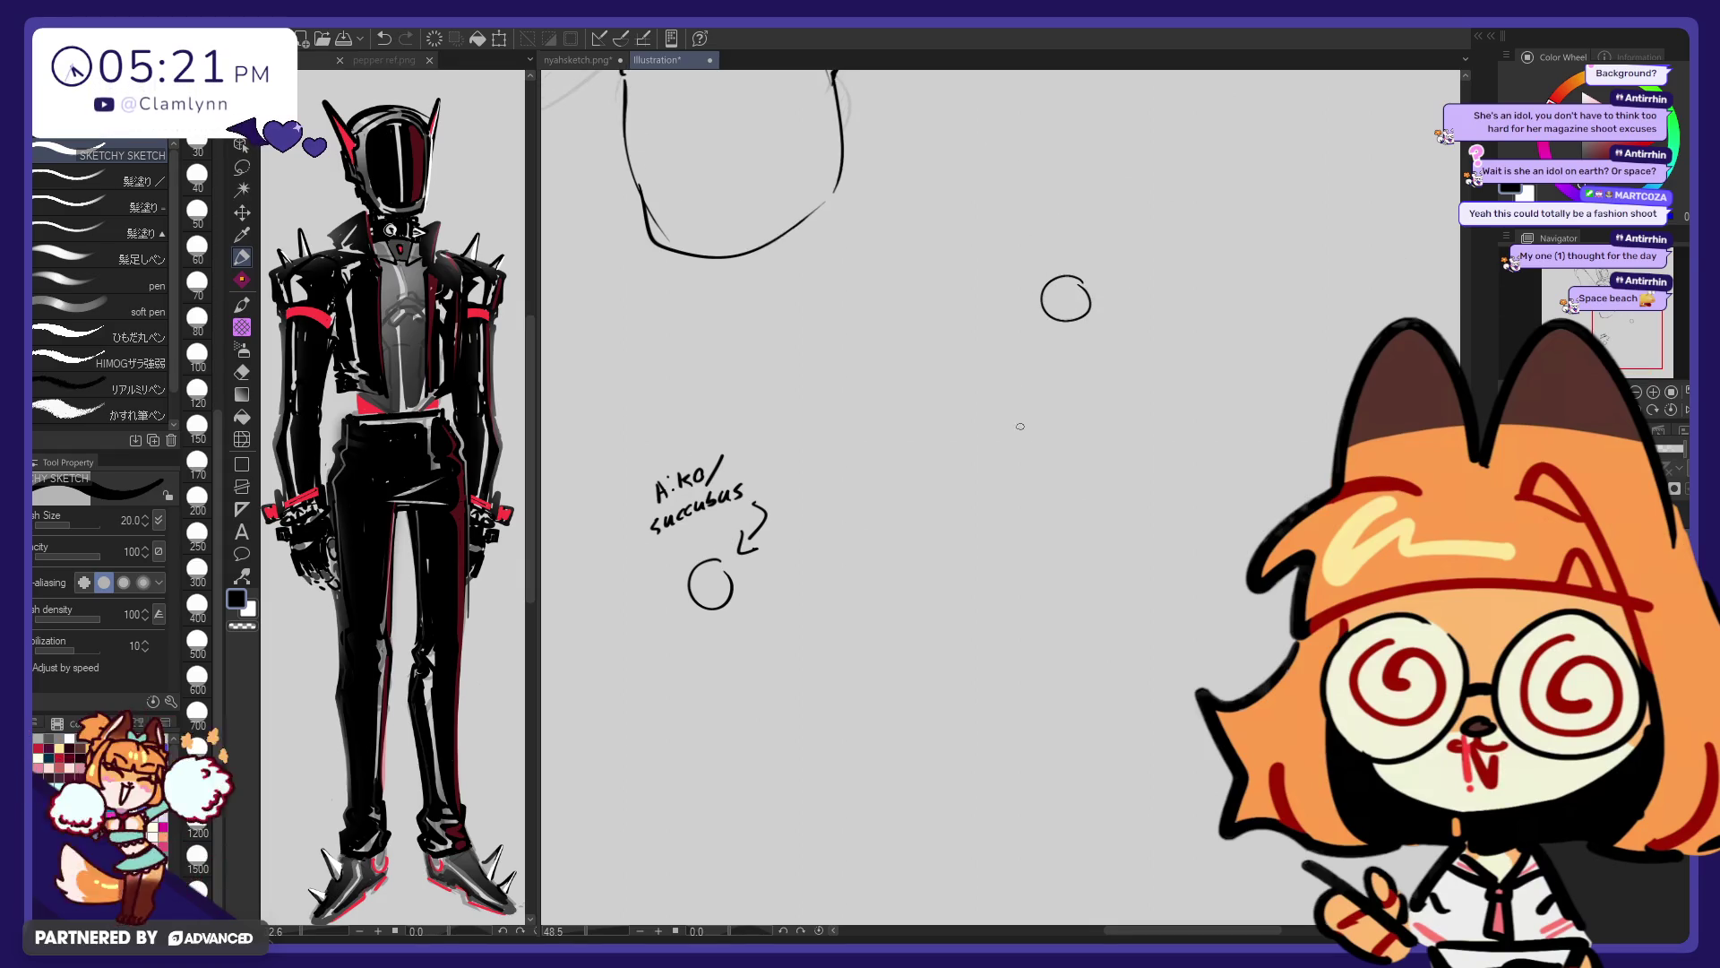
pyautogui.moveTo(727, 343); pyautogui.dragTo(715, 340)
pyautogui.moveTo(1024, 257)
pyautogui.mouseDown()
pyautogui.moveTo(1048, 257)
pyautogui.moveTo(970, 404)
pyautogui.moveTo(717, 340)
pyautogui.moveTo(742, 592)
pyautogui.moveTo(1286, 631)
pyautogui.mouseUp()
pyautogui.hotkey('ctrl', 'z')
pyautogui.hotkey('ctrl', 'z')
pyautogui.hotkey('ctrl', 'z')
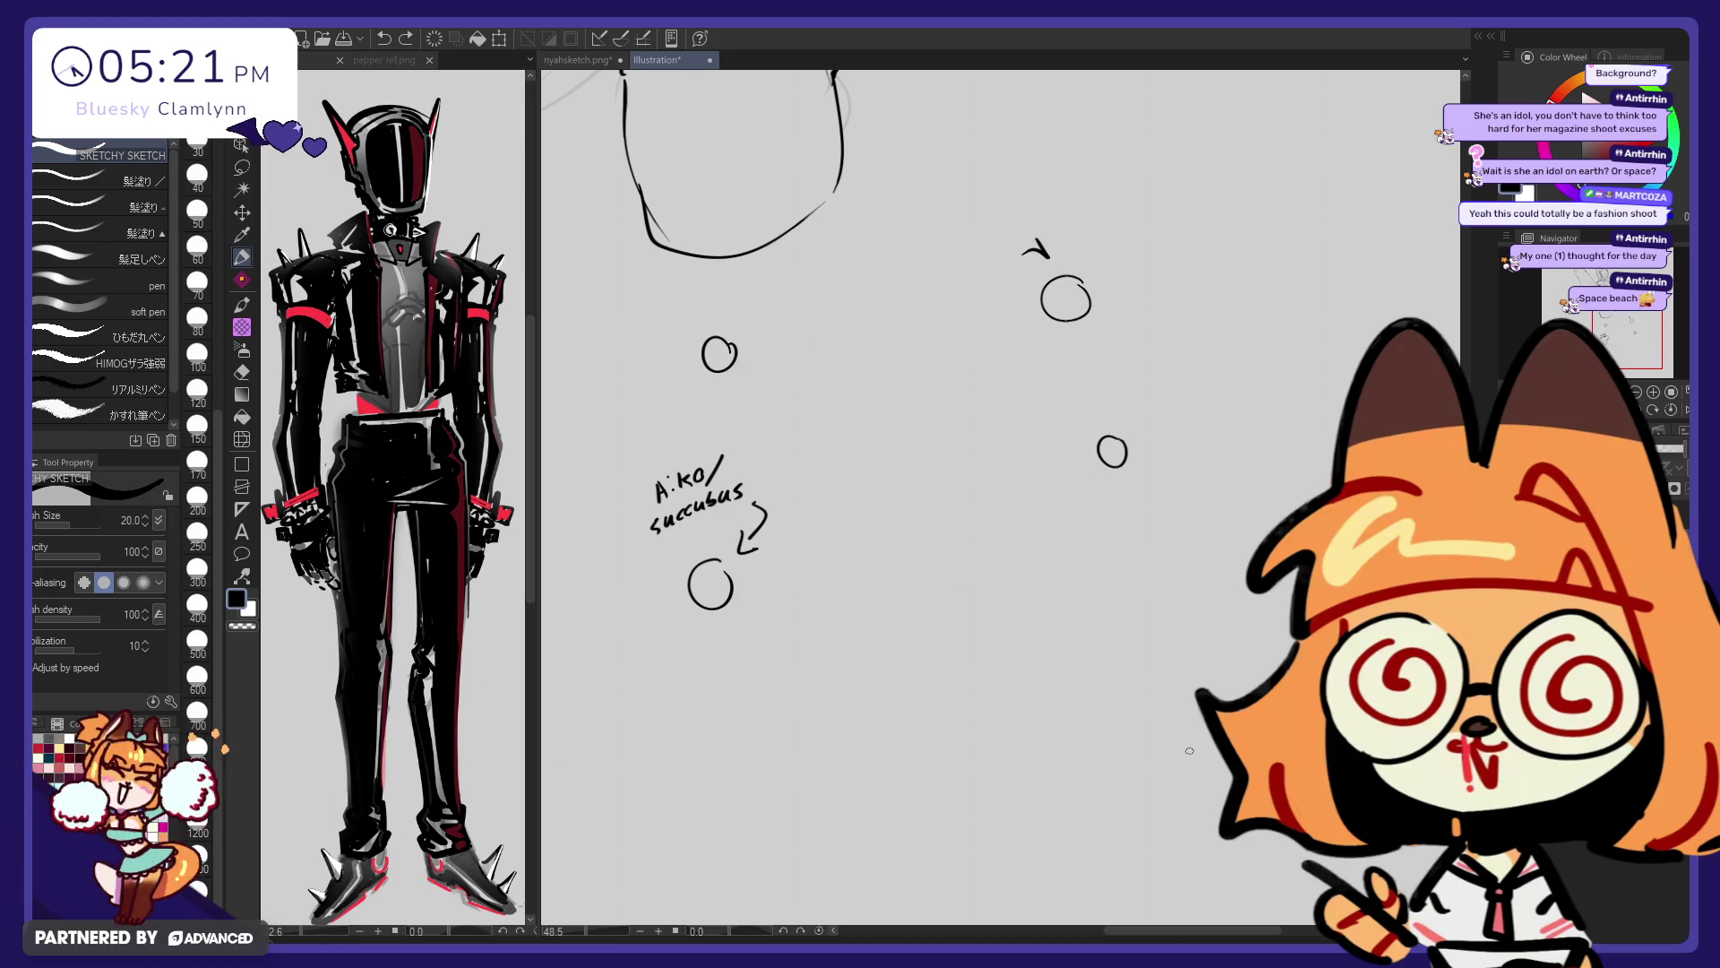
pyautogui.hotkey('ctrl', 'z')
pyautogui.hotkey('ctrl', 'z')
pyautogui.hotkey('ctrl', 'z')
pyautogui.hotkey('ctrl', 'z')
pyautogui.hotkey('ctrl', 'z')
pyautogui.hotkey('ctrl', 'z')
pyautogui.hotkey('ctrl', 'z')
pyautogui.hotkey('ctrl', 'z')
pyautogui.hotkey('ctrl', 'z')
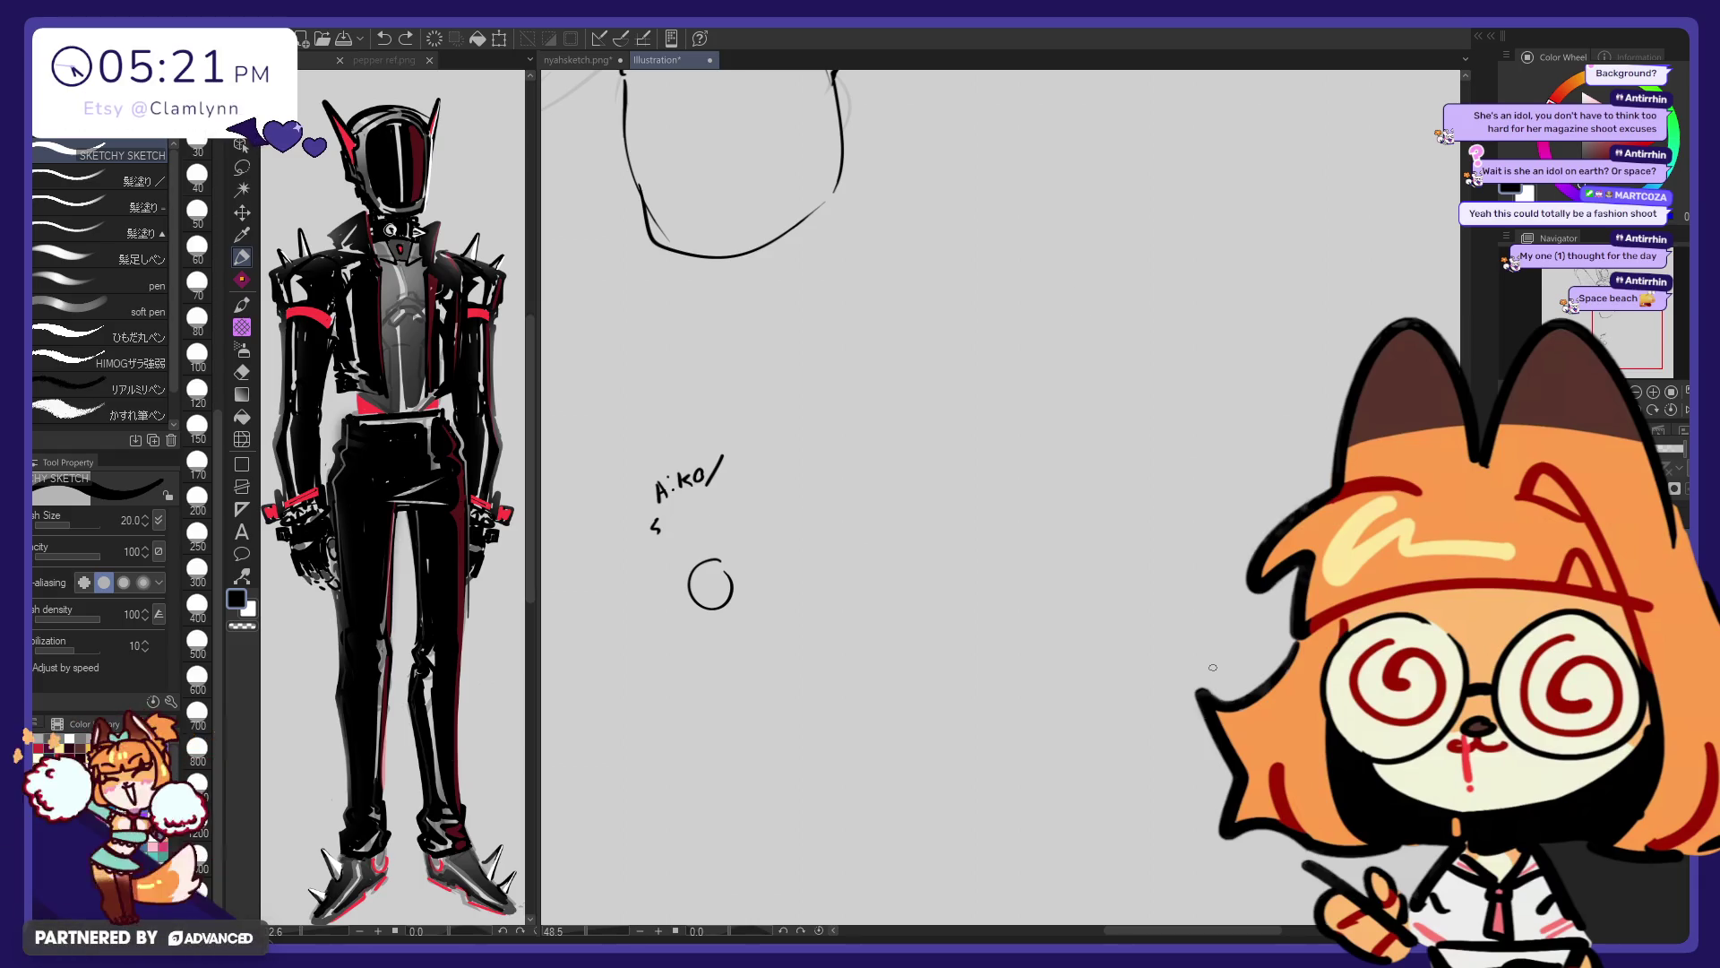
pyautogui.hotkey('ctrl', 'z')
pyautogui.hotkey('ctrl', 'z')
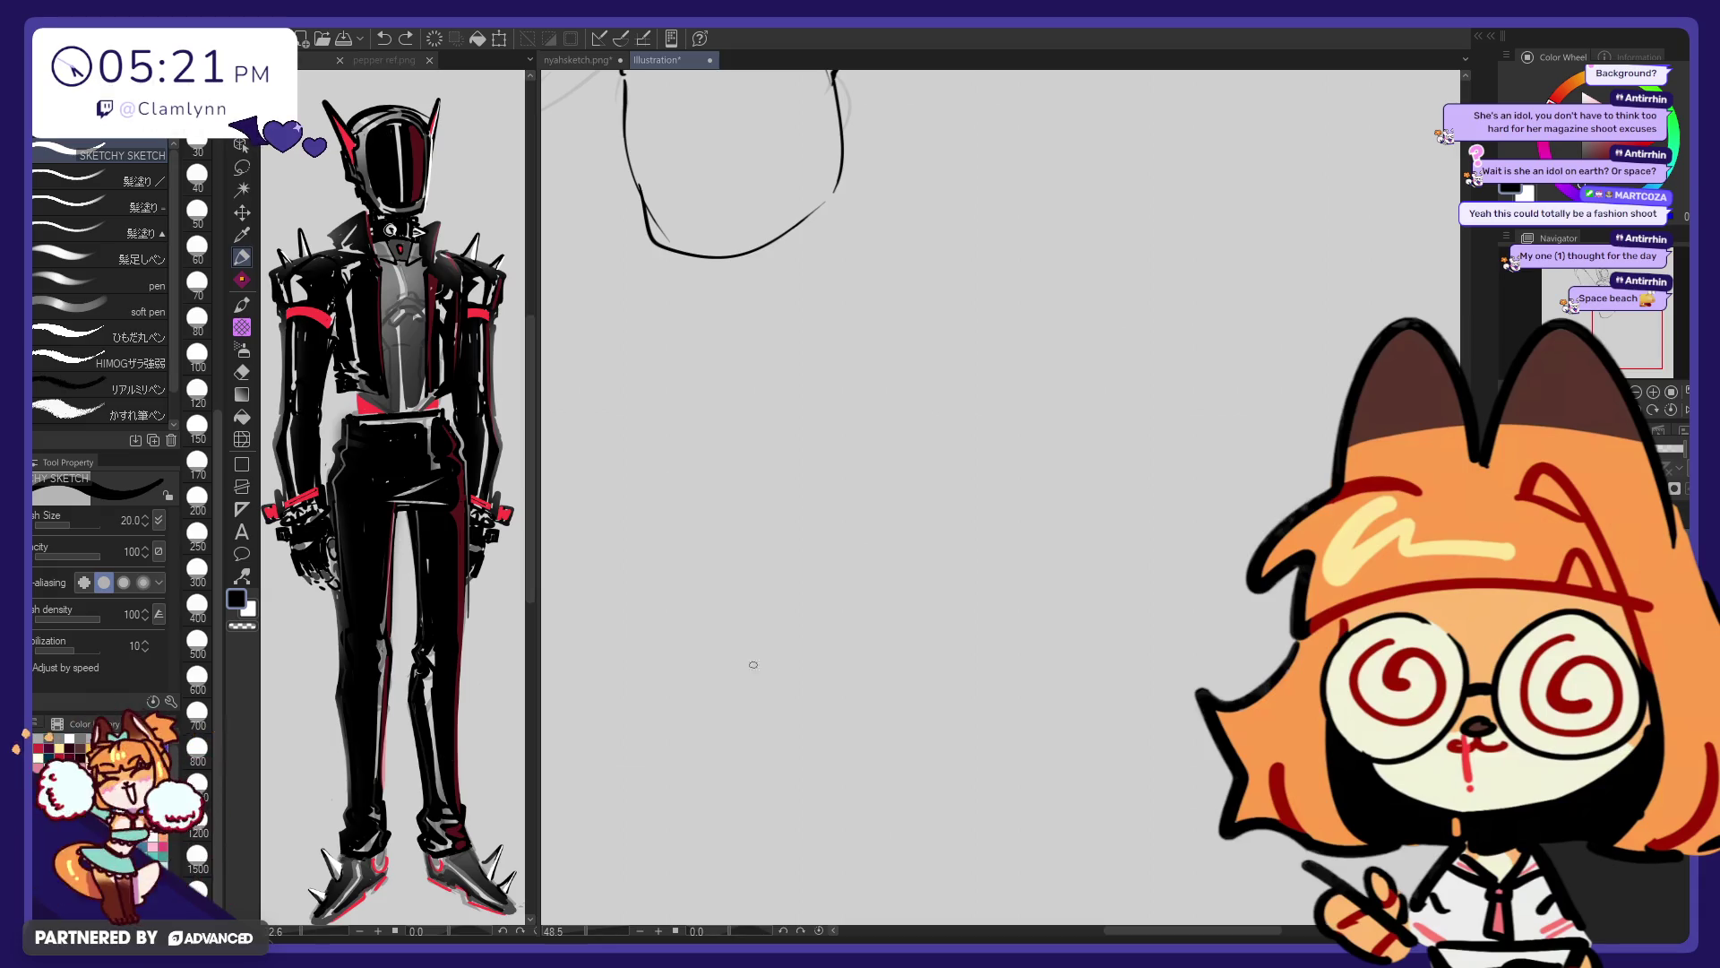
pyautogui.scroll(-2, 784, 603)
pyautogui.scroll(-2, 784, 603)
pyautogui.scroll(-1, 977, 690)
pyautogui.scroll(-1, 977, 690)
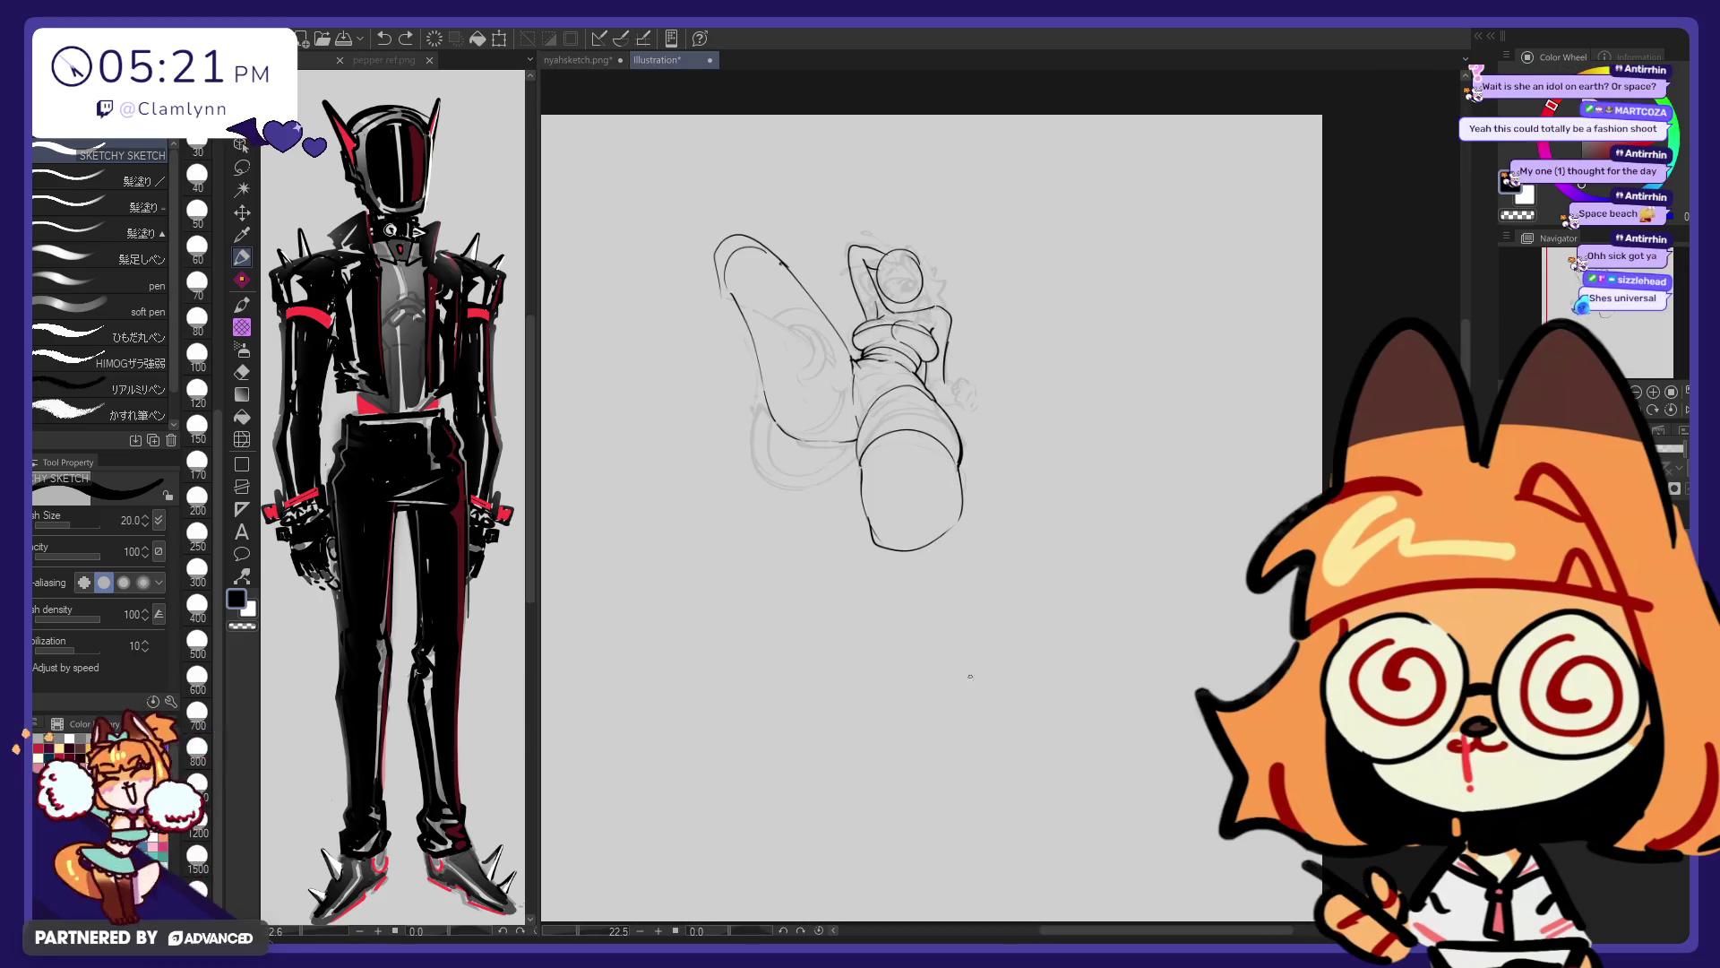
# Compare the canvas against the pepper ref.png reference tab and return to Illustration
pyautogui.scroll(2, 852, 178)
pyautogui.scroll(2, 777, 254)
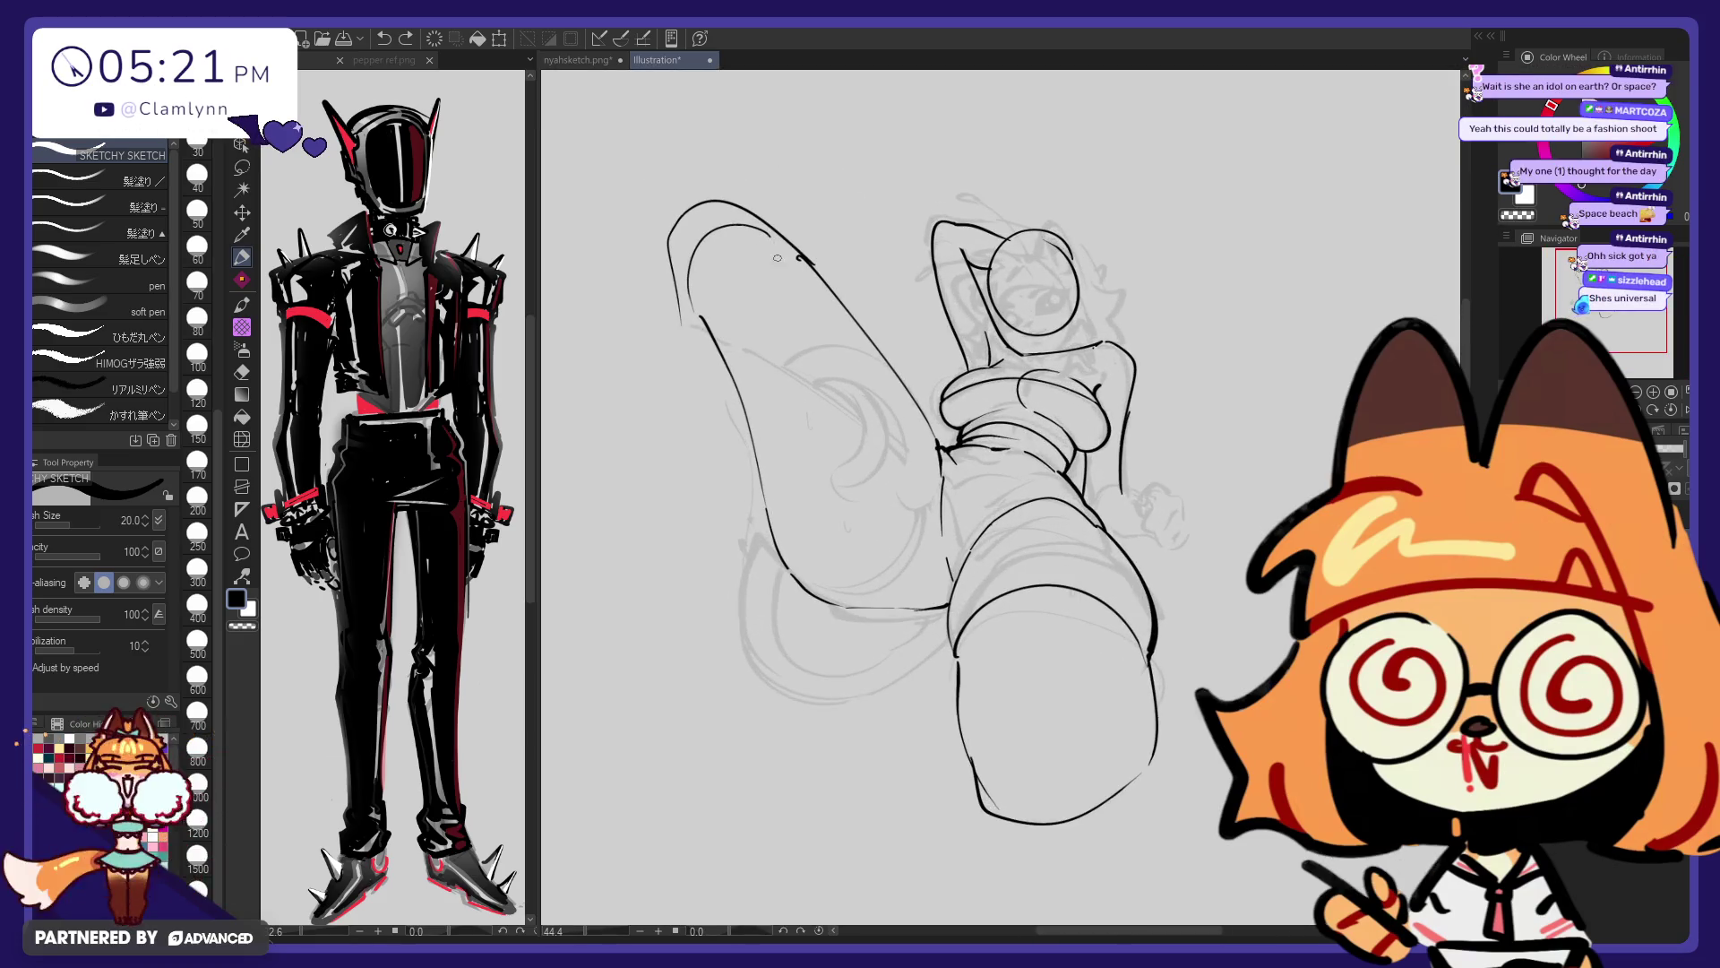
pyautogui.scroll(-1, 896, 251)
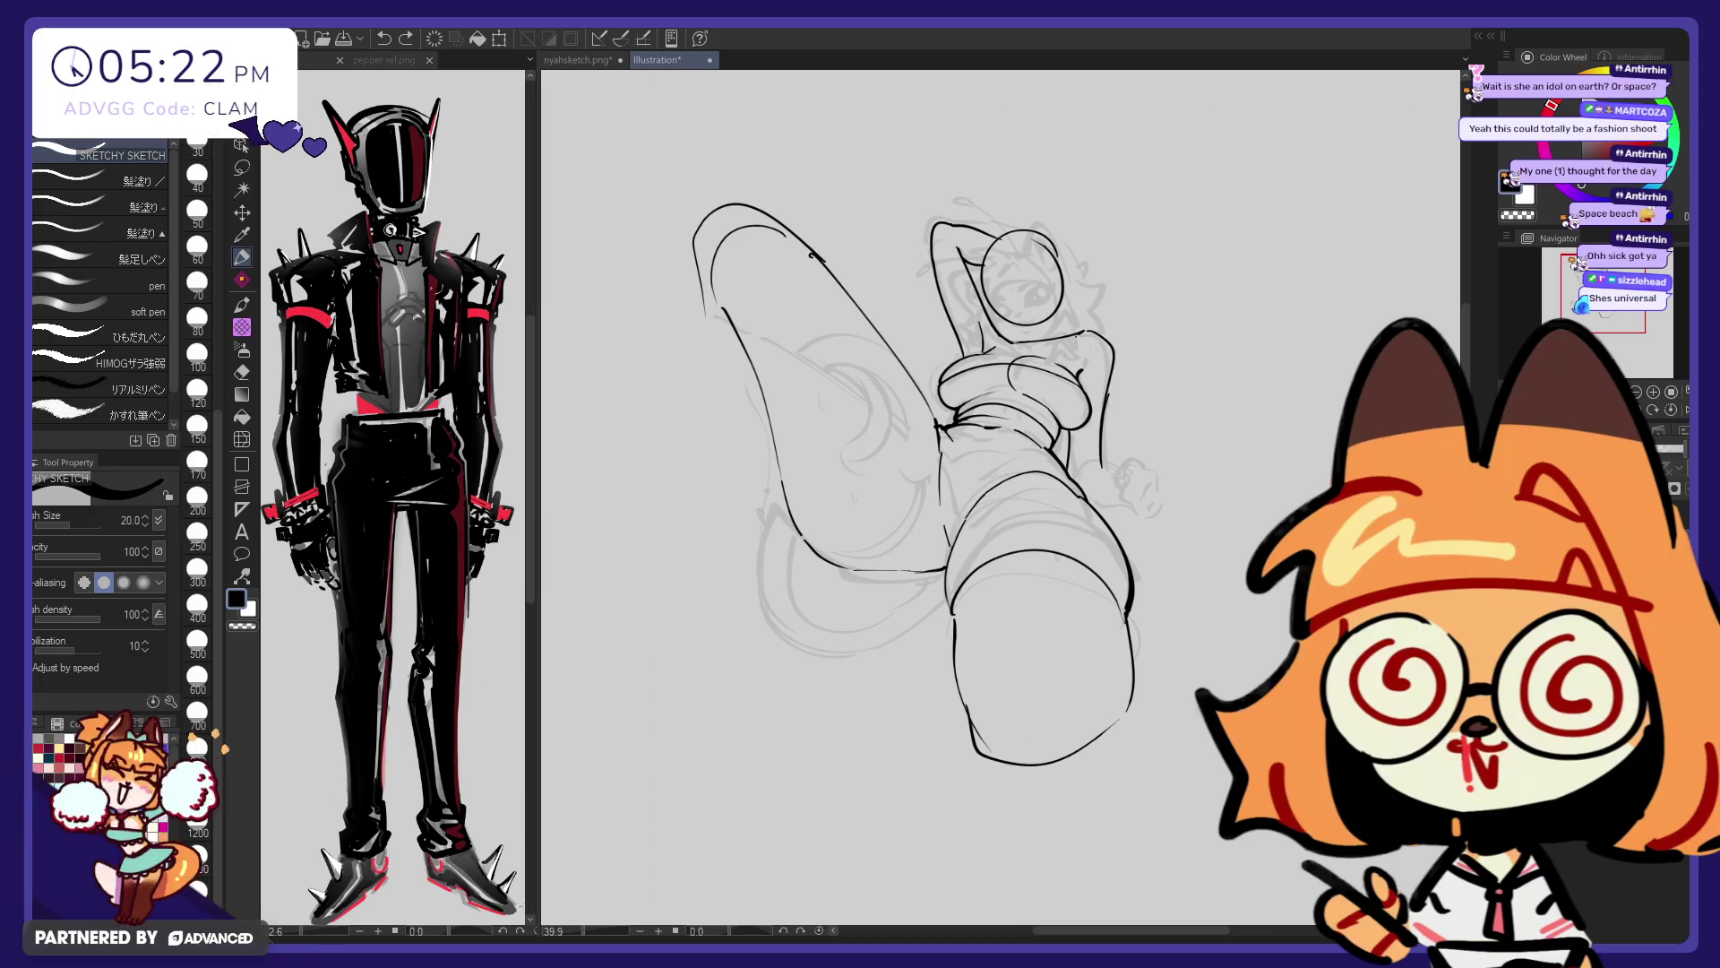
pyautogui.click(438, 211)
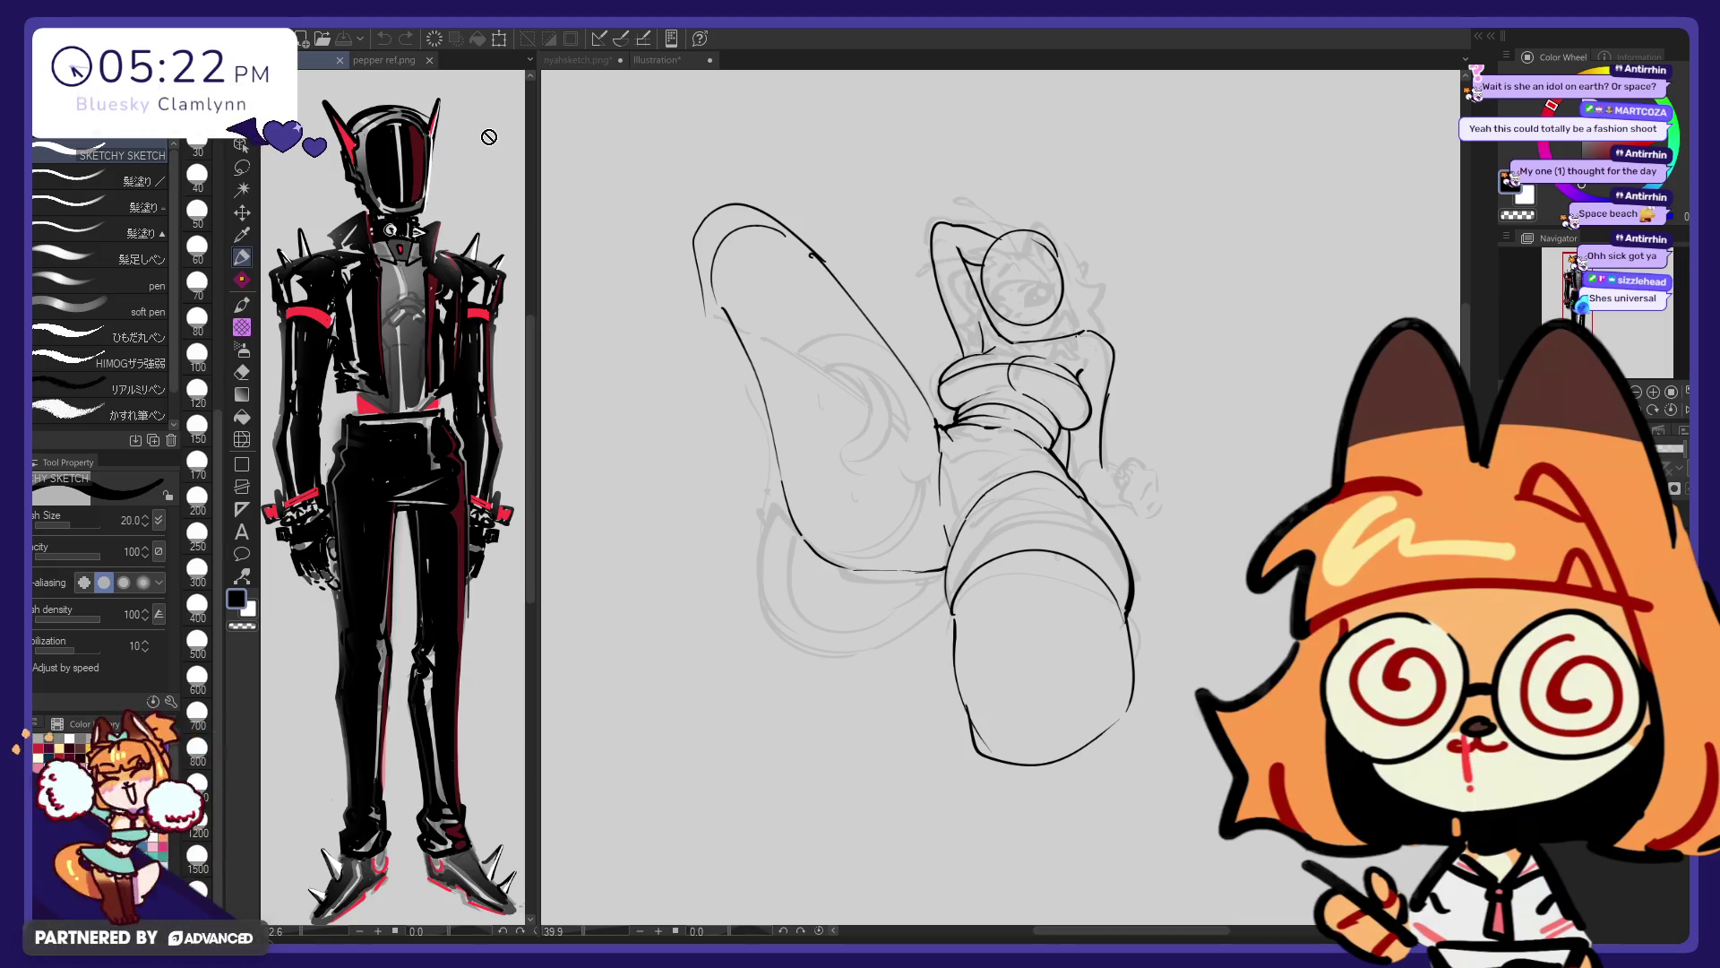
pyautogui.click(678, 266)
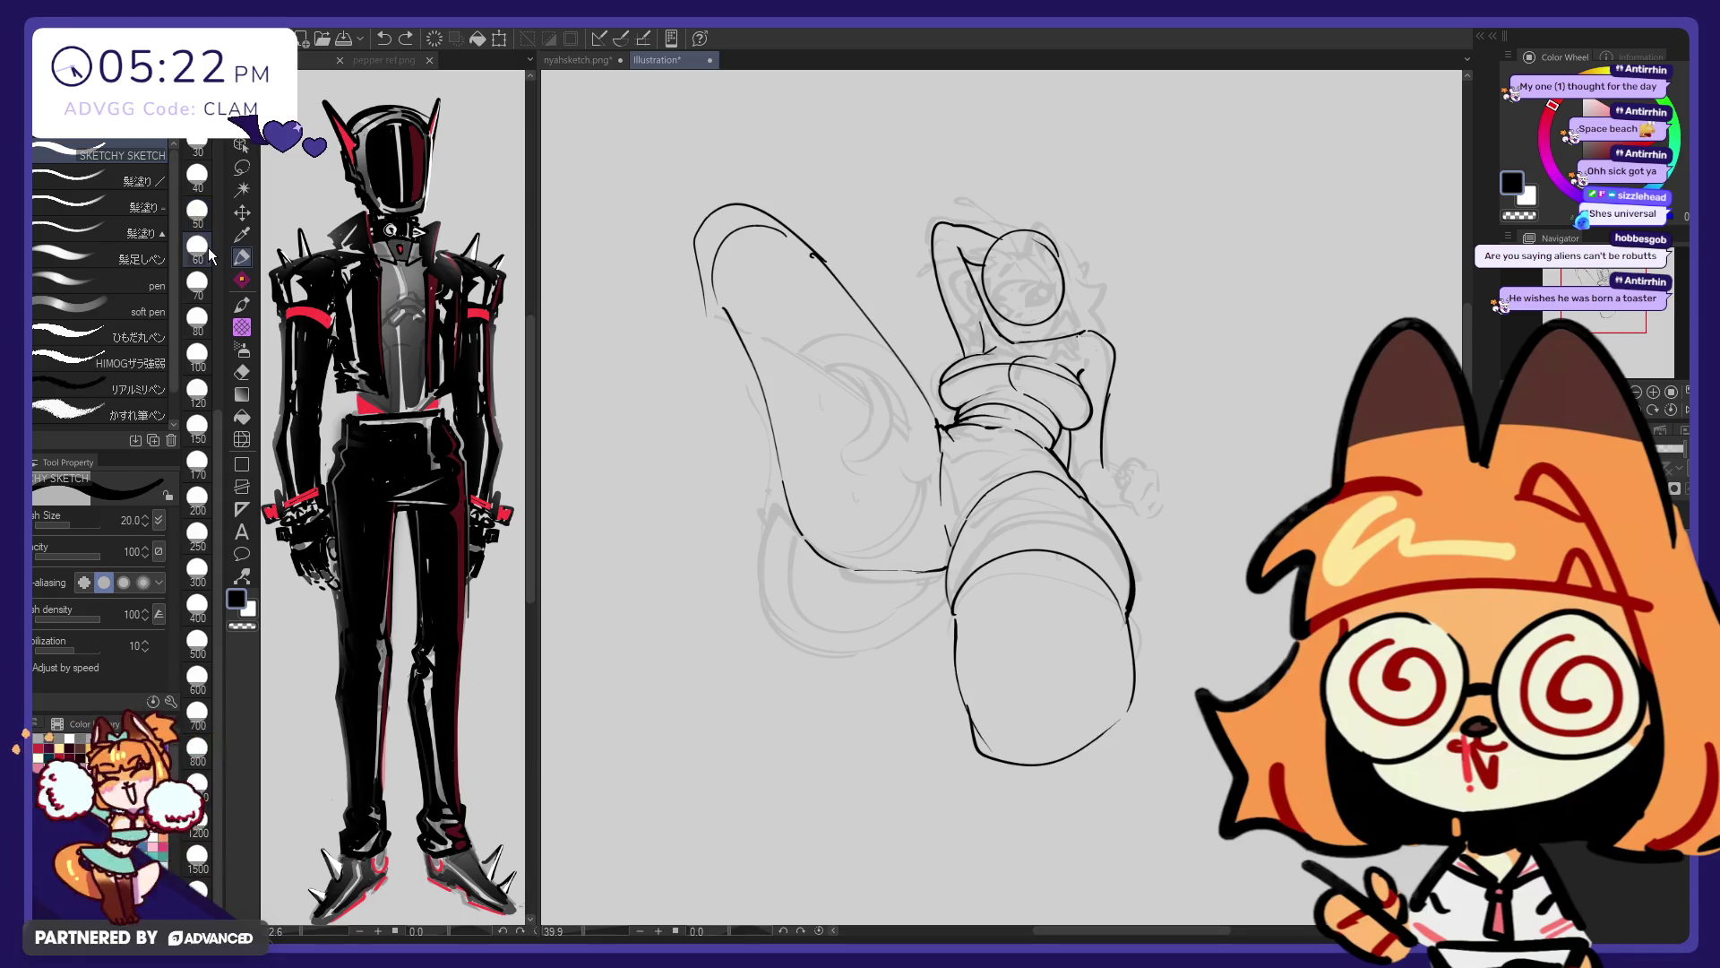
pyautogui.click(484, 226)
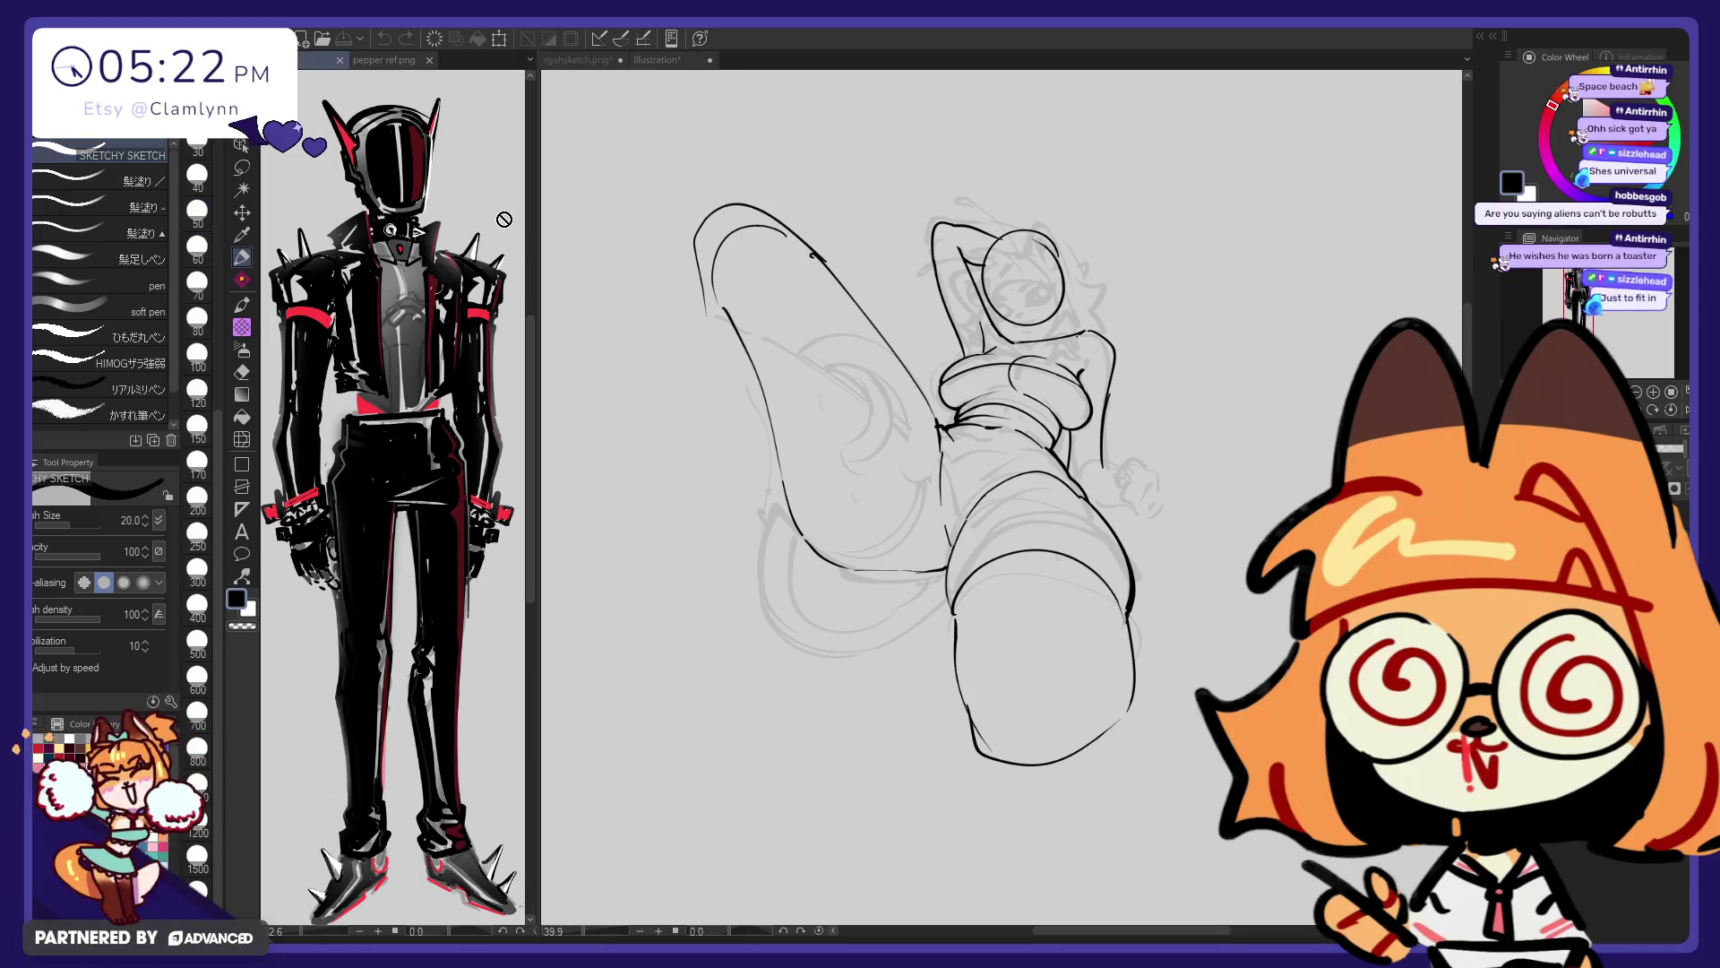
pyautogui.click(1191, 420)
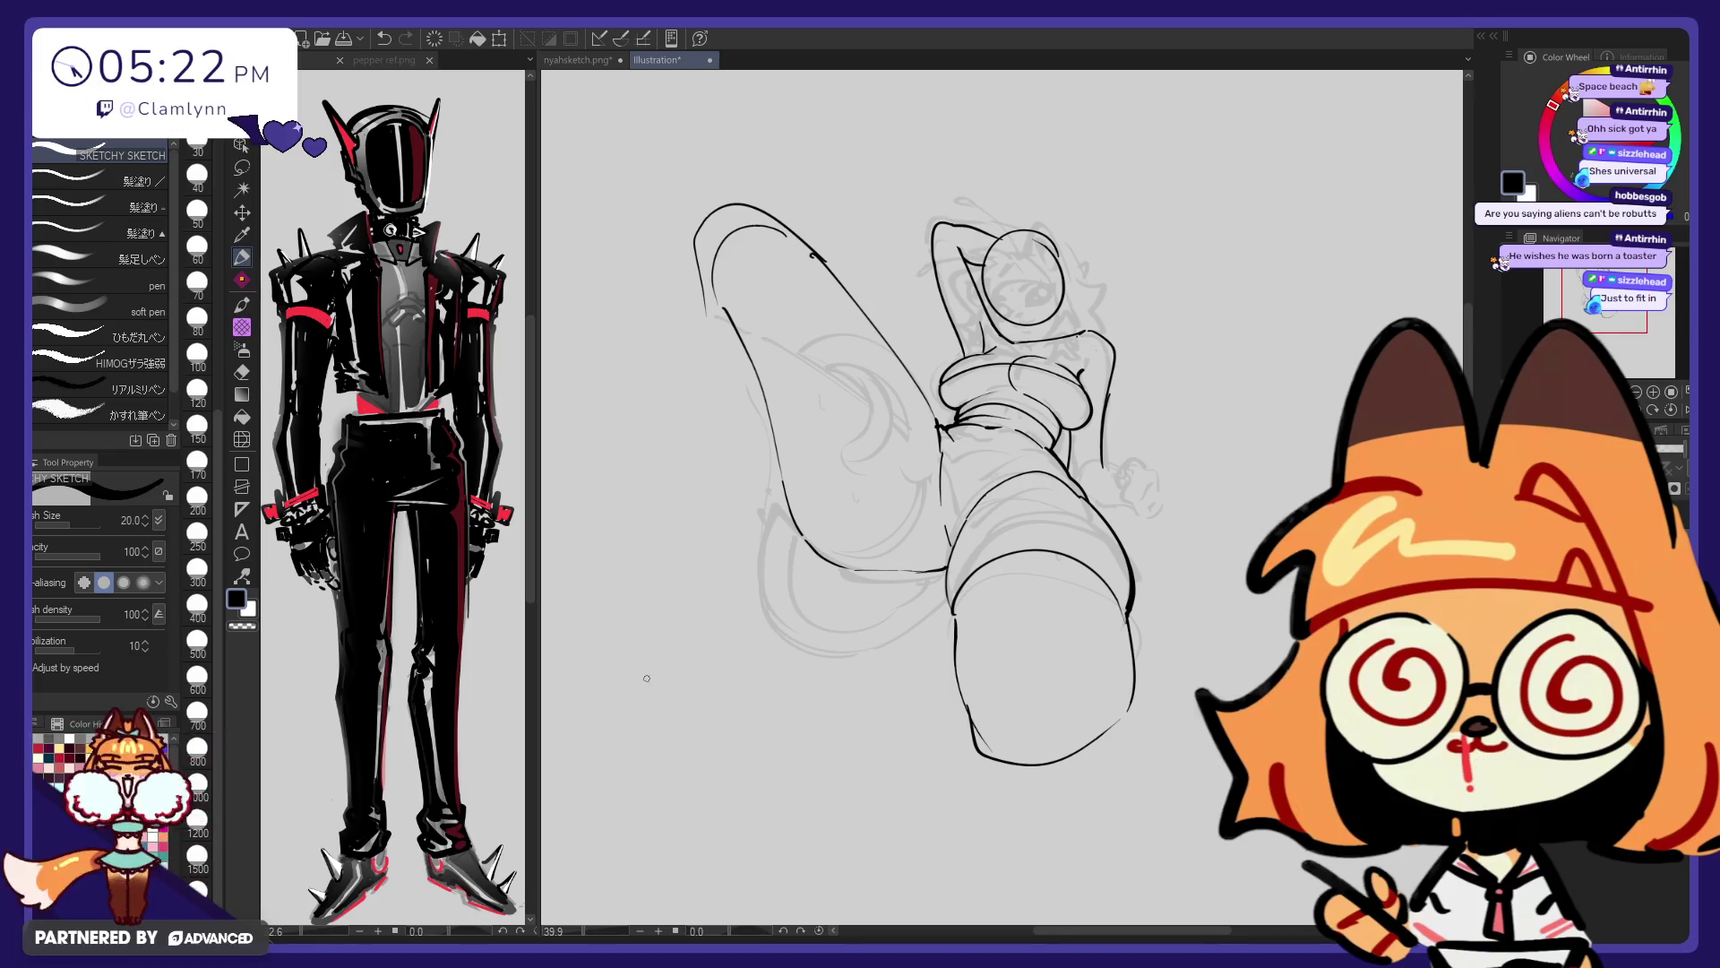
# Doodle a black creature with ears and a curling tail in the lower-left corner
pyautogui.moveTo(687, 667); pyautogui.dragTo(673, 661)
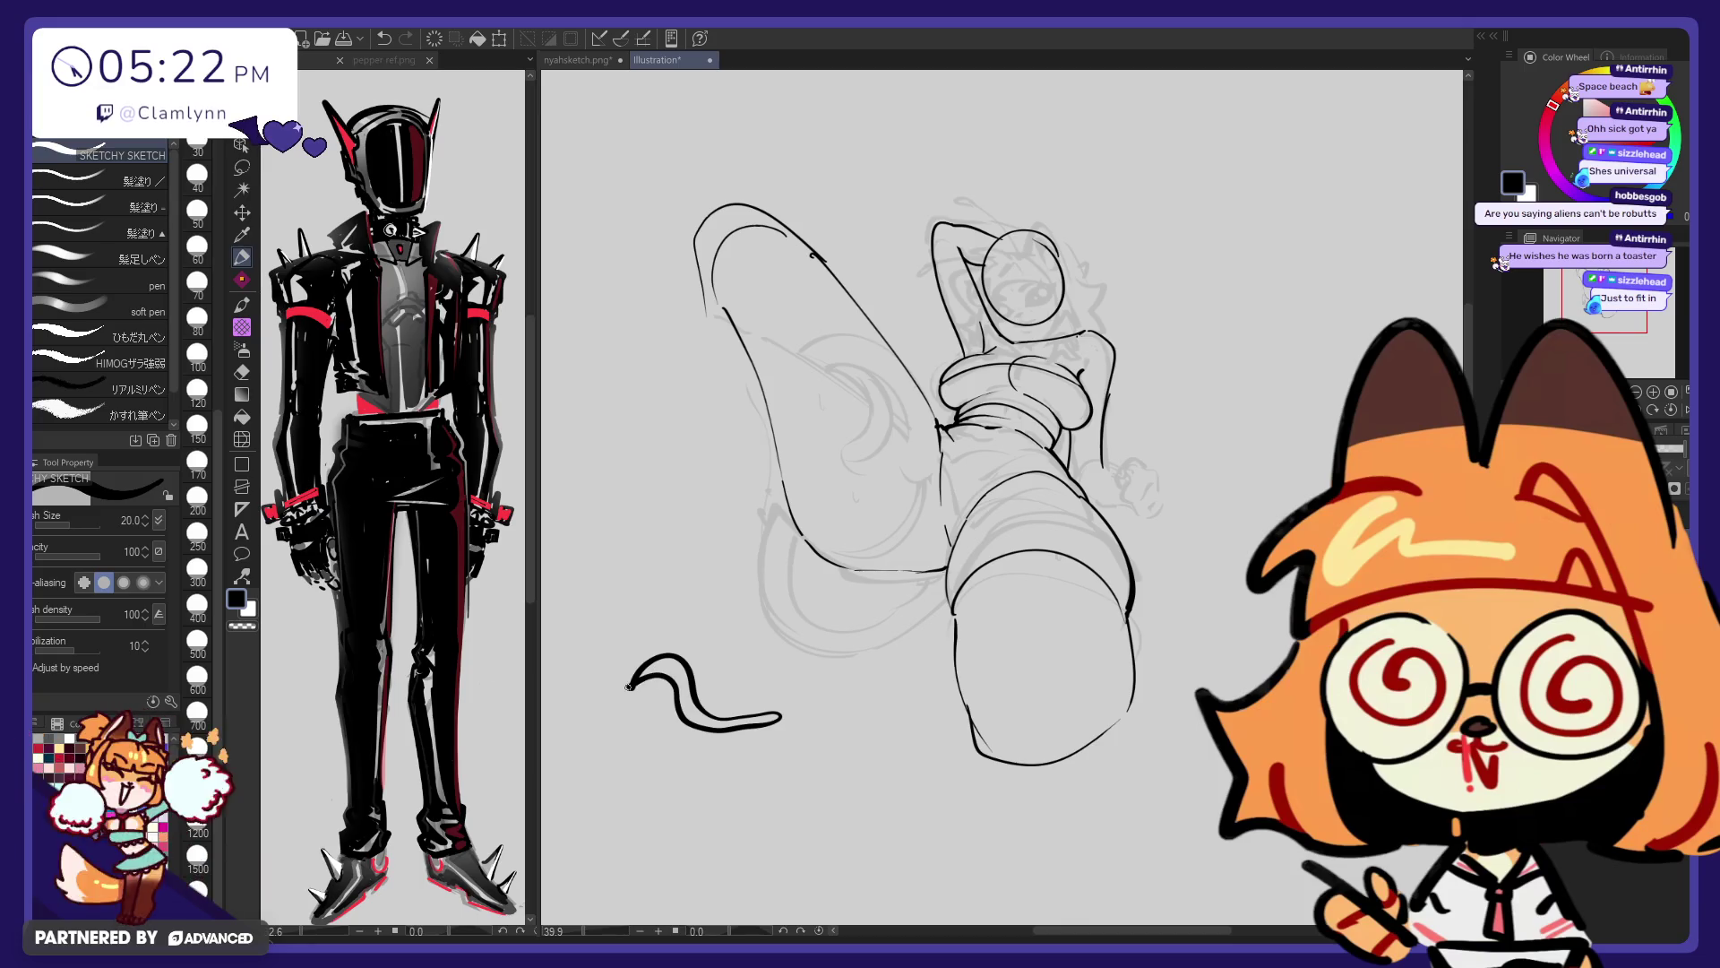
pyautogui.moveTo(664, 667)
pyautogui.mouseDown()
pyautogui.moveTo(642, 691)
pyautogui.moveTo(688, 717)
pyautogui.mouseUp()
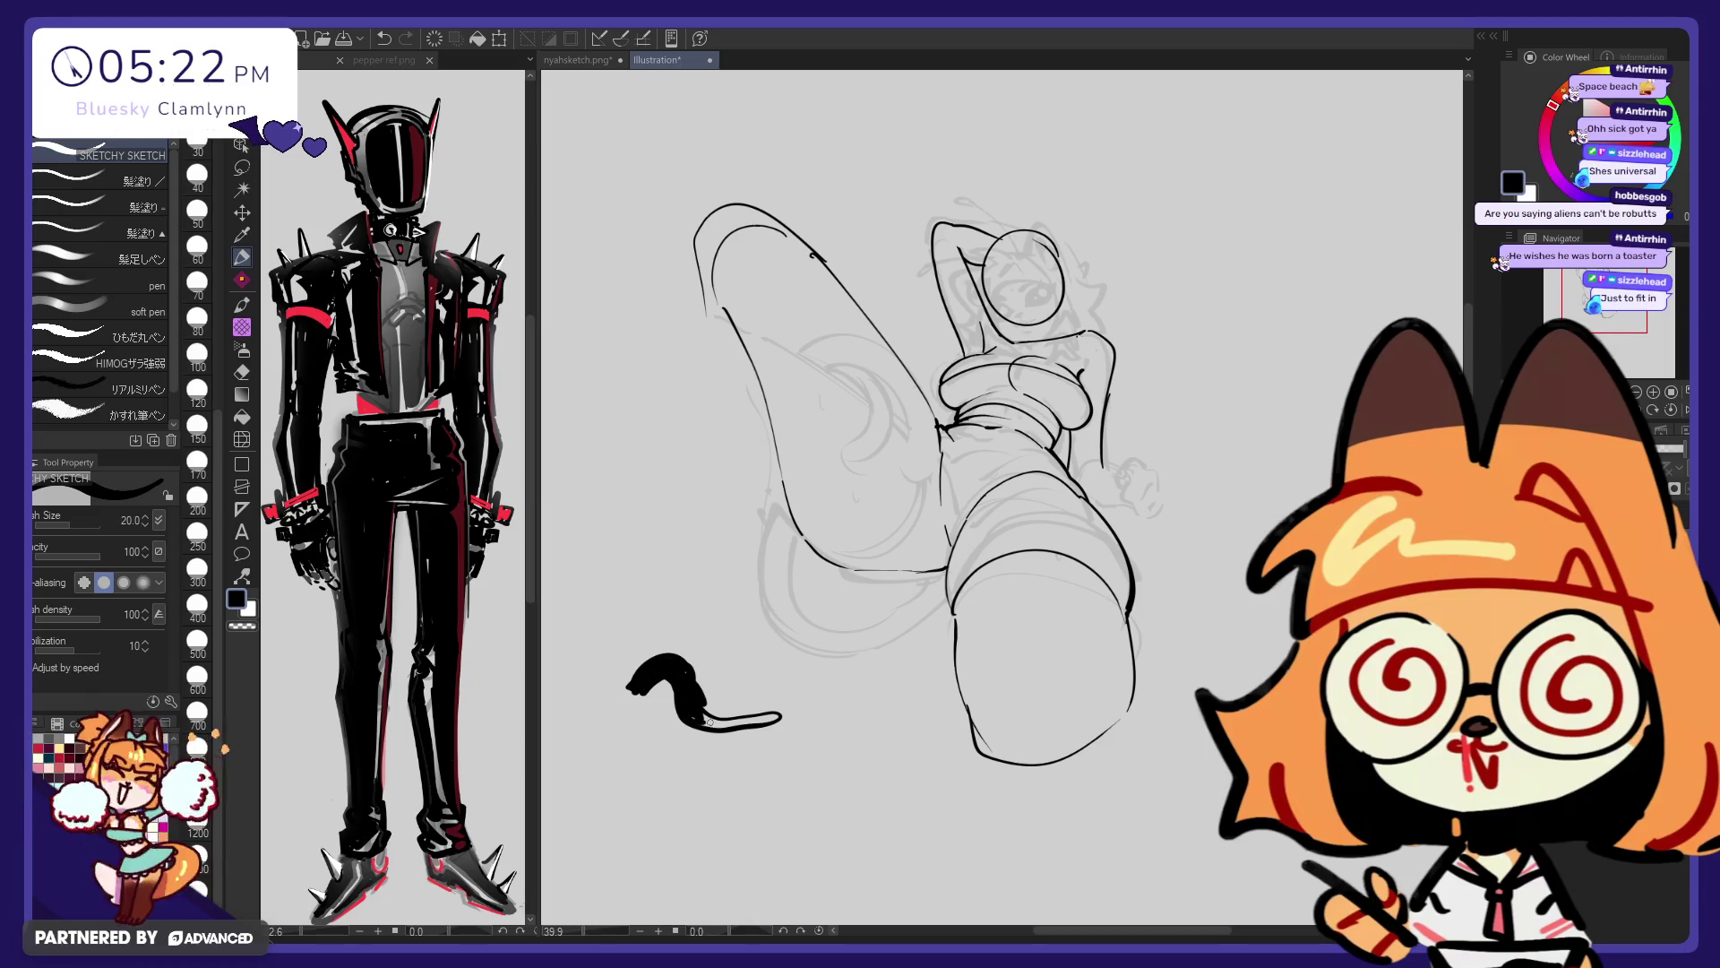
pyautogui.moveTo(709, 722); pyautogui.dragTo(737, 722)
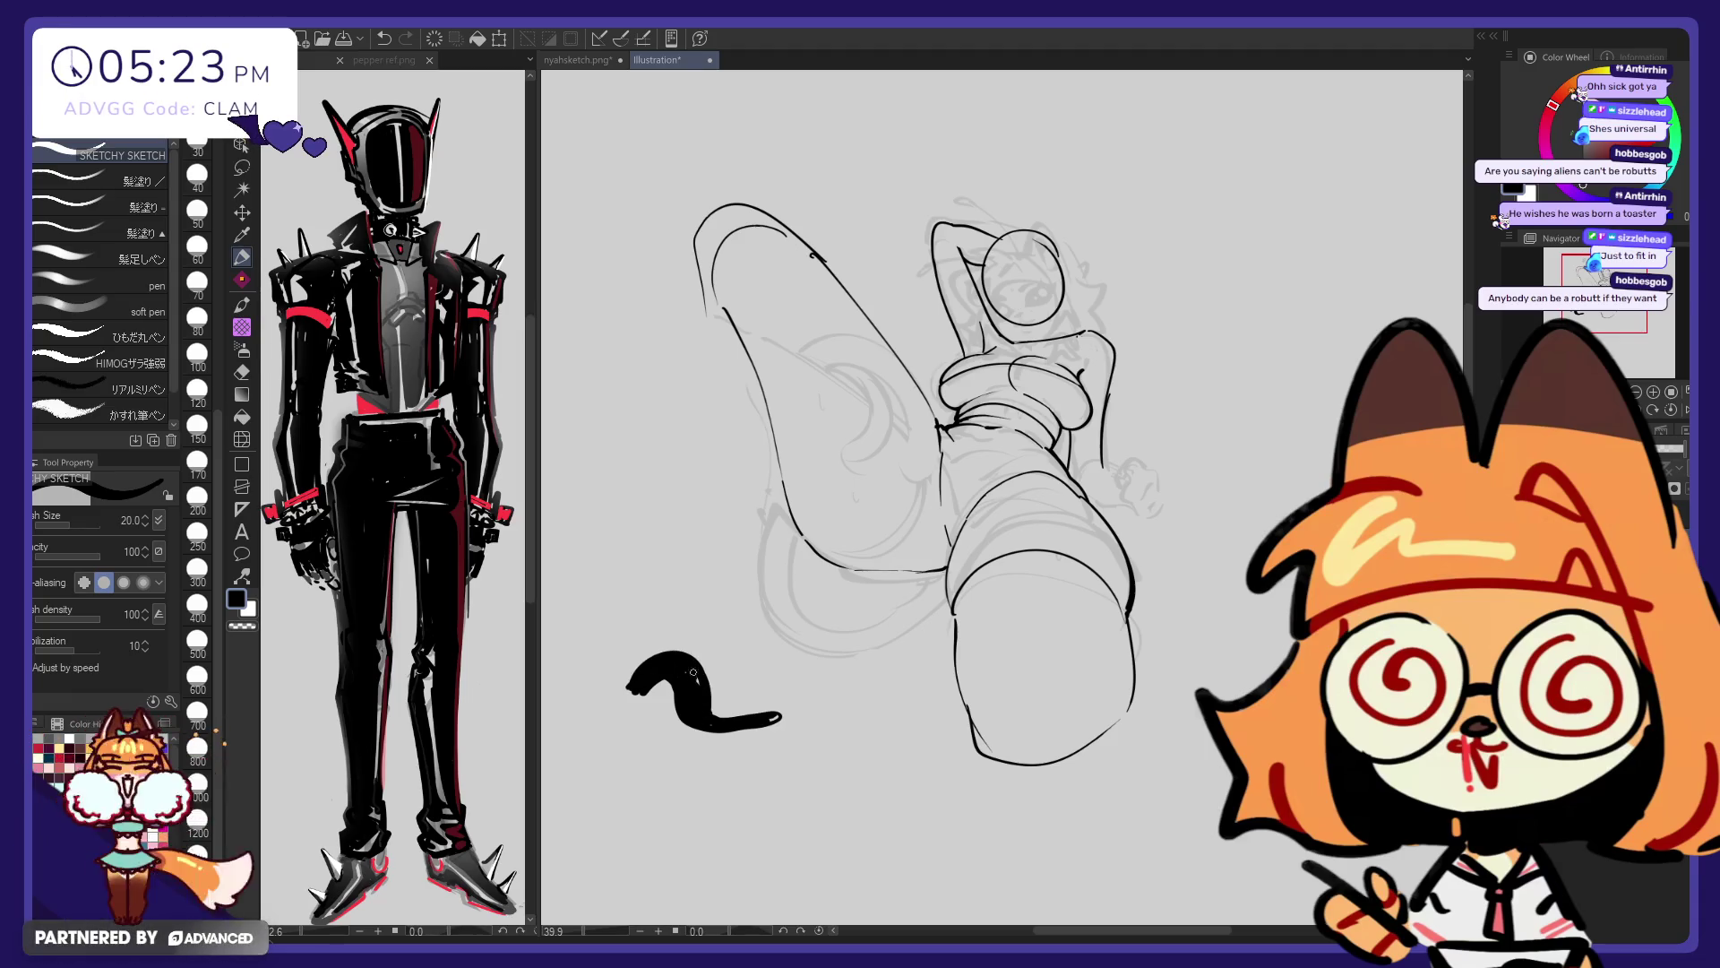
pyautogui.moveTo(672, 658)
pyautogui.mouseDown()
pyautogui.moveTo(682, 636)
pyautogui.moveTo(706, 665)
pyautogui.mouseUp()
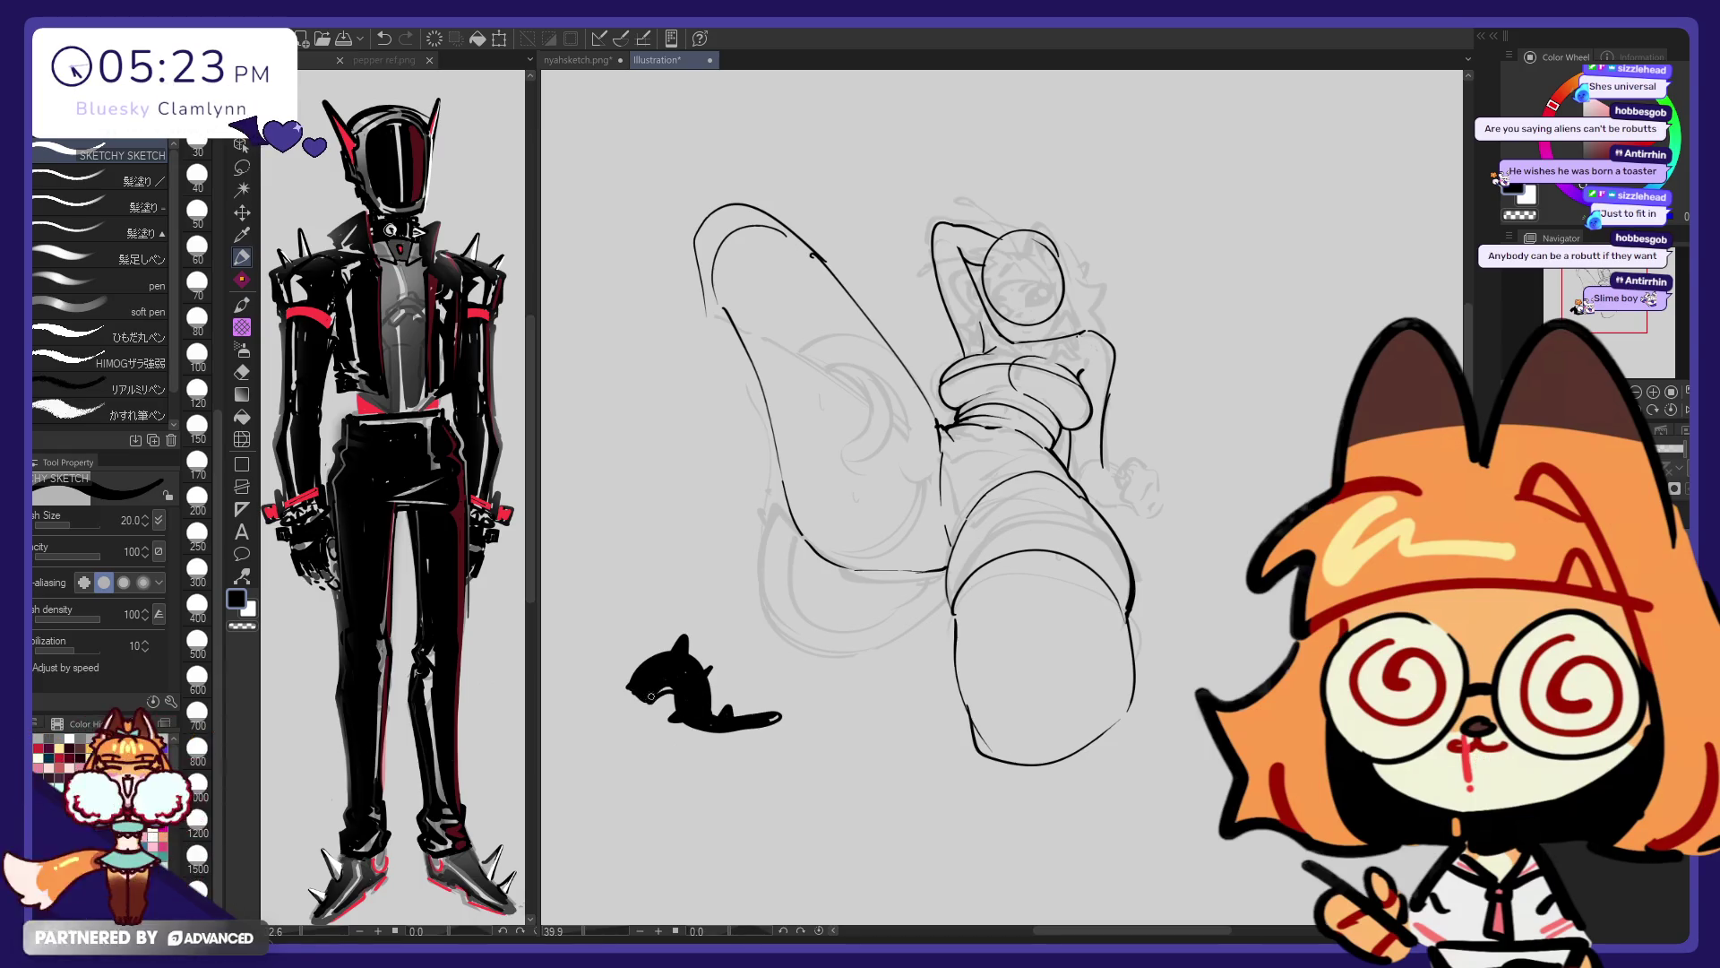
pyautogui.moveTo(717, 729)
pyautogui.mouseDown()
pyautogui.moveTo(778, 718)
pyautogui.moveTo(681, 728)
pyautogui.moveTo(745, 730)
pyautogui.moveTo(734, 711)
pyautogui.mouseUp()
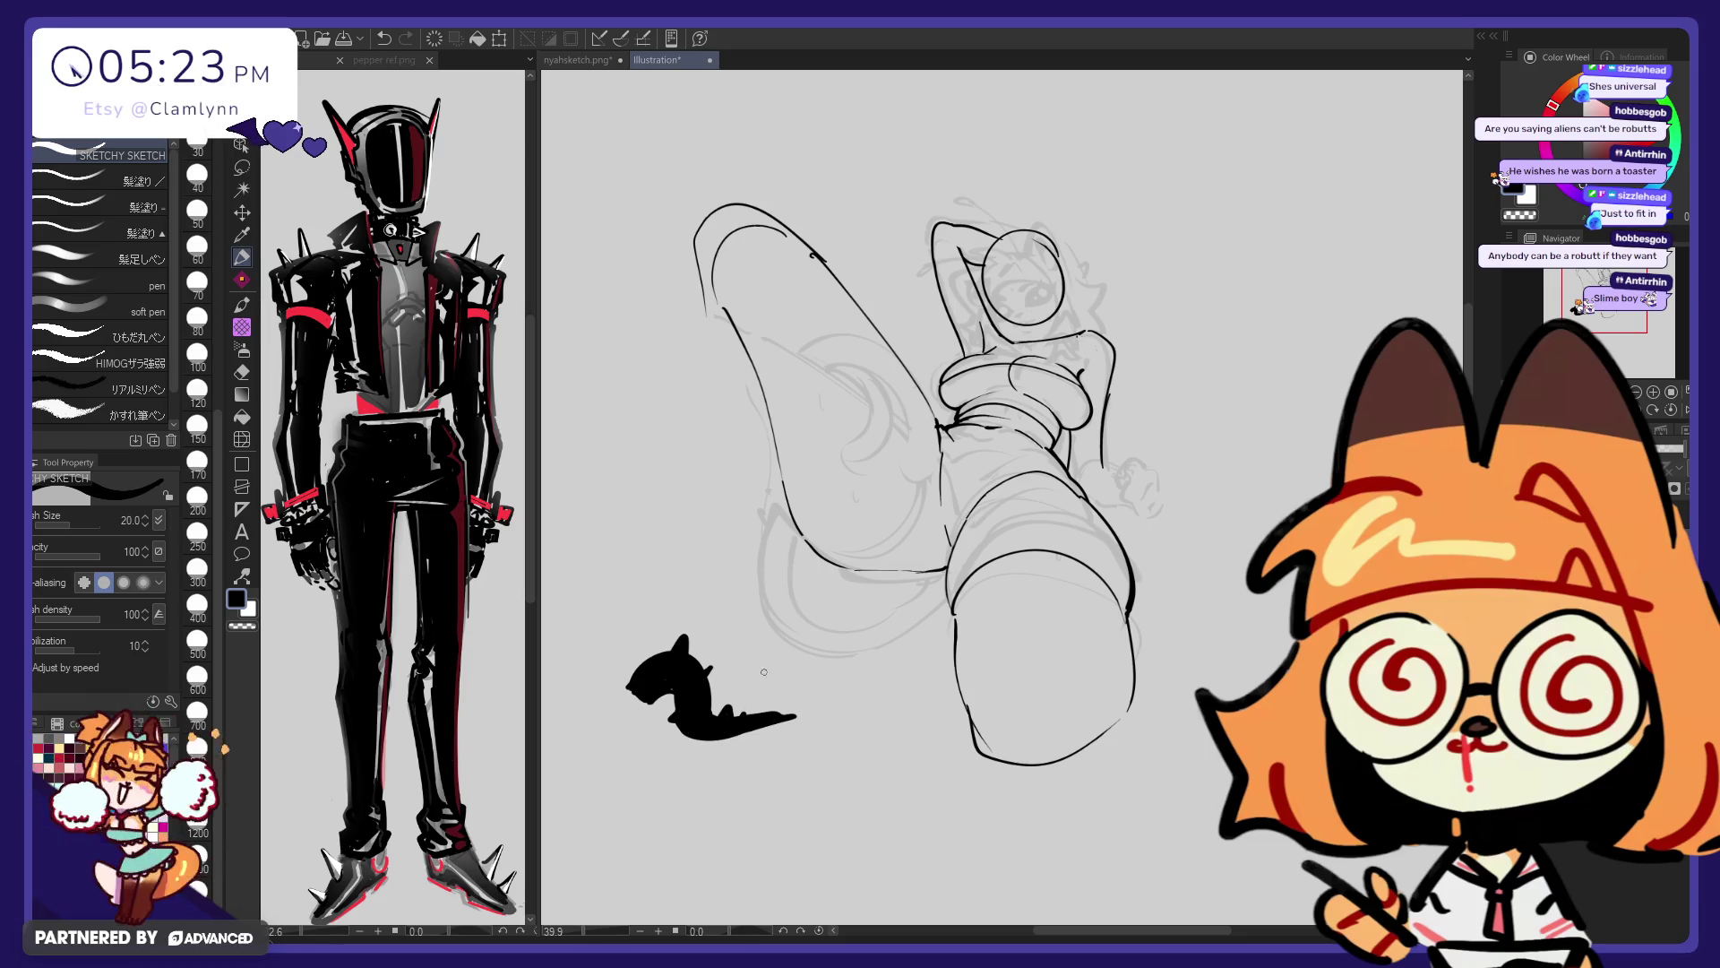
pyautogui.moveTo(648, 657)
pyautogui.mouseDown()
pyautogui.moveTo(649, 682)
pyautogui.moveTo(644, 638)
pyautogui.mouseUp()
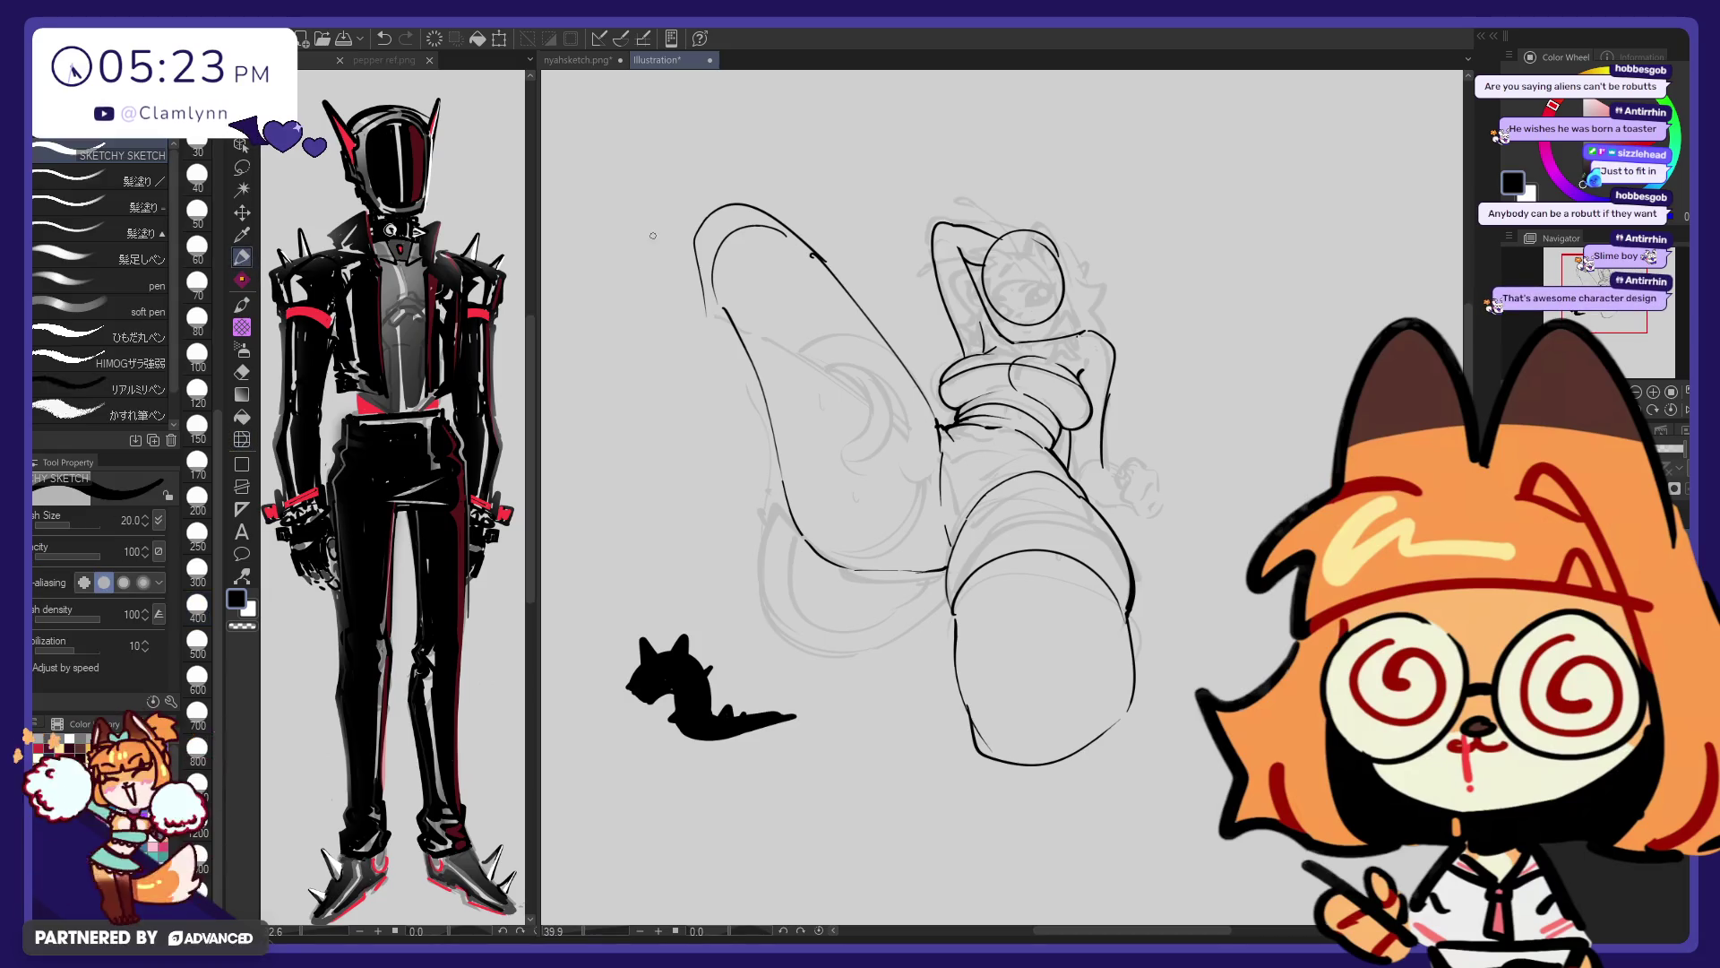
pyautogui.moveTo(602, 572); pyautogui.dragTo(602, 511)
pyautogui.hotkey('ctrl', 'z')
# Erase the creature doodle, draw a small spiky ball there, then start erasing it
pyautogui.press('e')
pyautogui.moveTo(629, 677)
pyautogui.mouseDown()
pyautogui.moveTo(733, 762)
pyautogui.moveTo(789, 704)
pyautogui.mouseUp()
pyautogui.press('p')
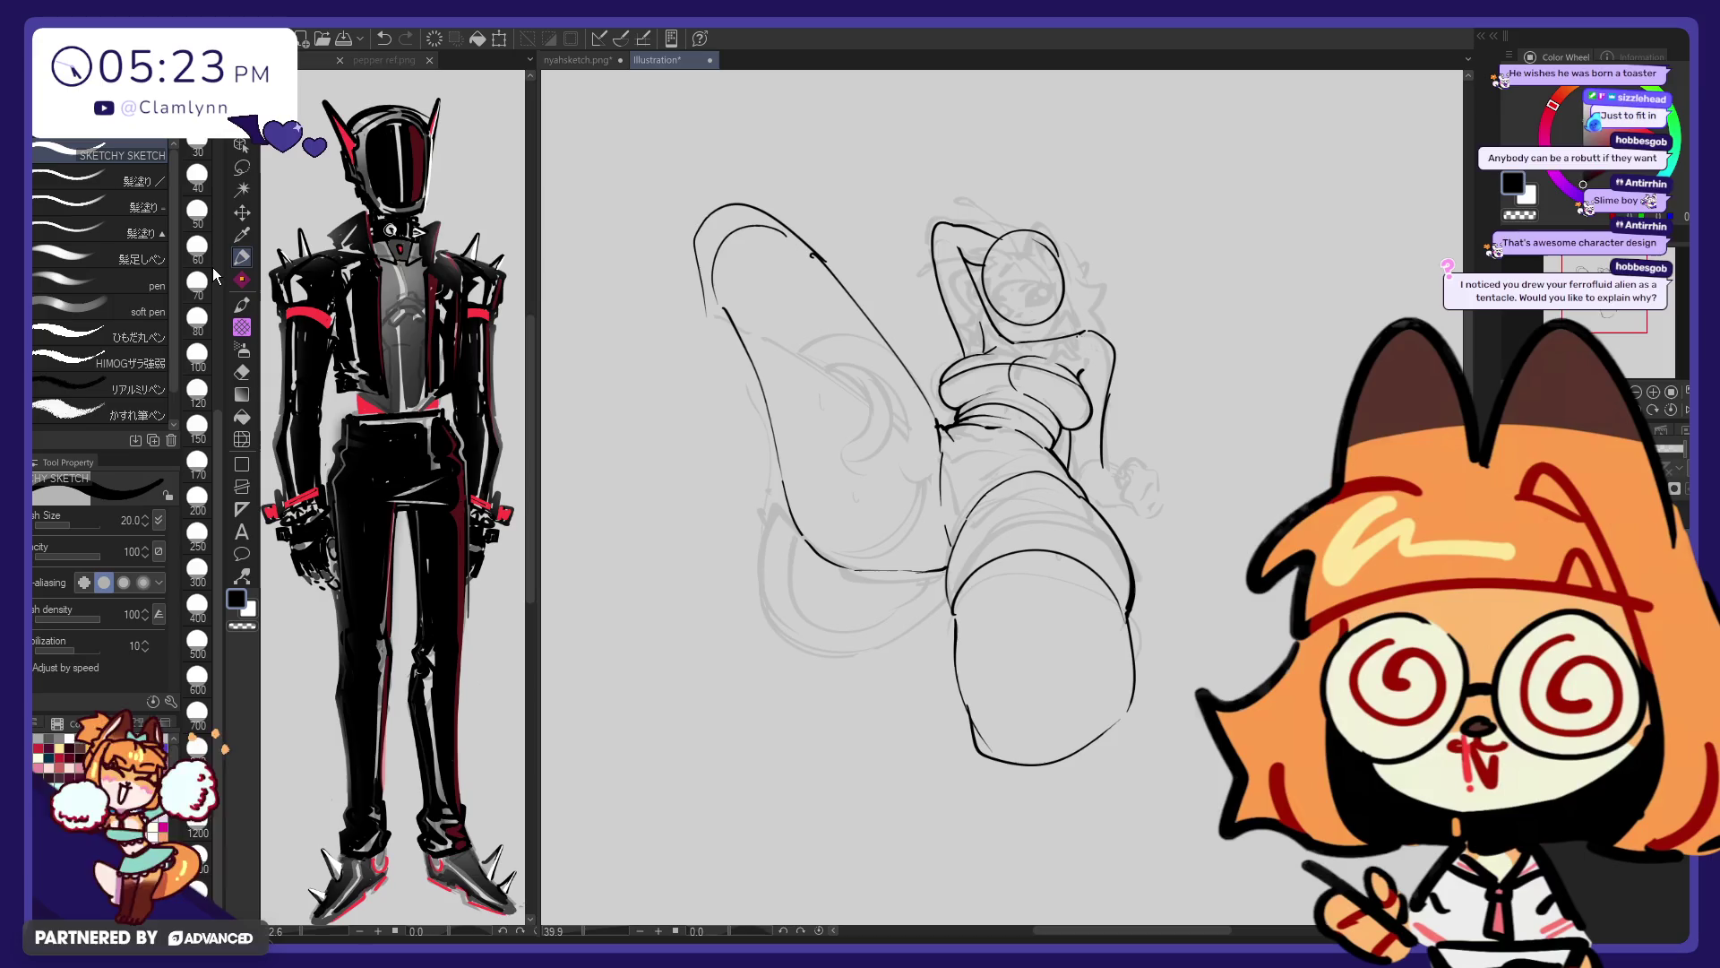
pyautogui.moveTo(676, 695)
pyautogui.mouseDown()
pyautogui.moveTo(662, 697)
pyautogui.moveTo(689, 746)
pyautogui.moveTo(653, 714)
pyautogui.moveTo(672, 757)
pyautogui.moveTo(657, 676)
pyautogui.moveTo(703, 739)
pyautogui.moveTo(690, 762)
pyautogui.moveTo(622, 735)
pyautogui.mouseUp()
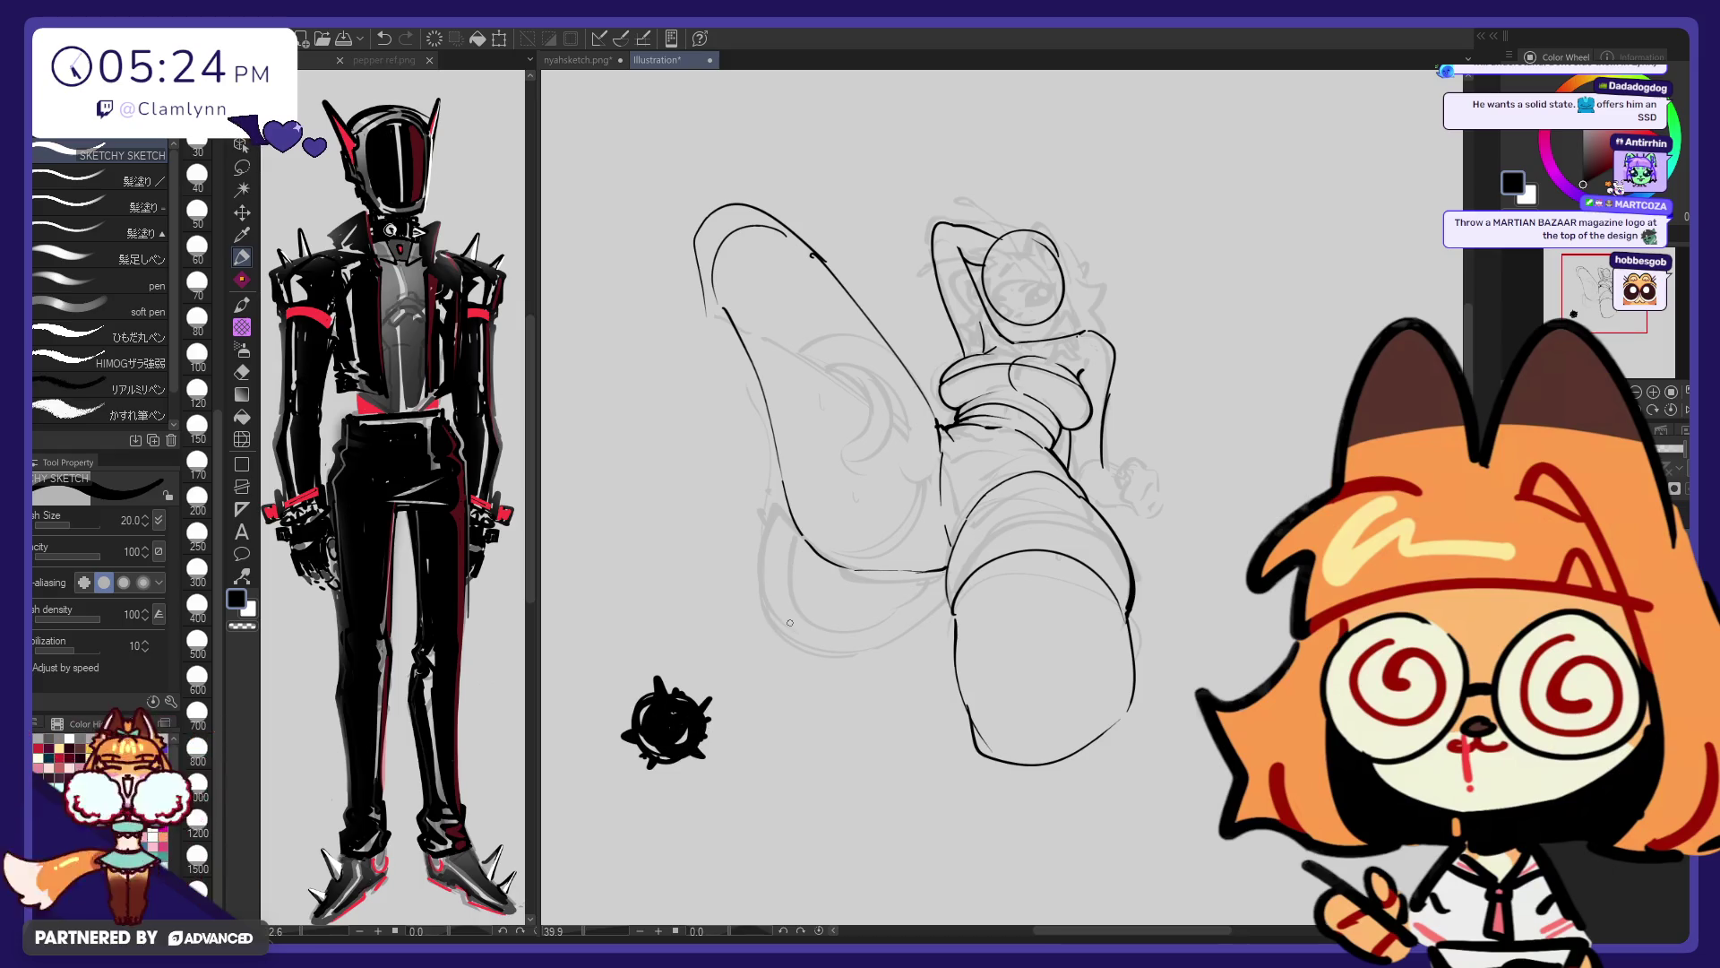
pyautogui.press('e')
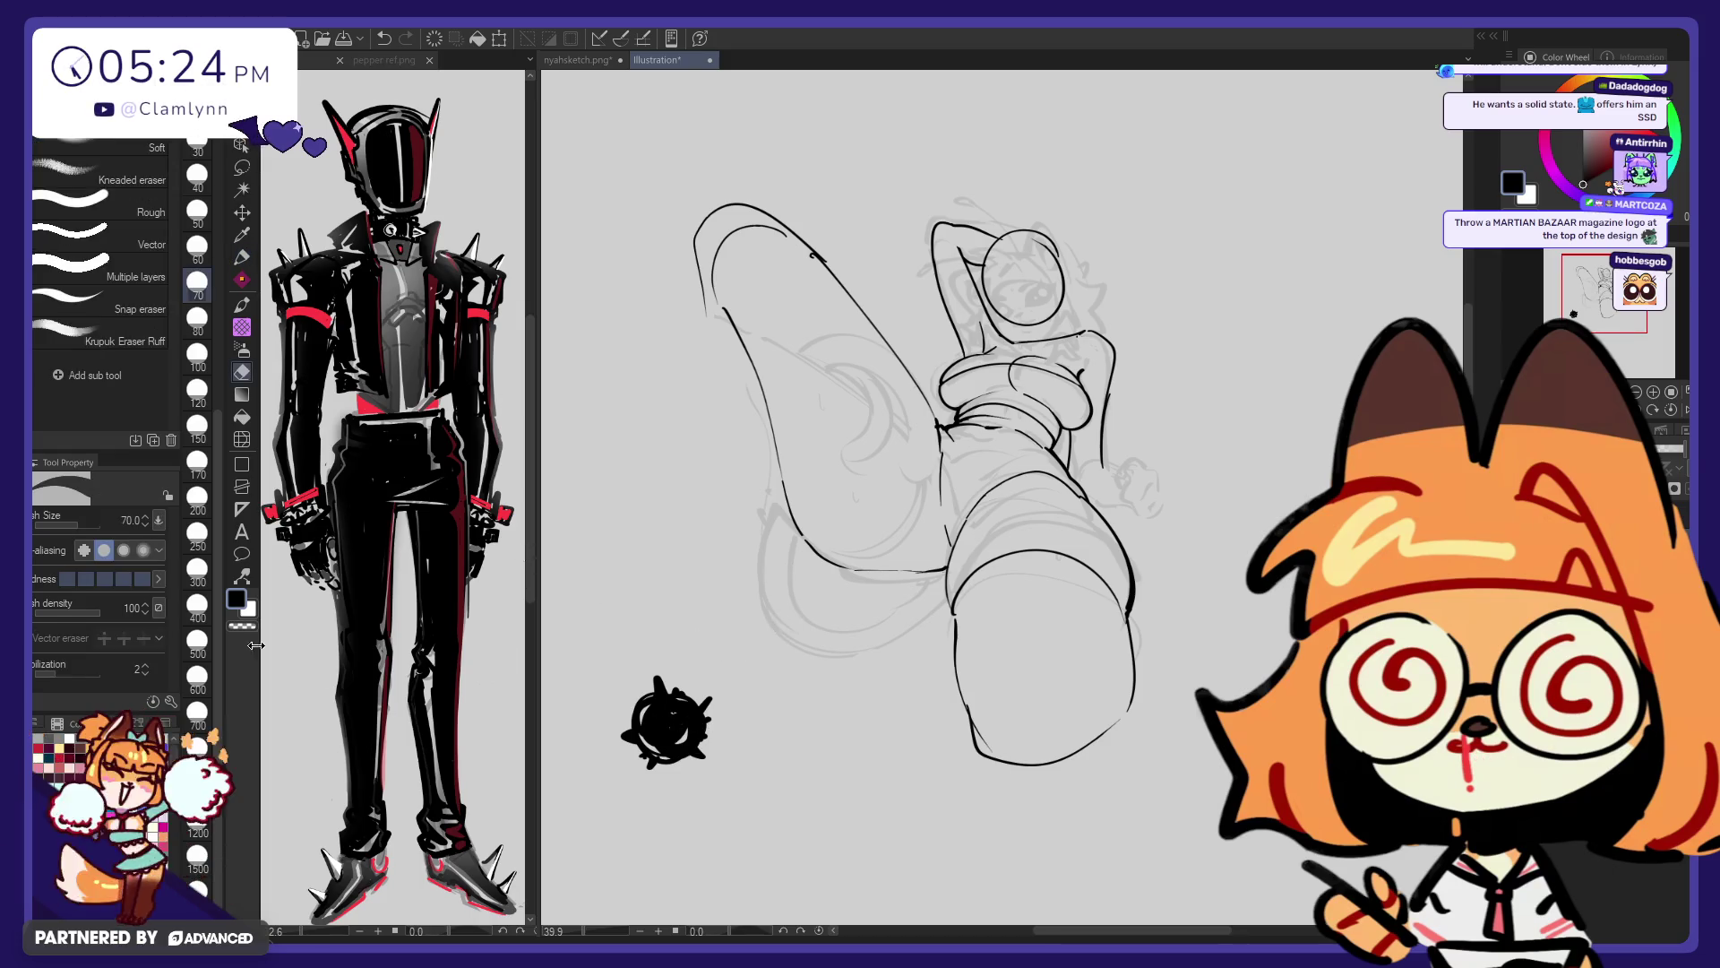
pyautogui.moveTo(667, 717)
pyautogui.mouseDown()
pyautogui.moveTo(691, 722)
pyautogui.moveTo(691, 576)
pyautogui.mouseUp()
# Switch back to the Sketchy Sketch pen
pyautogui.press('p')
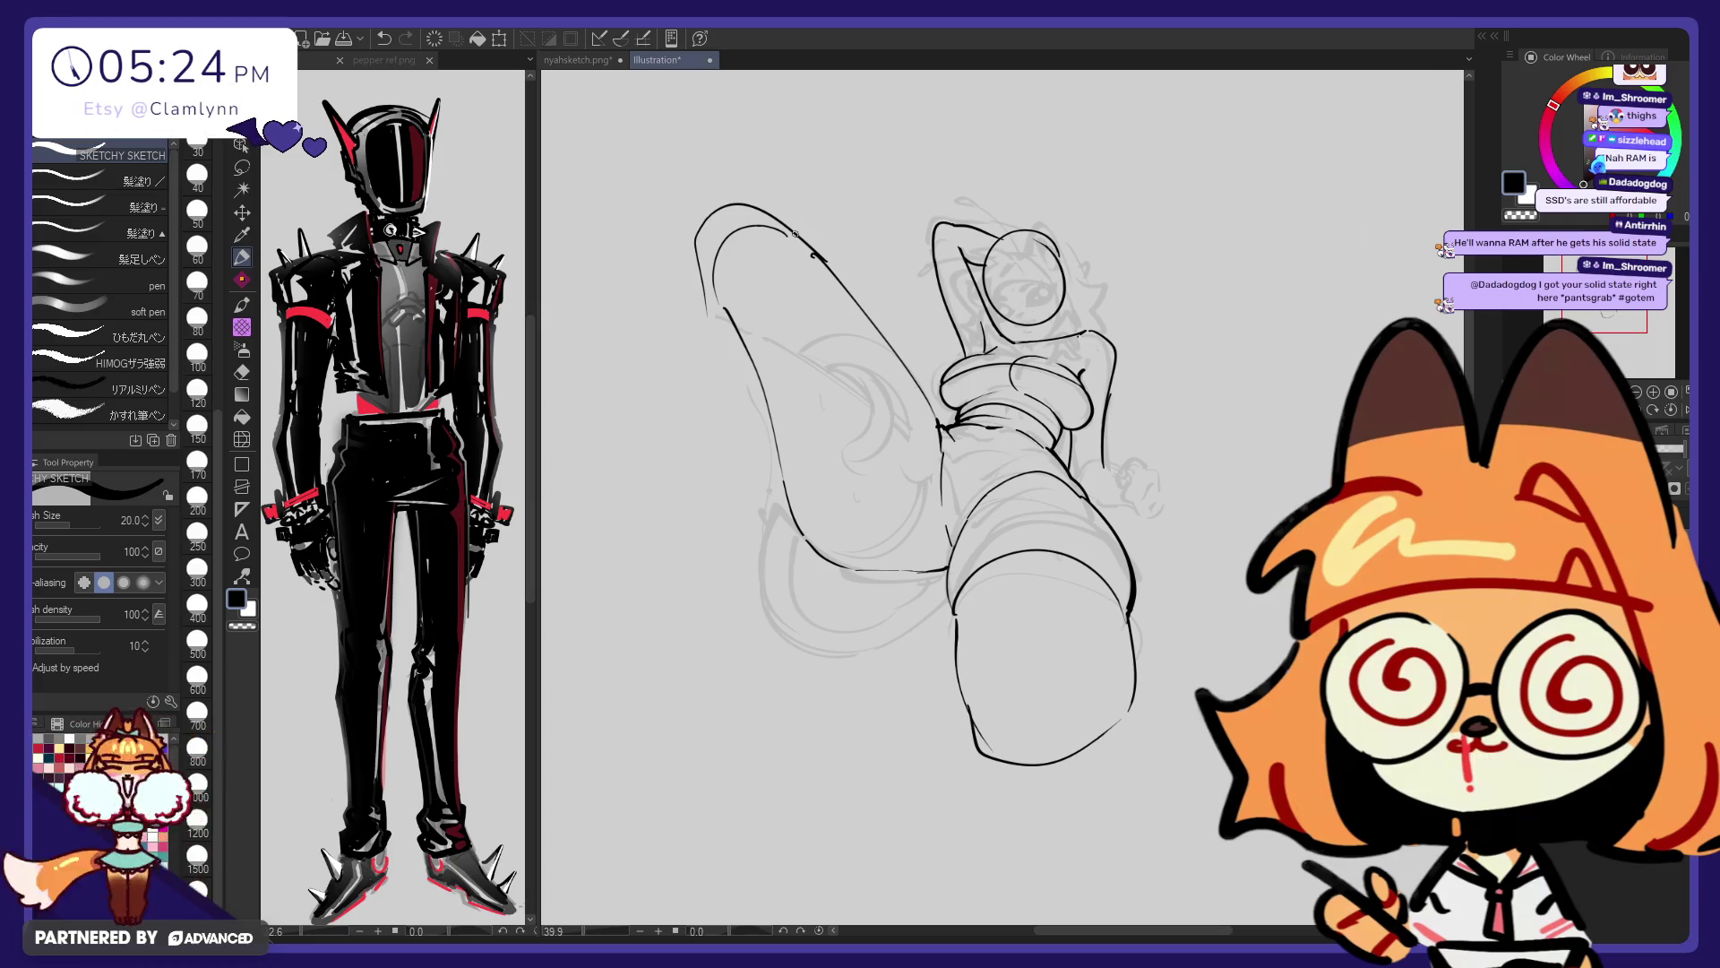
# Try redrawing the raised leg's inner and outer left contours, undoing the misses
pyautogui.moveTo(788, 246); pyautogui.dragTo(830, 511)
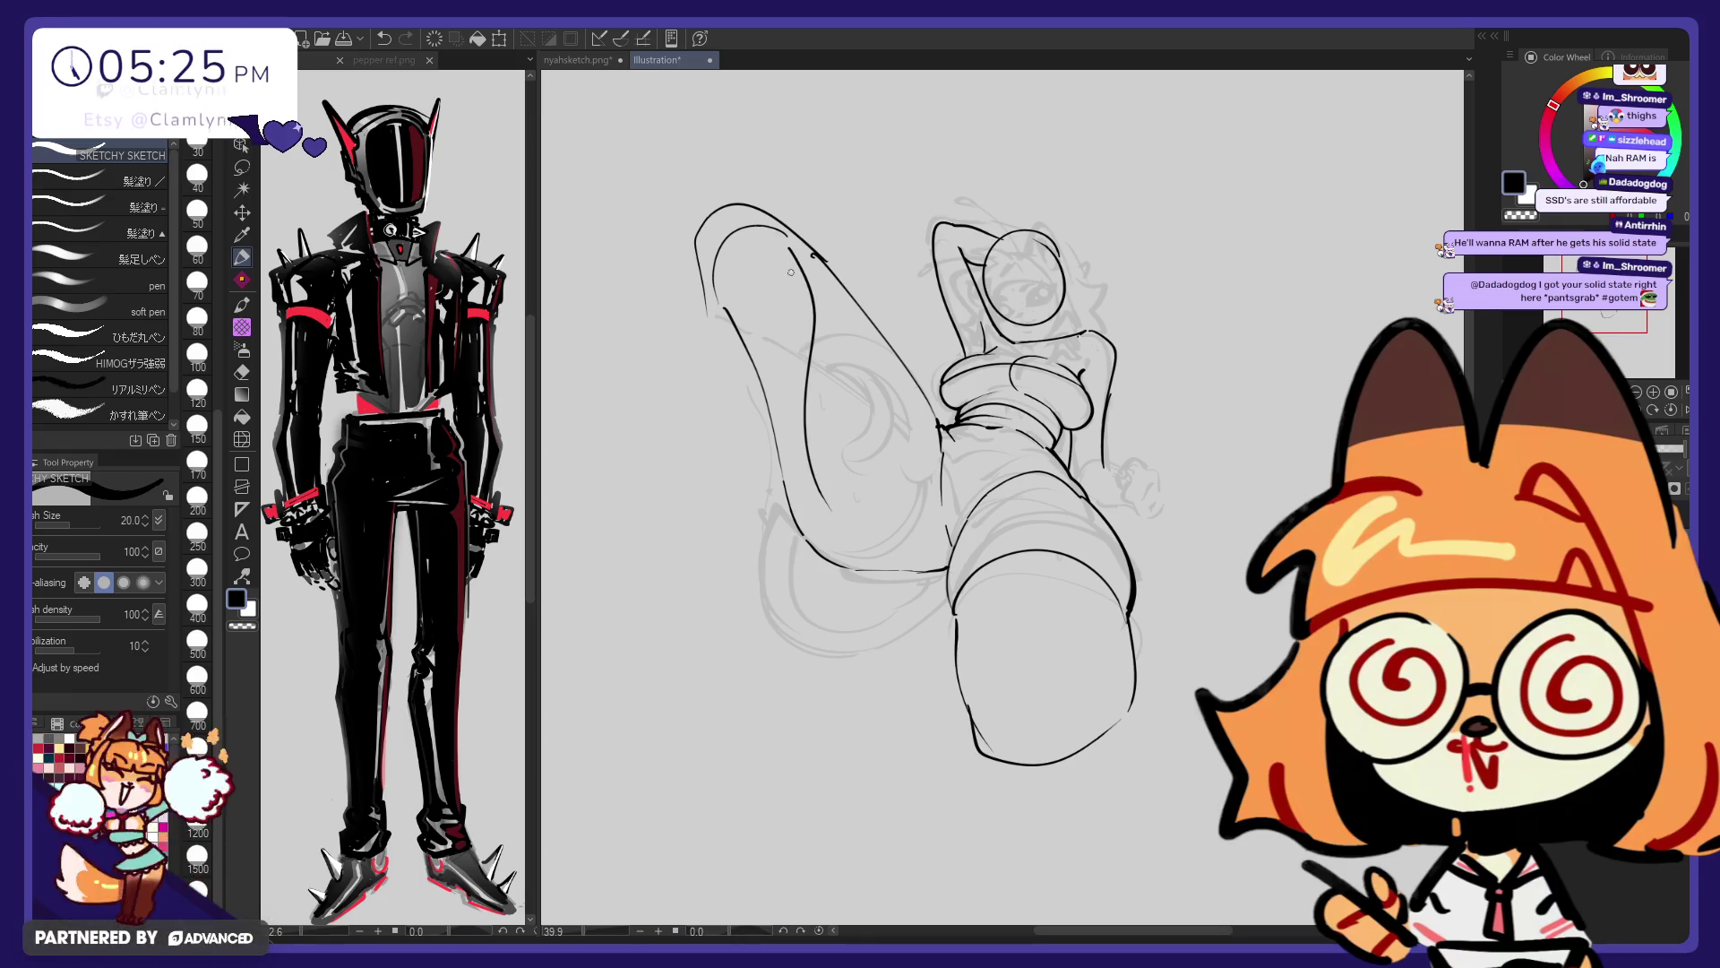
pyautogui.hotkey('ctrl', 'z')
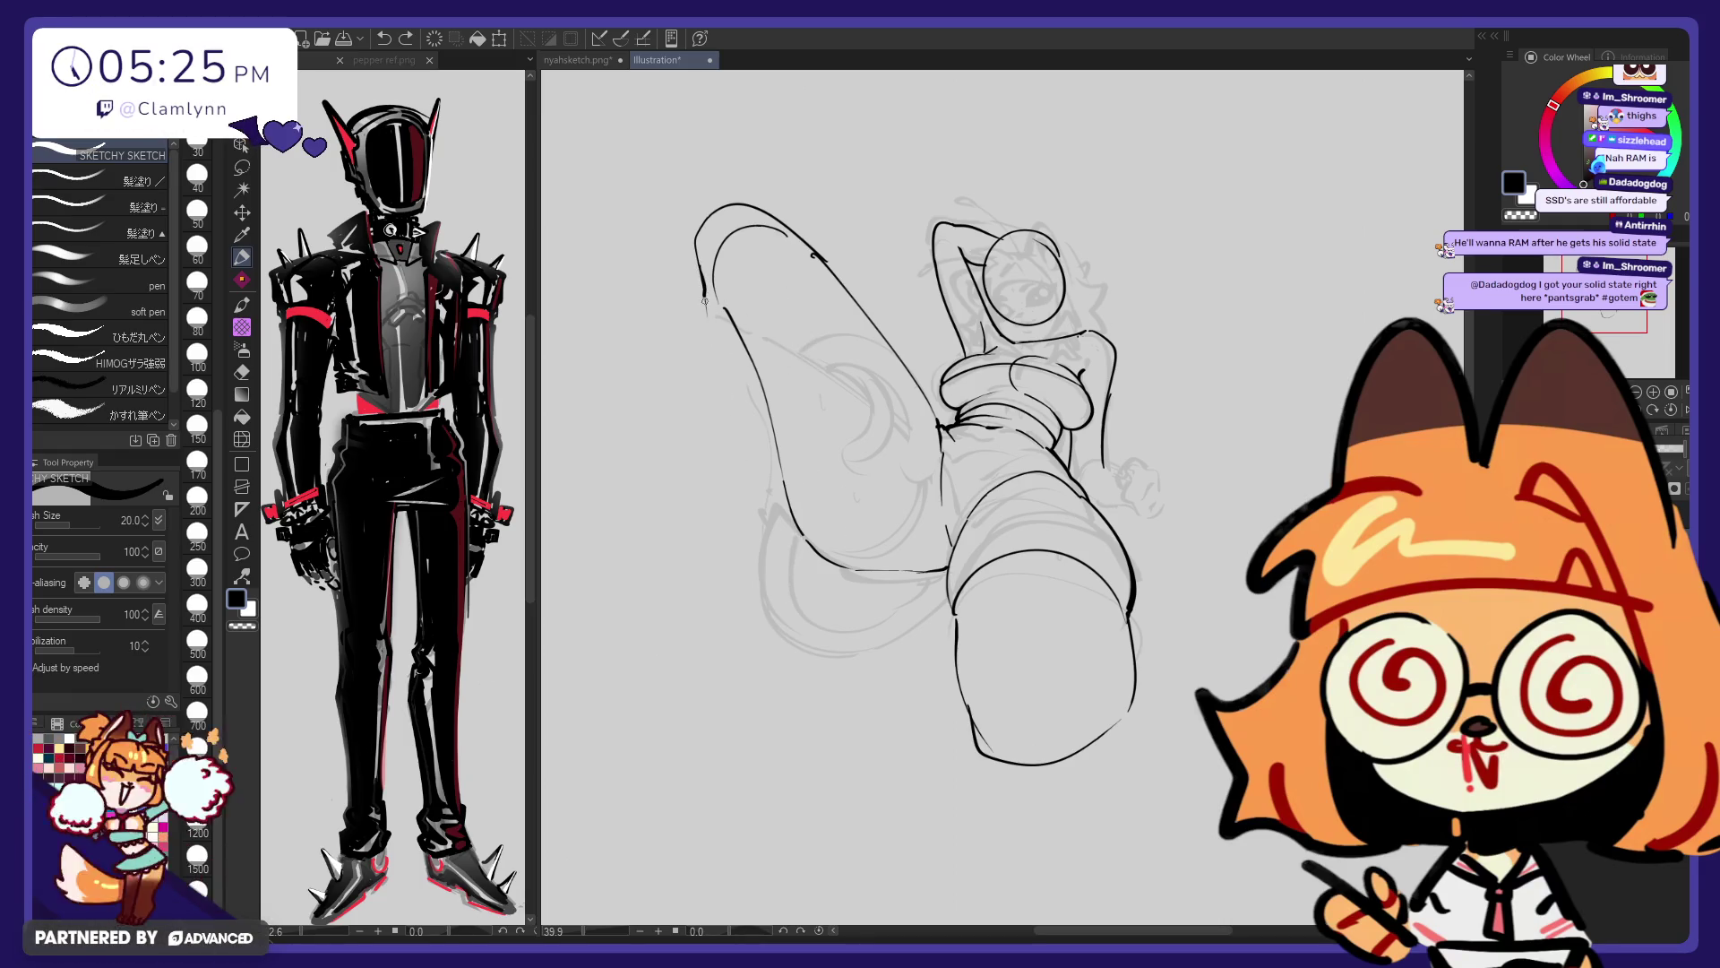
pyautogui.moveTo(704, 296); pyautogui.dragTo(766, 506)
pyautogui.hotkey('ctrl', 'z')
pyautogui.moveTo(705, 300); pyautogui.dragTo(811, 586)
pyautogui.hotkey('ctrl', 'z')
pyautogui.moveTo(705, 285); pyautogui.dragTo(786, 560)
pyautogui.press('e')
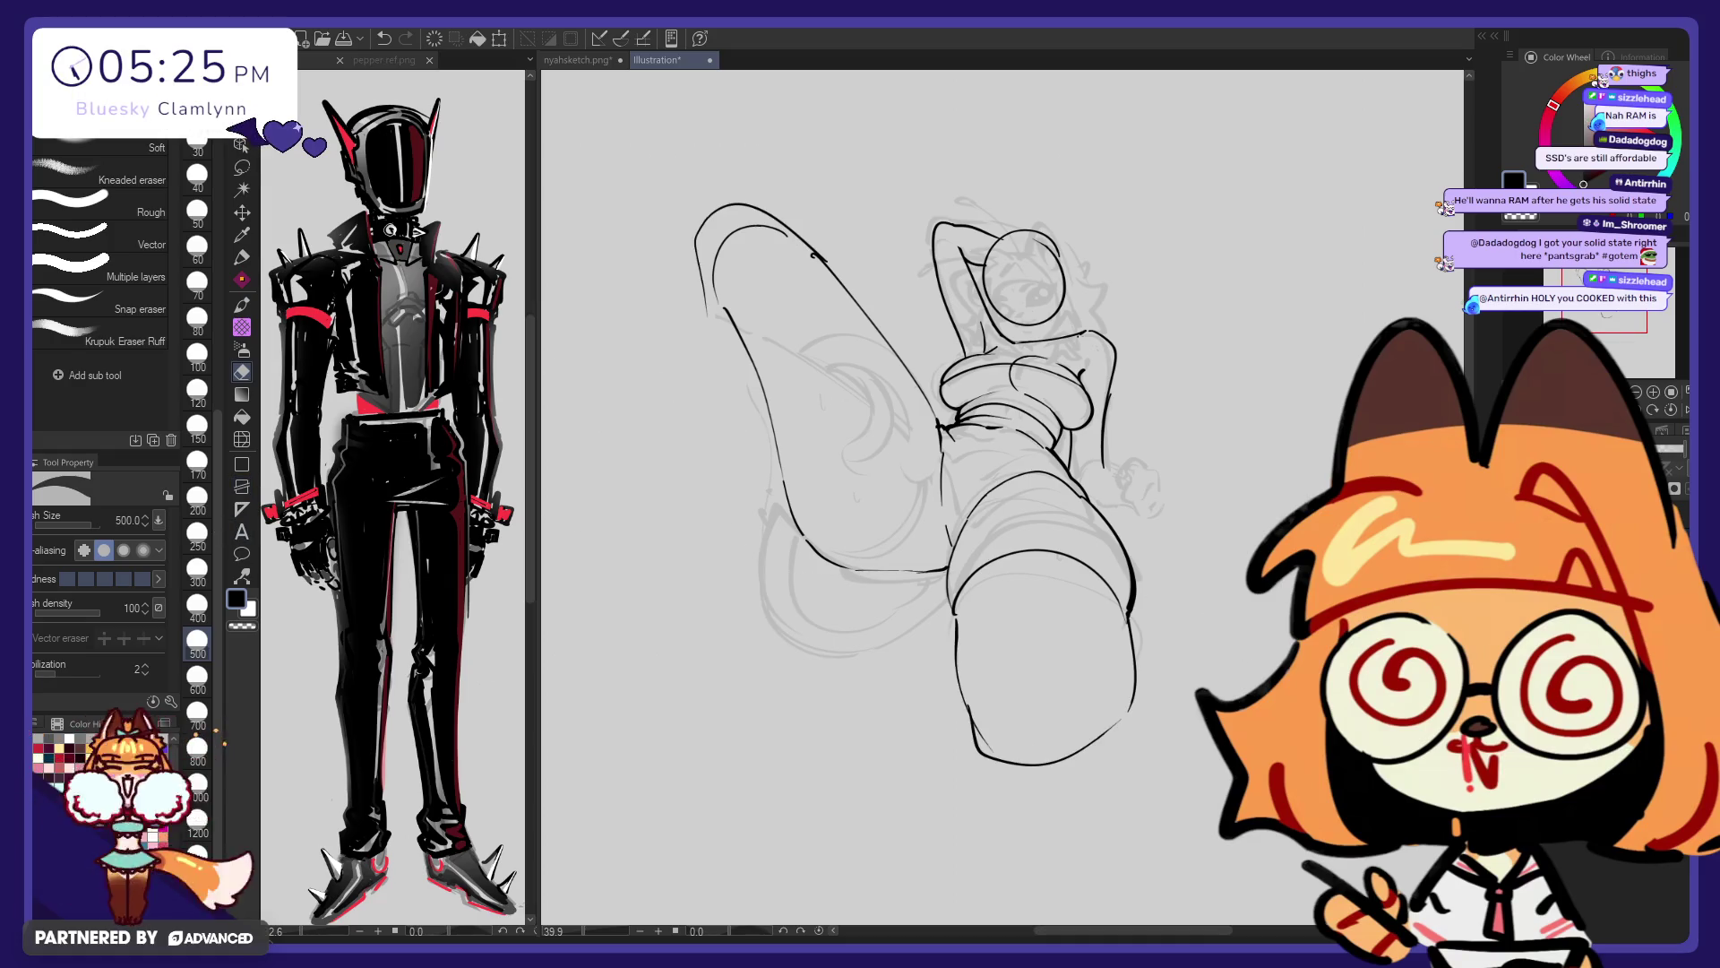
pyautogui.press('p')
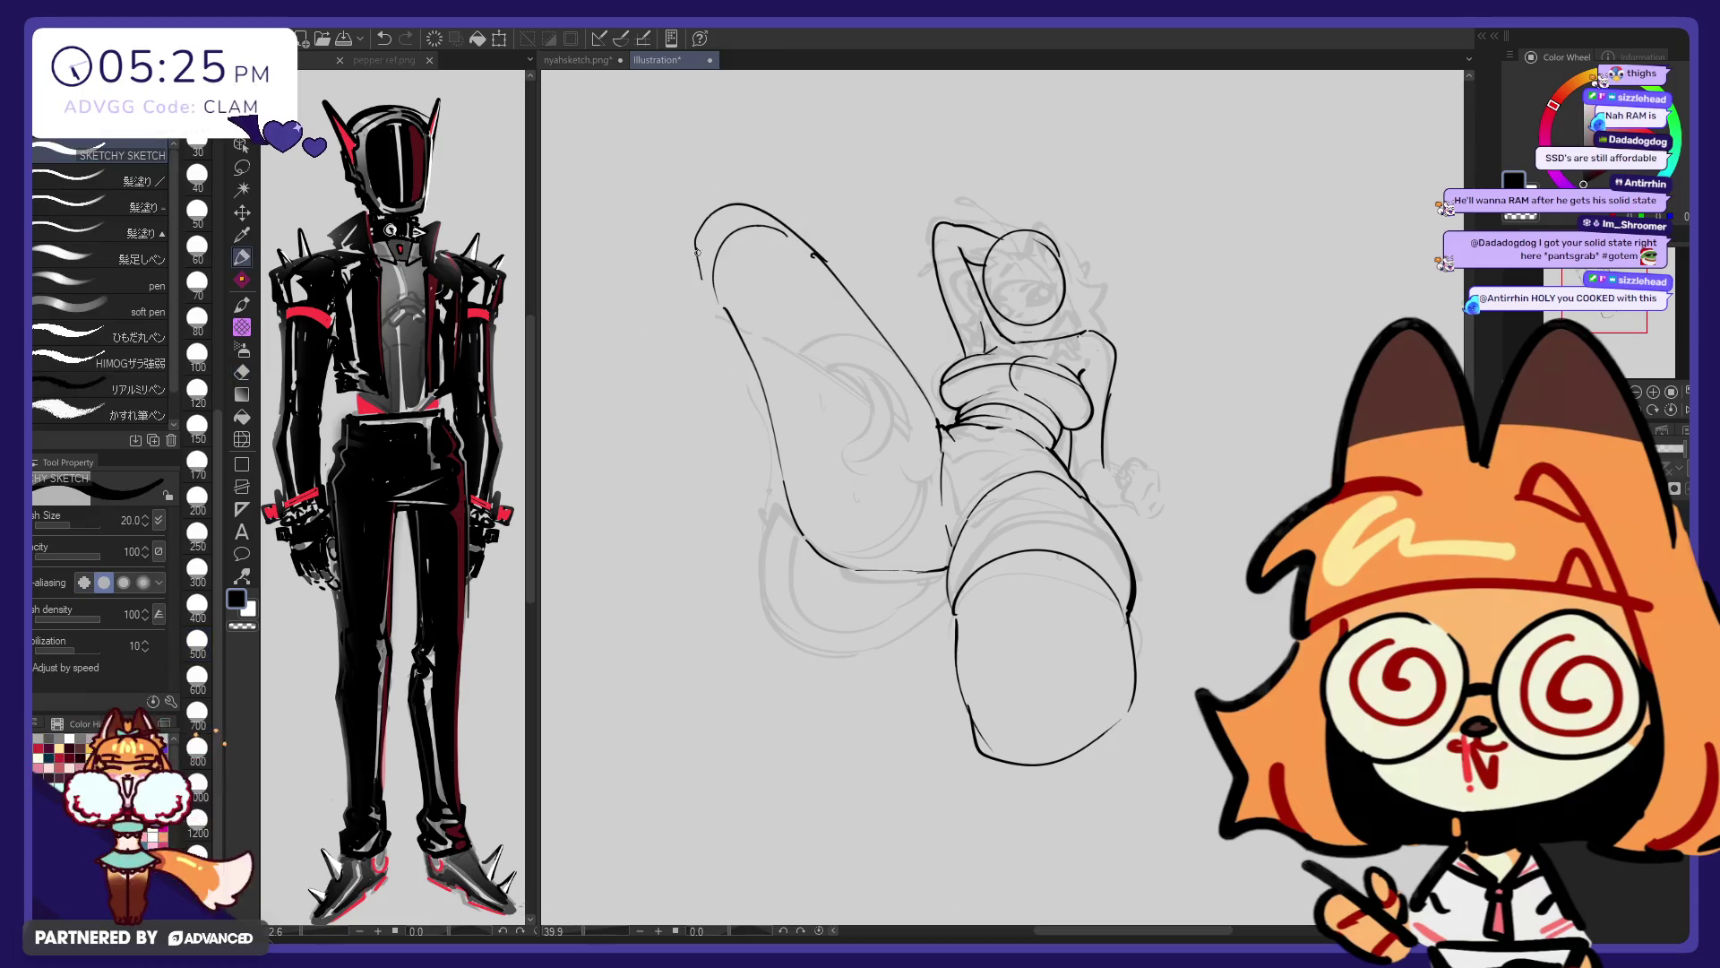
# Ink the raised leg's left outer contour in sections, then its inner contour
pyautogui.moveTo(702, 276); pyautogui.dragTo(749, 414)
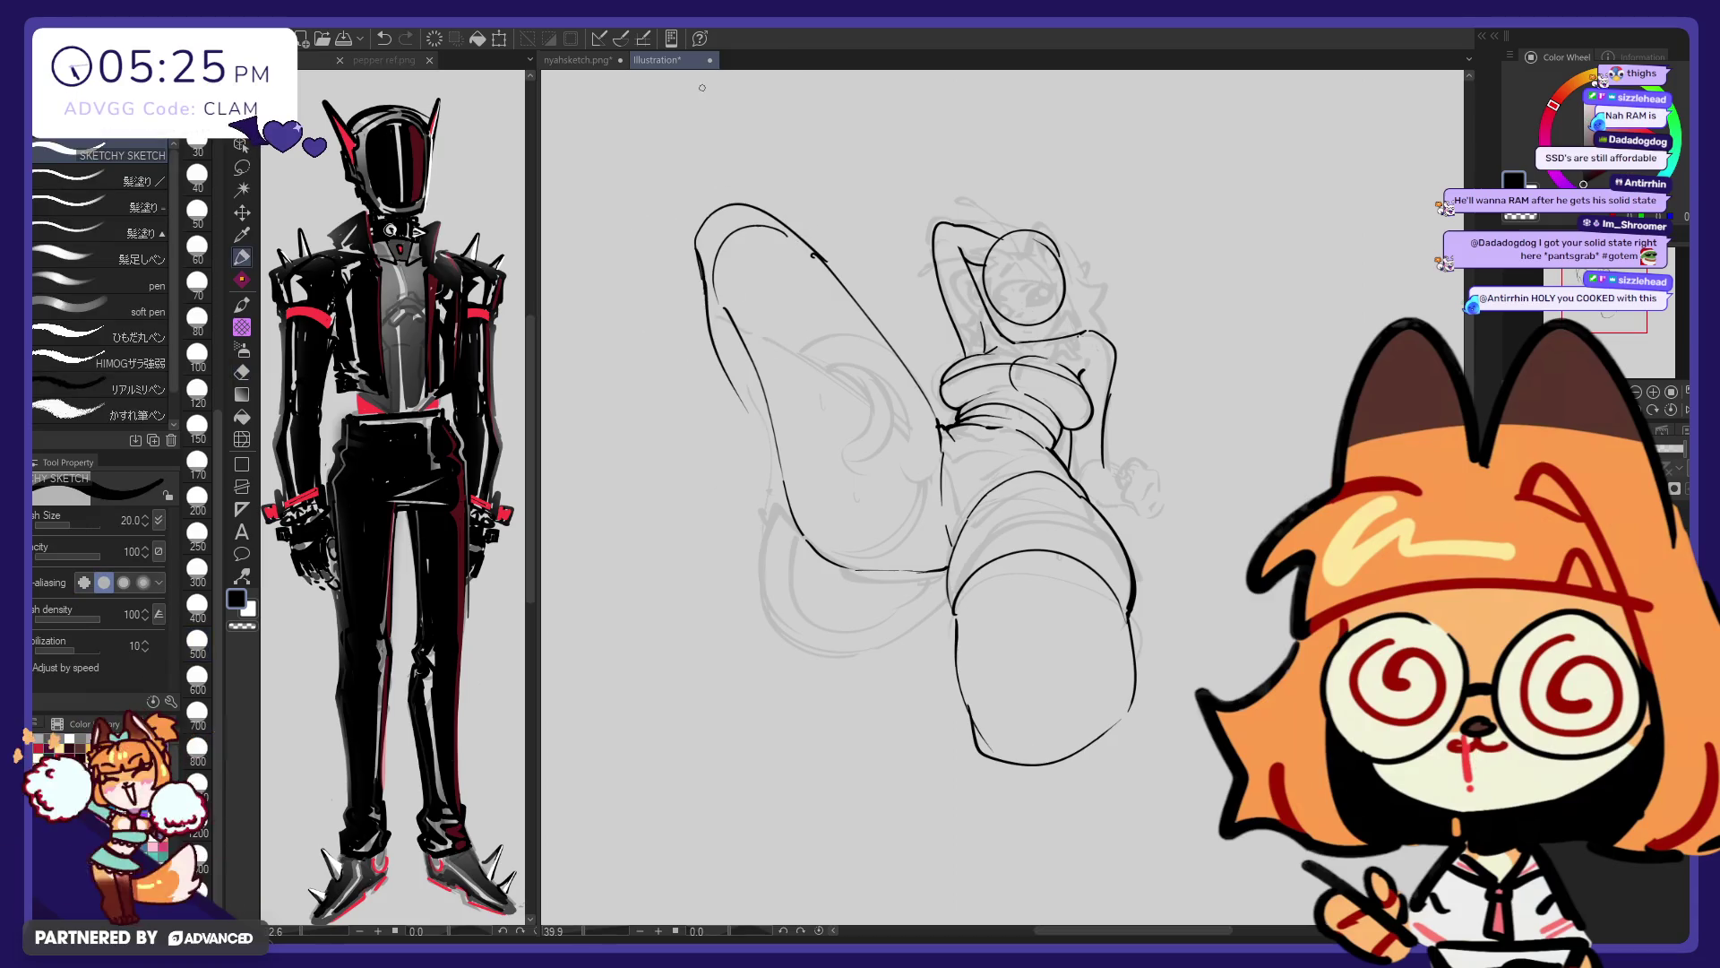
pyautogui.moveTo(757, 488)
pyautogui.mouseDown()
pyautogui.moveTo(708, 305)
pyautogui.moveTo(766, 497)
pyautogui.mouseUp()
pyautogui.hotkey('ctrl', 'z')
pyautogui.moveTo(705, 296); pyautogui.dragTo(778, 578)
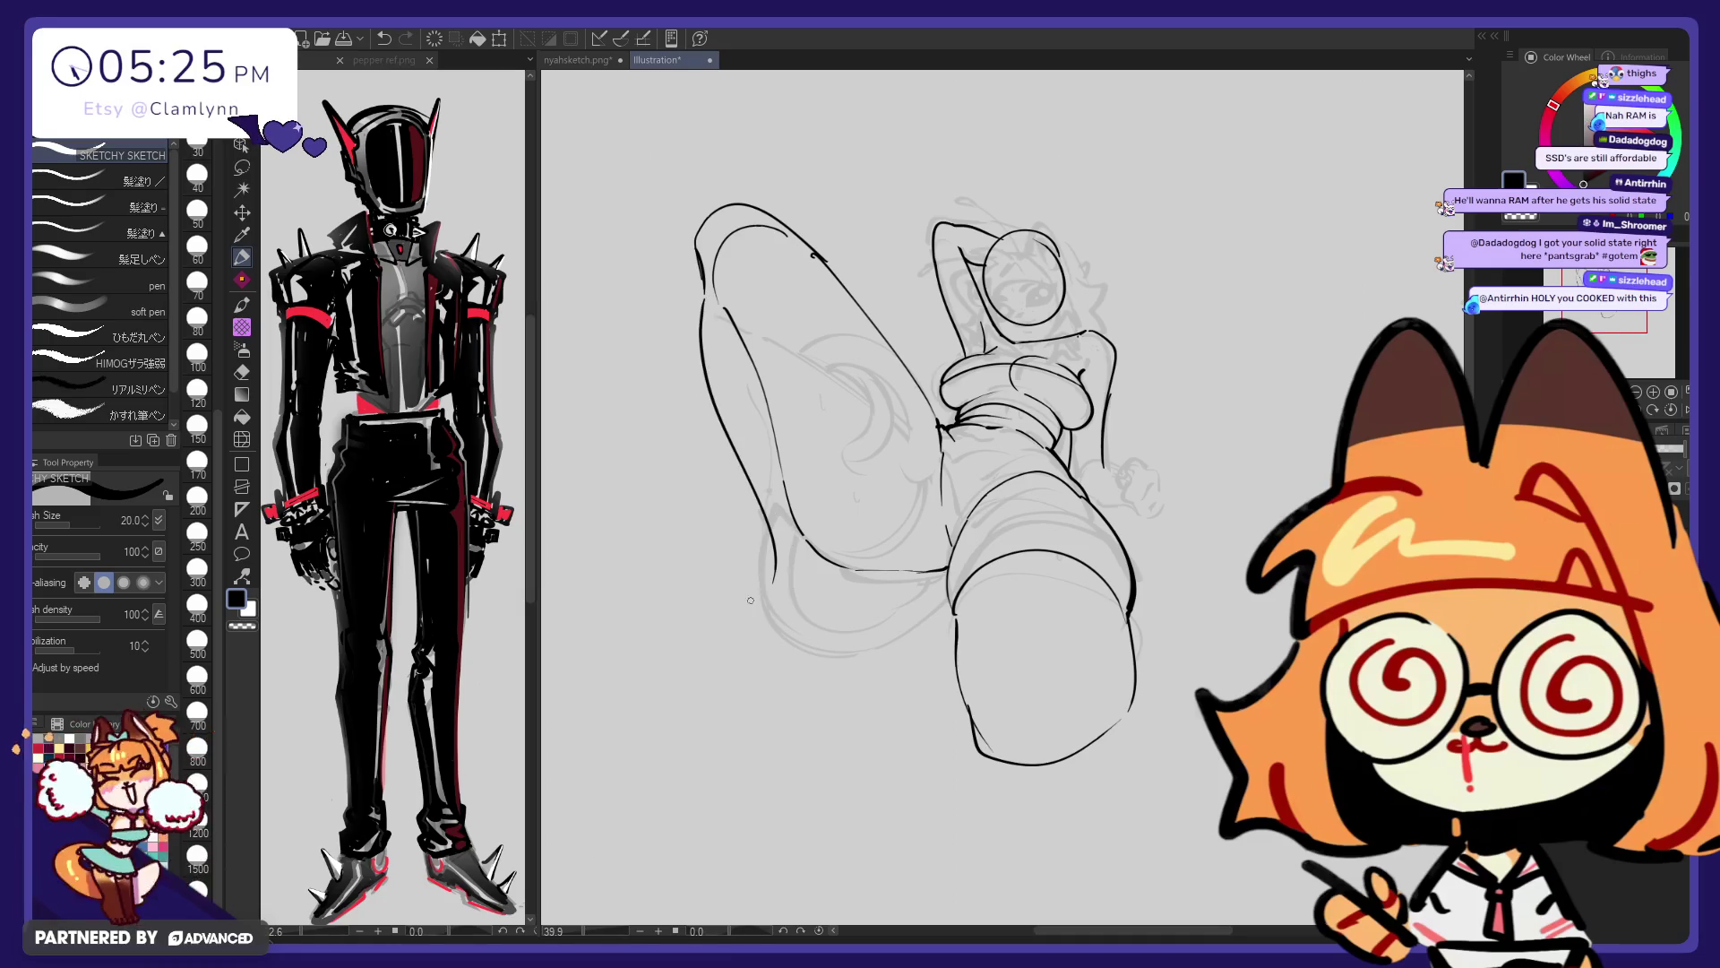
pyautogui.hotkey('ctrl', 'z')
pyautogui.moveTo(705, 291); pyautogui.dragTo(770, 596)
pyautogui.hotkey('ctrl', 'z')
pyautogui.moveTo(705, 291); pyautogui.dragTo(769, 502)
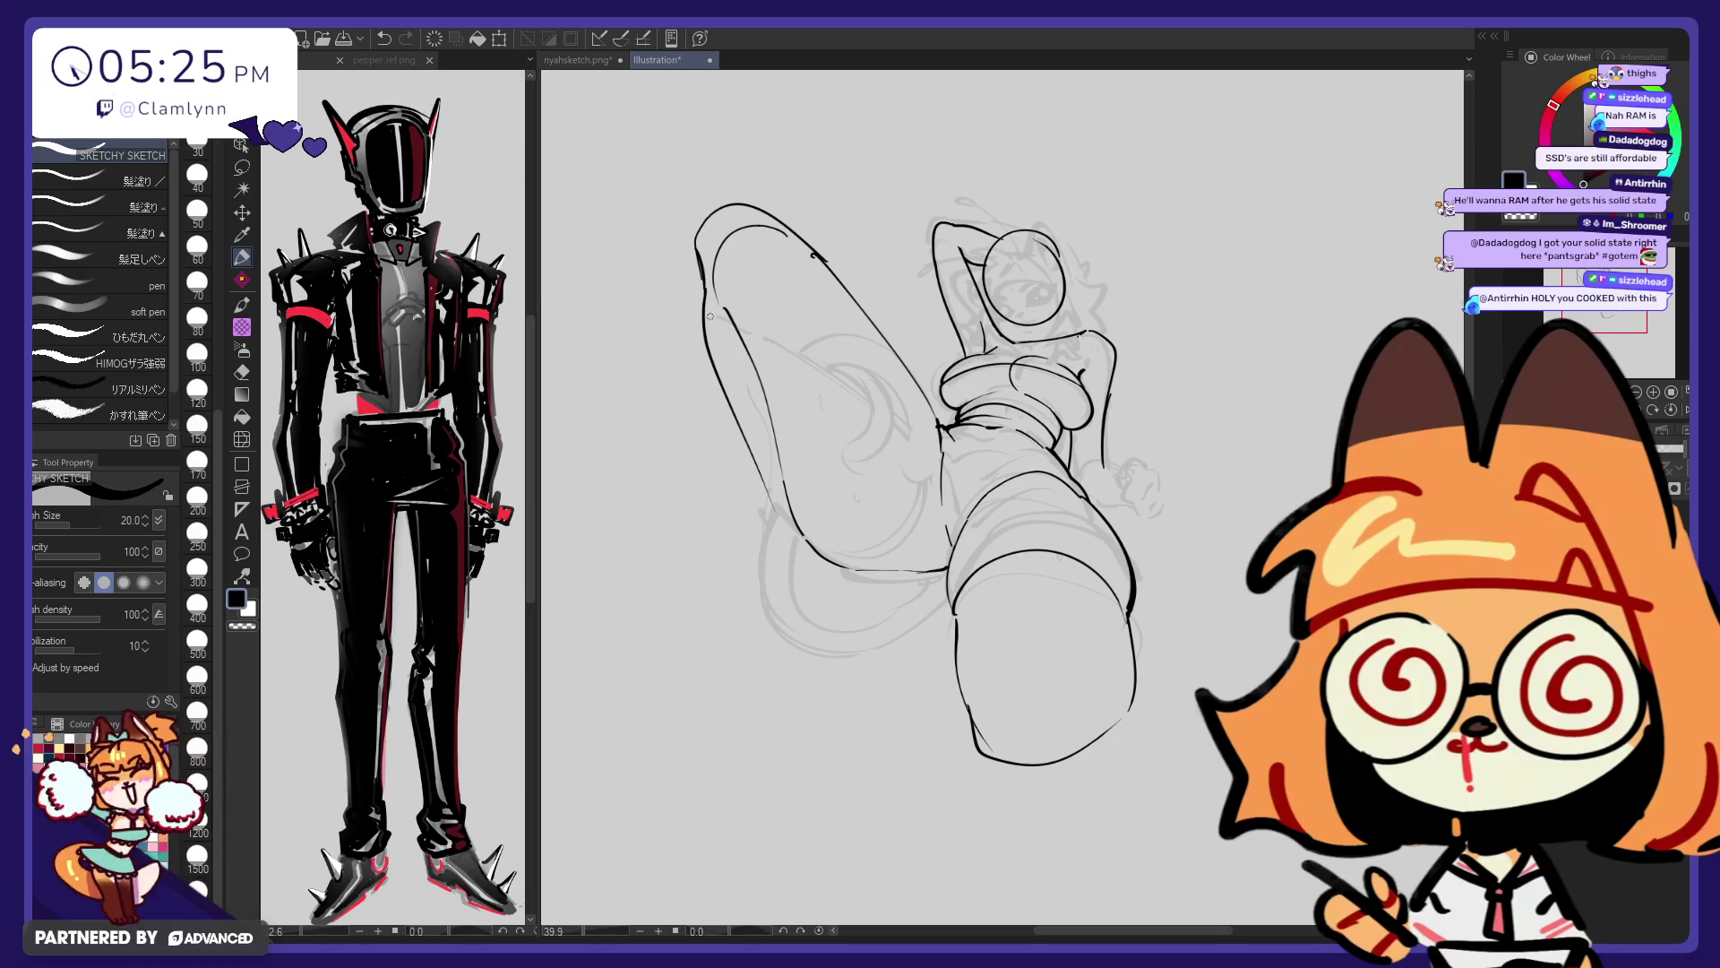
pyautogui.moveTo(703, 356); pyautogui.dragTo(785, 617)
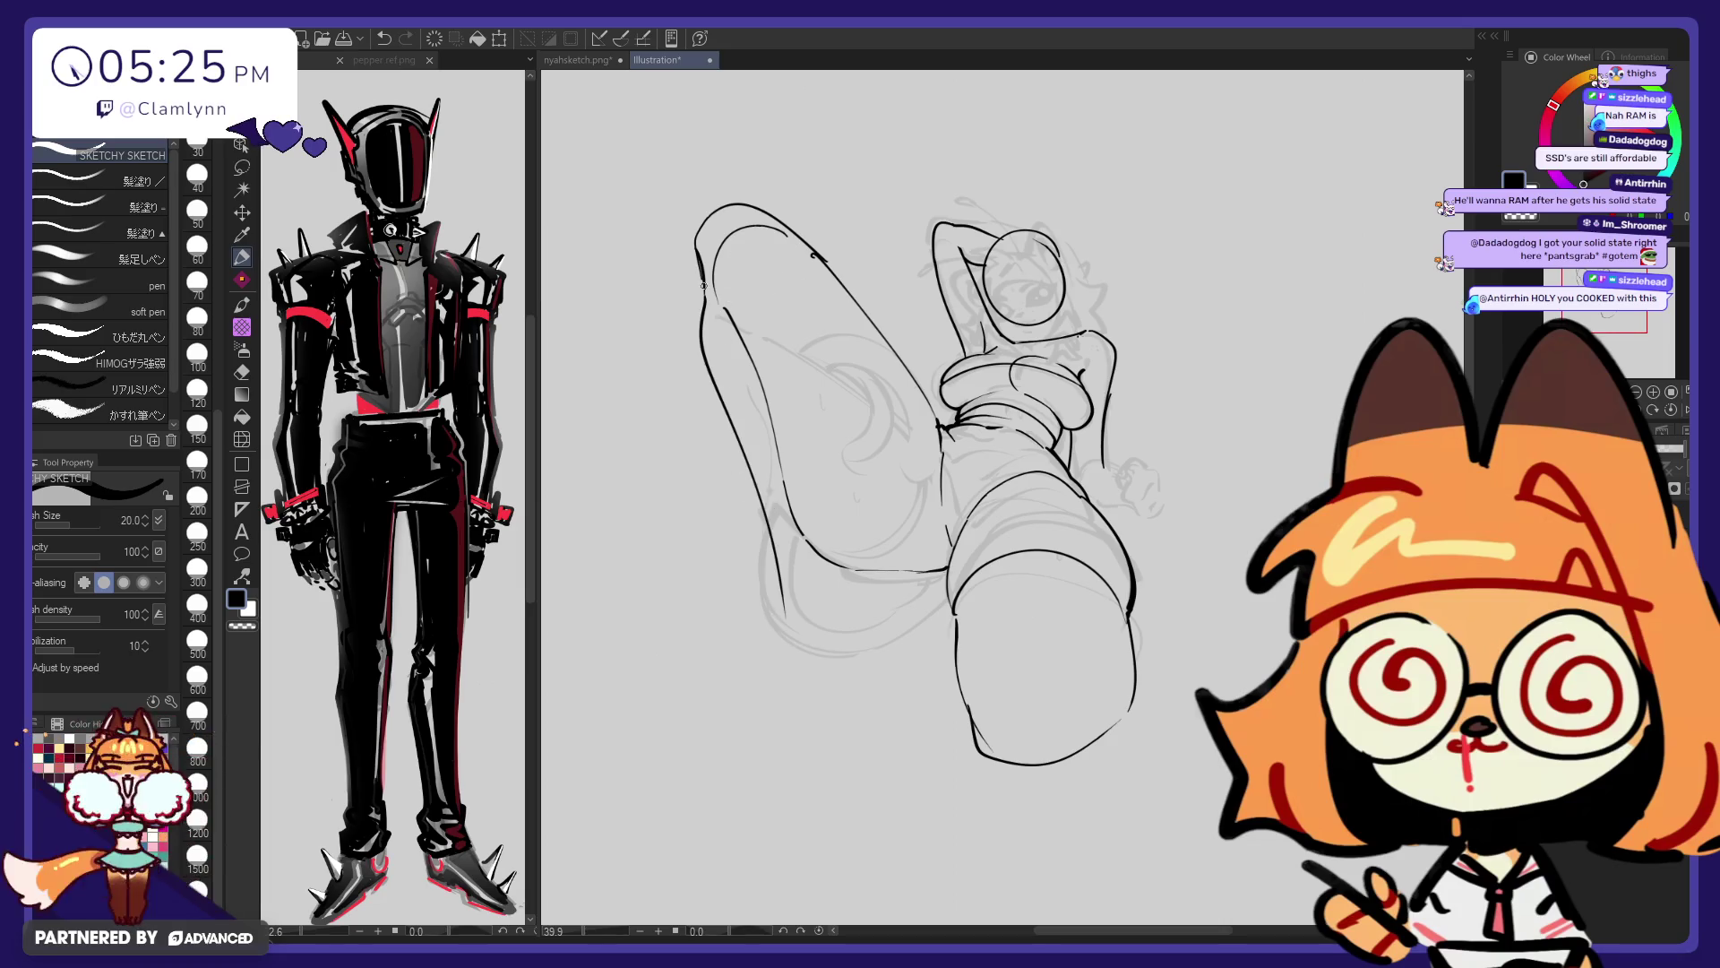
pyautogui.moveTo(778, 251); pyautogui.dragTo(859, 573)
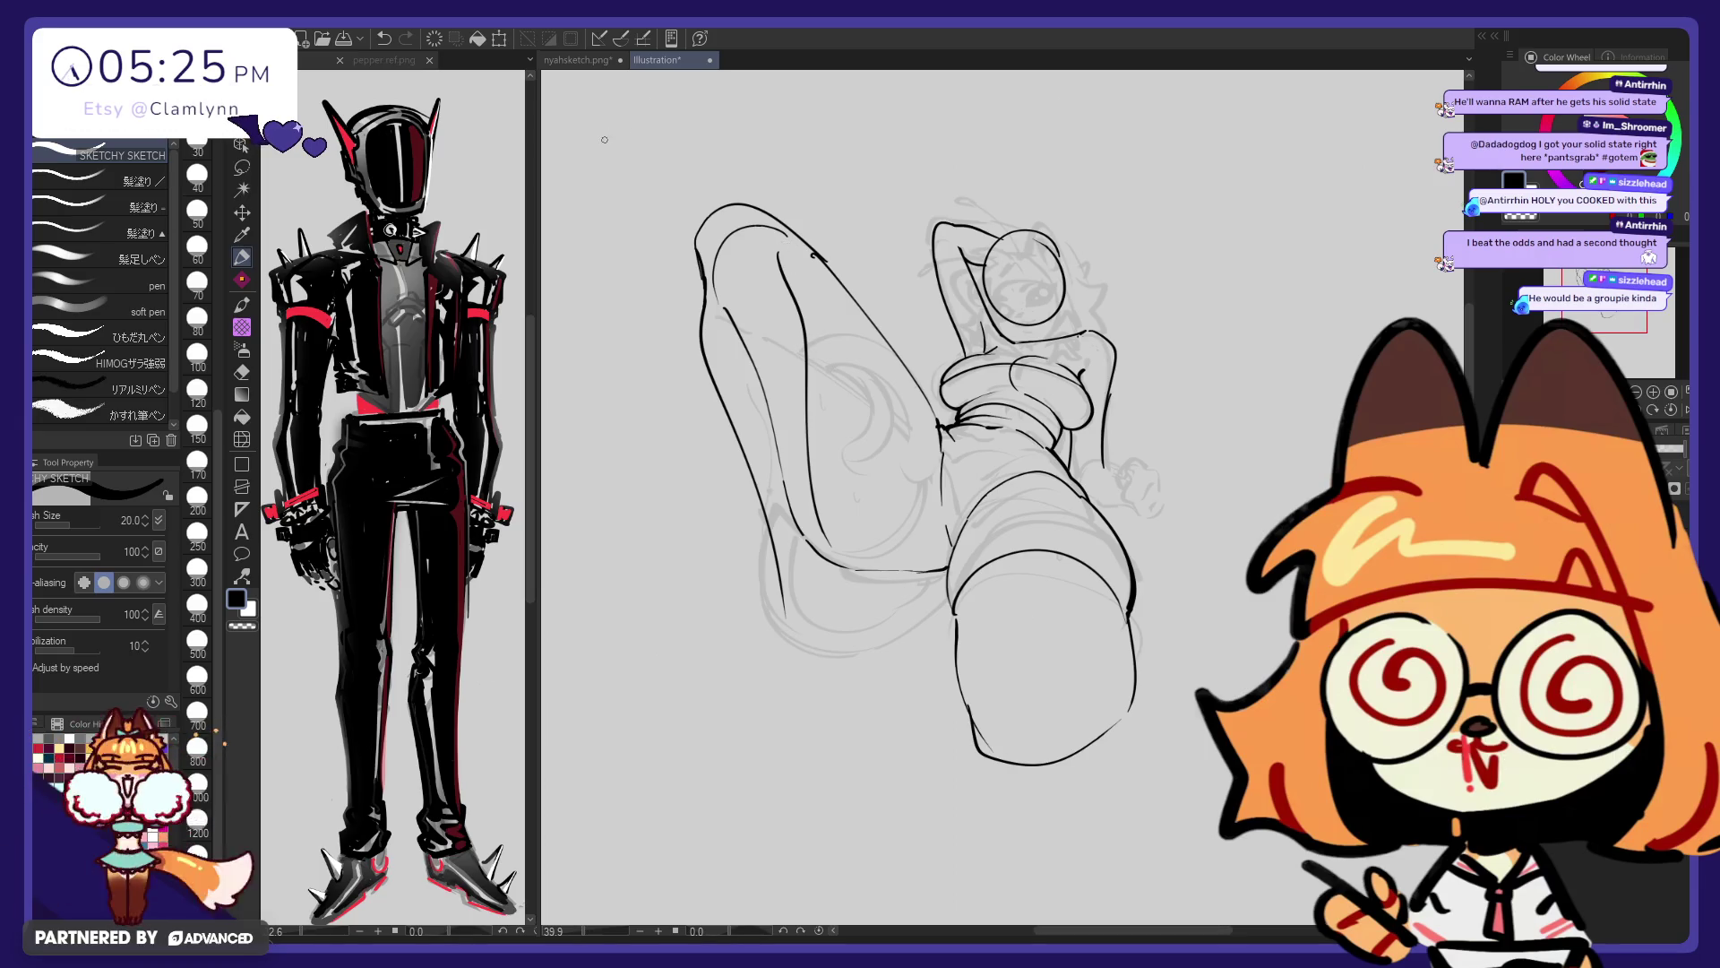
# Retry the long left leg contour from top to bottom several times, undoing each
pyautogui.press('m')
pyautogui.press('e')
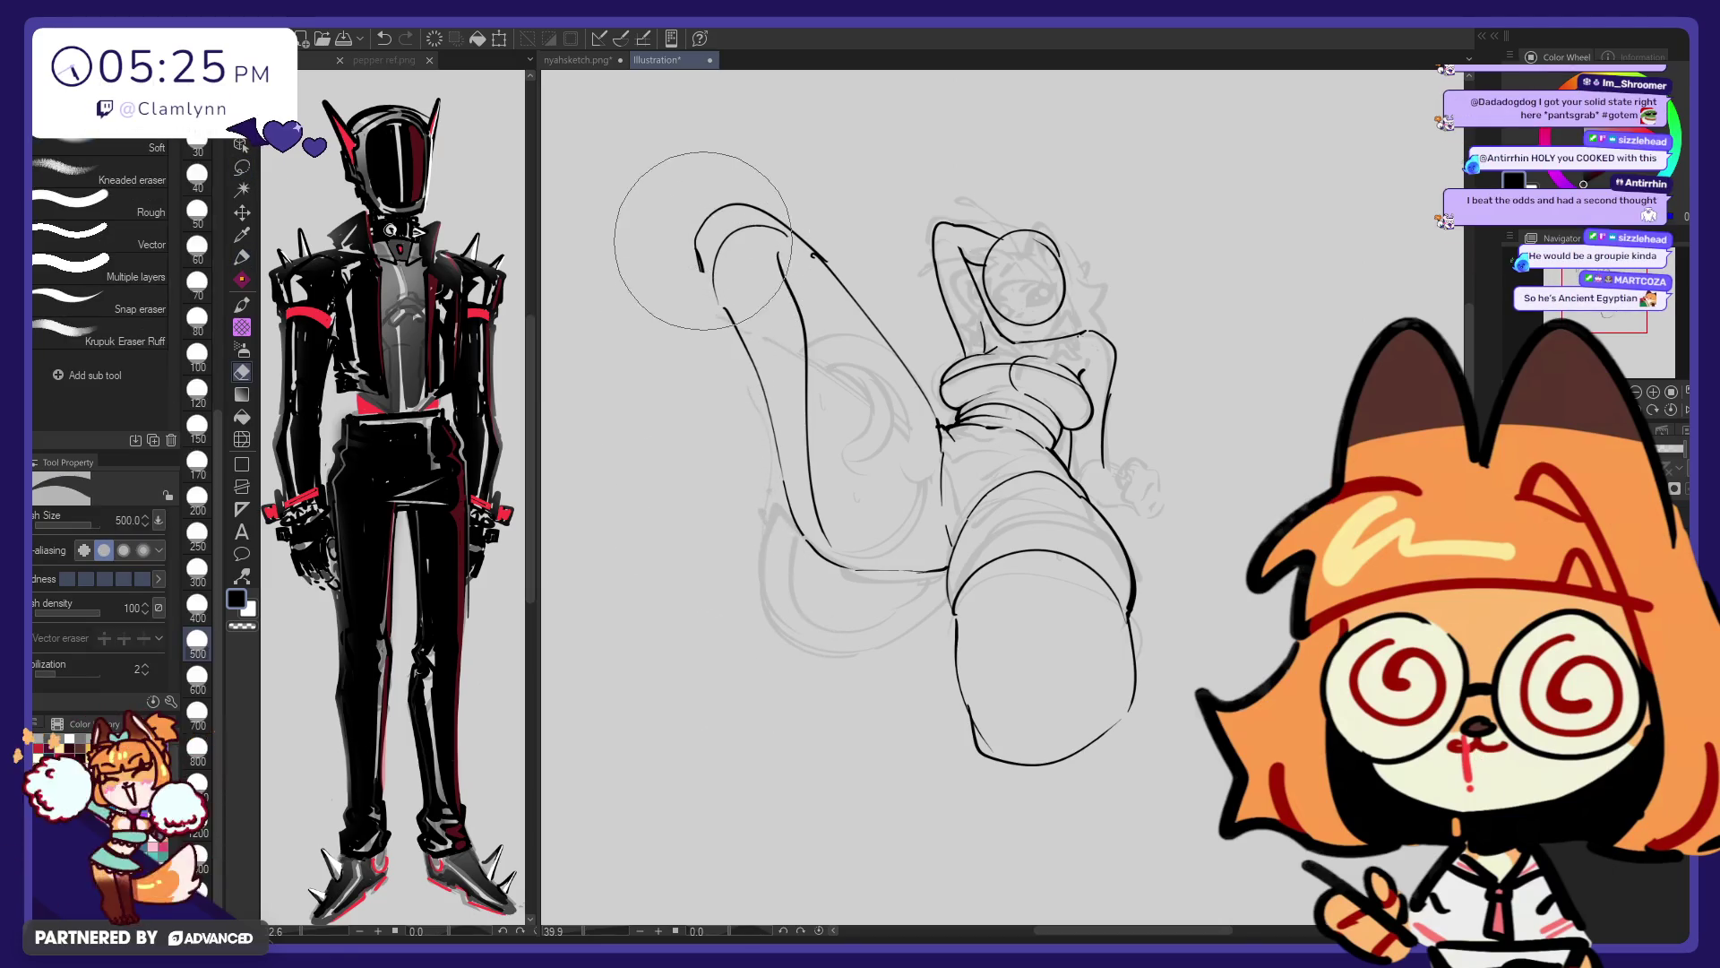
pyautogui.press('p')
pyautogui.hotkey('ctrl', 'z')
pyautogui.moveTo(754, 537); pyautogui.dragTo(704, 285)
pyautogui.hotkey('ctrl', 'z')
pyautogui.moveTo(752, 540)
pyautogui.mouseDown()
pyautogui.moveTo(705, 279)
pyautogui.moveTo(783, 537)
pyautogui.mouseUp()
pyautogui.hotkey('ctrl', 'z')
pyautogui.hotkey('ctrl', 'z')
pyautogui.moveTo(706, 271); pyautogui.dragTo(762, 549)
pyautogui.hotkey('ctrl', 'z')
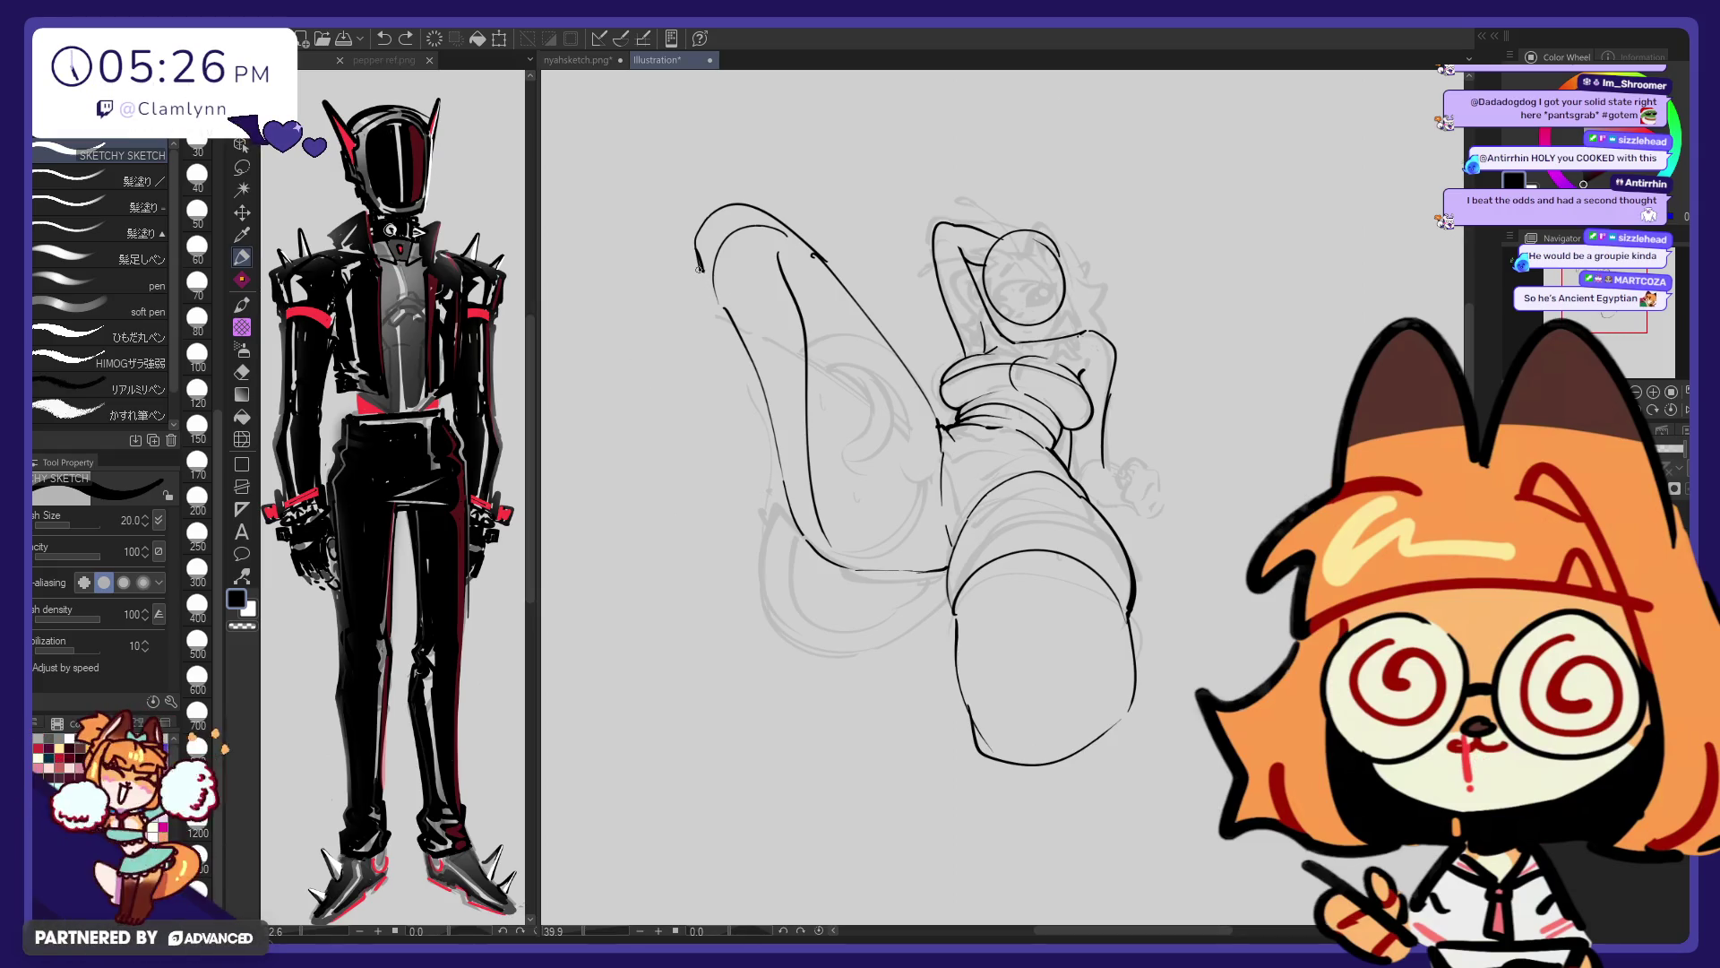
# Attempt longer and shorter strokes for the lower left leg outline, then undo them
pyautogui.hotkey('ctrl', 'z')
pyautogui.moveTo(712, 304); pyautogui.dragTo(775, 560)
pyautogui.hotkey('ctrl', 'z')
pyautogui.moveTo(744, 393); pyautogui.dragTo(779, 583)
pyautogui.hotkey('ctrl', 'z')
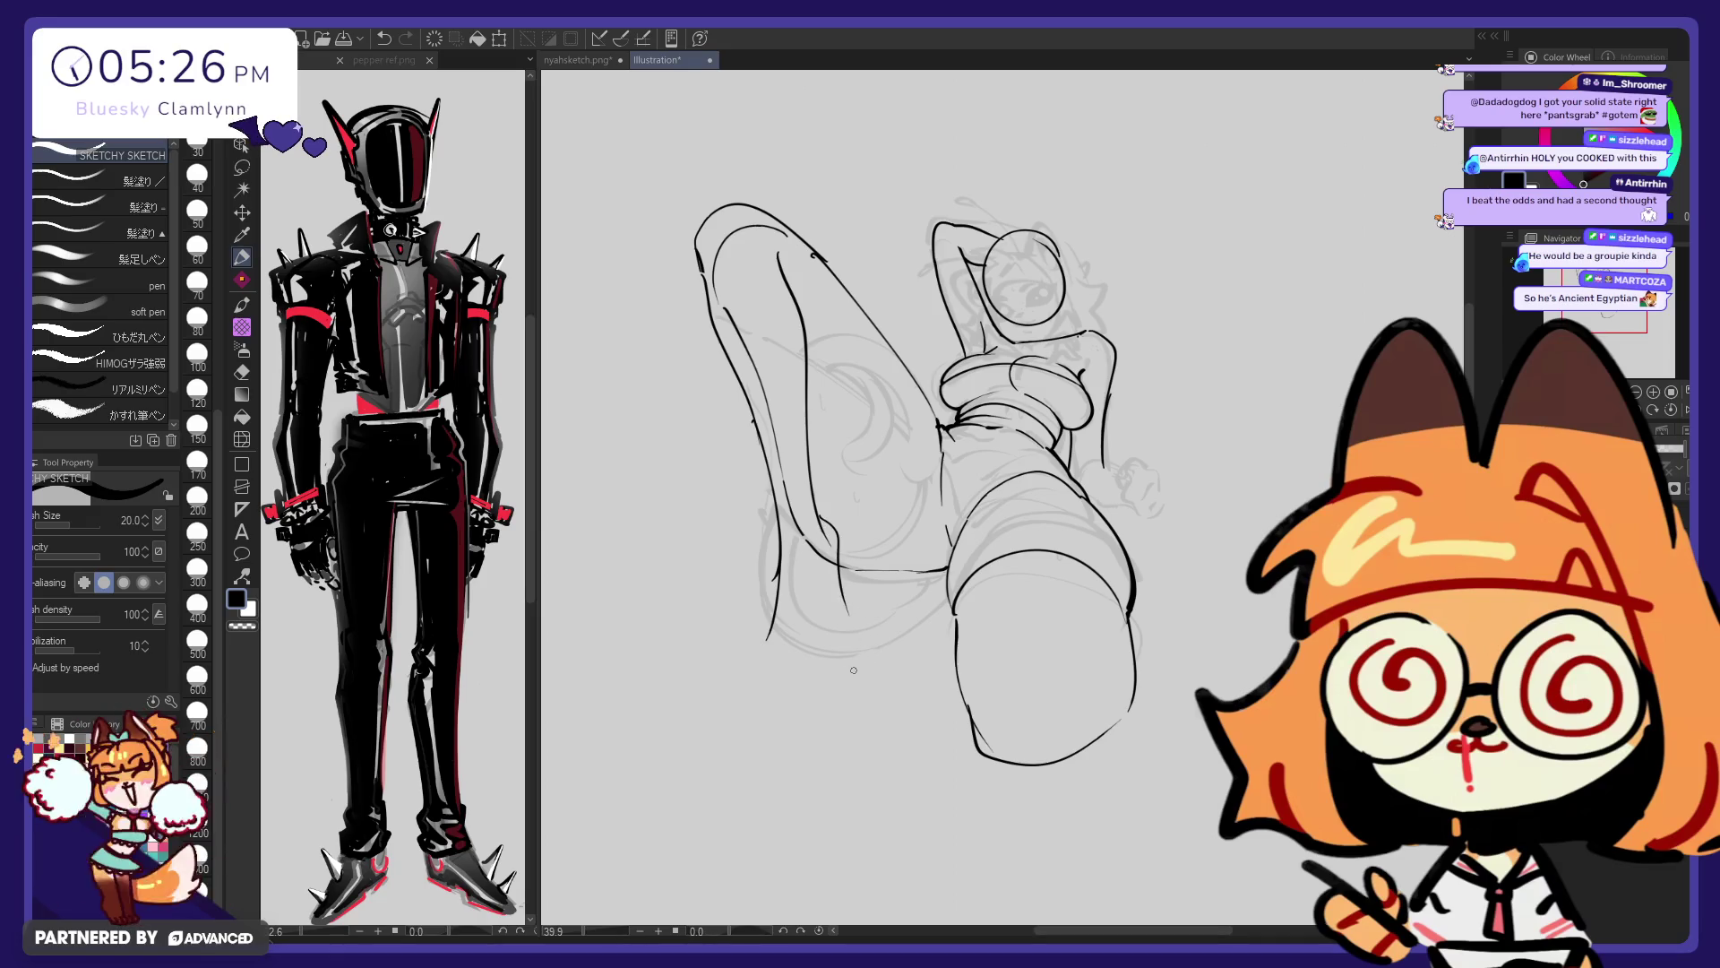
pyautogui.hotkey('ctrl', 'z')
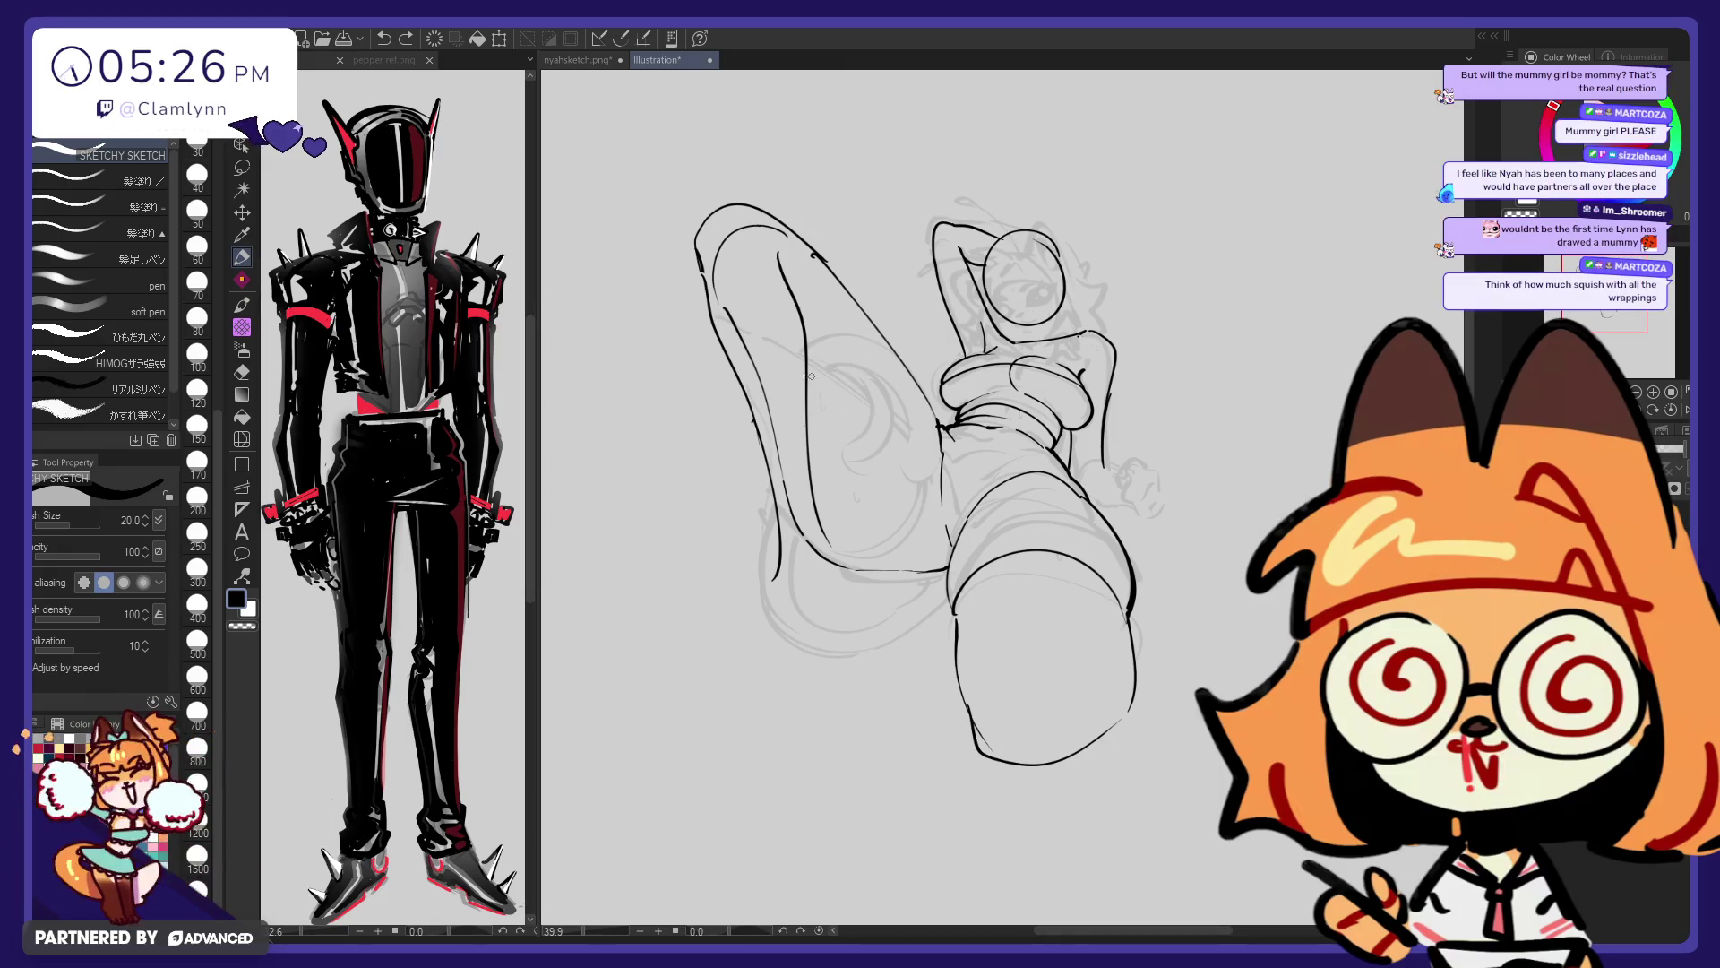
pyautogui.click(242, 439)
# With a 200-size Liquify brush, push the leg's top outline outward
pyautogui.click(199, 495)
pyautogui.moveTo(748, 282); pyautogui.dragTo(760, 260)
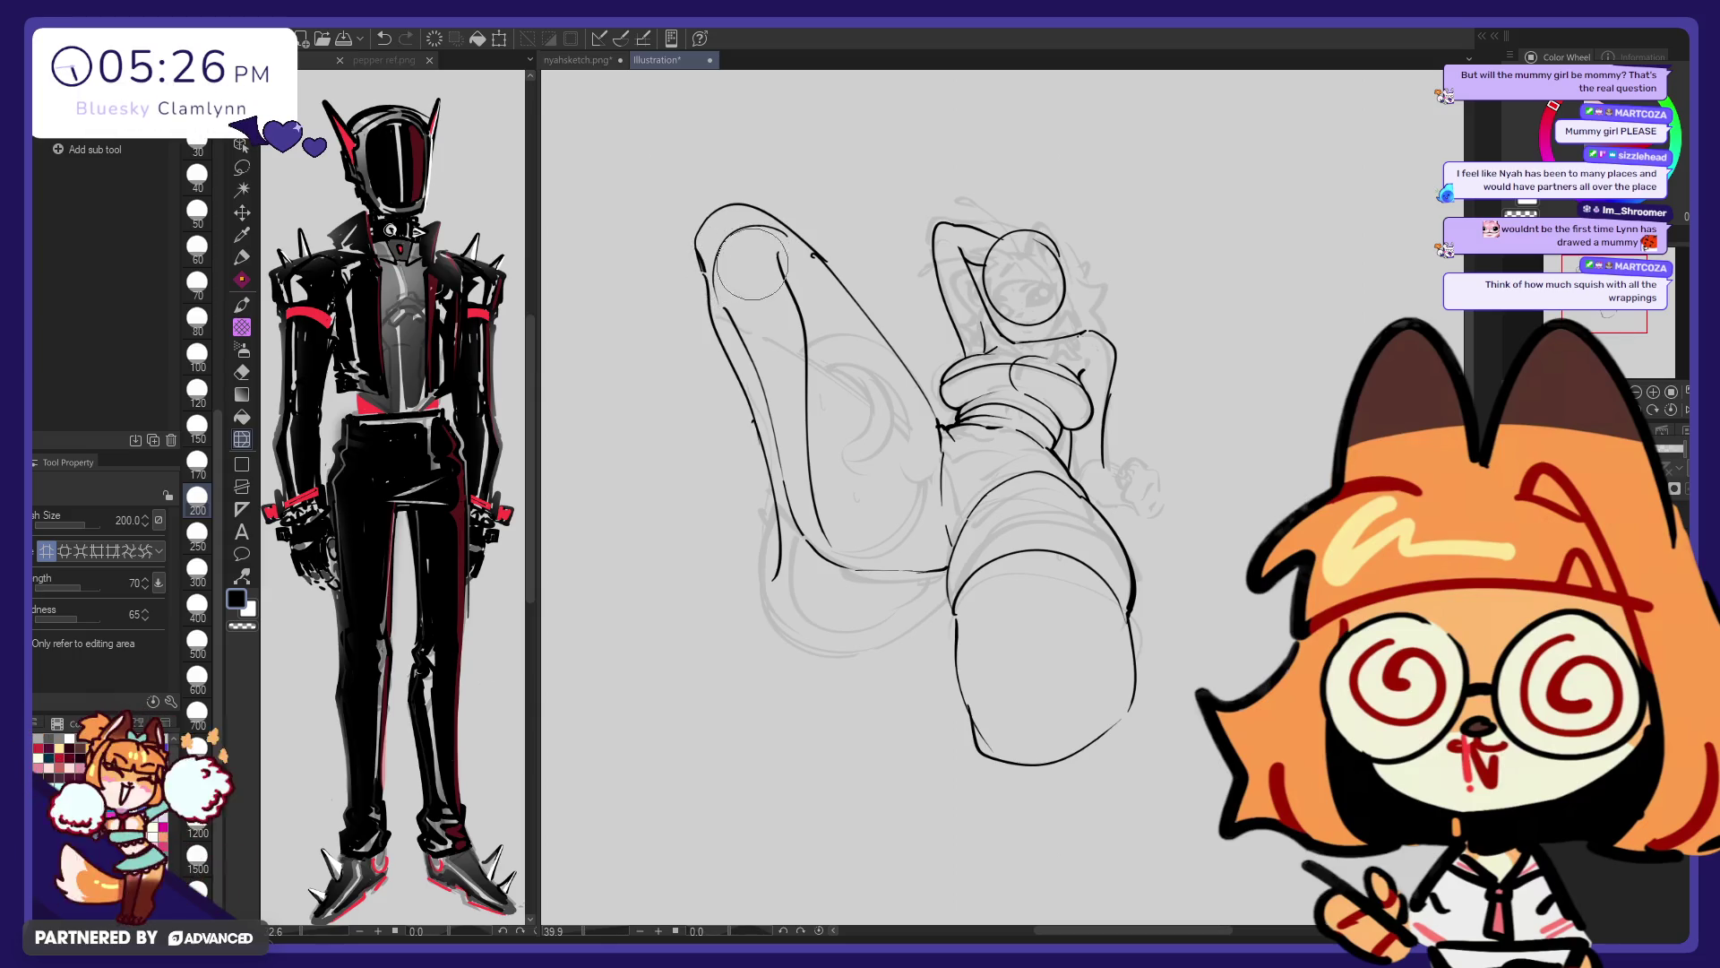
pyautogui.moveTo(679, 203); pyautogui.dragTo(729, 174)
# Erase the inner leg line and upper-left contour, discarding a trial line beside the leg
pyautogui.press('p')
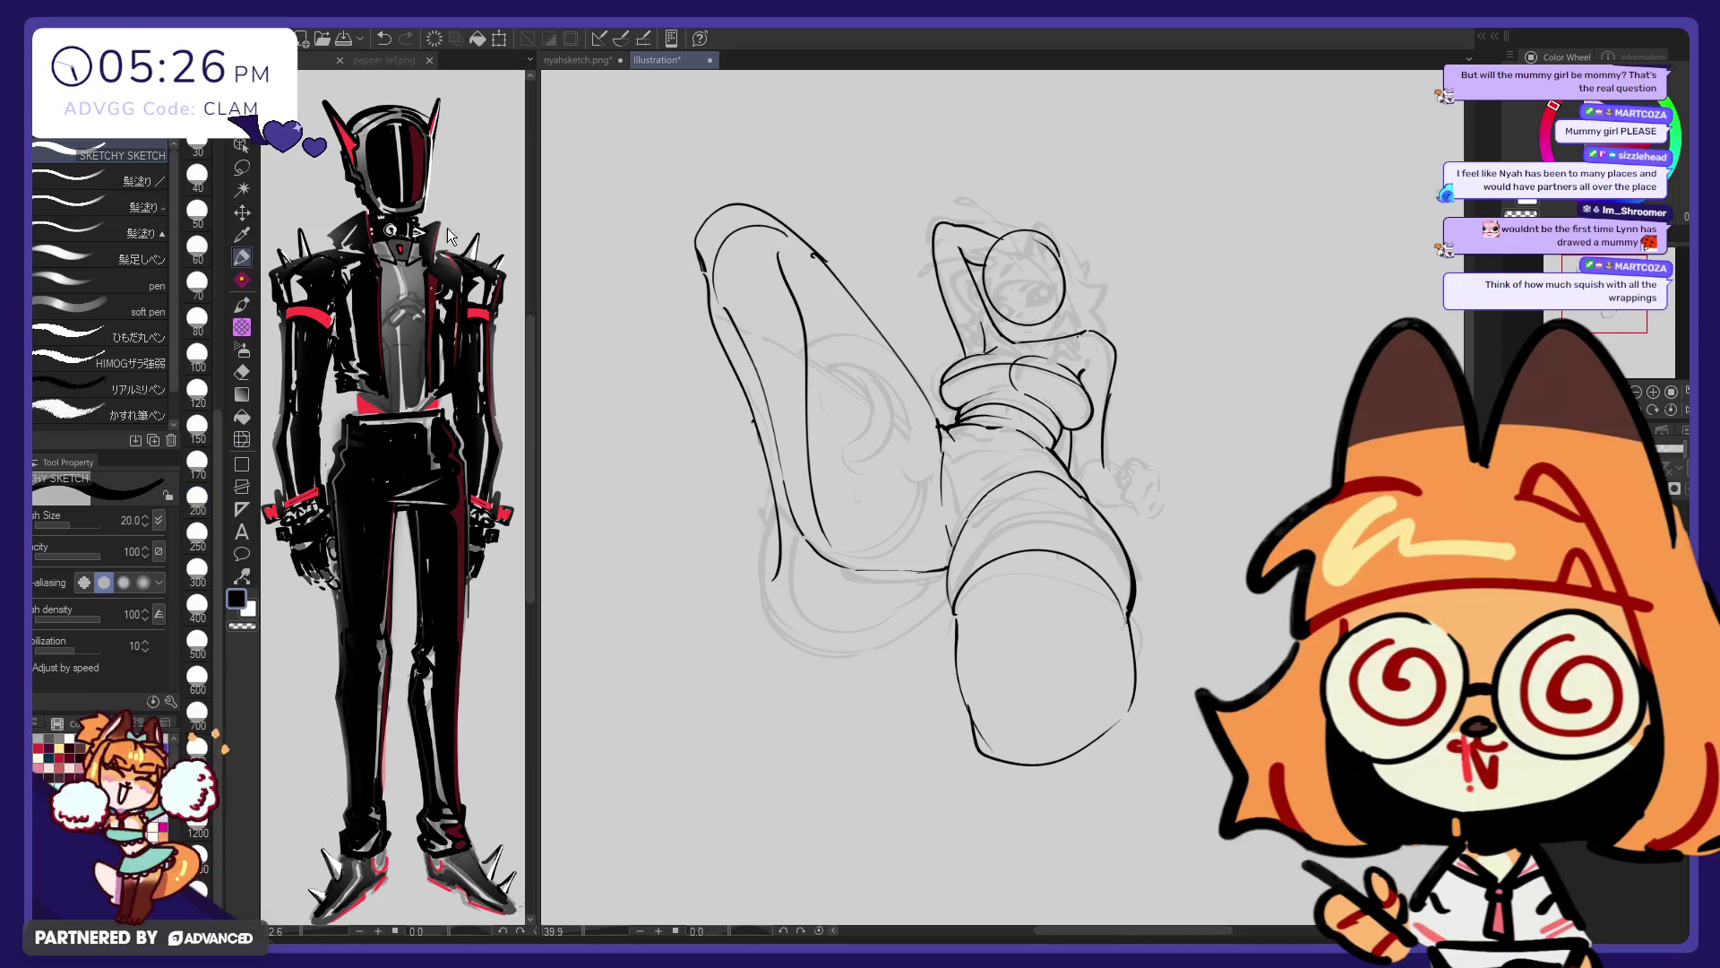
pyautogui.press('e')
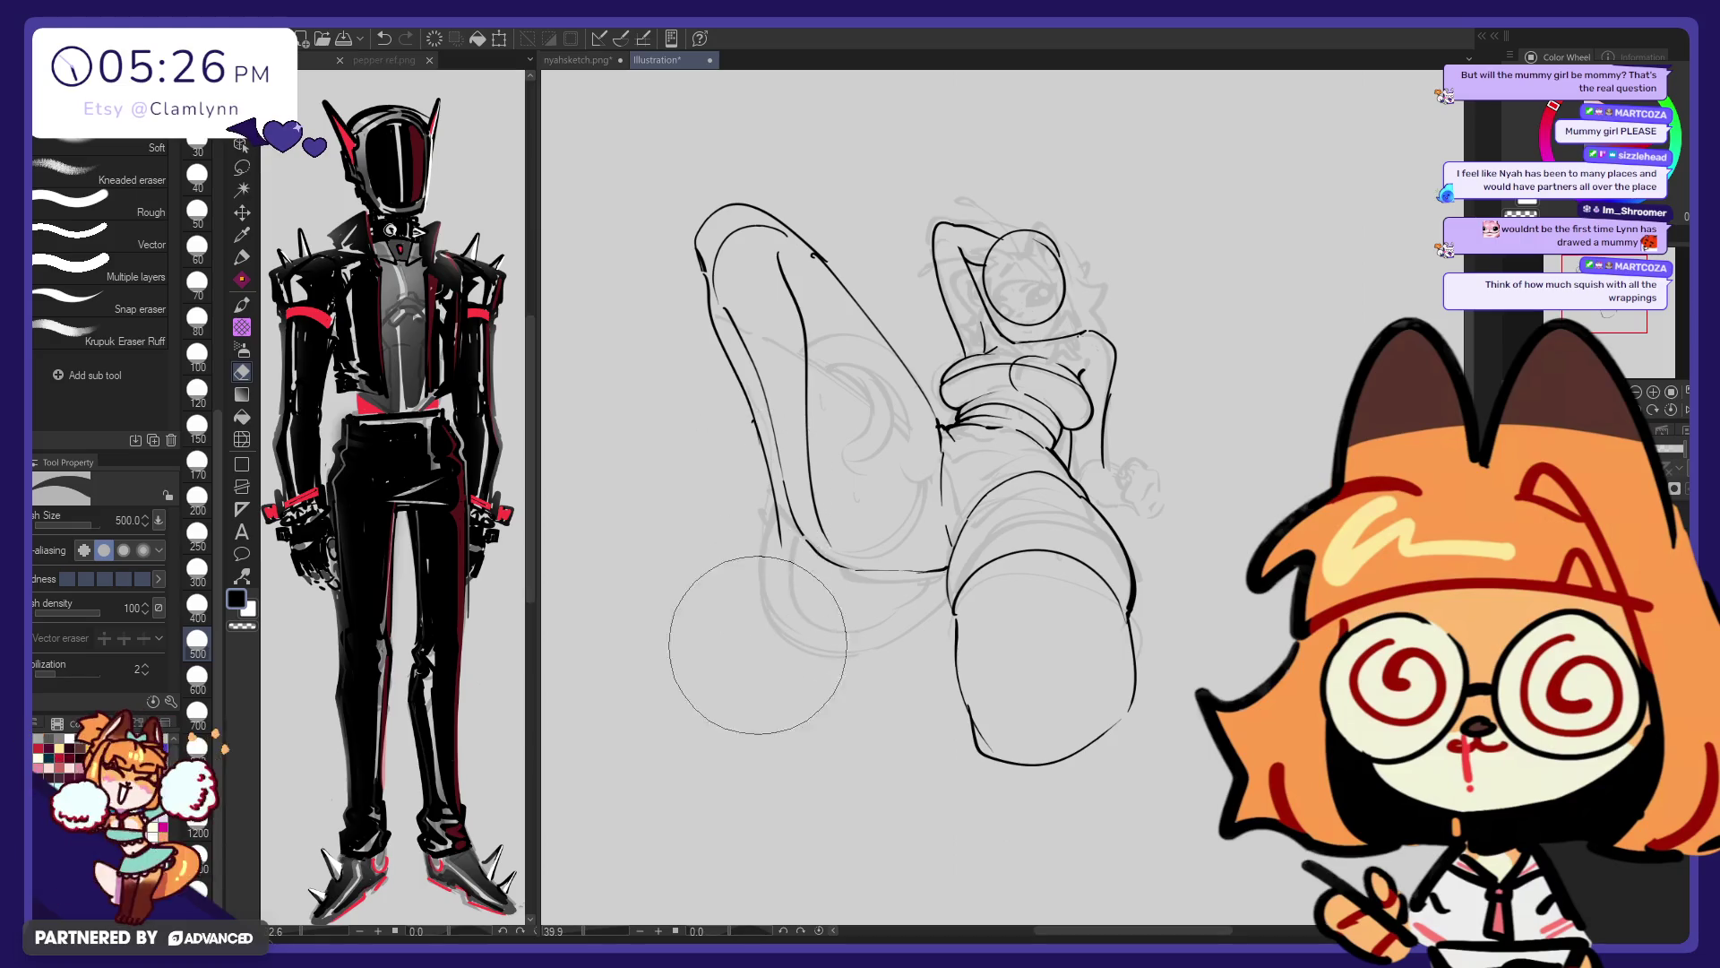
pyautogui.press('p')
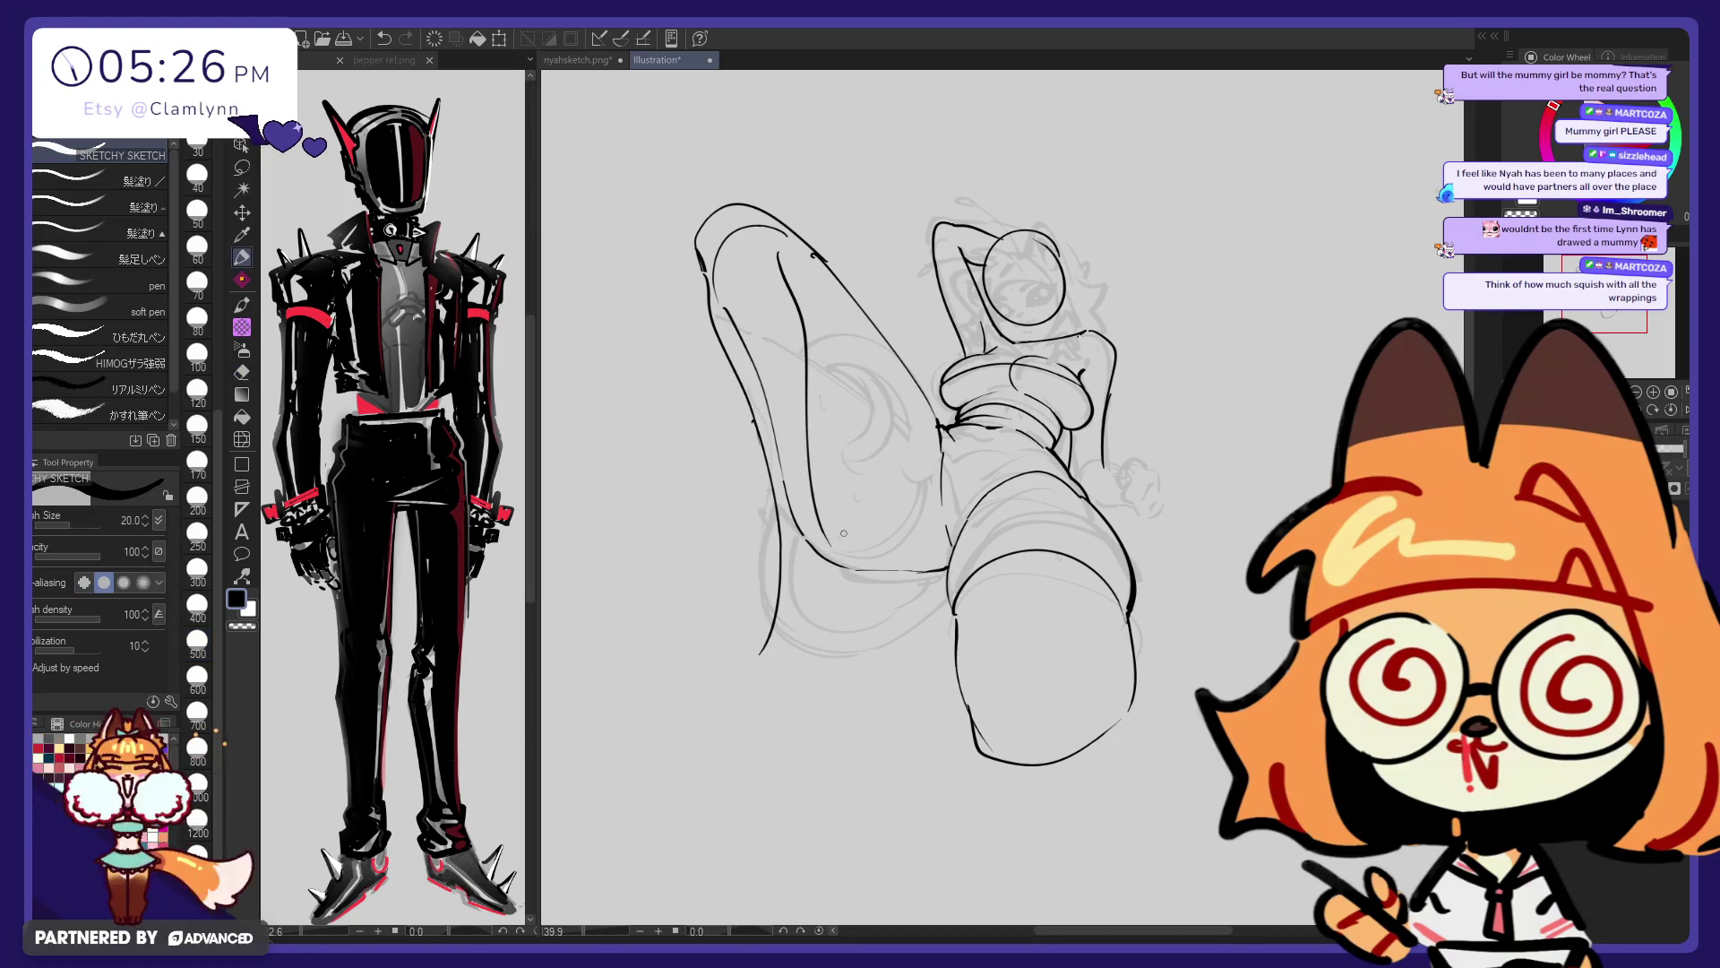
pyautogui.moveTo(843, 542); pyautogui.dragTo(852, 643)
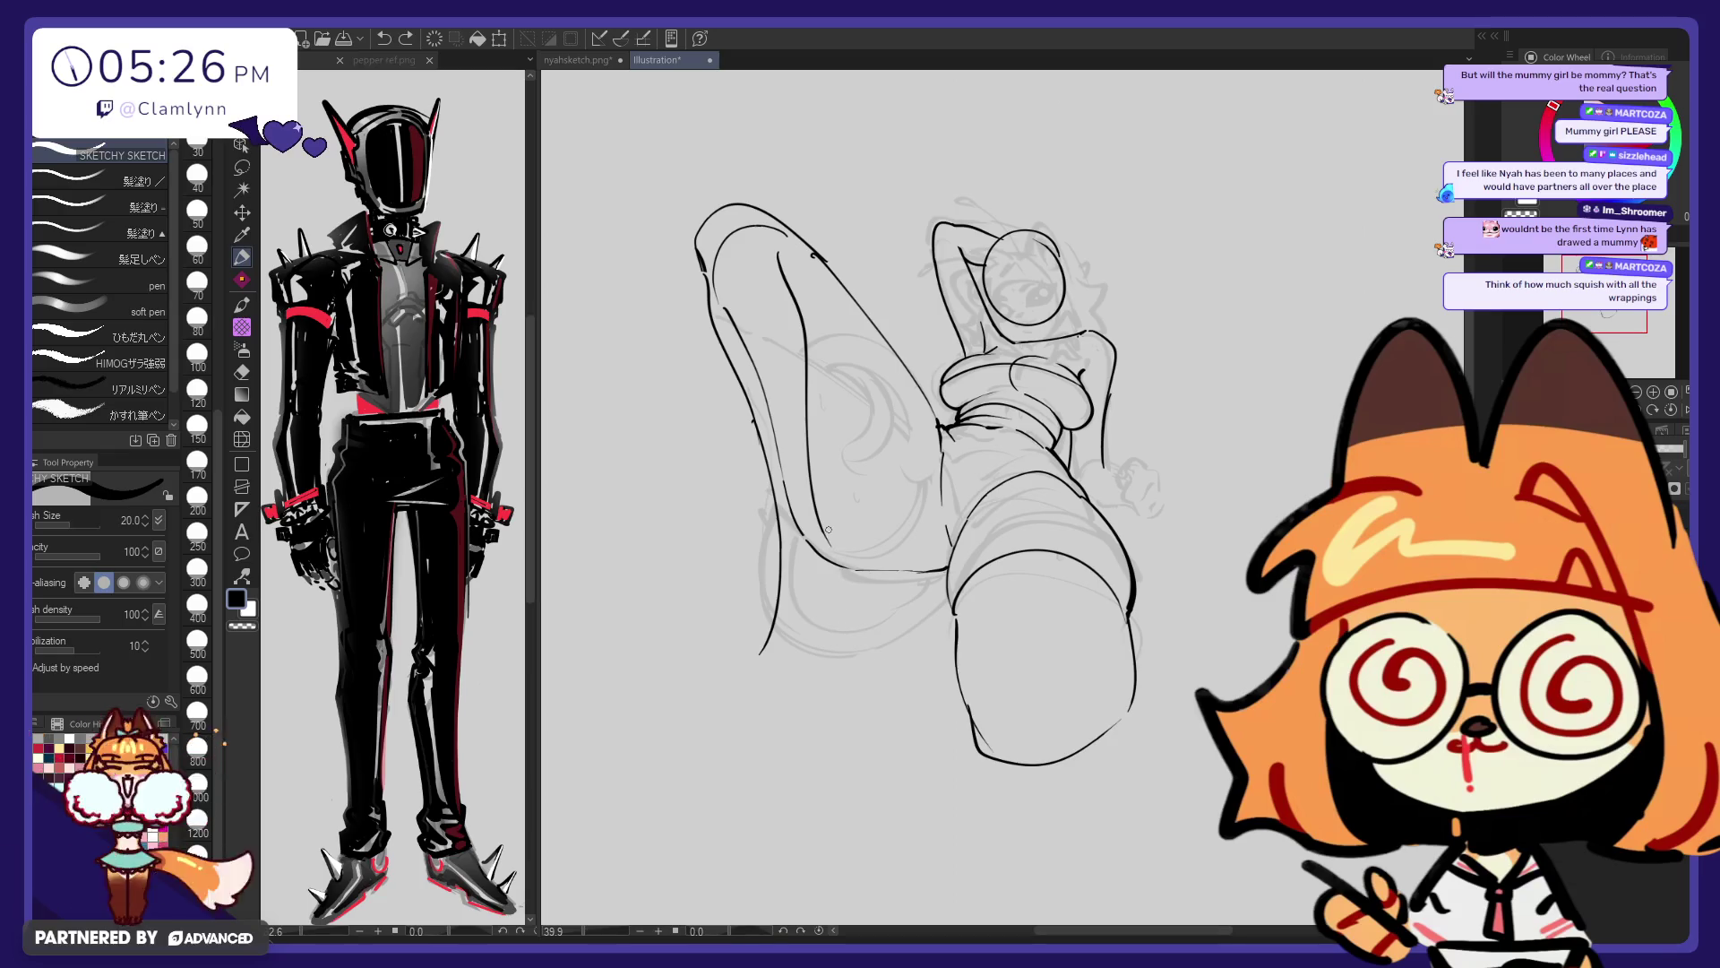
pyautogui.hotkey('ctrl', 'z')
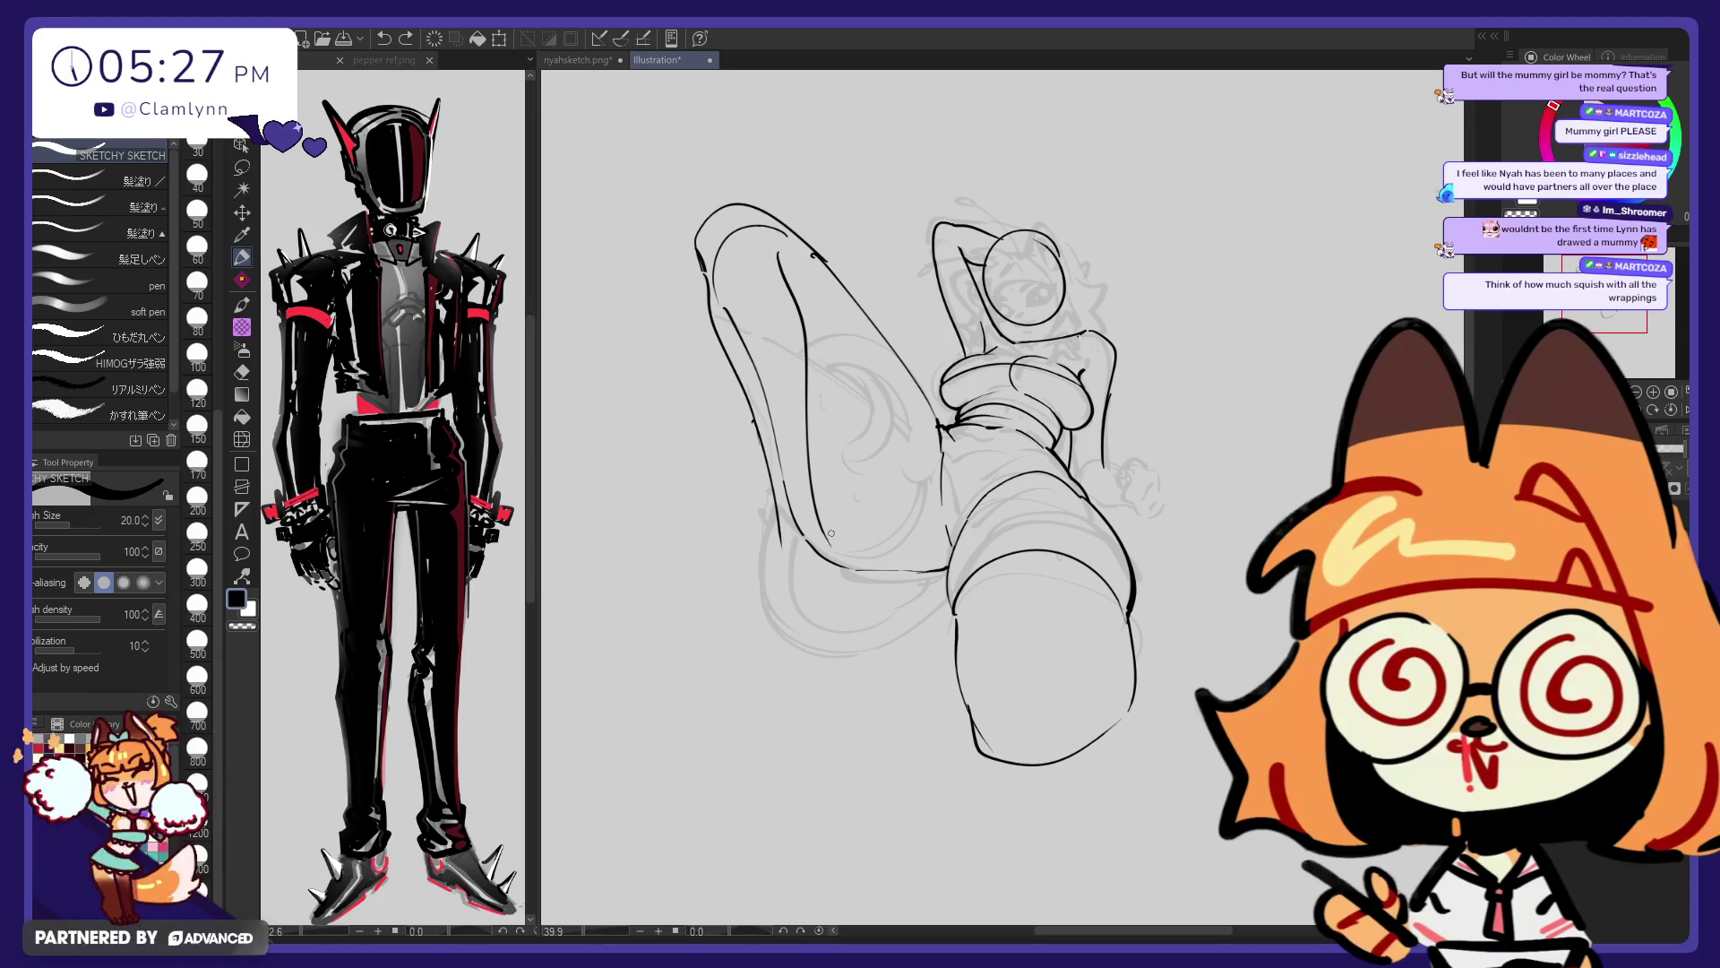
pyautogui.press('e')
pyautogui.moveTo(782, 296)
pyautogui.mouseDown()
pyautogui.moveTo(706, 252)
pyautogui.moveTo(634, 439)
pyautogui.mouseUp()
pyautogui.press('p')
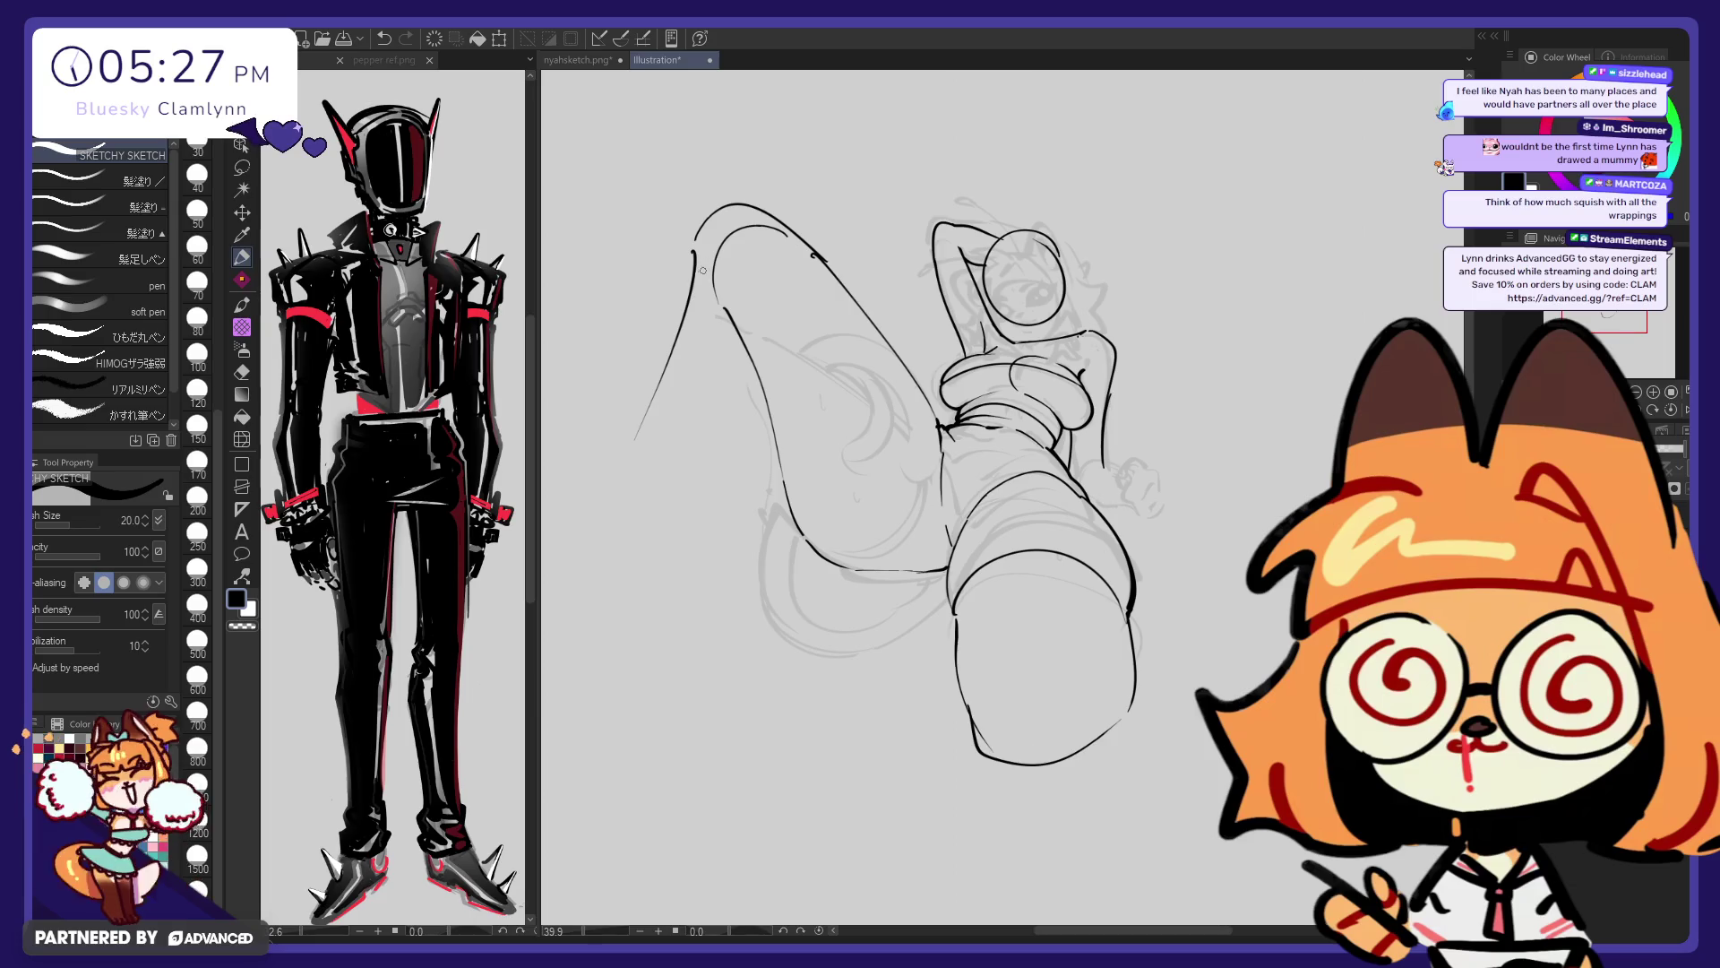
# Redraw the left leg's outer line as a long curve, discard a stray wavy stroke, and lasso the leg lines
pyautogui.hotkey('ctrl', 'z')
pyautogui.moveTo(692, 240); pyautogui.dragTo(713, 457)
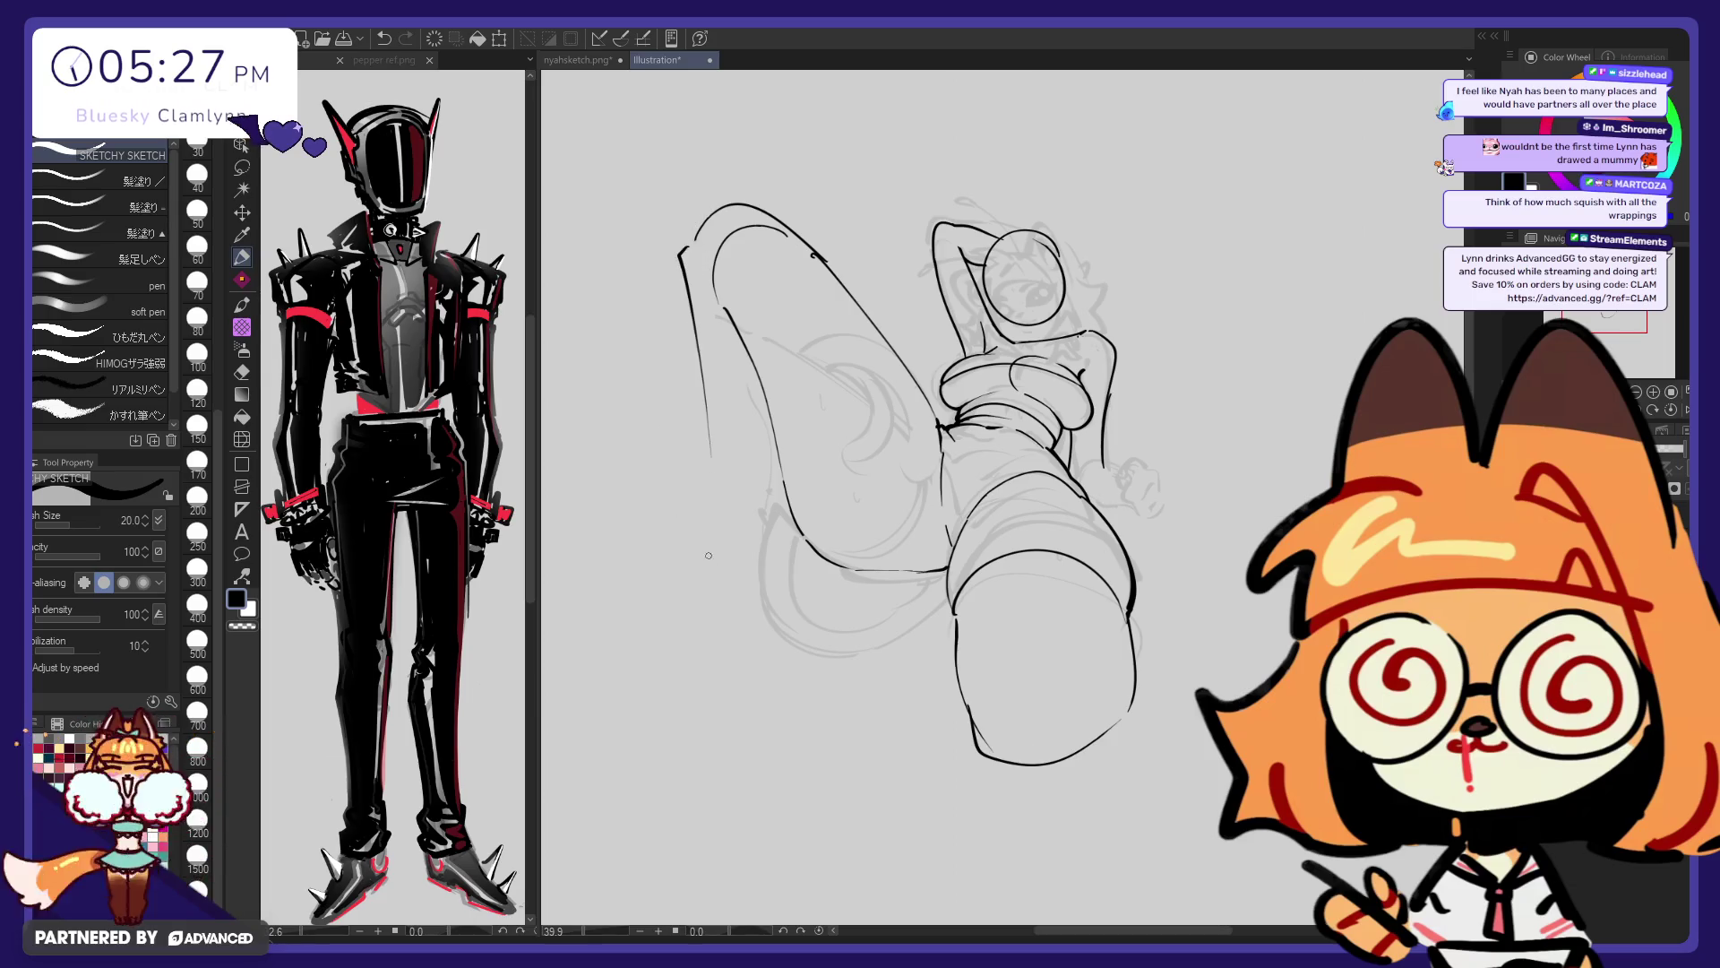
pyautogui.hotkey('ctrl', 'z')
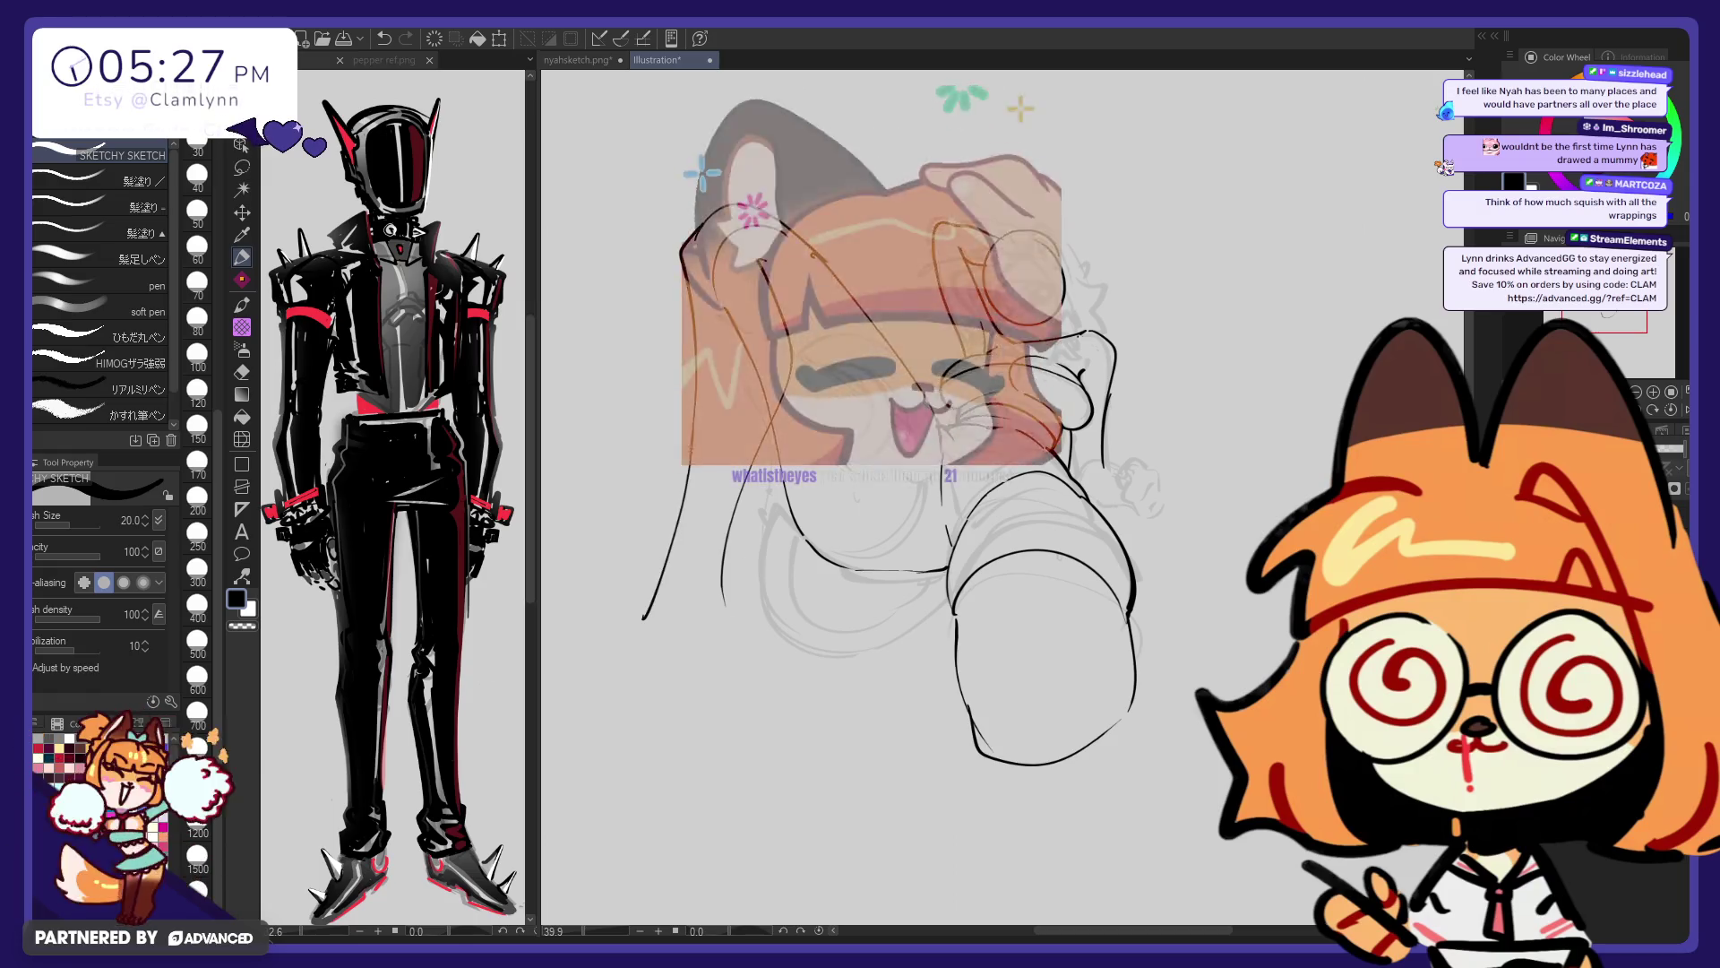
pyautogui.moveTo(642, 616); pyautogui.dragTo(560, 645)
pyautogui.hotkey('ctrl', 'z')
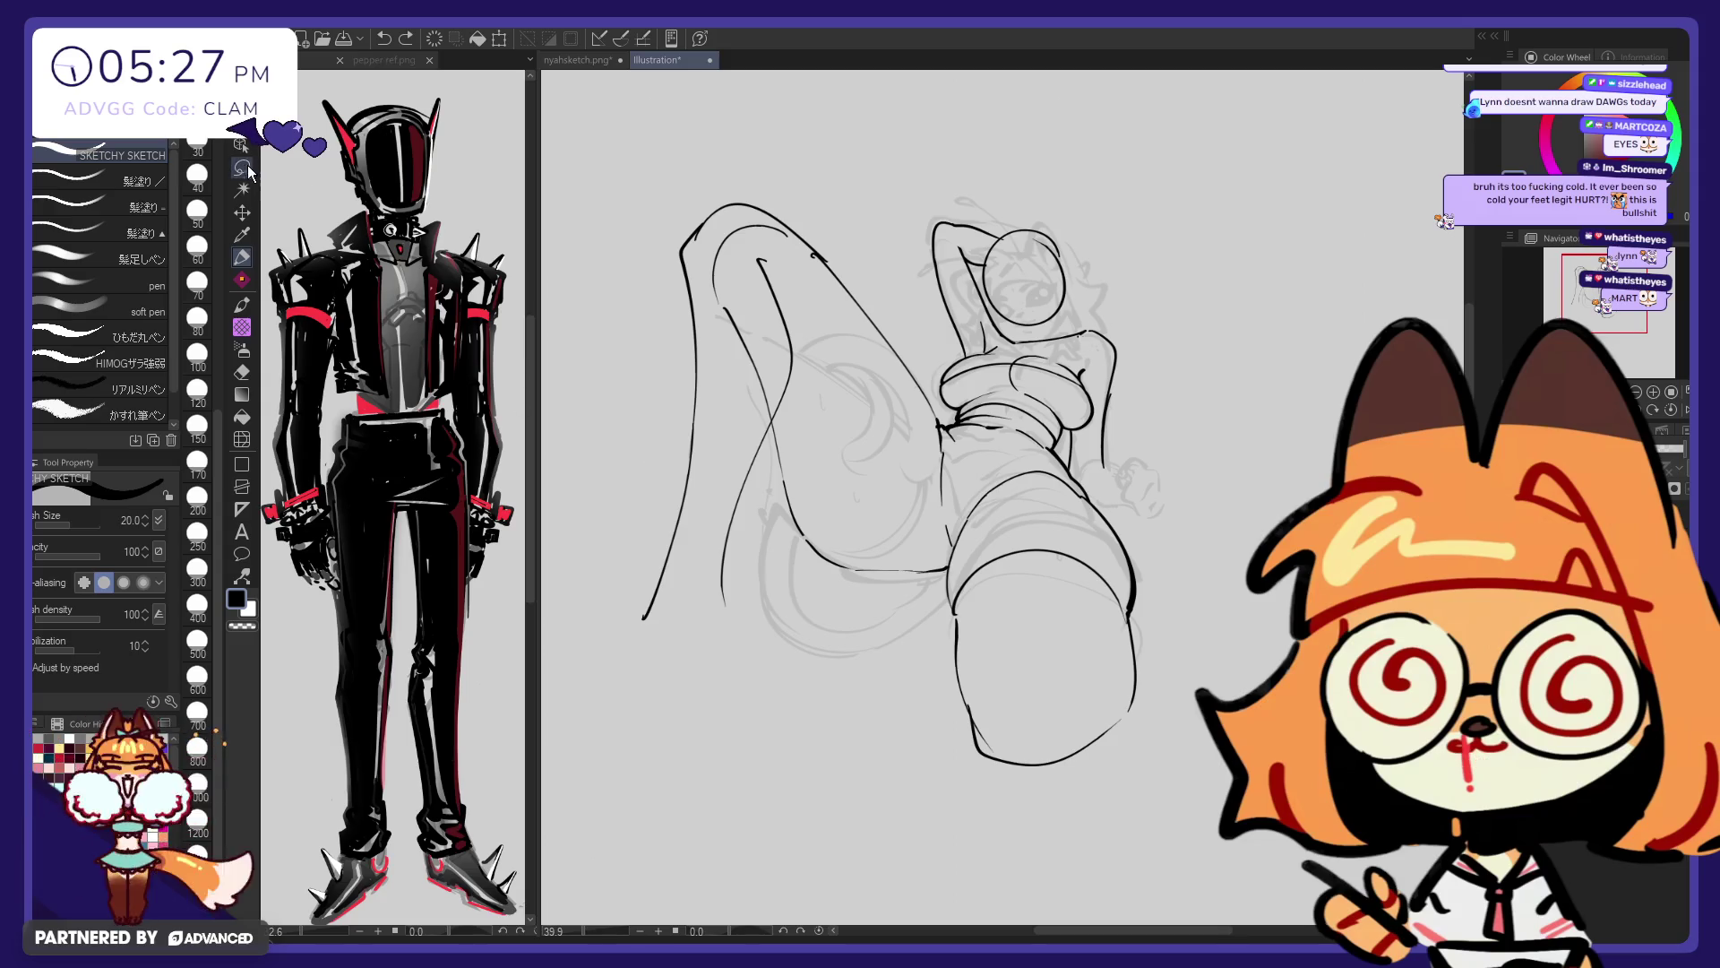
pyautogui.press('m')
pyautogui.moveTo(874, 287); pyautogui.dragTo(850, 427)
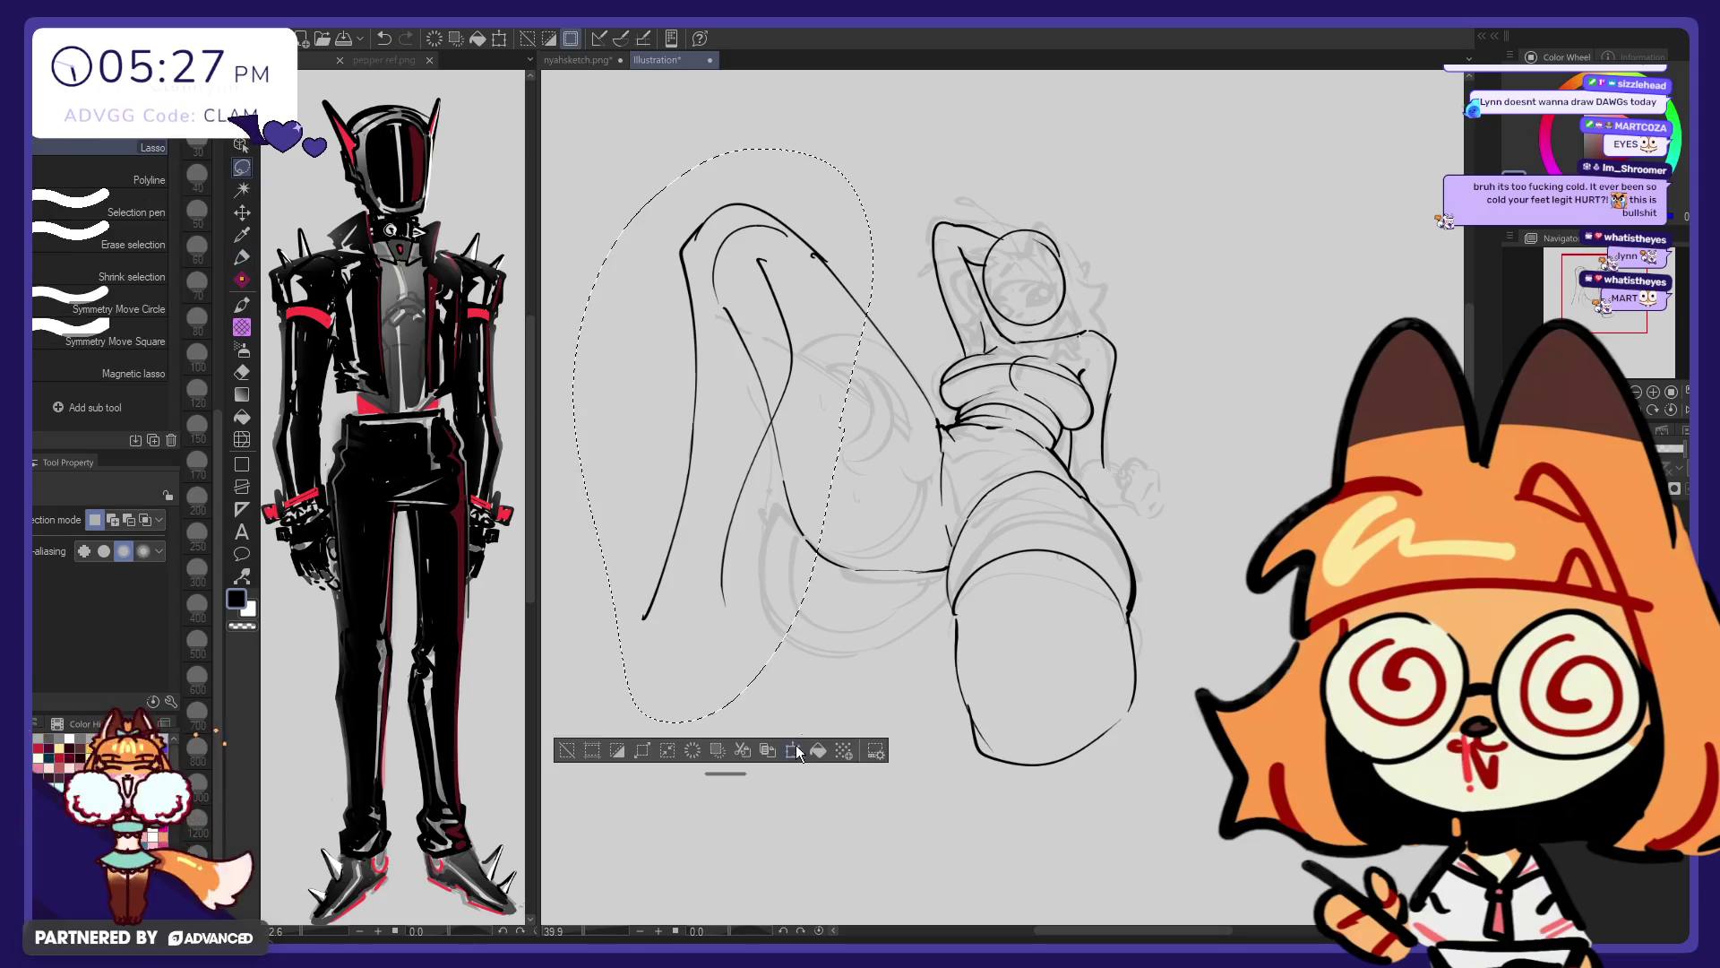
# Rotate the lassoed left leg lines counter-clockwise, then set the Liquify brush to size 800
pyautogui.hotkey('ctrl', 't')
pyautogui.moveTo(875, 659)
pyautogui.mouseDown()
pyautogui.moveTo(908, 634)
pyautogui.moveTo(856, 643)
pyautogui.moveTo(873, 659)
pyautogui.mouseUp()
pyautogui.press('Return')
pyautogui.press('e')
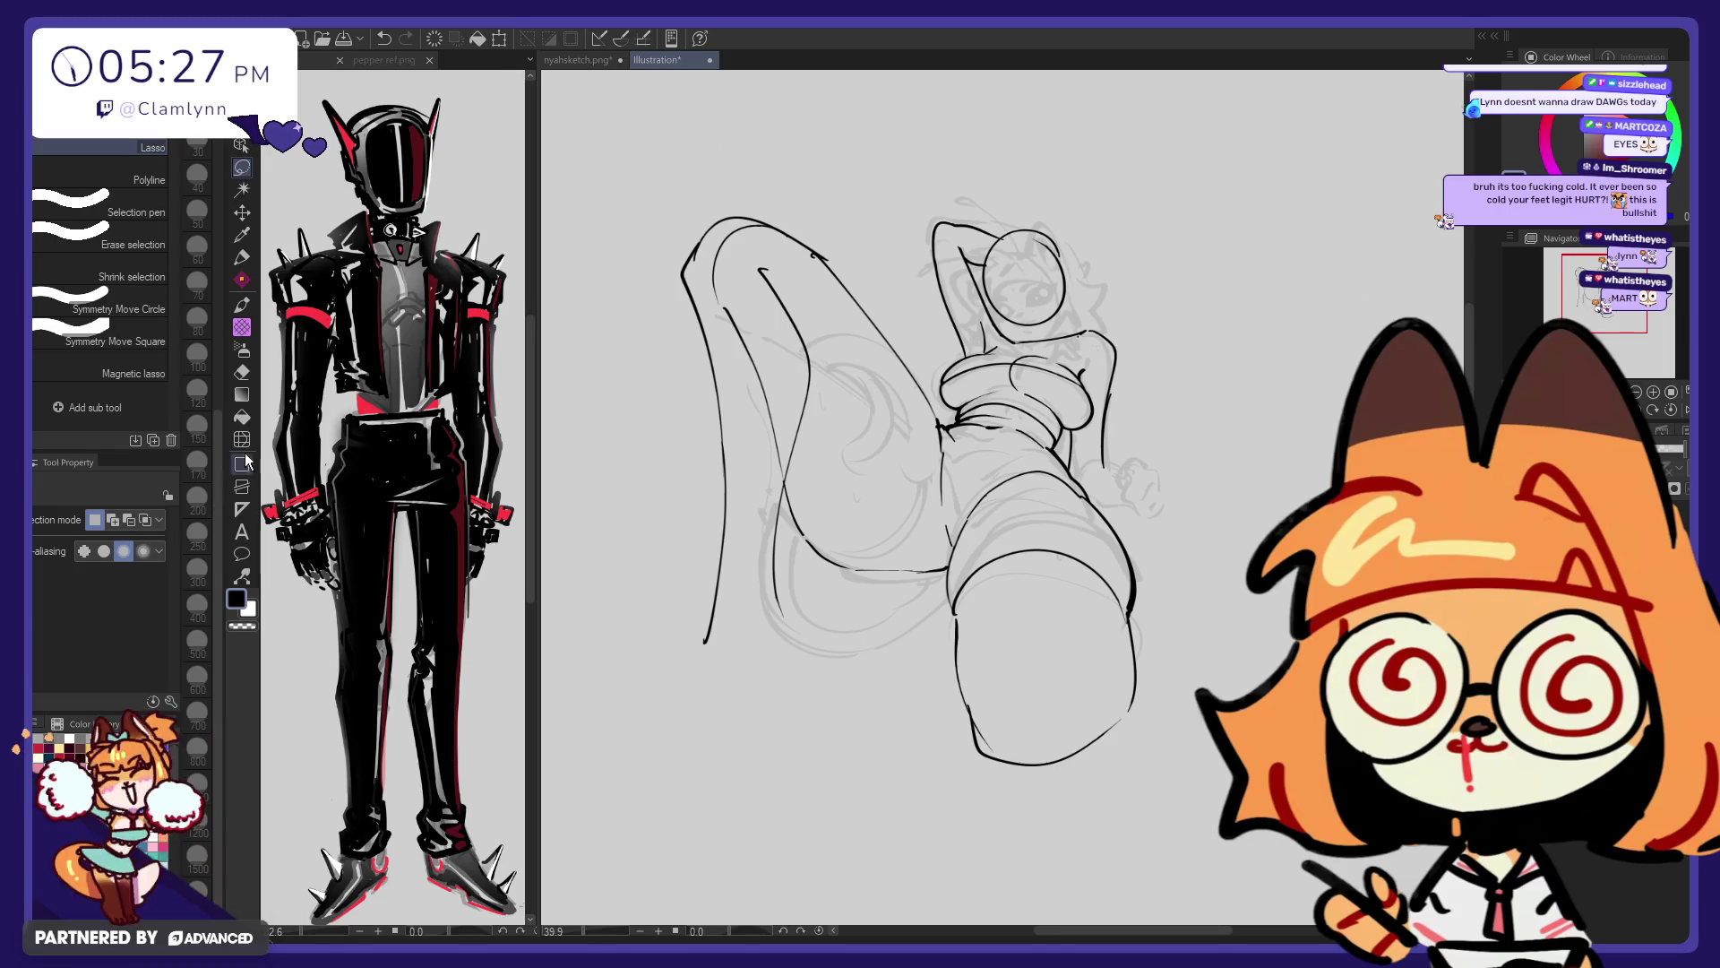
pyautogui.click(198, 744)
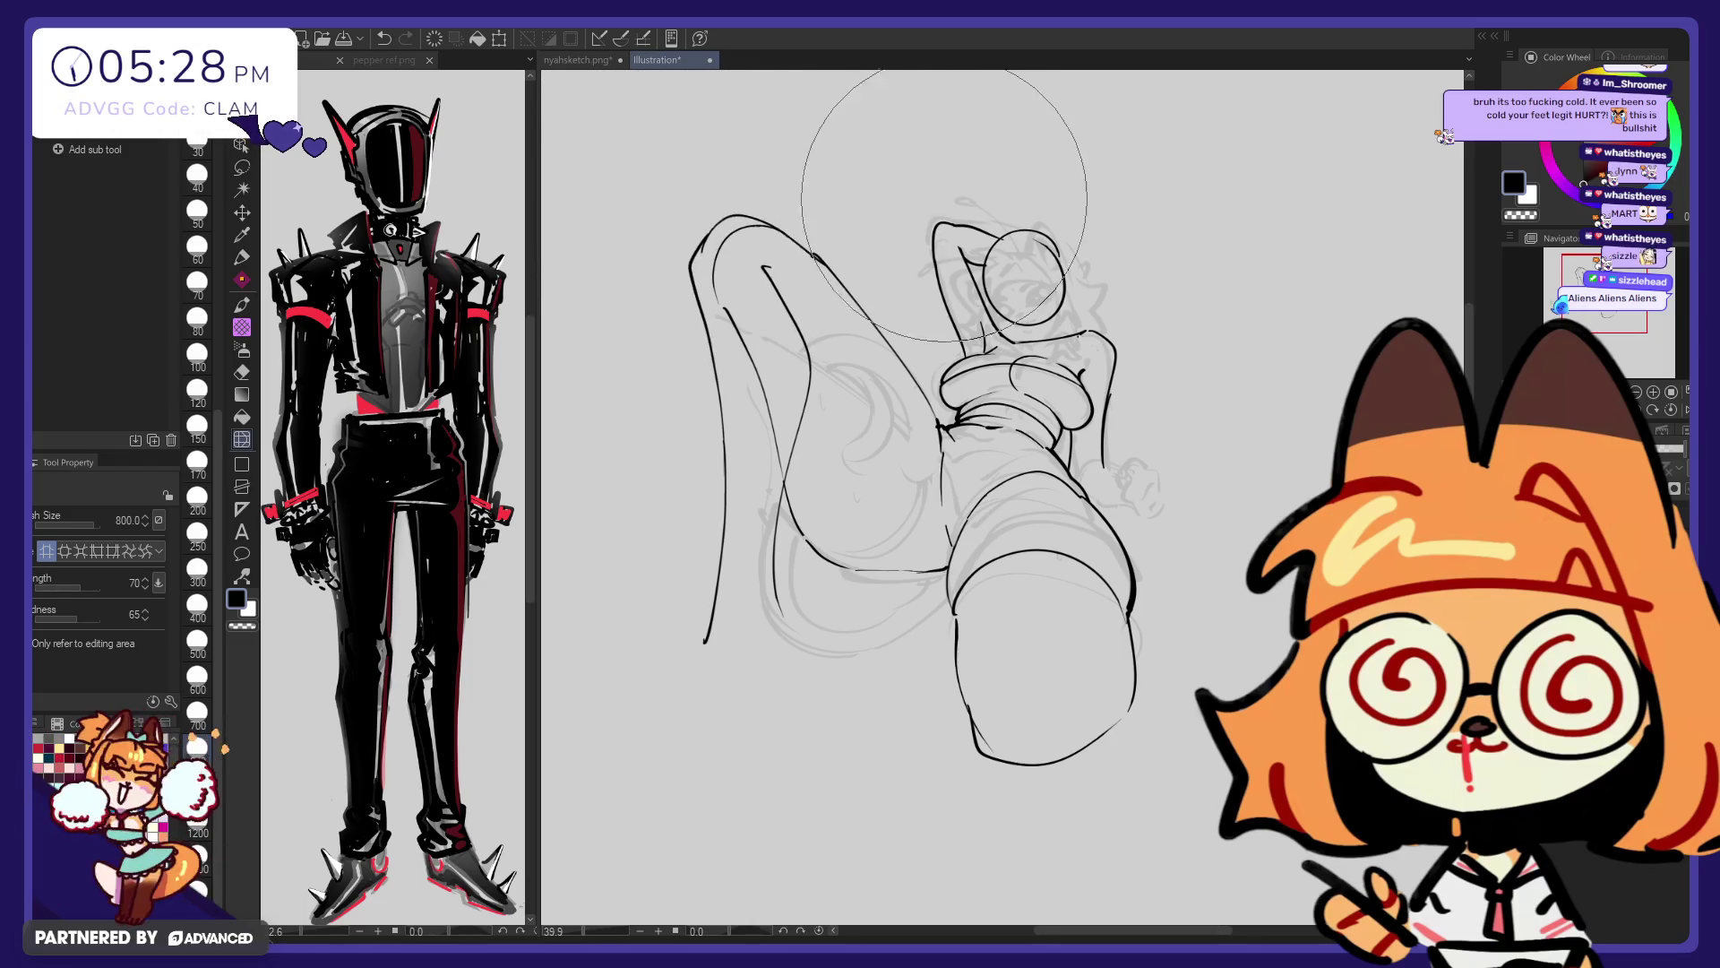
# Ink a small curved foot outline under the left leg and extend the leg line down to it
pyautogui.press('p')
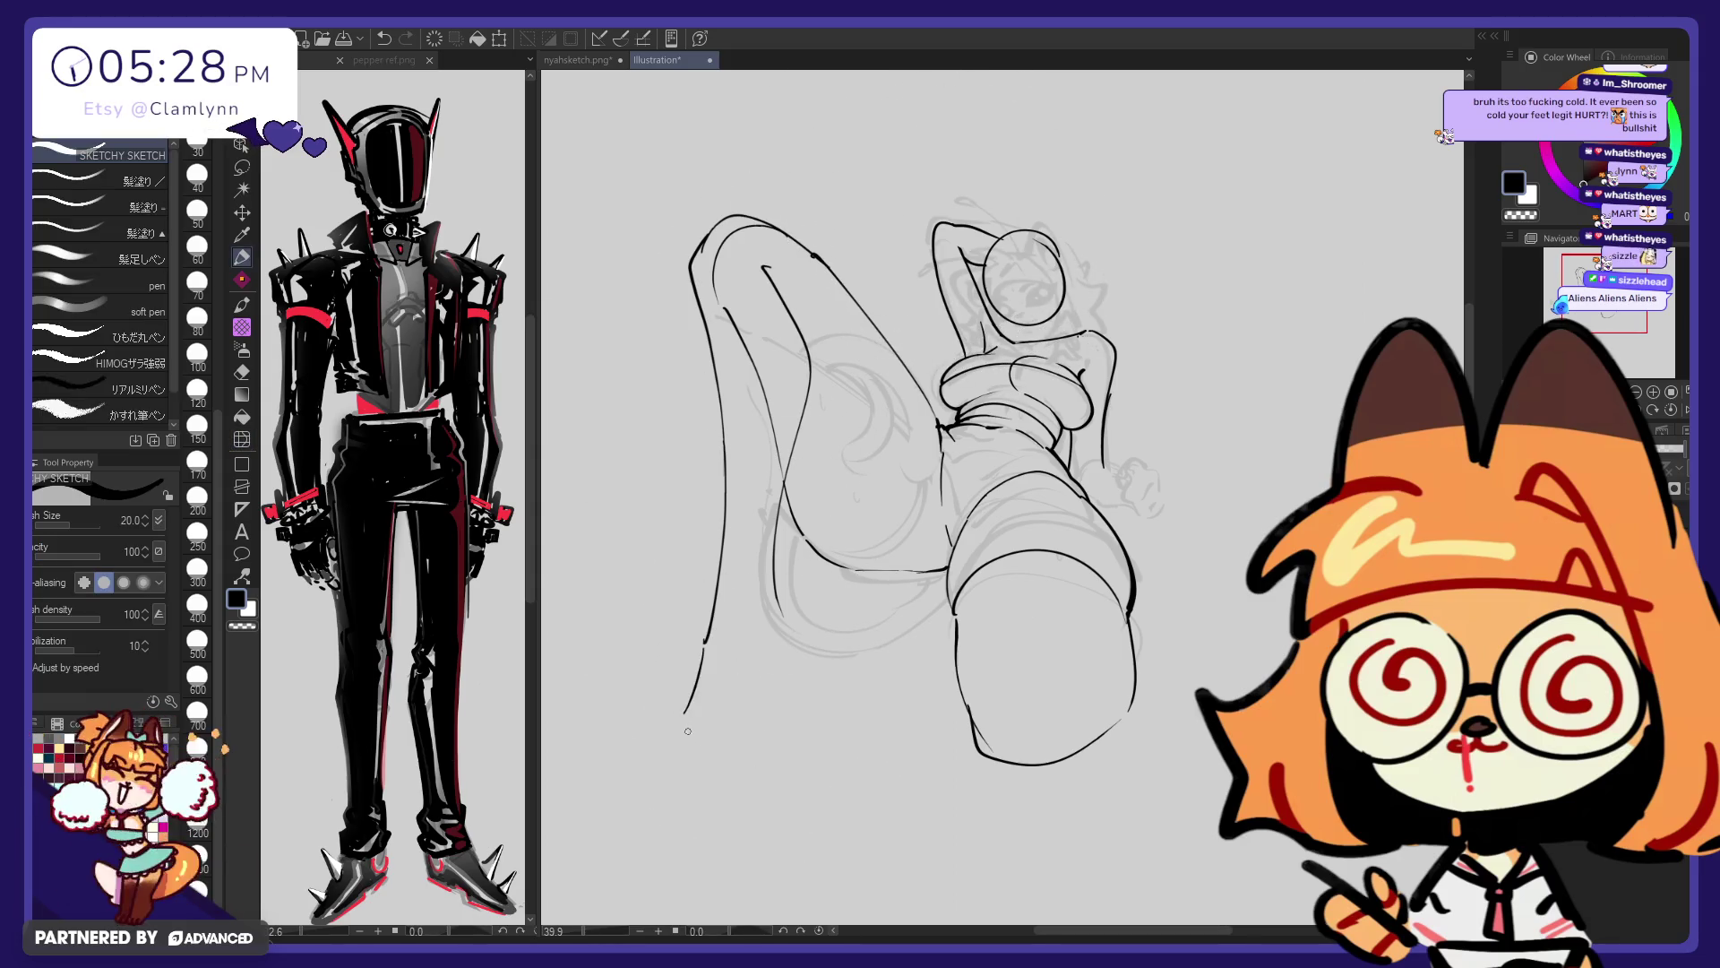
pyautogui.moveTo(792, 735); pyautogui.dragTo(742, 758)
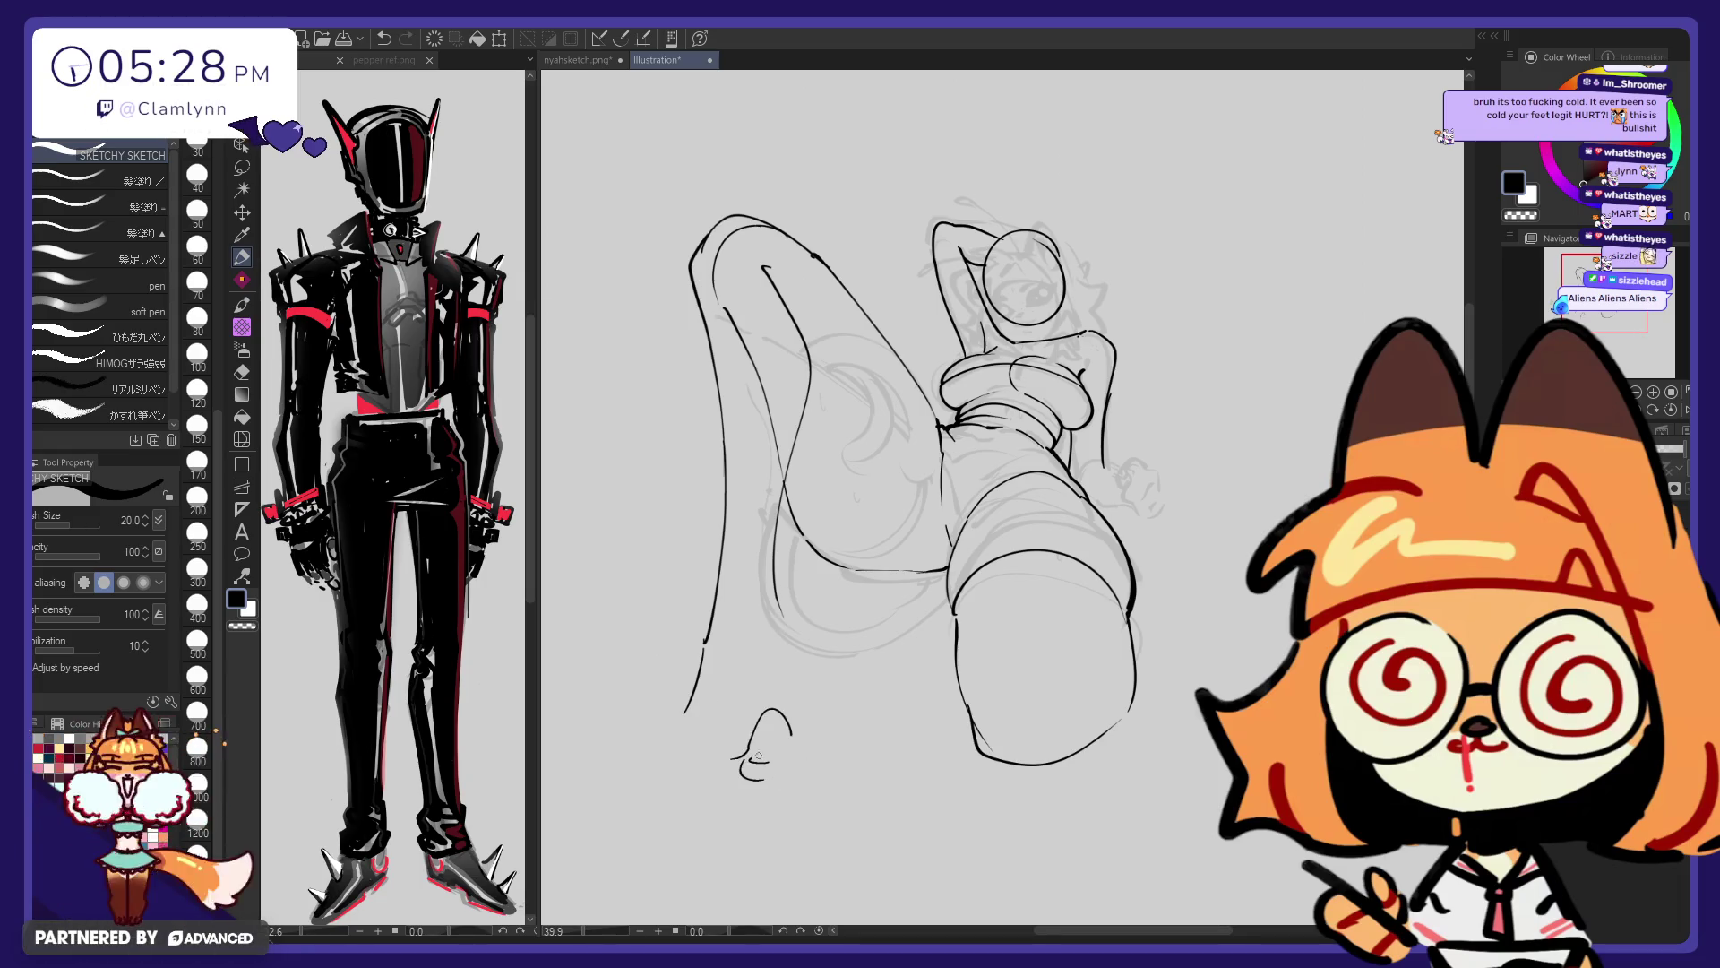
pyautogui.moveTo(788, 763); pyautogui.dragTo(742, 768)
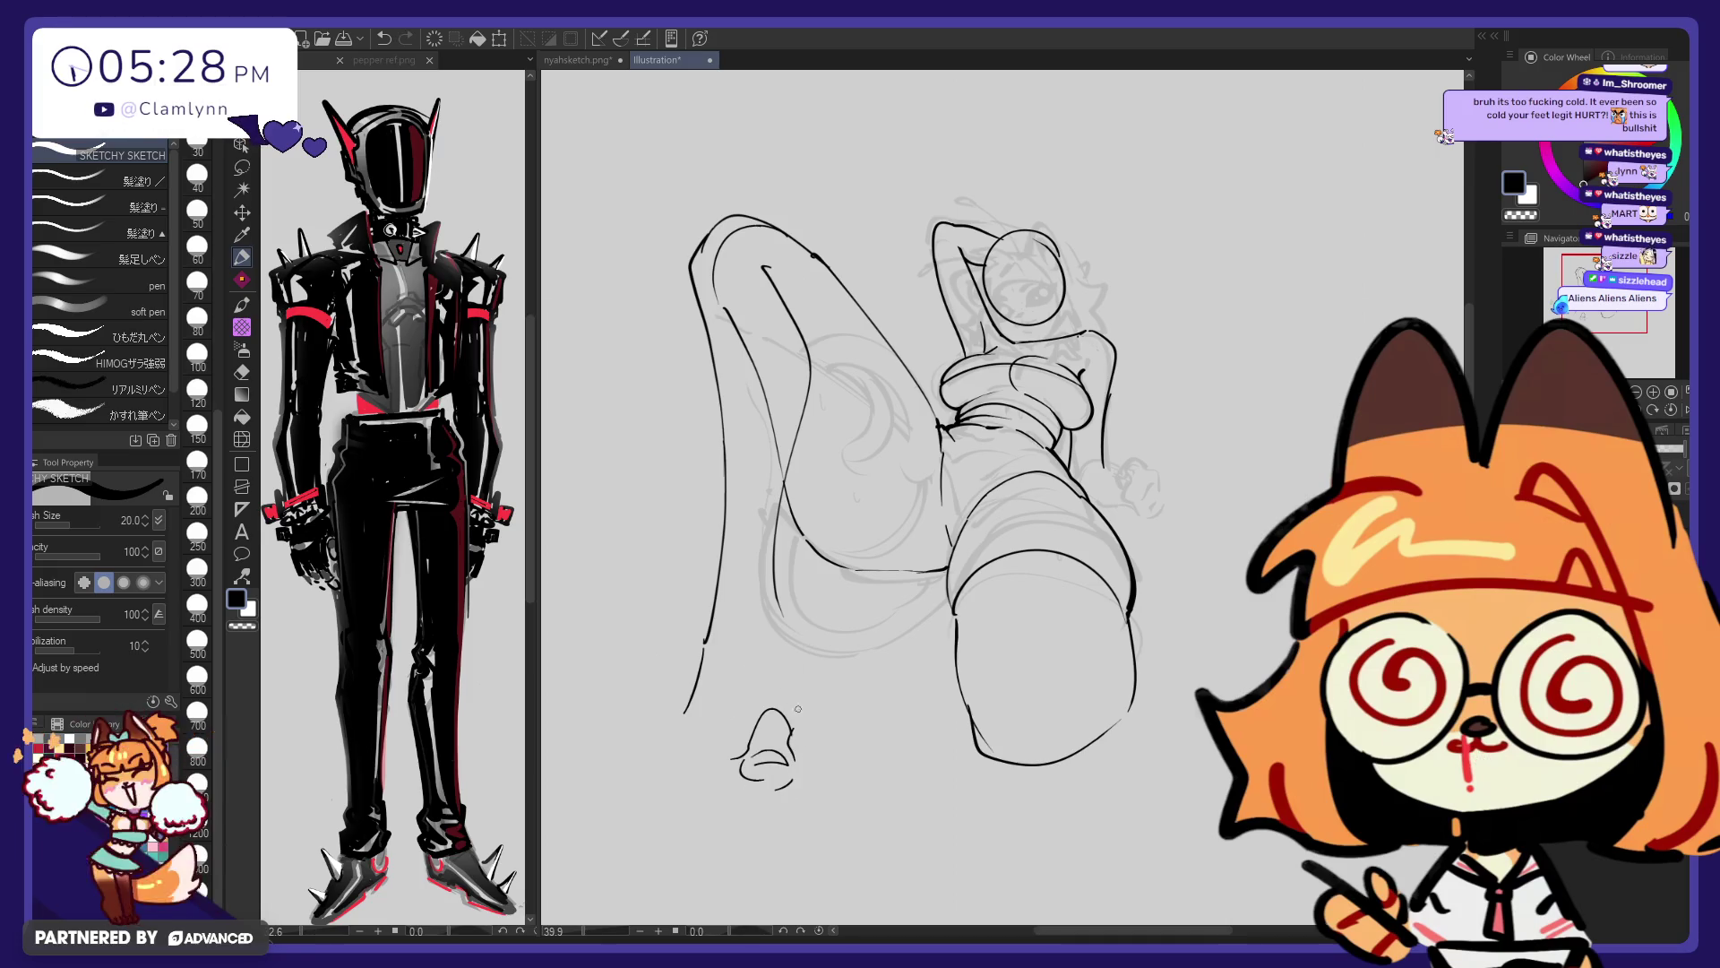
pyautogui.moveTo(777, 571); pyautogui.dragTo(788, 667)
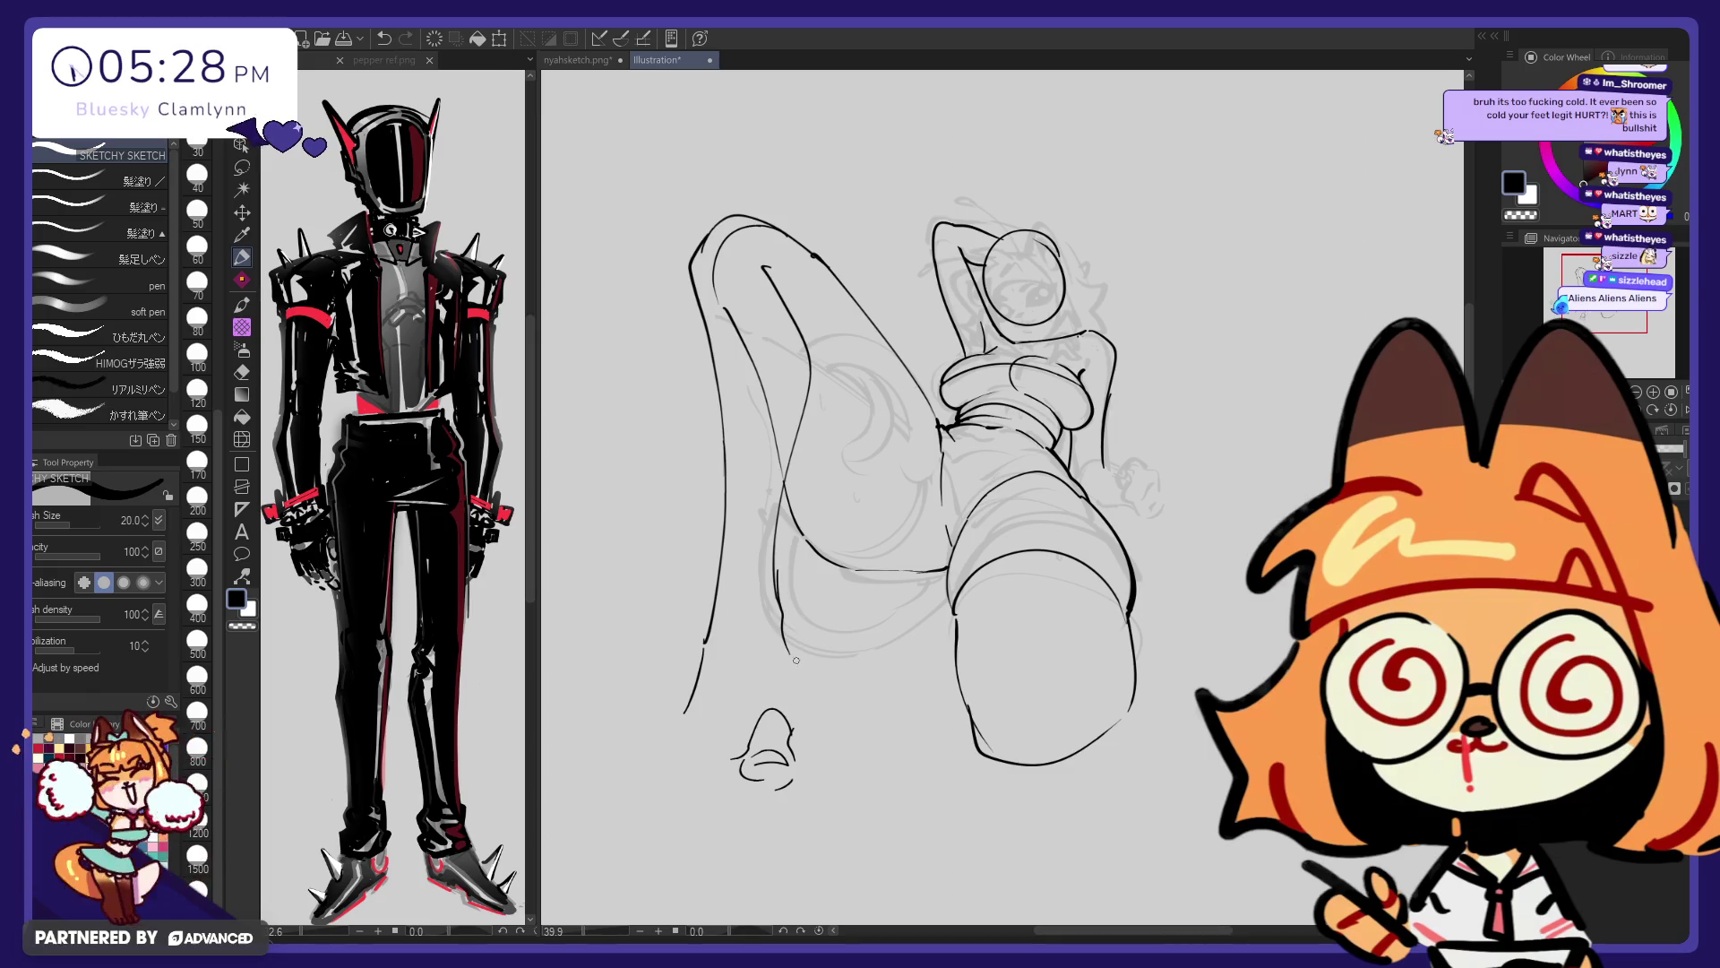
pyautogui.moveTo(783, 573)
pyautogui.mouseDown()
pyautogui.moveTo(793, 721)
pyautogui.moveTo(656, 768)
pyautogui.moveTo(742, 733)
pyautogui.mouseUp()
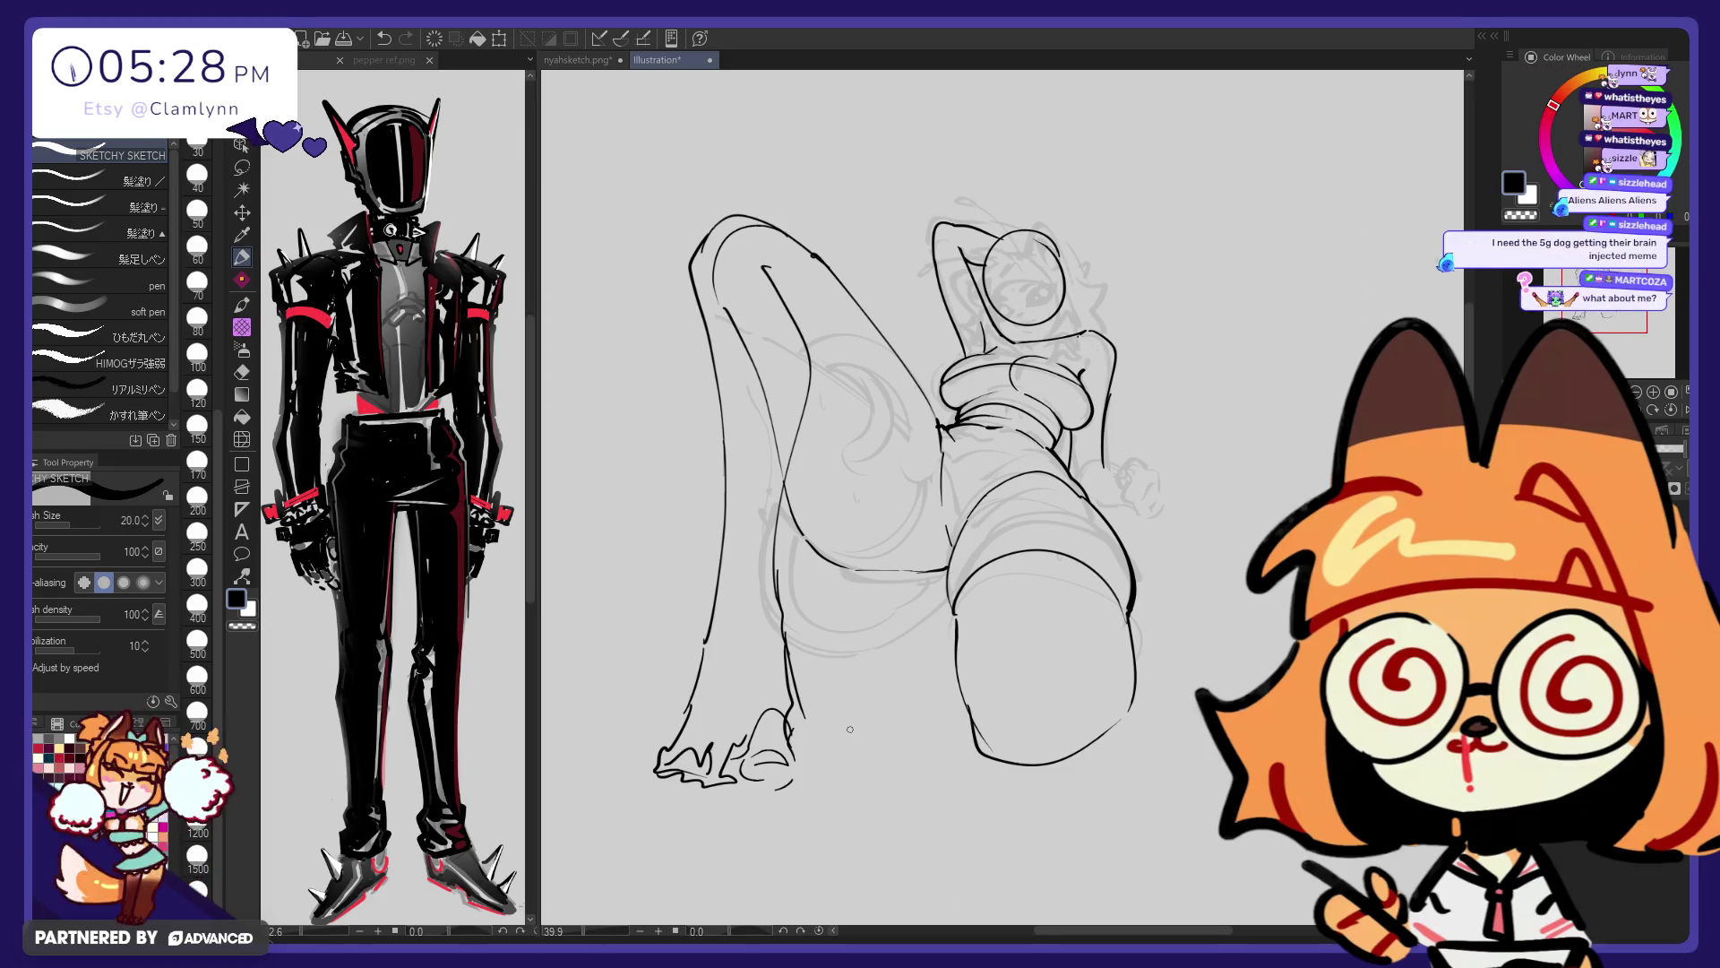
# Nudge the foot slightly right with Liquify at size 500, then paste the dog meme as a new canvas
pyautogui.press('e')
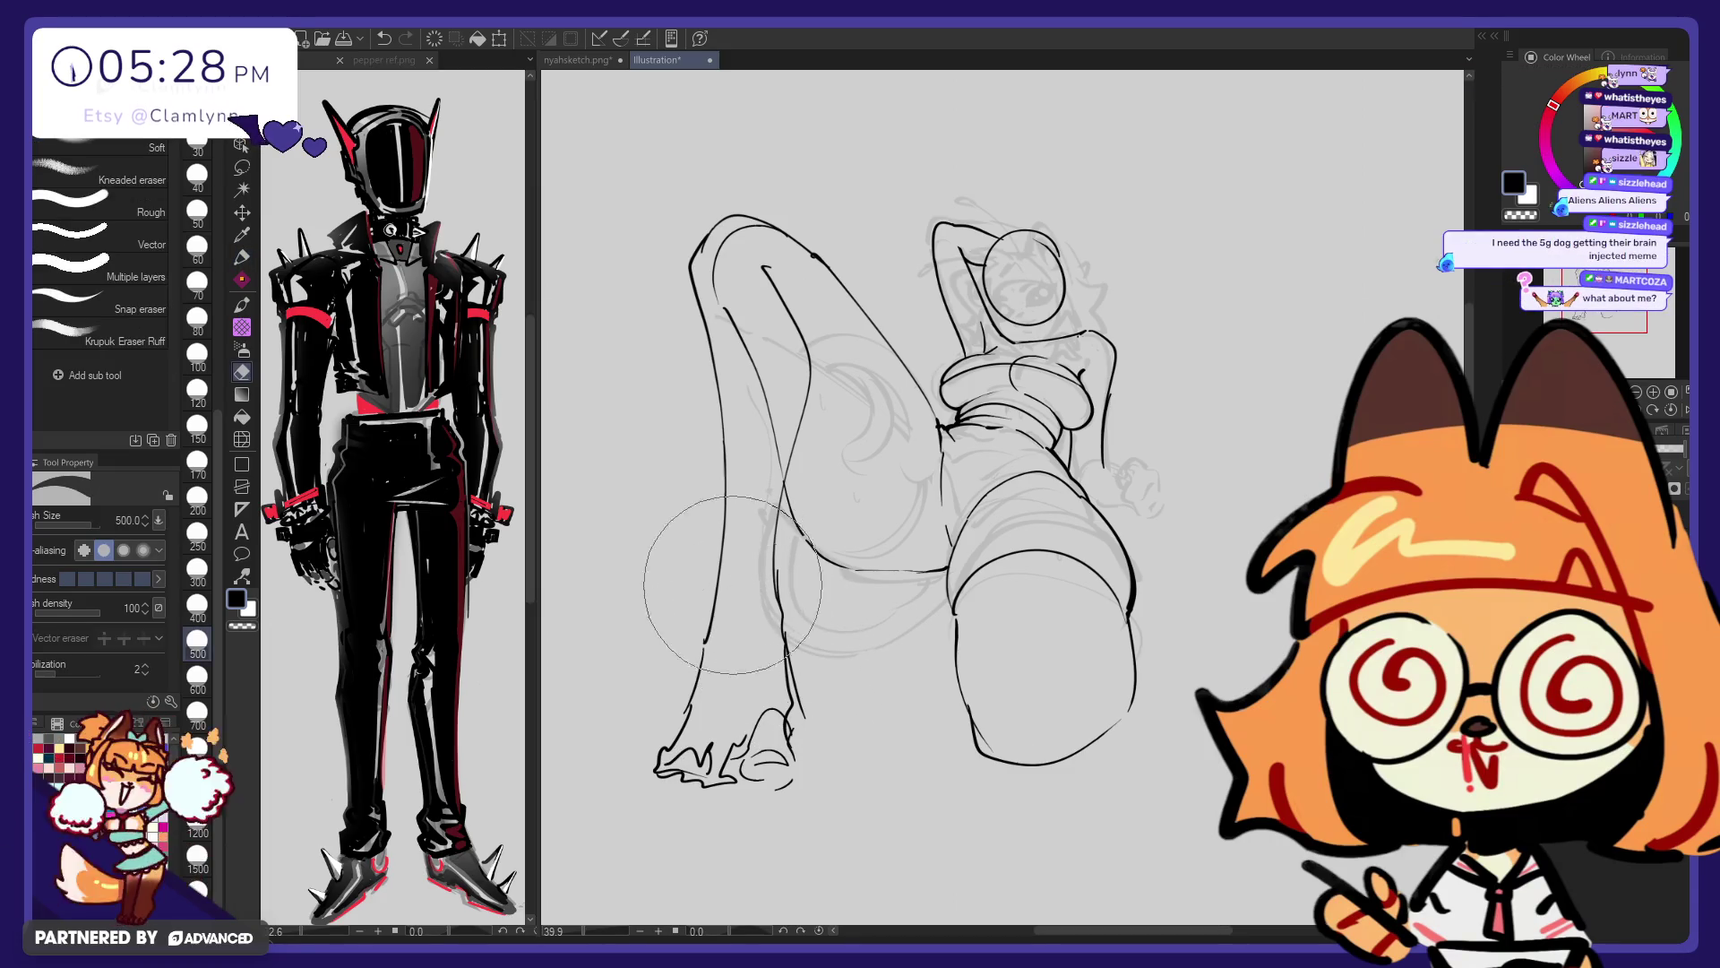
pyautogui.click(242, 439)
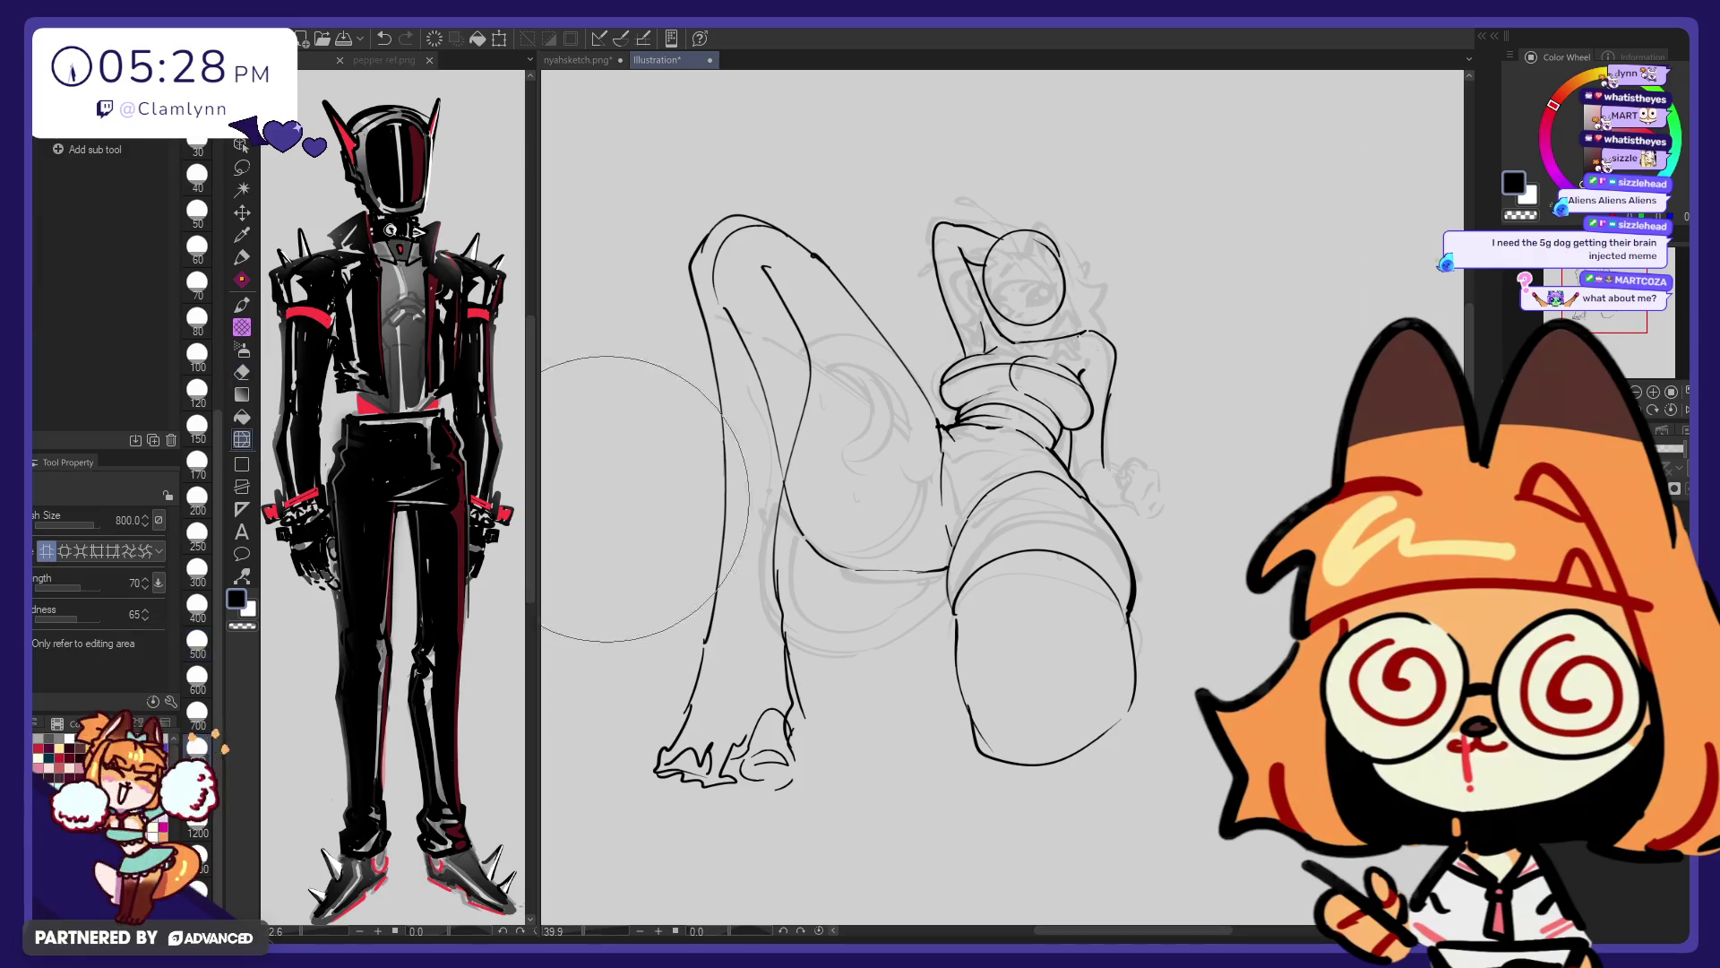
pyautogui.moveTo(715, 802); pyautogui.dragTo(727, 789)
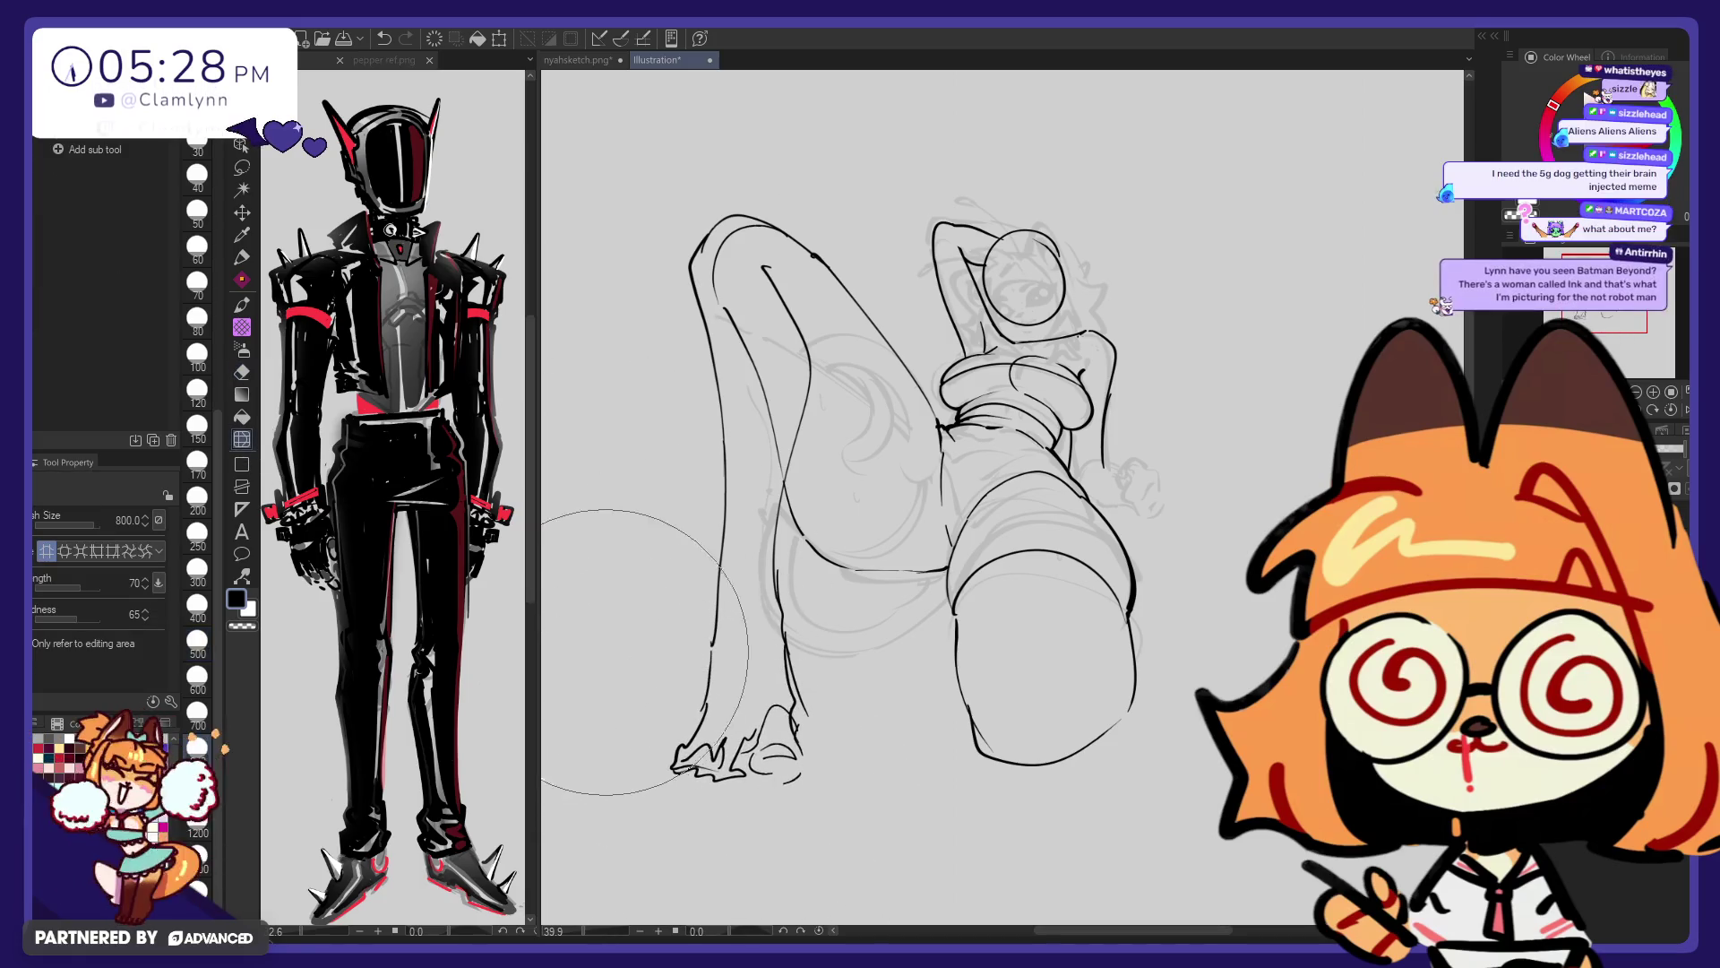
pyautogui.click(197, 638)
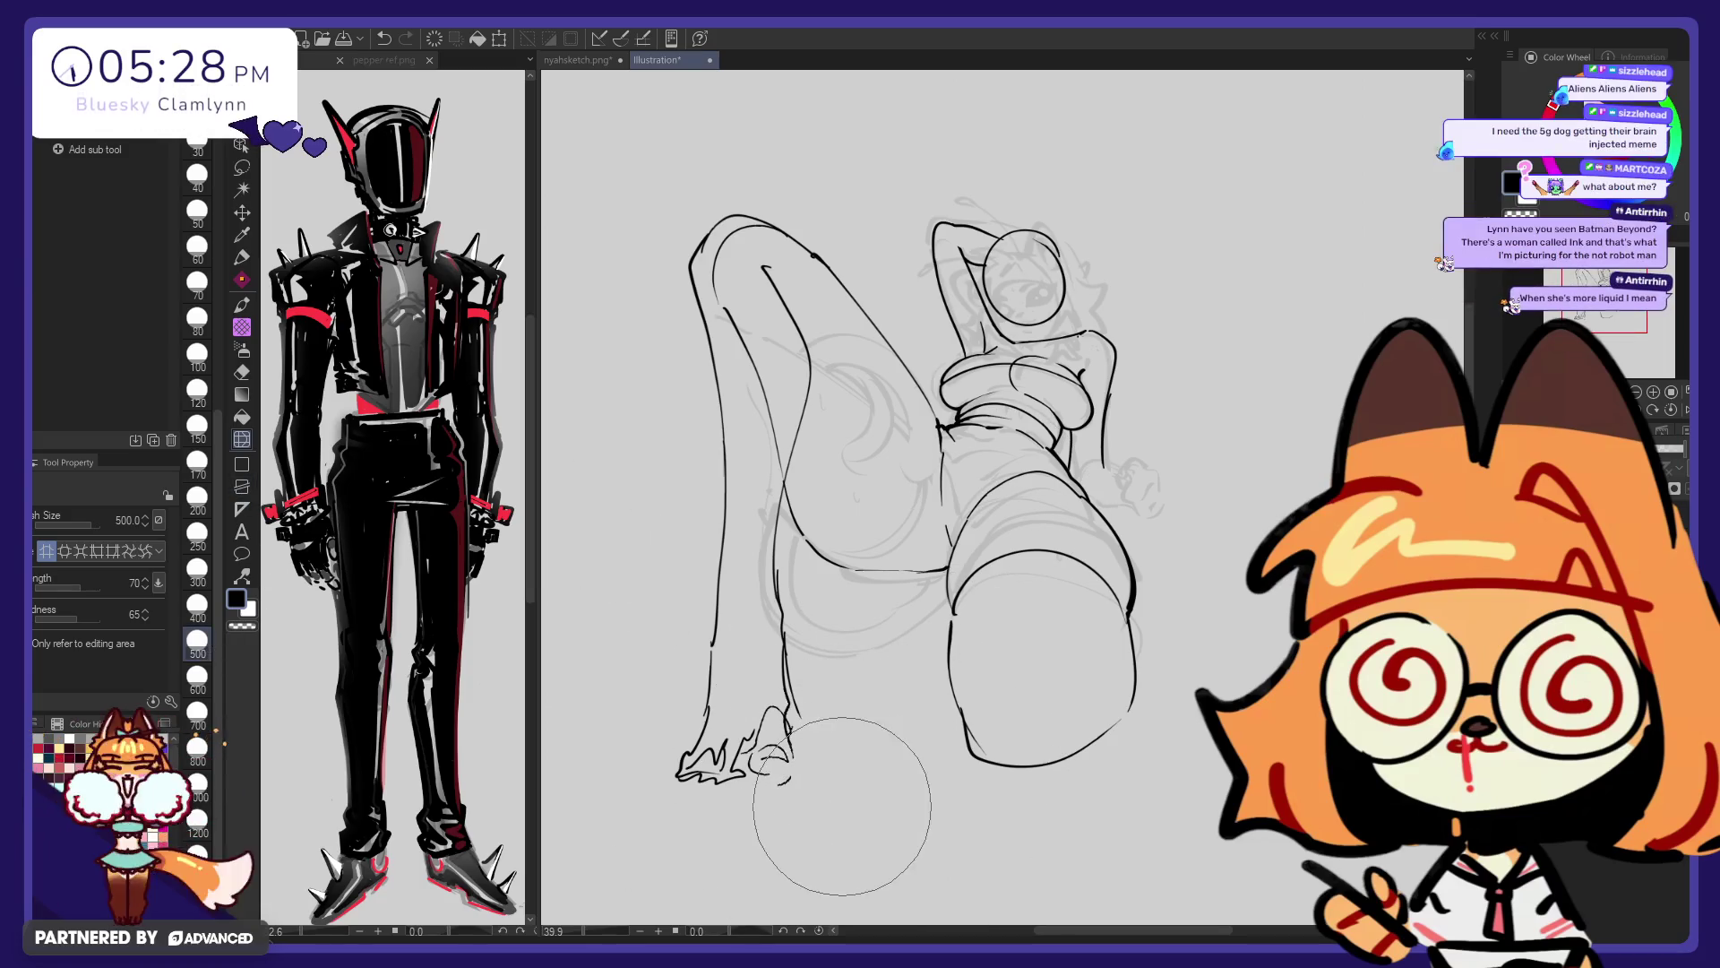
pyautogui.hotkey('ctrl', 'z')
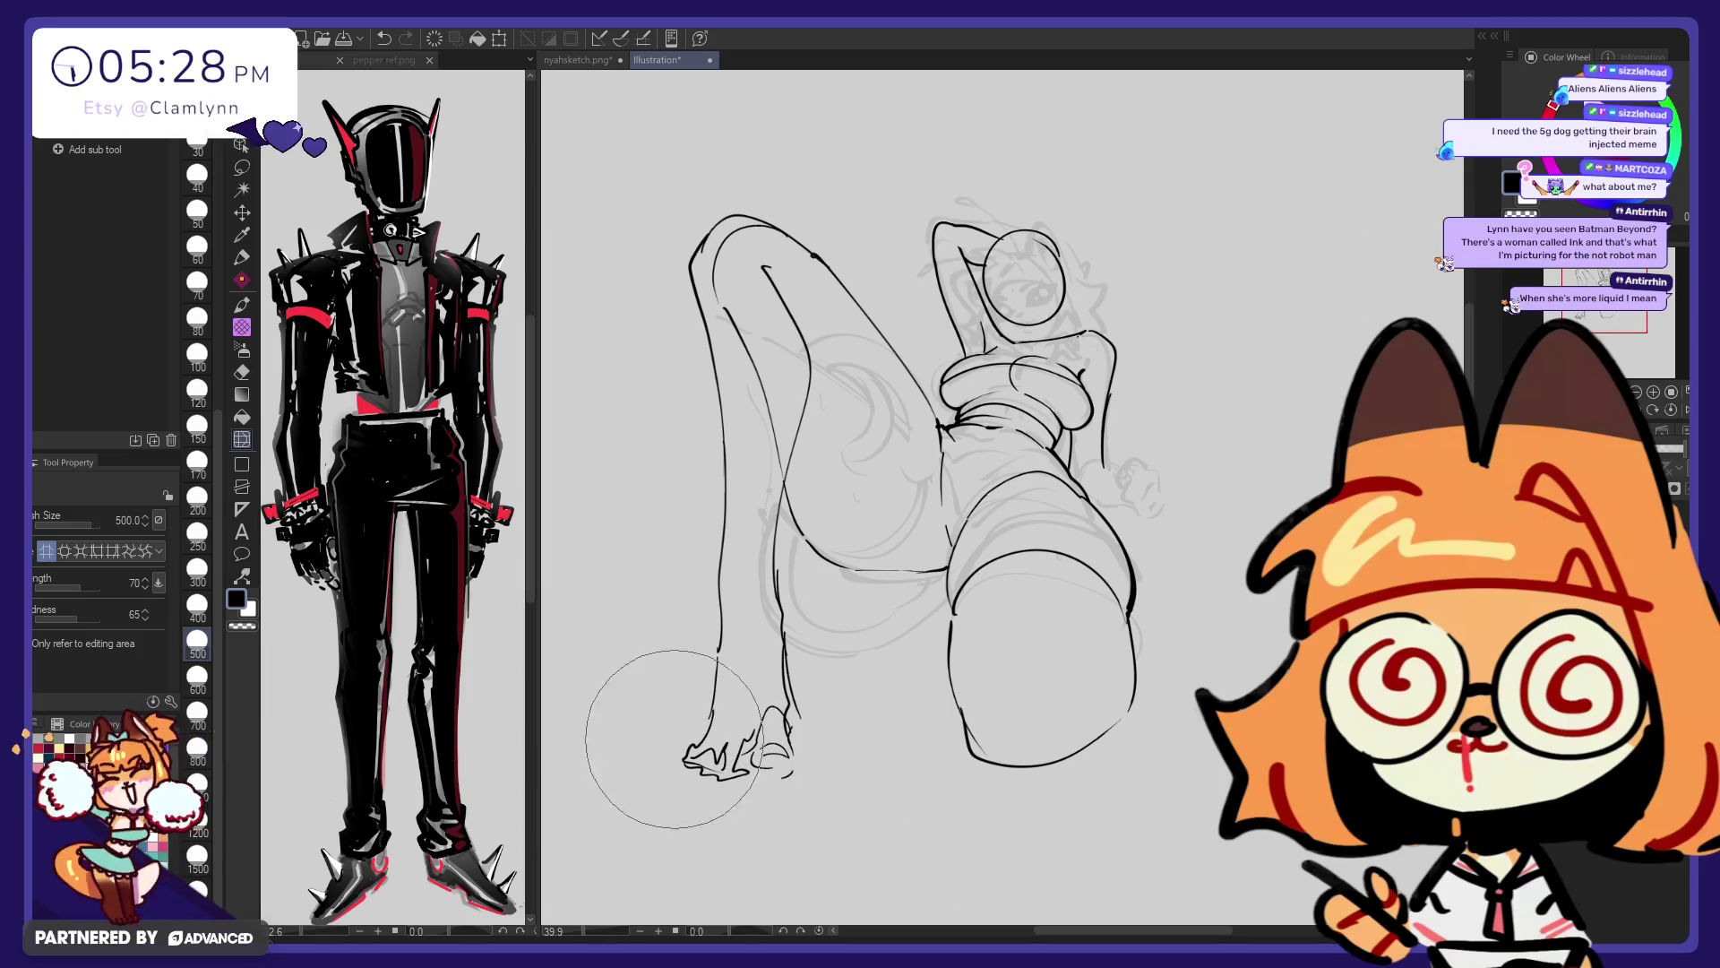
pyautogui.press('p')
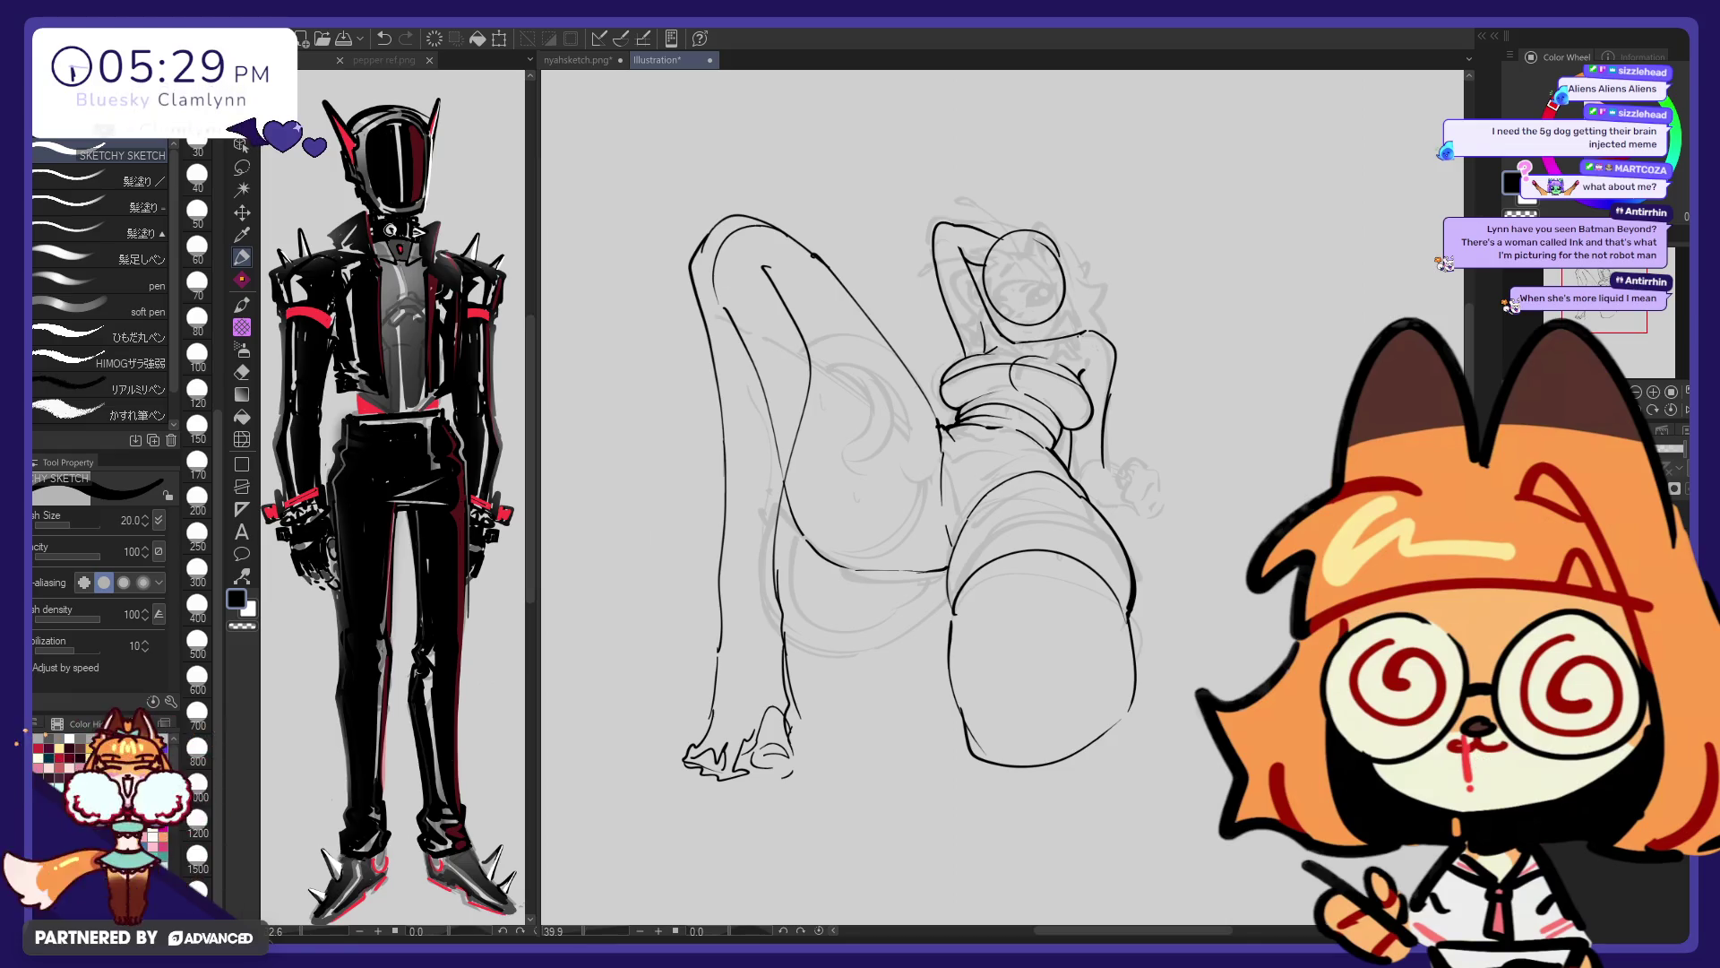
pyautogui.hotkey('ctrl', 'shift', 'v')
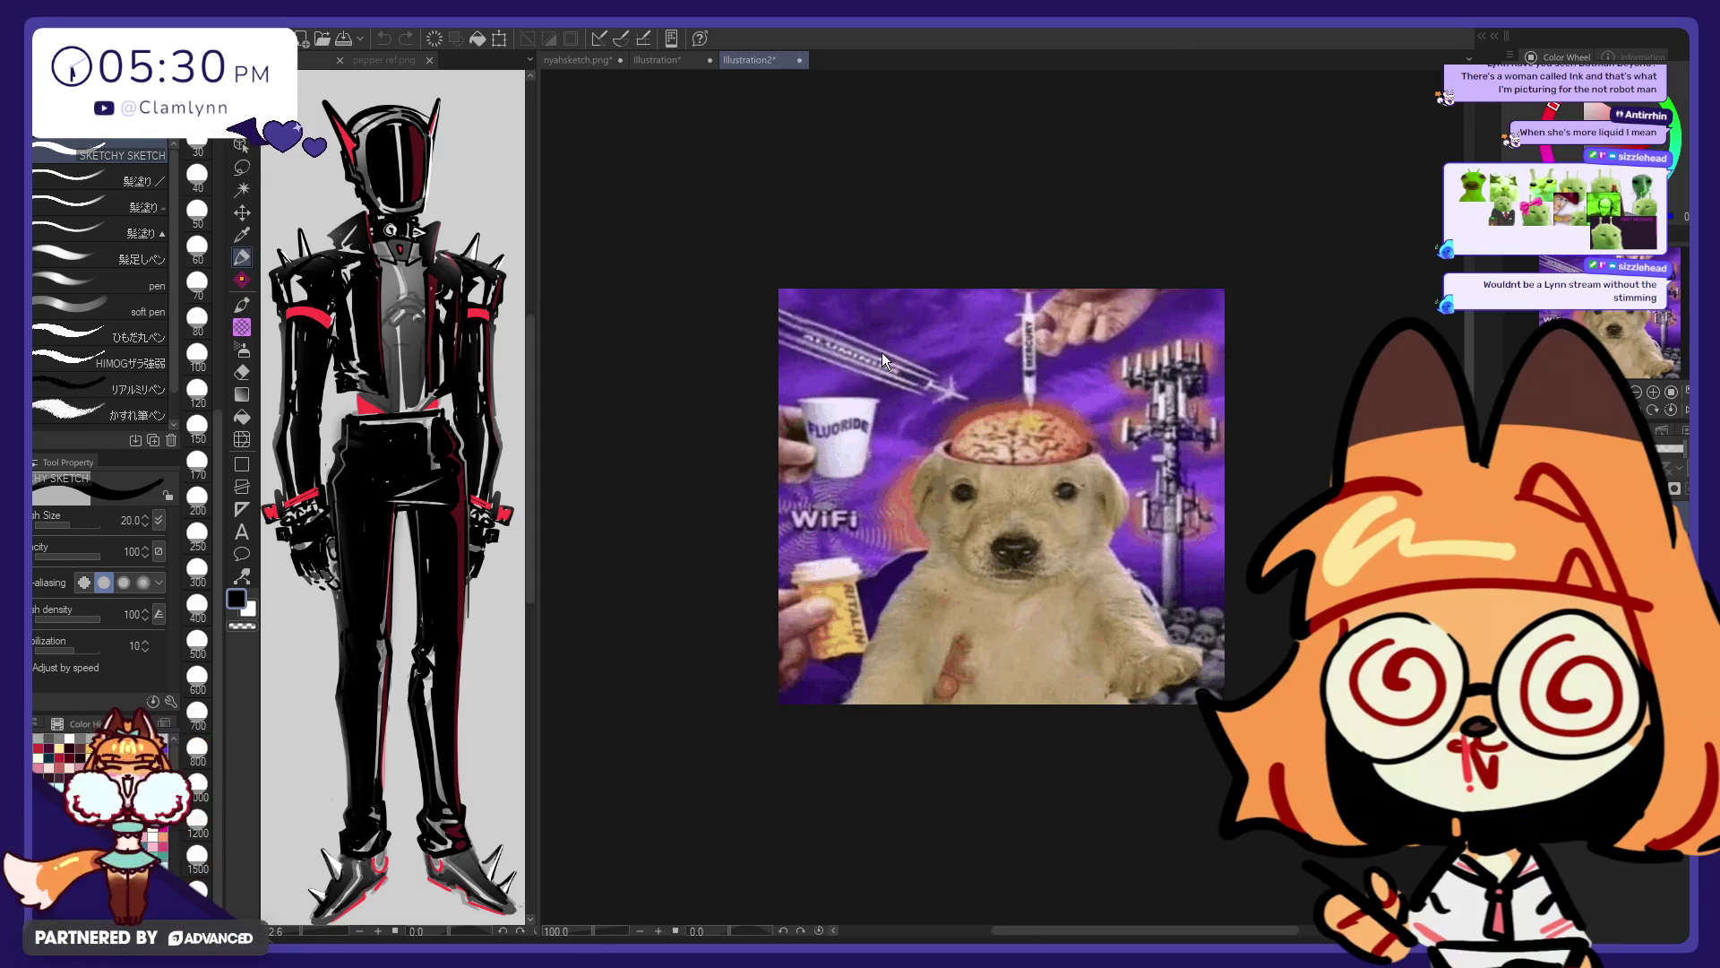
# Close the Illustration2 dog image canvas and undo the recent leg strokes
pyautogui.hotkey('ctrl', 'w')
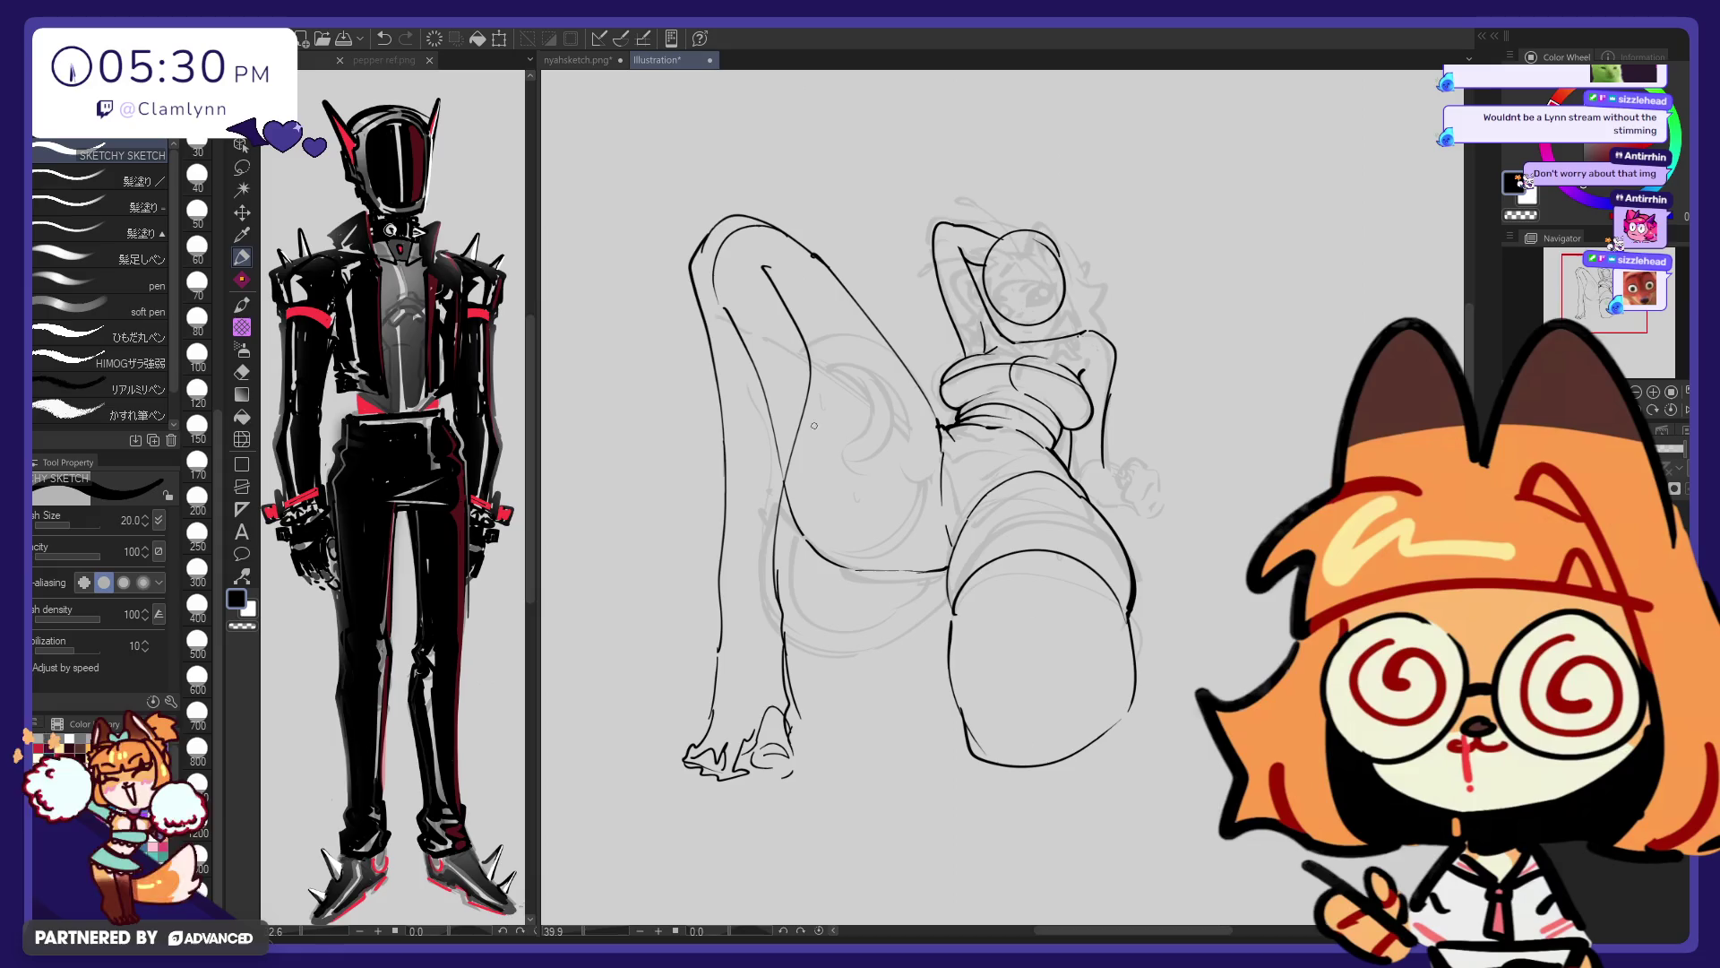
pyautogui.hotkey('ctrl', 'z')
# Restore the leg strokes and lasso the whole left leg and foot
pyautogui.hotkey('ctrl', 'y')
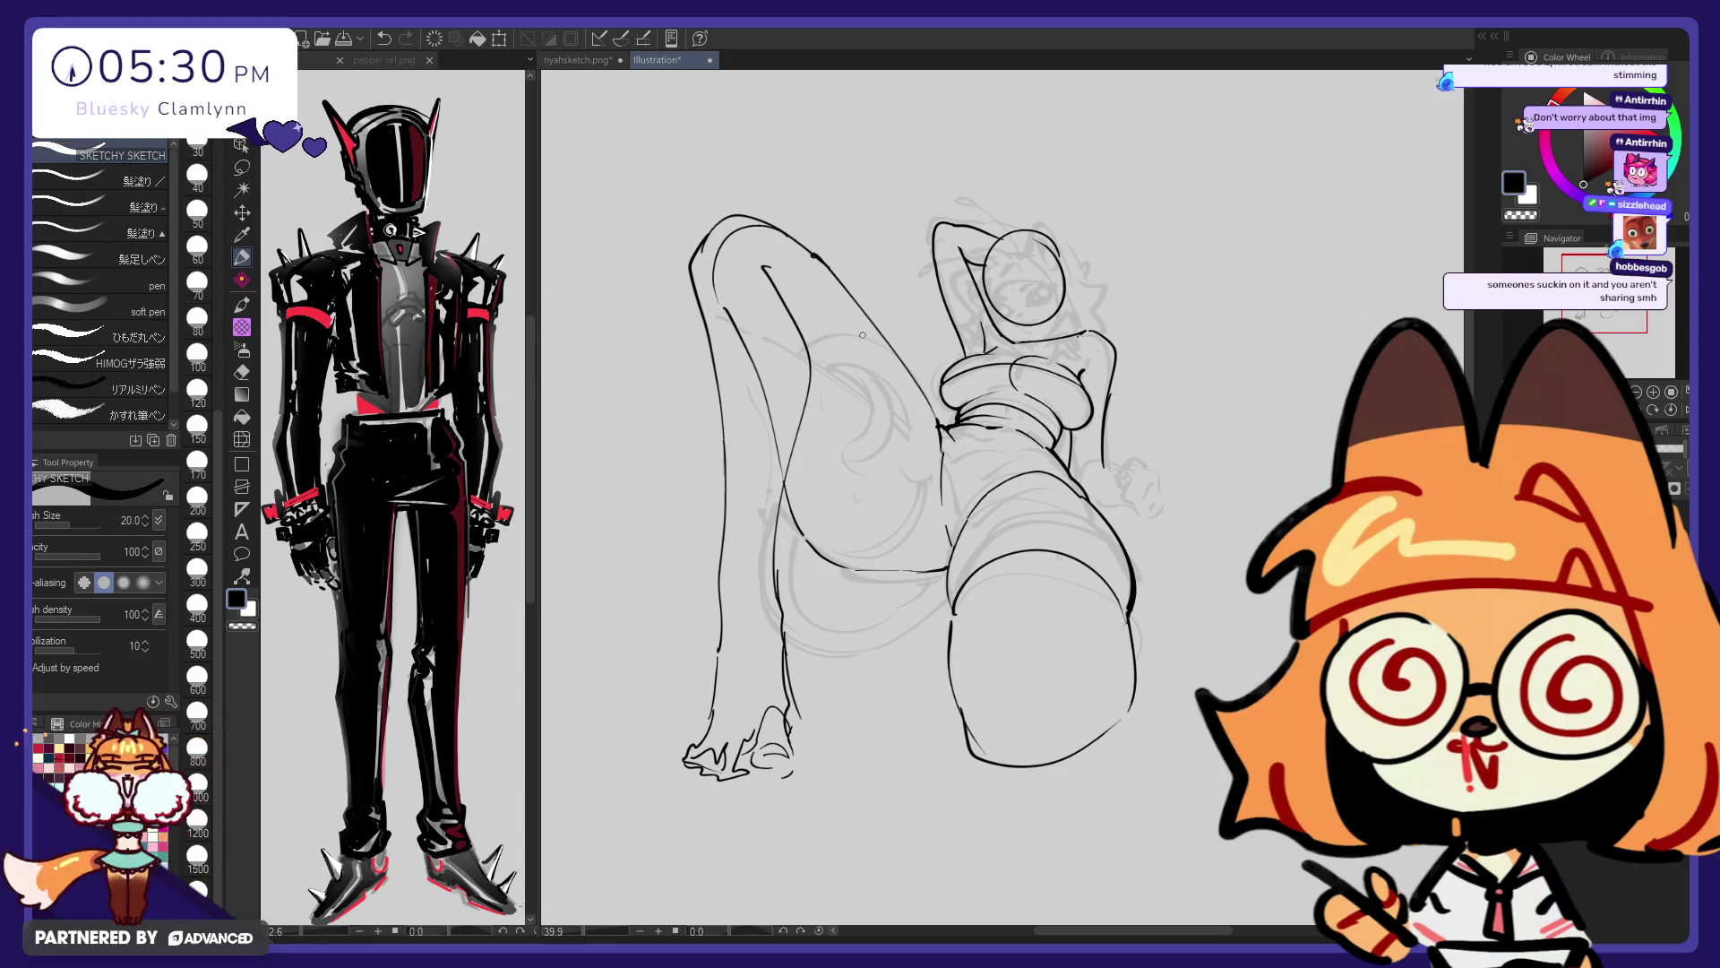
pyautogui.scroll(-1, 690, 313)
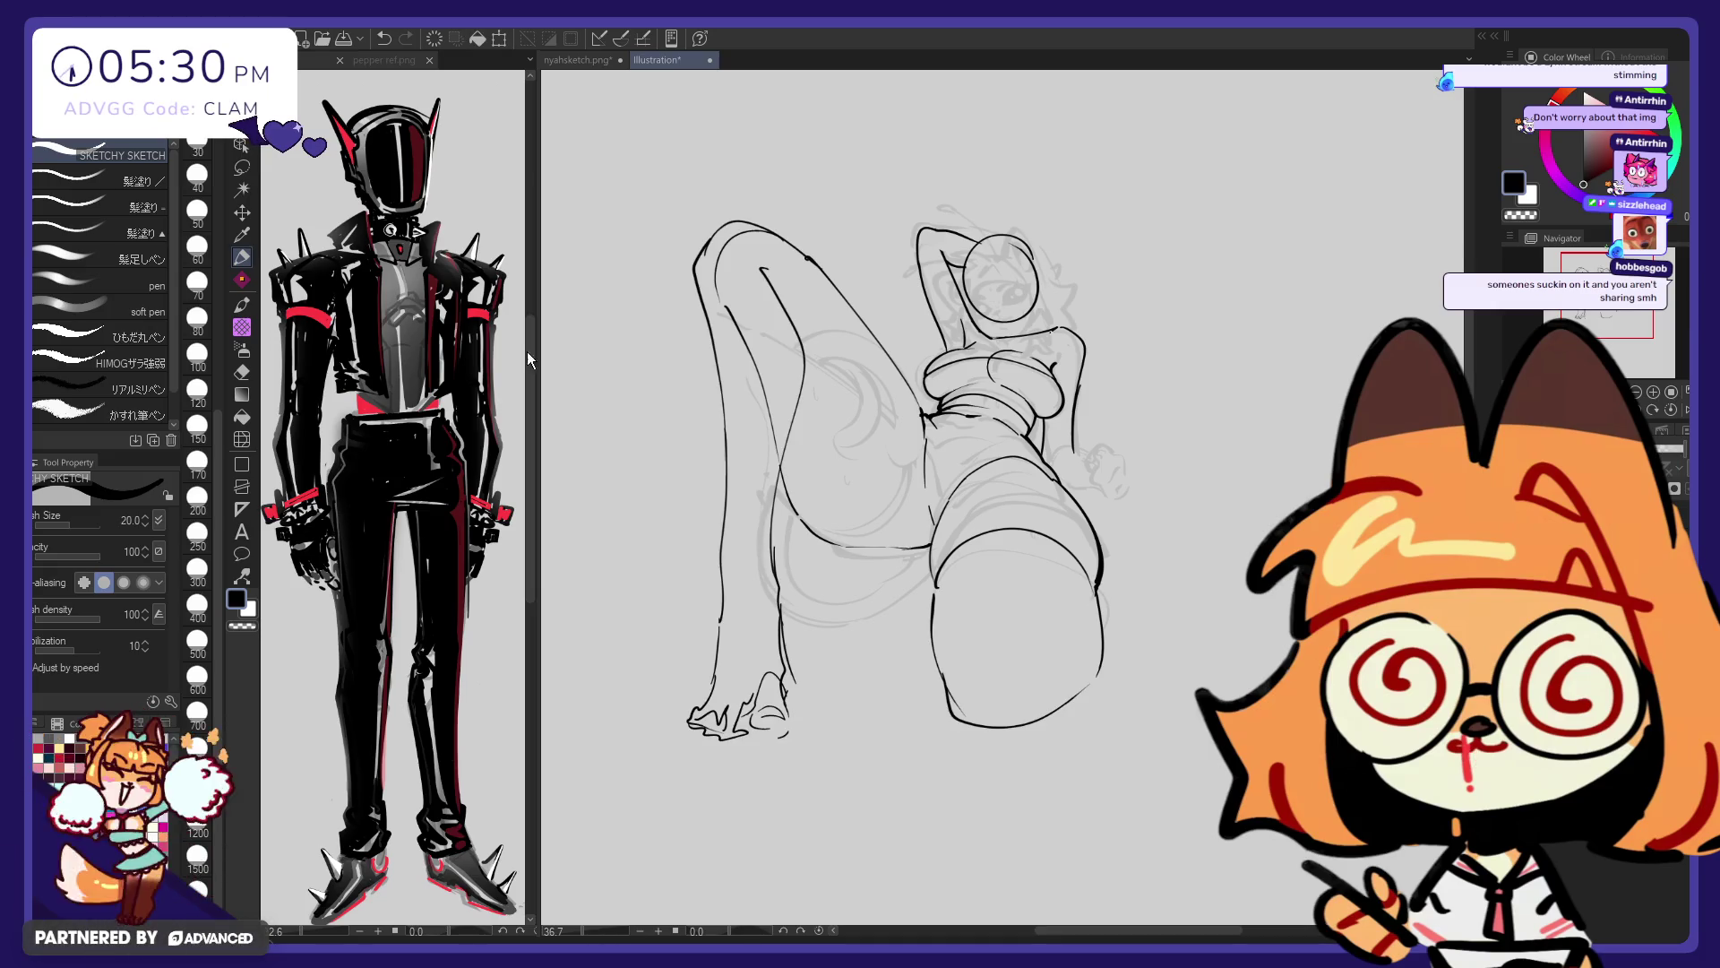
pyautogui.click(239, 175)
pyautogui.moveTo(788, 556); pyautogui.dragTo(763, 534)
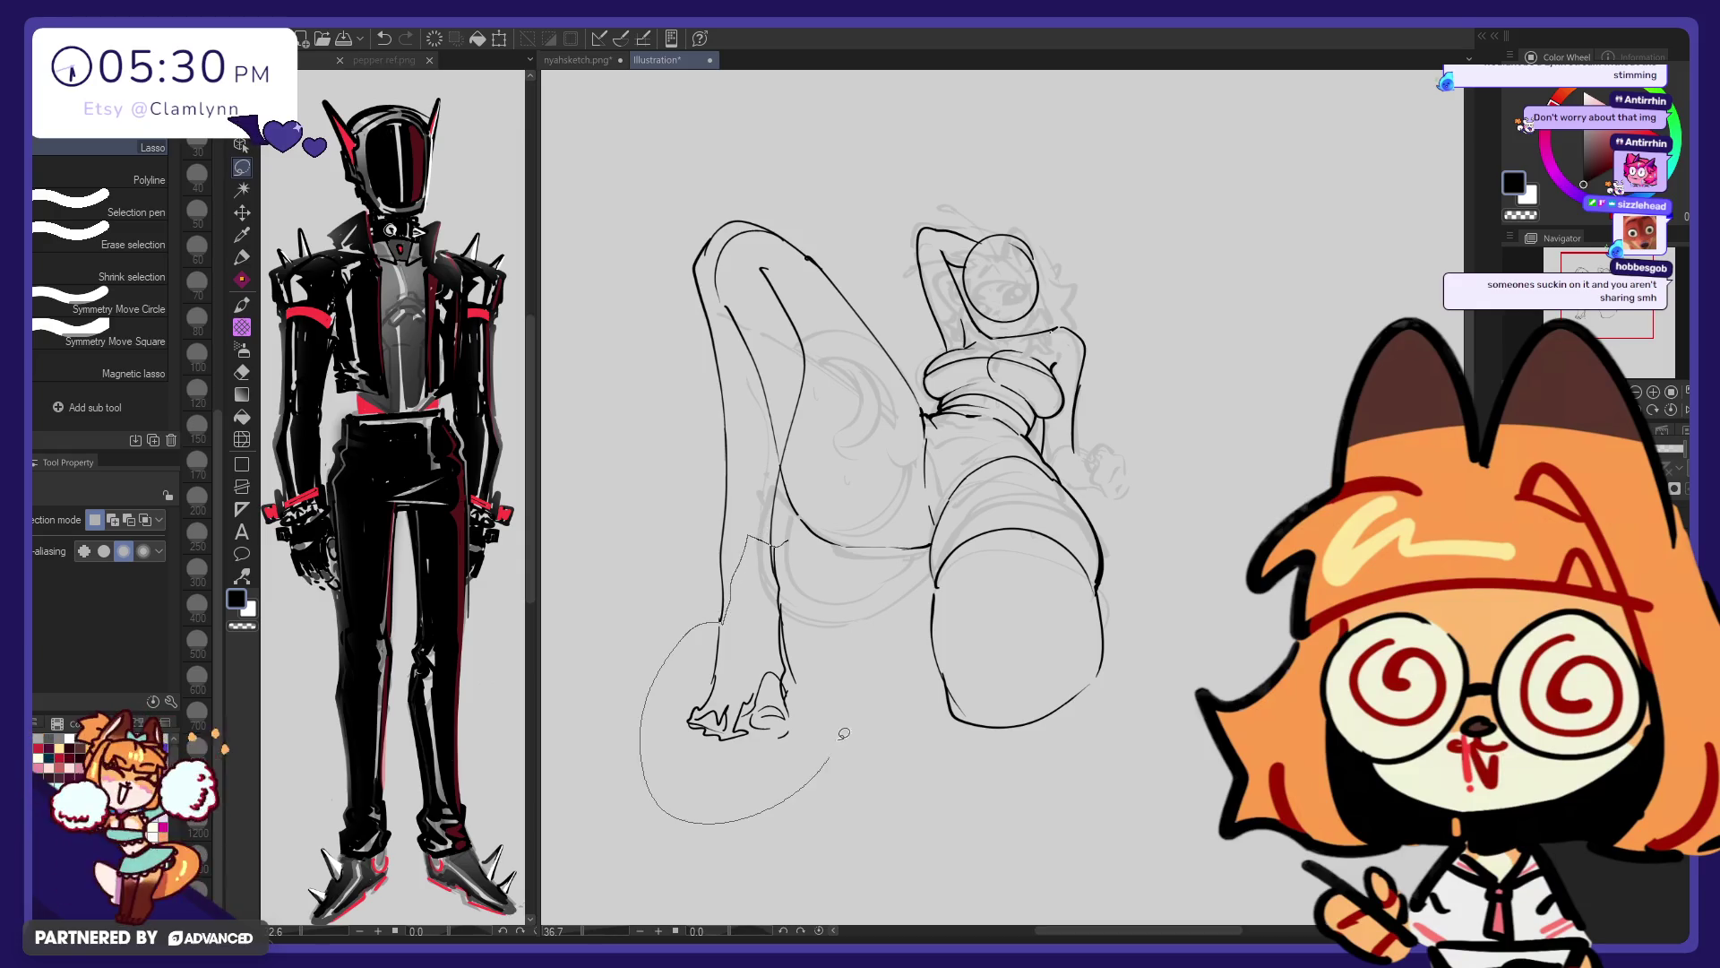
pyautogui.moveTo(734, 591); pyautogui.dragTo(787, 543)
pyautogui.hotkey('ctrl', 'z')
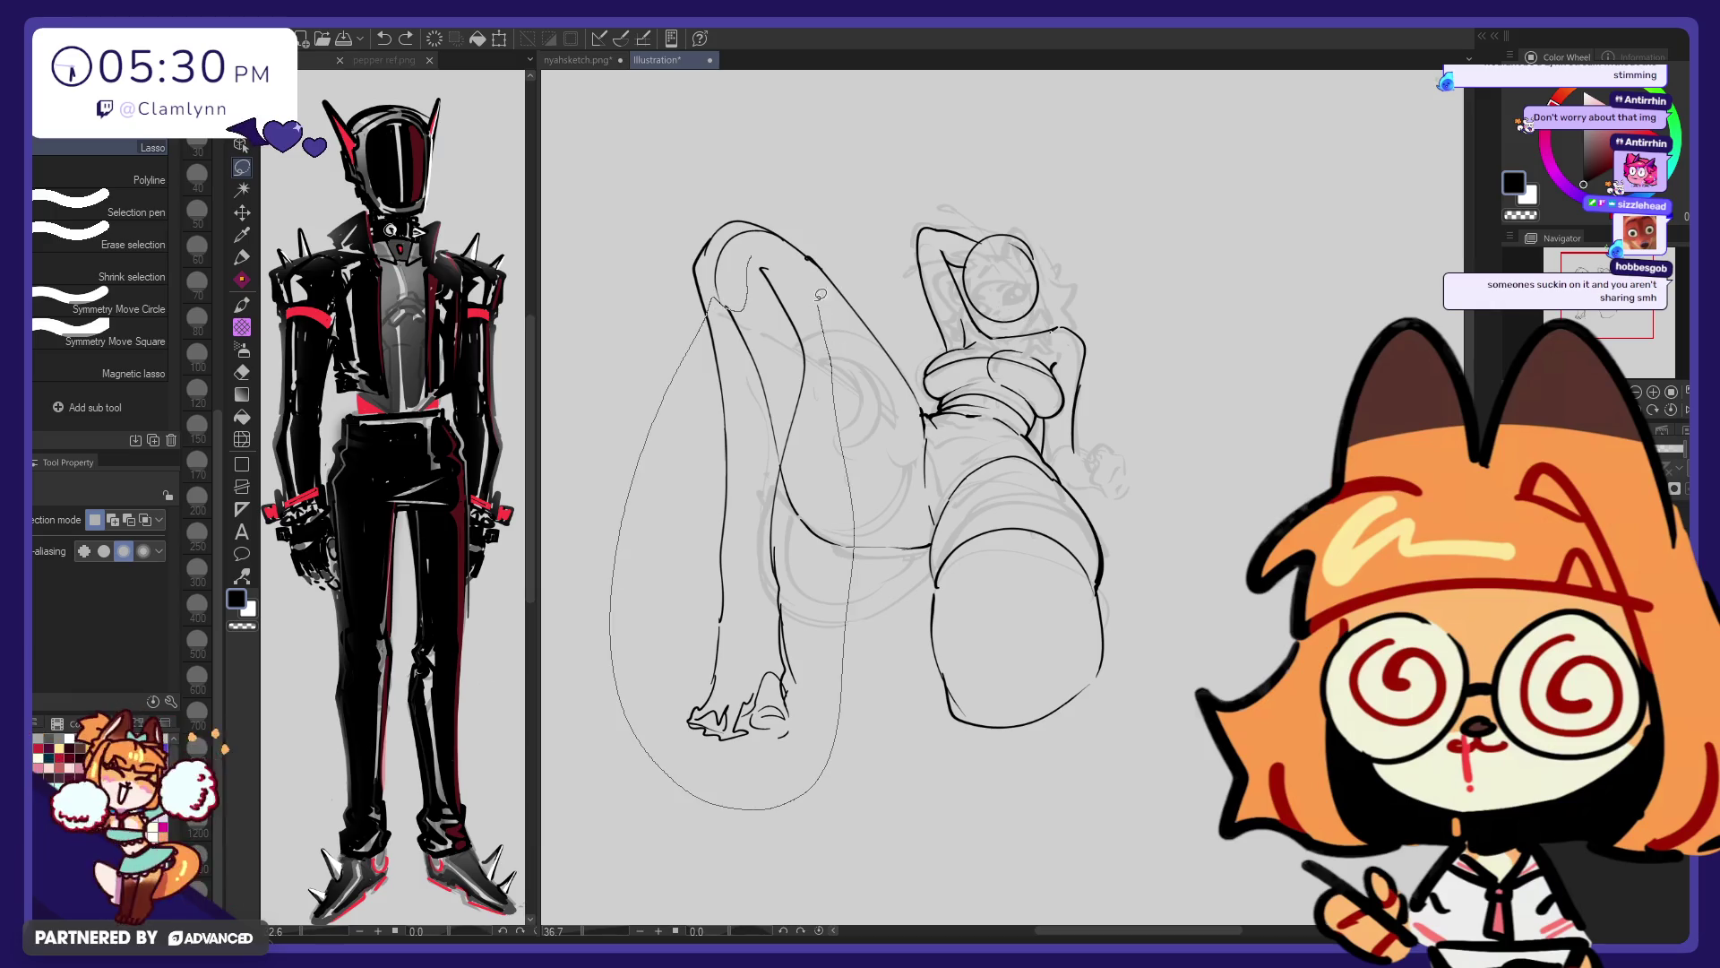
pyautogui.moveTo(807, 789); pyautogui.dragTo(748, 269)
# Scale the selected leg up to 122%, apply the transform, and deselect
pyautogui.hotkey('ctrl', 't')
pyautogui.moveTo(850, 532); pyautogui.dragTo(836, 576)
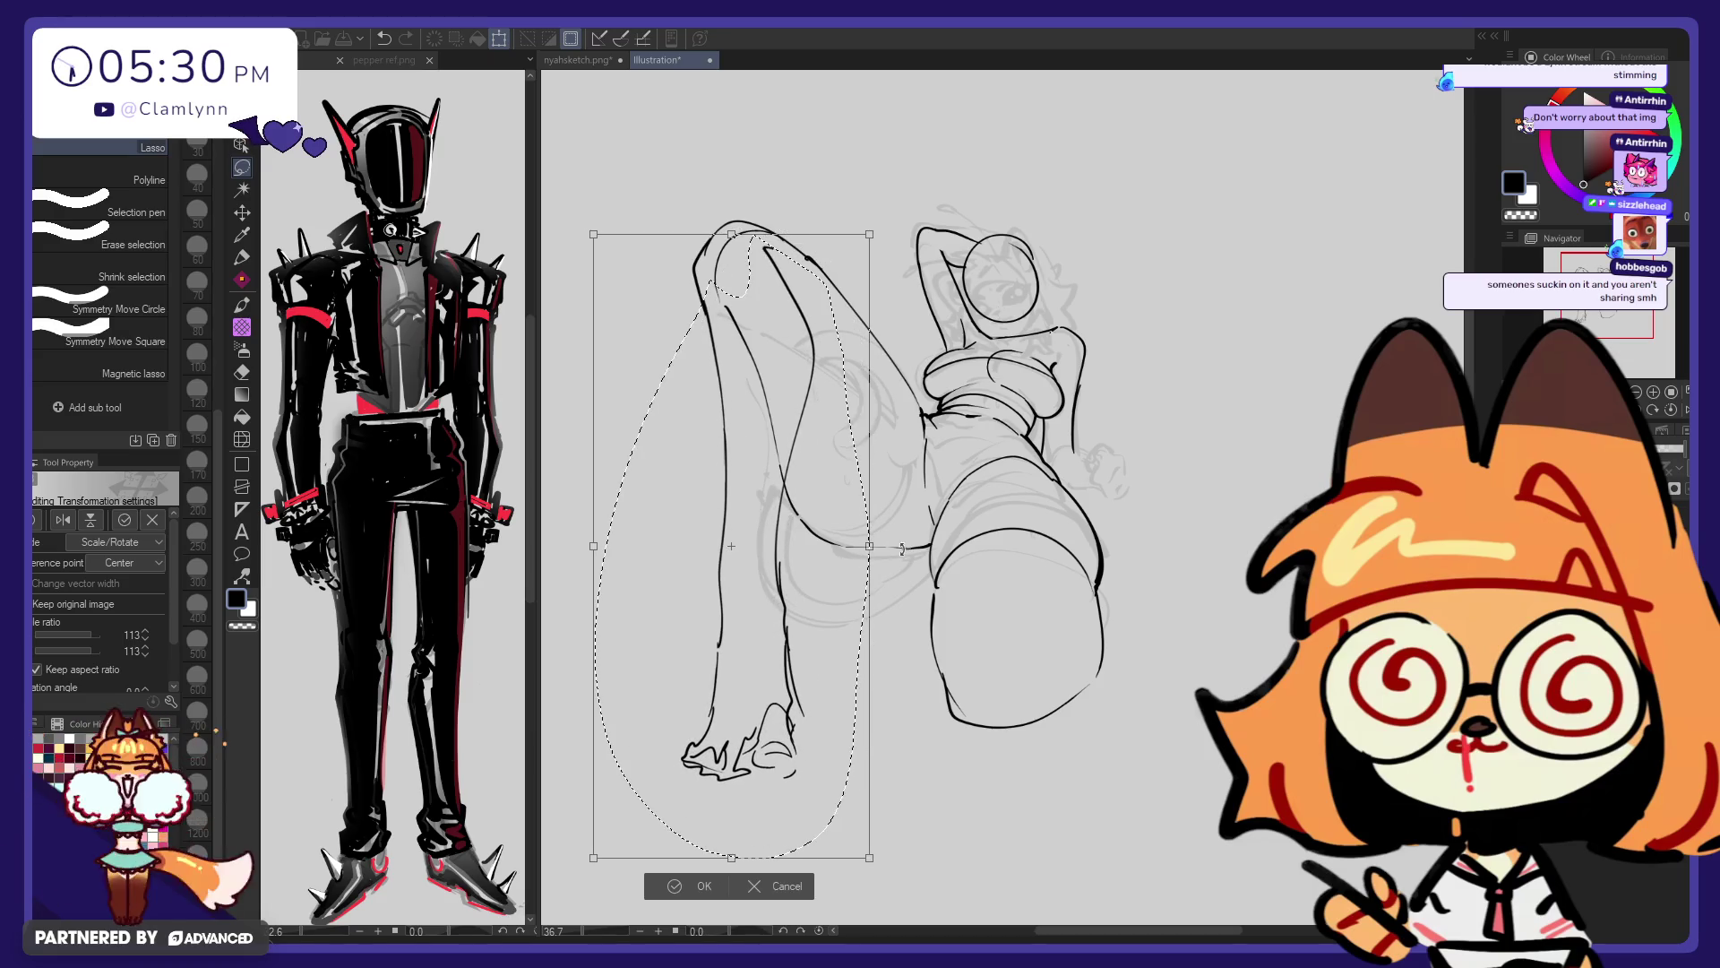
pyautogui.moveTo(836, 576); pyautogui.dragTo(840, 597)
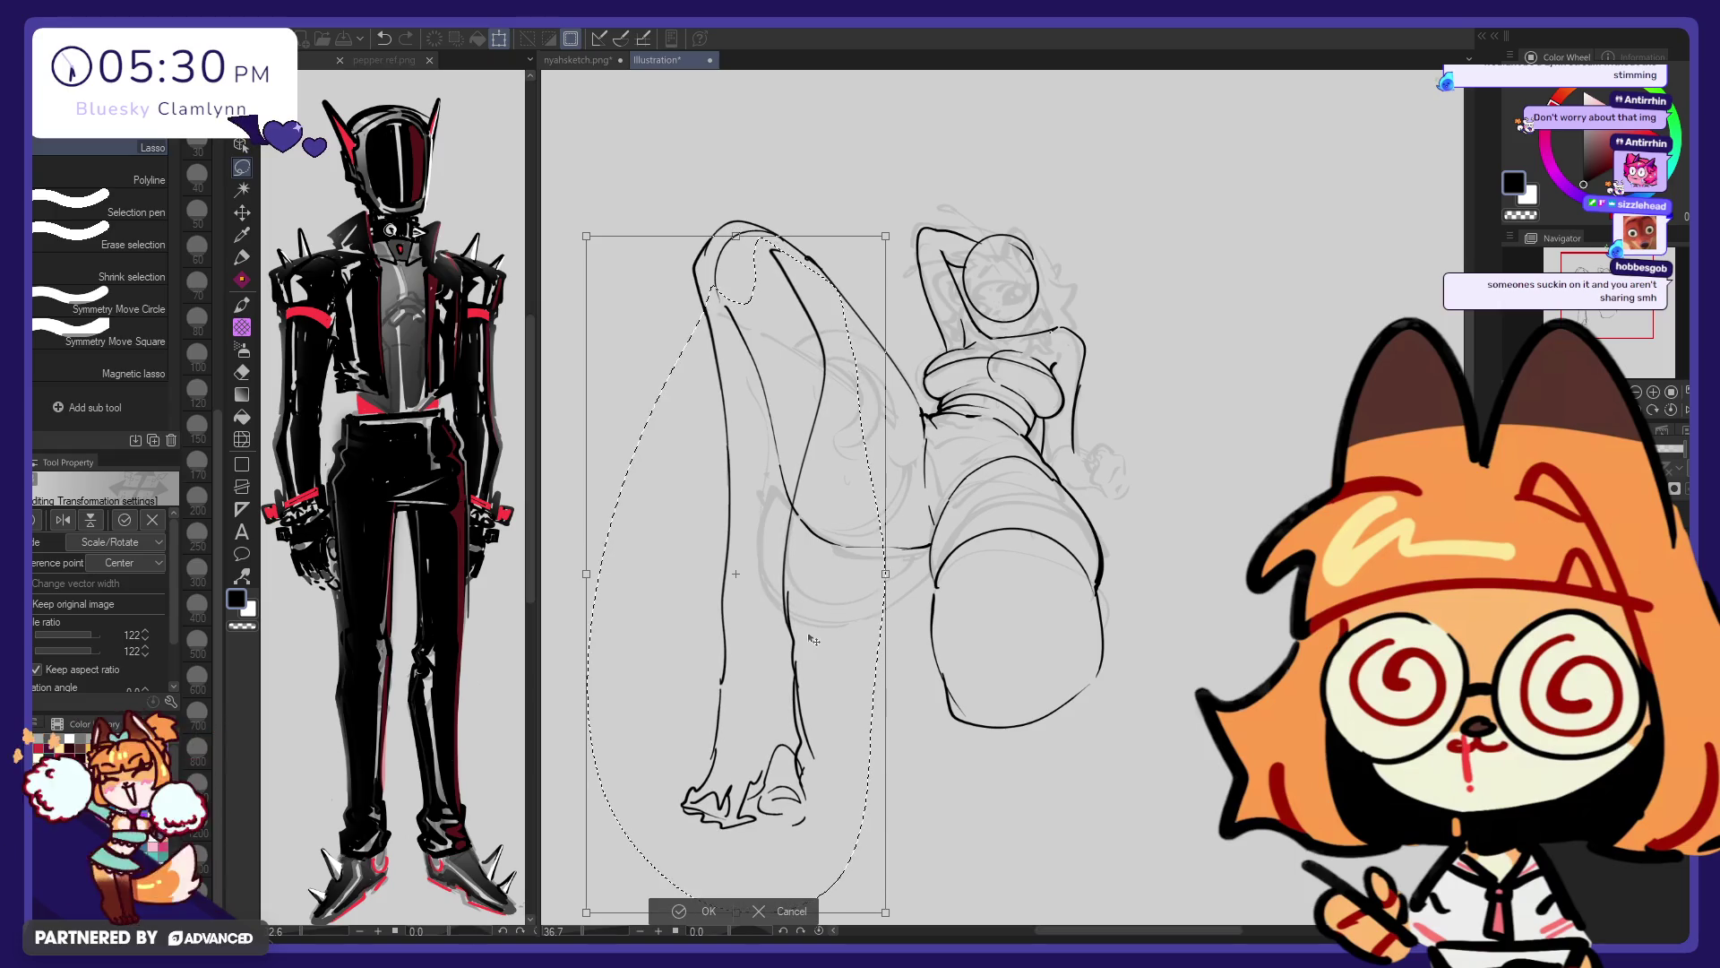
pyautogui.press('Return')
pyautogui.hotkey('ctrl', 'd')
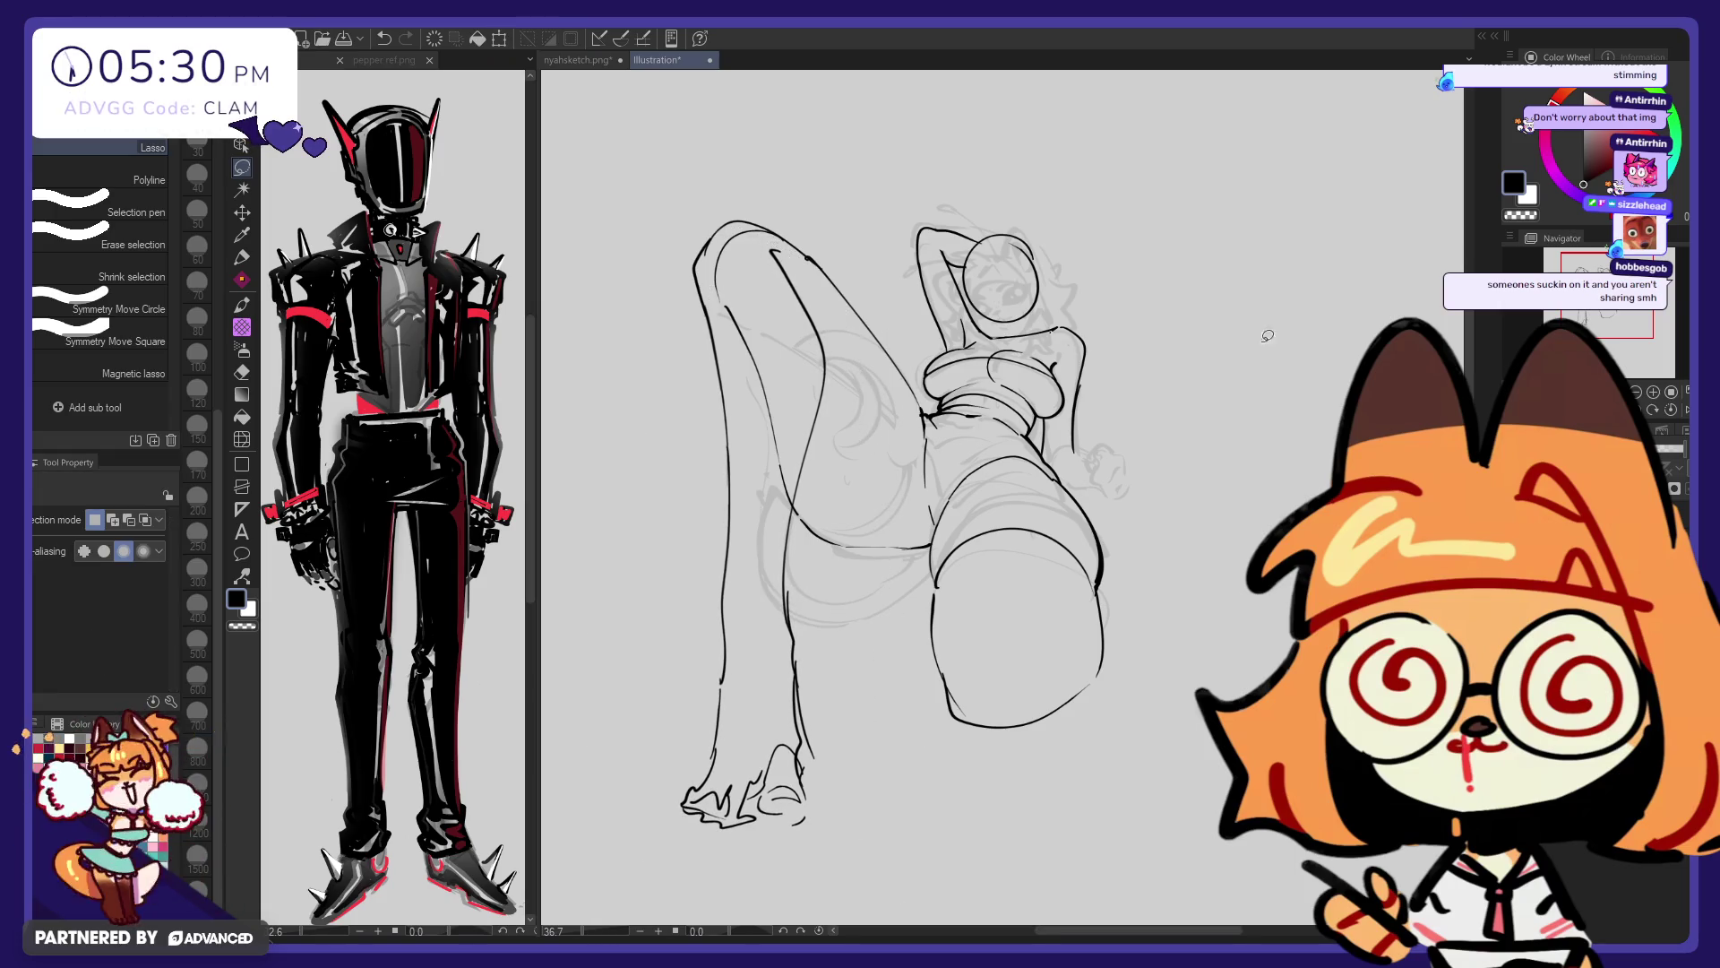
pyautogui.moveTo(1599, 327); pyautogui.dragTo(1599, 314)
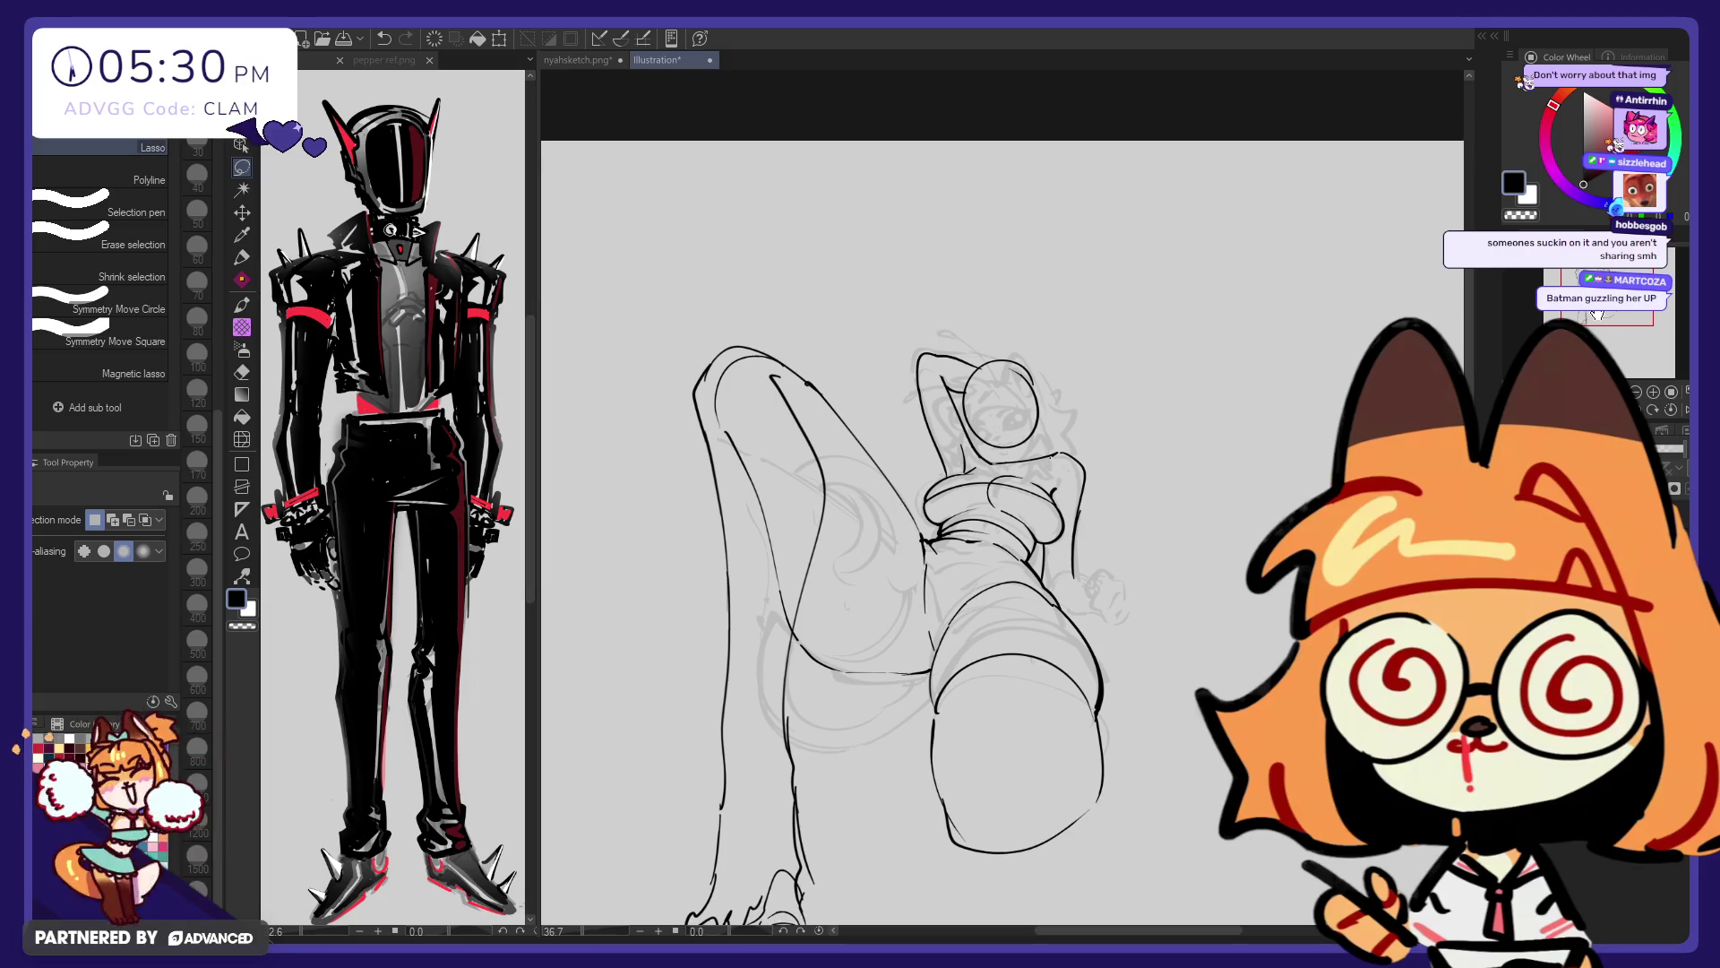
# Erase and re-ink the raised leg's top arch and the line running along its top
pyautogui.scroll(1, 1019, 670)
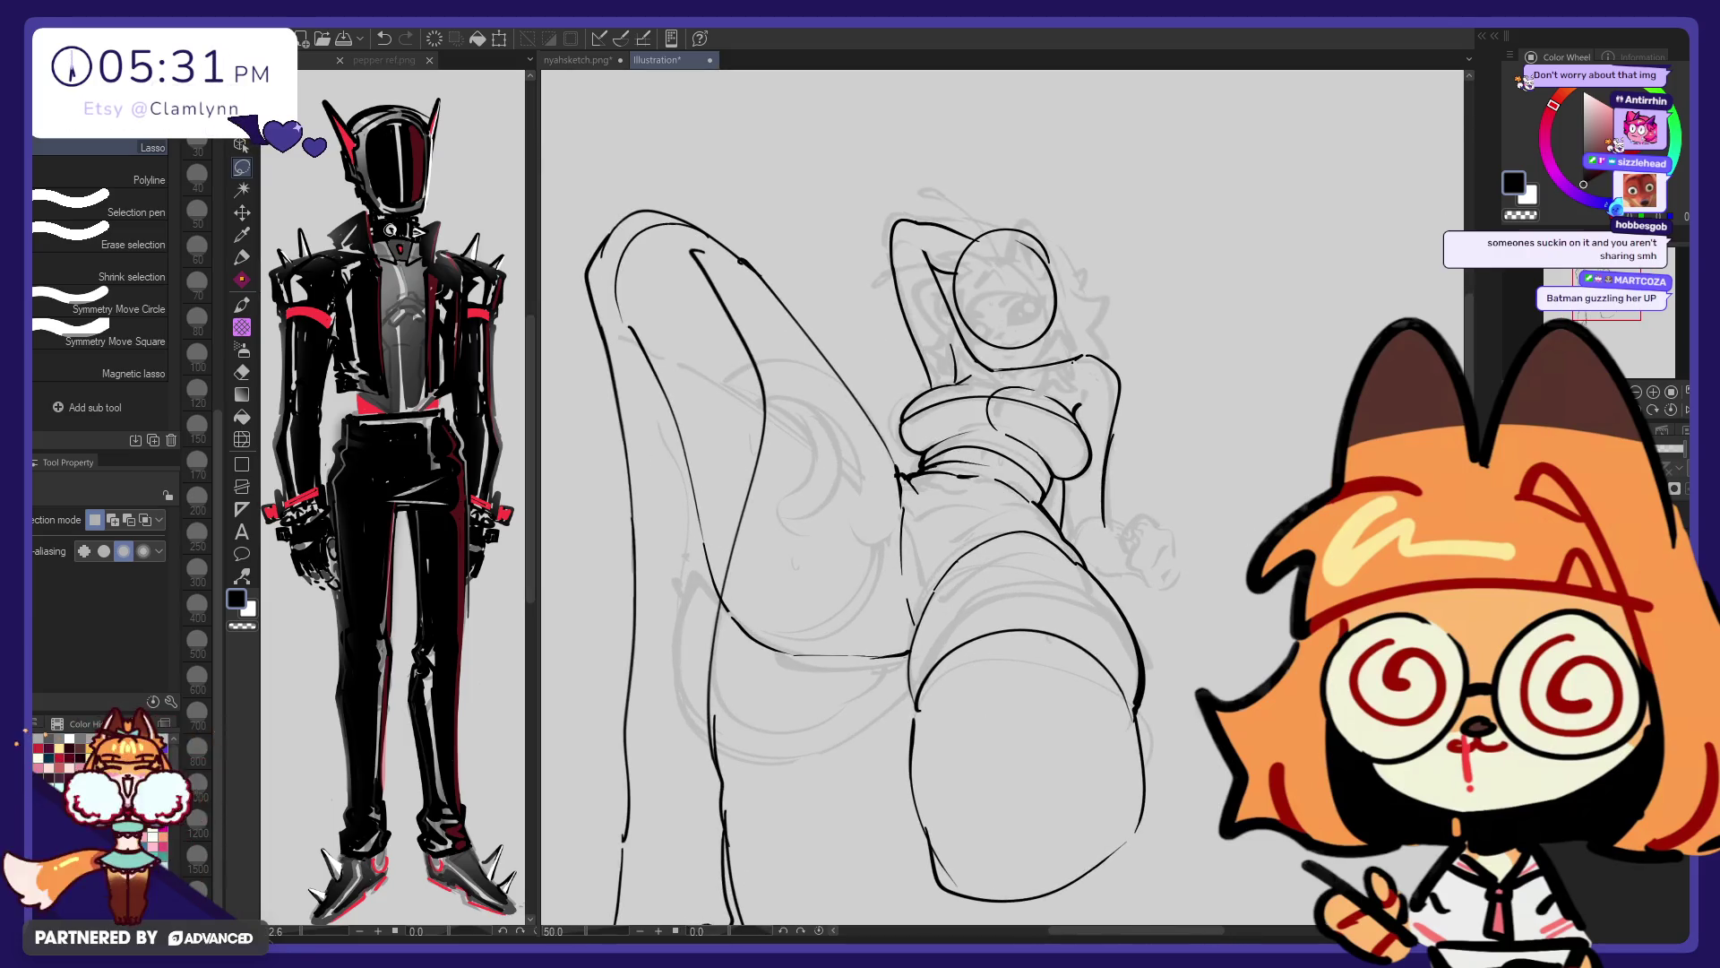
pyautogui.press('e')
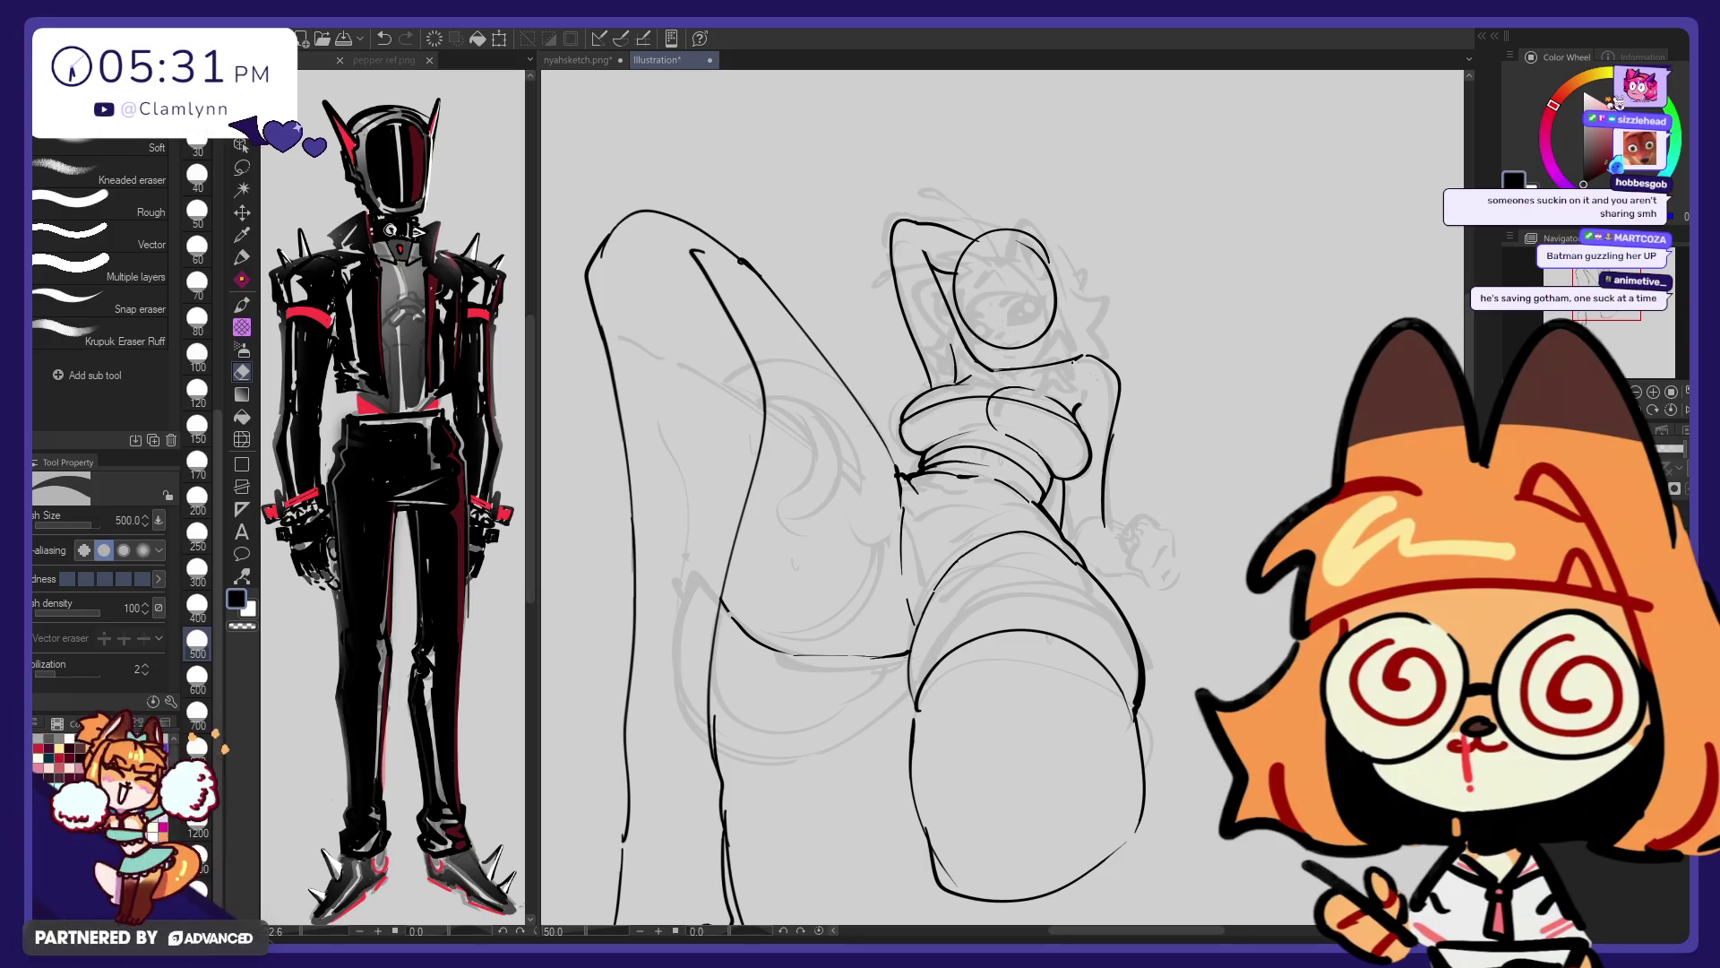
pyautogui.moveTo(627, 228); pyautogui.dragTo(690, 242)
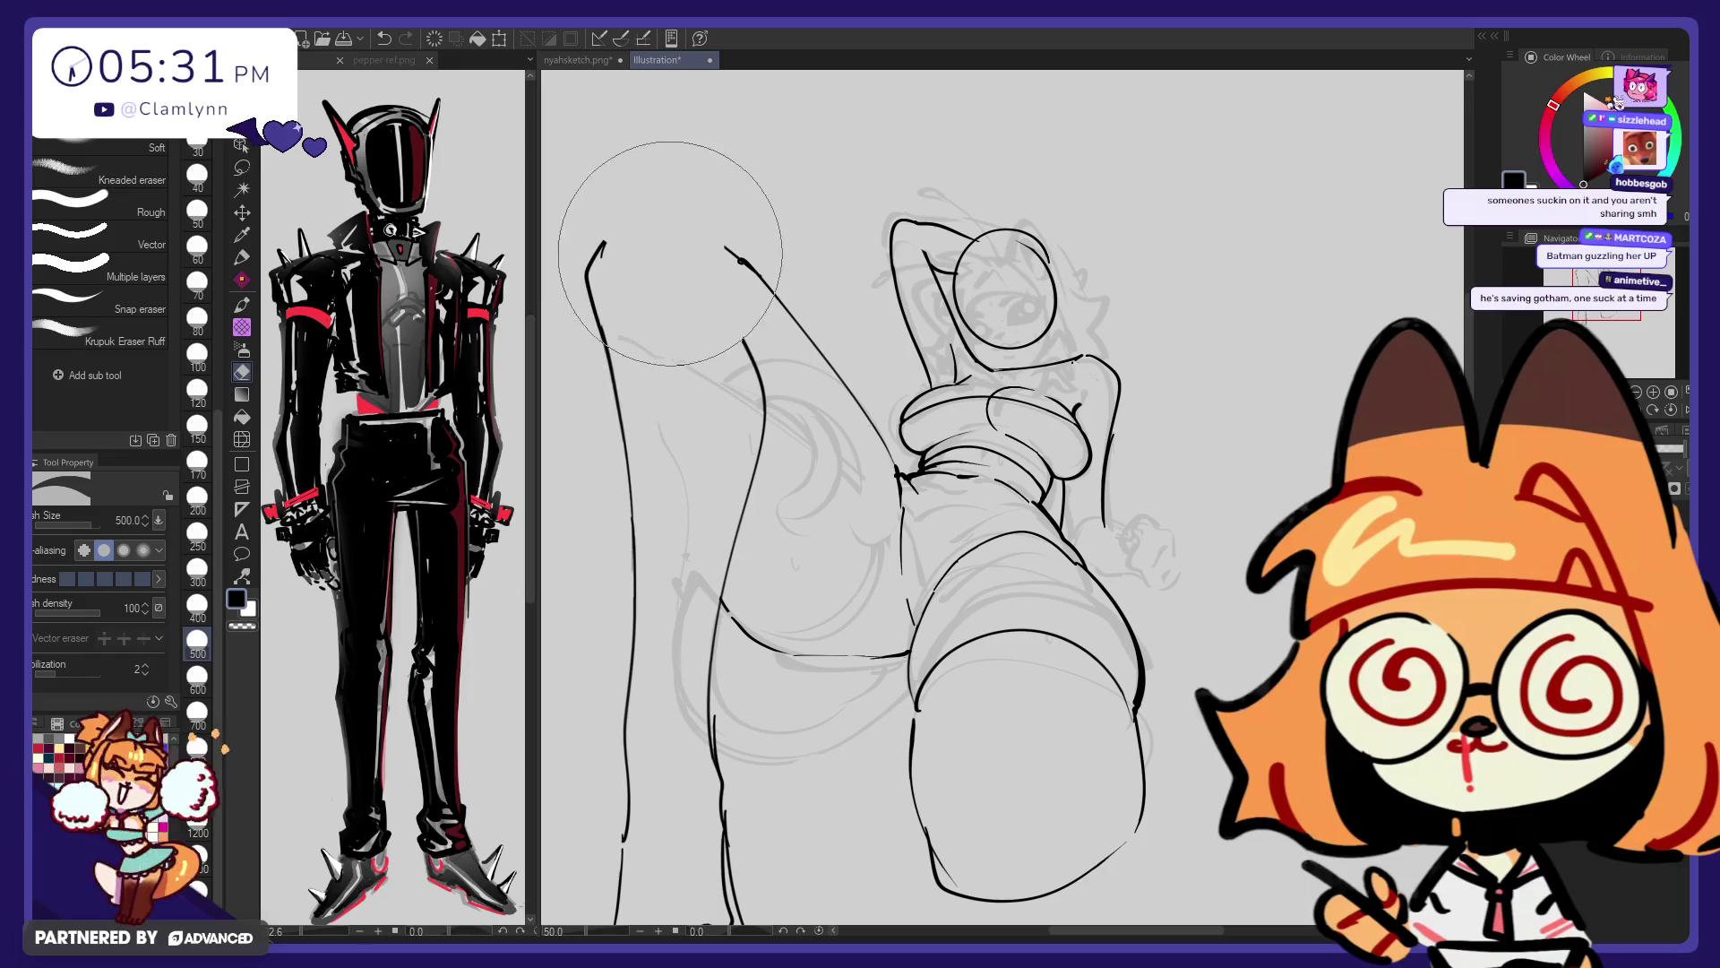
pyautogui.press('p')
pyautogui.moveTo(592, 274); pyautogui.dragTo(722, 195)
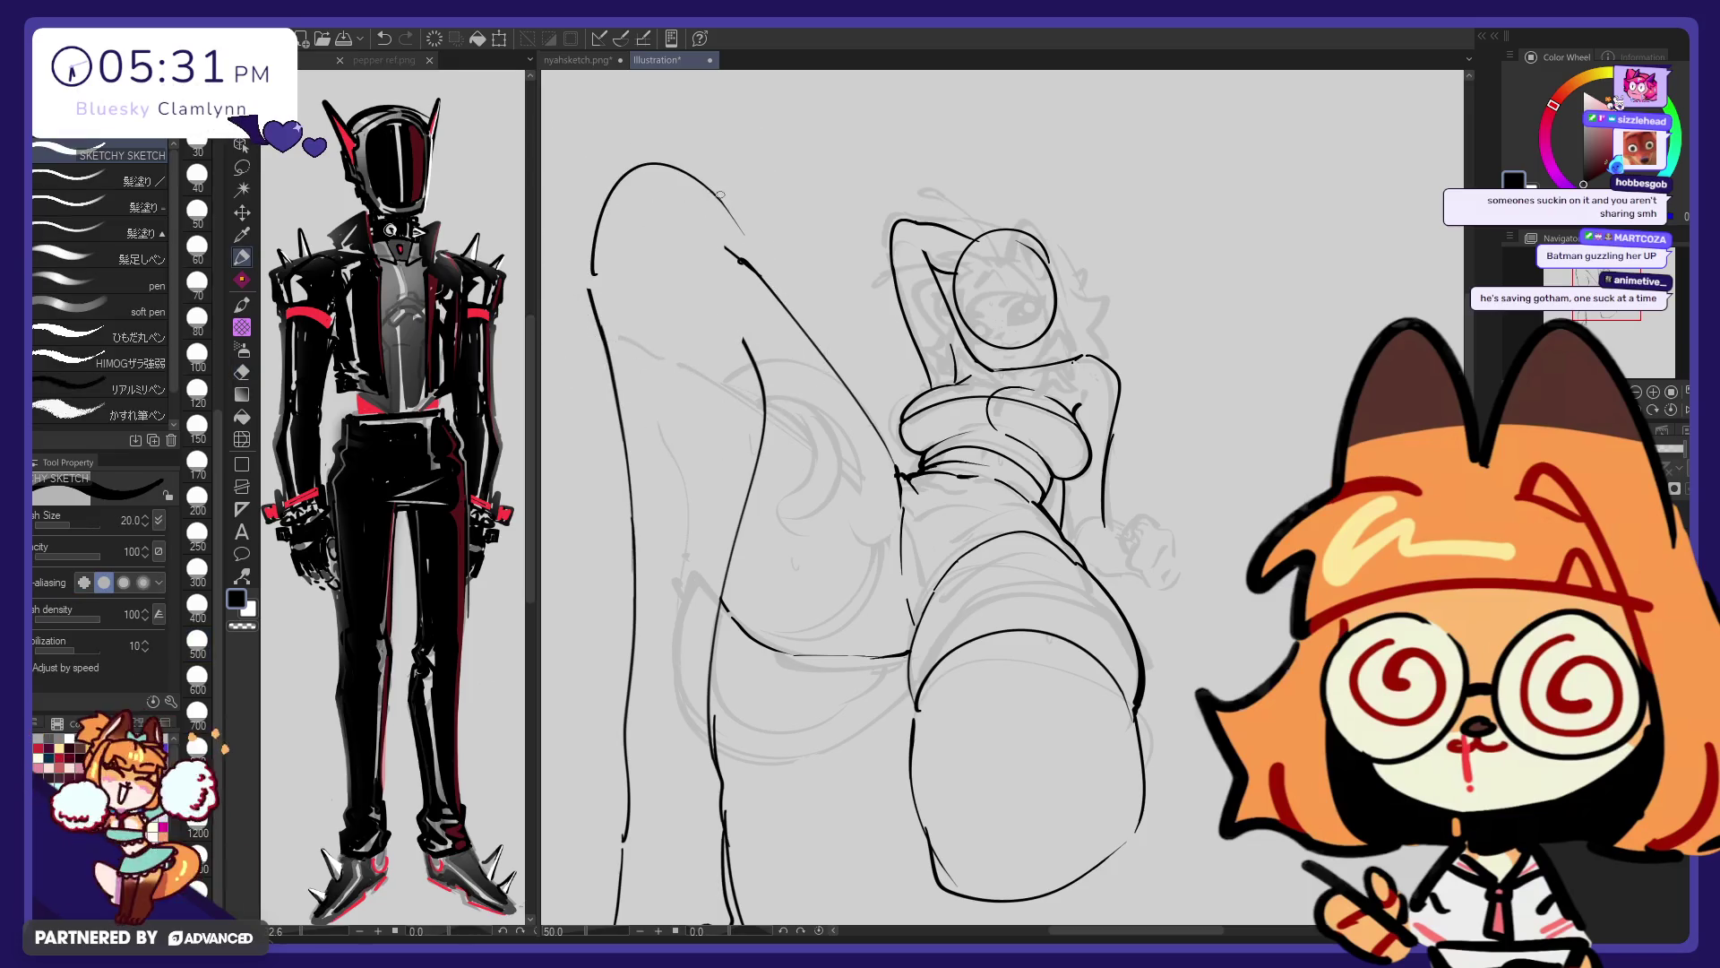
pyautogui.press('e')
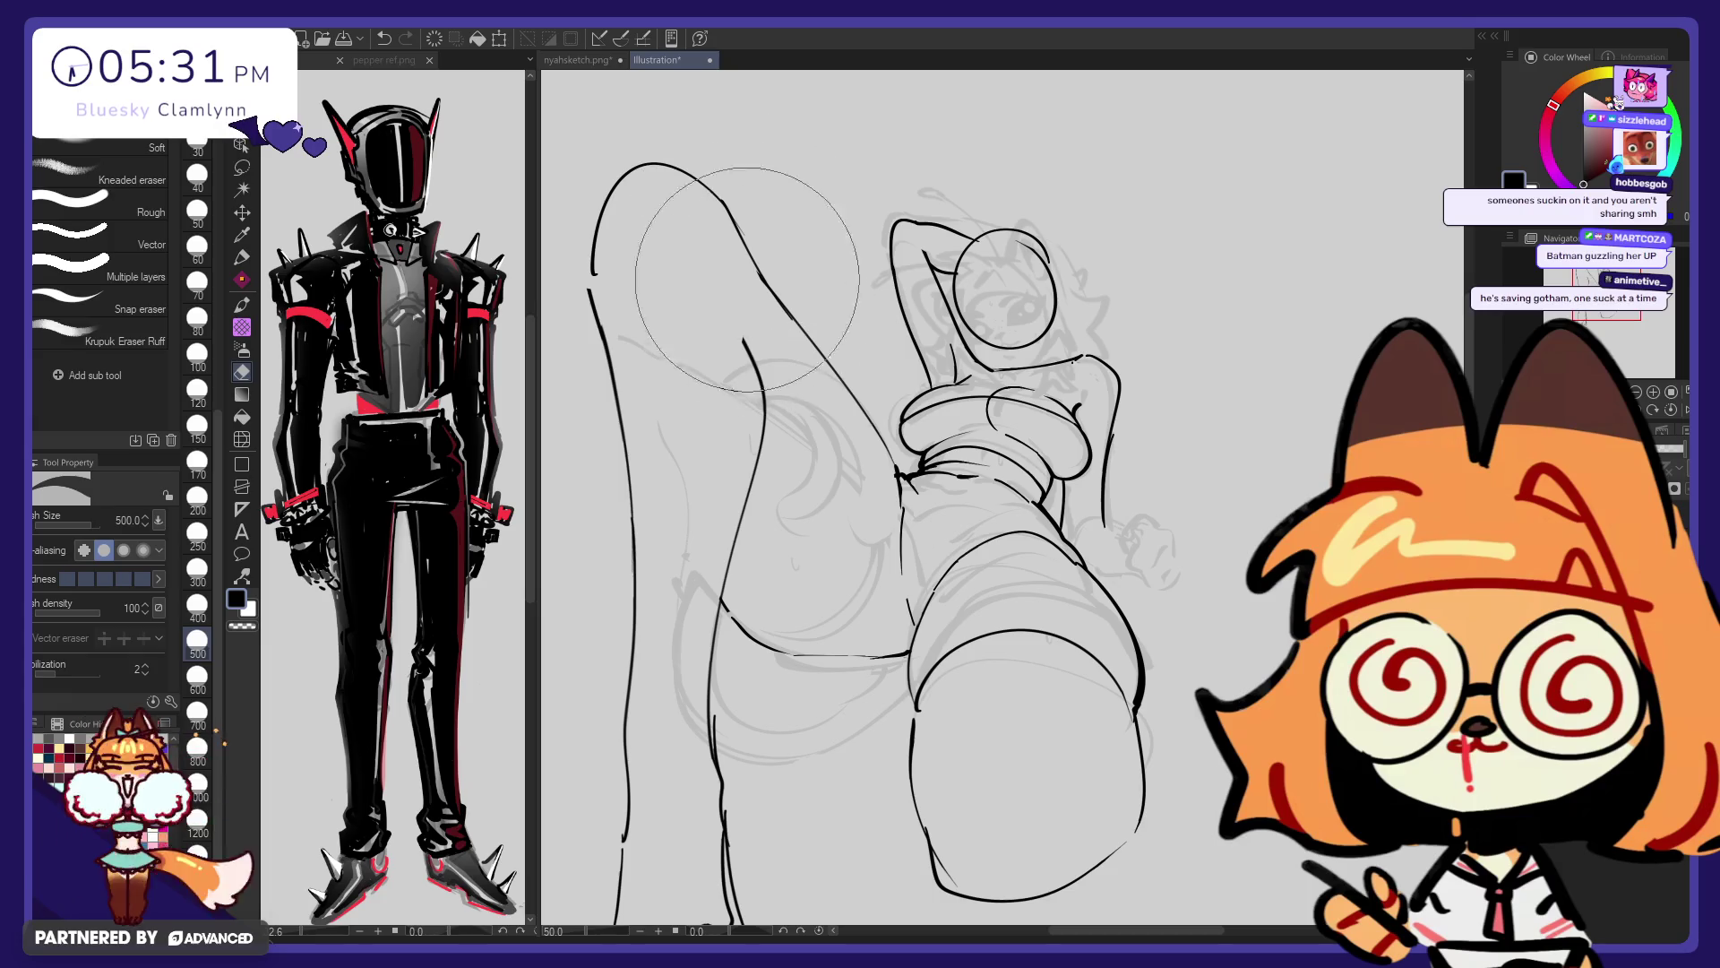
pyautogui.press('p')
pyautogui.moveTo(733, 209); pyautogui.dragTo(811, 345)
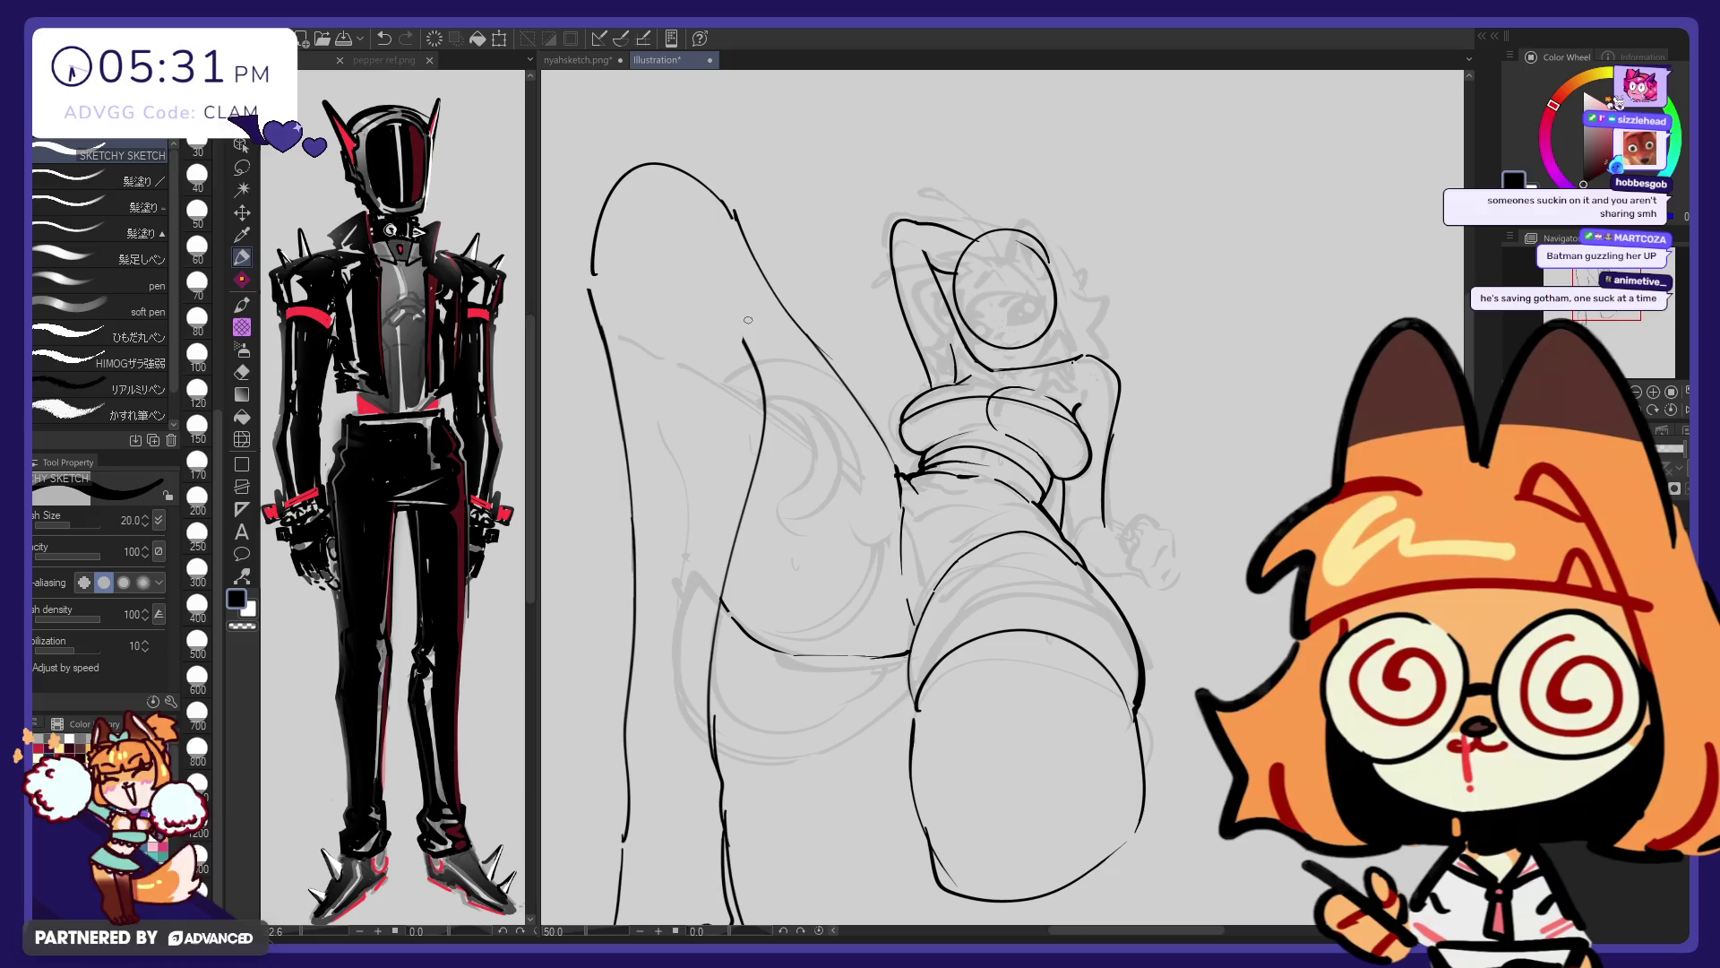
# Replace the old inner leg contour with new upper and lower strokes
pyautogui.press('e')
pyautogui.moveTo(751, 350); pyautogui.dragTo(742, 533)
pyautogui.press('p')
pyautogui.hotkey('ctrl', 'z')
pyautogui.moveTo(720, 251); pyautogui.dragTo(762, 385)
pyautogui.moveTo(763, 448); pyautogui.dragTo(730, 618)
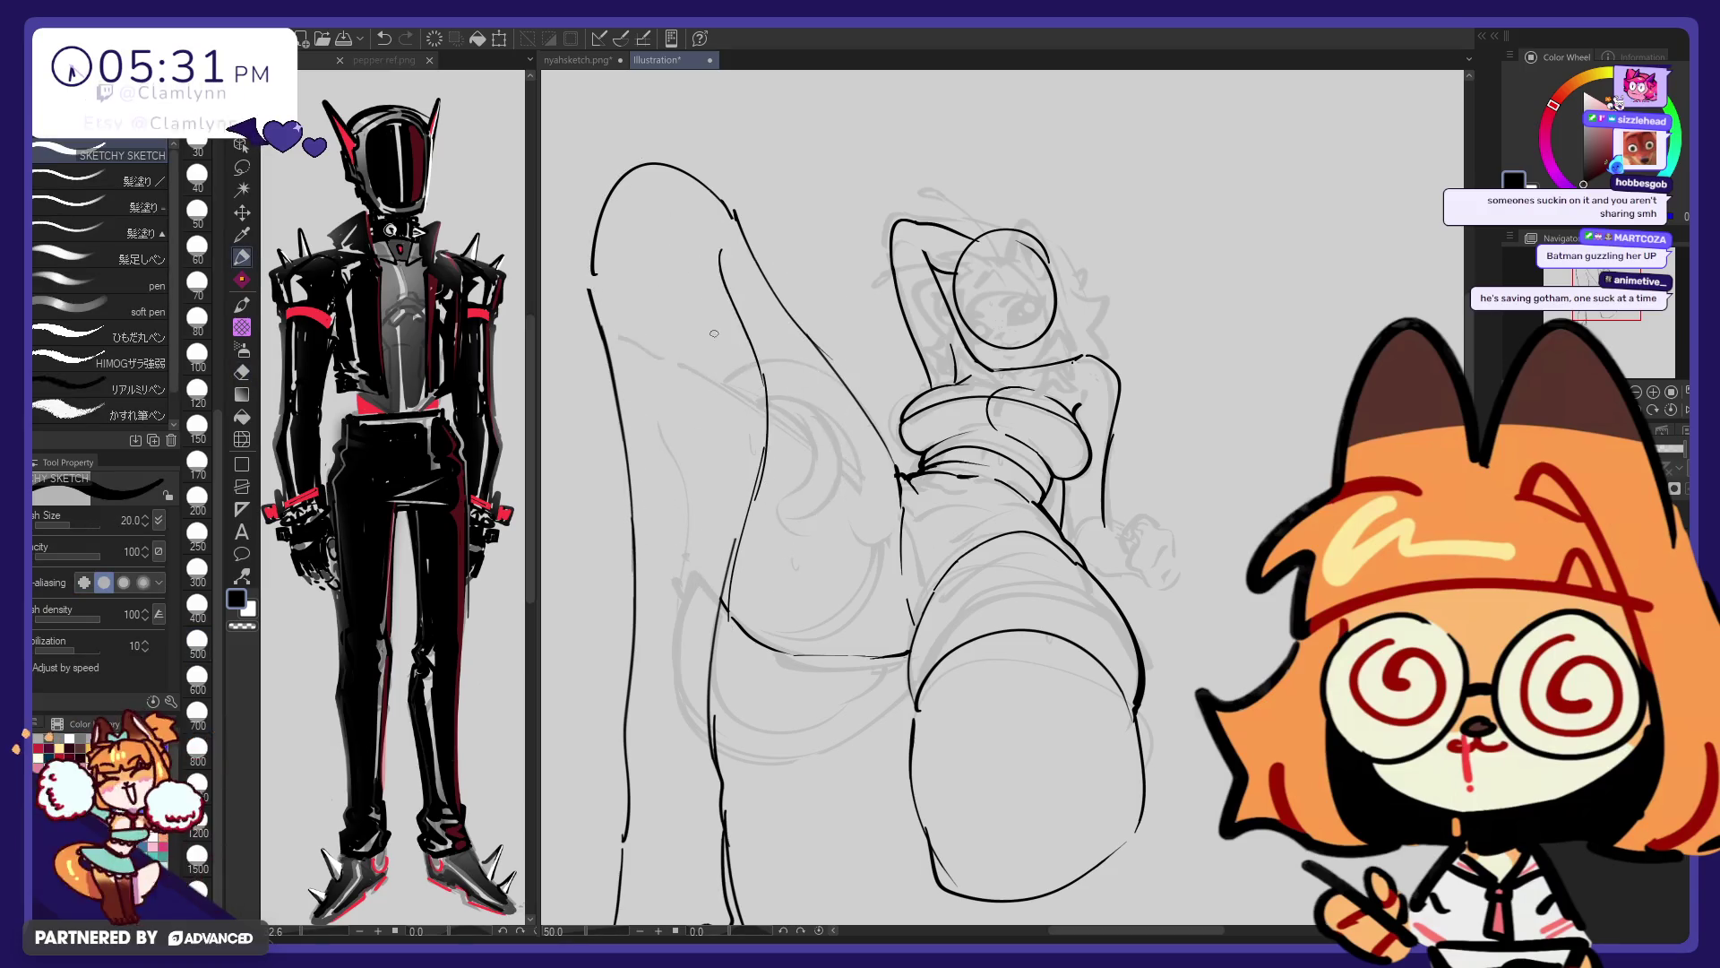
# Trim the contour near the knee and redraw the left leg line across the gap
pyautogui.press('e')
pyautogui.moveTo(737, 385); pyautogui.dragTo(743, 538)
pyautogui.press('p')
pyautogui.moveTo(731, 645); pyautogui.dragTo(739, 511)
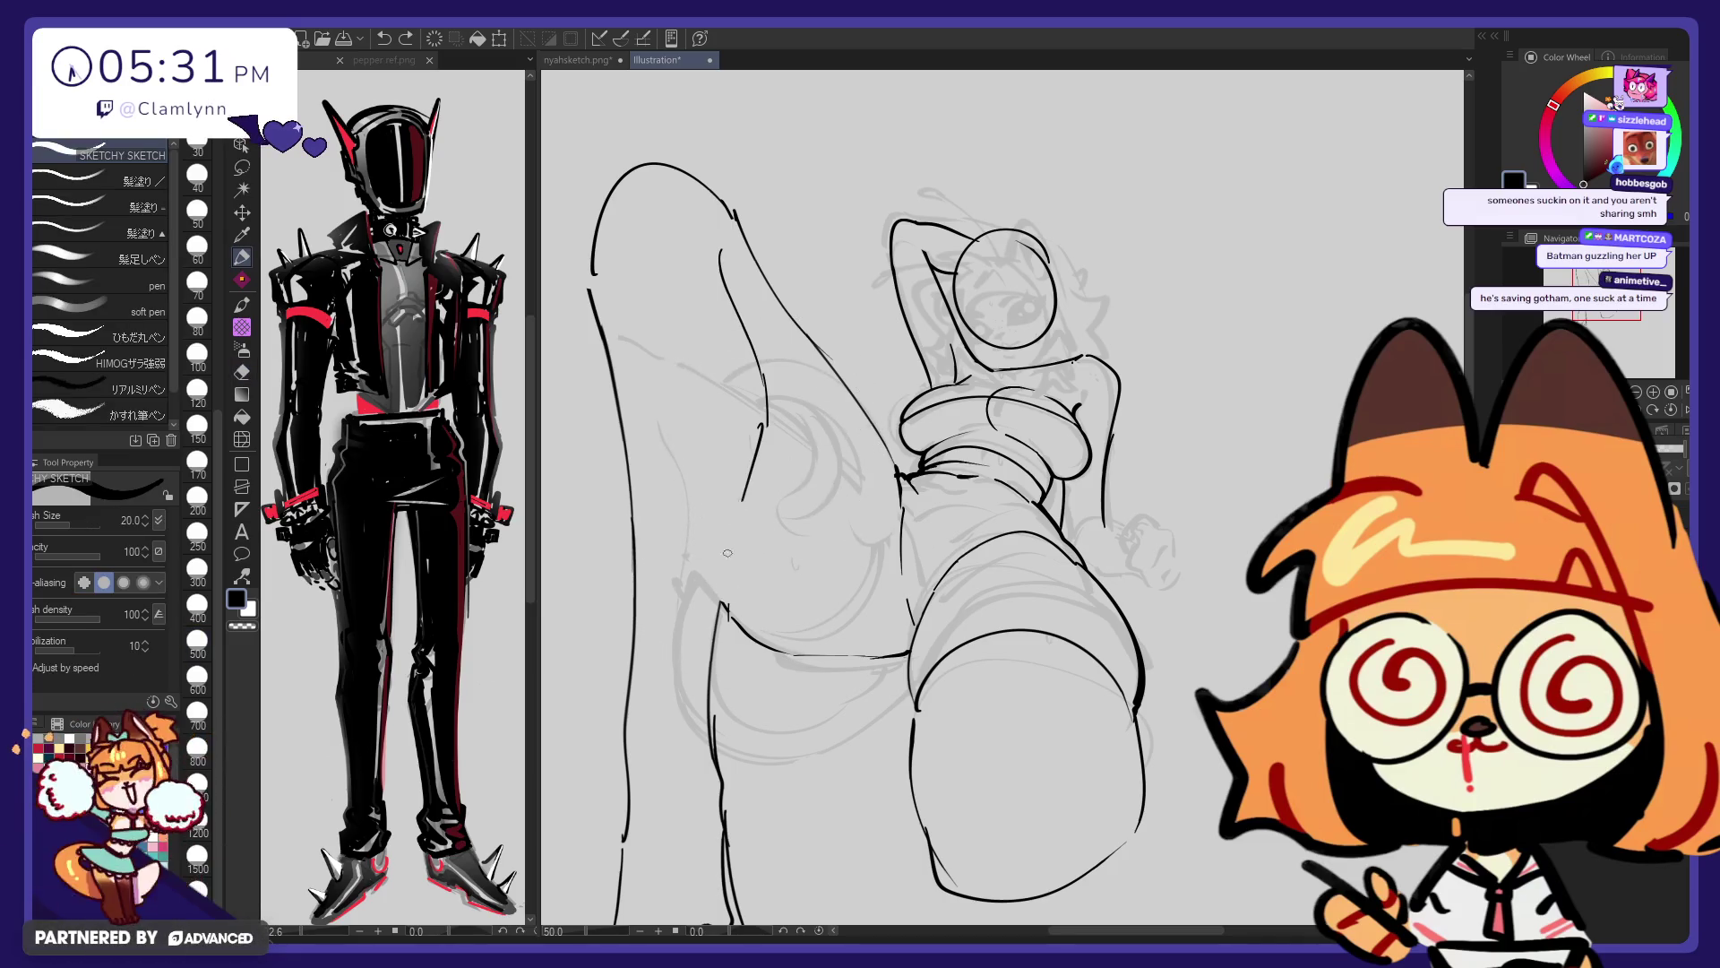
pyautogui.moveTo(766, 425); pyautogui.dragTo(730, 647)
pyautogui.moveTo(760, 461)
pyautogui.mouseDown()
pyautogui.moveTo(721, 640)
pyautogui.moveTo(767, 419)
pyautogui.moveTo(768, 444)
pyautogui.mouseUp()
pyautogui.hotkey('ctrl', 'z')
pyautogui.hotkey('ctrl', 'z')
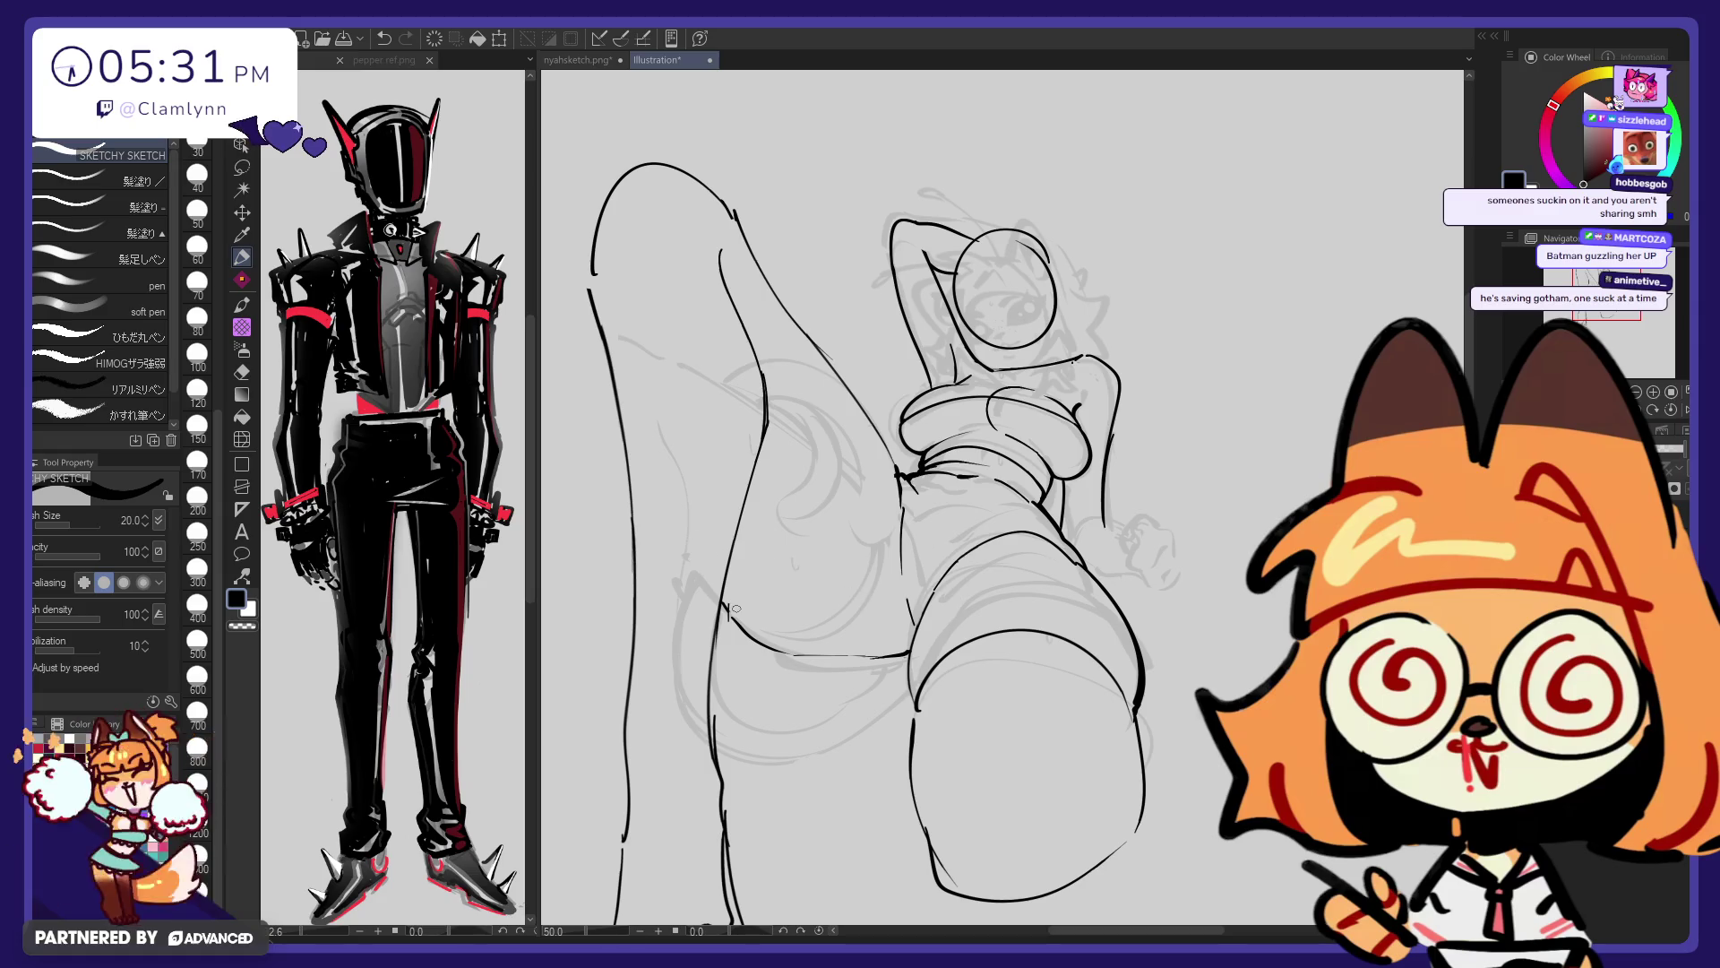
pyautogui.press('e')
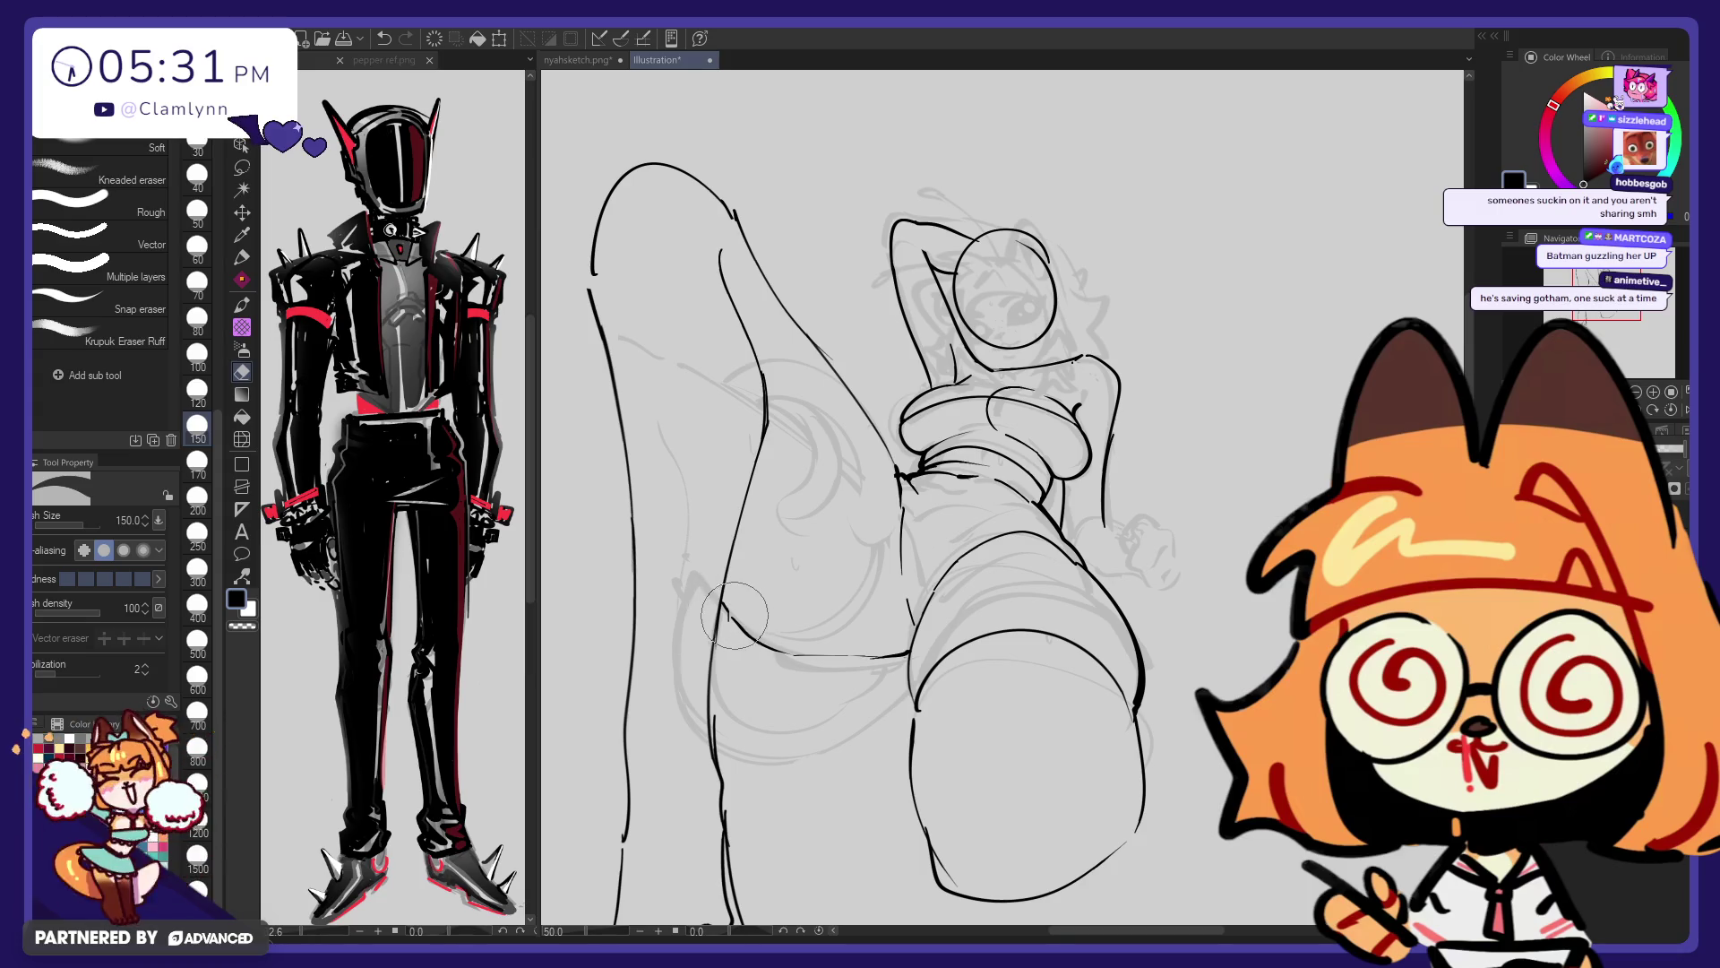
pyautogui.press('p')
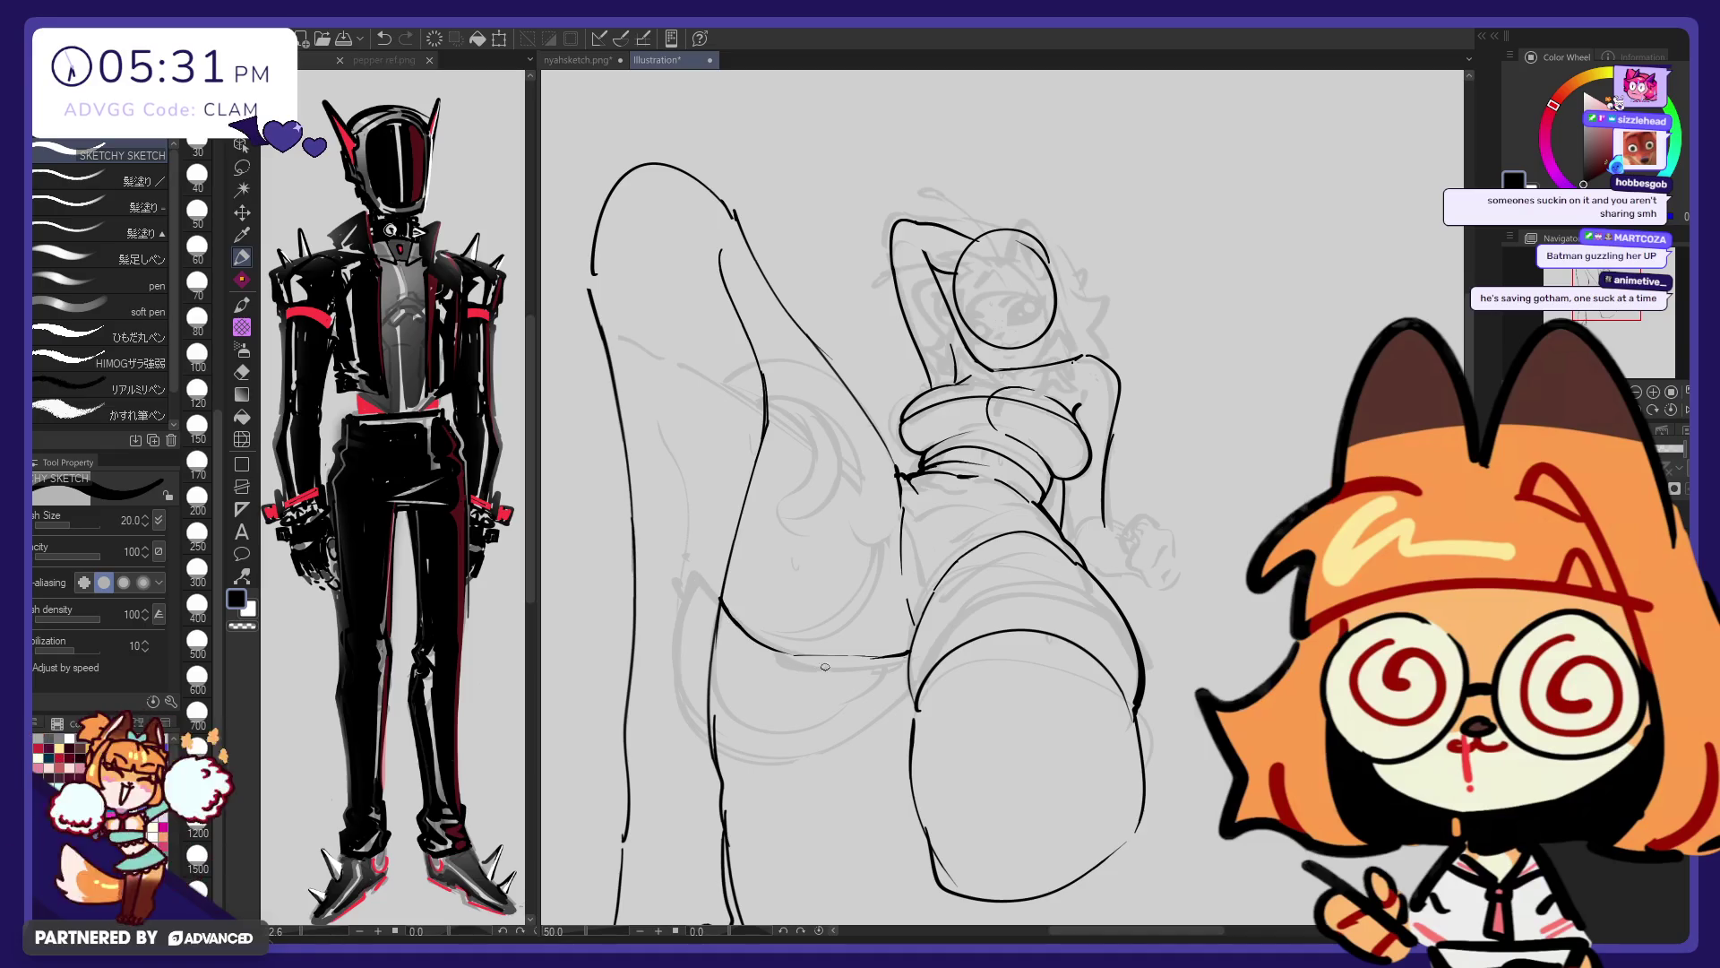
pyautogui.press('e')
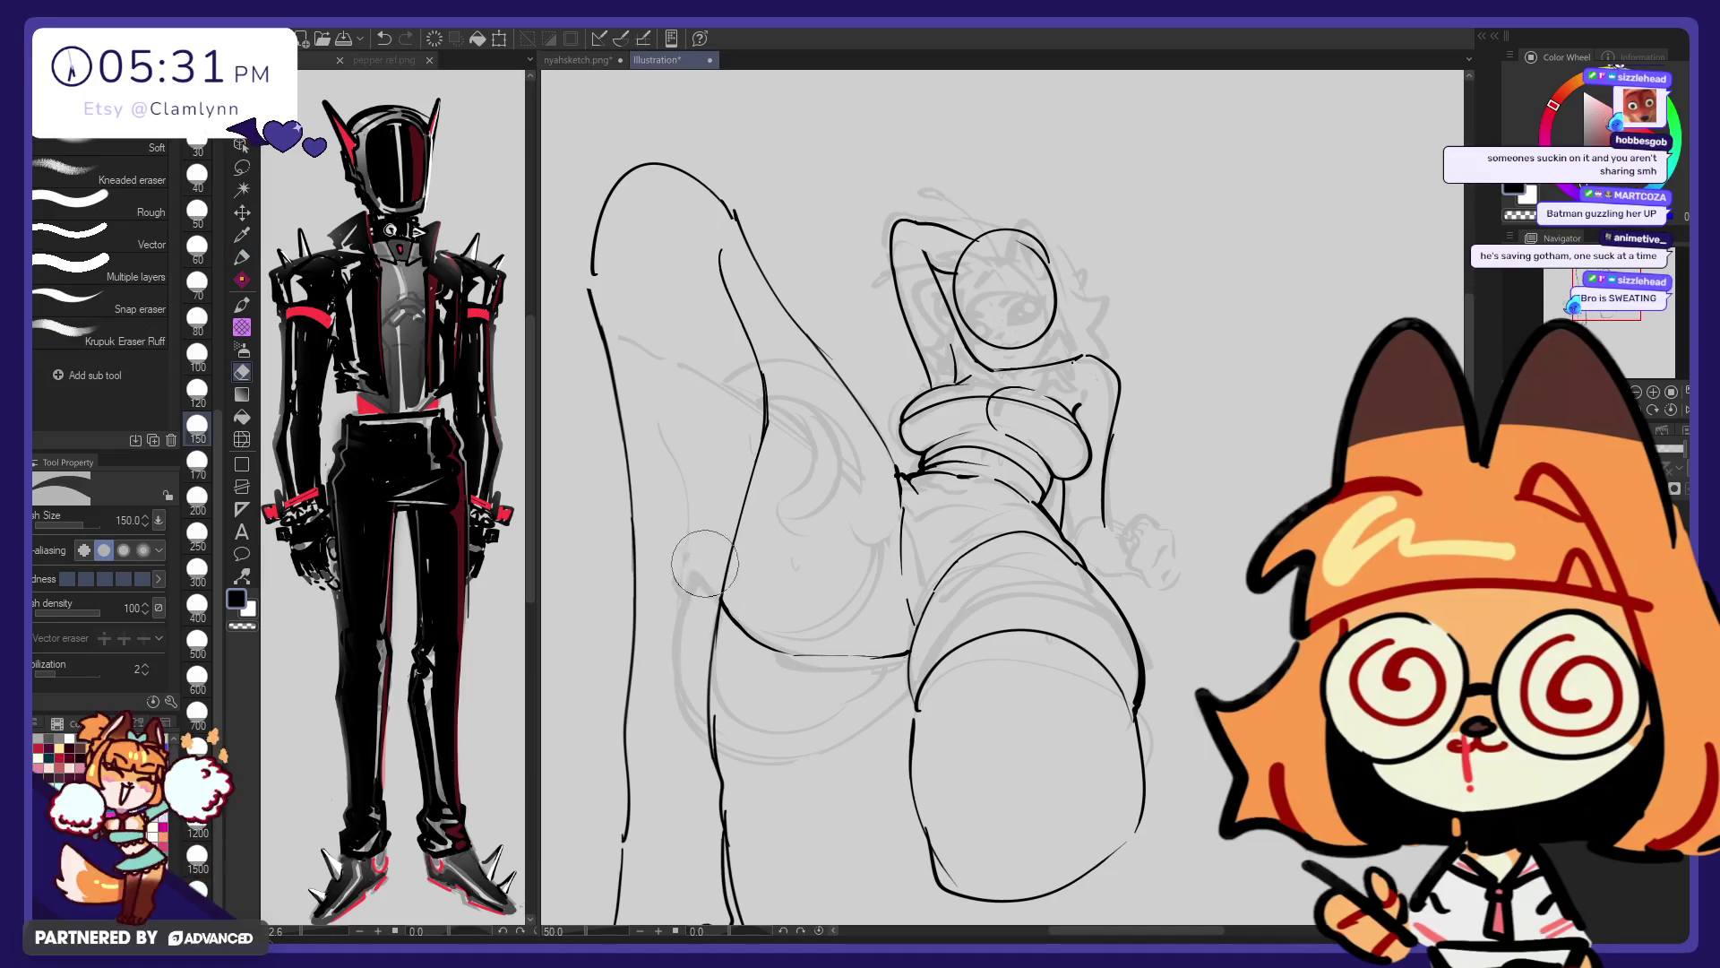
pyautogui.press('p')
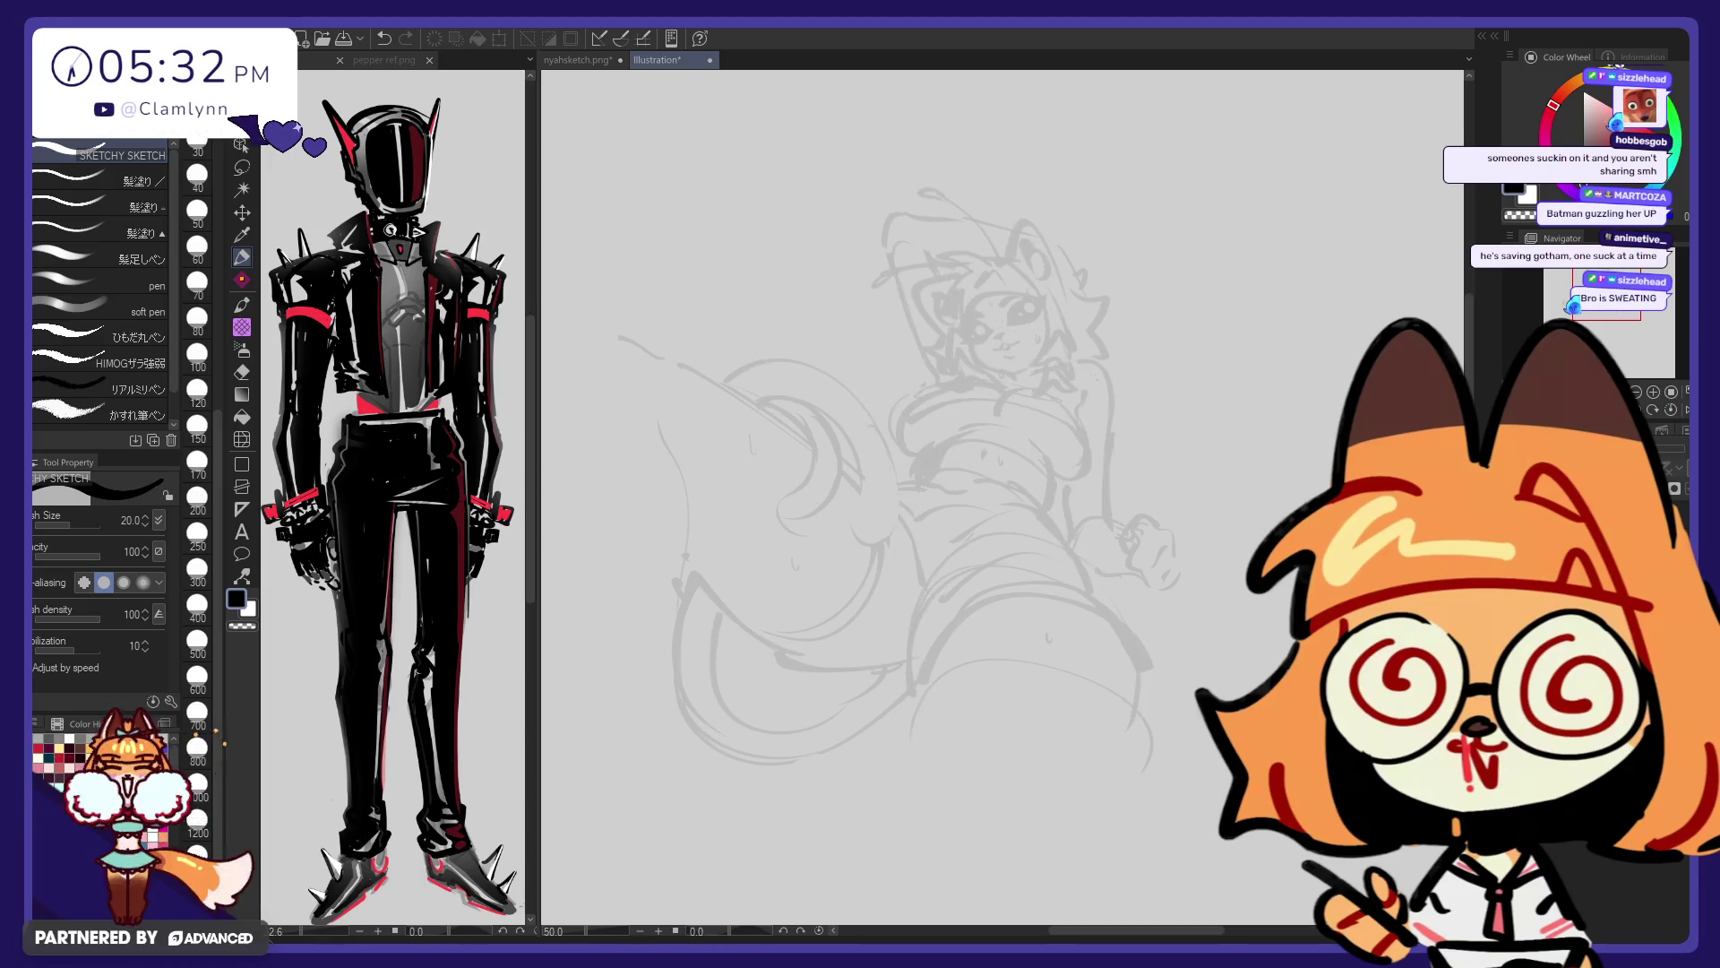
# Try several redraws of the upper-left leg contour curving down from the leg's top
pyautogui.hotkey('ctrl', 'z')
pyautogui.moveTo(636, 165); pyautogui.dragTo(575, 235)
pyautogui.moveTo(636, 165); pyautogui.dragTo(575, 240)
pyautogui.moveTo(645, 162)
pyautogui.mouseDown()
pyautogui.moveTo(591, 204)
pyautogui.moveTo(605, 328)
pyautogui.mouseUp()
pyautogui.hotkey('ctrl', 'z')
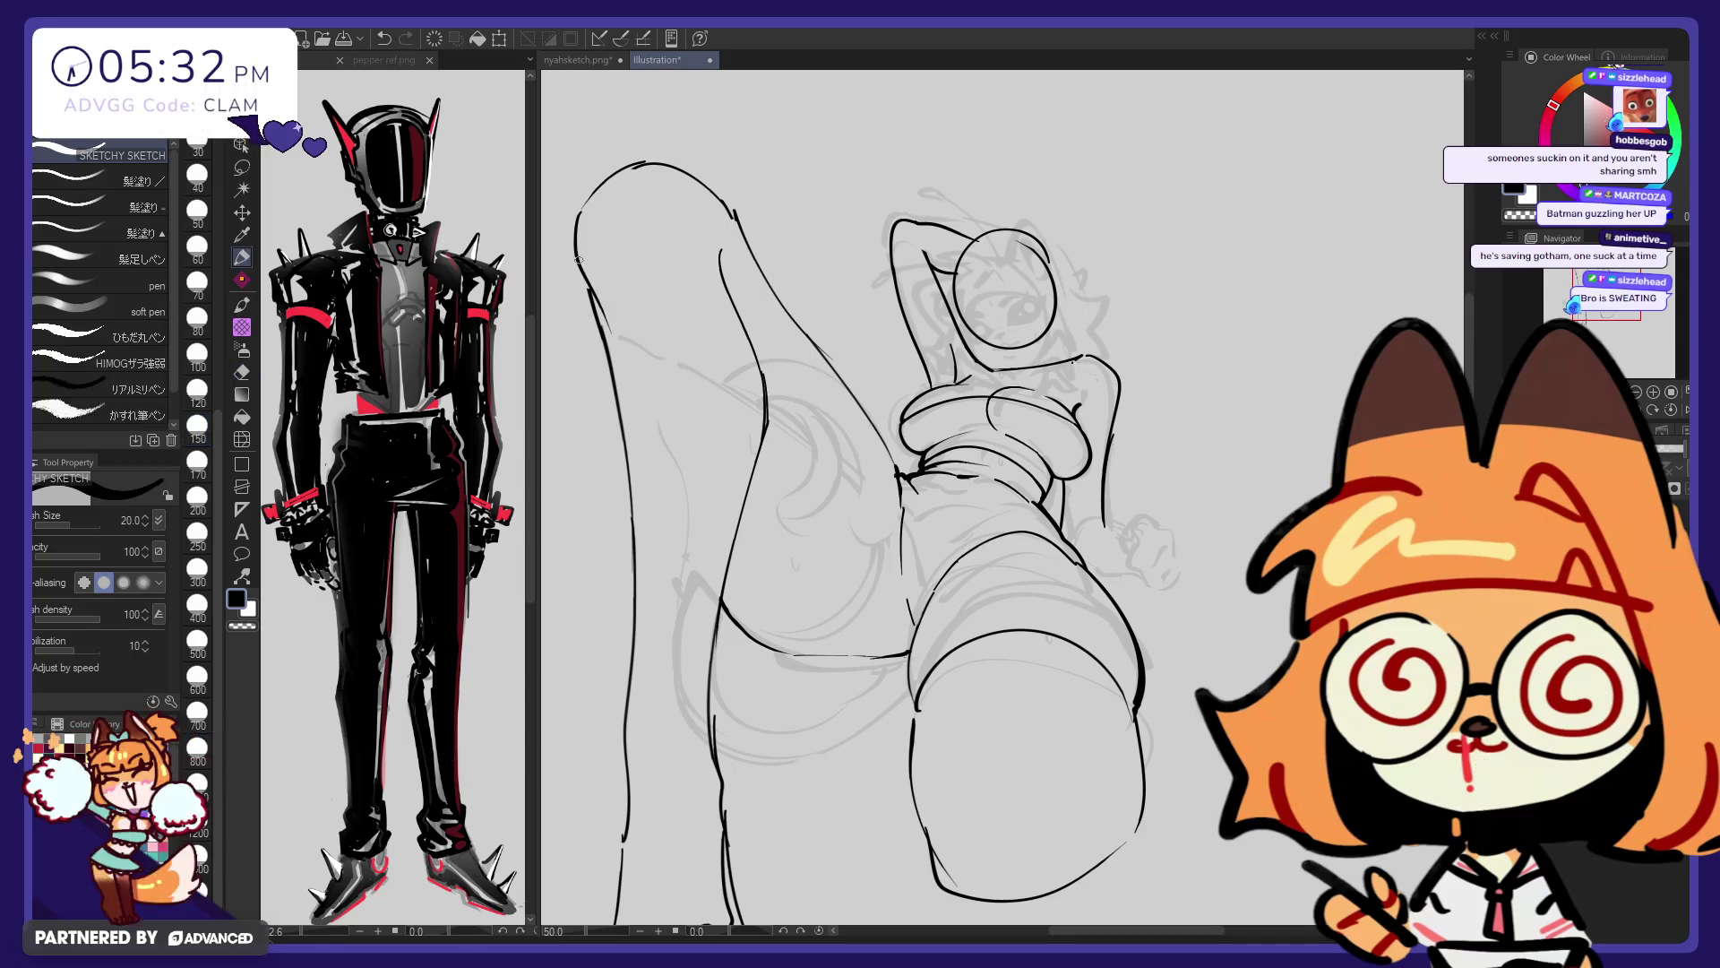
pyautogui.hotkey('ctrl', 'z')
pyautogui.press('e')
pyautogui.press('p')
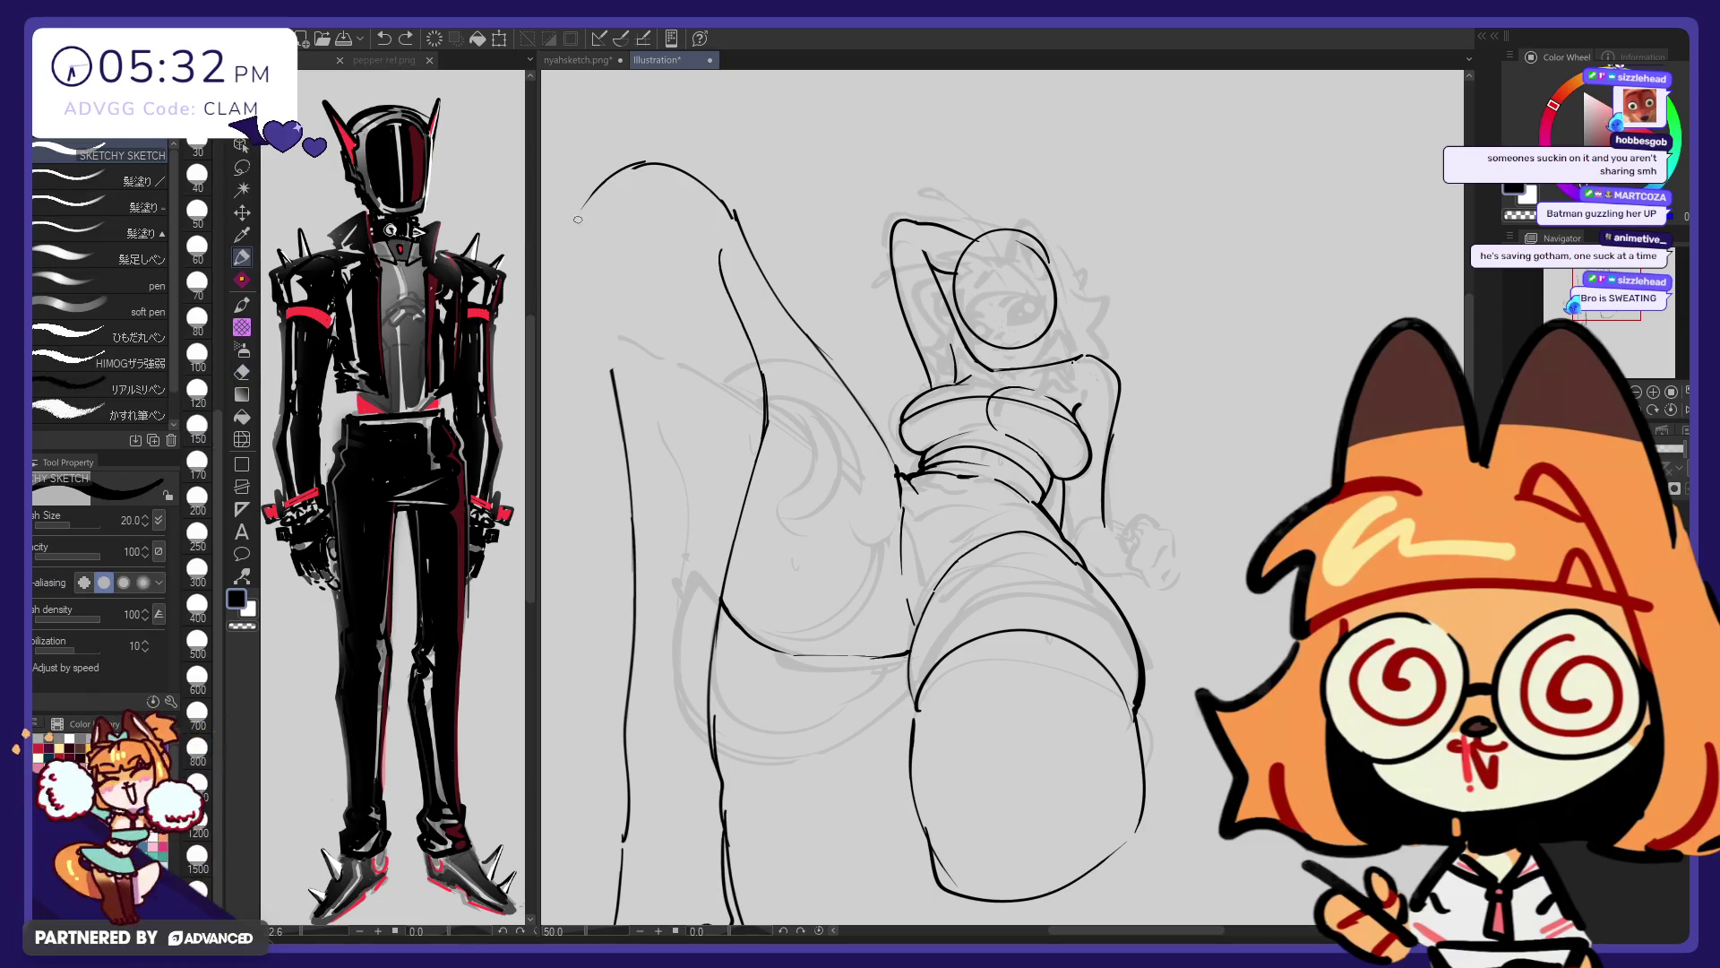
# Retry the top-left arc and a longer lower-left leg contour, undoing unsatisfactory strokes
pyautogui.moveTo(578, 211); pyautogui.dragTo(600, 309)
pyautogui.hotkey('ctrl', 'z')
pyautogui.press('e')
pyautogui.press('p')
pyautogui.moveTo(652, 165)
pyautogui.mouseDown()
pyautogui.moveTo(580, 224)
pyautogui.moveTo(642, 165)
pyautogui.mouseUp()
pyautogui.hotkey('ctrl', 'z')
pyautogui.moveTo(574, 246); pyautogui.dragTo(613, 399)
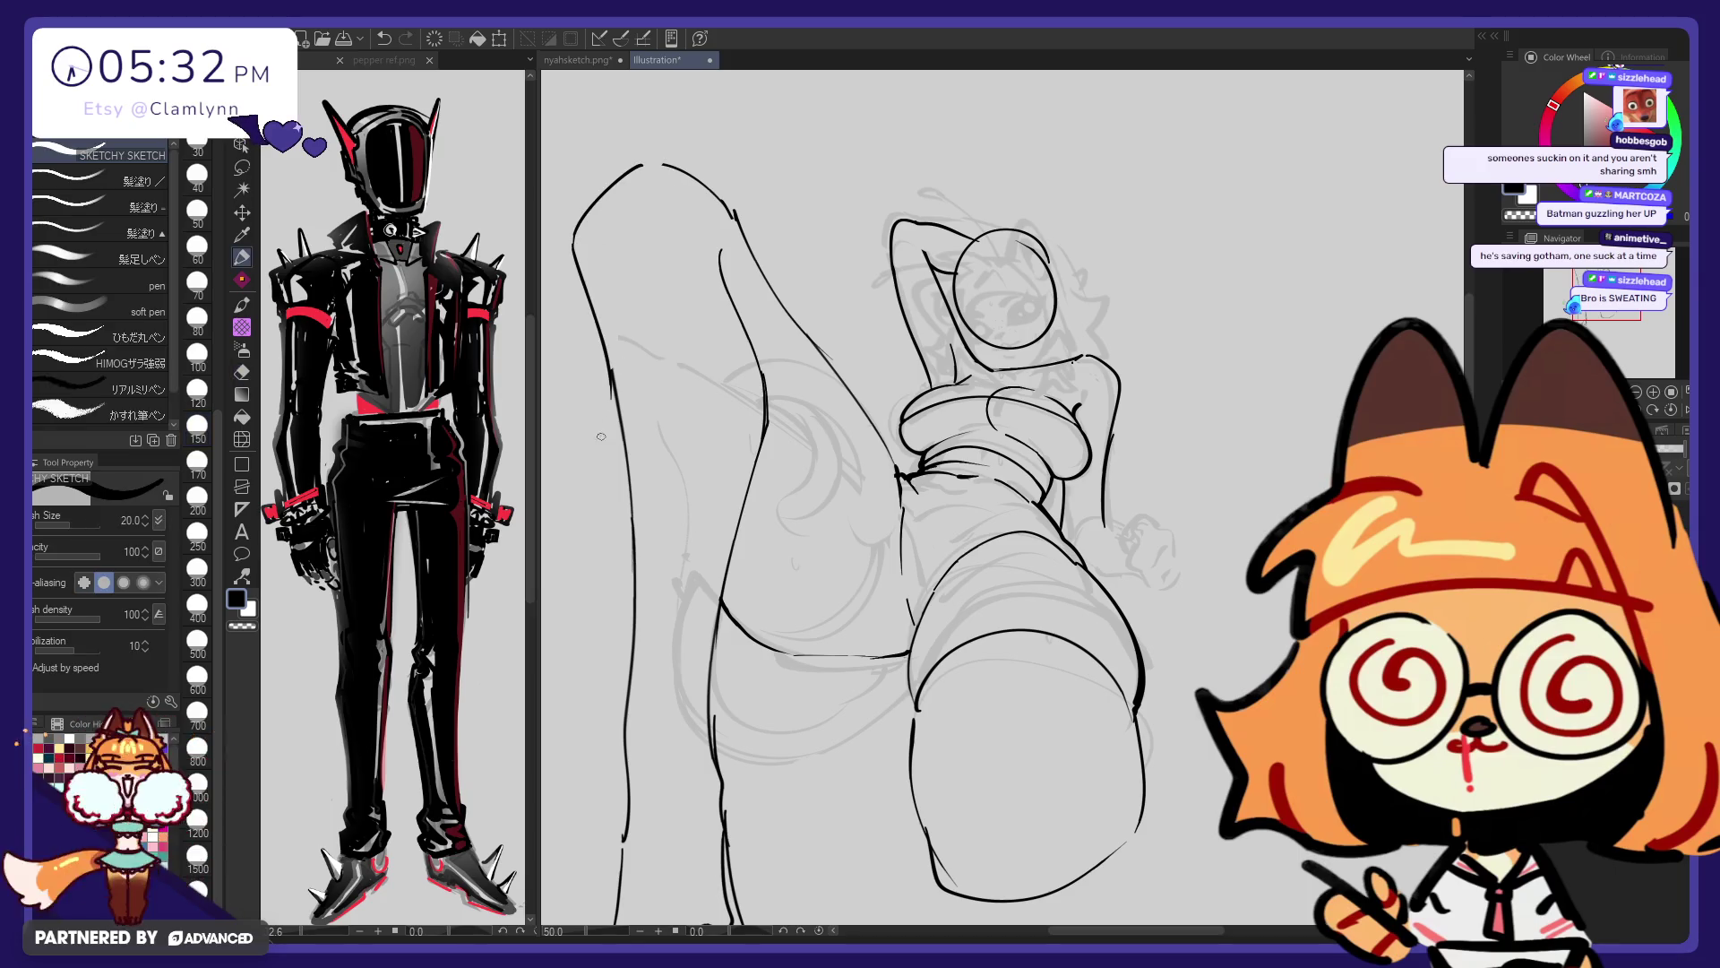
pyautogui.hotkey('ctrl', 'z')
pyautogui.moveTo(597, 330); pyautogui.dragTo(622, 425)
pyautogui.hotkey('ctrl', 'z')
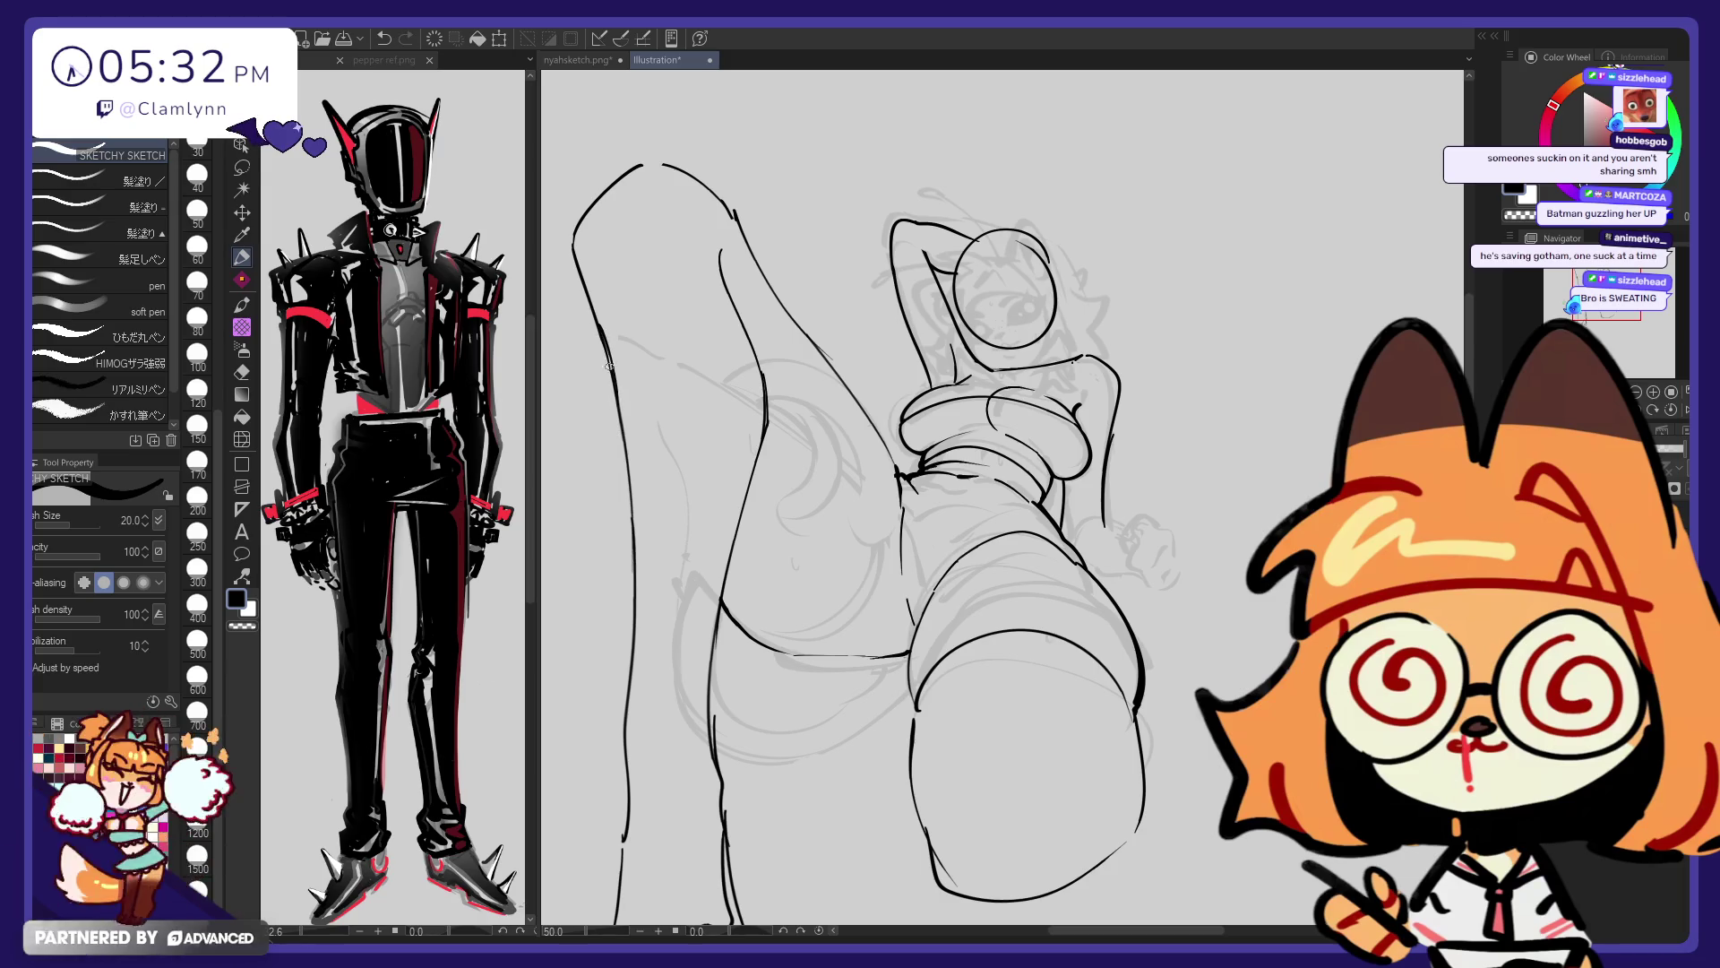
# Set the brush size to 400 after briefly trying 500 and 250
pyautogui.click(241, 439)
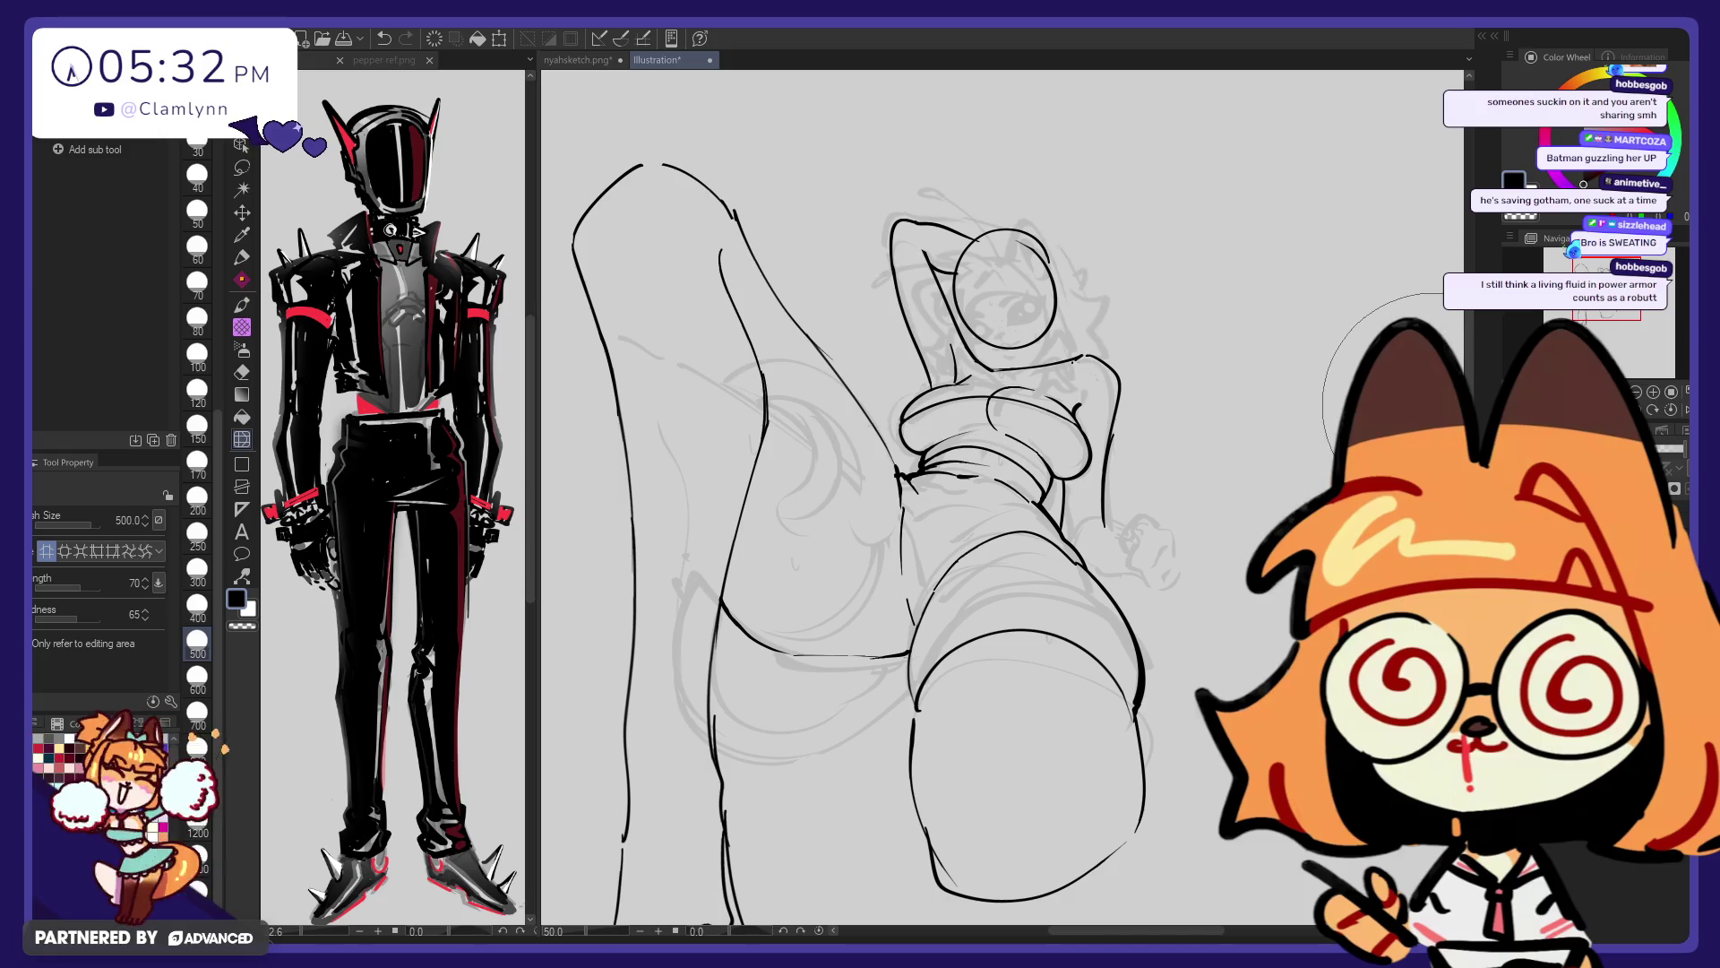
pyautogui.moveTo(1407, 394)
pyautogui.mouseDown()
pyautogui.moveTo(1433, 506)
pyautogui.moveTo(1459, 532)
pyautogui.mouseUp()
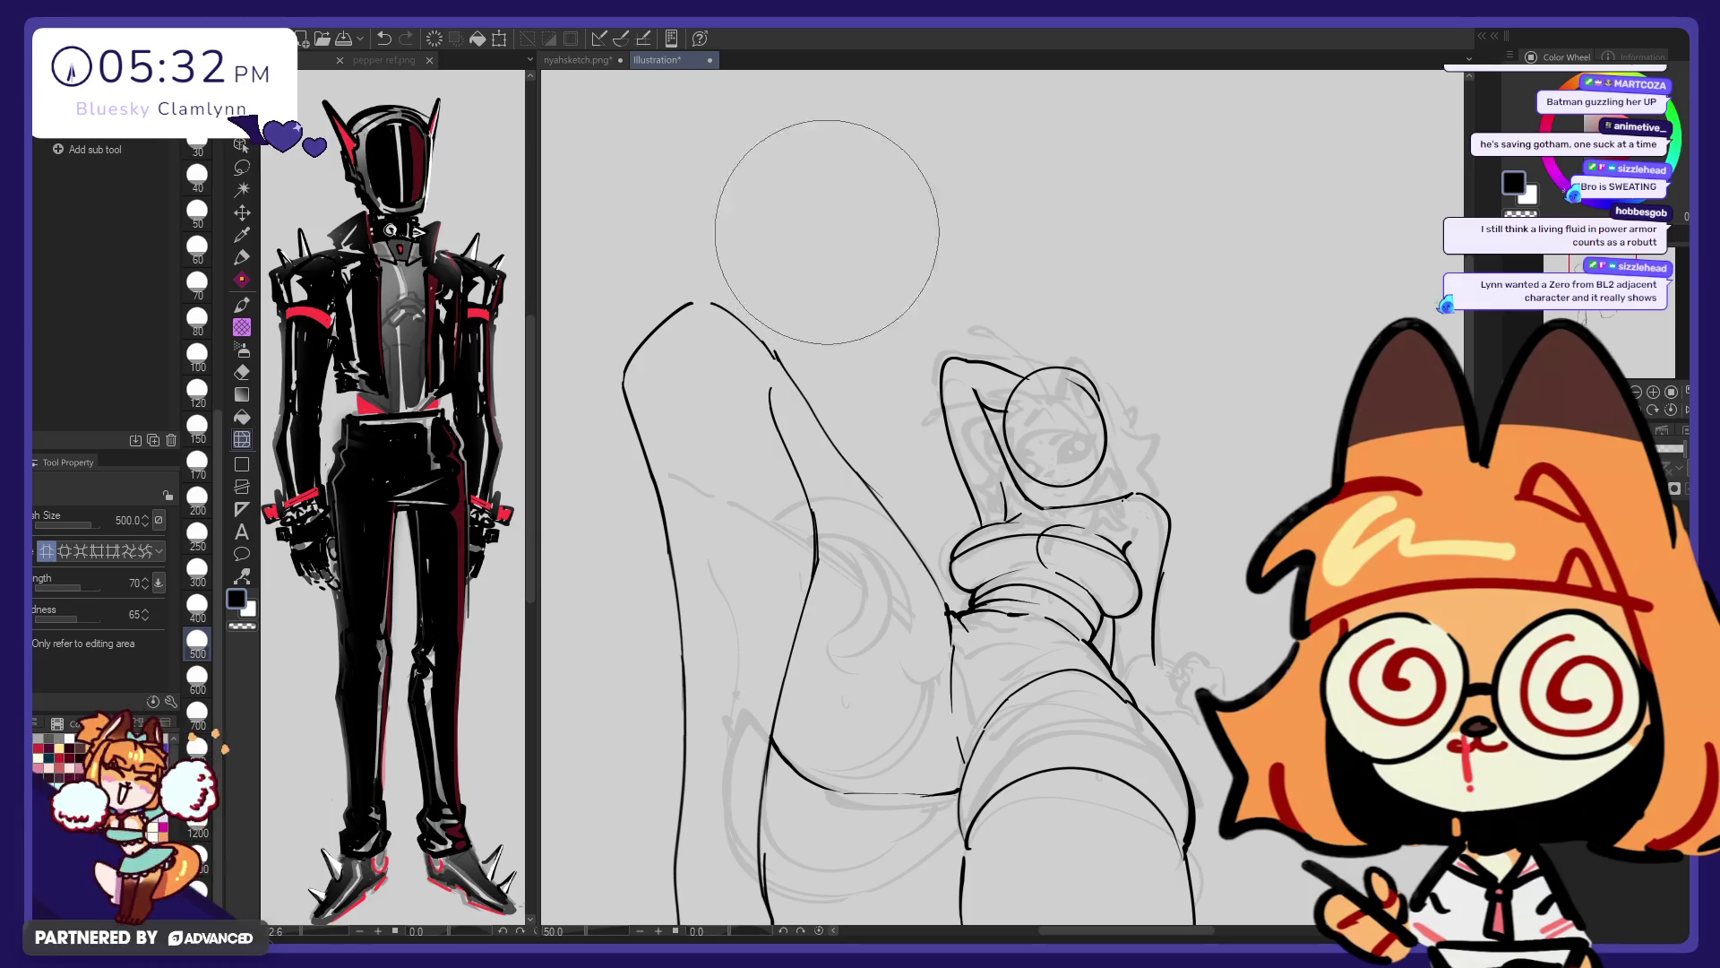
pyautogui.click(197, 532)
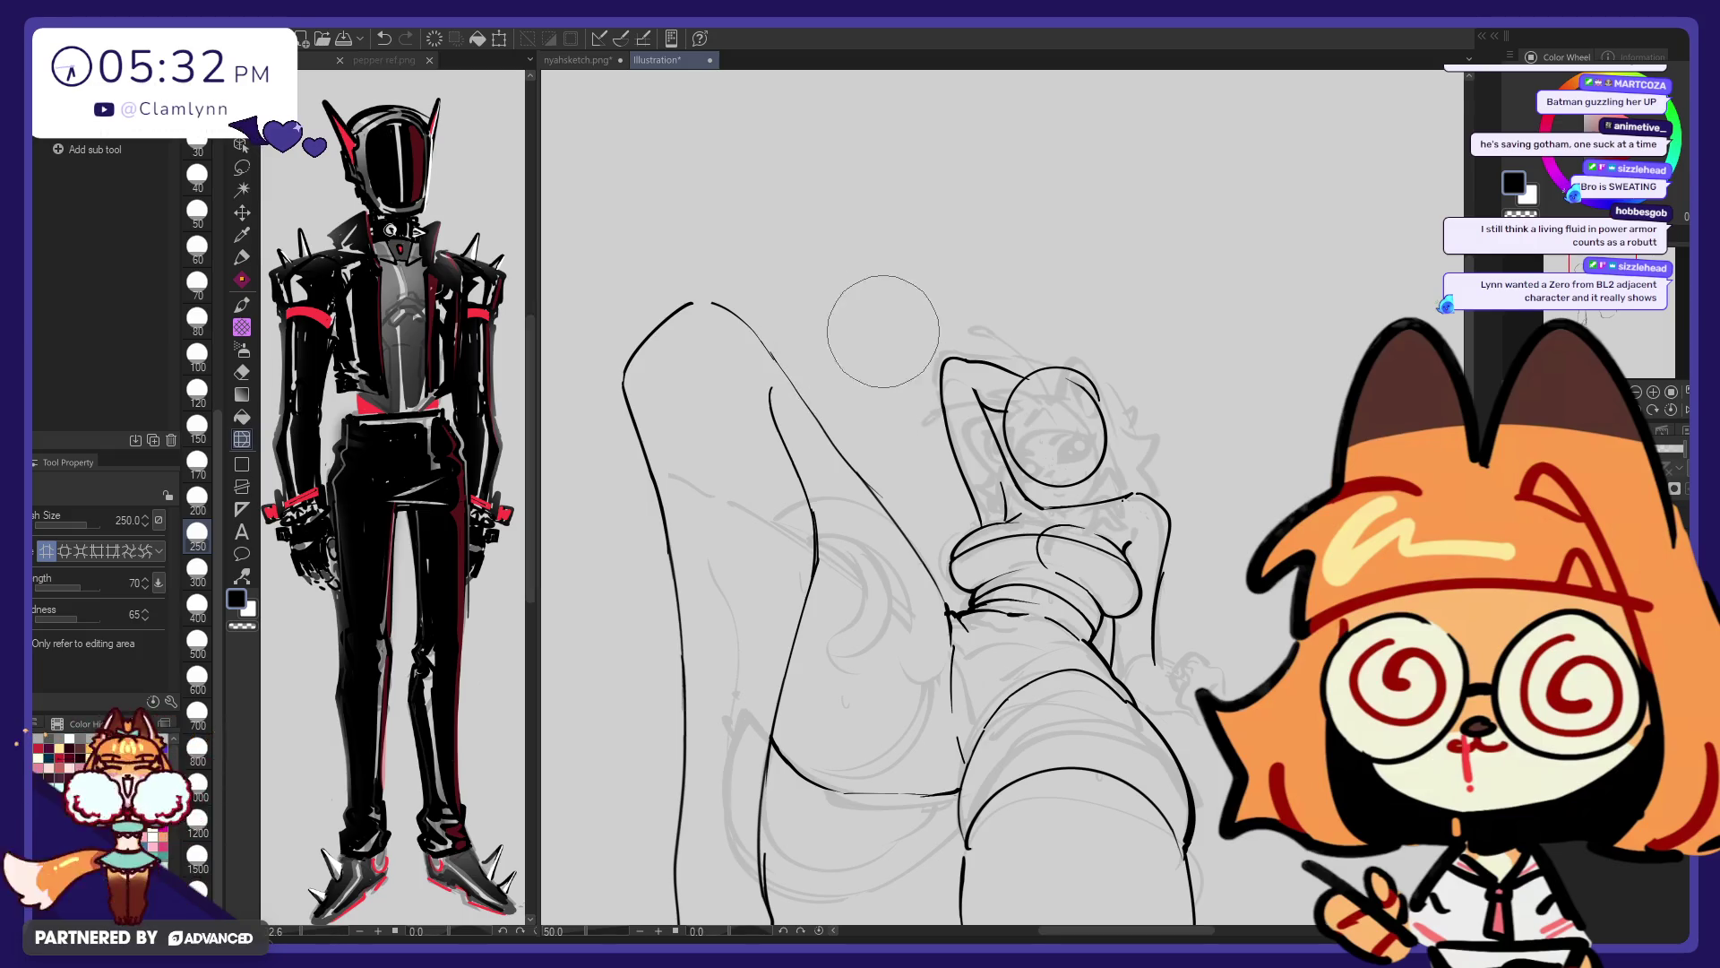
pyautogui.click(201, 616)
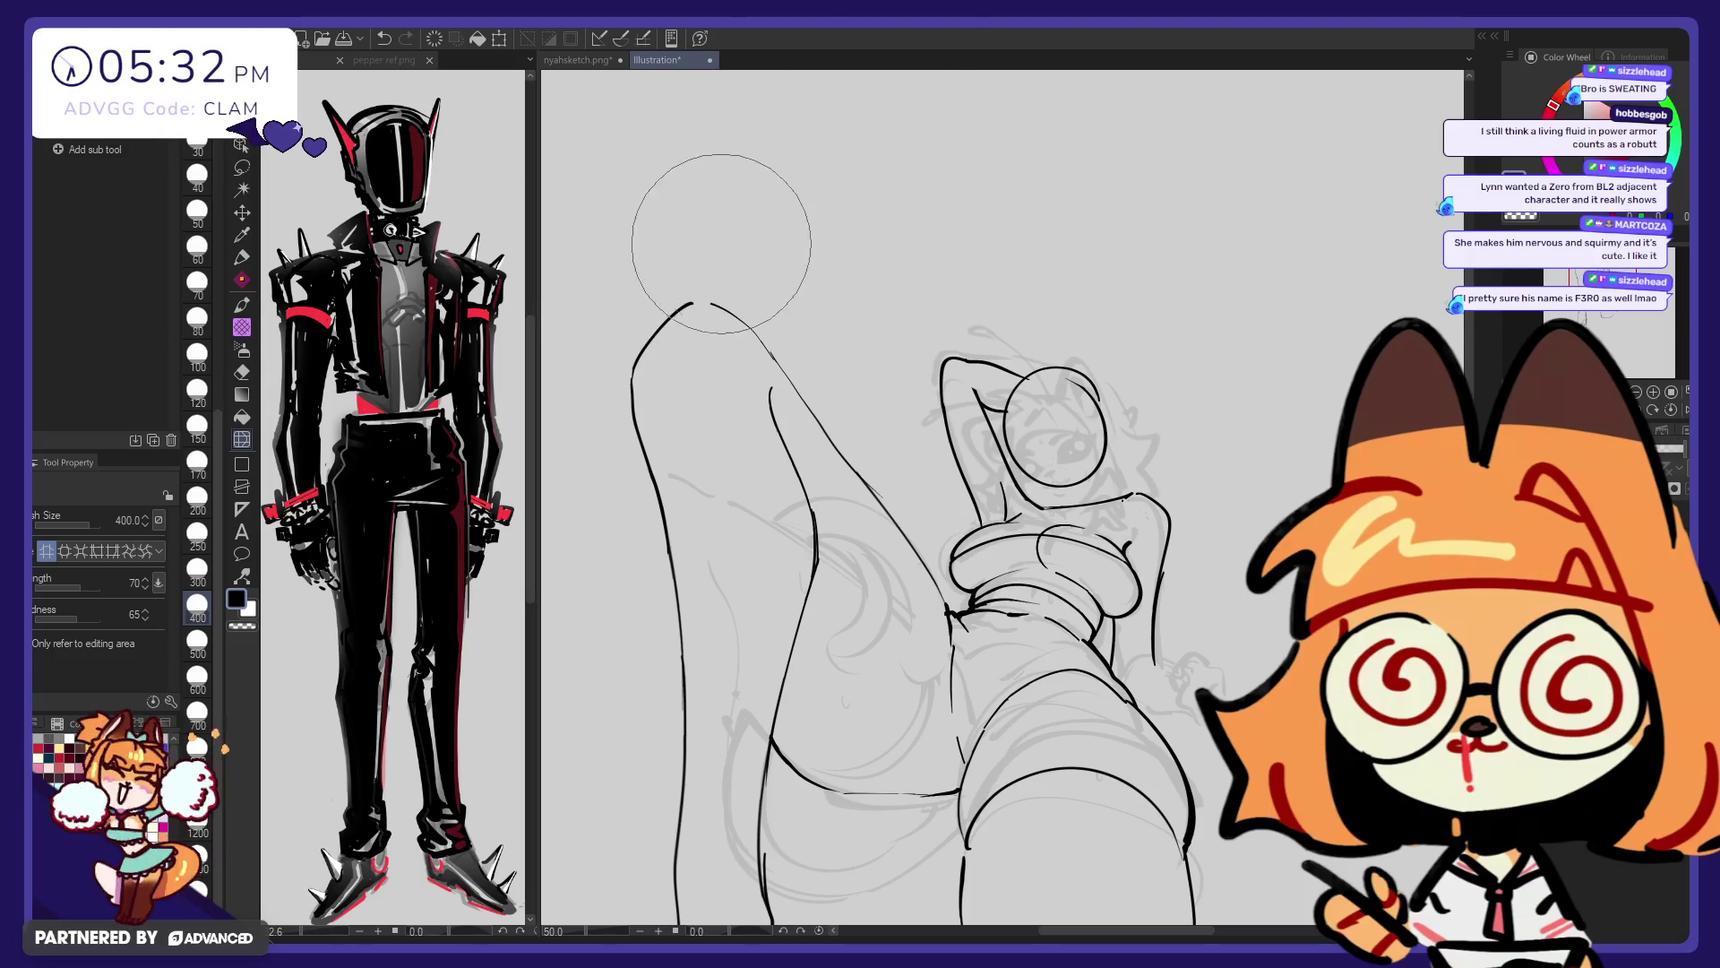
# Zoom out to view the whole figure with the raised leg and boot
pyautogui.scroll(-1, 618, 215)
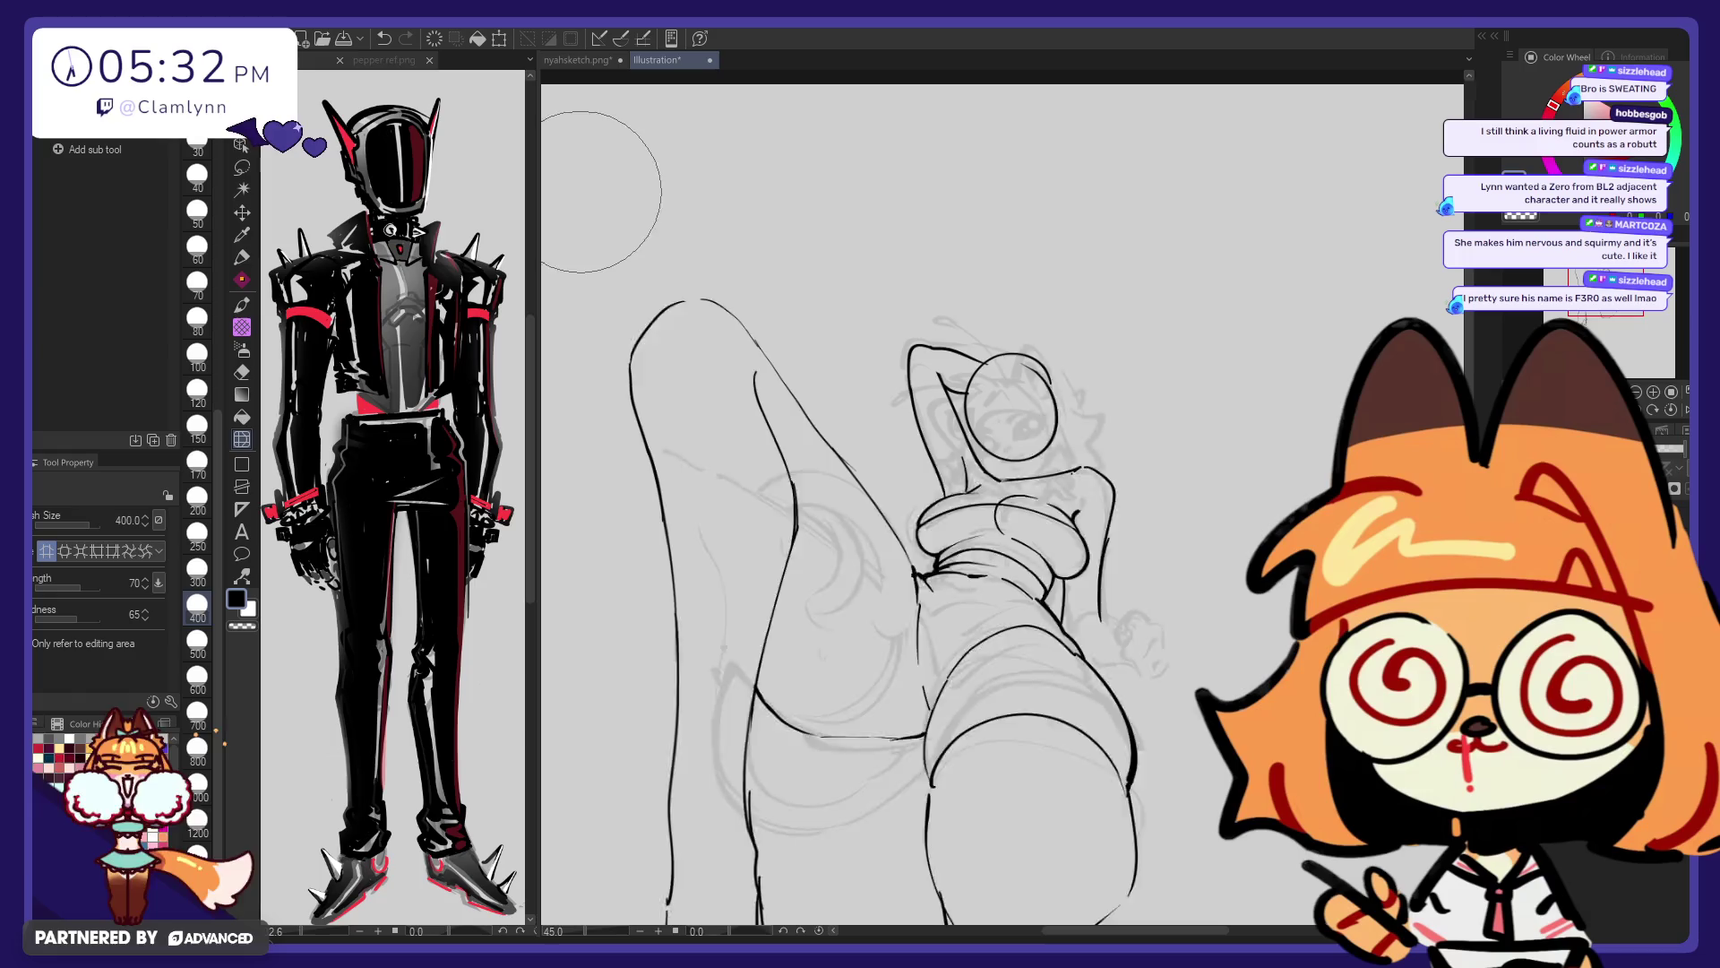
pyautogui.scroll(-1, 595, 186)
pyautogui.scroll(-1, 601, 196)
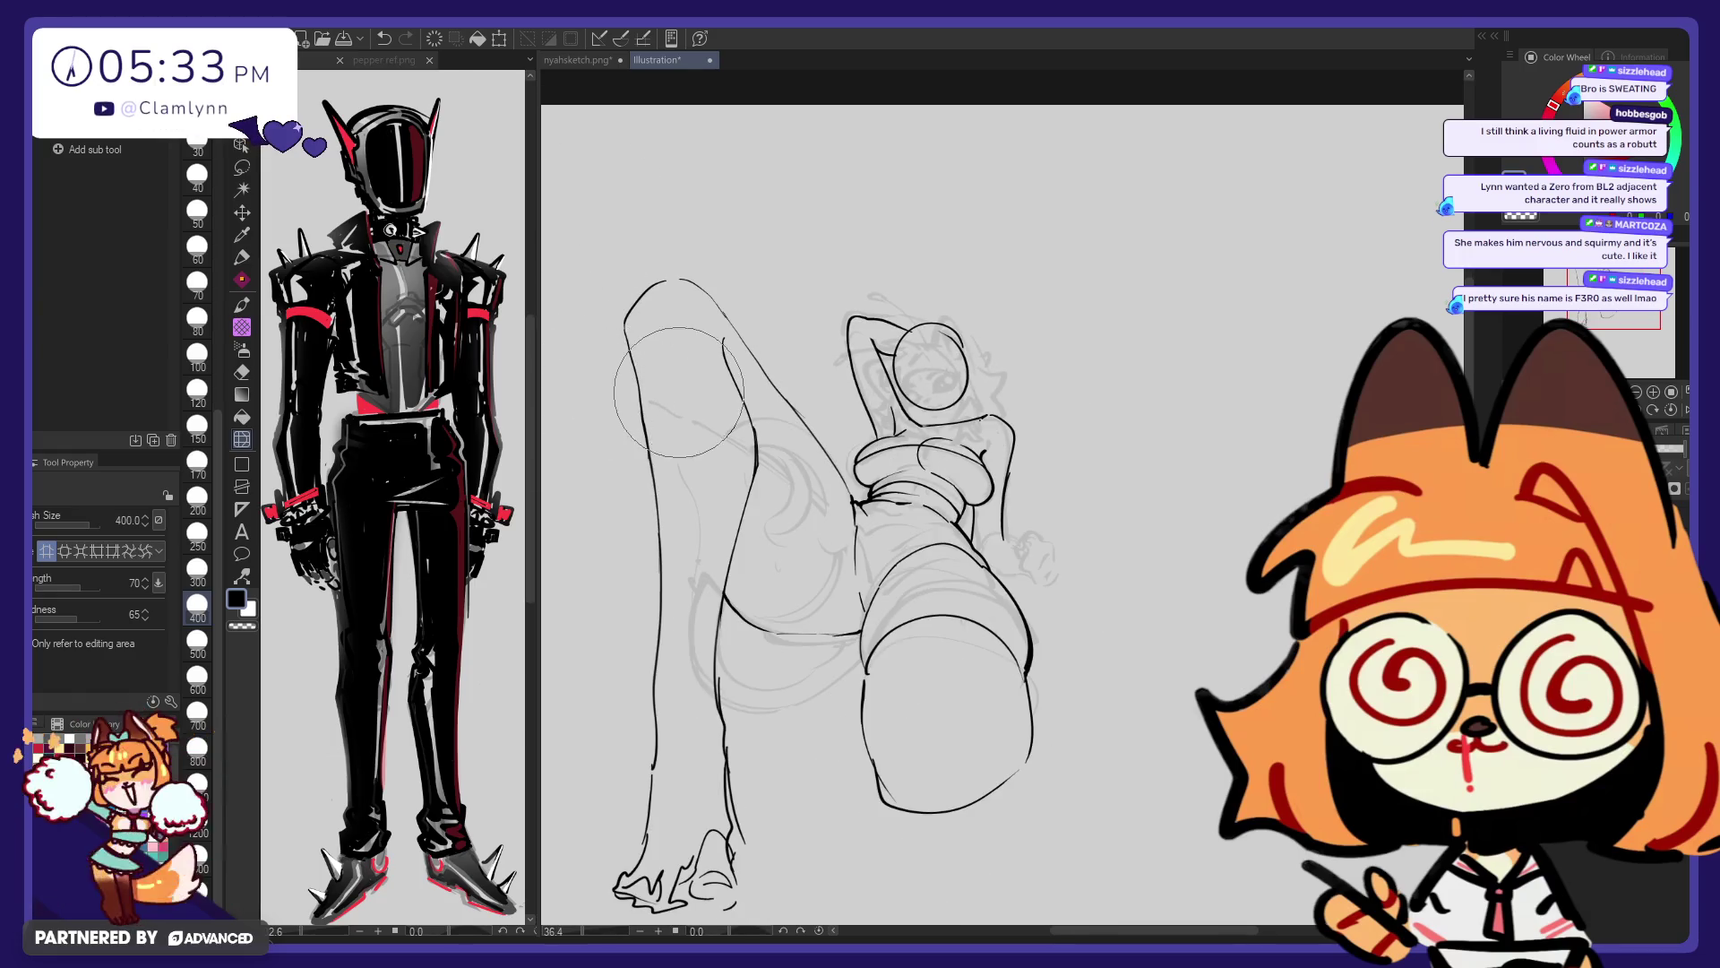
pyautogui.scroll(2, 658, 426)
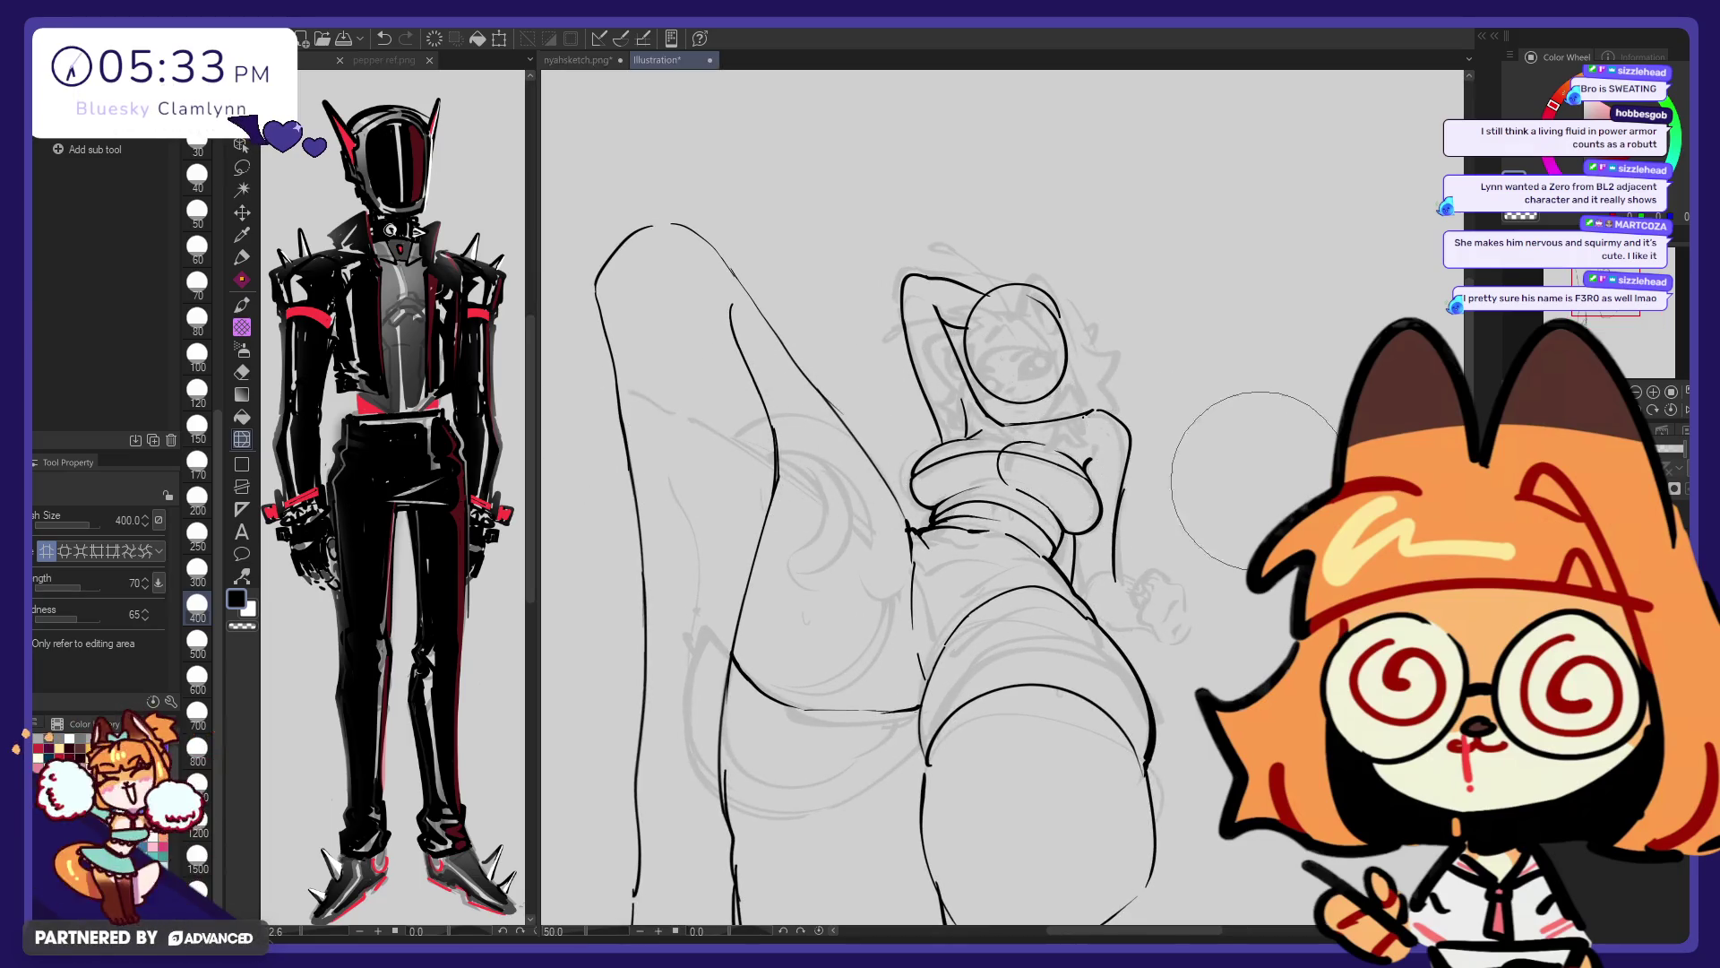
pyautogui.scroll(1, 1230, 480)
pyautogui.scroll(-1, 1284, 488)
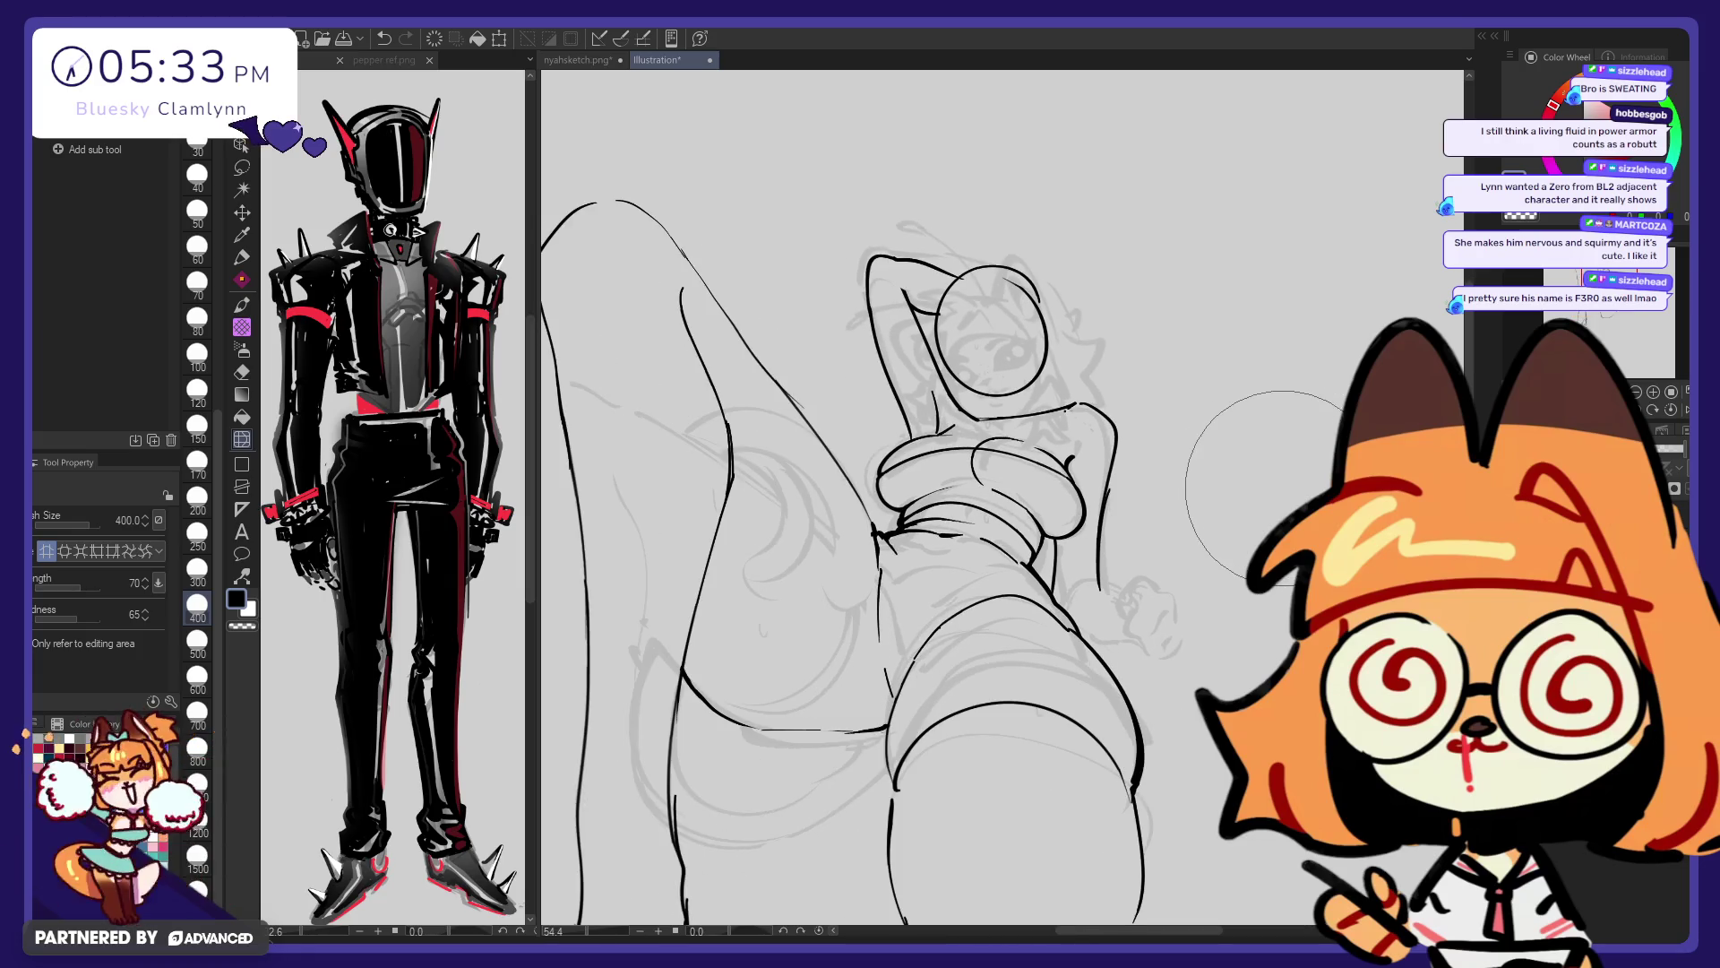
pyautogui.scroll(-1, 1236, 479)
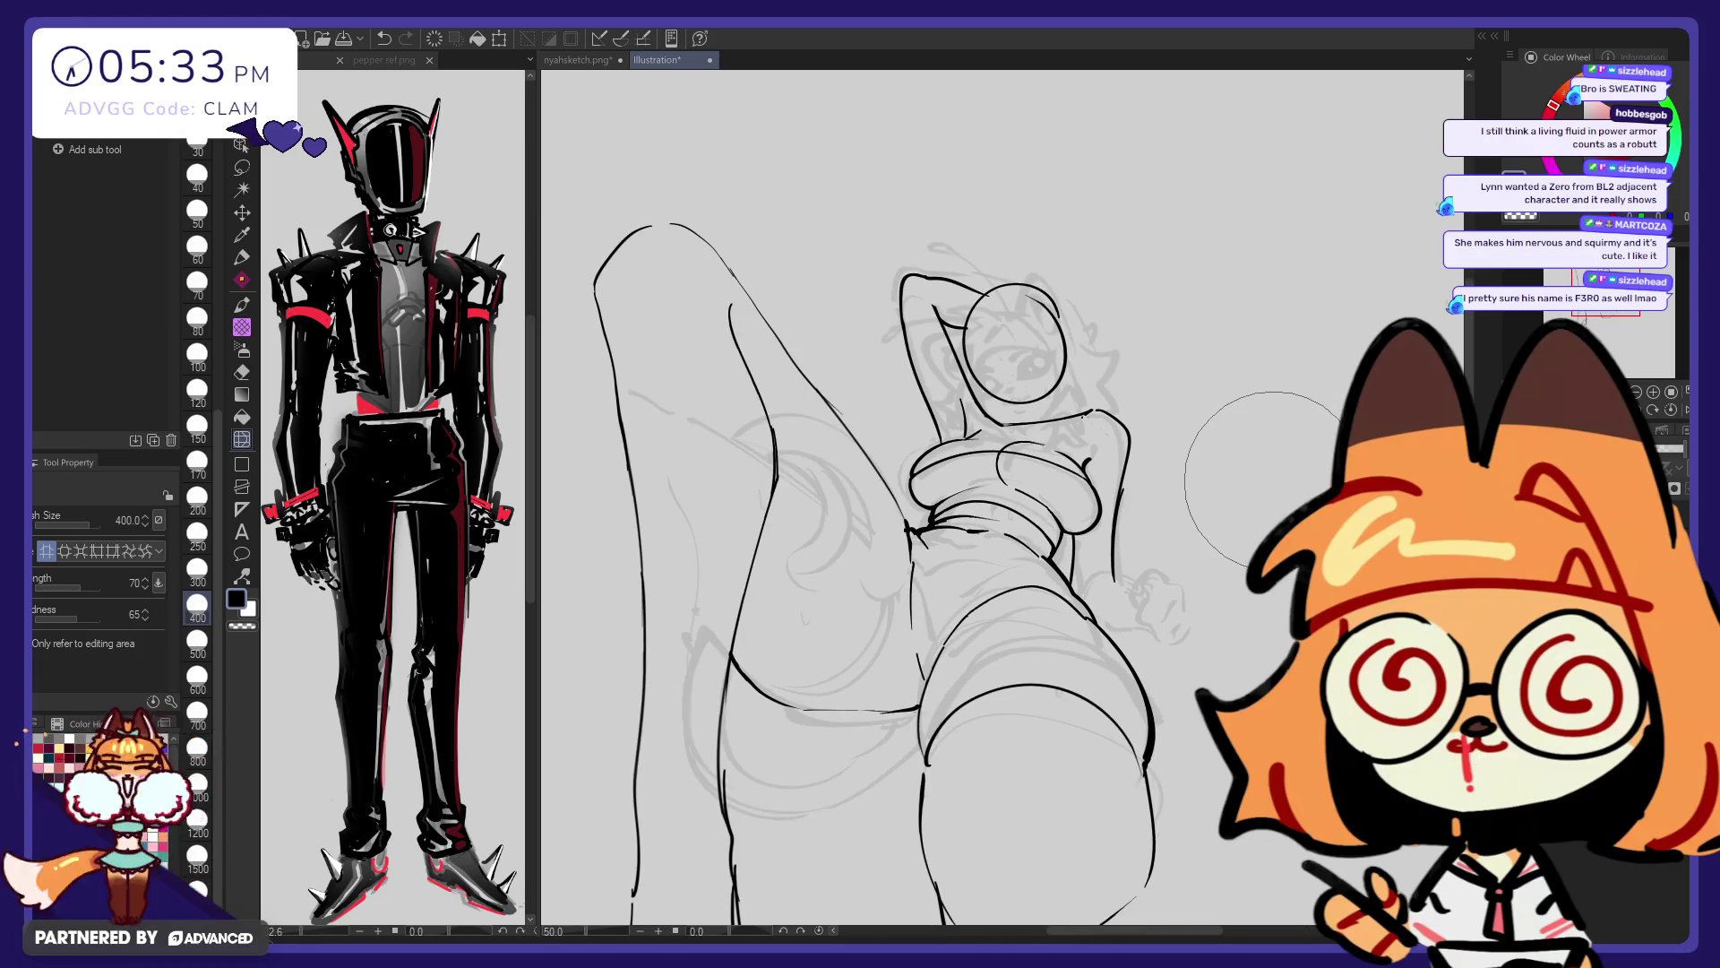
pyautogui.scroll(-1, 943, 262)
pyautogui.scroll(-1, 942, 262)
# Erase the raised leg's old inner line and left outline, then ink a shorter inner line
pyautogui.press('e')
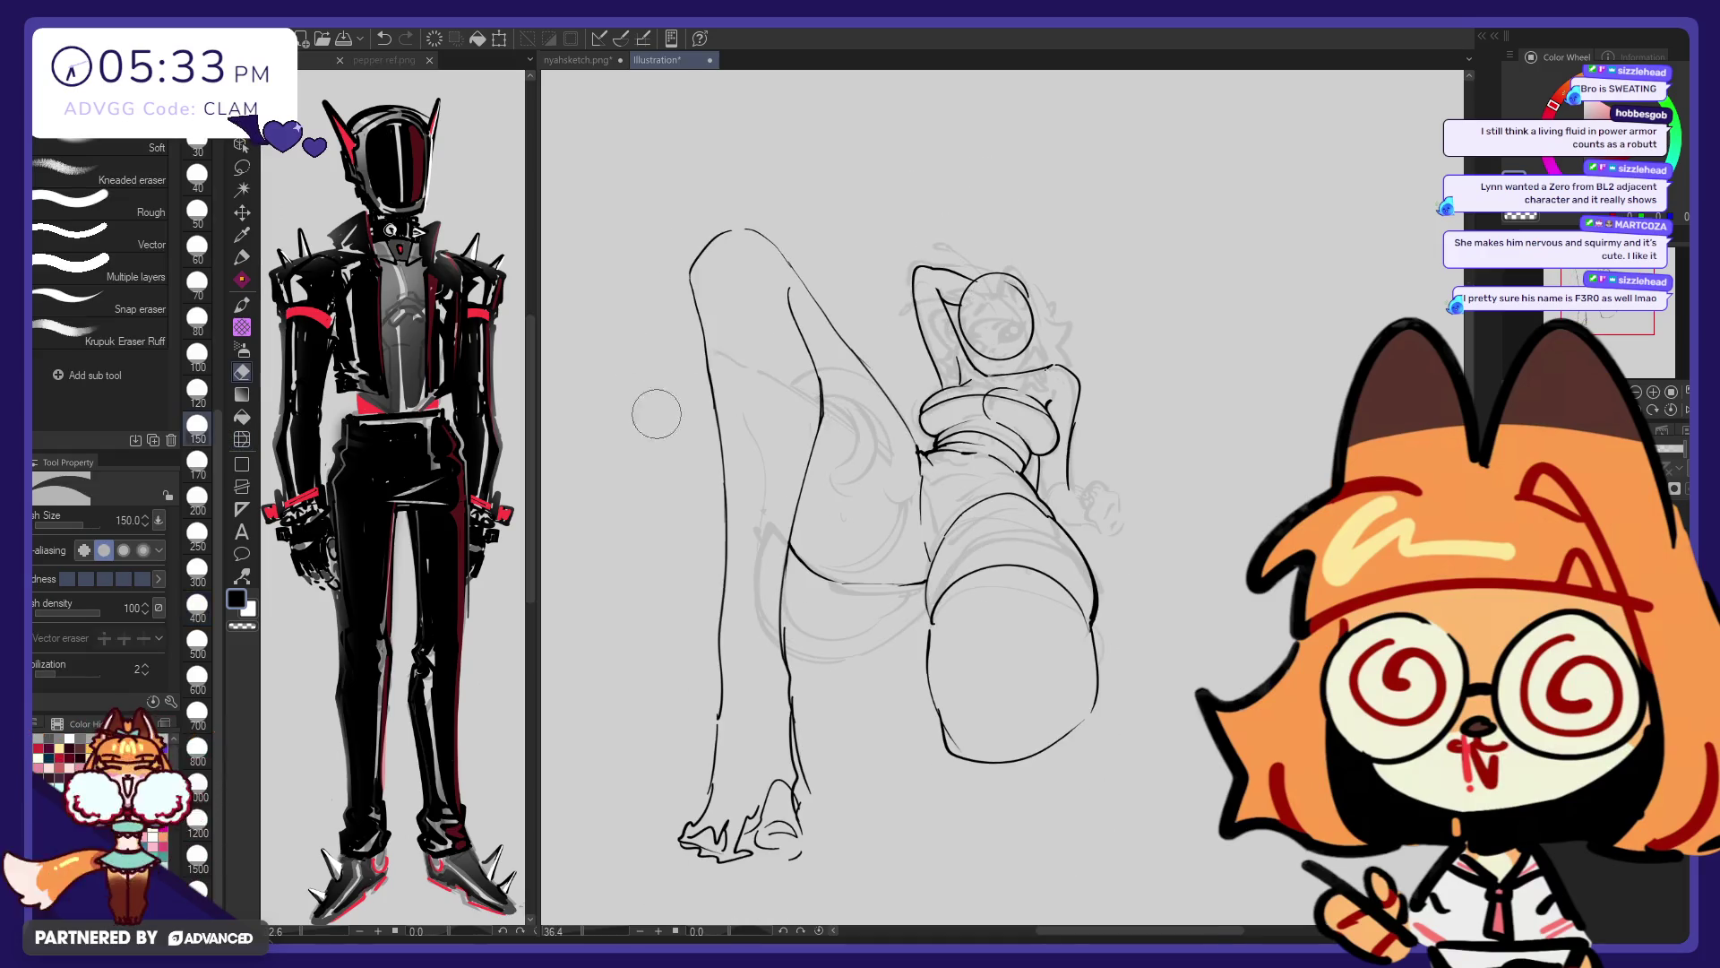
pyautogui.moveTo(788, 295)
pyautogui.mouseDown()
pyautogui.moveTo(753, 647)
pyautogui.moveTo(787, 845)
pyautogui.moveTo(742, 830)
pyautogui.mouseUp()
pyautogui.moveTo(687, 434)
pyautogui.mouseDown()
pyautogui.moveTo(685, 320)
pyautogui.moveTo(800, 557)
pyautogui.mouseUp()
pyautogui.press('p')
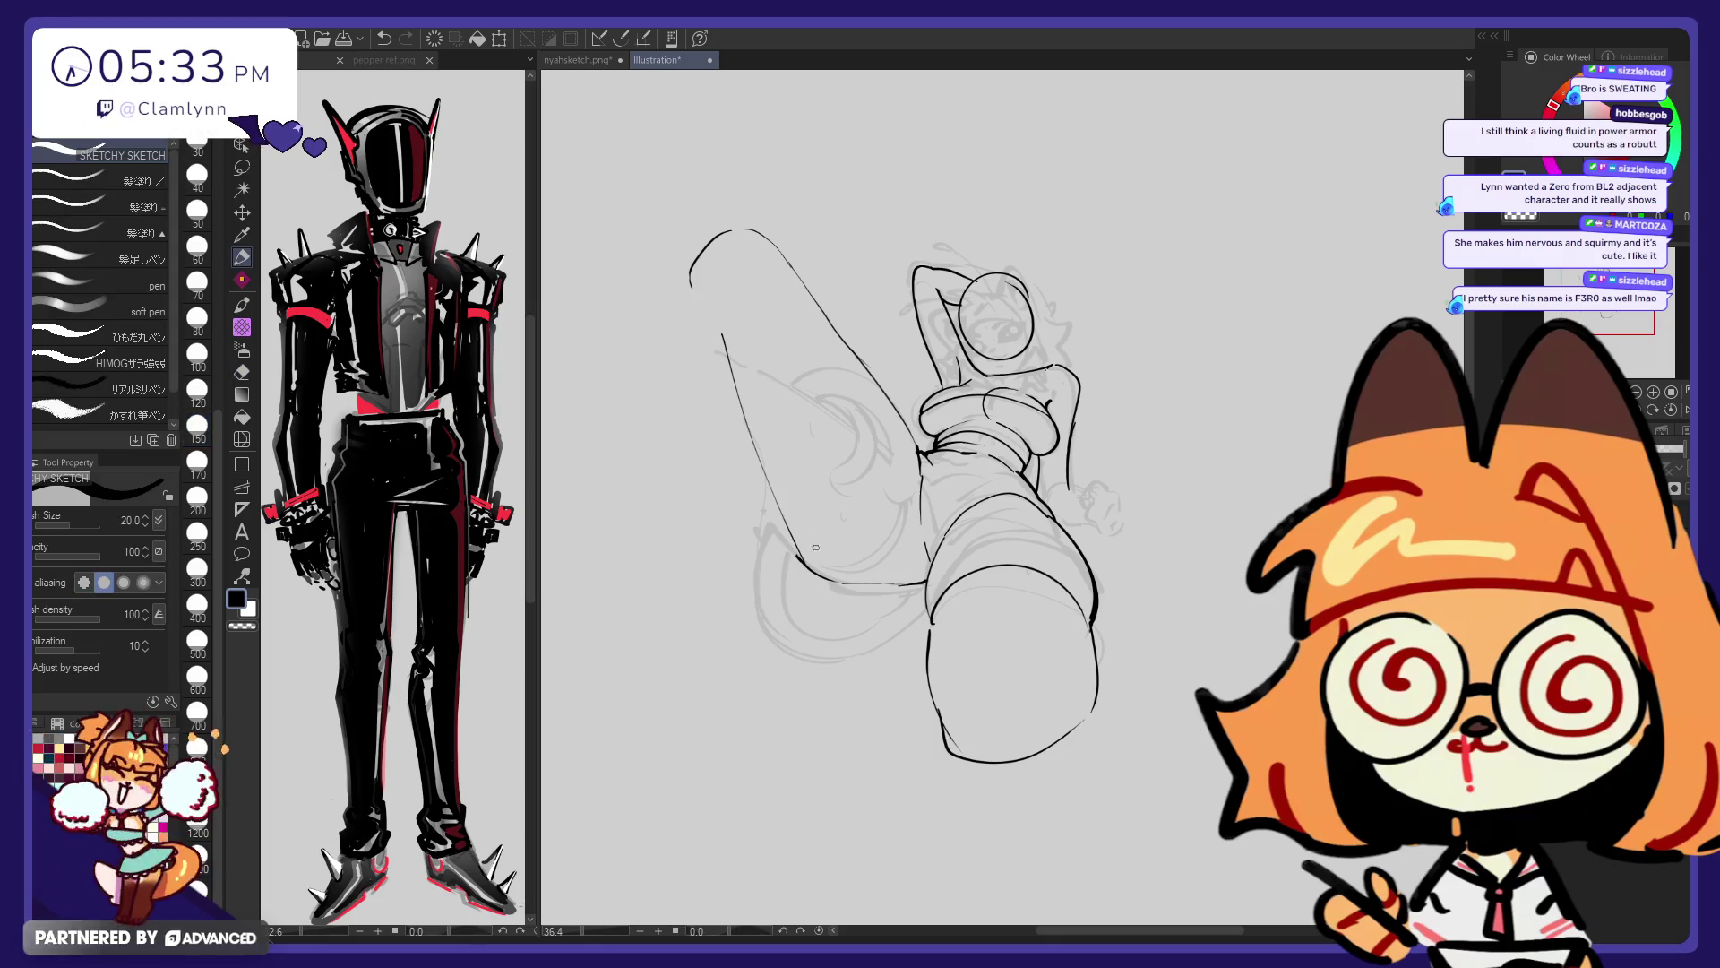
pyautogui.hotkey('ctrl', 'z')
pyautogui.moveTo(754, 336); pyautogui.dragTo(782, 501)
pyautogui.moveTo(746, 285); pyautogui.dragTo(758, 325)
pyautogui.press('e')
pyautogui.press('p')
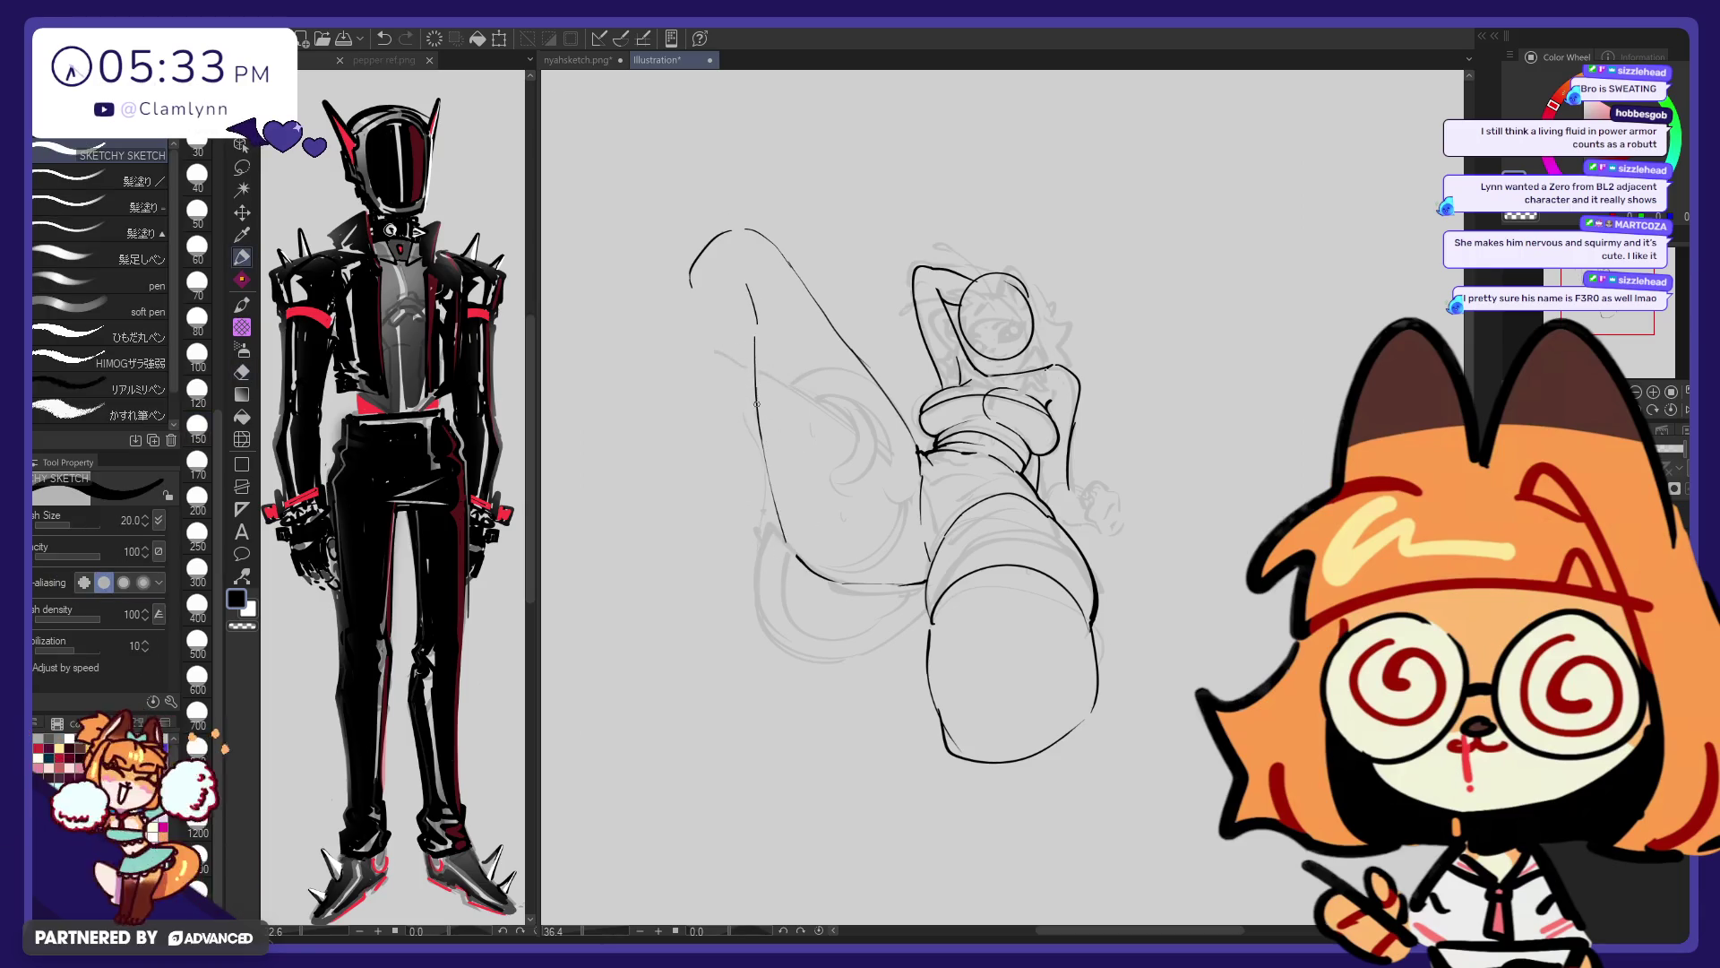
pyautogui.hotkey('ctrl', 'z')
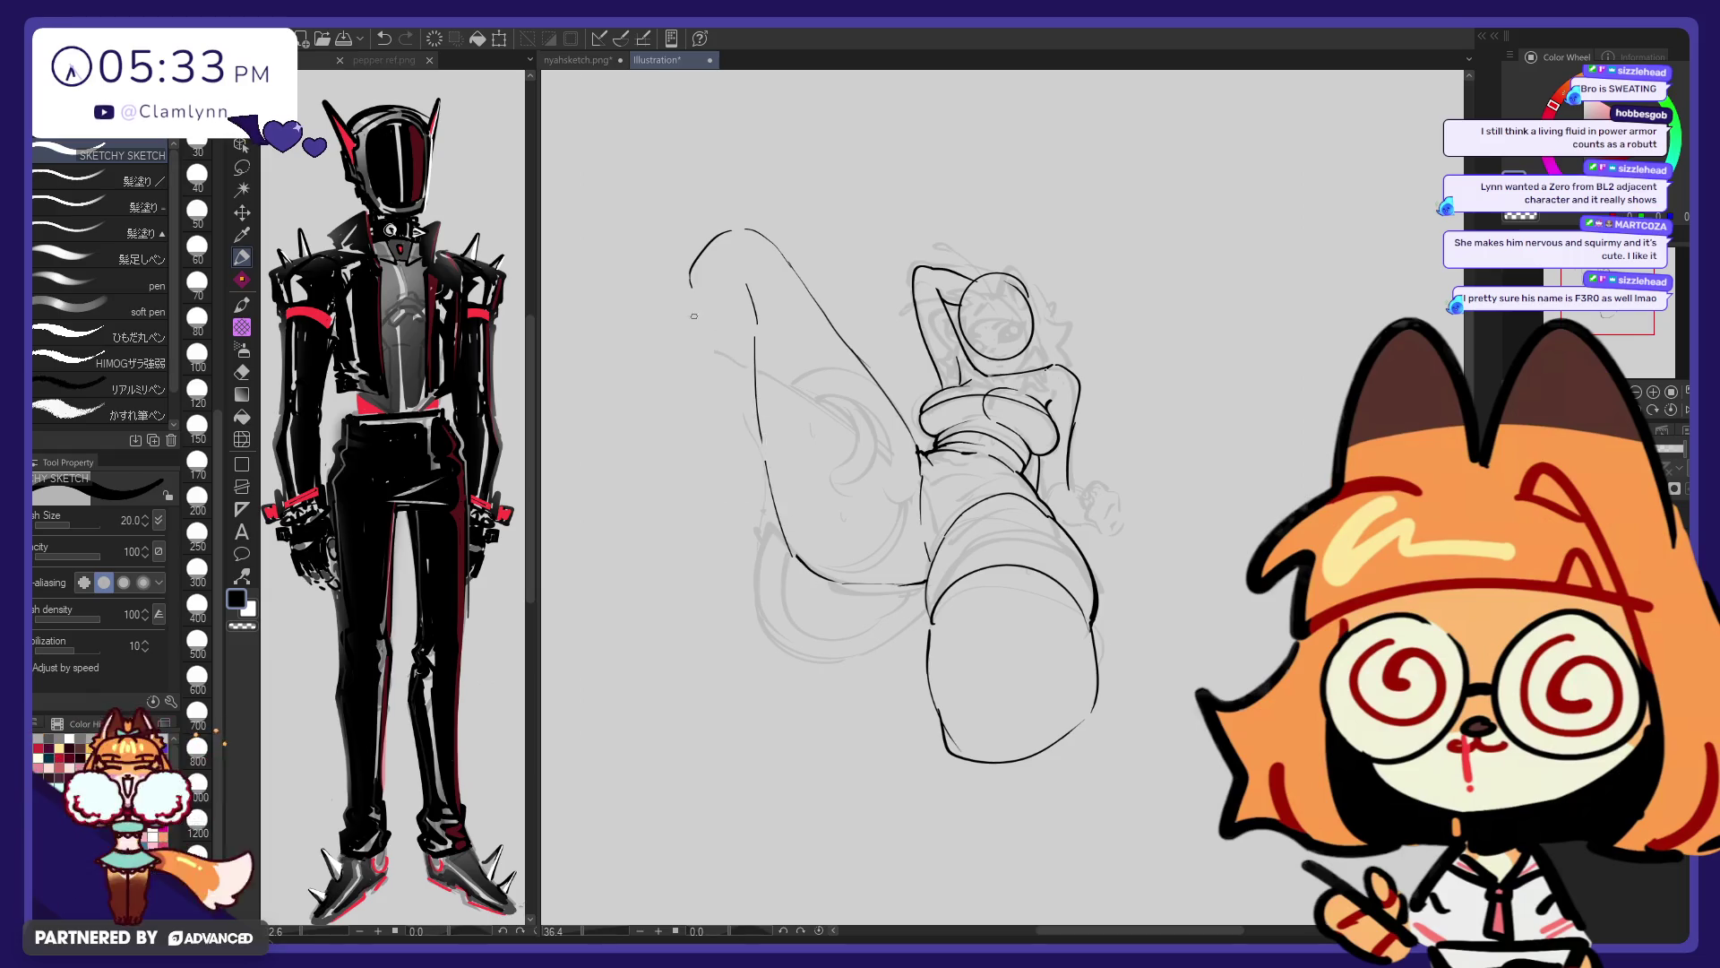
# Redraw the knee arc and the outer contour of the raised leg, erasing stray lines
pyautogui.press('e')
pyautogui.moveTo(692, 283)
pyautogui.mouseDown()
pyautogui.moveTo(714, 239)
pyautogui.moveTo(679, 320)
pyautogui.moveTo(717, 541)
pyautogui.mouseUp()
pyautogui.press('p')
pyautogui.hotkey('ctrl', 'z')
pyautogui.hotkey('ctrl', 'z')
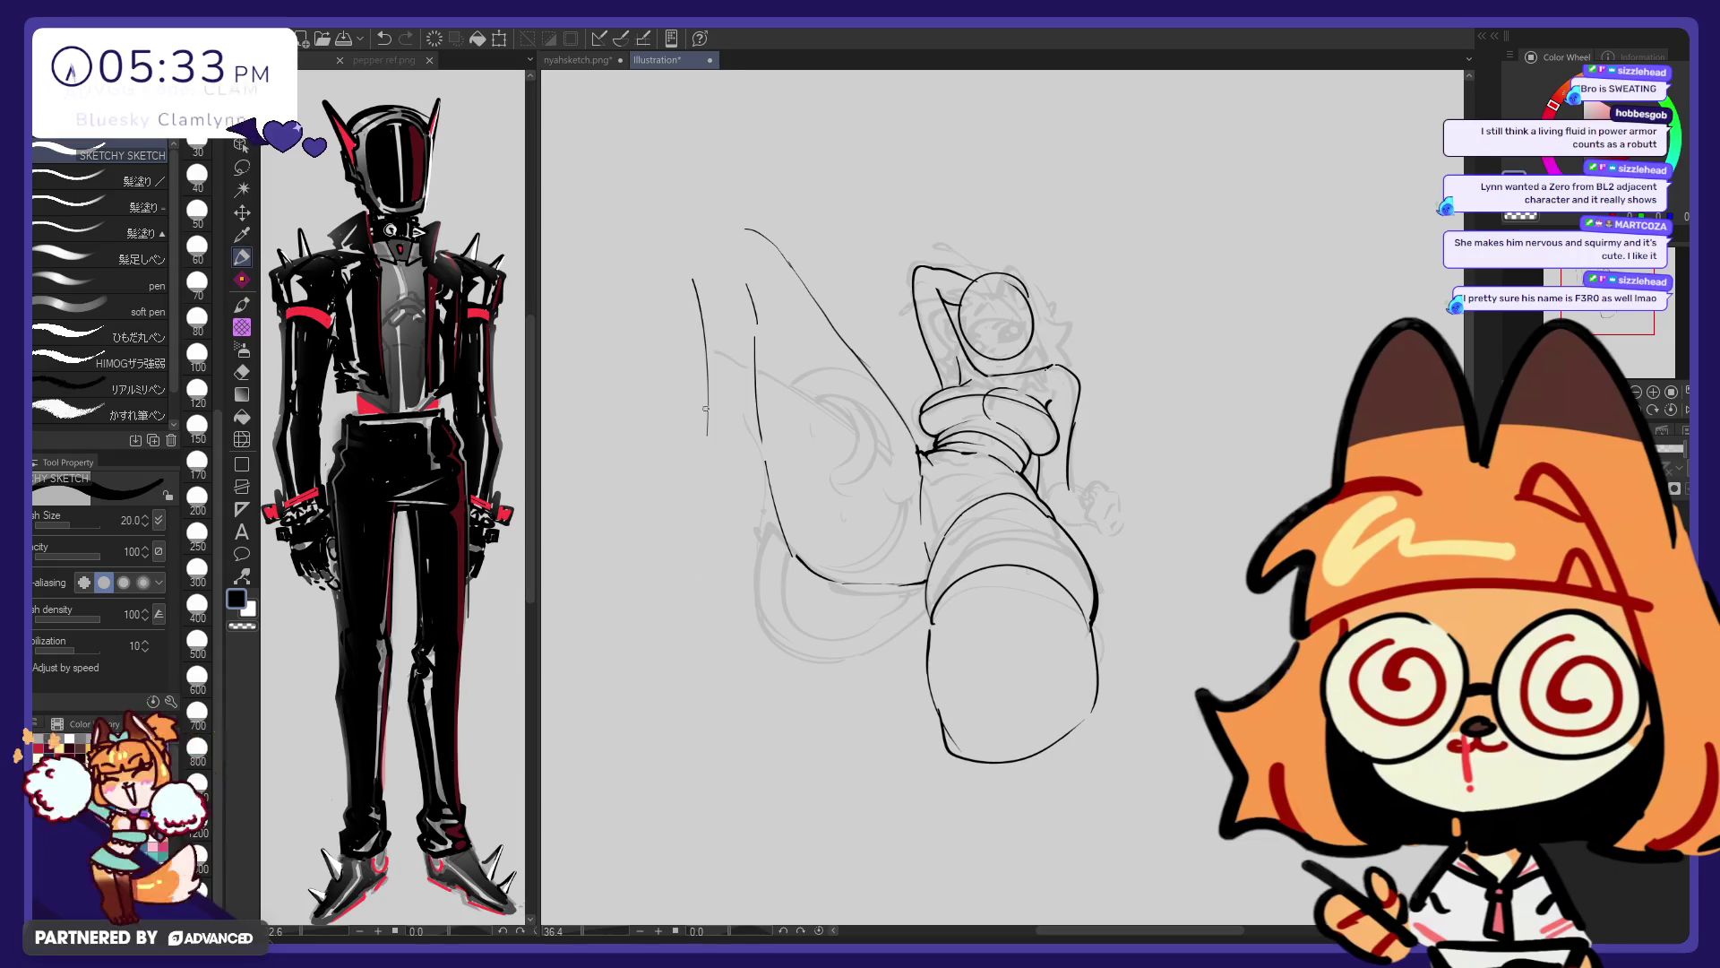
pyautogui.moveTo(710, 438); pyautogui.dragTo(776, 603)
pyautogui.moveTo(695, 355); pyautogui.dragTo(742, 548)
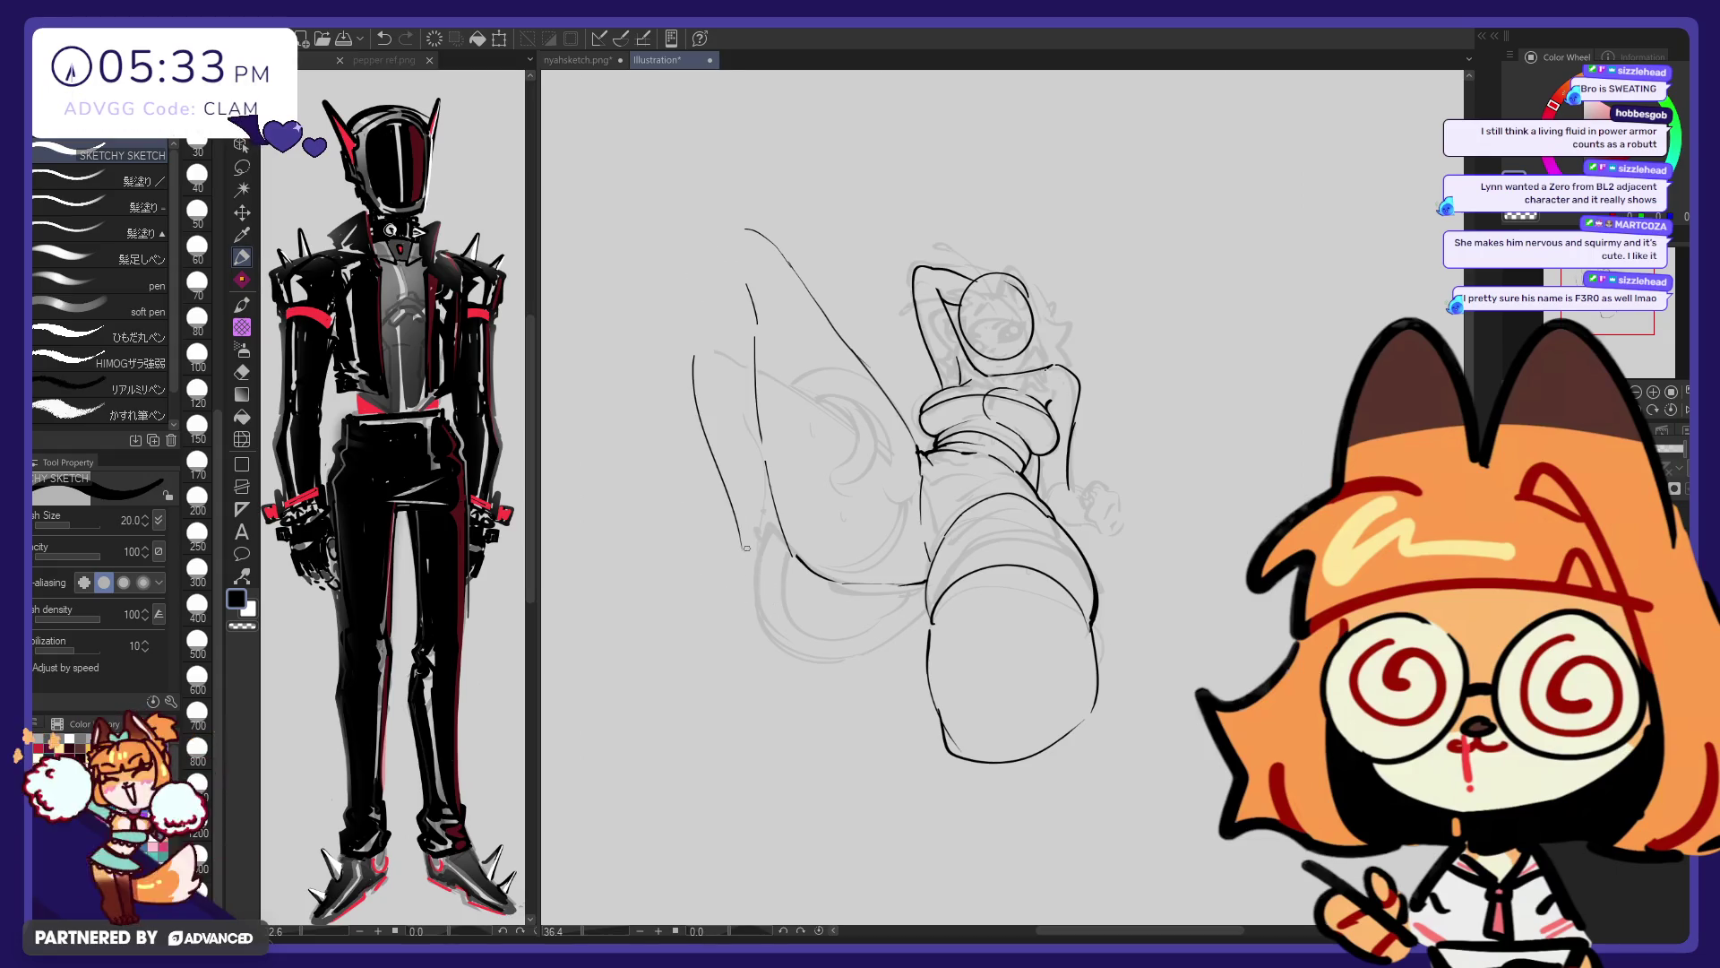
pyautogui.moveTo(690, 287); pyautogui.dragTo(744, 230)
pyautogui.press('e')
pyautogui.moveTo(744, 296)
pyautogui.mouseDown()
pyautogui.moveTo(830, 566)
pyautogui.moveTo(764, 405)
pyautogui.mouseUp()
pyautogui.press('p')
pyautogui.hotkey('ctrl', 'z')
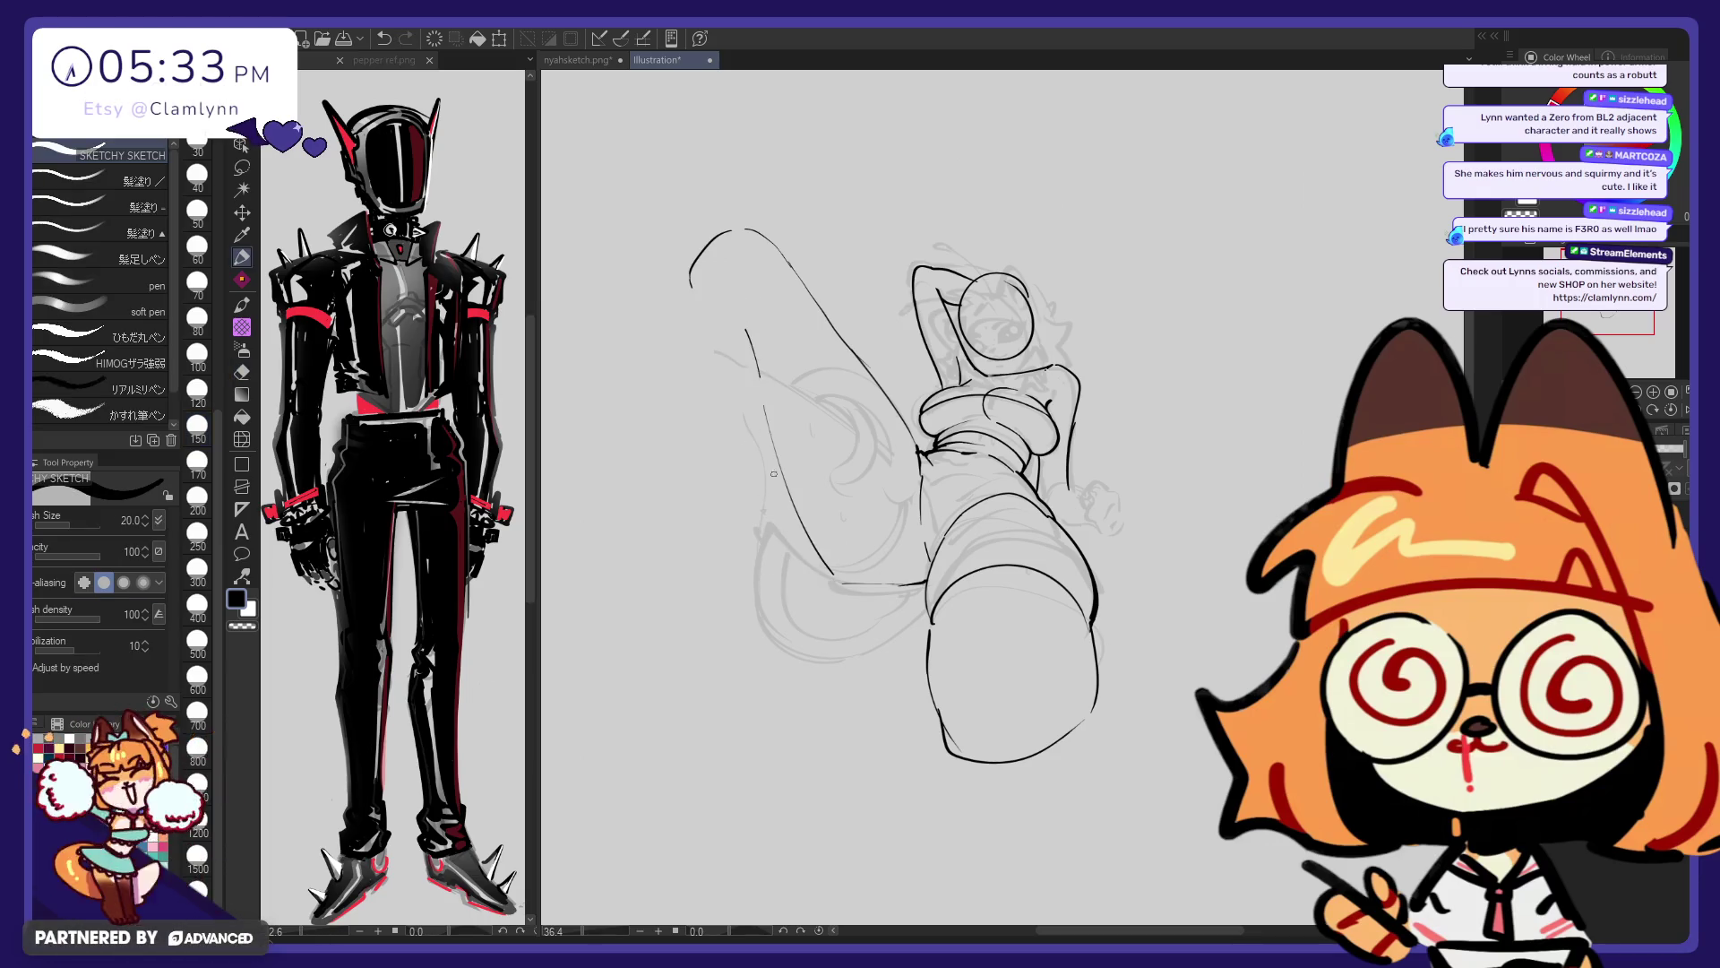
pyautogui.hotkey('ctrl', 'z')
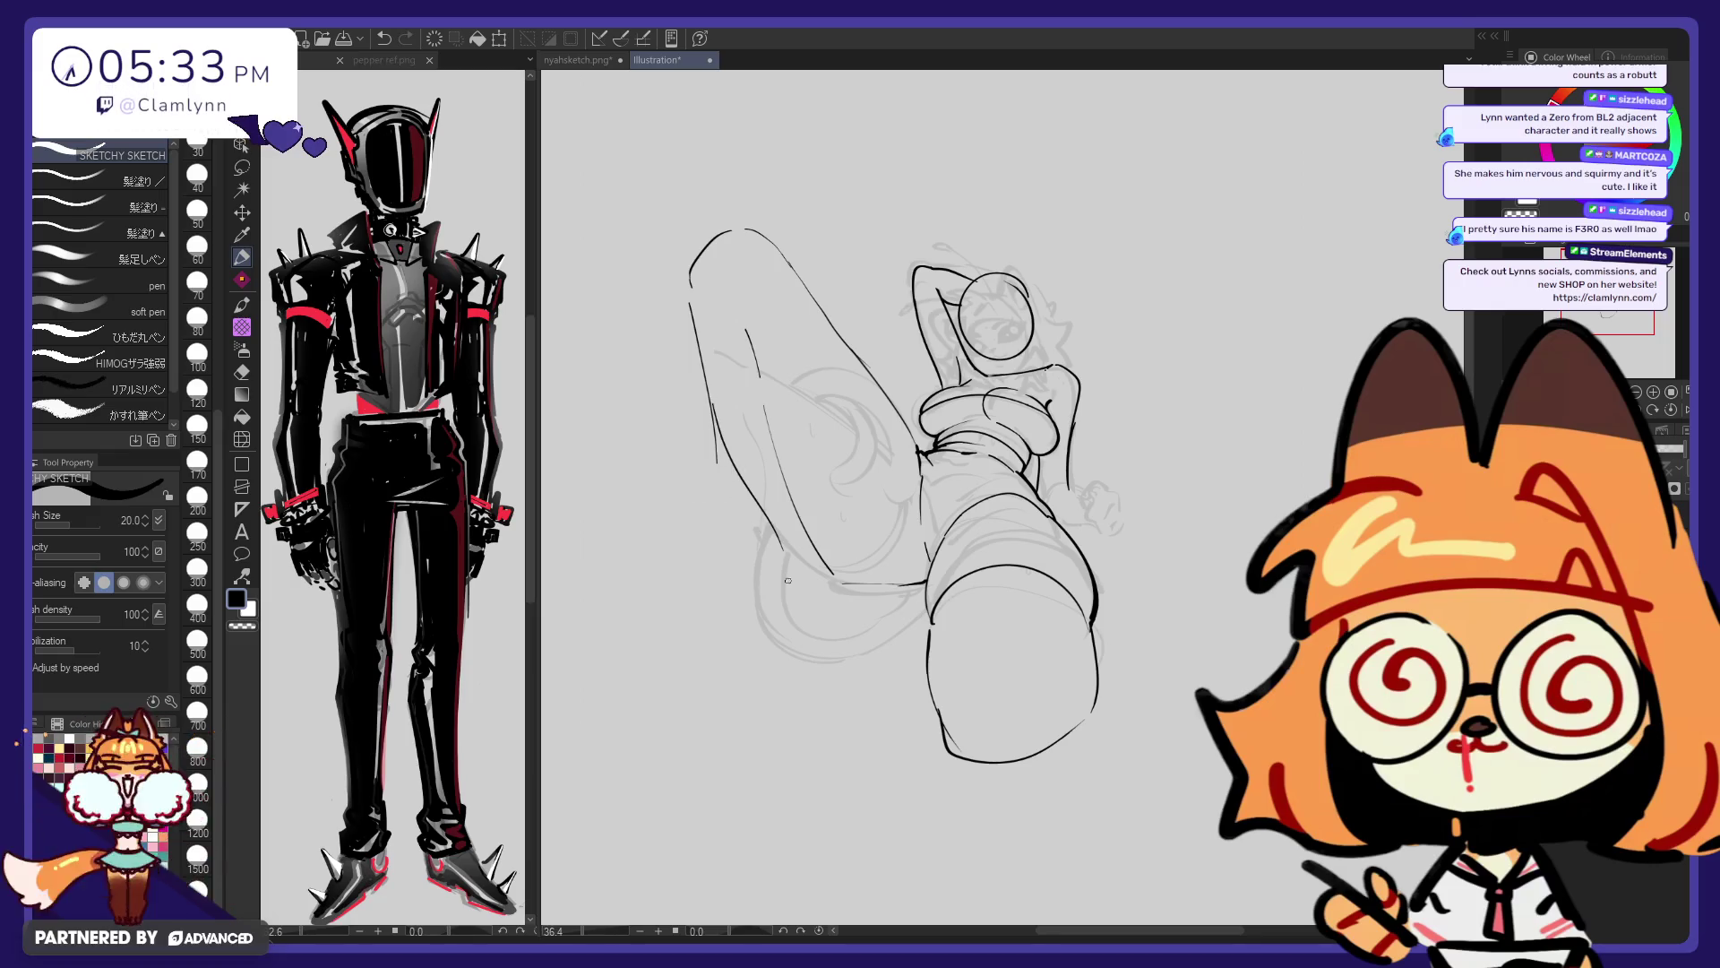
# Extend the left leg line down the calf and retry the lower leg's inner contour
pyautogui.moveTo(715, 431); pyautogui.dragTo(740, 572)
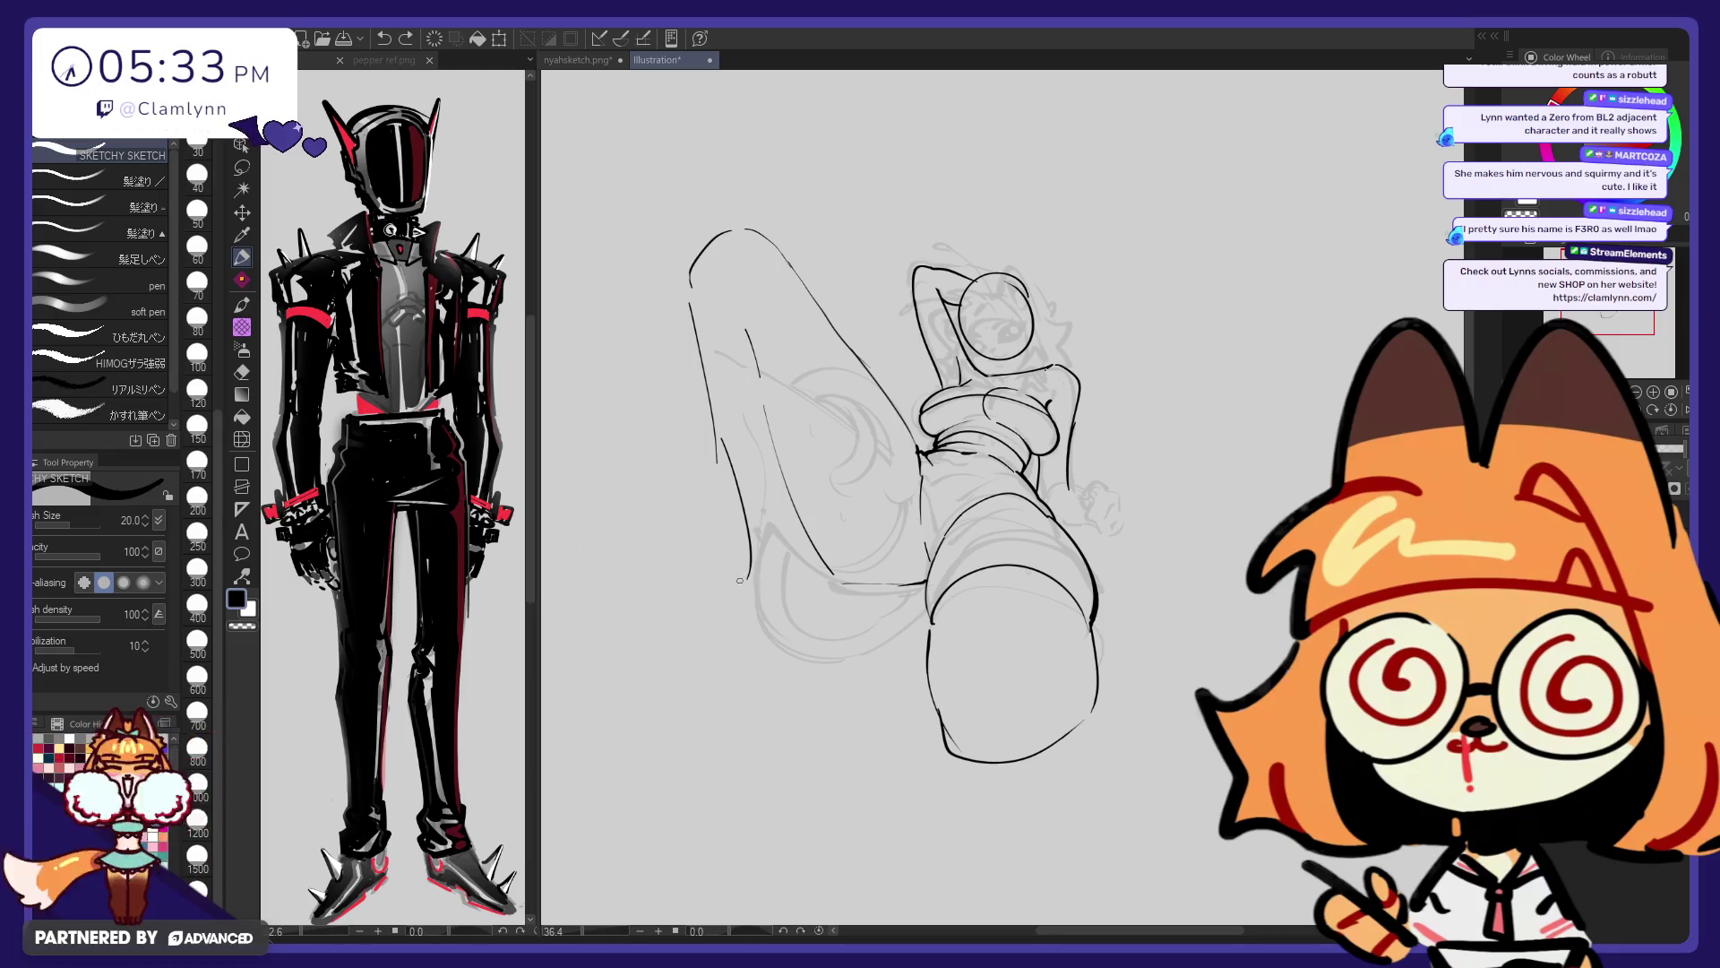
pyautogui.moveTo(807, 535); pyautogui.dragTo(826, 594)
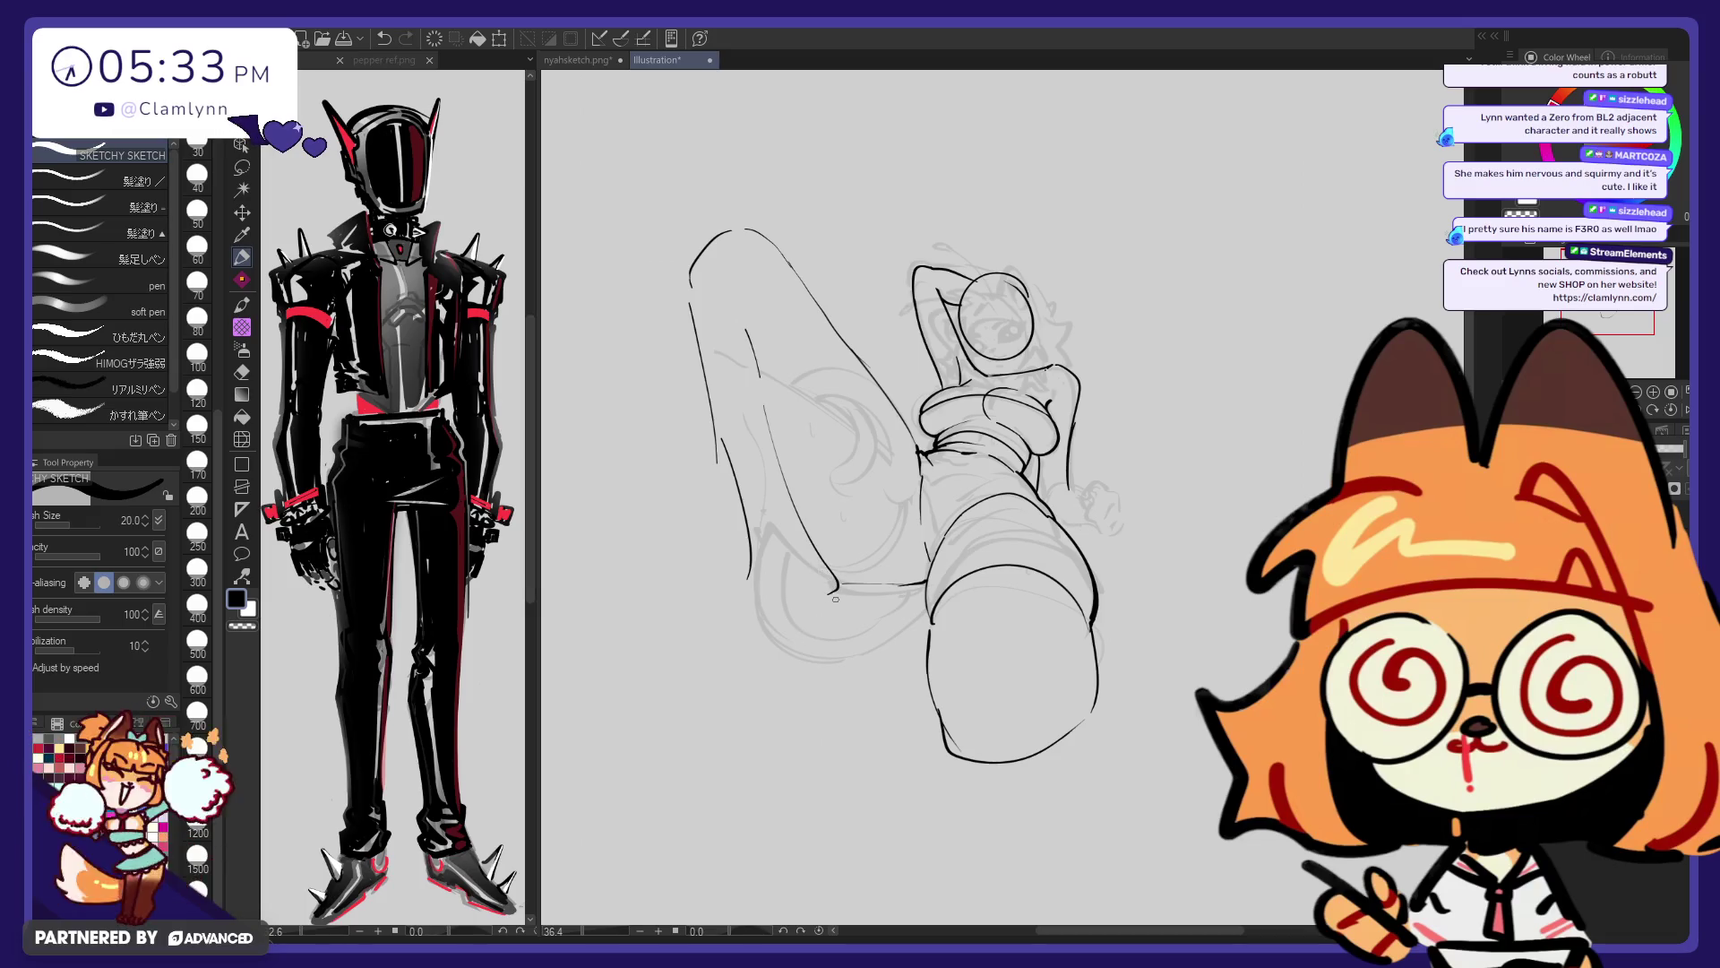
pyautogui.hotkey('ctrl', 'z')
pyautogui.hotkey('ctrl', 'z')
pyautogui.moveTo(831, 574); pyautogui.dragTo(771, 327)
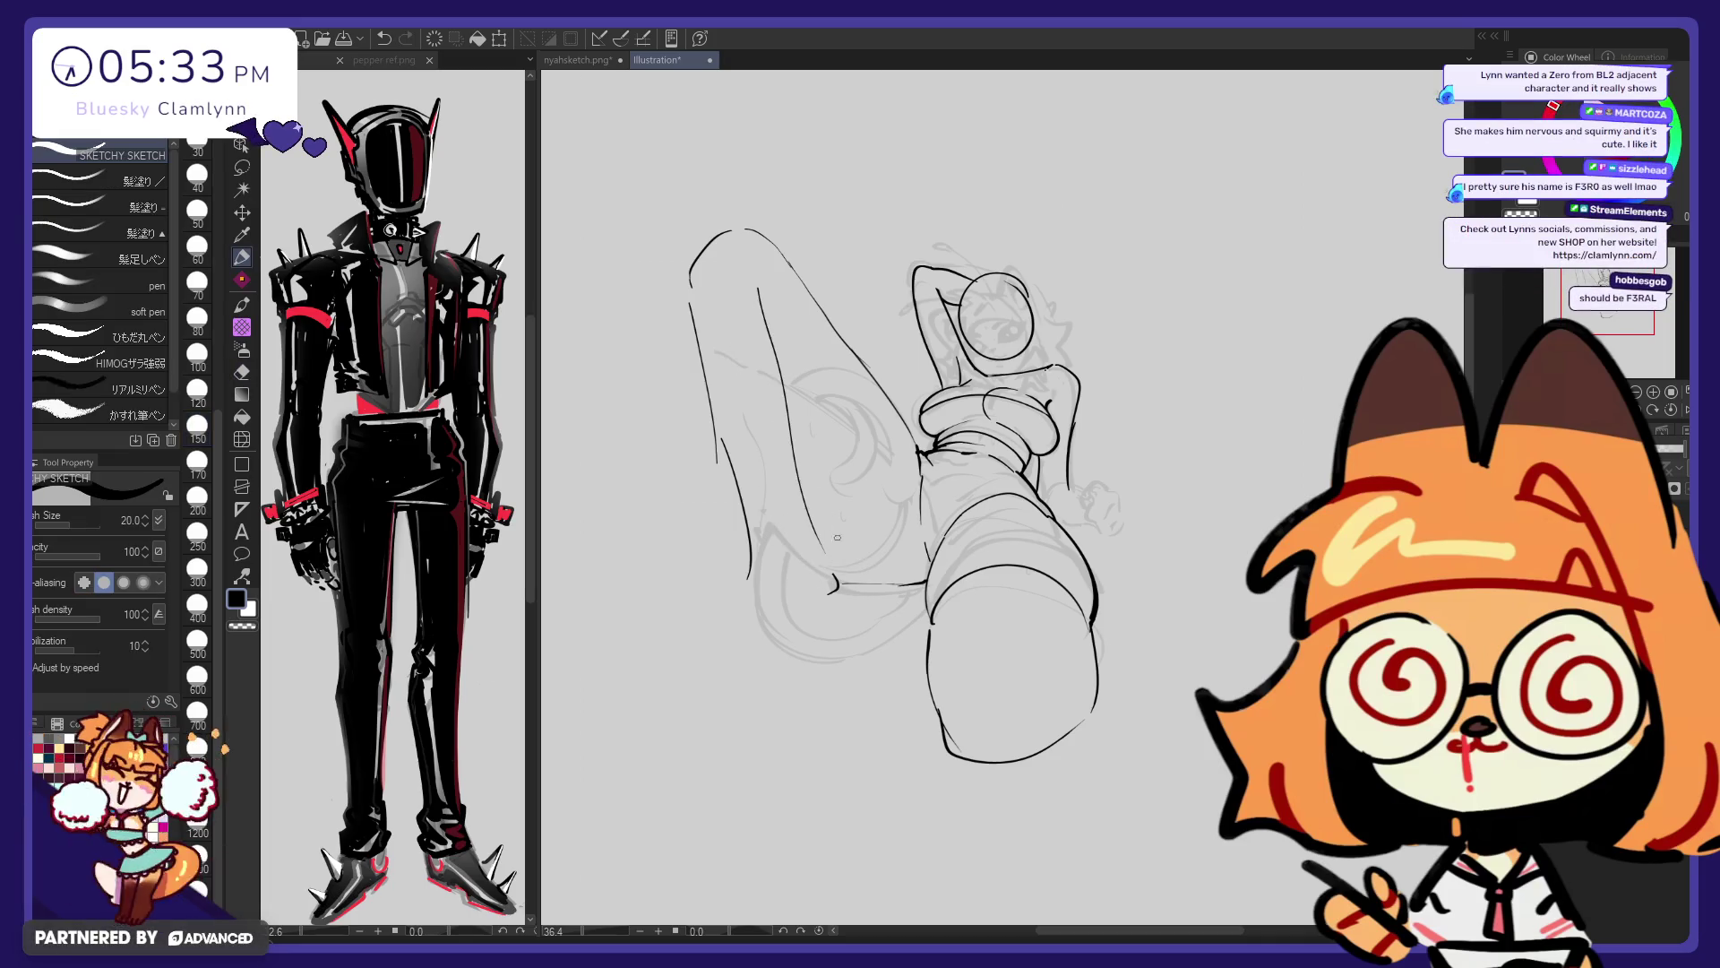
pyautogui.hotkey('ctrl', 'z')
pyautogui.hotkey('ctrl', 'z')
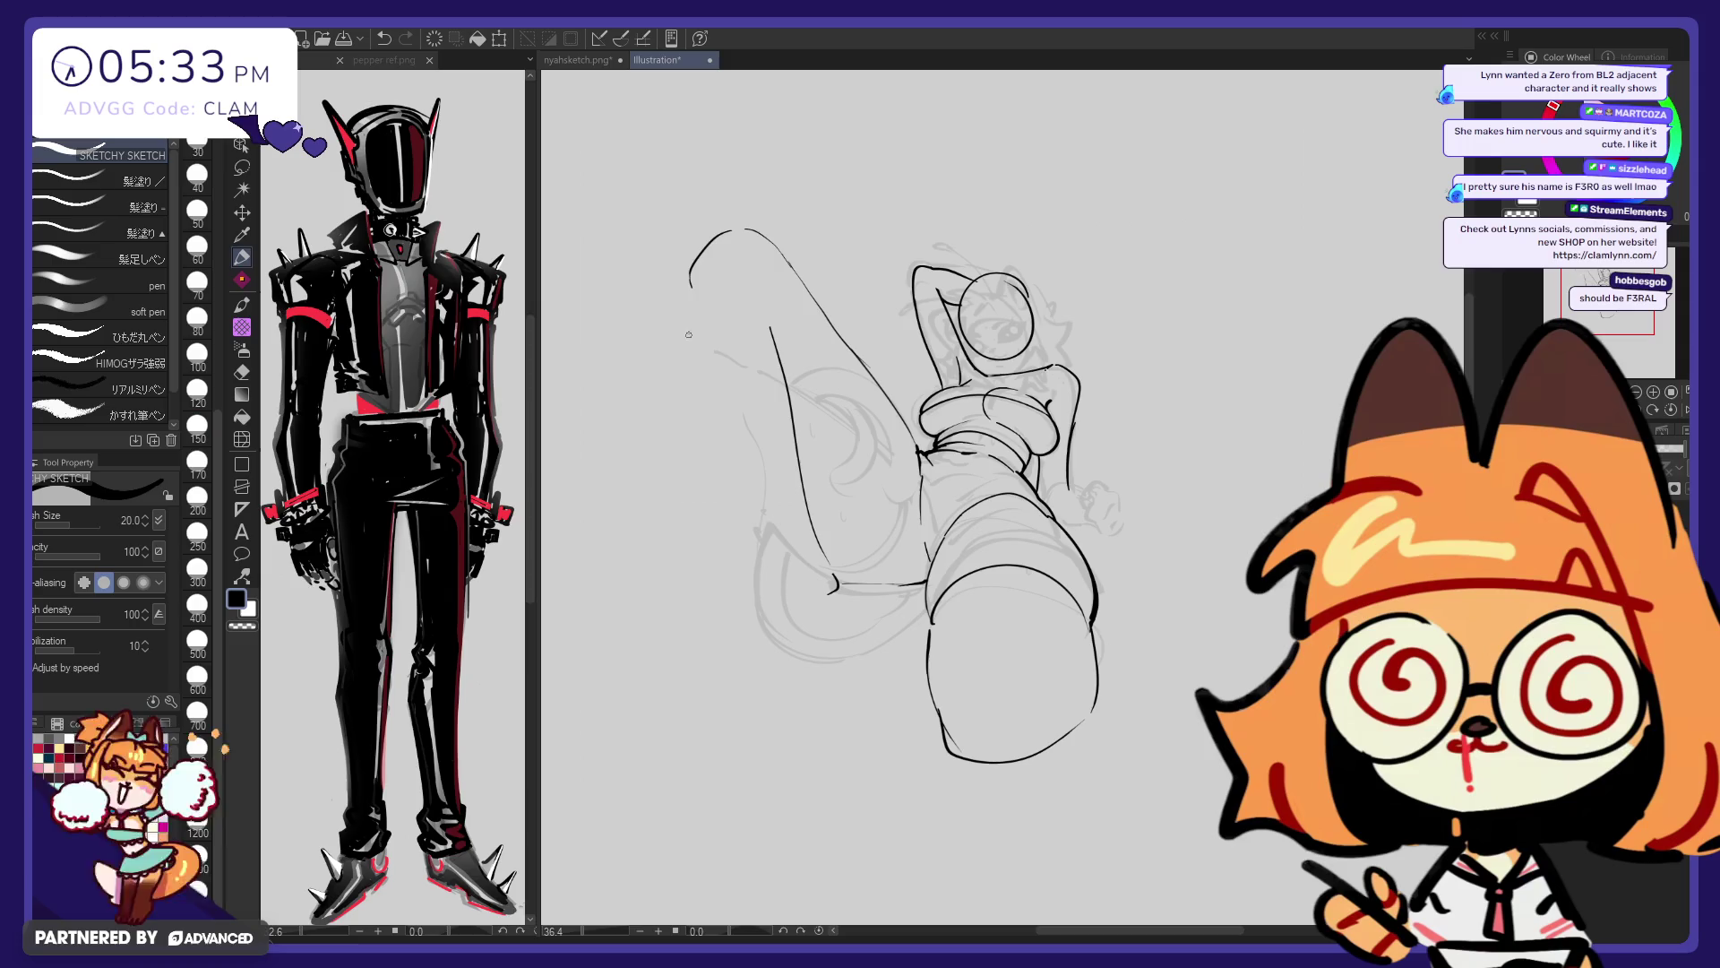
pyautogui.hotkey('ctrl', 'z')
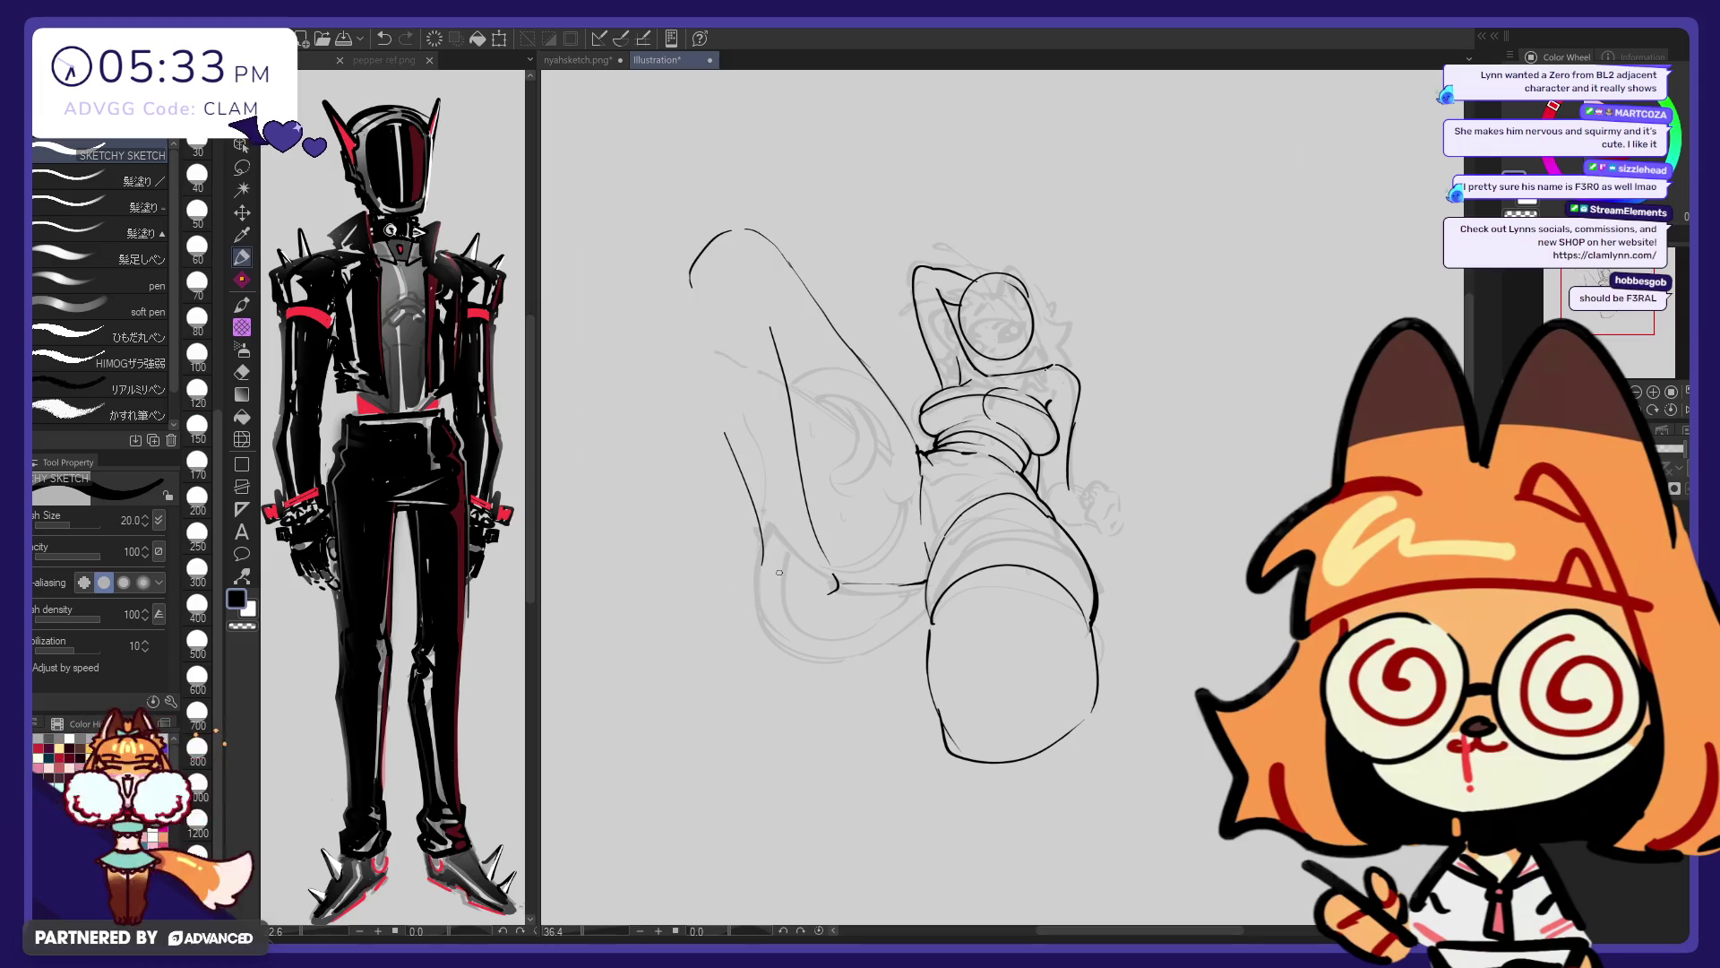
pyautogui.hotkey('ctrl', 'z')
pyautogui.moveTo(833, 596); pyautogui.dragTo(804, 640)
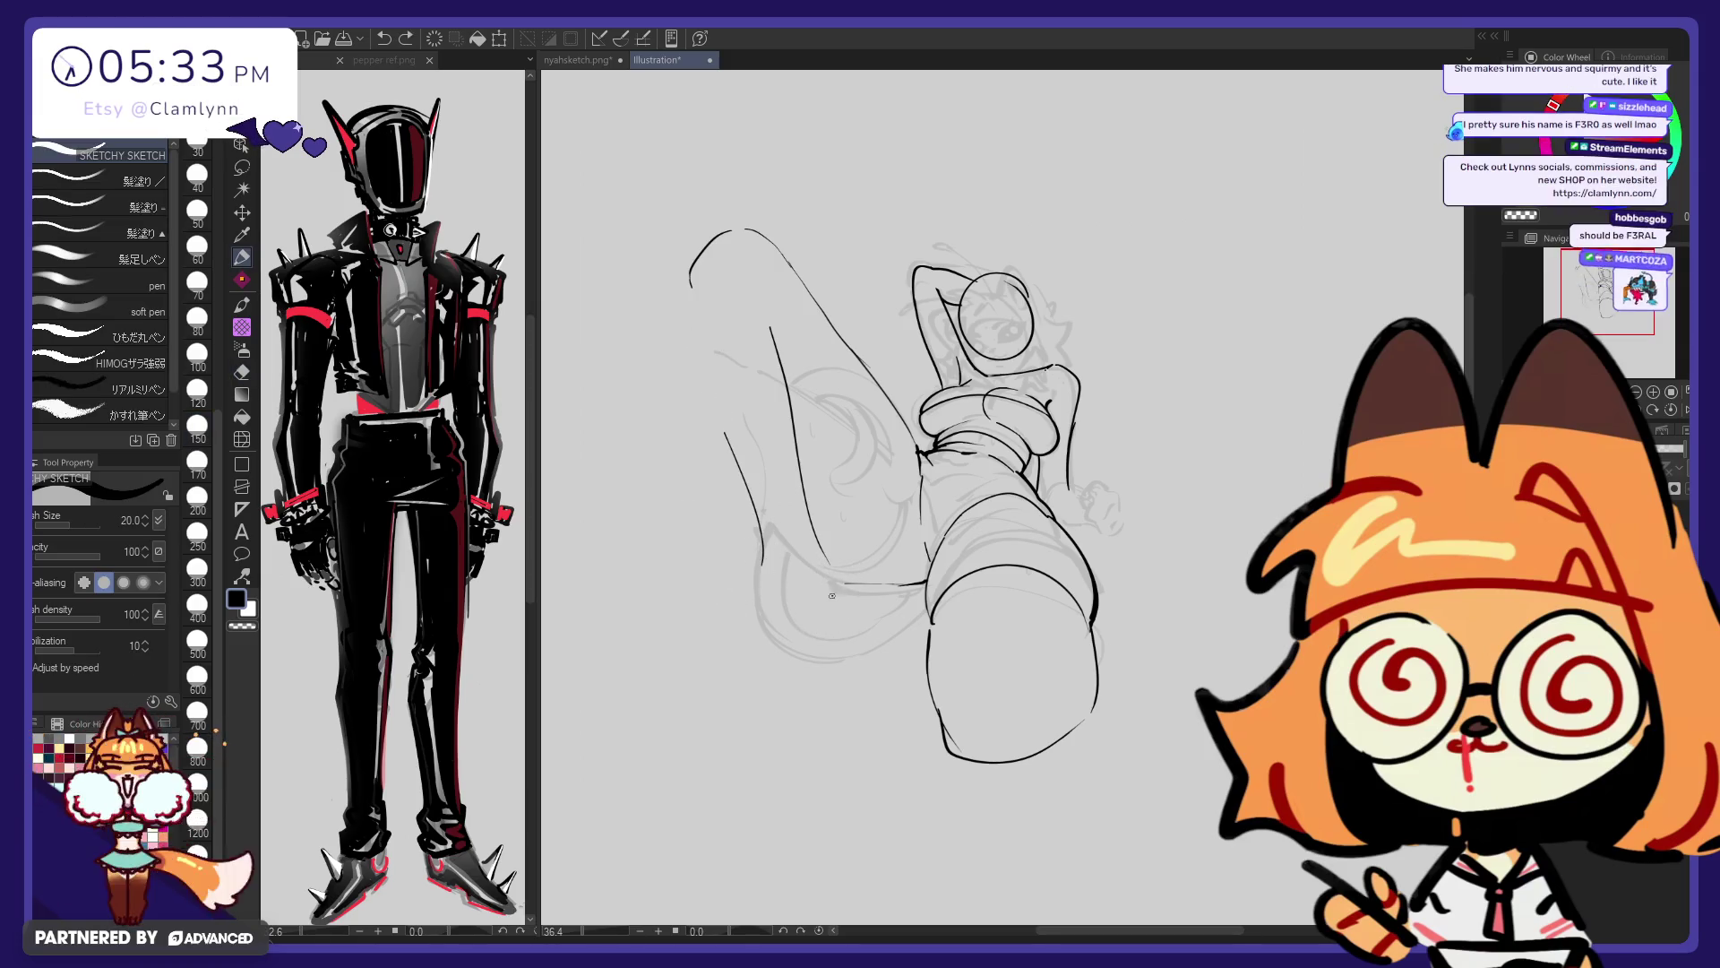
pyautogui.moveTo(766, 573)
pyautogui.mouseDown()
pyautogui.moveTo(745, 633)
pyautogui.moveTo(769, 664)
pyautogui.mouseUp()
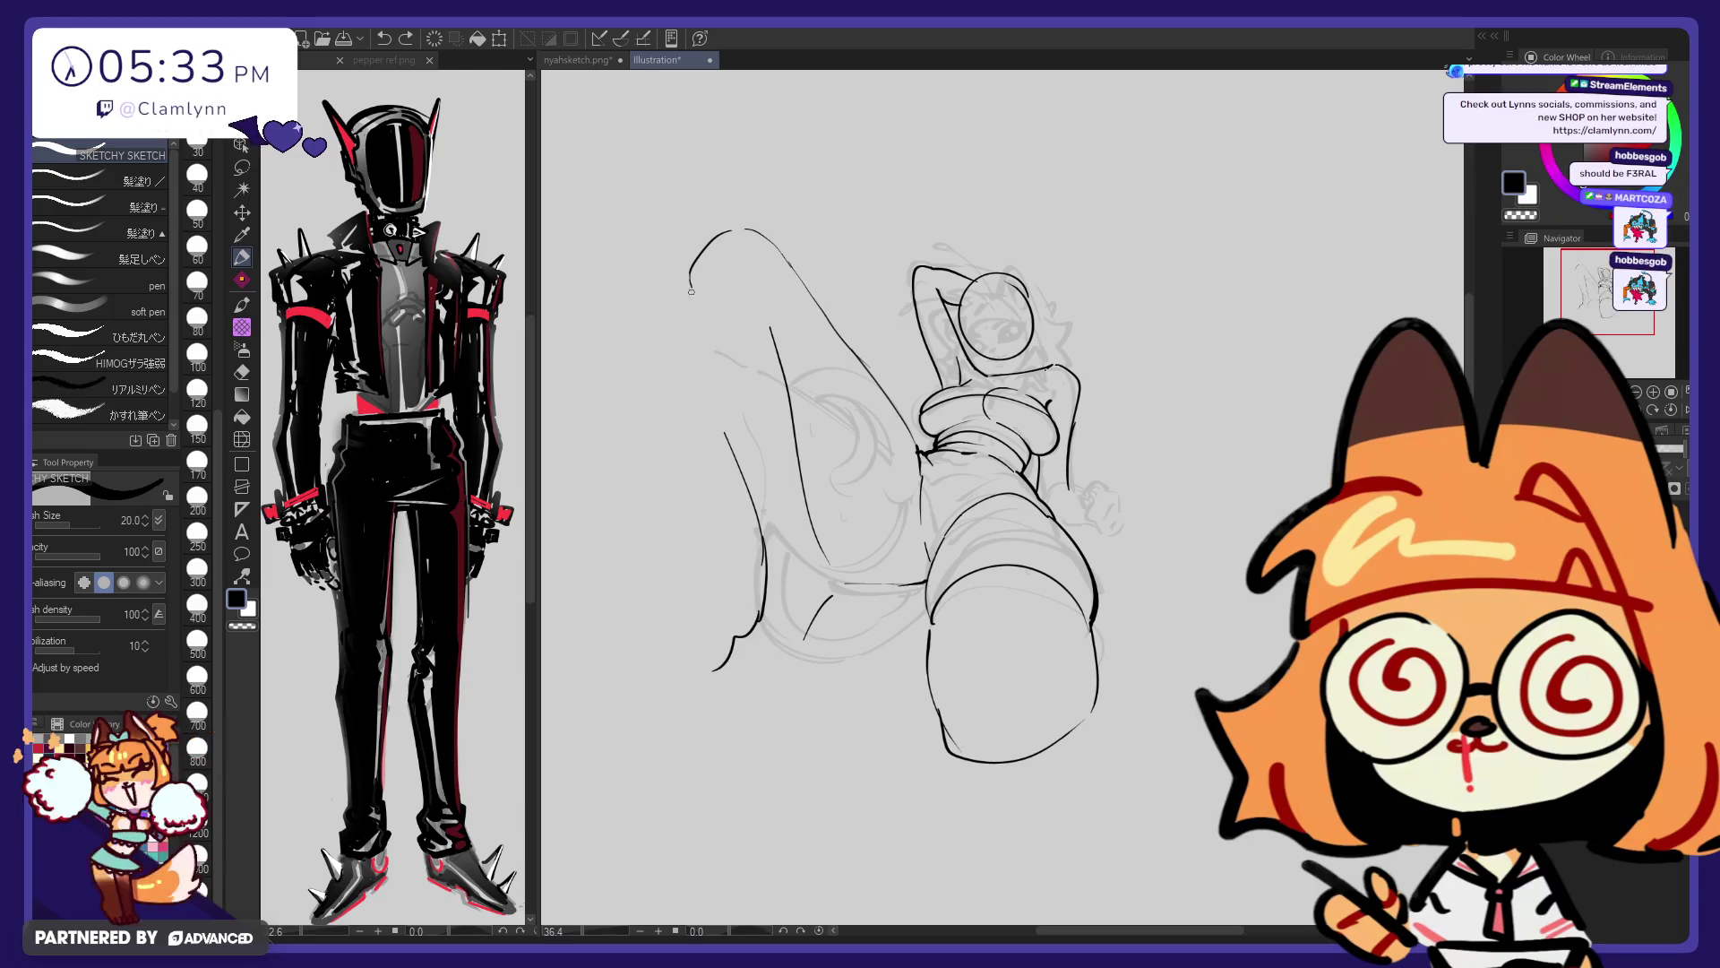
# Ink the left thigh contour and a small fold near the leg's base, then erase leftover strokes
pyautogui.moveTo(695, 300); pyautogui.dragTo(712, 415)
pyautogui.moveTo(716, 240); pyautogui.dragTo(734, 231)
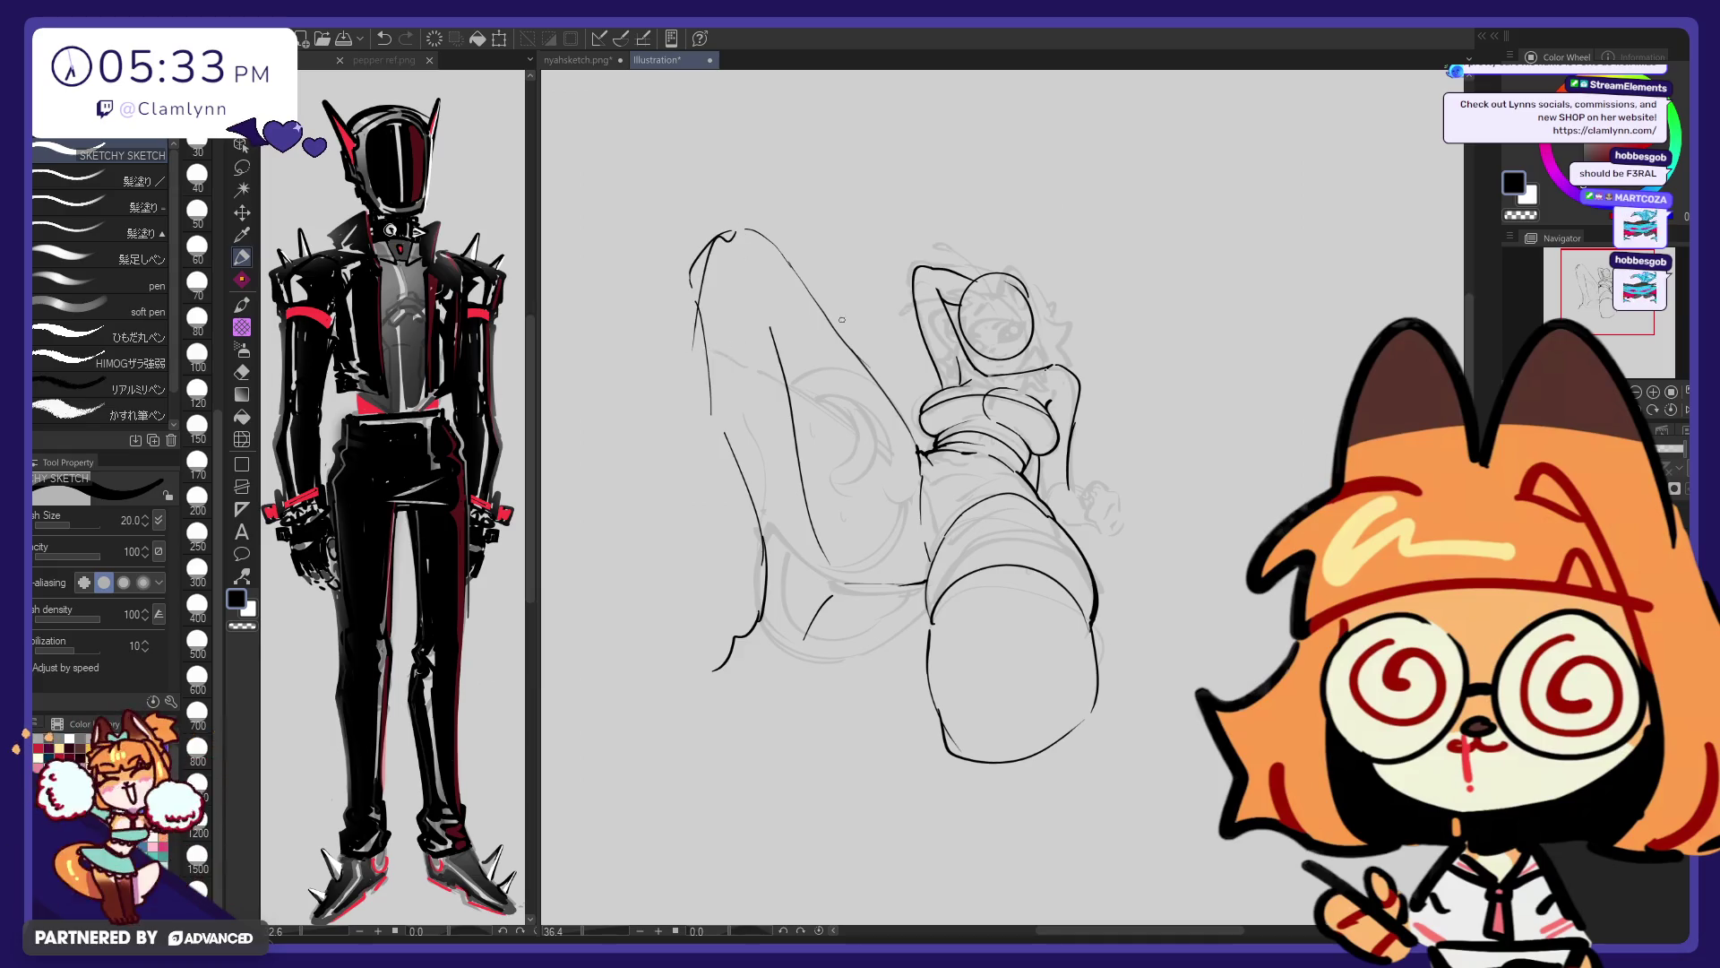
pyautogui.moveTo(842, 584)
pyautogui.mouseDown()
pyautogui.moveTo(909, 585)
pyautogui.moveTo(842, 589)
pyautogui.mouseUp()
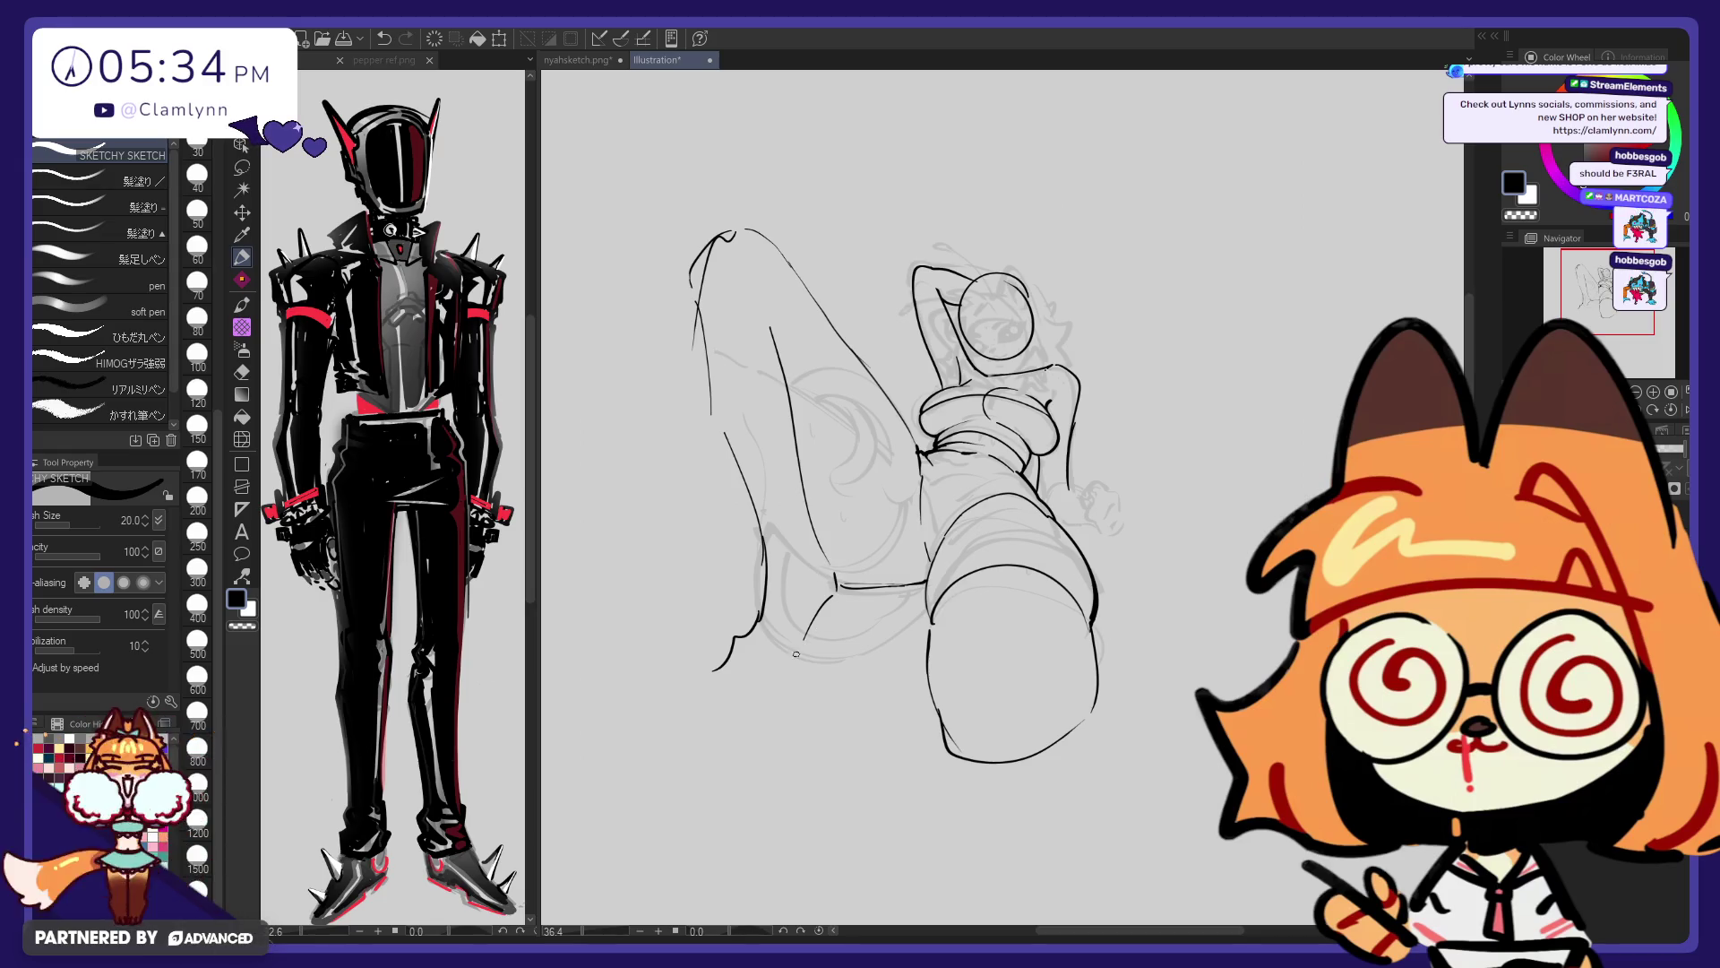
pyautogui.moveTo(771, 665); pyautogui.dragTo(797, 645)
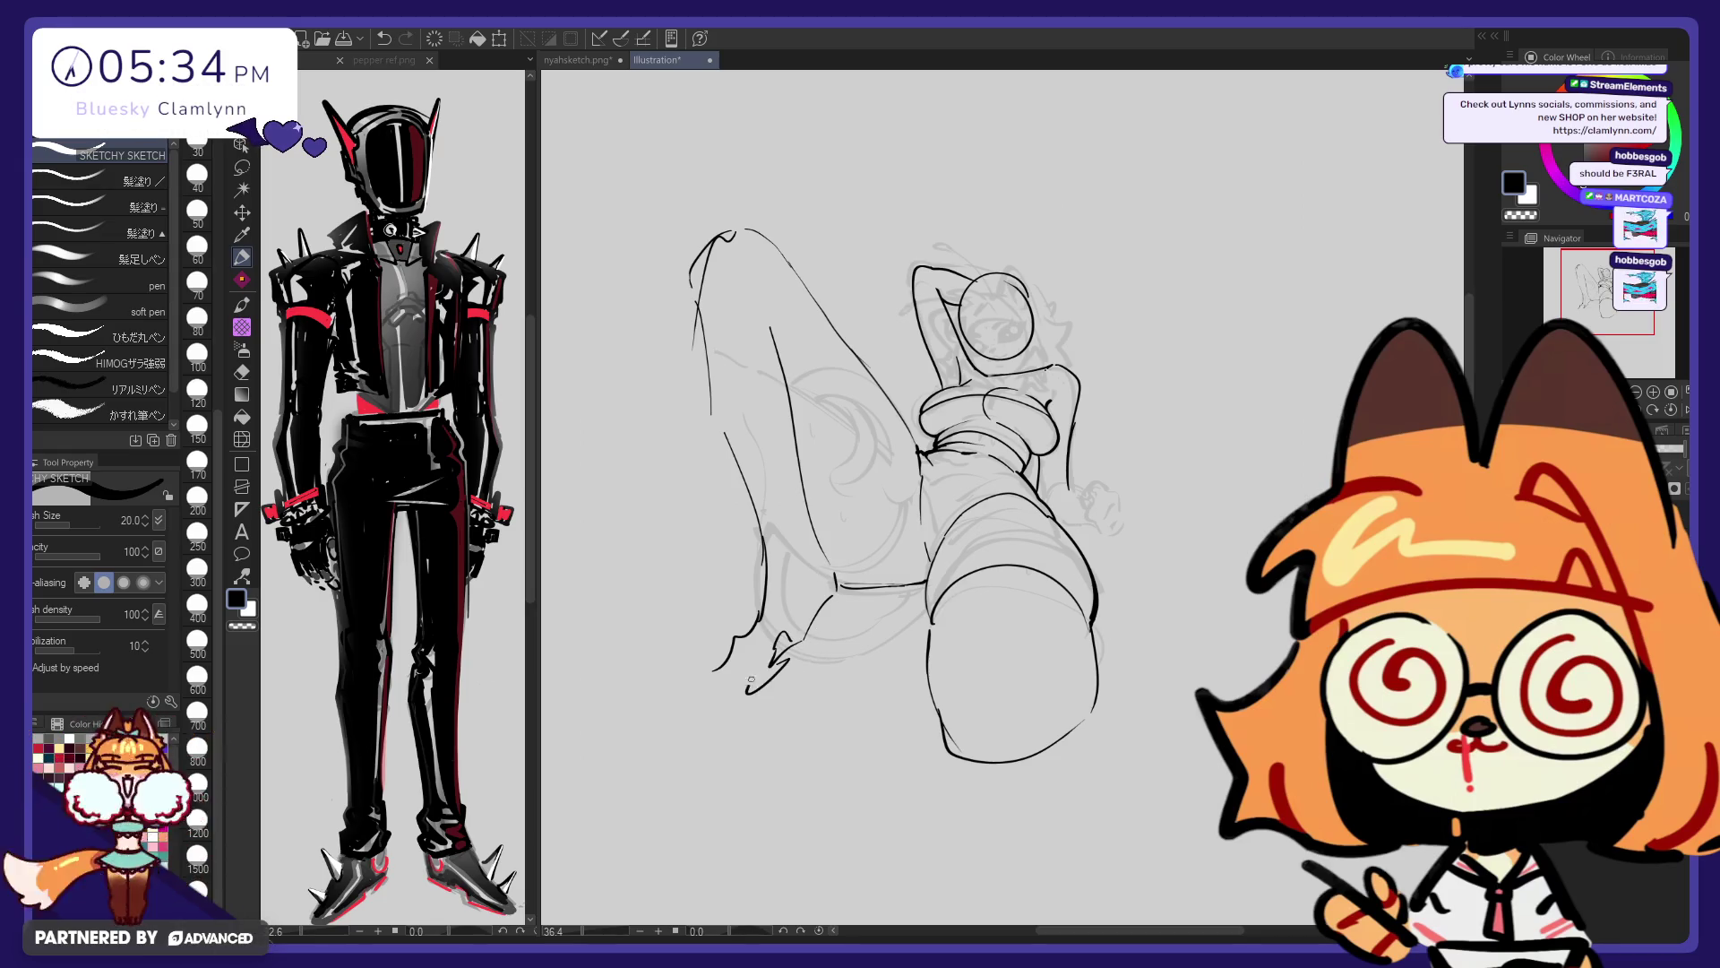
pyautogui.moveTo(714, 387); pyautogui.dragTo(785, 589)
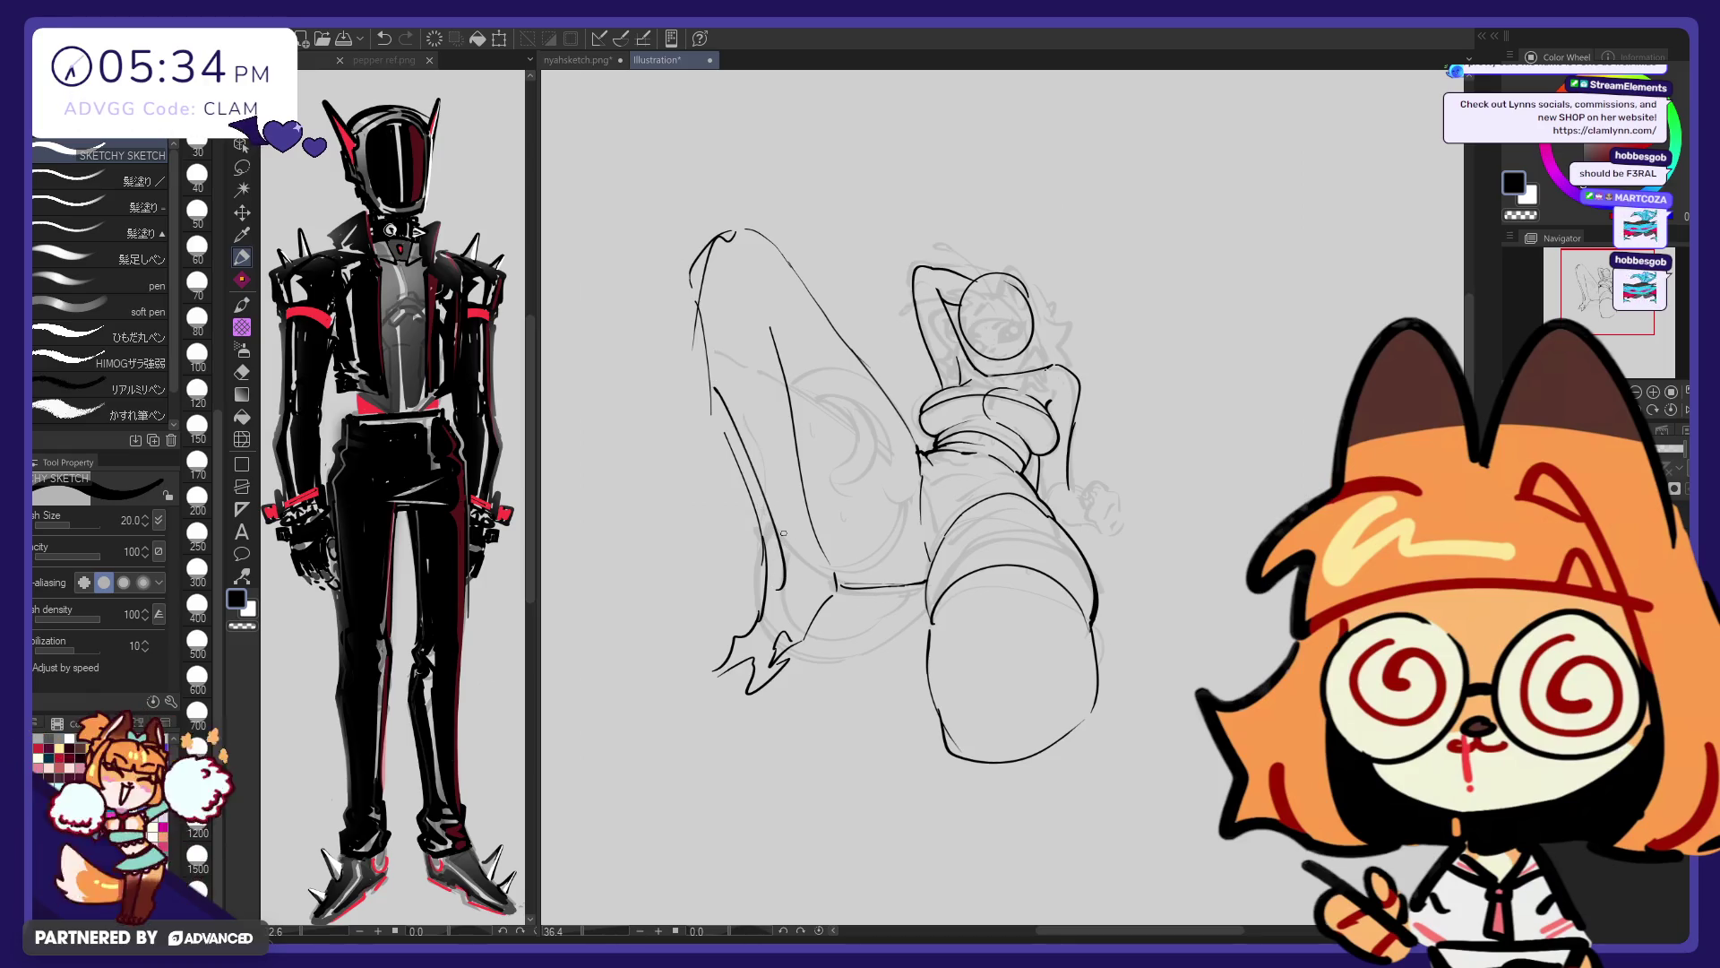
pyautogui.hotkey('ctrl', 'z')
pyautogui.hotkey('ctrl', 'z')
pyautogui.hotkey('ctrl', 'z')
pyautogui.hotkey('ctrl', 'z')
pyautogui.hotkey('ctrl', 'z')
pyautogui.hotkey('ctrl', 'z')
pyautogui.hotkey('ctrl', 'z')
pyautogui.press('e')
pyautogui.moveTo(780, 341)
pyautogui.mouseDown()
pyautogui.moveTo(784, 516)
pyautogui.moveTo(757, 537)
pyautogui.mouseUp()
pyautogui.press('p')
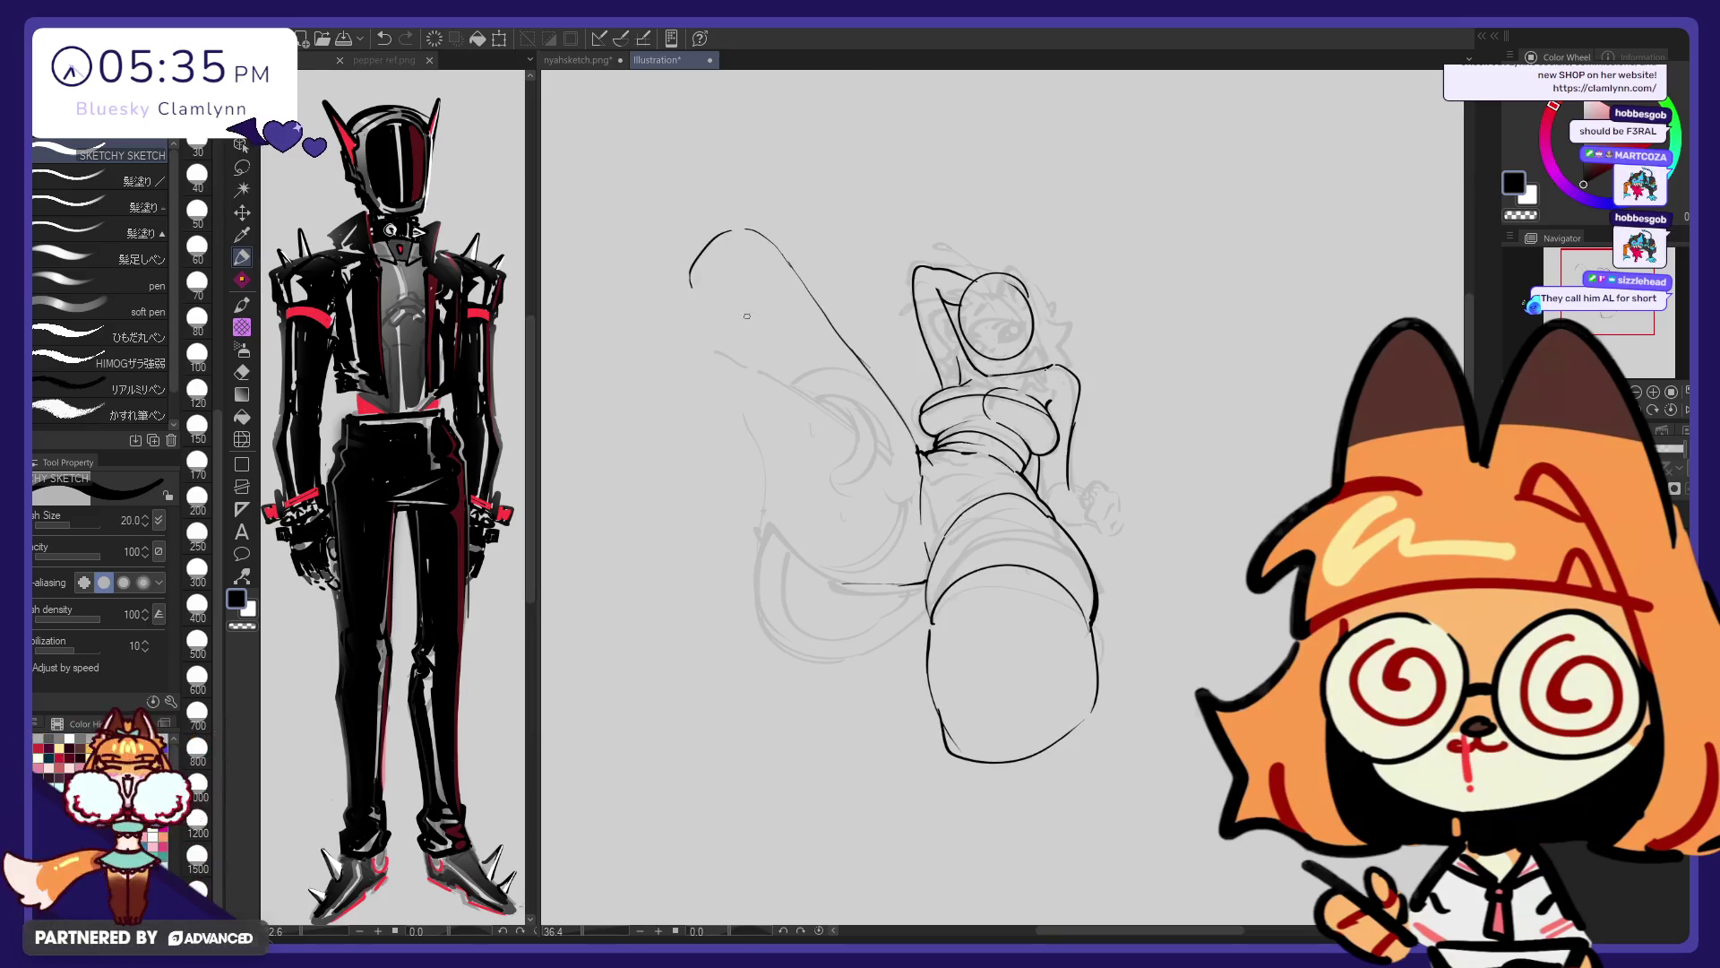
# Try erasing the hook at the start of the leg line, then undo the erasure
pyautogui.press('e')
pyautogui.moveTo(691, 299); pyautogui.dragTo(779, 250)
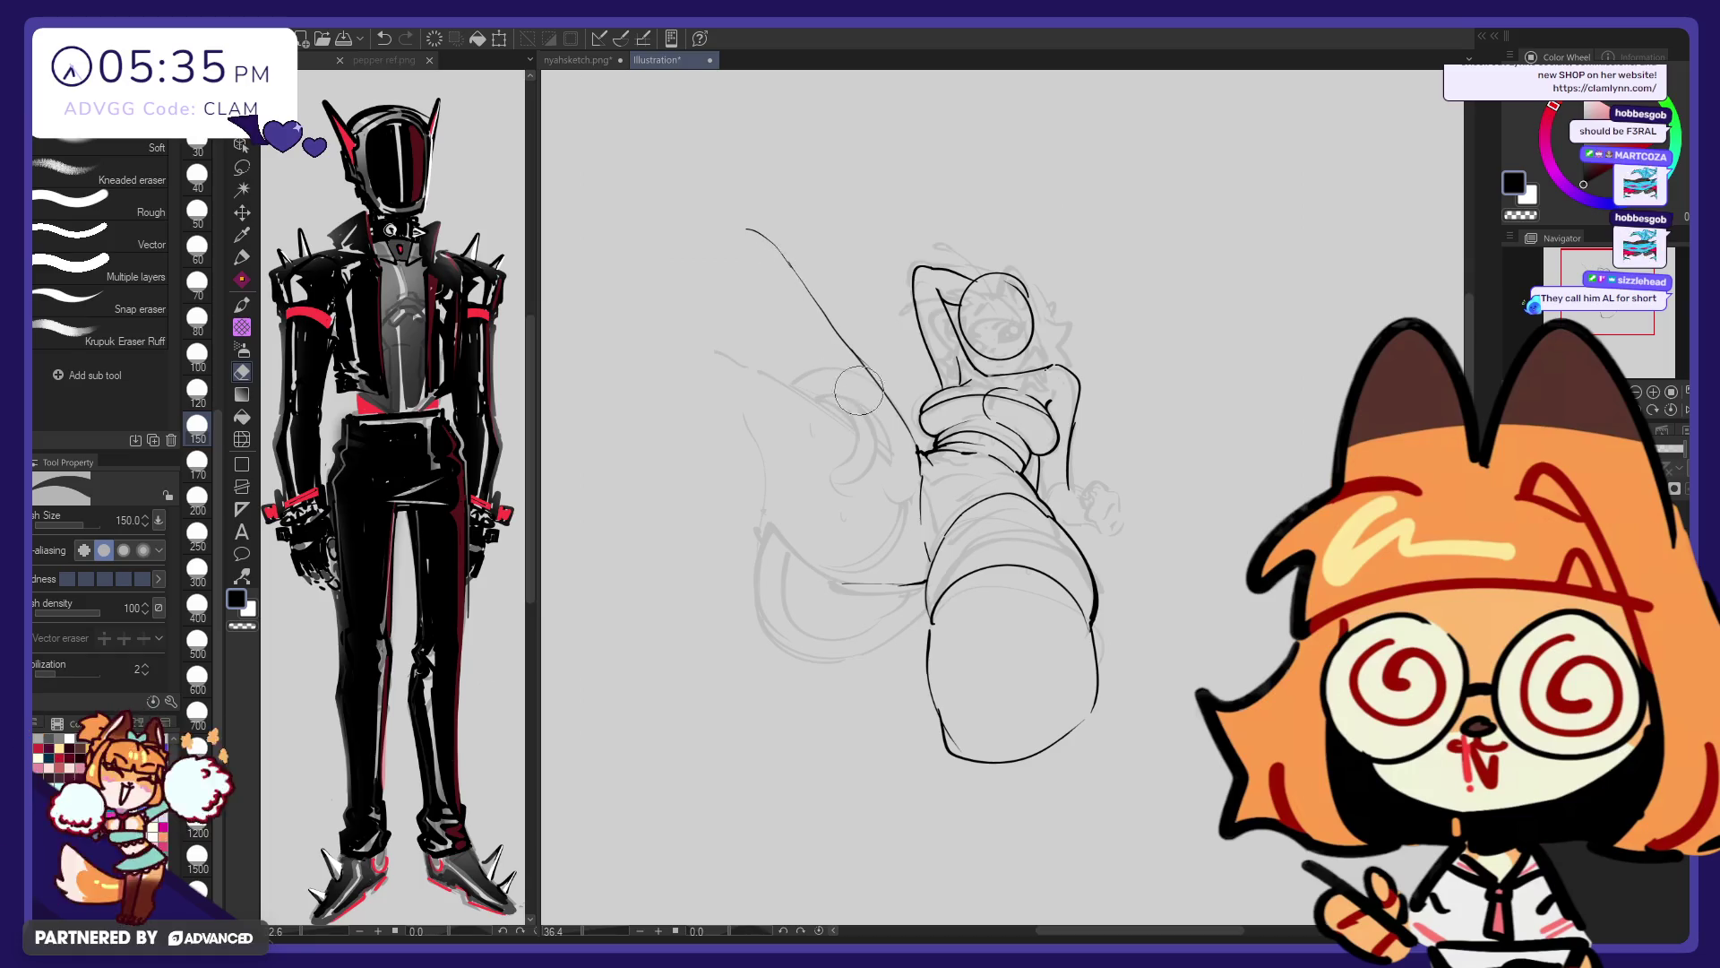
pyautogui.hotkey('ctrl', 'z')
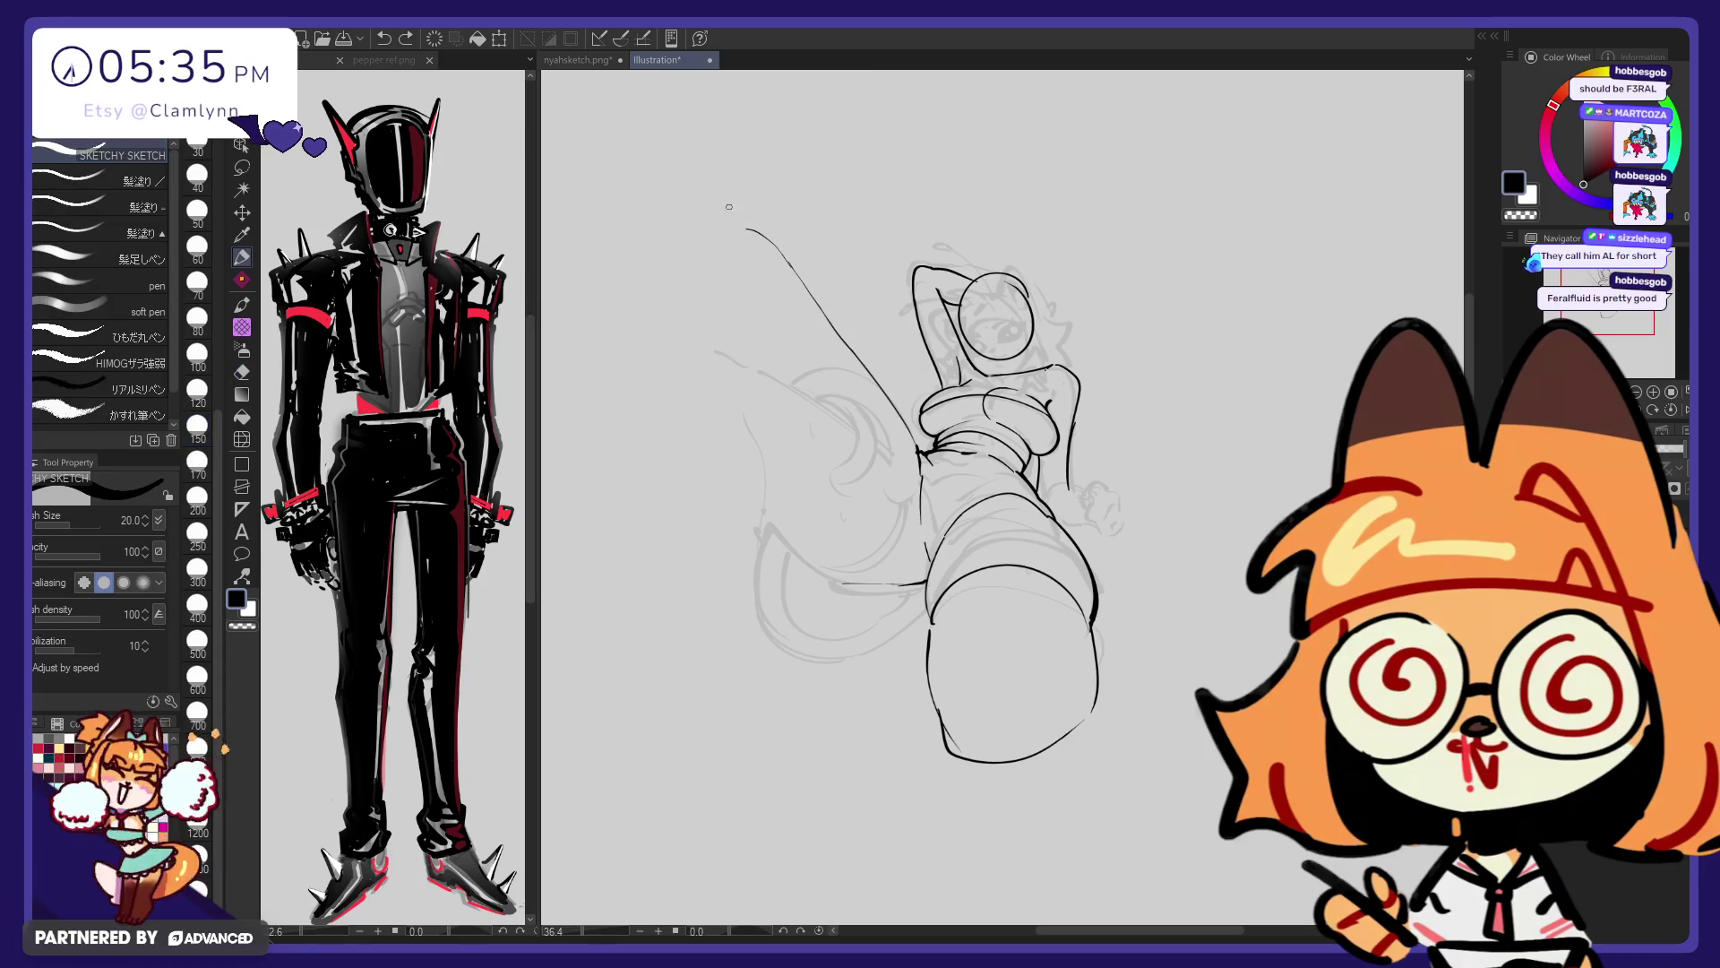
# Redraw the hooked stroke at the limb's top, then pick Liquify at size 800
pyautogui.press('p')
pyautogui.moveTo(740, 224)
pyautogui.mouseDown()
pyautogui.moveTo(698, 289)
pyautogui.moveTo(707, 510)
pyautogui.mouseUp()
pyautogui.hotkey('ctrl', 'z')
pyautogui.hotkey('ctrl', 'z')
pyautogui.moveTo(699, 281)
pyautogui.mouseDown()
pyautogui.moveTo(686, 366)
pyautogui.moveTo(753, 551)
pyautogui.moveTo(713, 419)
pyautogui.mouseUp()
pyautogui.hotkey('ctrl', 'z')
pyautogui.hotkey('ctrl', 'z')
pyautogui.hotkey('ctrl', 'z')
pyautogui.press('j')
pyautogui.press(']')
pyautogui.press(']')
pyautogui.press(']')
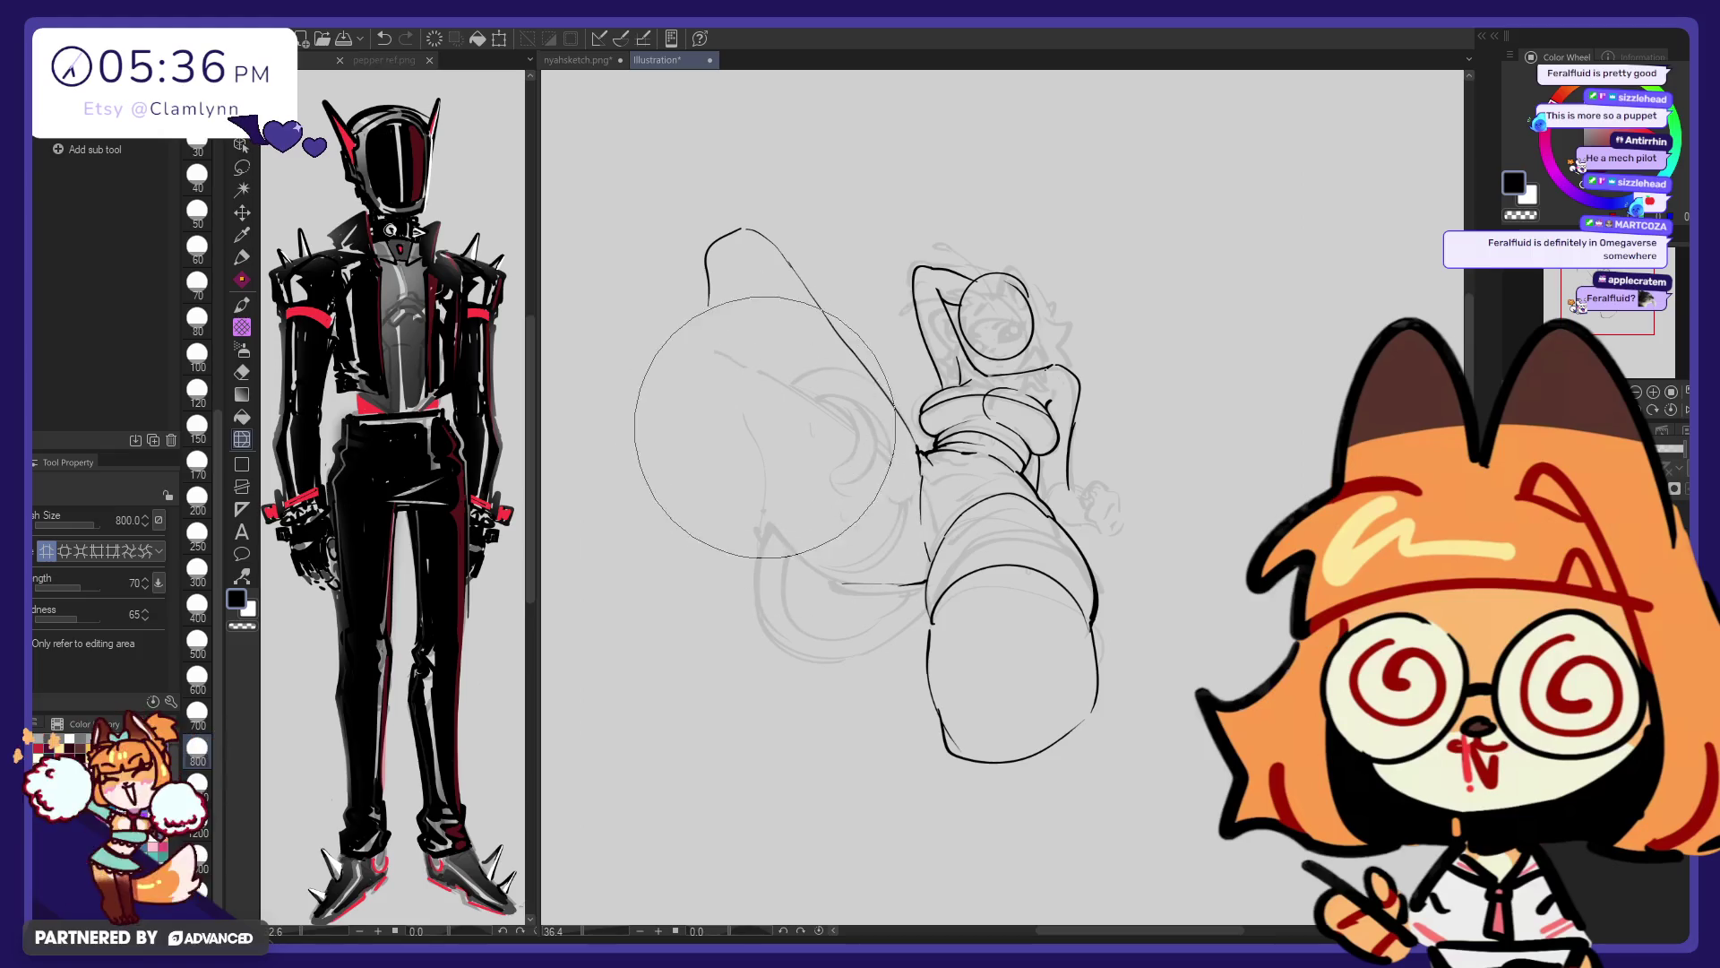
# Ink the slanted inner contour of the left limb and extend its left contour downward
pyautogui.press('p')
pyautogui.moveTo(759, 347); pyautogui.dragTo(833, 582)
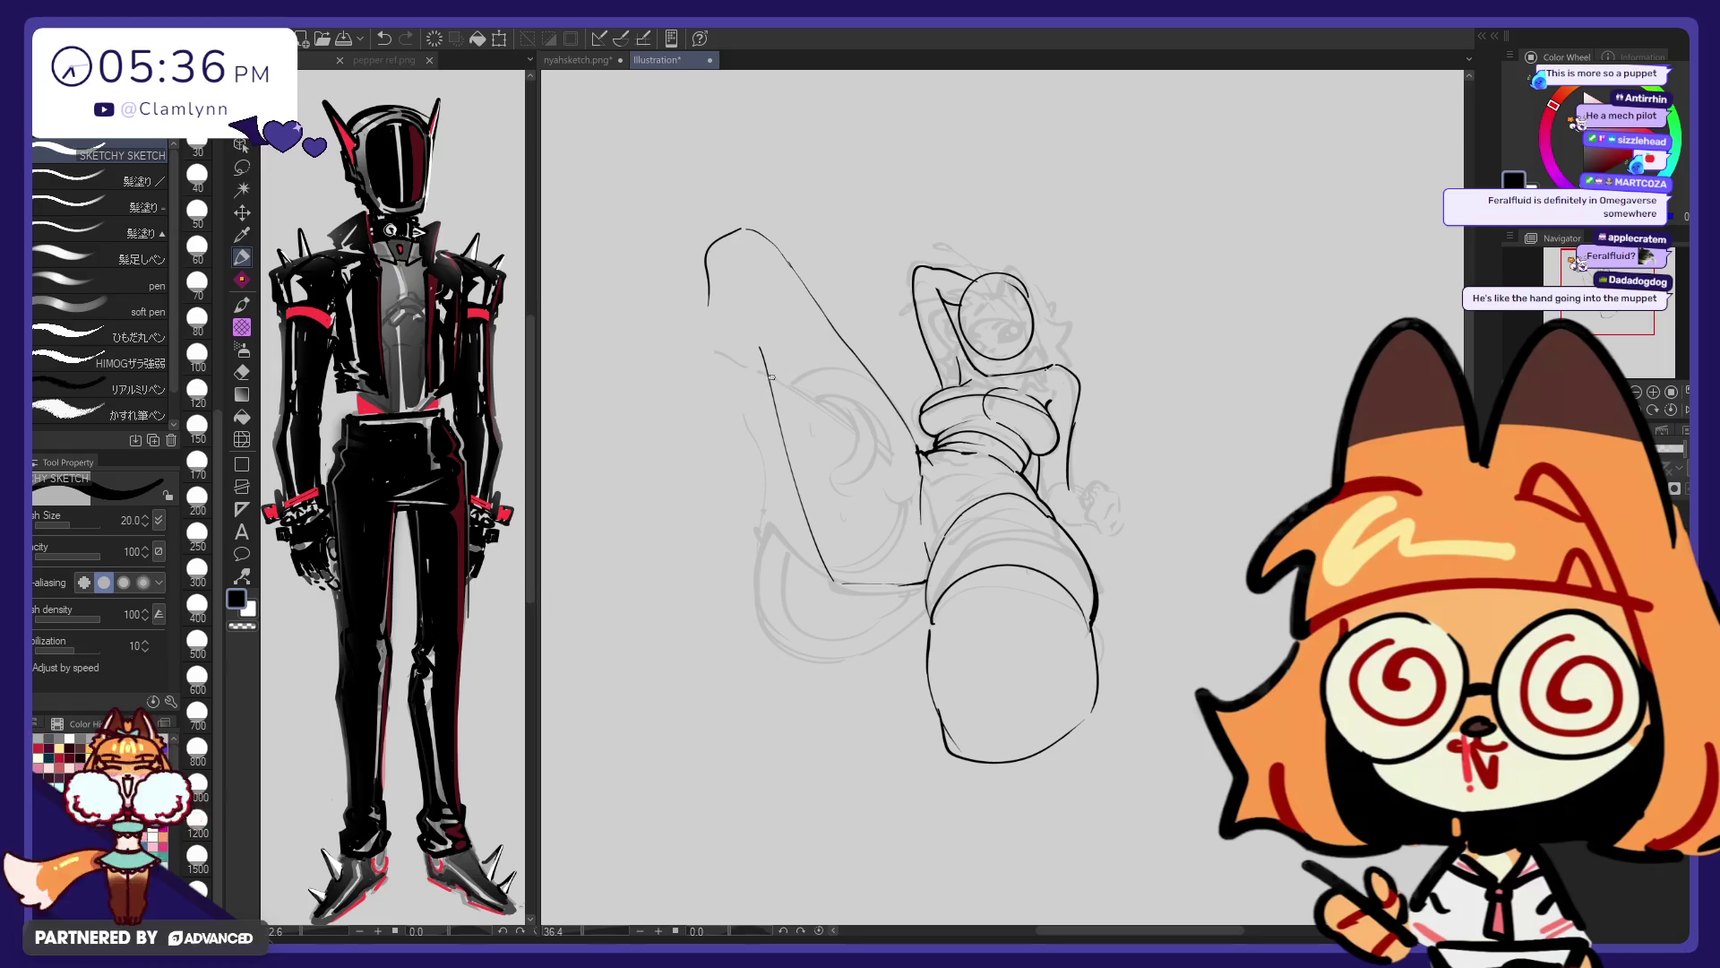
pyautogui.hotkey('ctrl', 'z')
pyautogui.moveTo(768, 363); pyautogui.dragTo(835, 580)
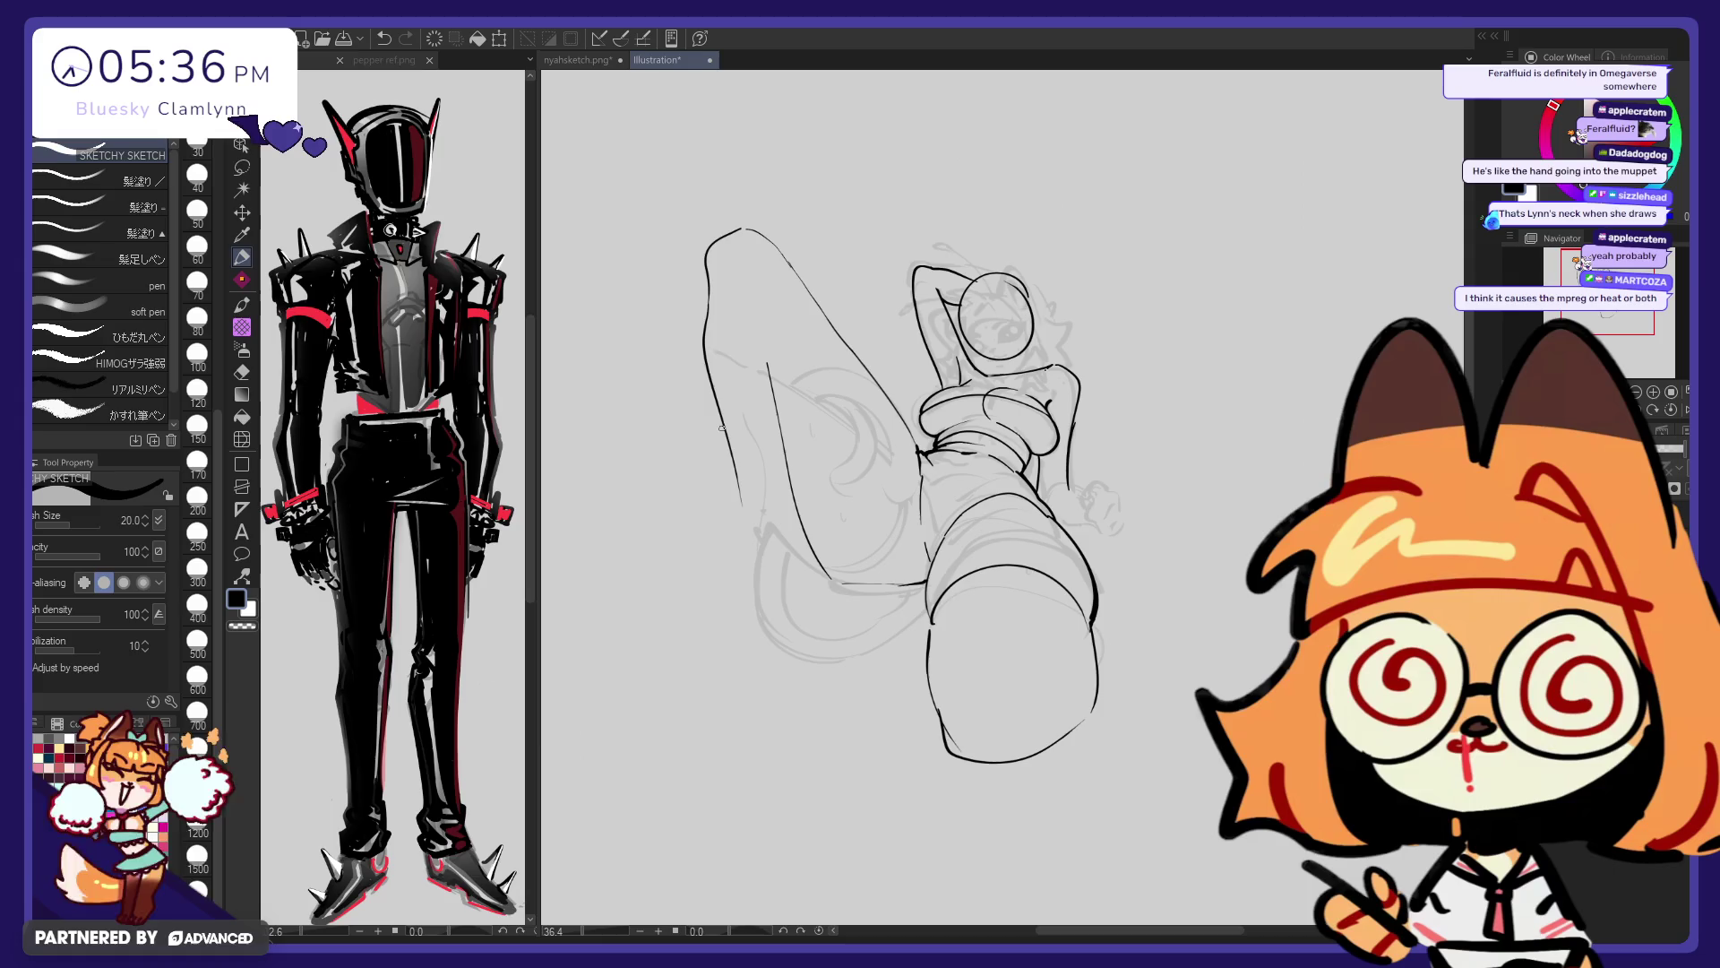
pyautogui.moveTo(736, 453); pyautogui.dragTo(756, 570)
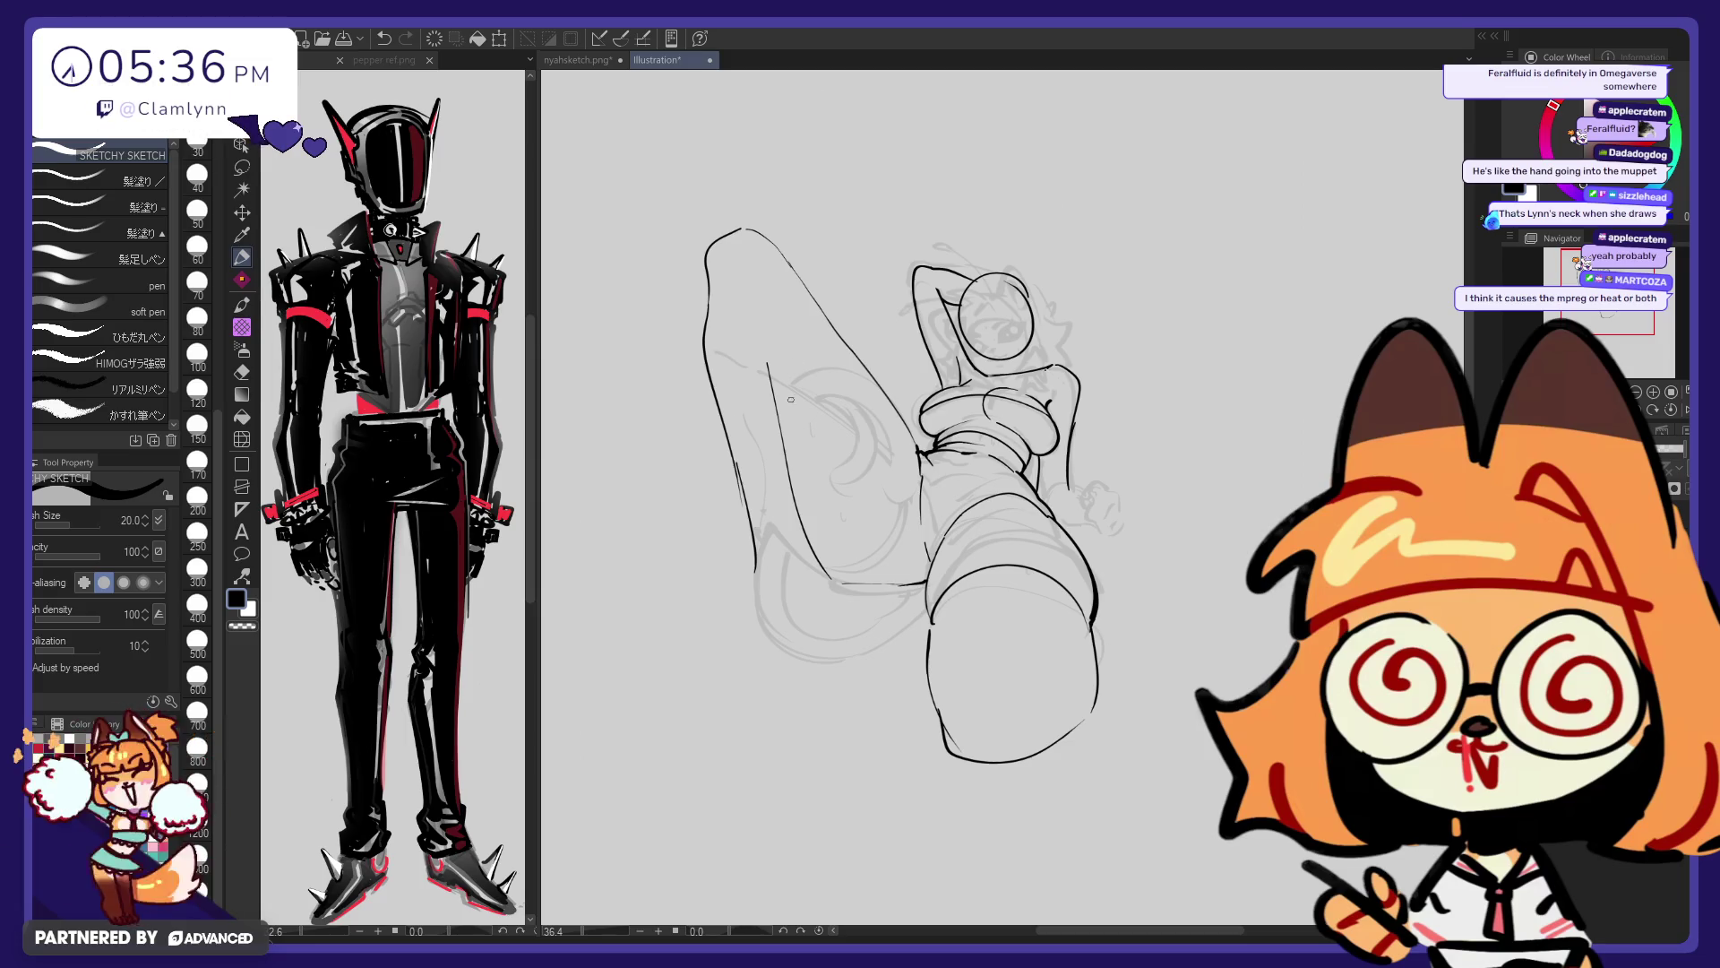
pyautogui.hotkey('ctrl', 'z')
# Redraw the lower left contour and erase the inner contour's lower end, retrying strokes
pyautogui.press('e')
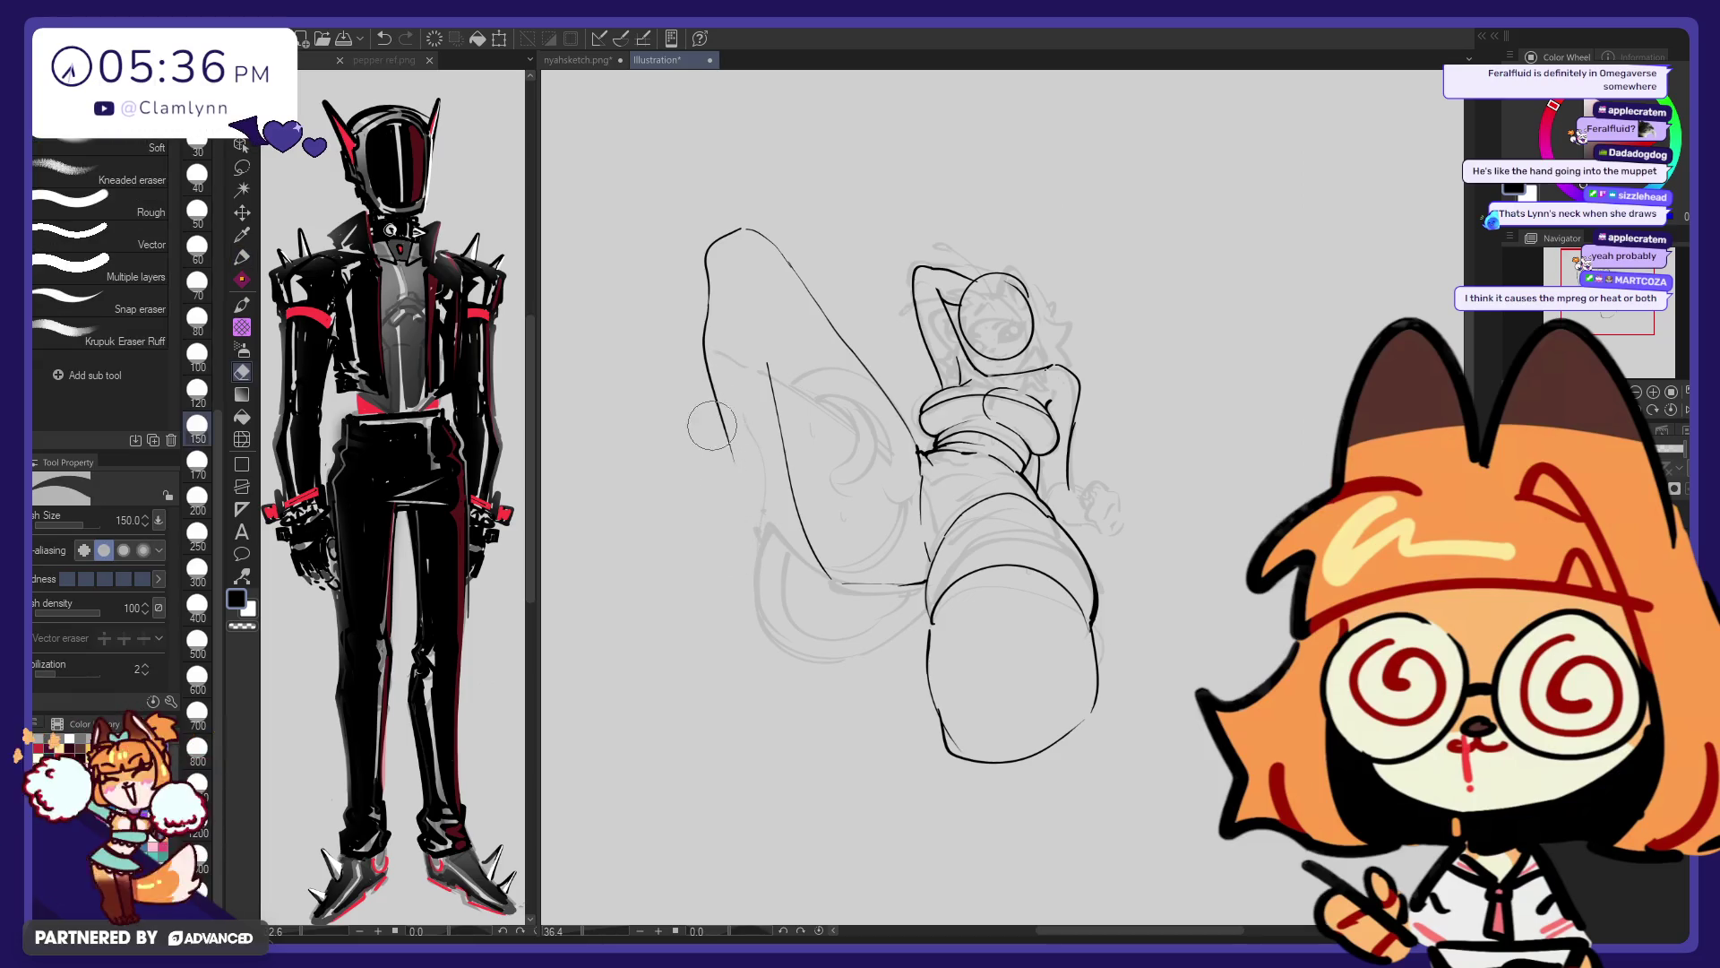
pyautogui.press('p')
pyautogui.moveTo(731, 443)
pyautogui.mouseDown()
pyautogui.moveTo(757, 564)
pyautogui.moveTo(722, 646)
pyautogui.mouseUp()
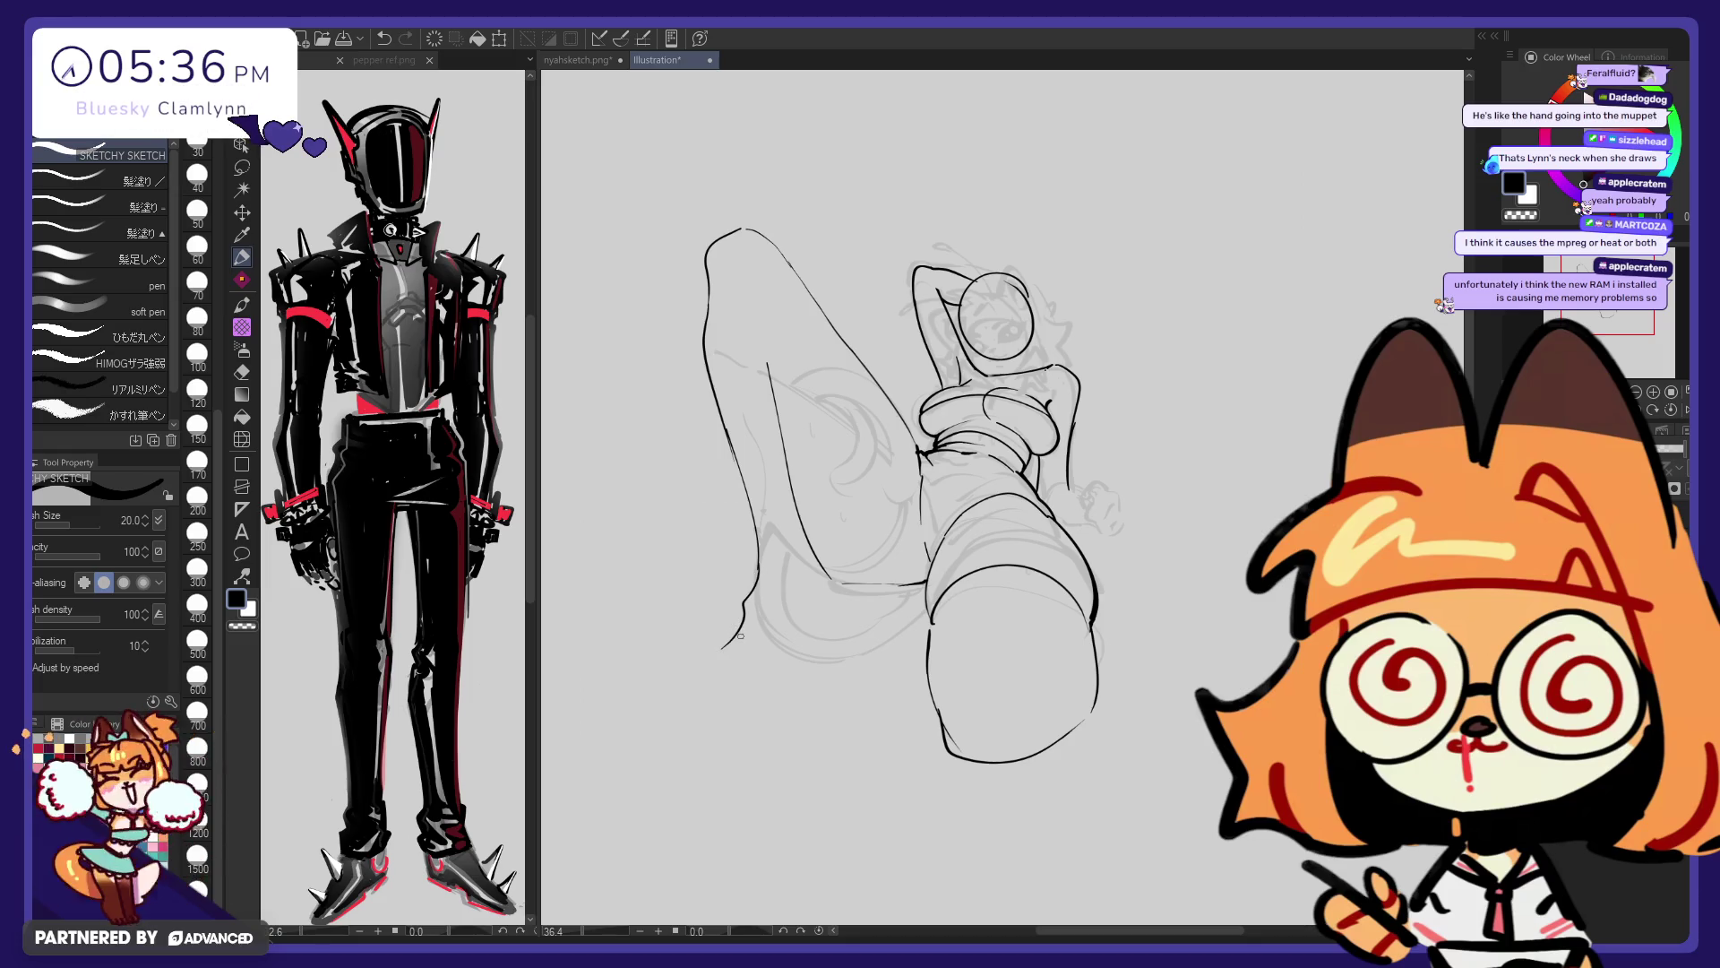
pyautogui.hotkey('ctrl', 'z')
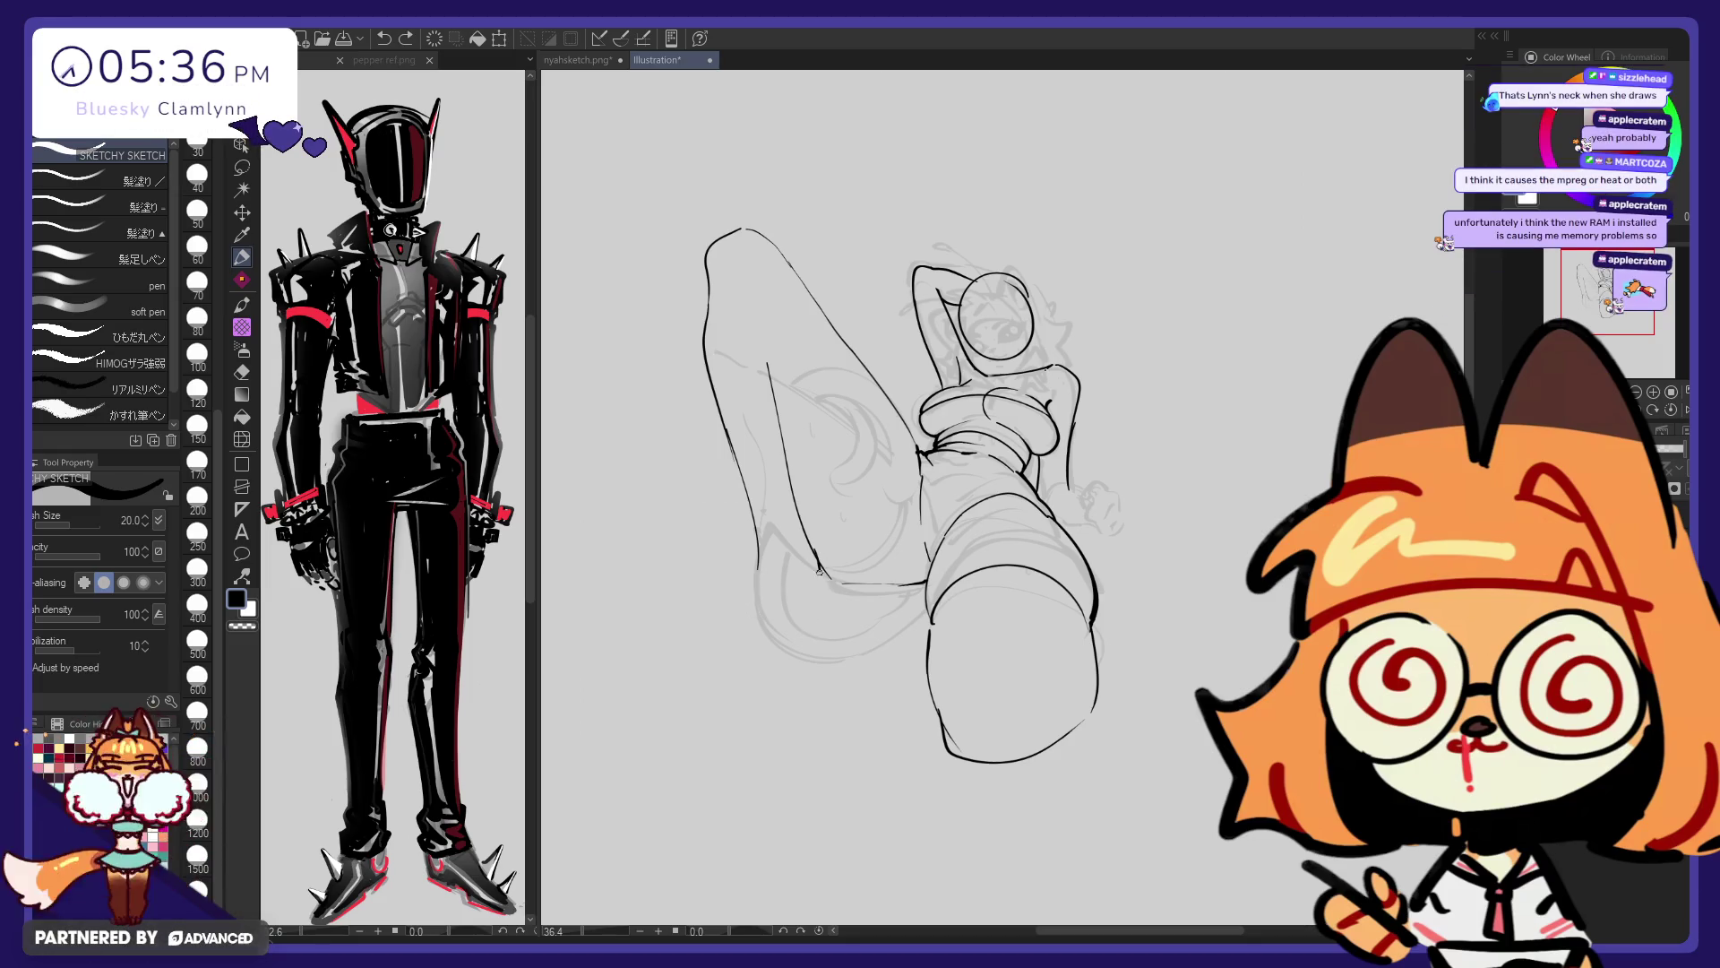
pyautogui.hotkey('ctrl', 'z')
pyautogui.press('e')
pyautogui.moveTo(809, 546)
pyautogui.mouseDown()
pyautogui.moveTo(793, 486)
pyautogui.moveTo(823, 631)
pyautogui.moveTo(719, 661)
pyautogui.moveTo(798, 663)
pyautogui.mouseUp()
pyautogui.press('p')
pyautogui.hotkey('ctrl', 'z')
pyautogui.hotkey('ctrl', 'z')
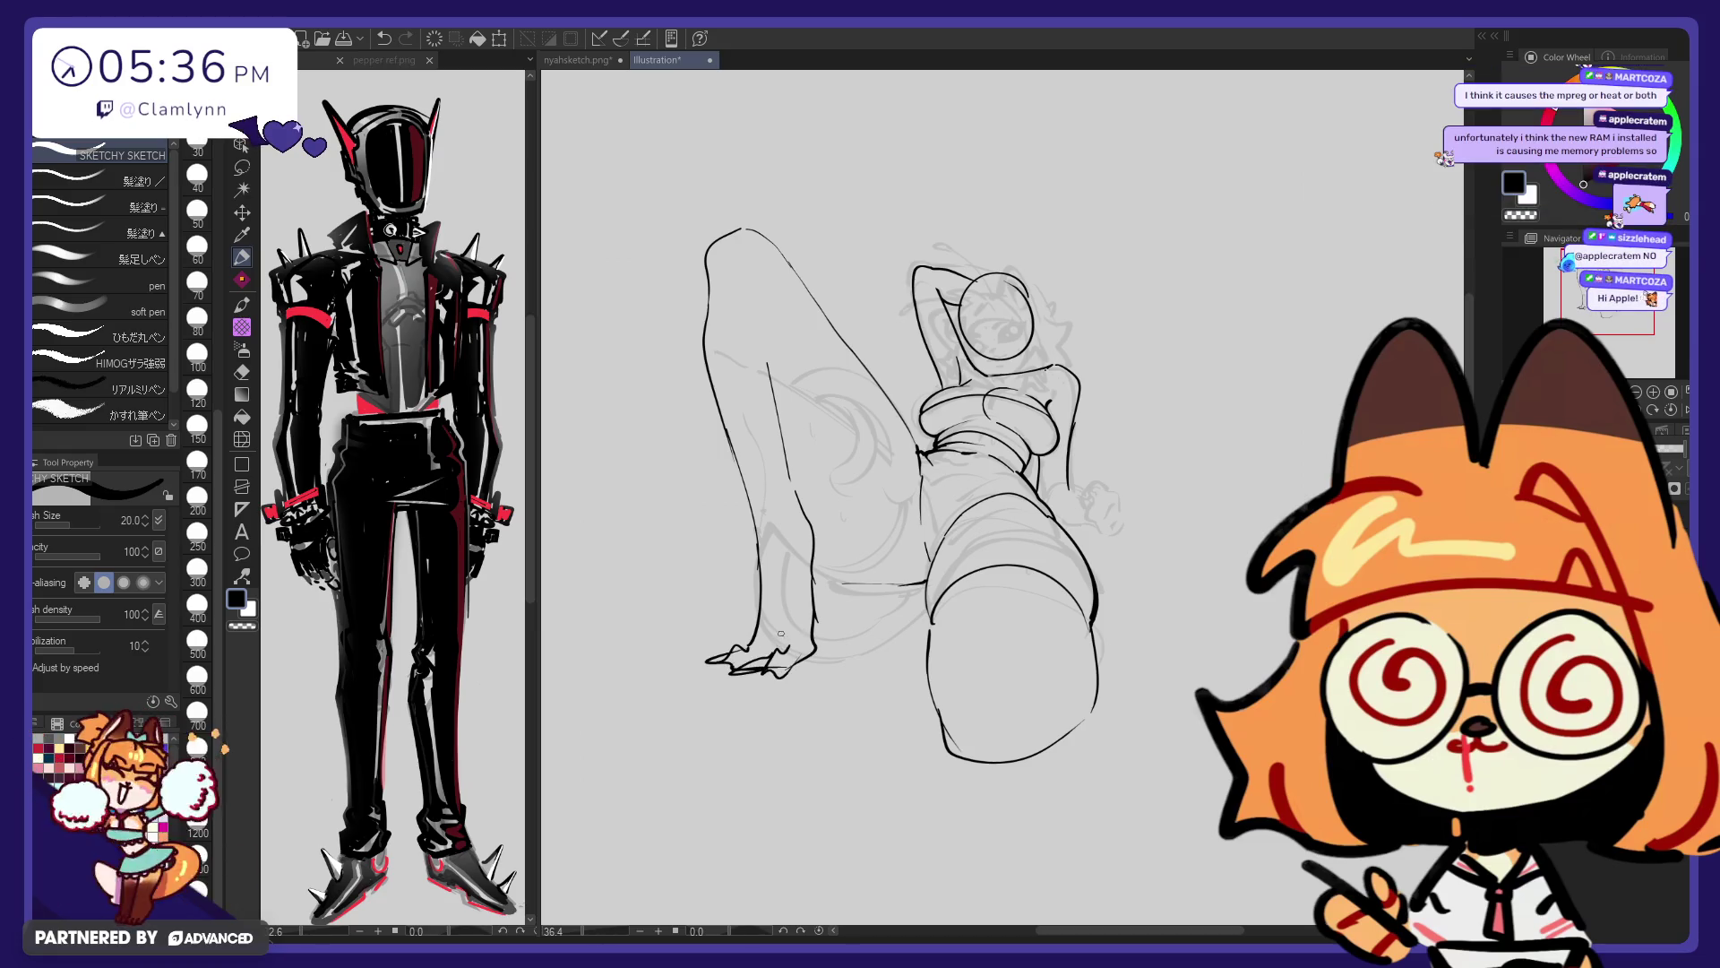
# Sketch a small hooked foot at the bottom of the limb
pyautogui.hotkey('ctrl', 'z')
pyautogui.moveTo(799, 644)
pyautogui.mouseDown()
pyautogui.moveTo(766, 667)
pyautogui.moveTo(728, 656)
pyautogui.mouseUp()
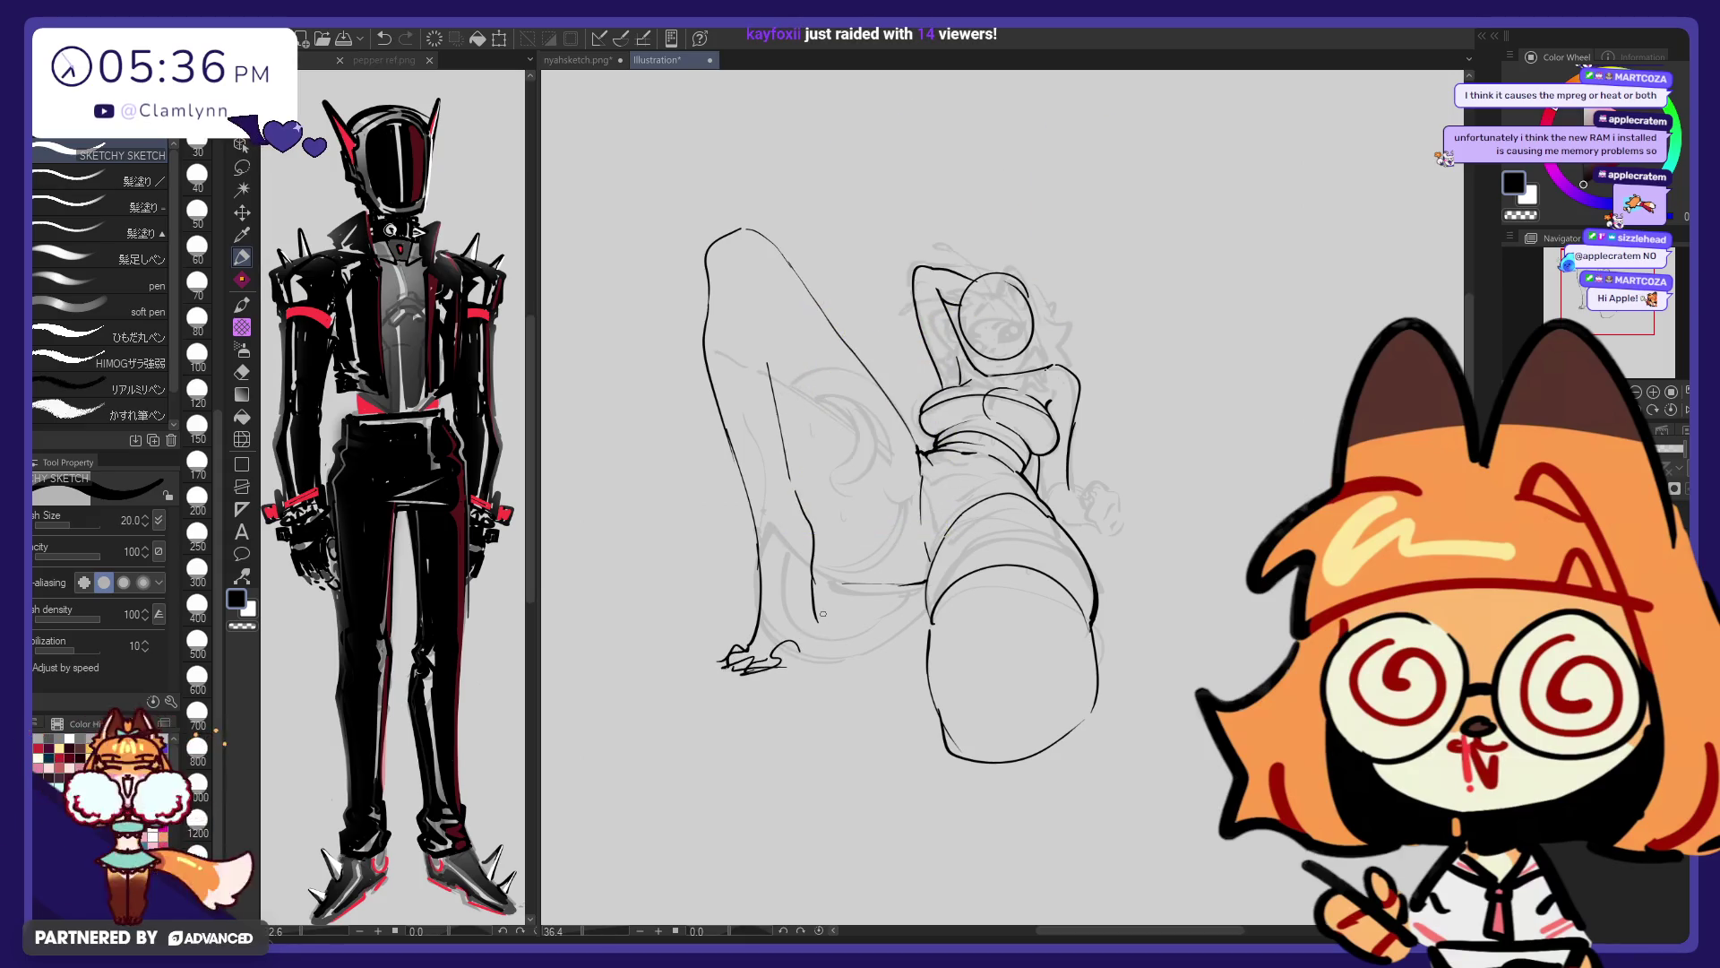
pyautogui.moveTo(817, 626); pyautogui.dragTo(800, 668)
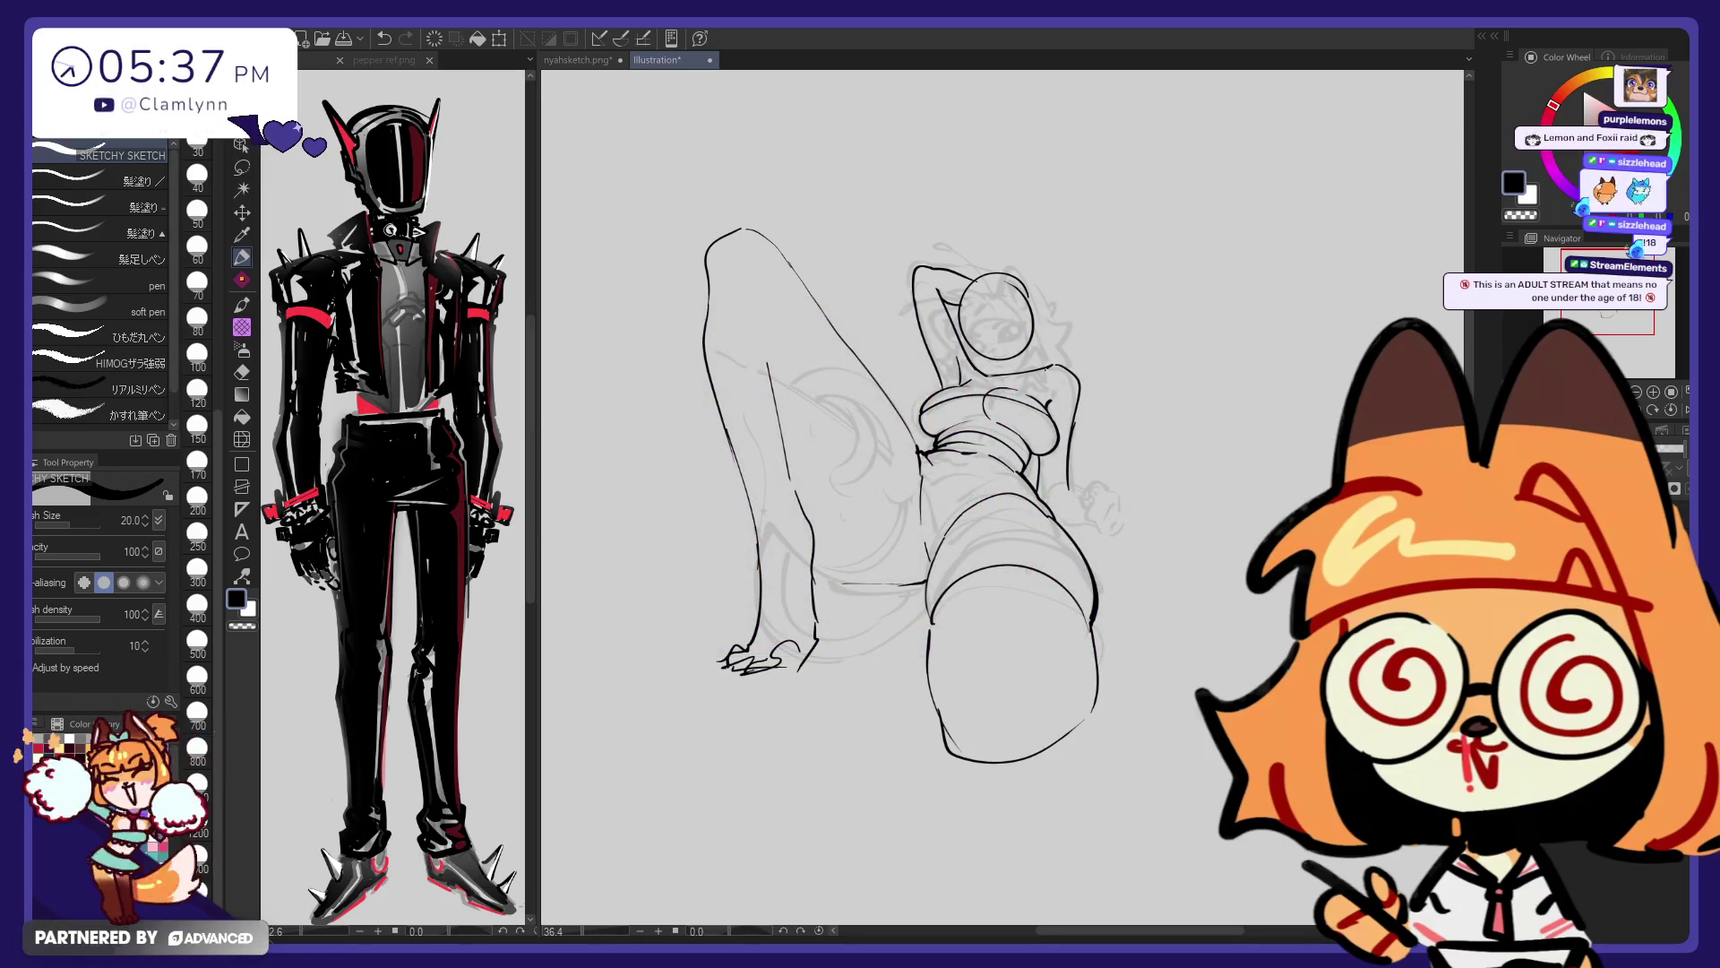
pyautogui.press('Delete')
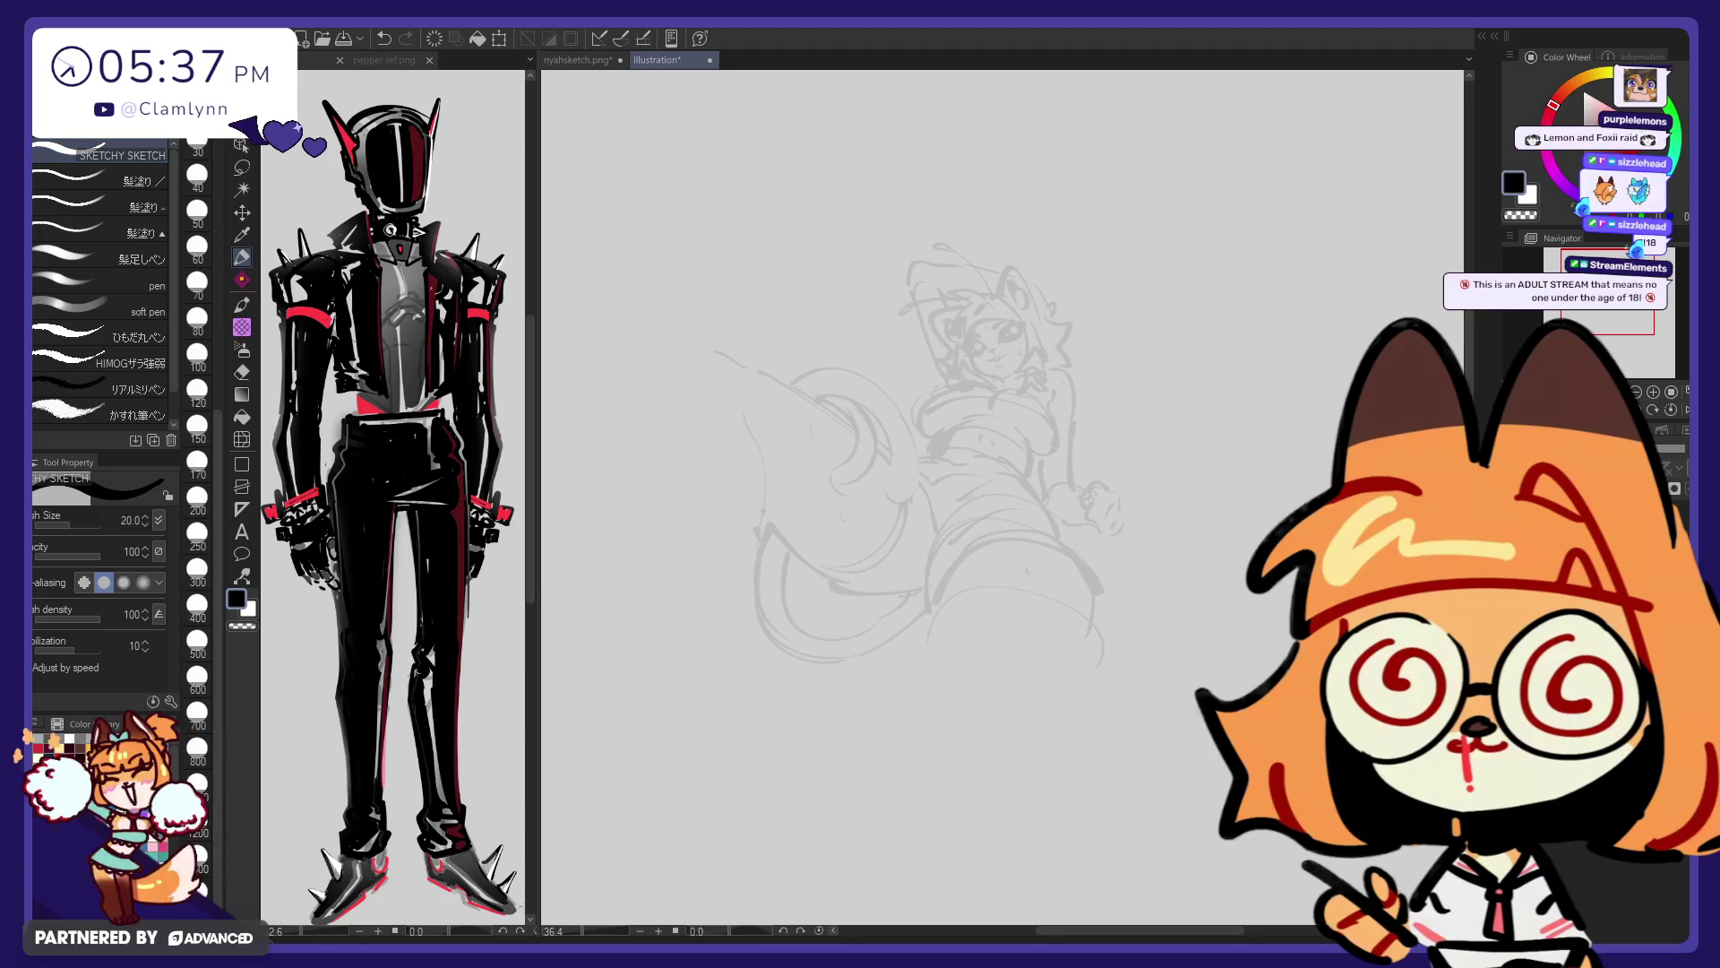
pyautogui.hotkey('ctrl', 'z')
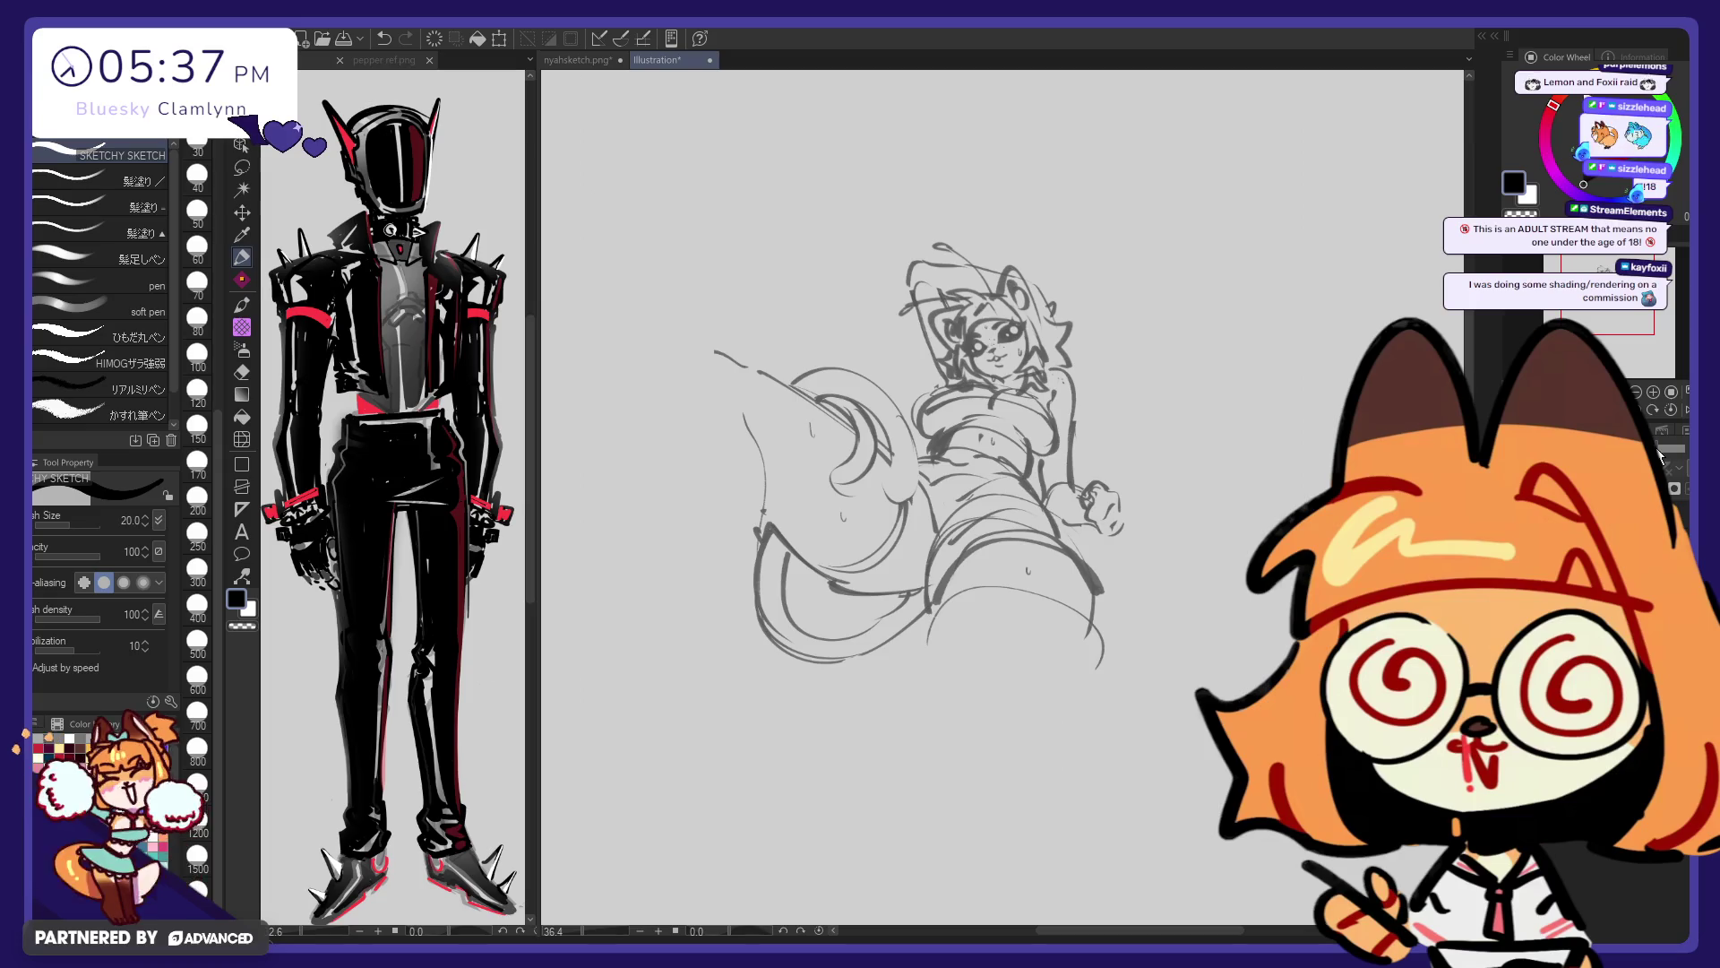
pyautogui.hotkey('ctrl', 'z')
pyautogui.hotkey('ctrl', 'z')
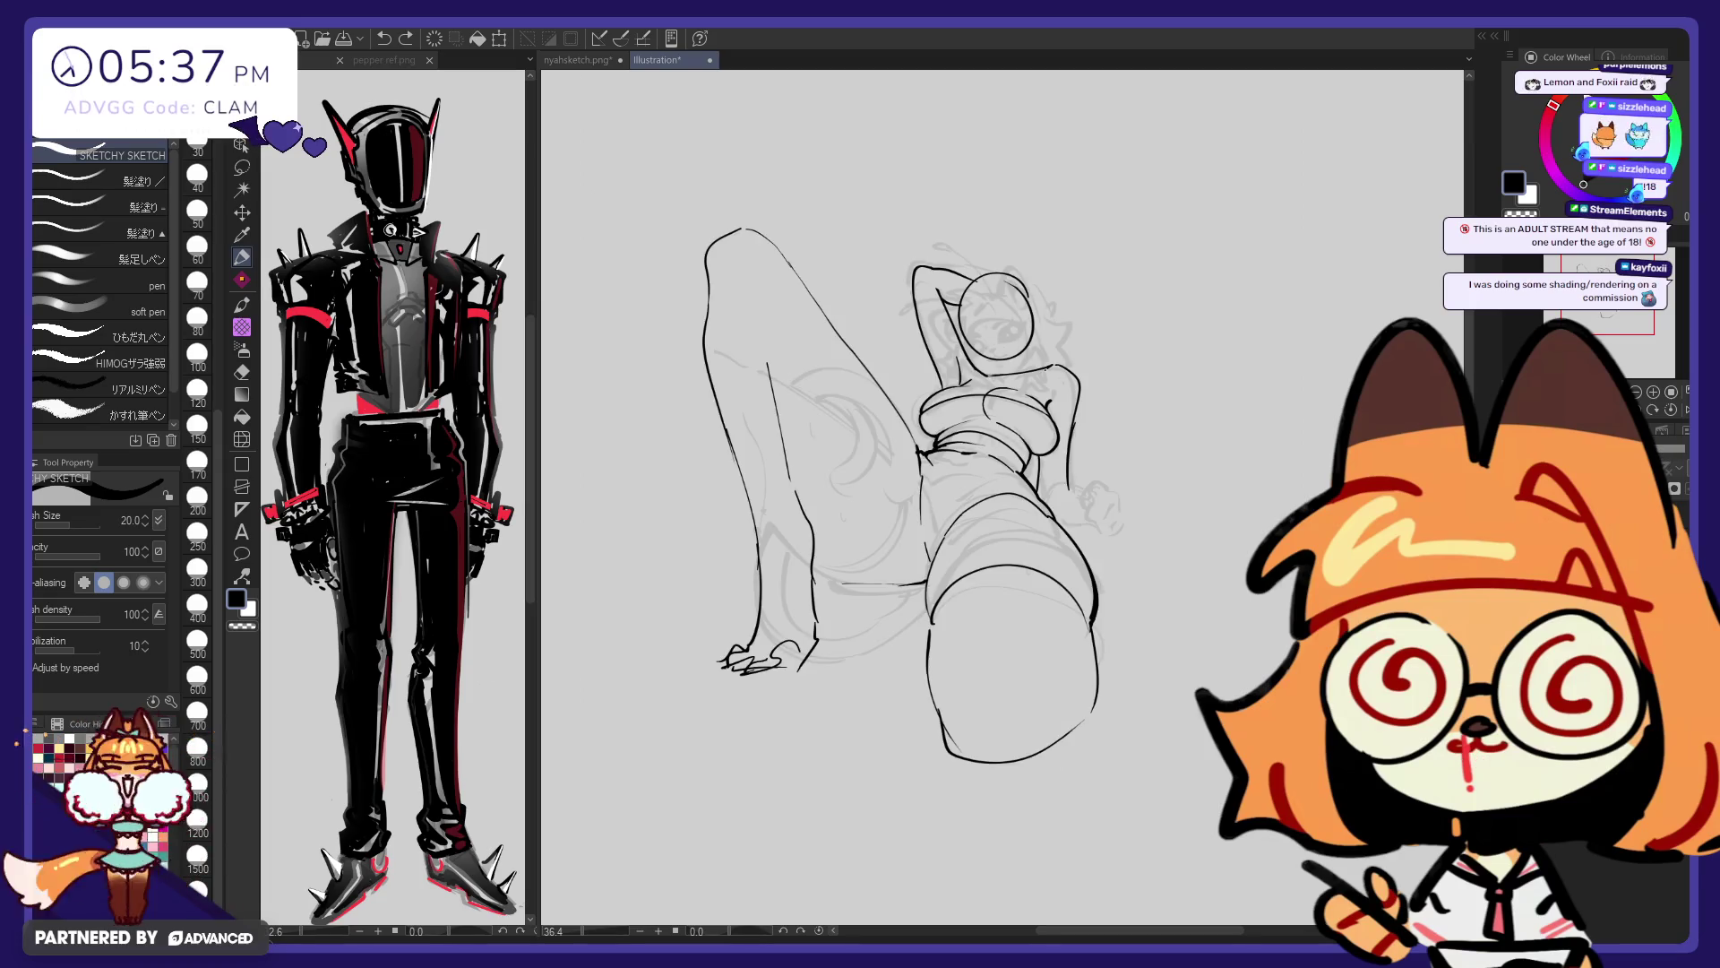
pyautogui.click(578, 60)
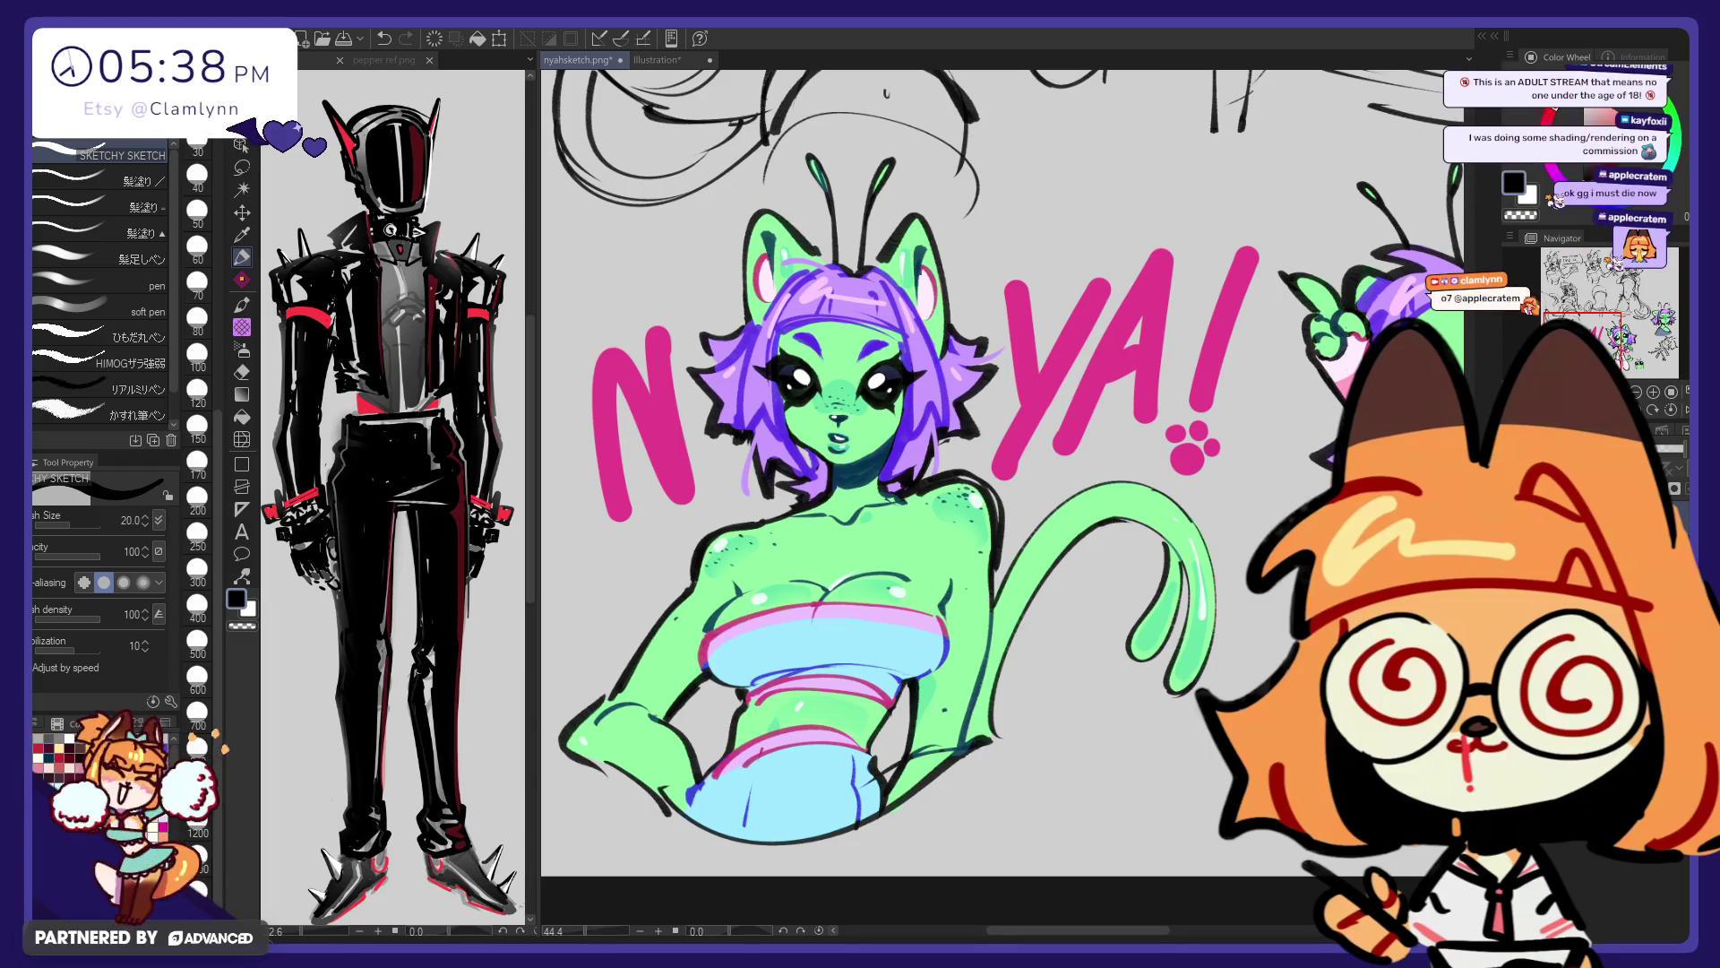
pyautogui.click(665, 60)
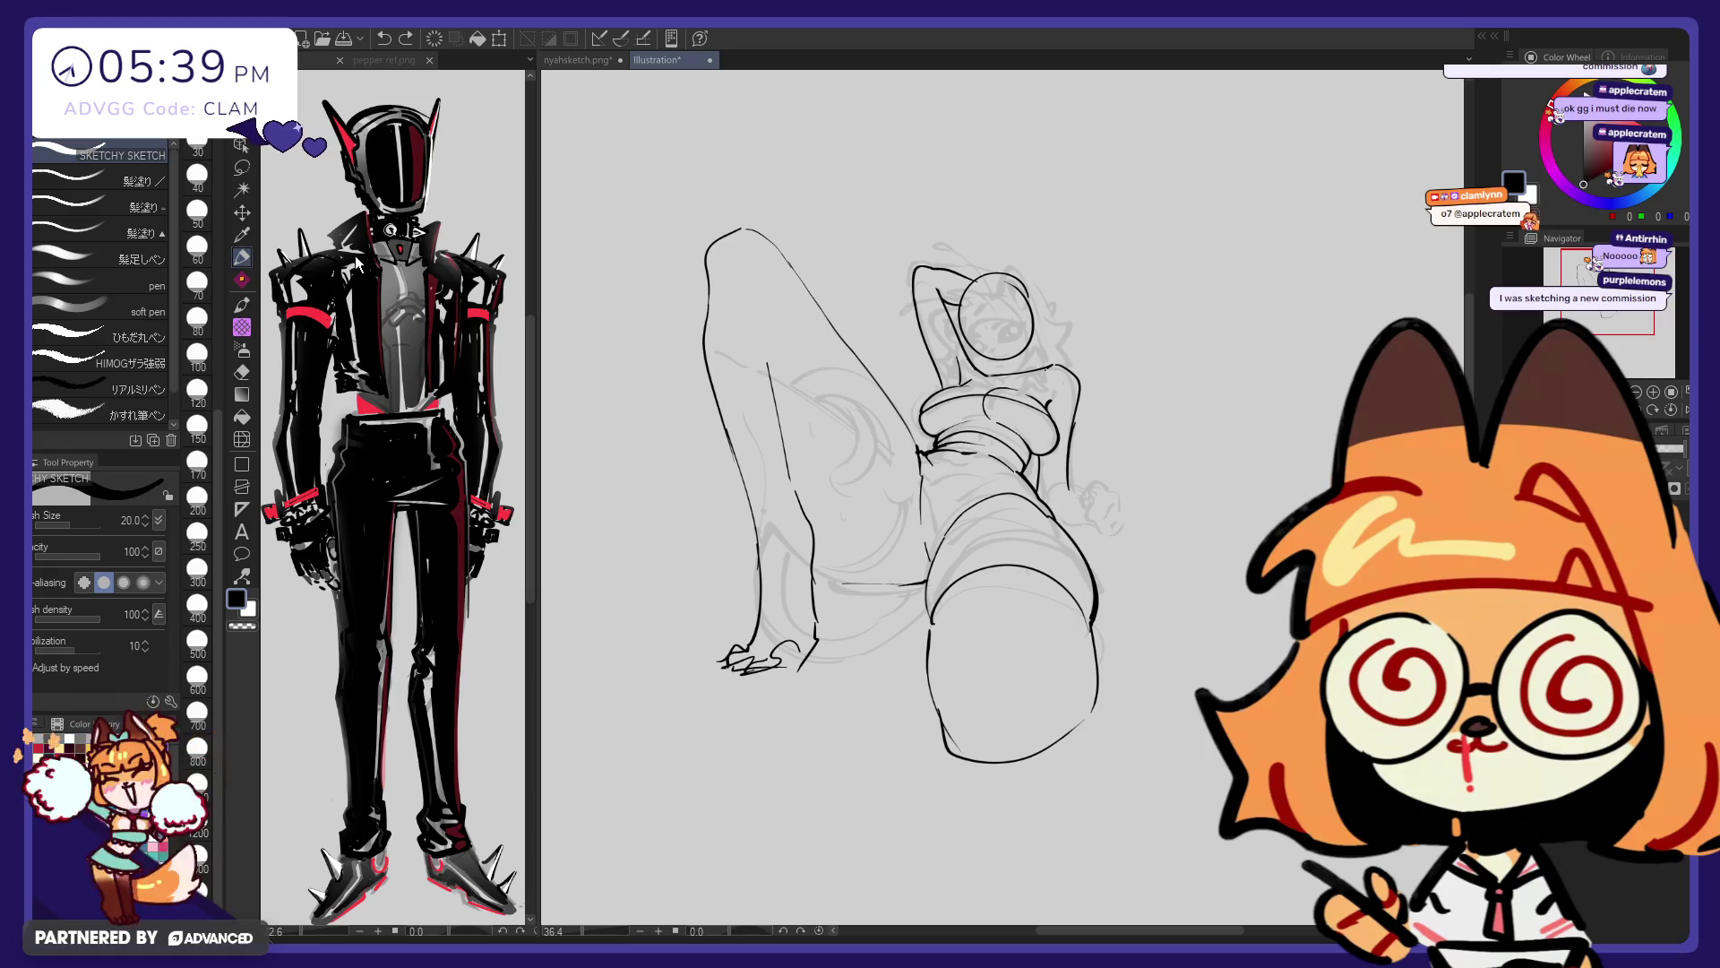
# Push the foot scribble slightly lower with Liquify, reduce the brush to 500, and return to the Pen
pyautogui.press('j')
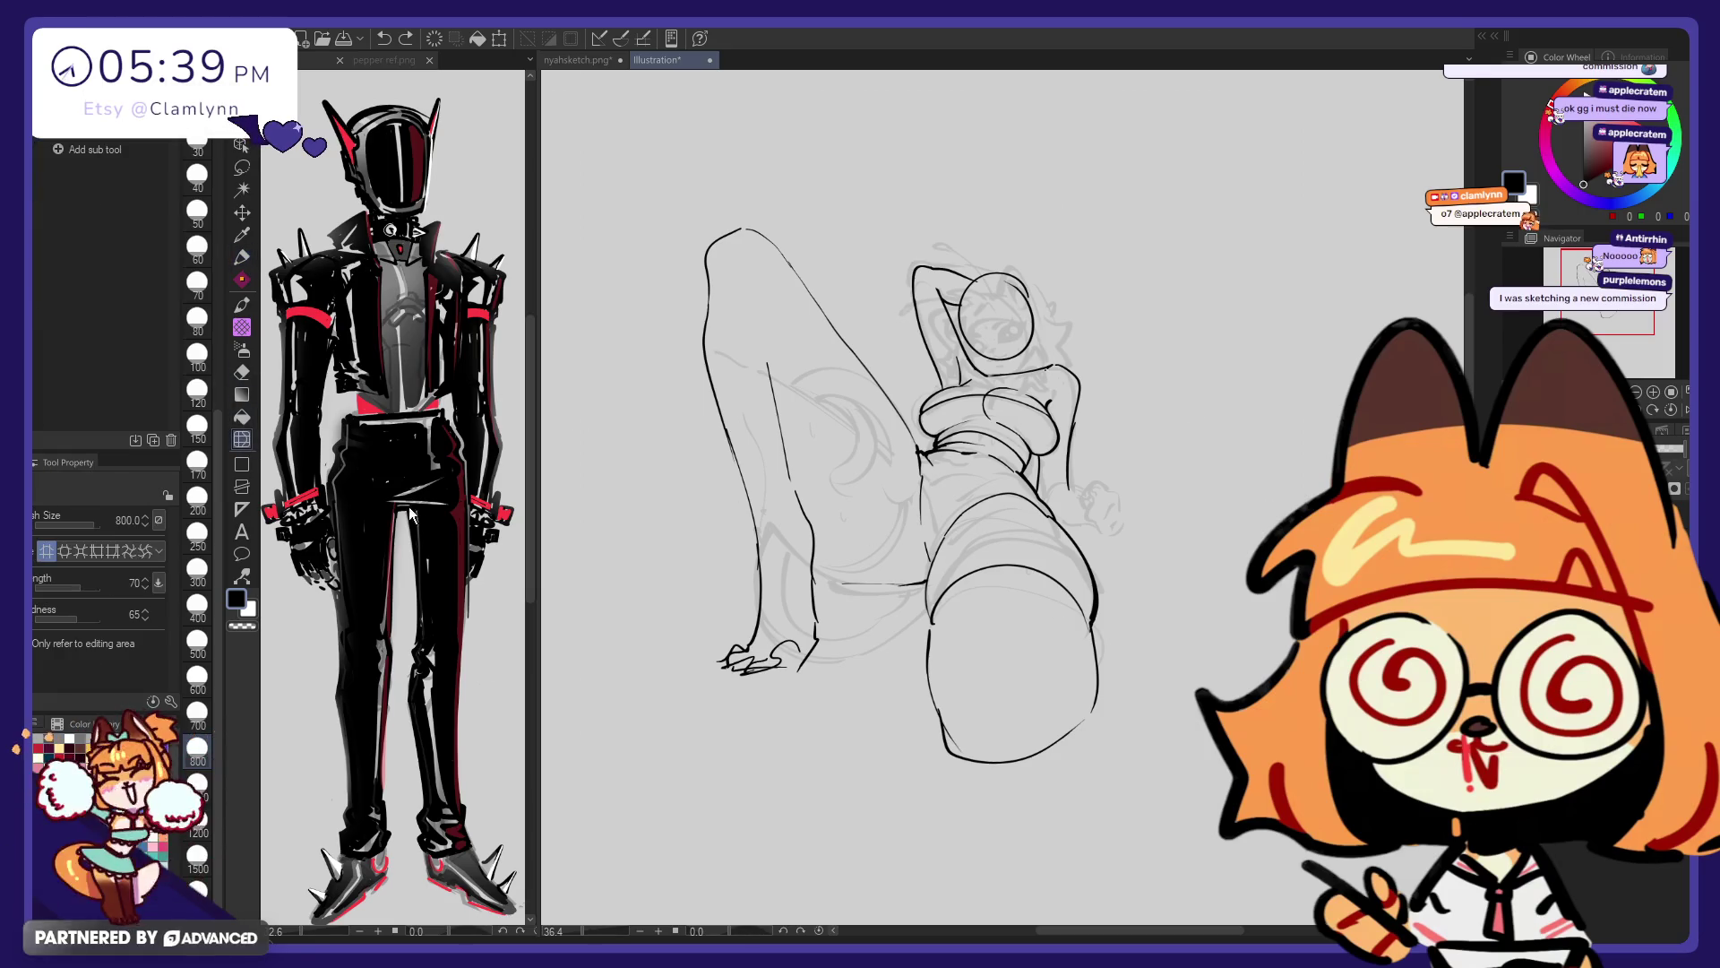
pyautogui.moveTo(753, 749); pyautogui.dragTo(768, 776)
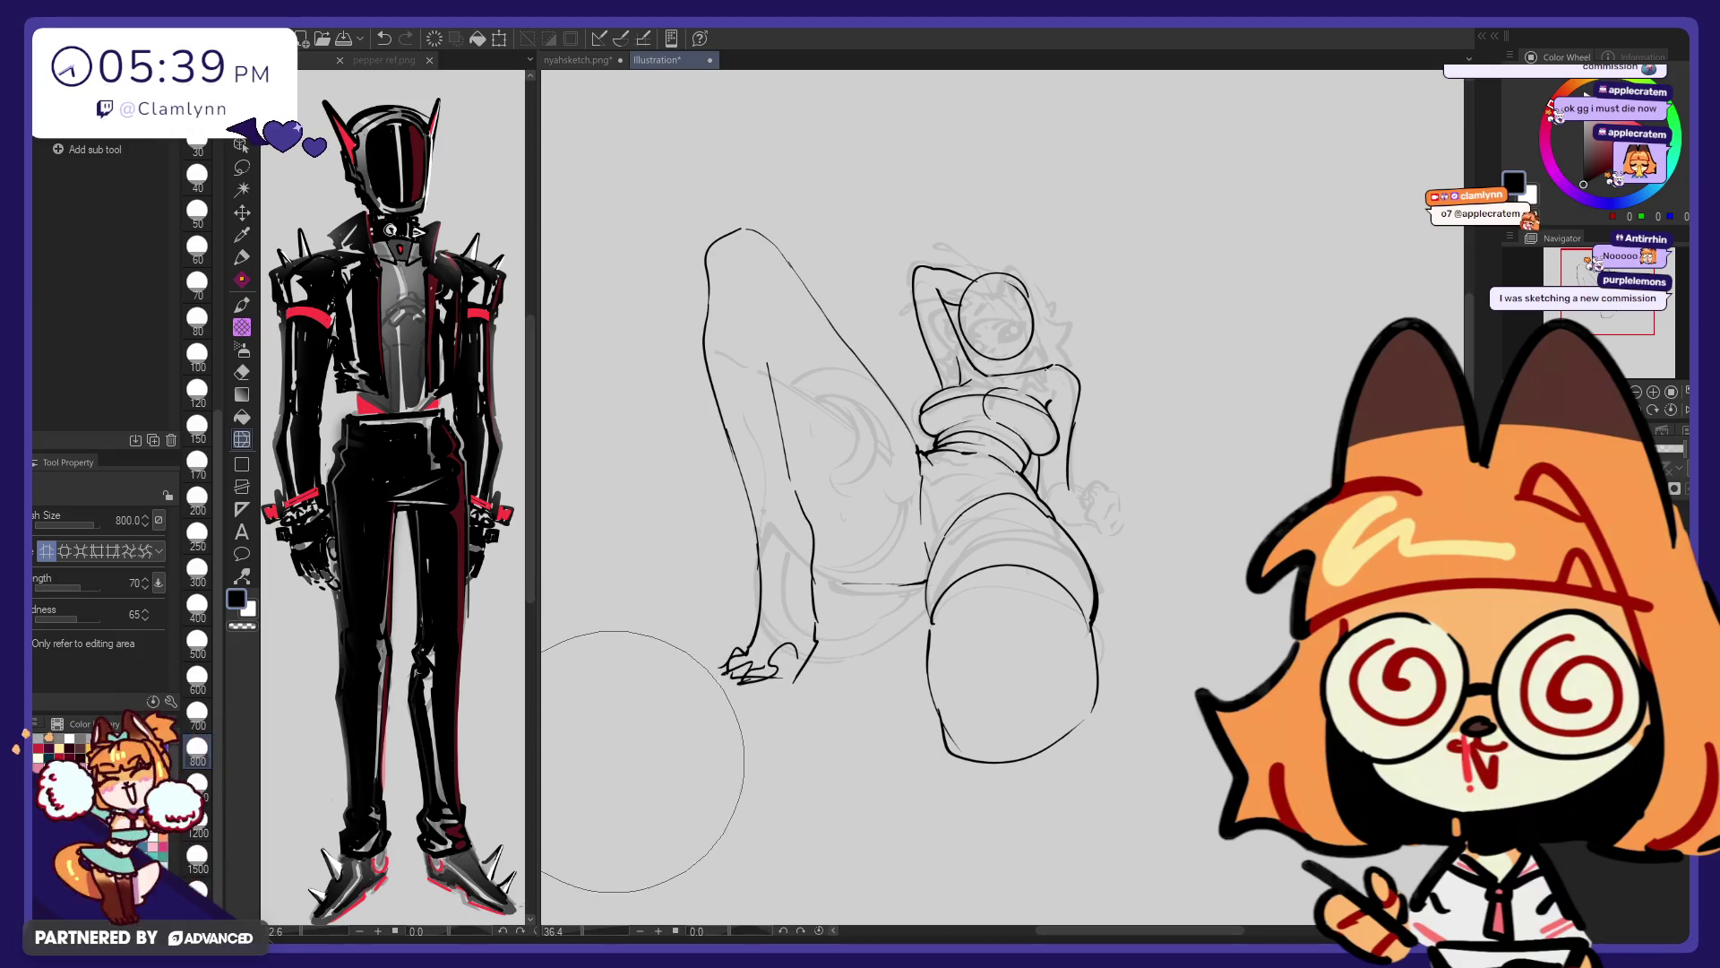
pyautogui.click(201, 652)
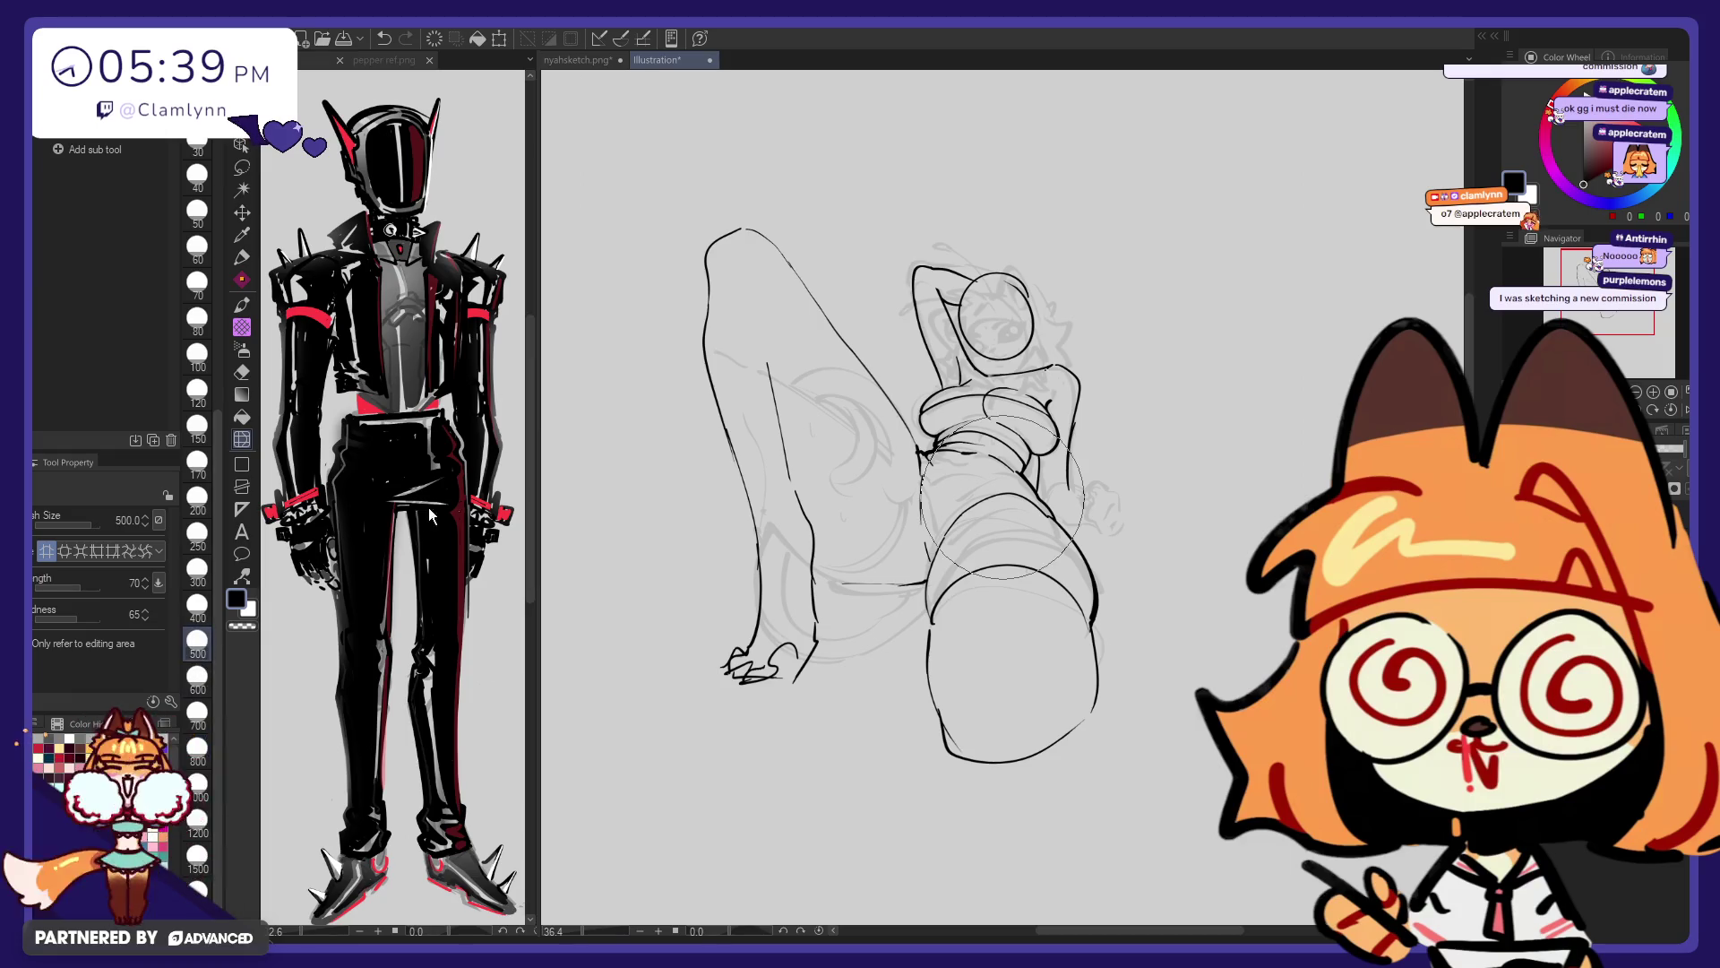
pyautogui.press('p')
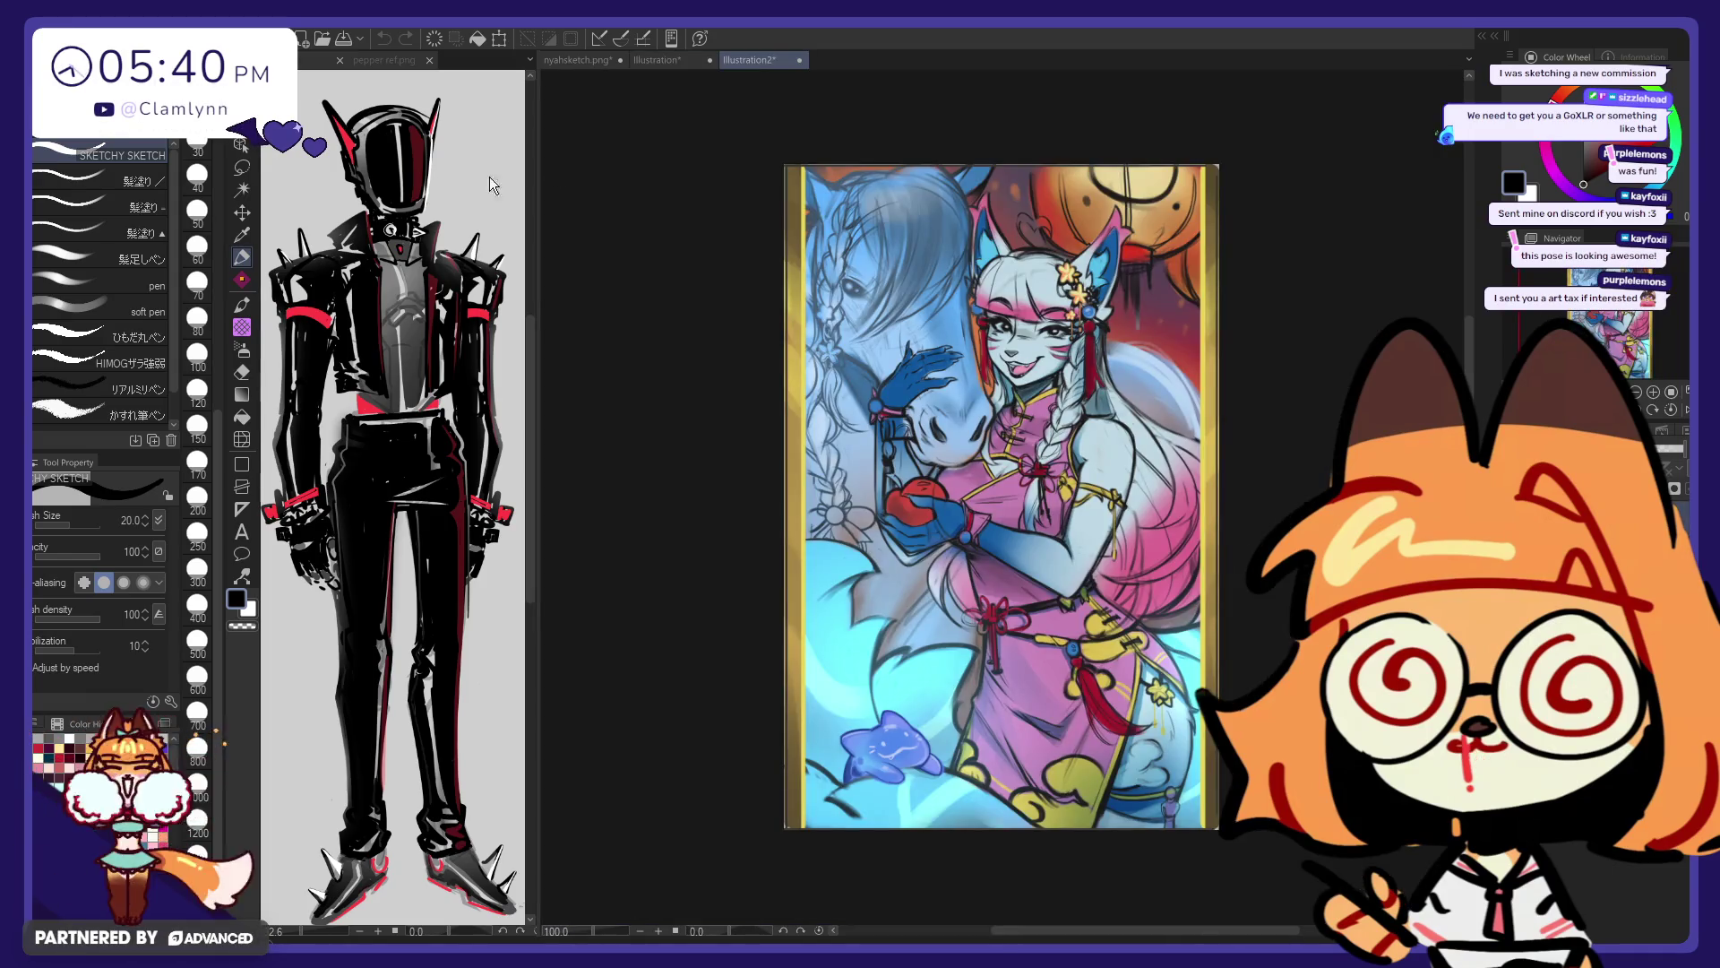
# Zoom and pan the Illustration2 painting, then drag the reference splitter left to widen the canvas
pyautogui.scroll(2, 1219, 535)
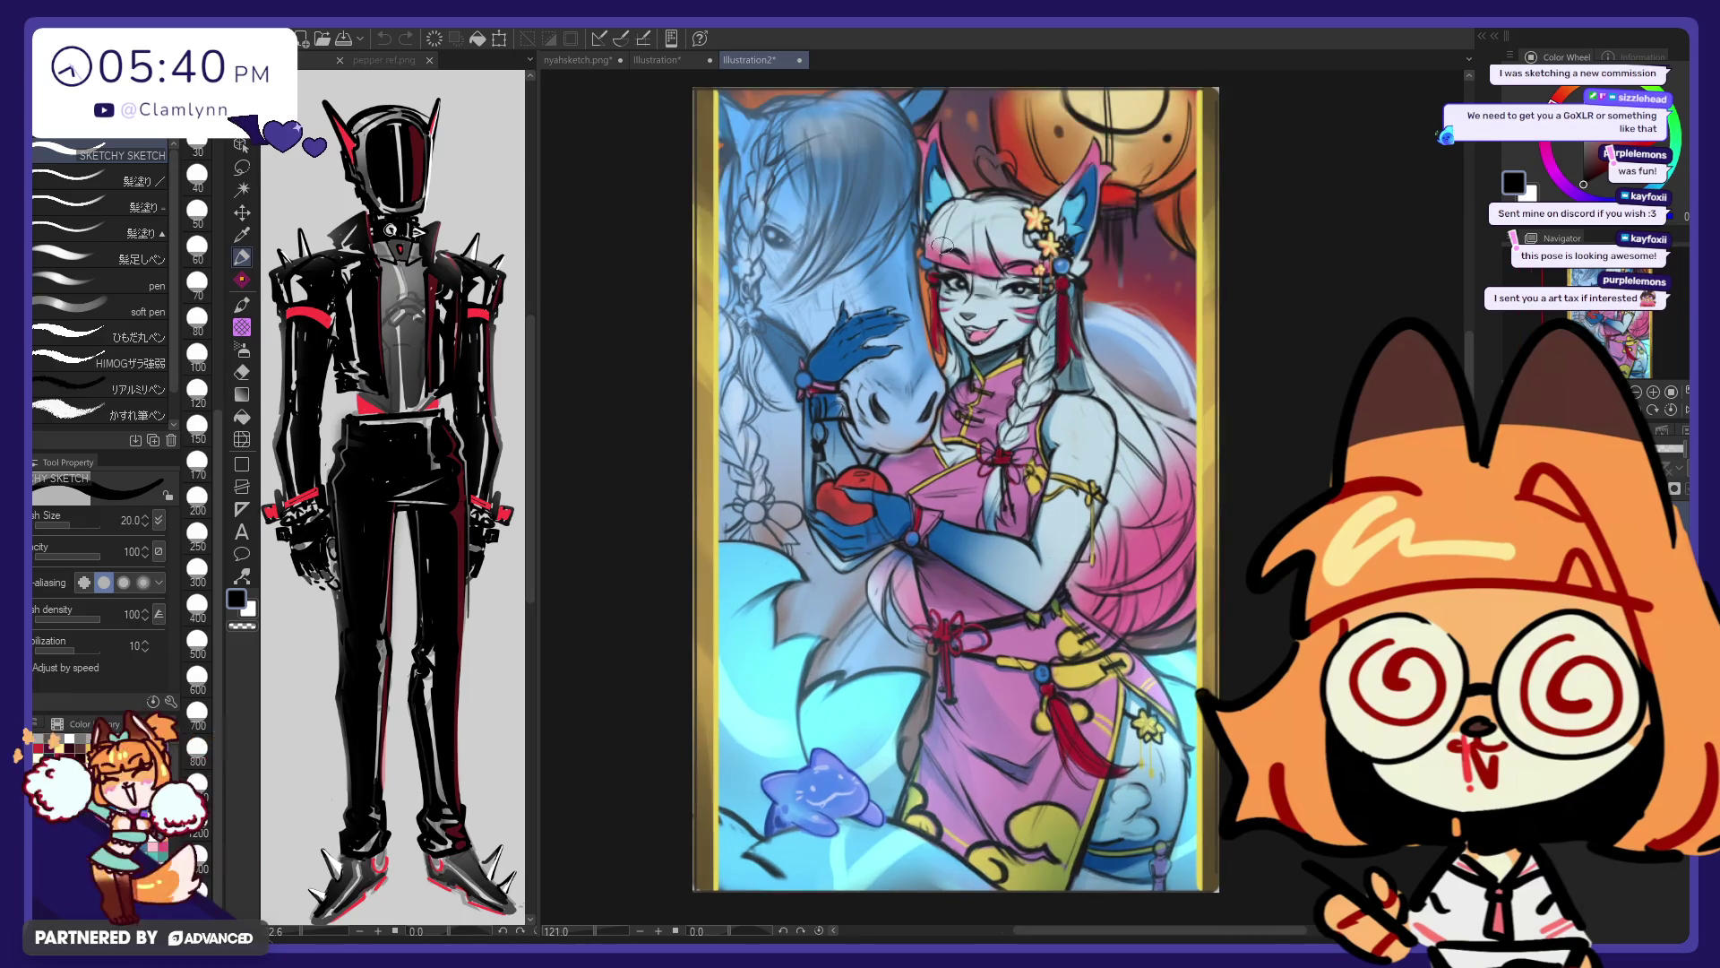
pyautogui.moveTo(1601, 335); pyautogui.dragTo(1603, 335)
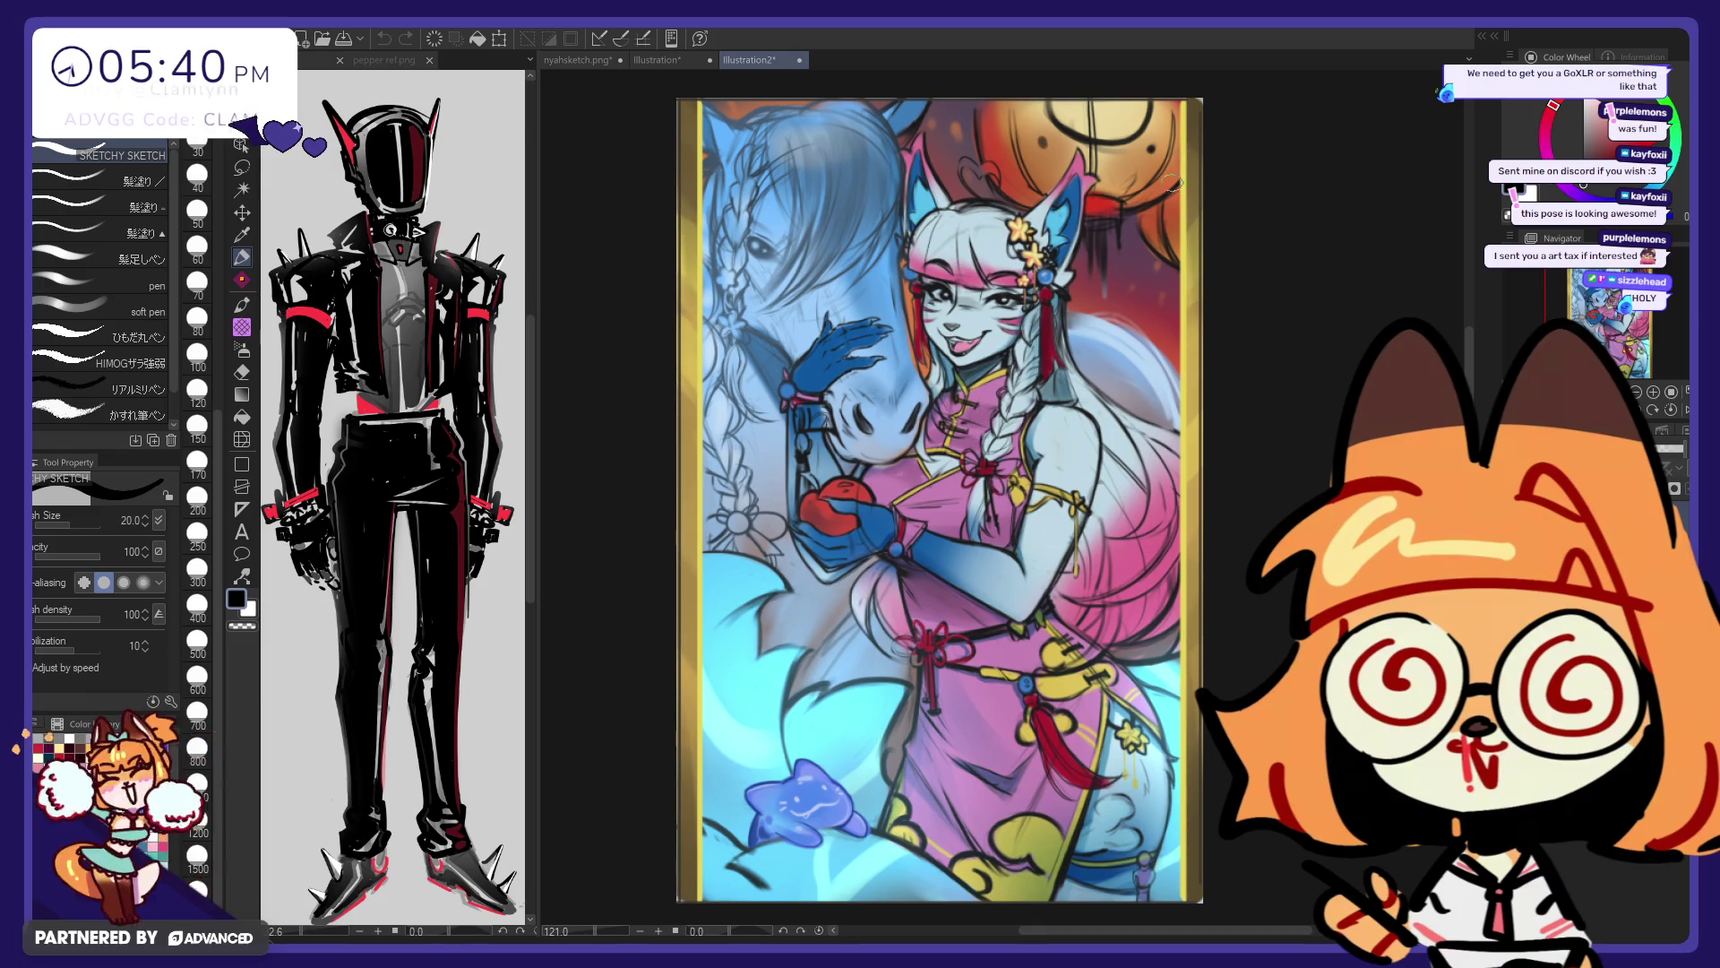
pyautogui.moveTo(1602, 333); pyautogui.dragTo(1615, 338)
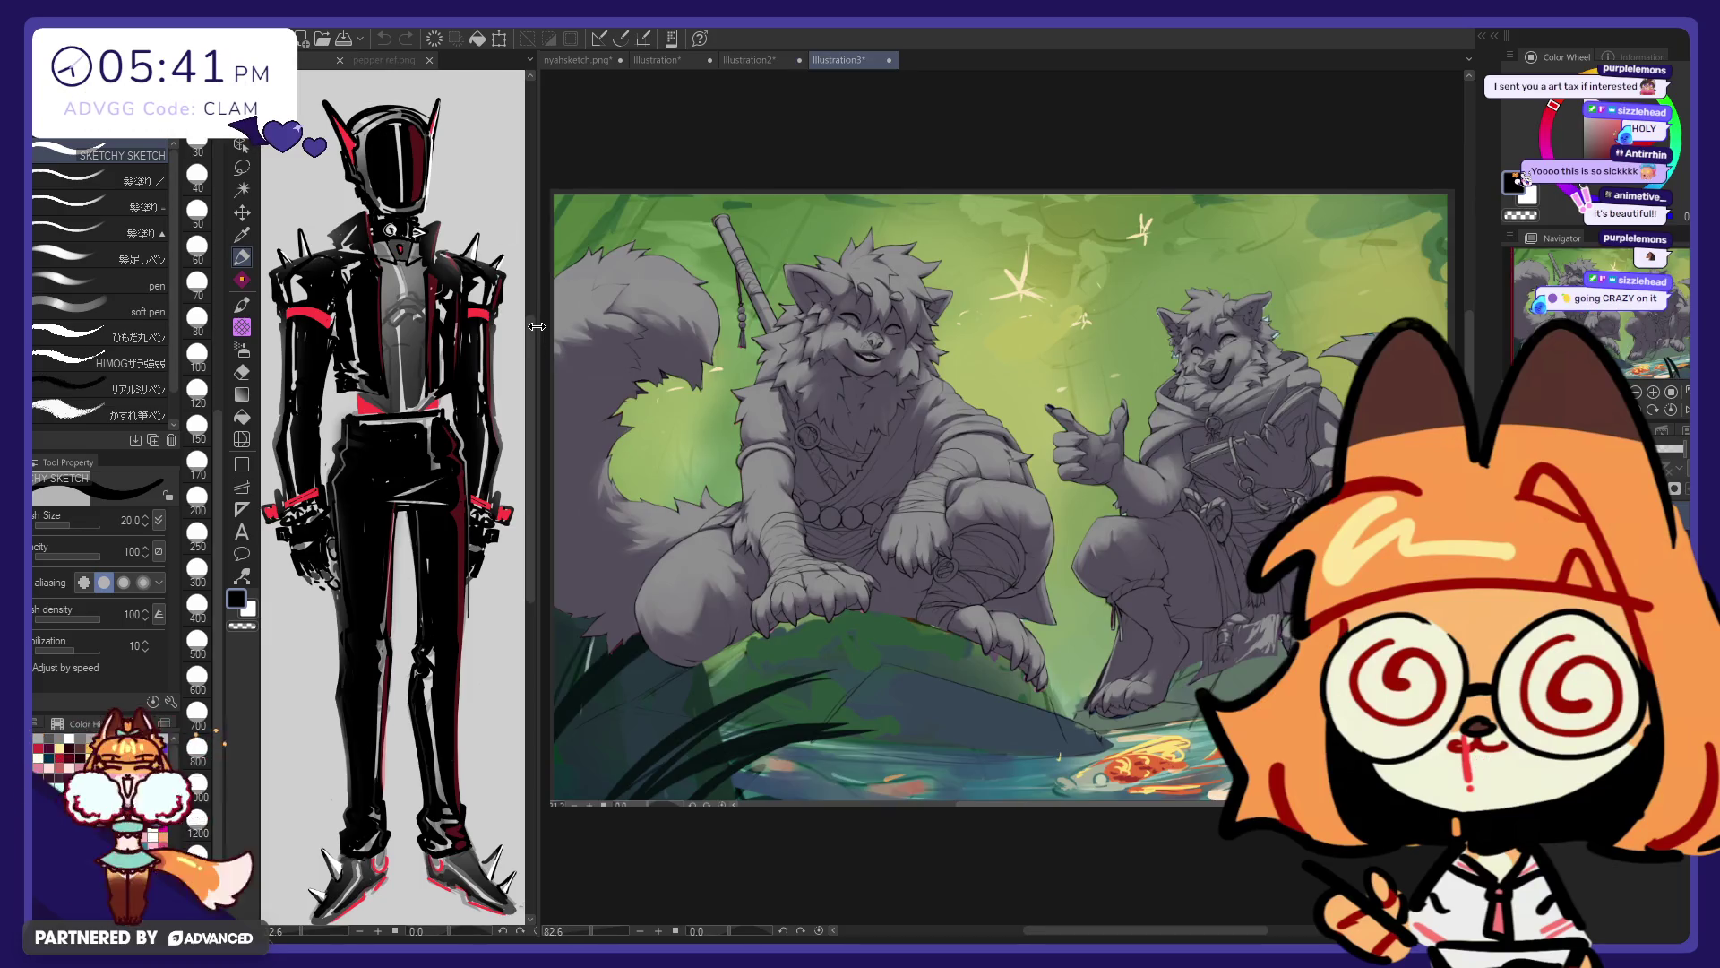
pyautogui.moveTo(536, 326); pyautogui.dragTo(323, 332)
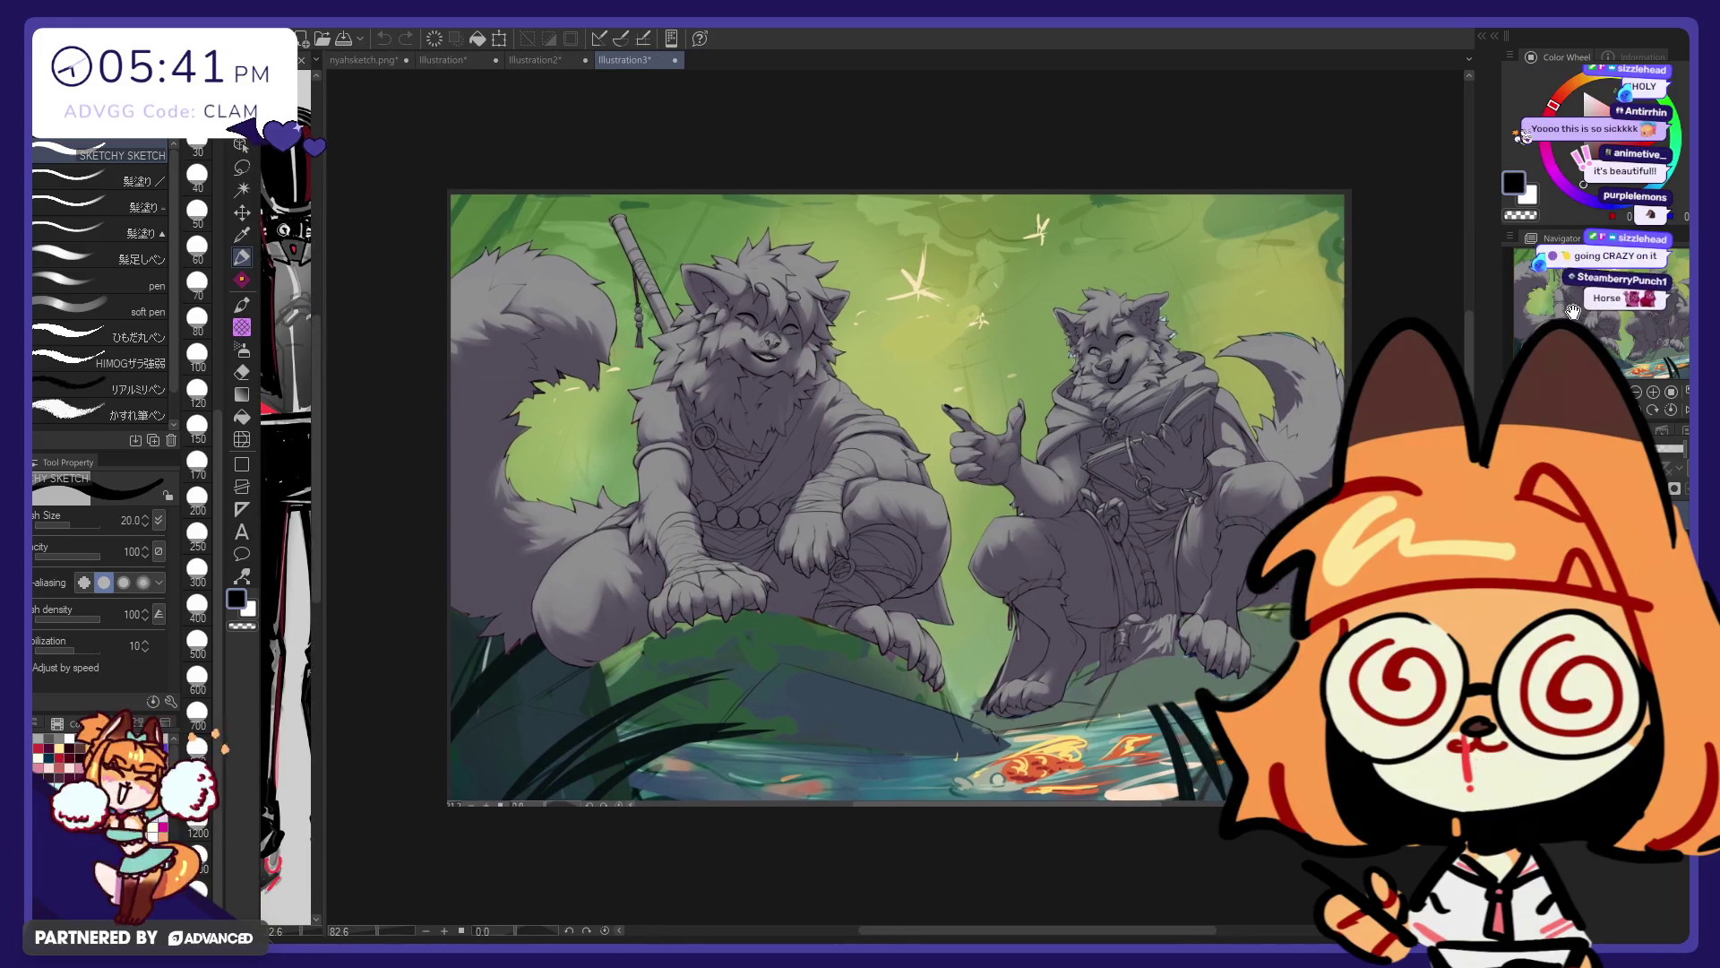
# Pan the wolf painting slightly, then close the Illustration3 canvas with Ctrl+W
pyautogui.moveTo(1573, 311); pyautogui.dragTo(1589, 313)
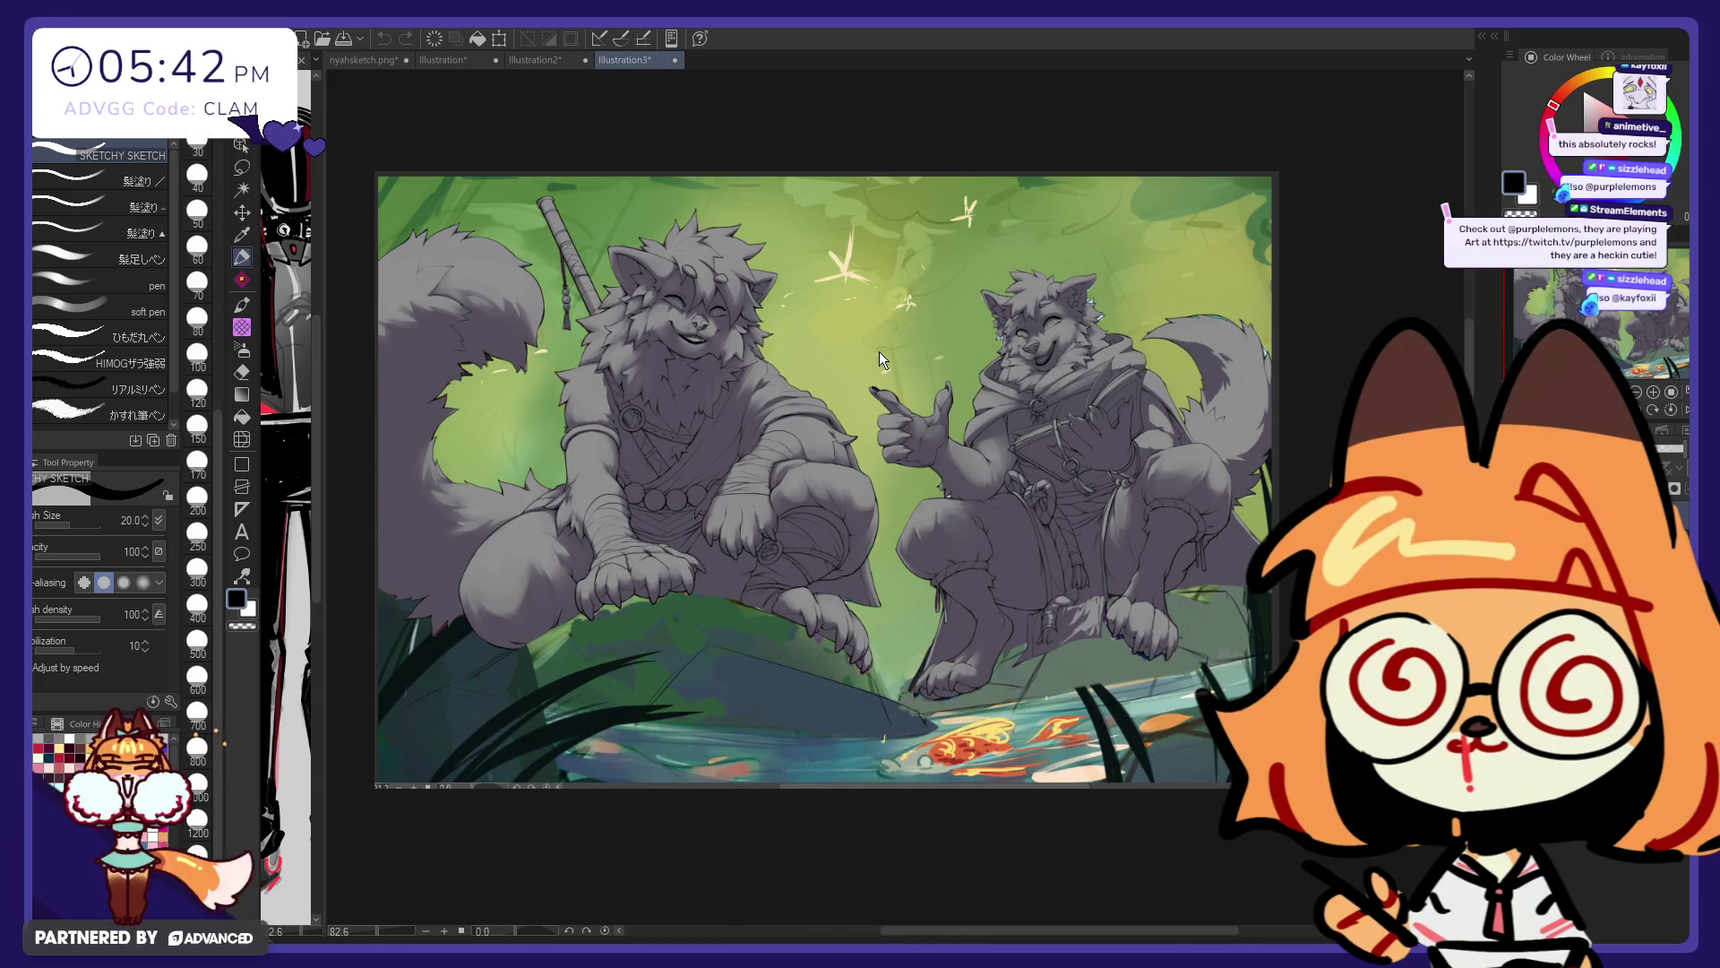
pyautogui.hotkey('ctrl', 'w')
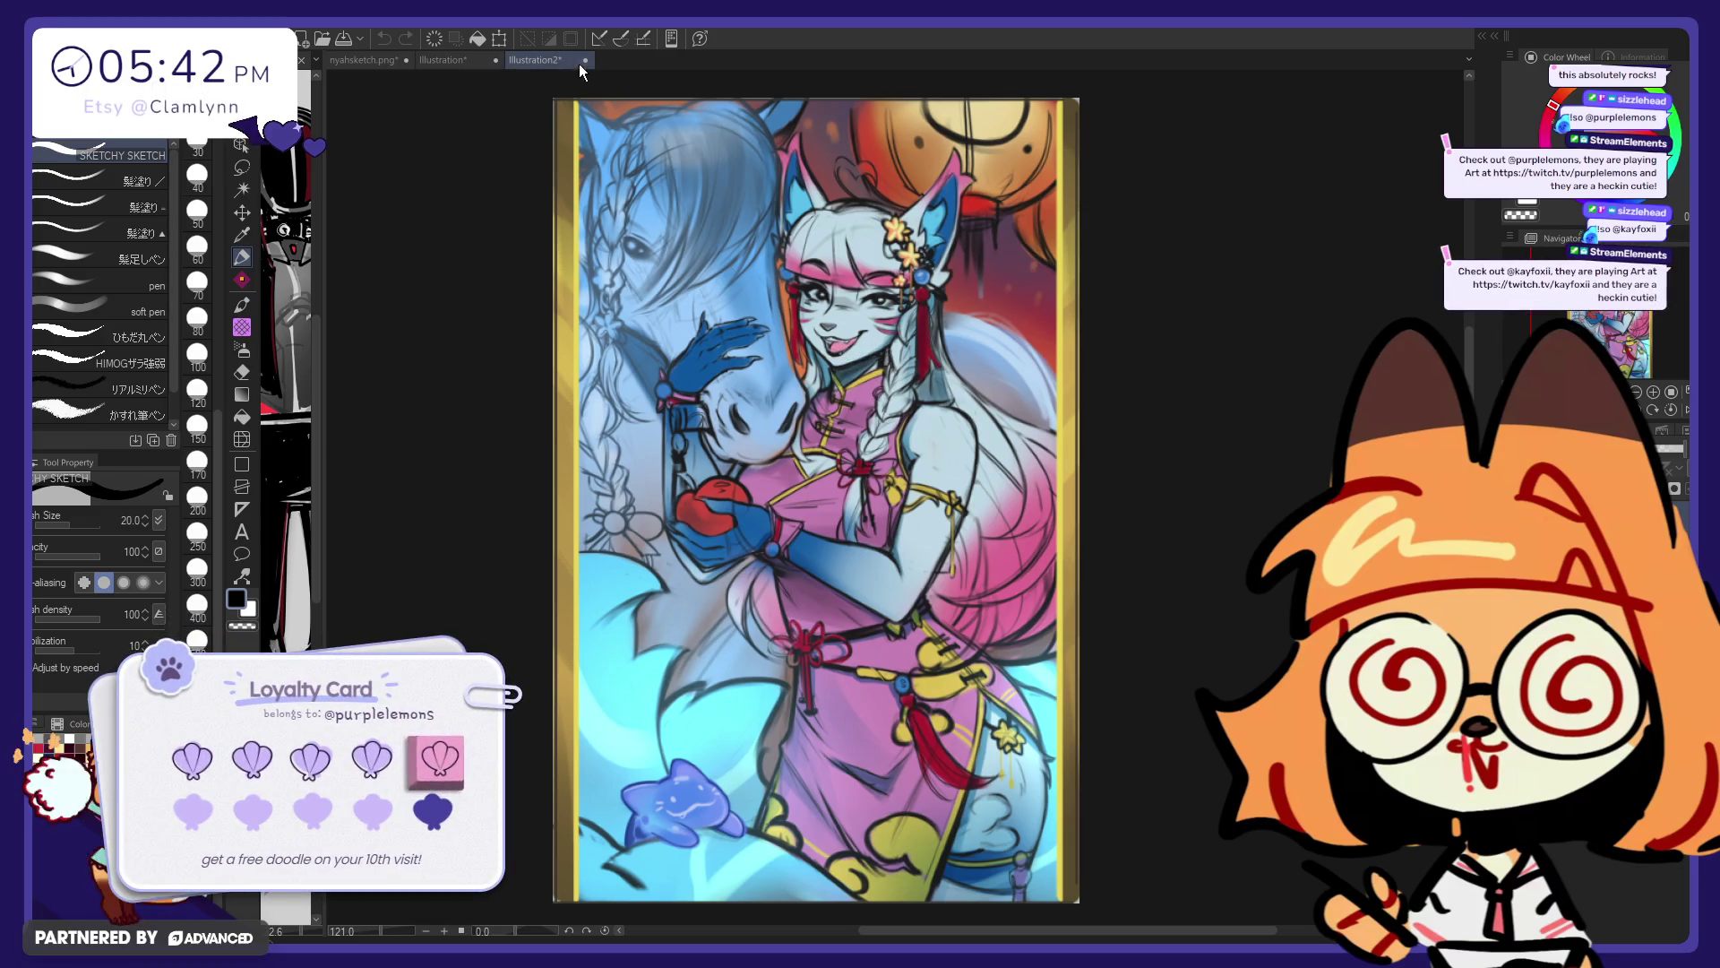
# Close the Illustration2 canvas and briefly toggle the last line off and back to check the sketch
pyautogui.hotkey('ctrl', 'w')
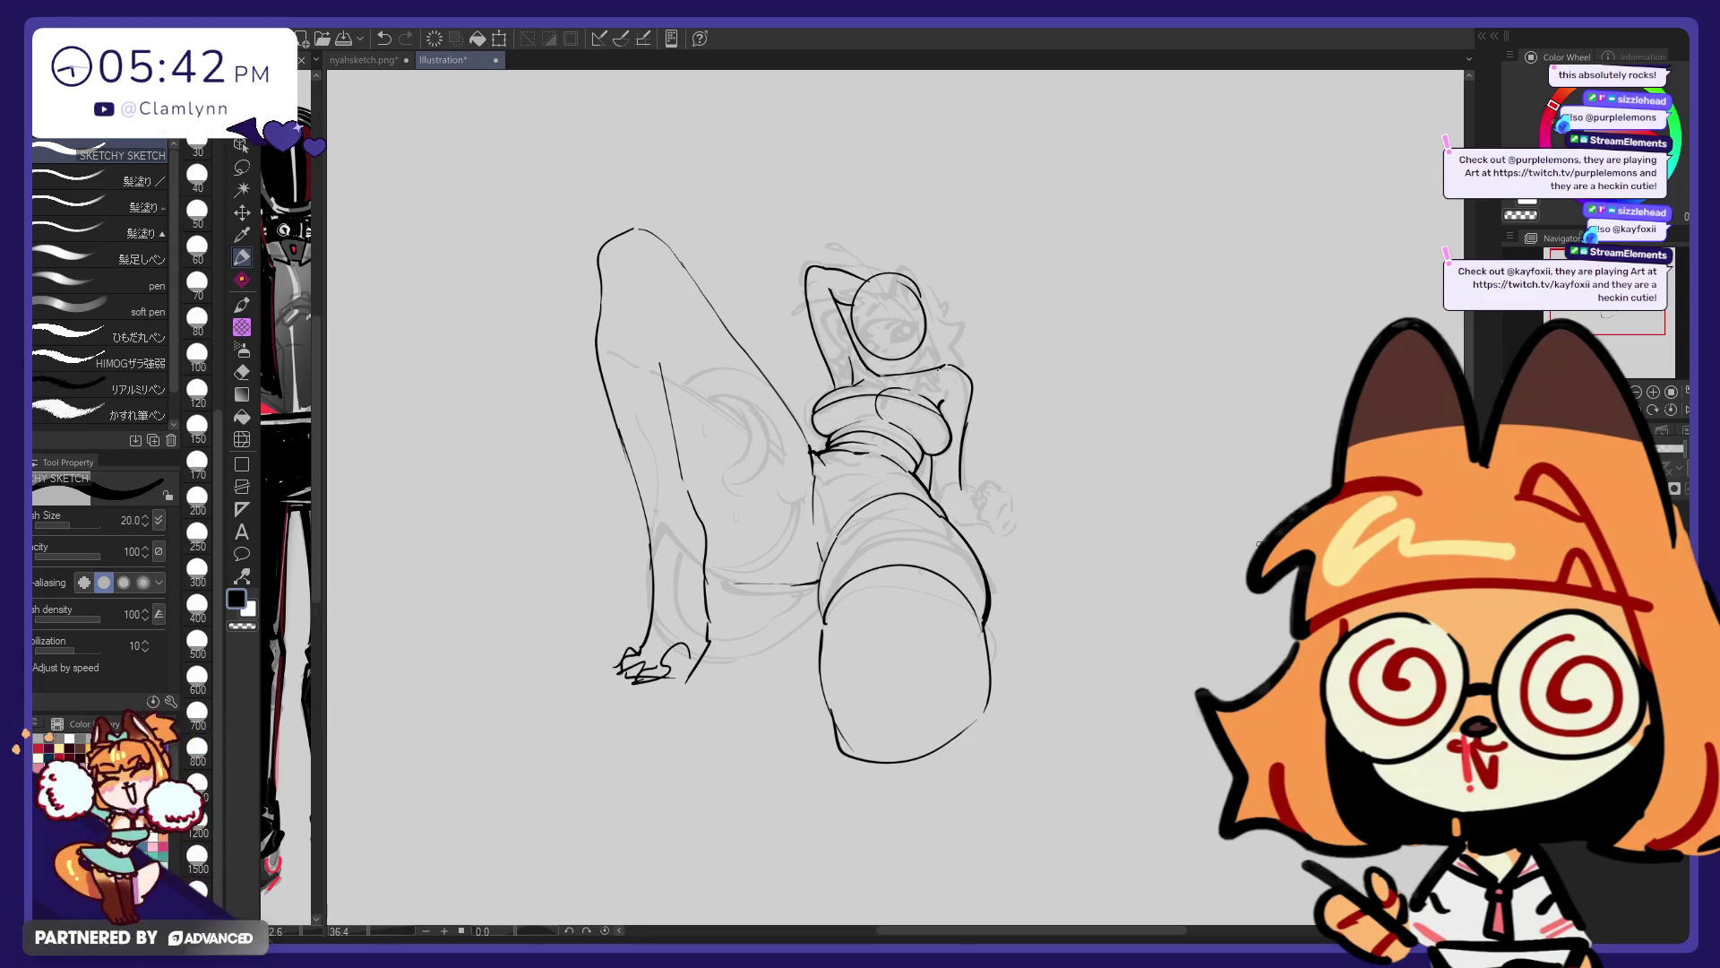
pyautogui.hotkey('ctrl', 'z')
pyautogui.hotkey('ctrl', 'y')
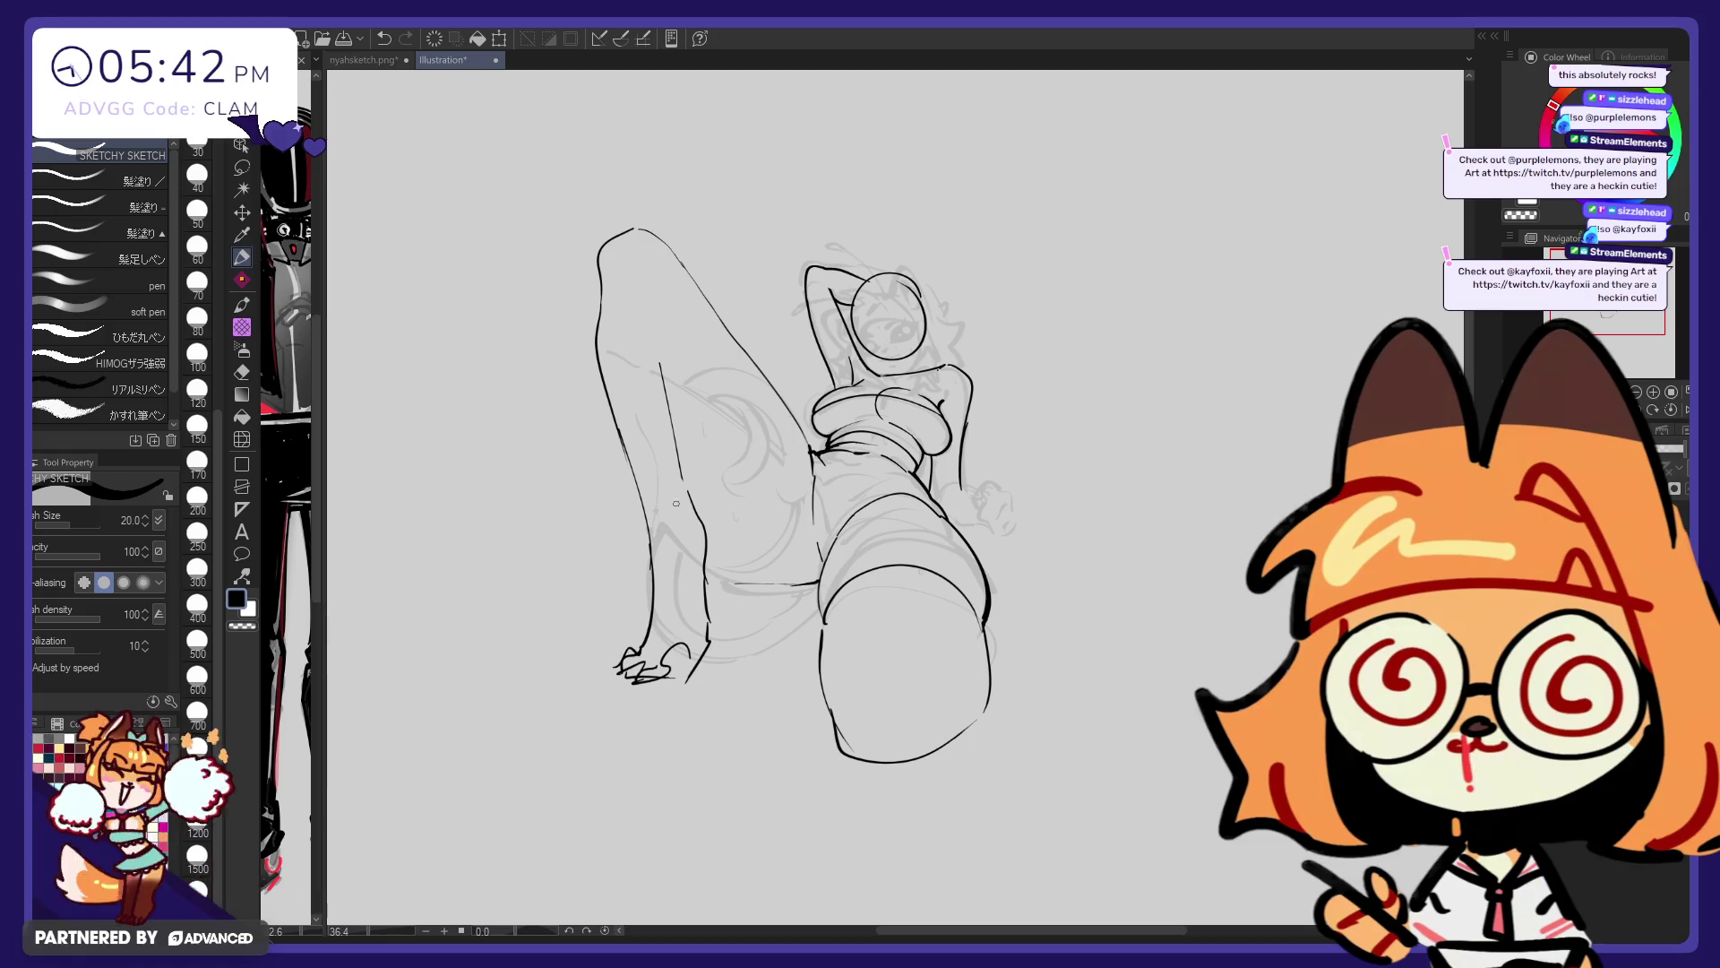
# Ink short lines along the lower leg toward the foot and widen the reference image panel
pyautogui.moveTo(692, 663); pyautogui.dragTo(711, 638)
pyautogui.moveTo(686, 489); pyautogui.dragTo(714, 587)
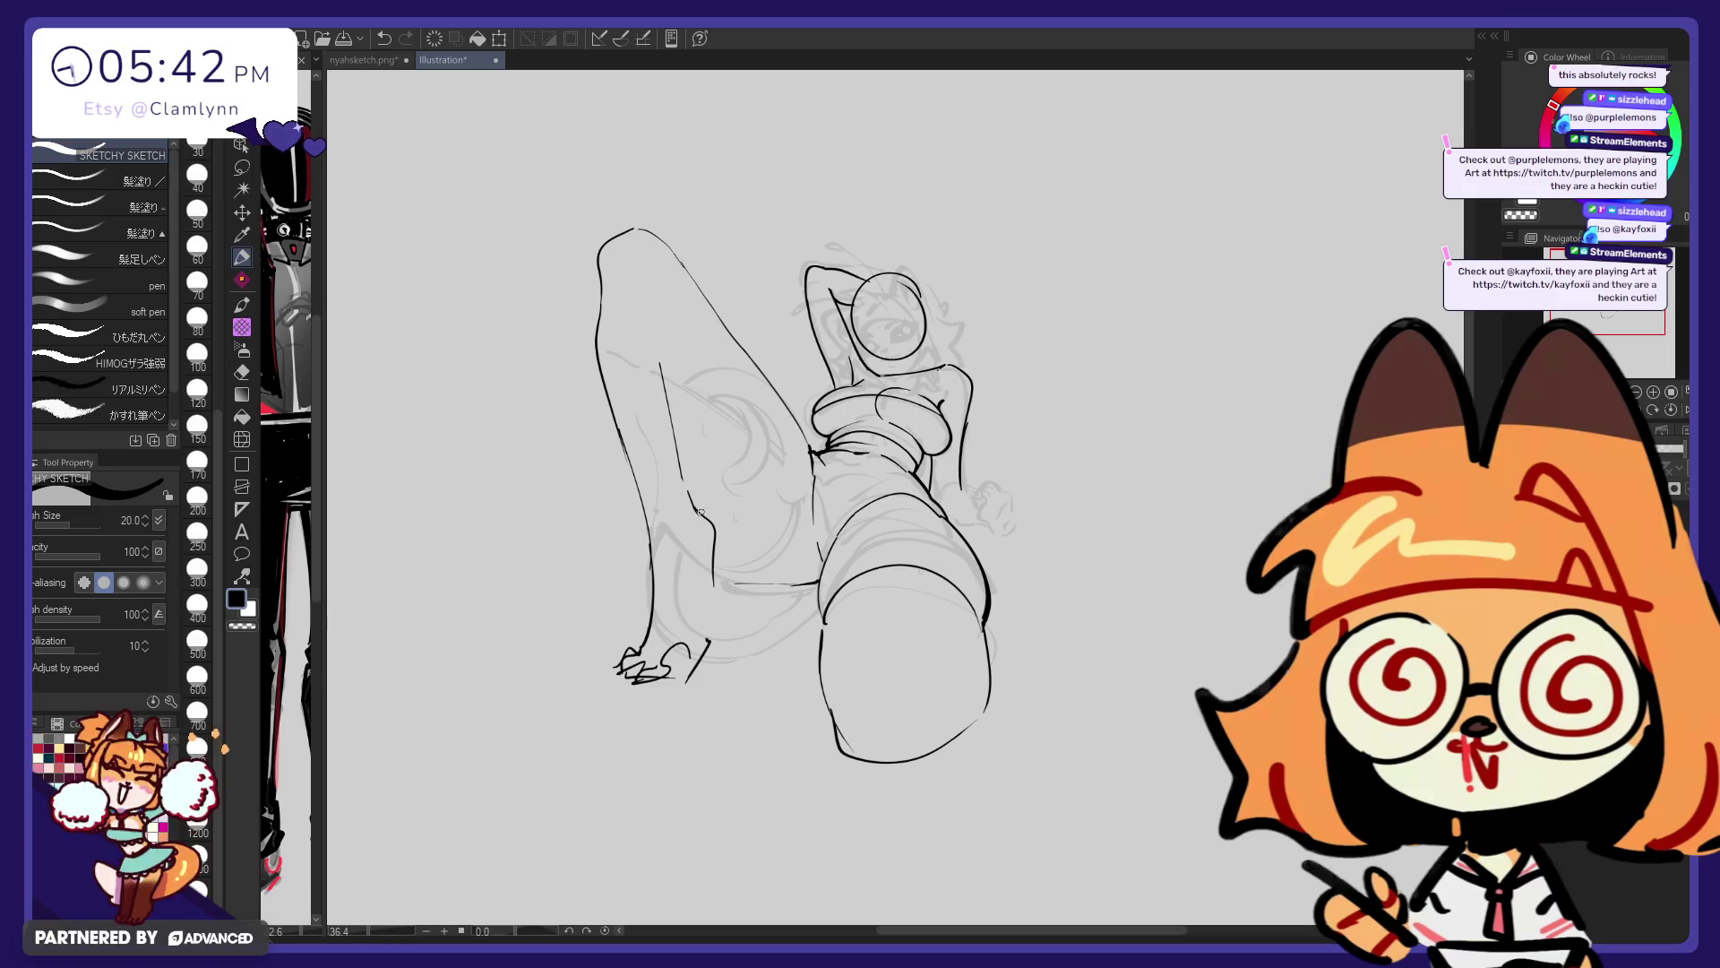
pyautogui.moveTo(697, 509); pyautogui.dragTo(708, 591)
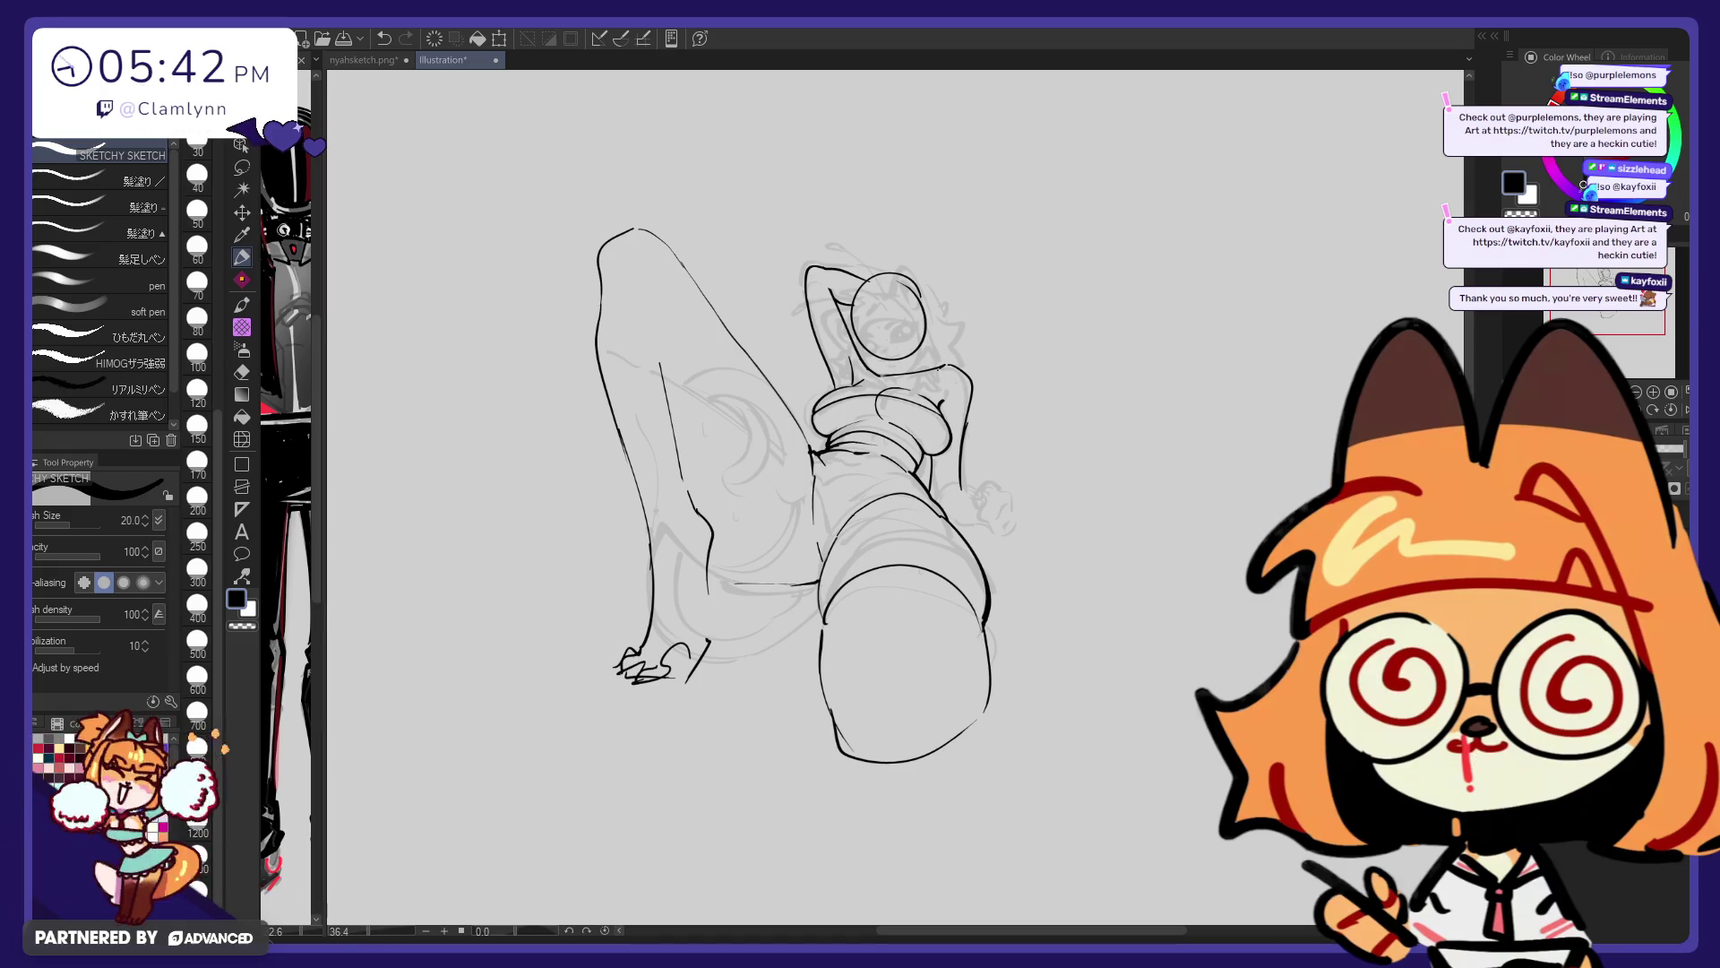
pyautogui.moveTo(315, 365); pyautogui.dragTo(511, 364)
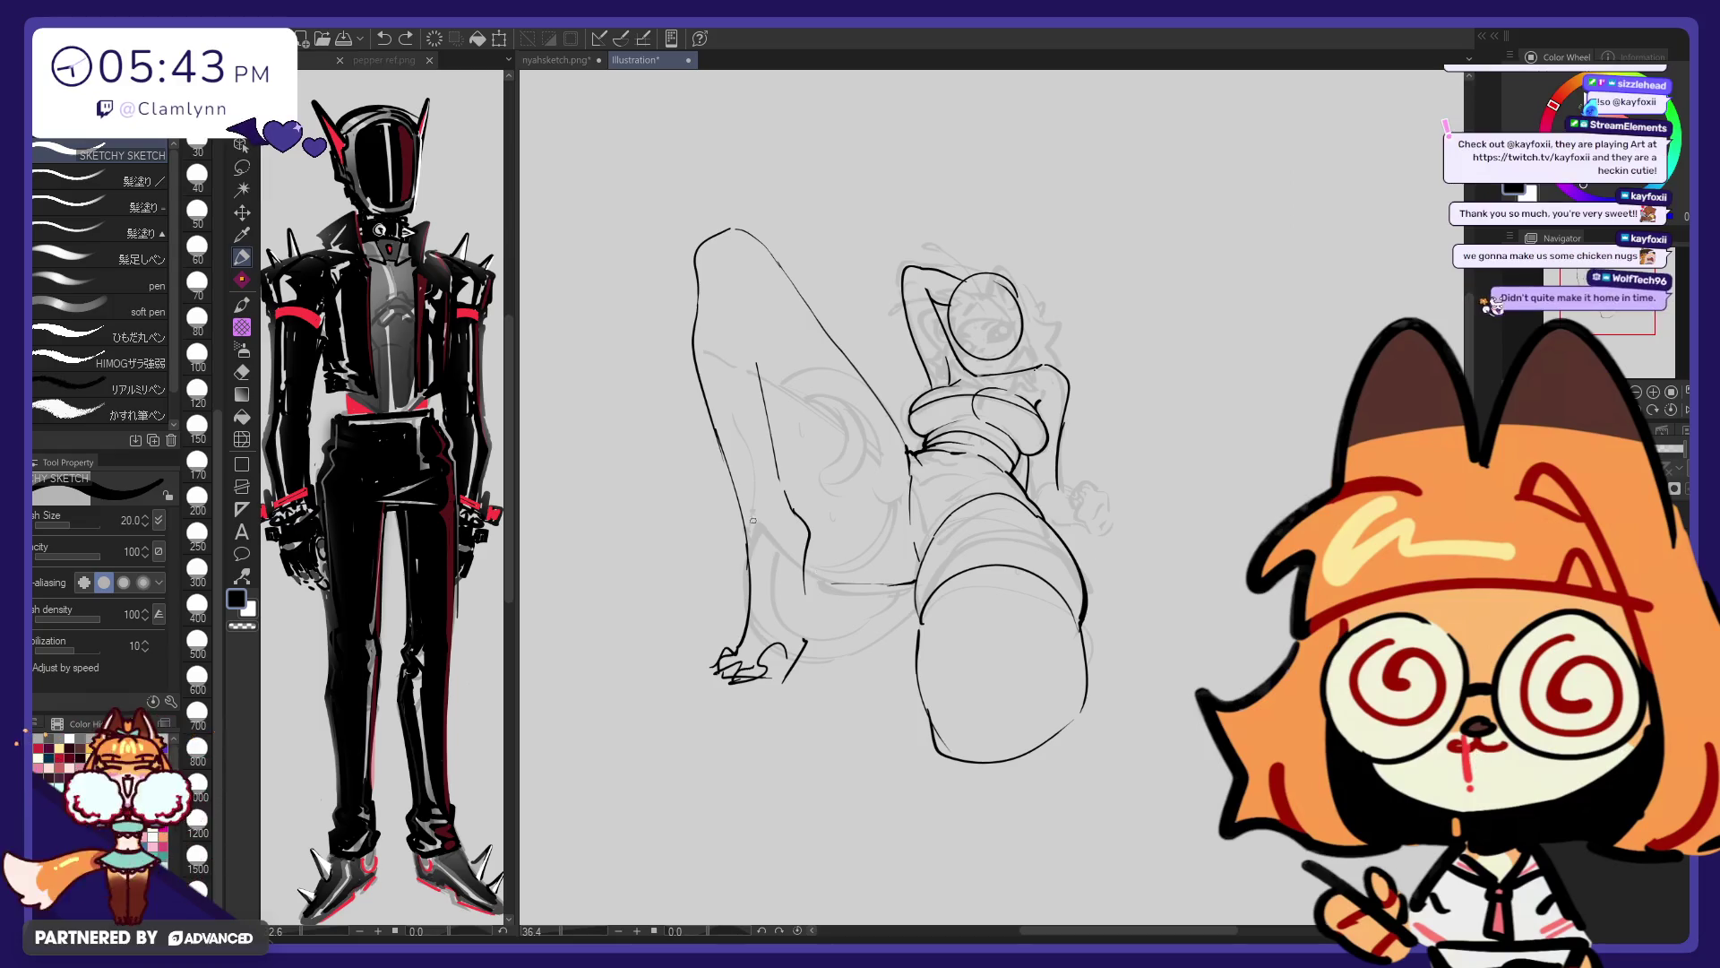
# Redraw the inner leg line from the thigh down in upper, middle and lower strokes
pyautogui.hotkey('ctrl', 'z')
pyautogui.moveTo(759, 273); pyautogui.dragTo(789, 493)
pyautogui.moveTo(760, 274); pyautogui.dragTo(772, 299)
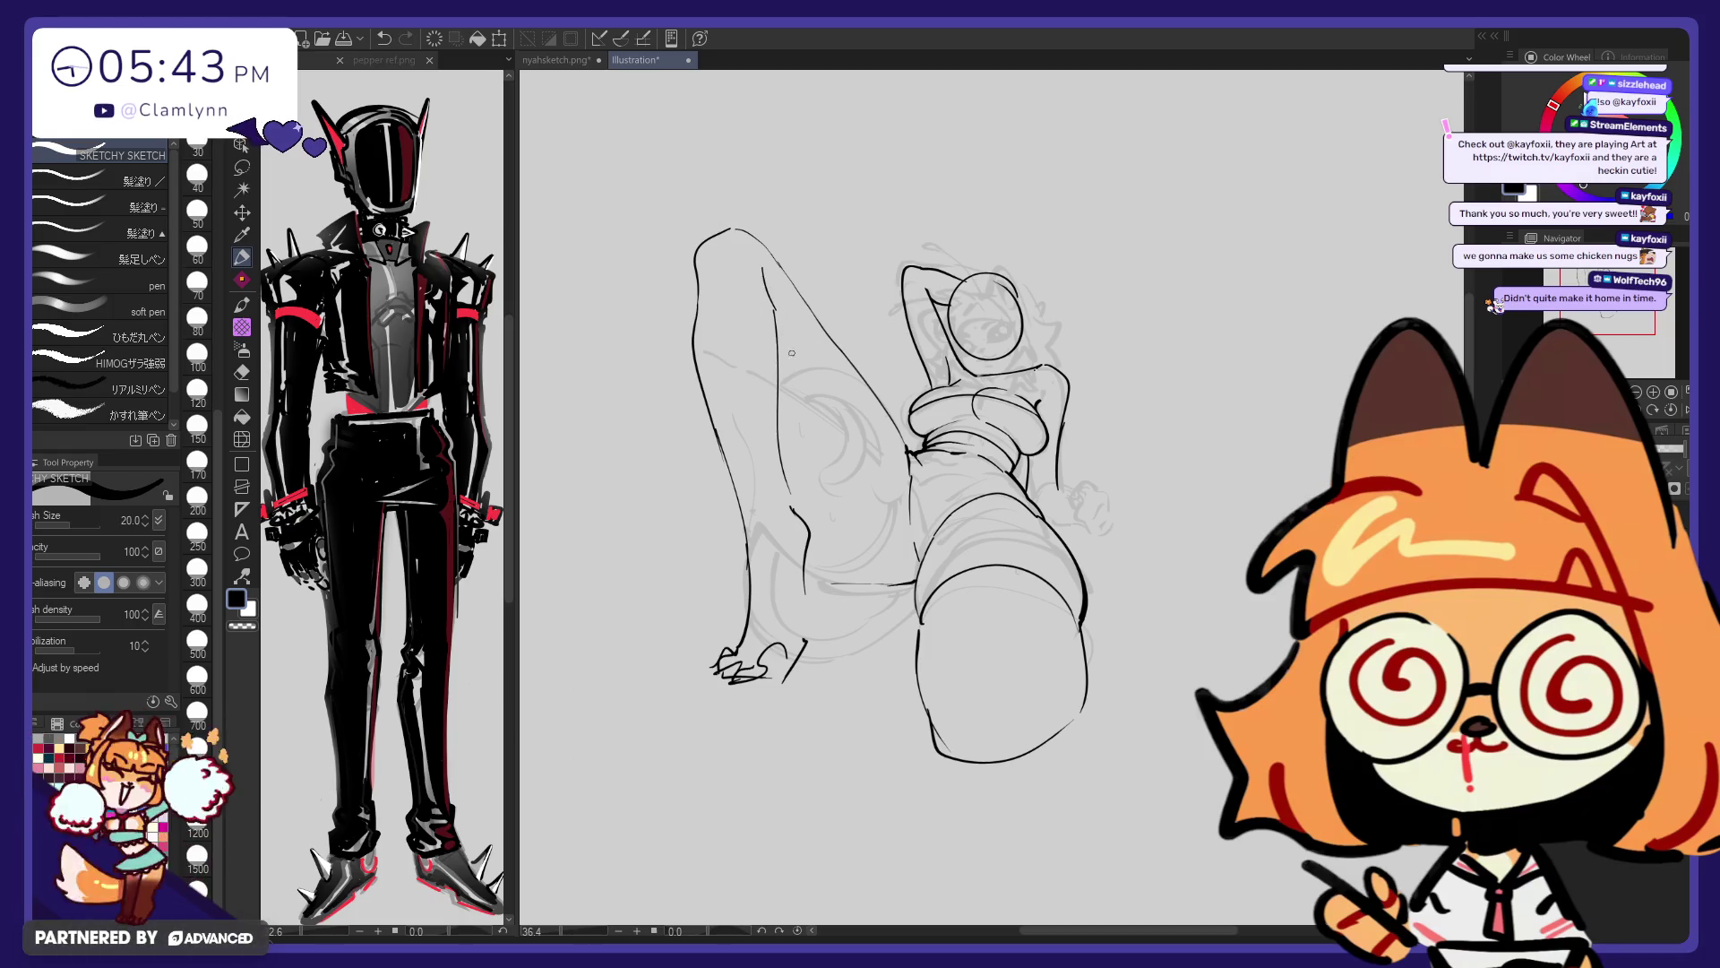
pyautogui.press('e')
pyautogui.moveTo(785, 484)
pyautogui.mouseDown()
pyautogui.moveTo(781, 341)
pyautogui.moveTo(791, 510)
pyautogui.mouseUp()
pyautogui.press('p')
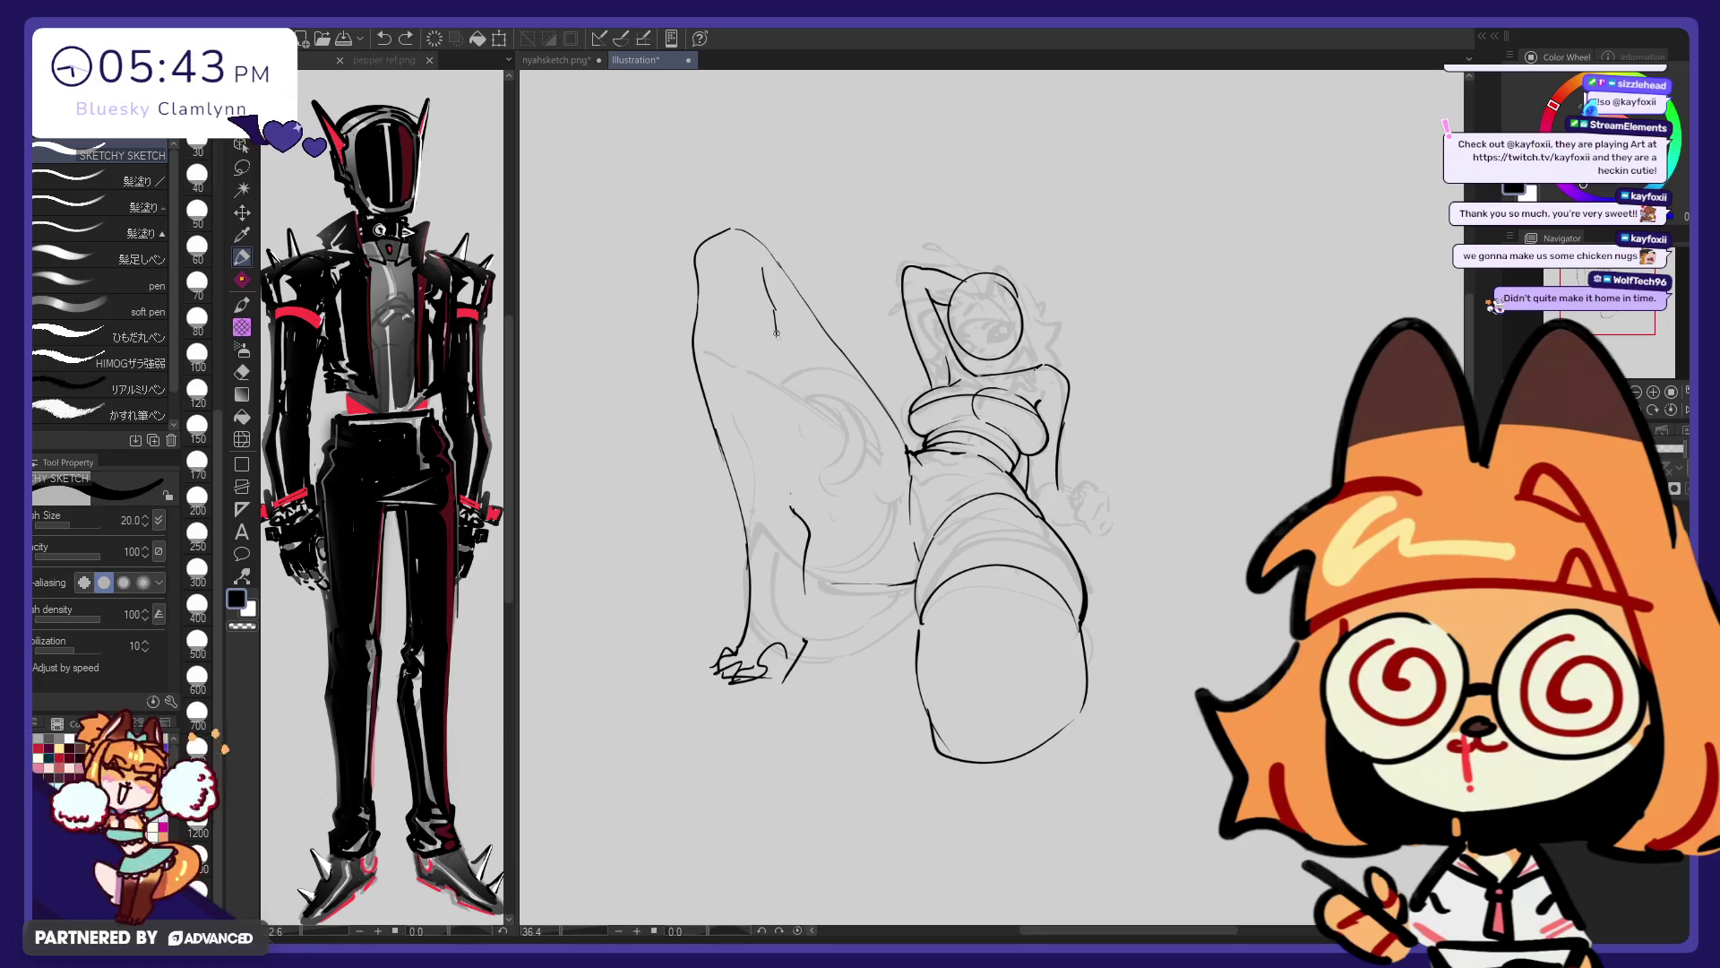
pyautogui.hotkey('ctrl', 'z')
pyautogui.moveTo(772, 358); pyautogui.dragTo(790, 497)
pyautogui.moveTo(777, 334); pyautogui.dragTo(775, 436)
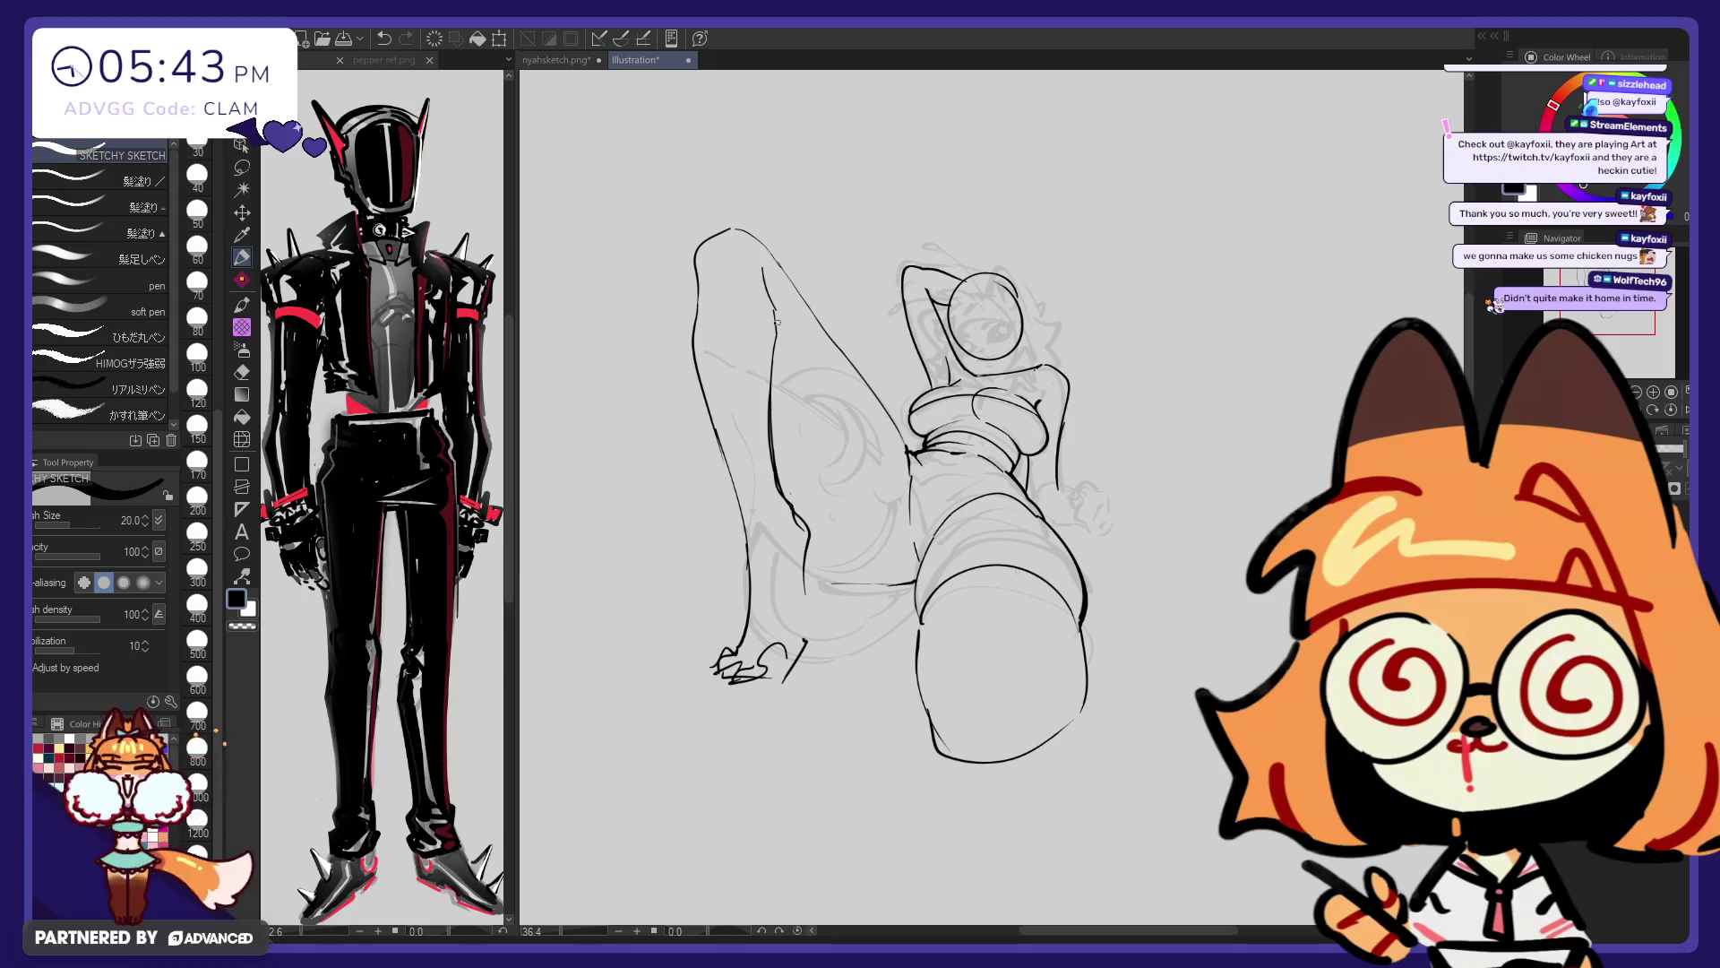
pyautogui.moveTo(766, 279); pyautogui.dragTo(778, 371)
pyautogui.hotkey('ctrl', 'z')
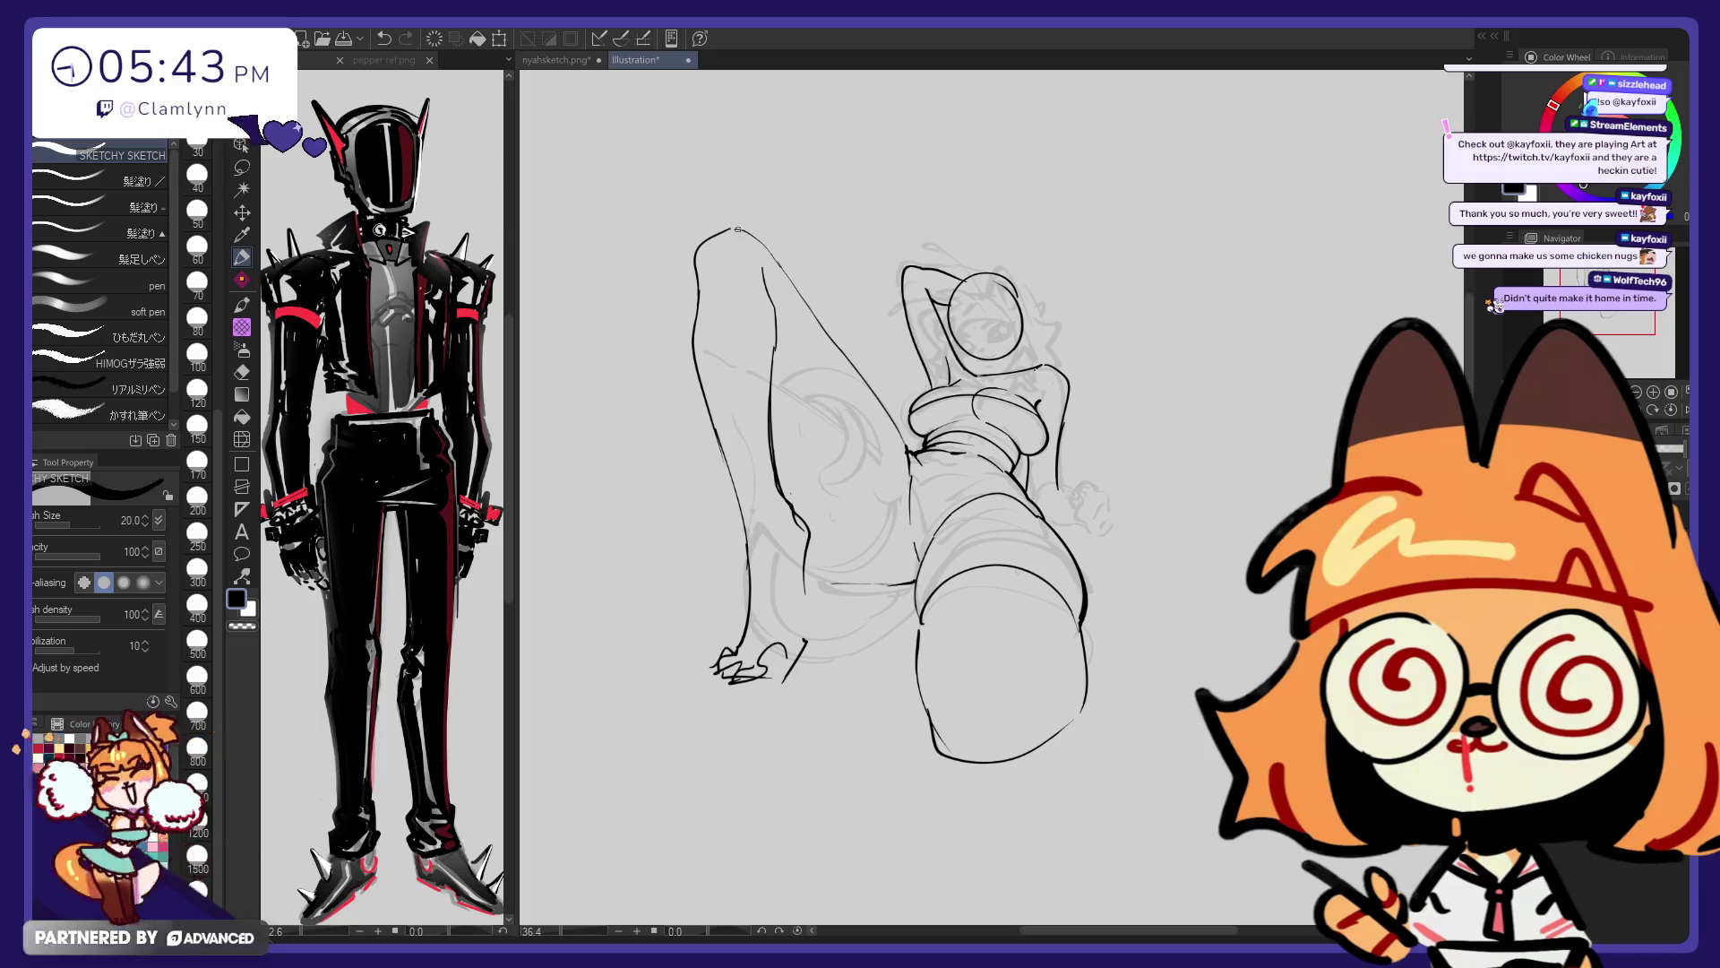
# Erase a bit of the leg line, redraw the diagonal leg line, and fill the inner line's gaps
pyautogui.press('e')
pyautogui.click(838, 351)
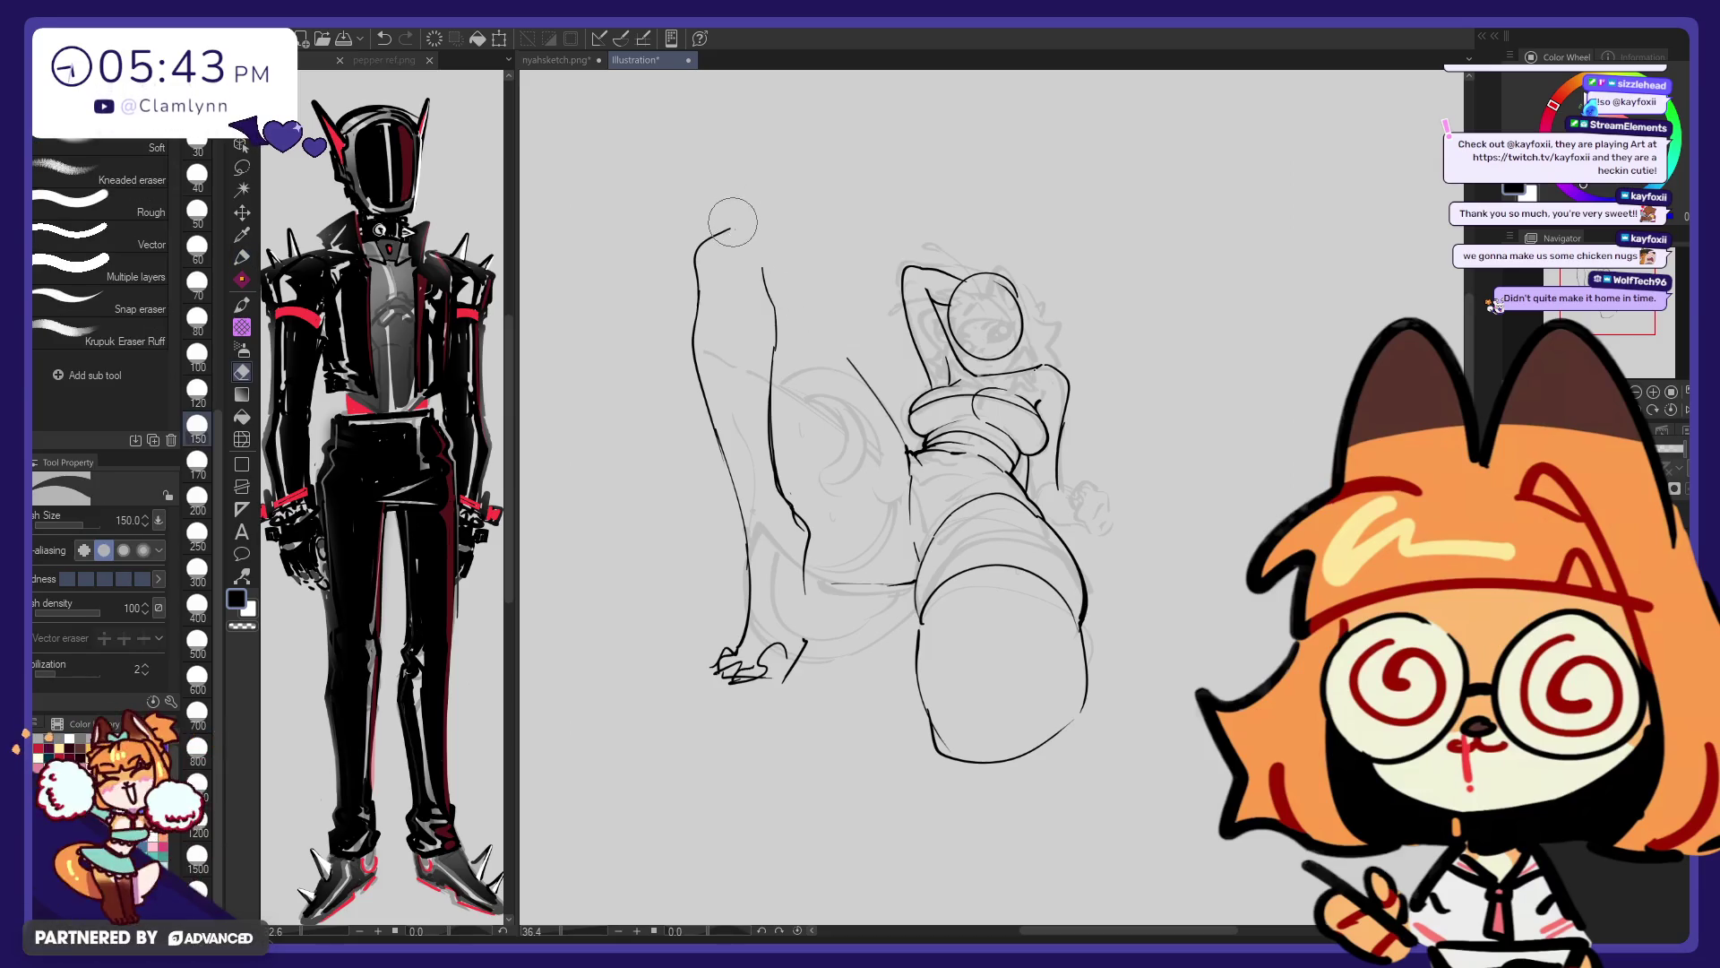
pyautogui.press('p')
pyautogui.press('e')
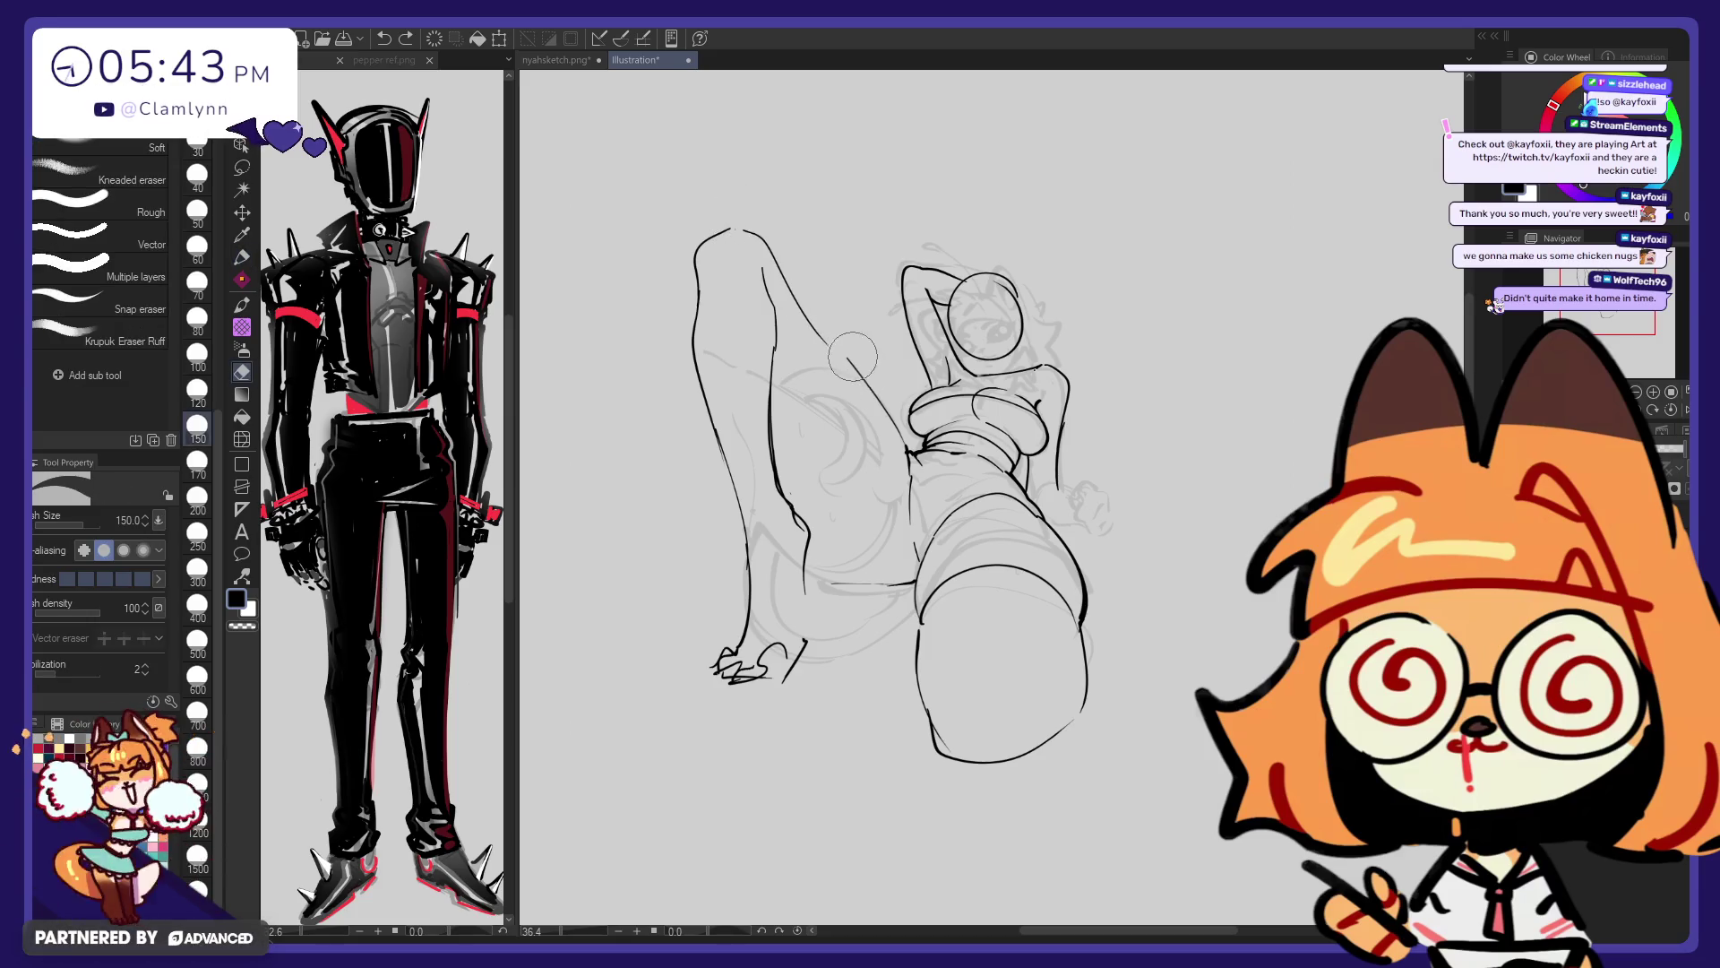
pyautogui.press('p')
pyautogui.moveTo(822, 341); pyautogui.dragTo(898, 446)
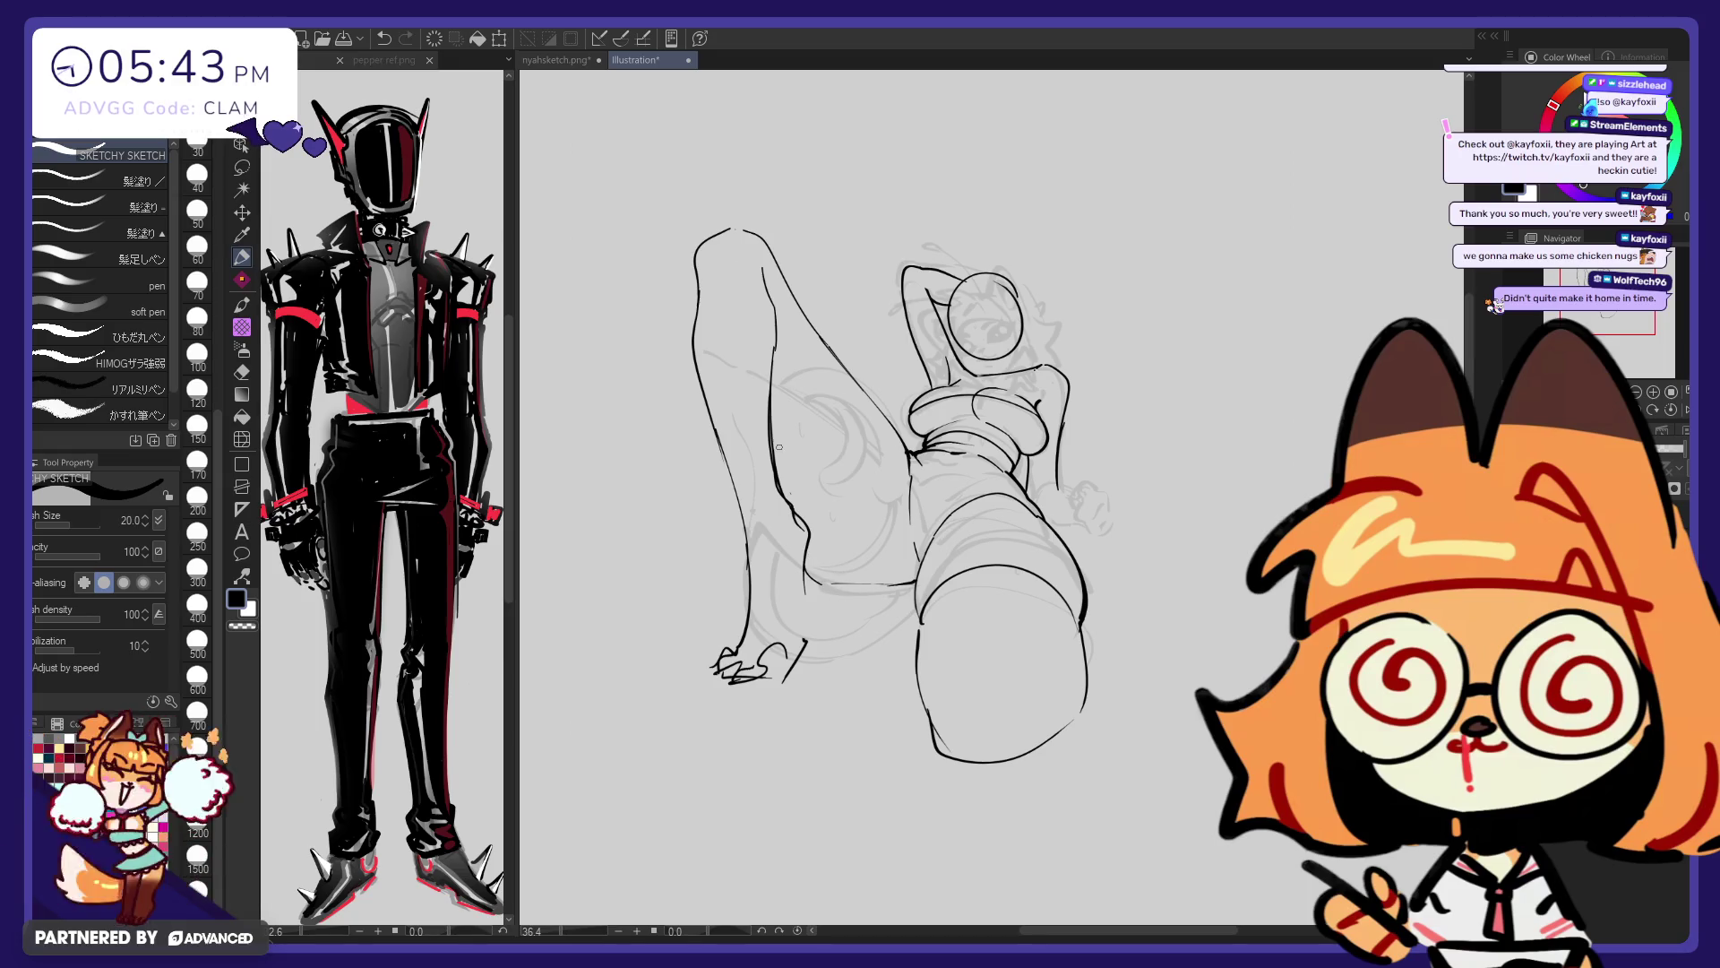
pyautogui.press('e')
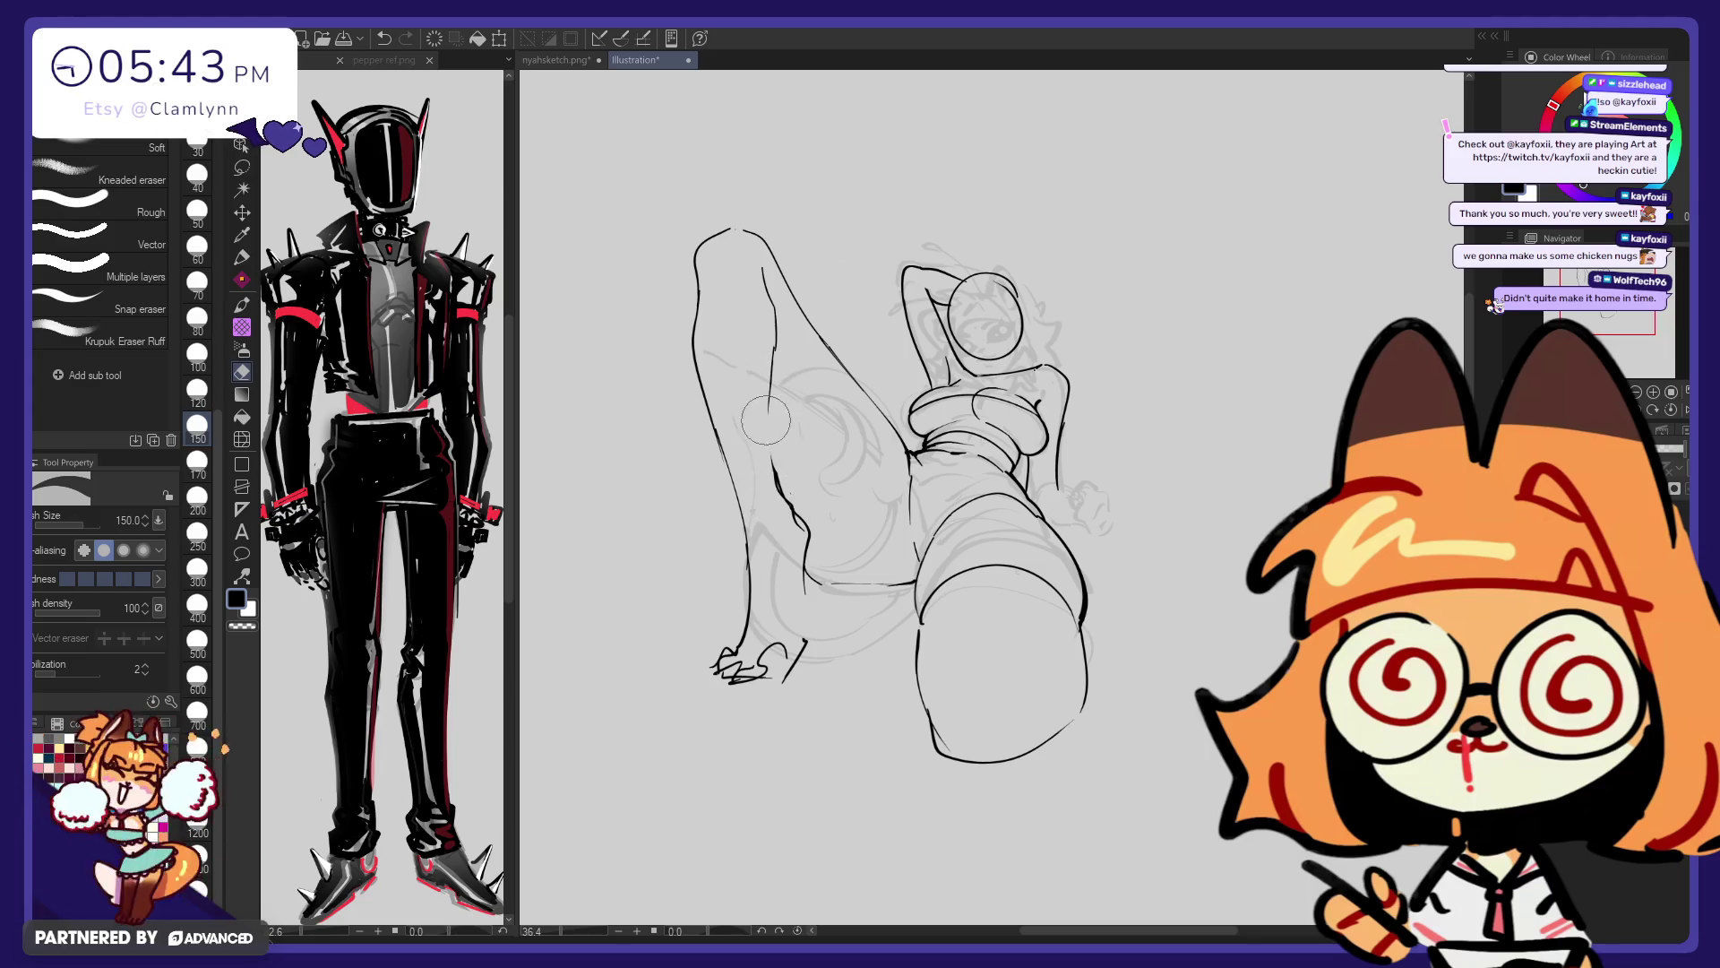
pyautogui.press('p')
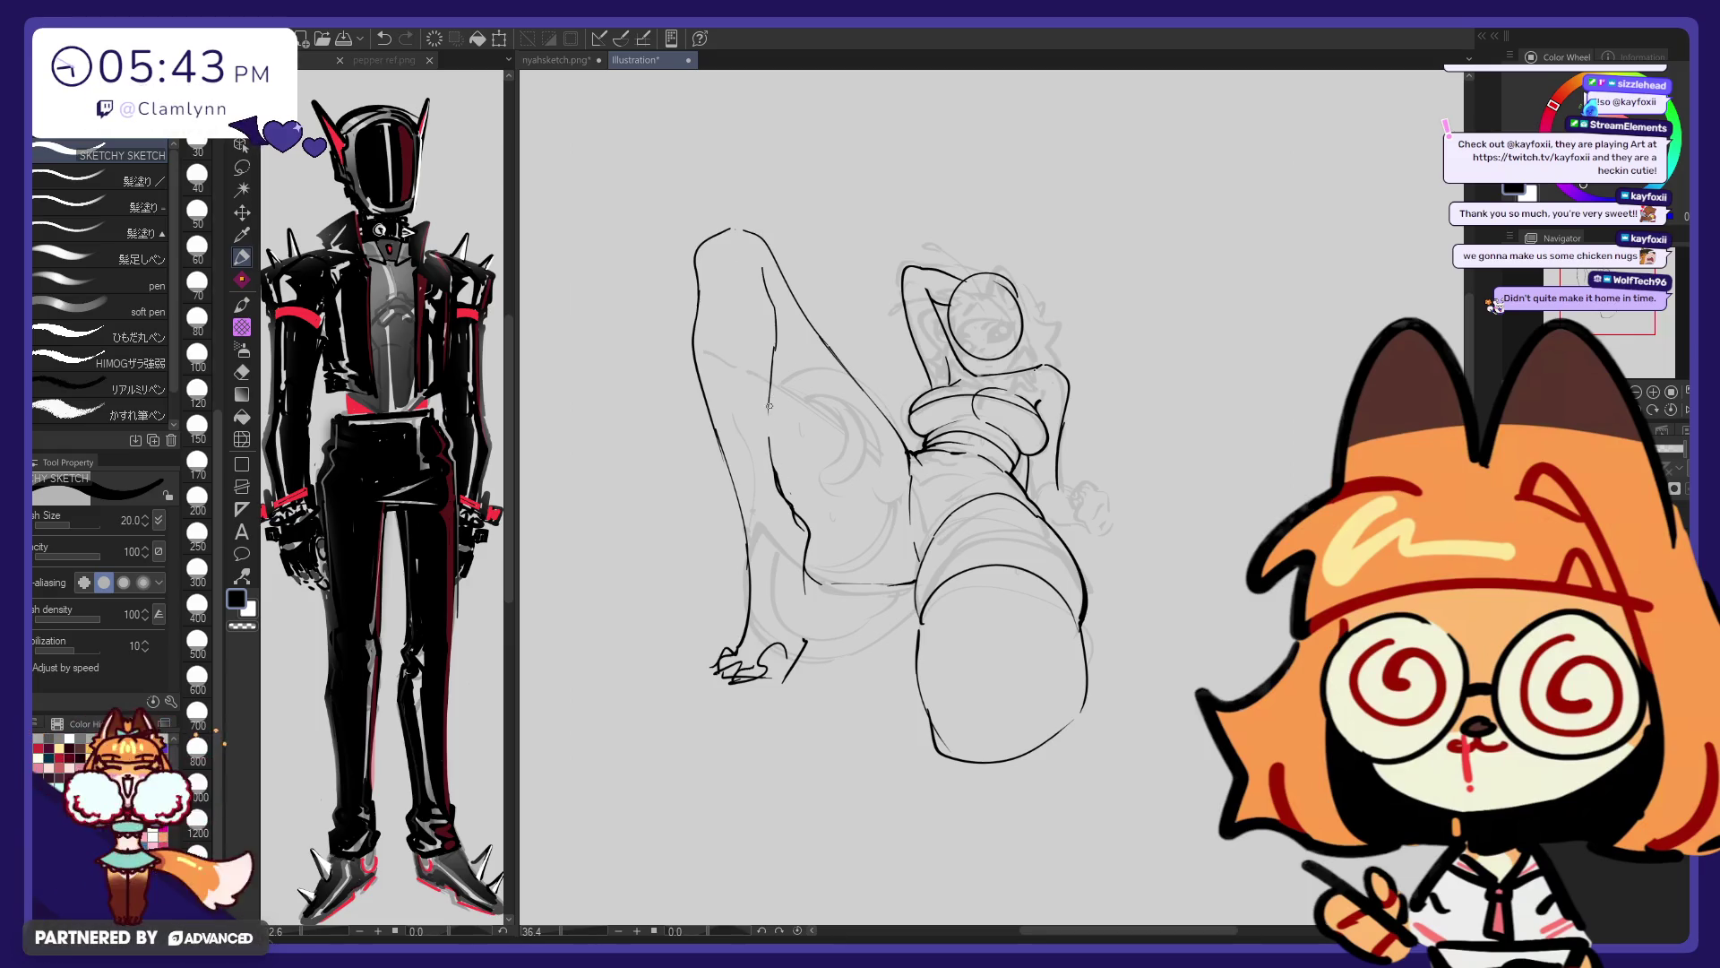
pyautogui.moveTo(778, 304); pyautogui.dragTo(776, 383)
pyautogui.moveTo(771, 301); pyautogui.dragTo(773, 417)
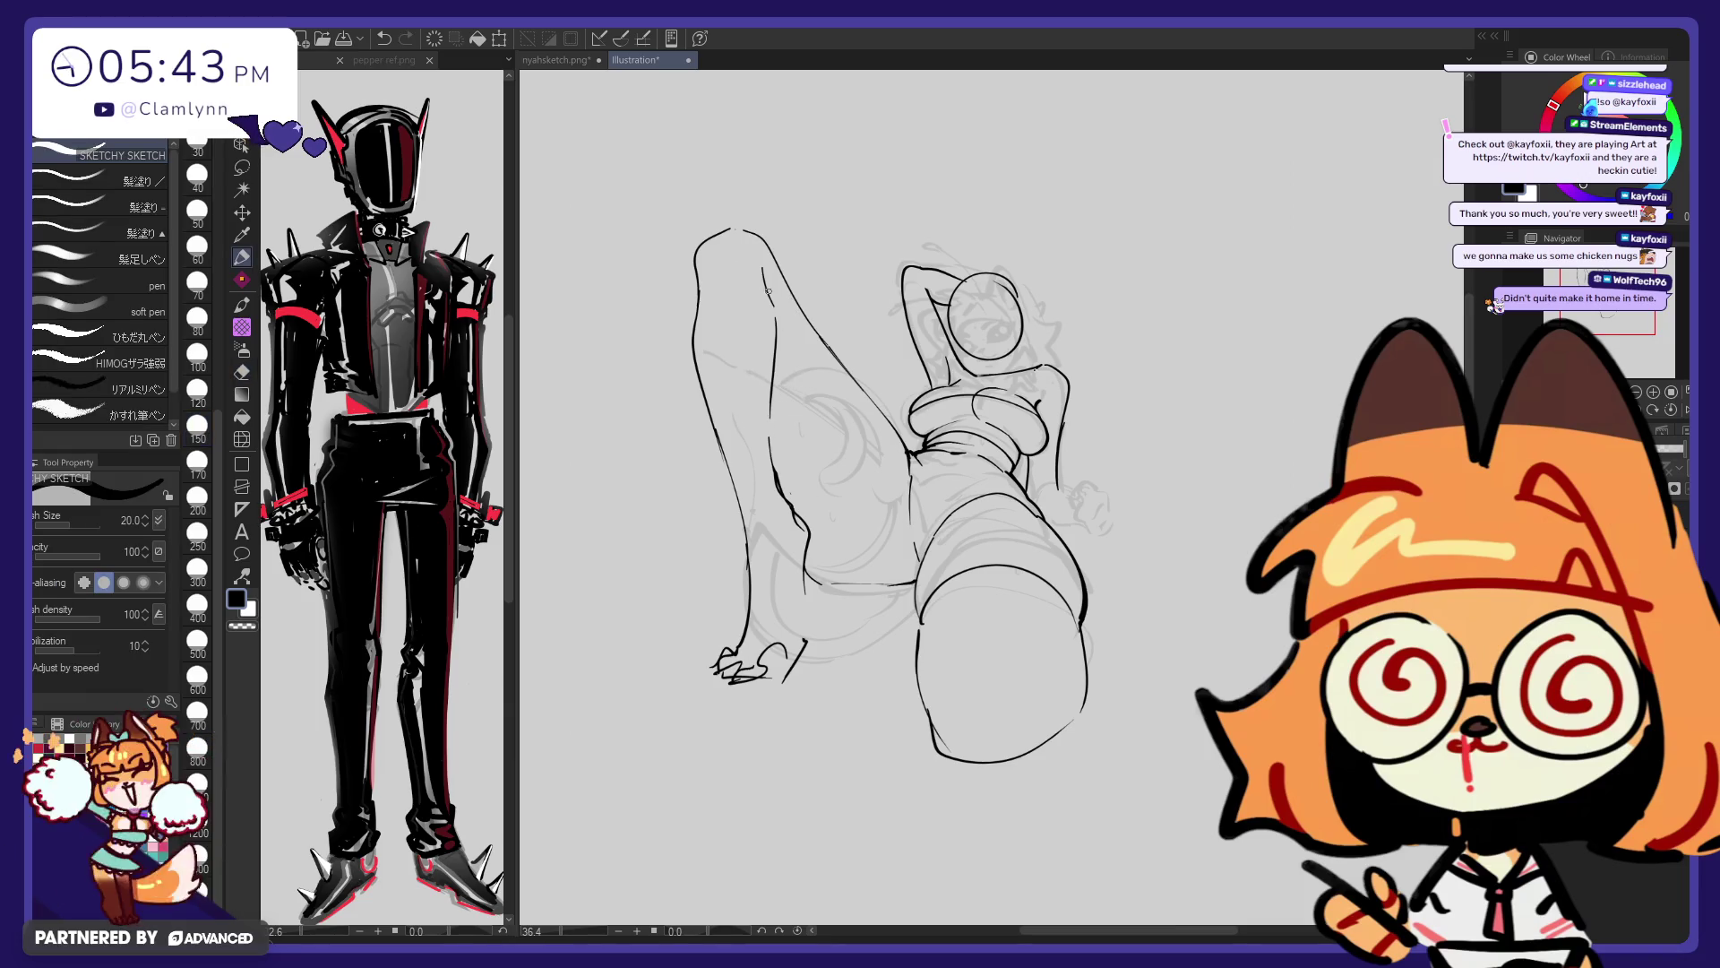
pyautogui.moveTo(764, 252); pyautogui.dragTo(776, 314)
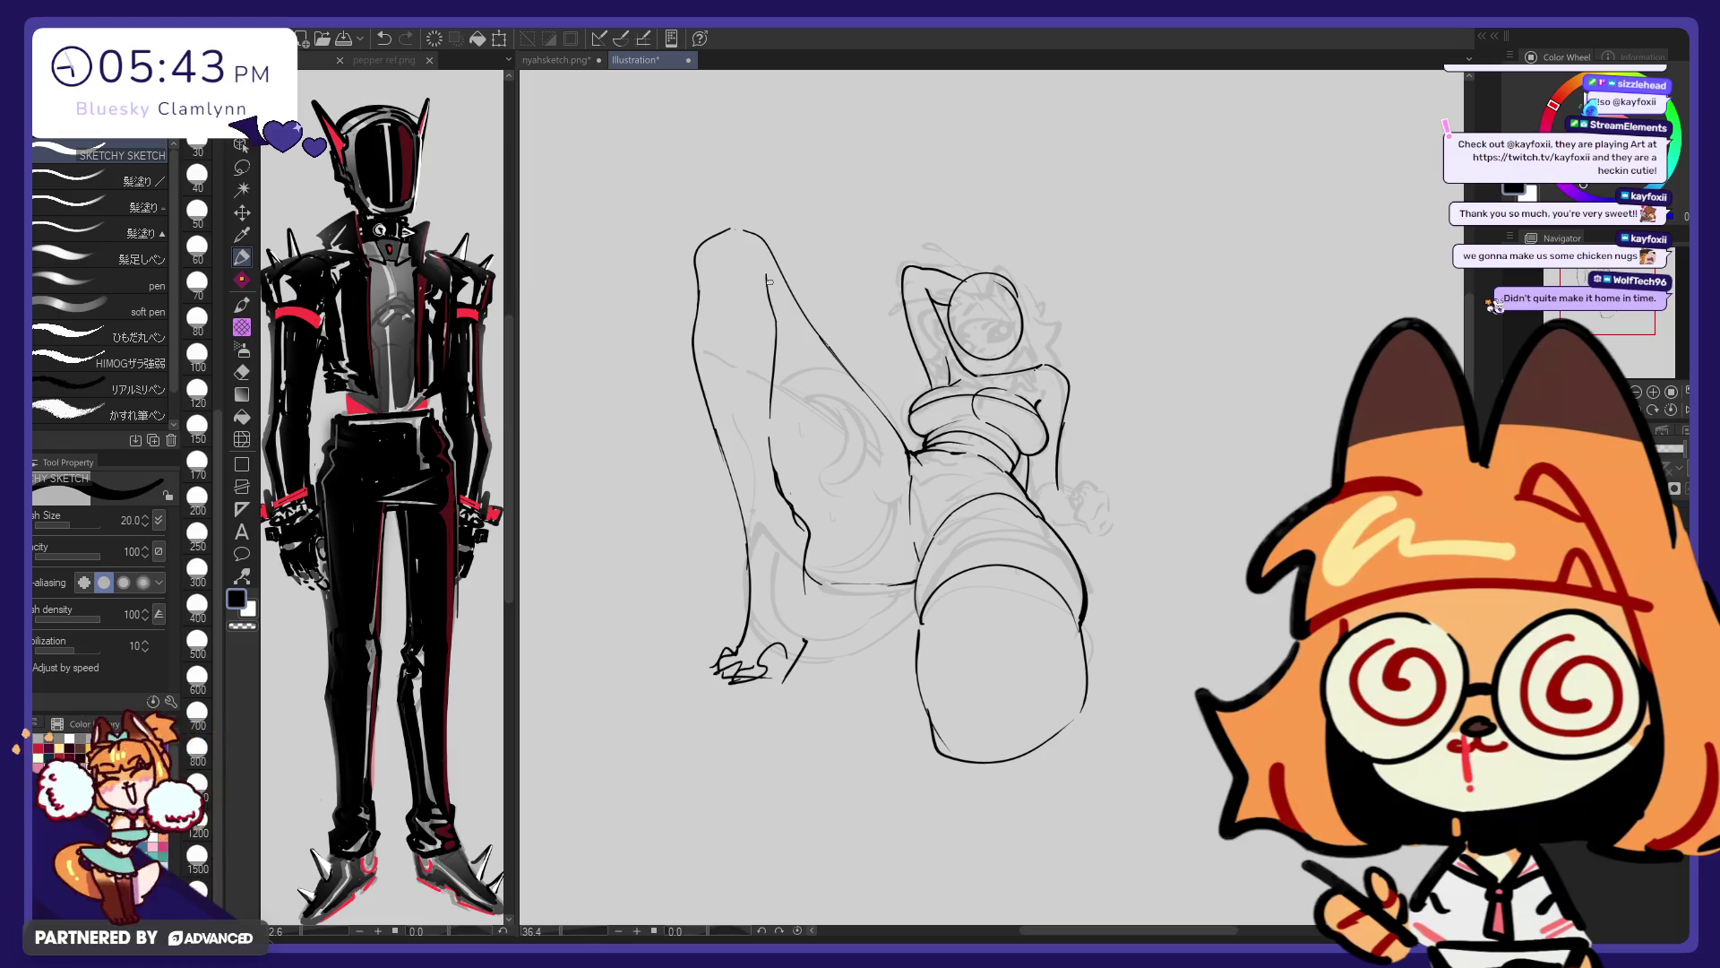
# Extend the leg contour down to the foot, erase a stray stroke, and nudge the foot lines with Liquify
pyautogui.press('e')
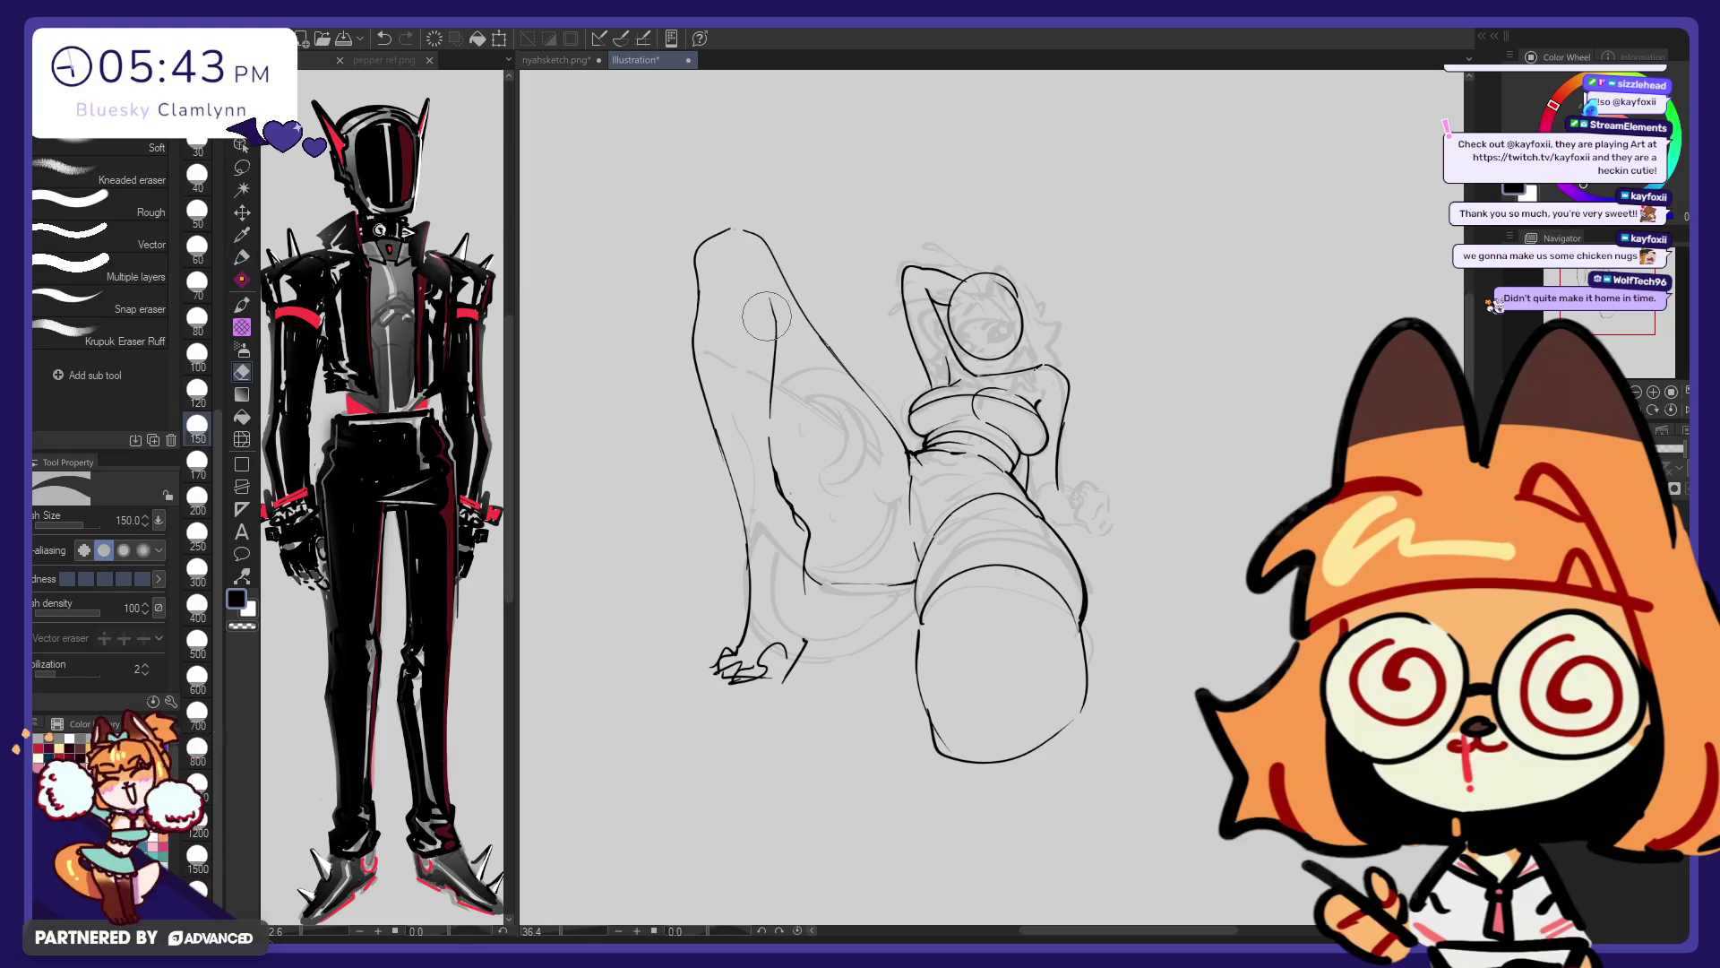
pyautogui.press('p')
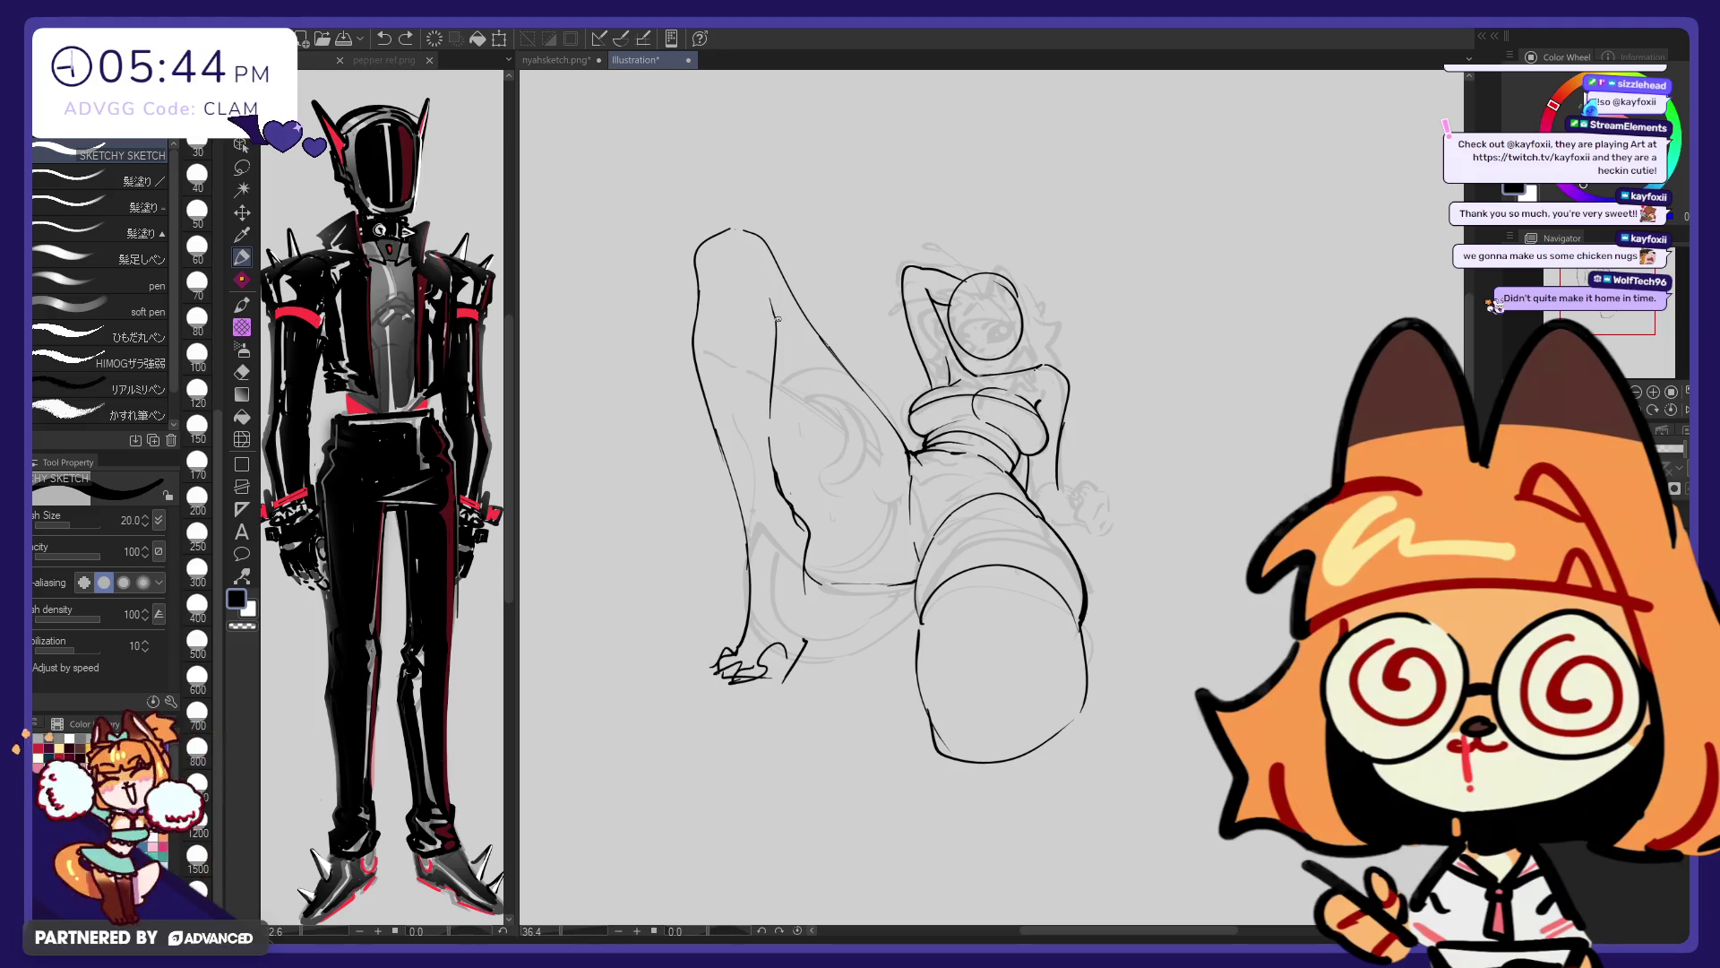
pyautogui.press('e')
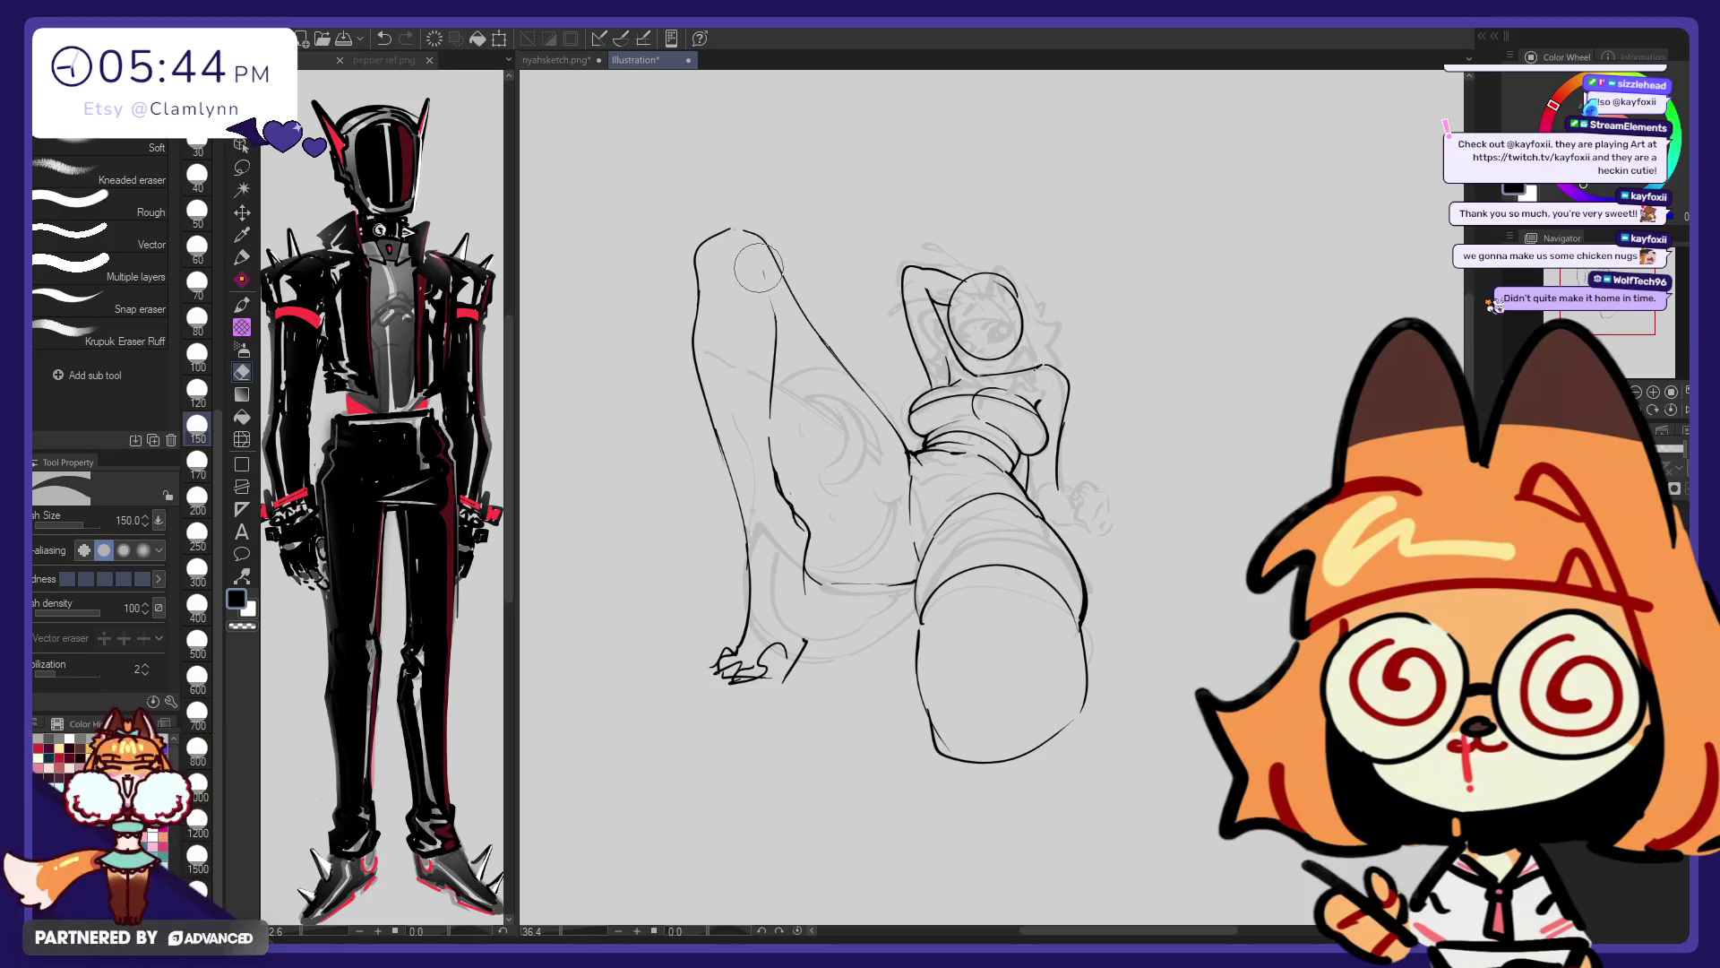
pyautogui.press('p')
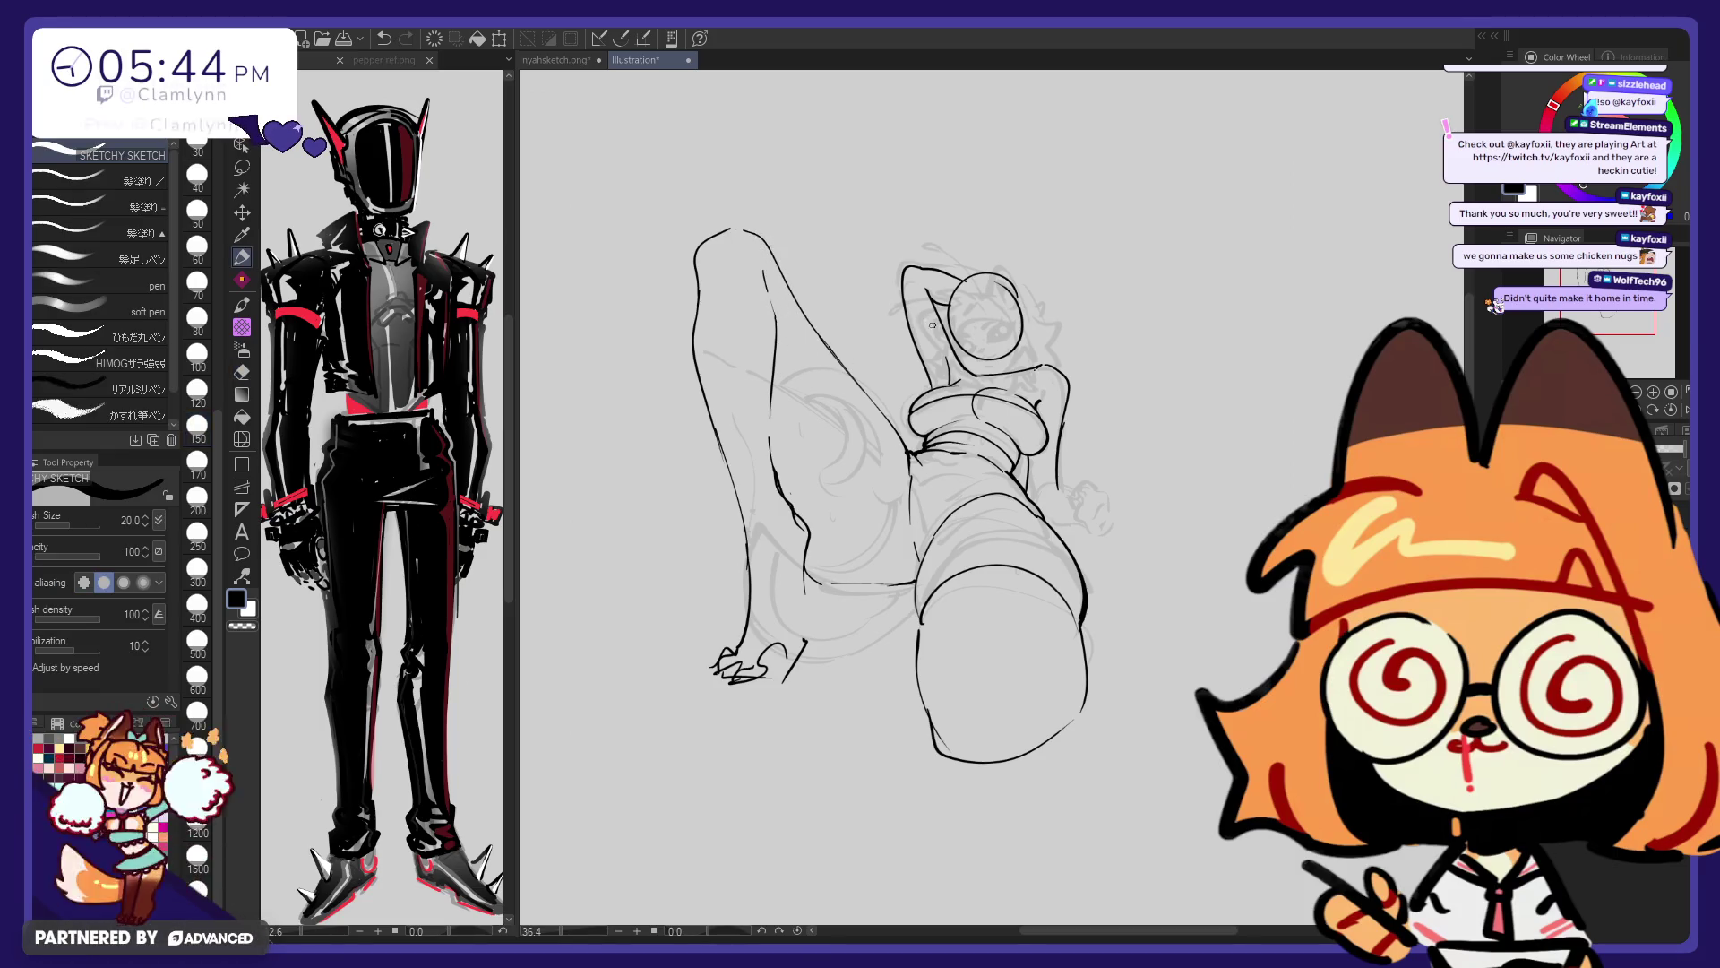
pyautogui.moveTo(805, 569); pyautogui.dragTo(775, 686)
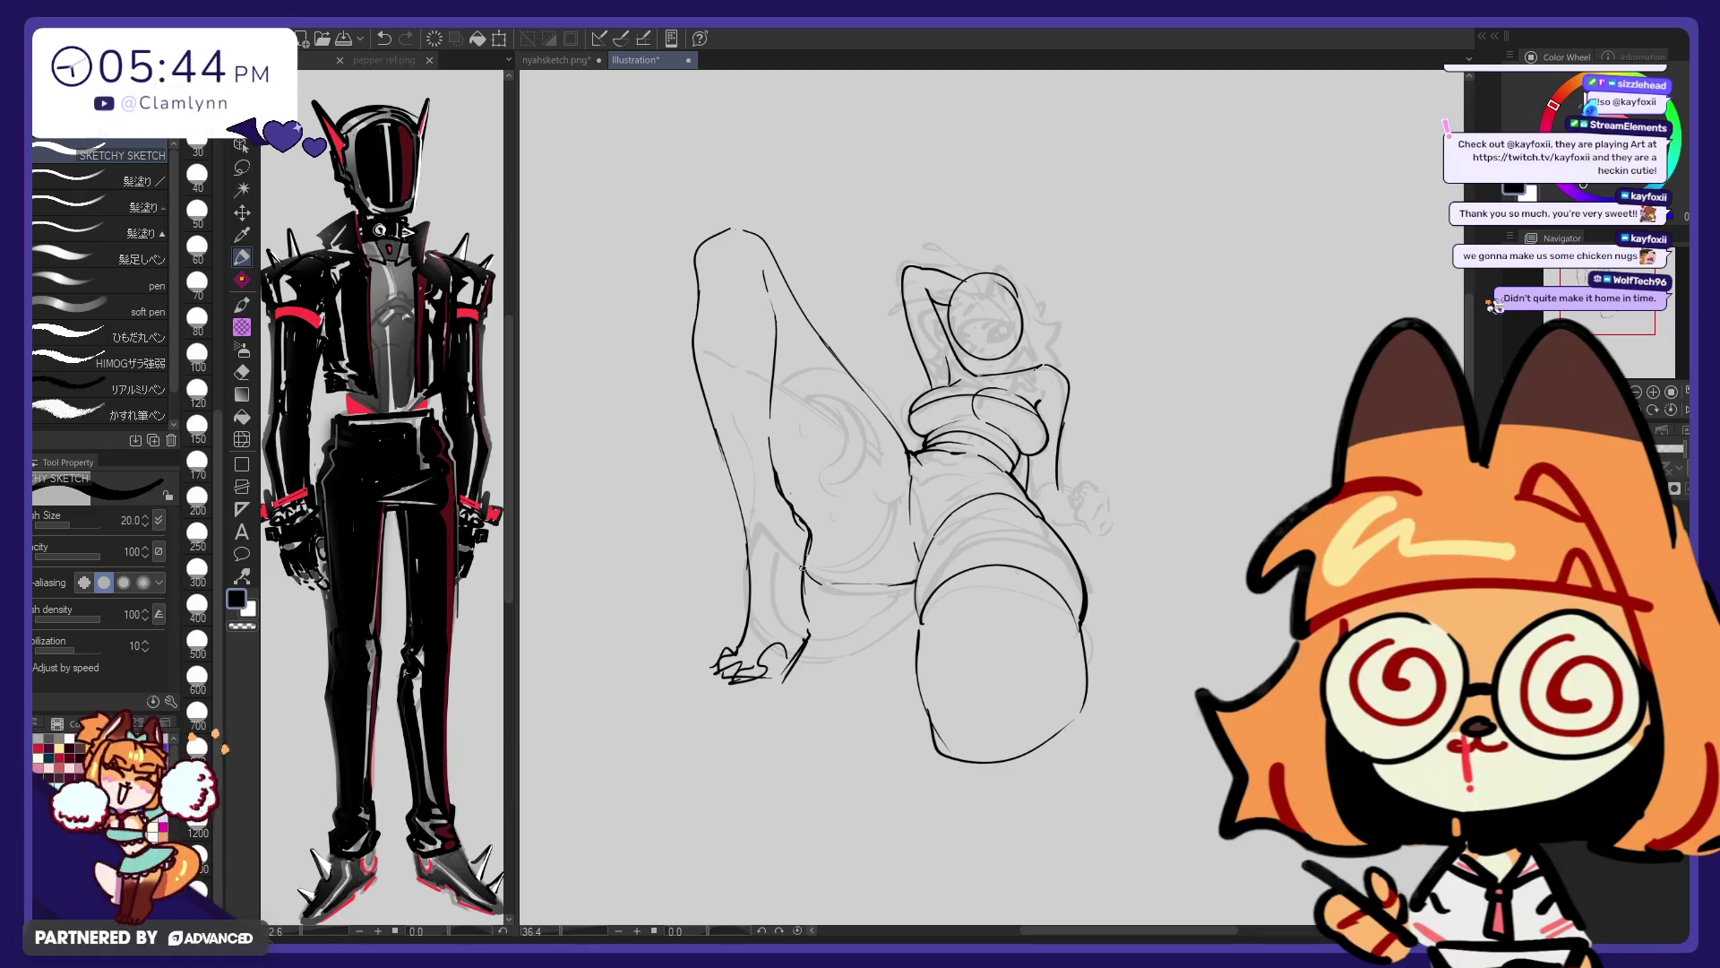
pyautogui.press('e')
pyautogui.moveTo(794, 508); pyautogui.dragTo(804, 621)
pyautogui.press('p')
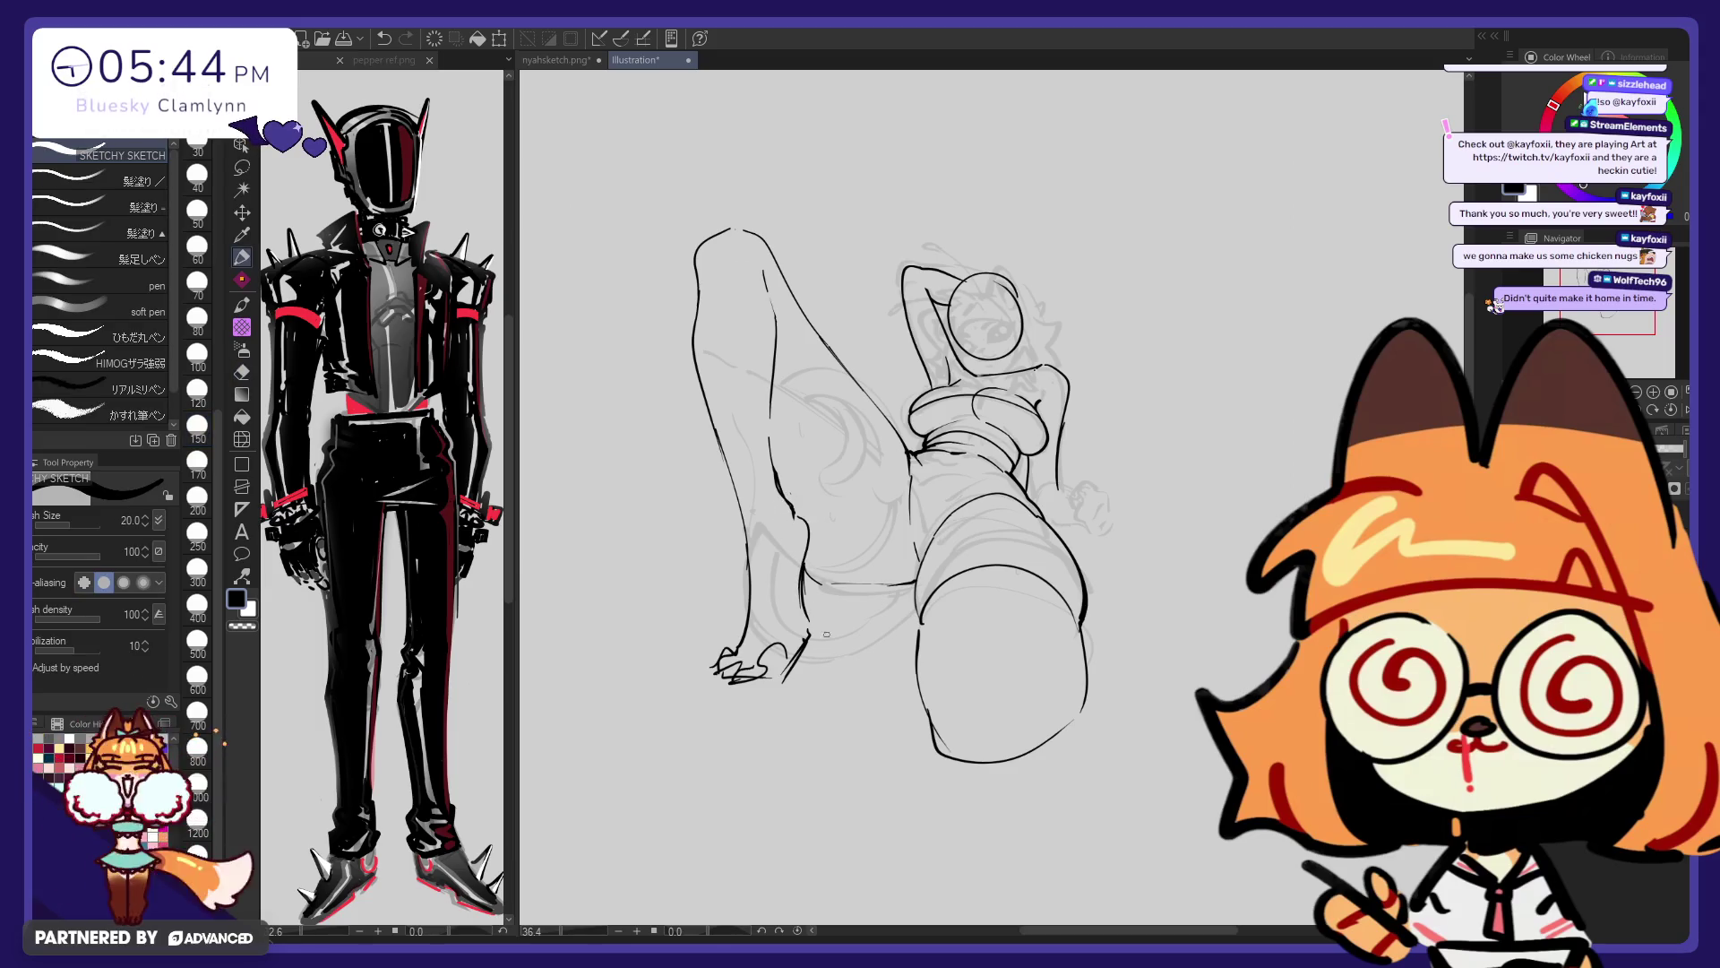
pyautogui.click(241, 439)
pyautogui.moveTo(778, 689); pyautogui.dragTo(674, 551)
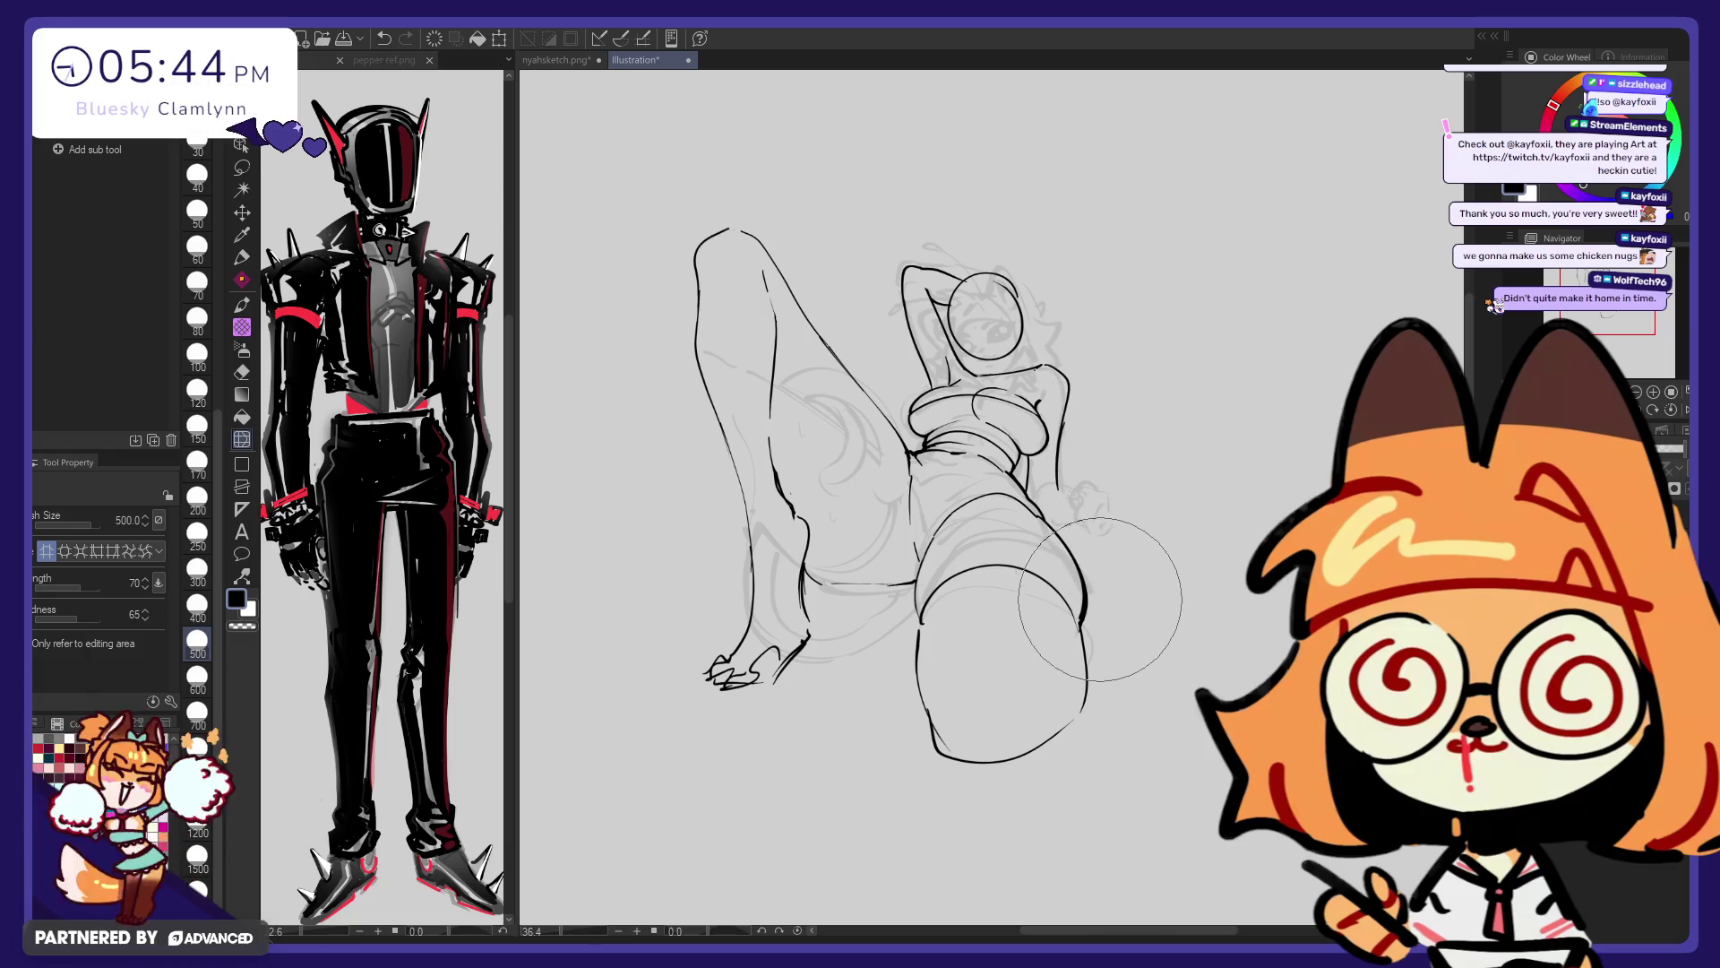
# Ink the first short stroke of the outstretched hand over the sketch
pyautogui.press('p')
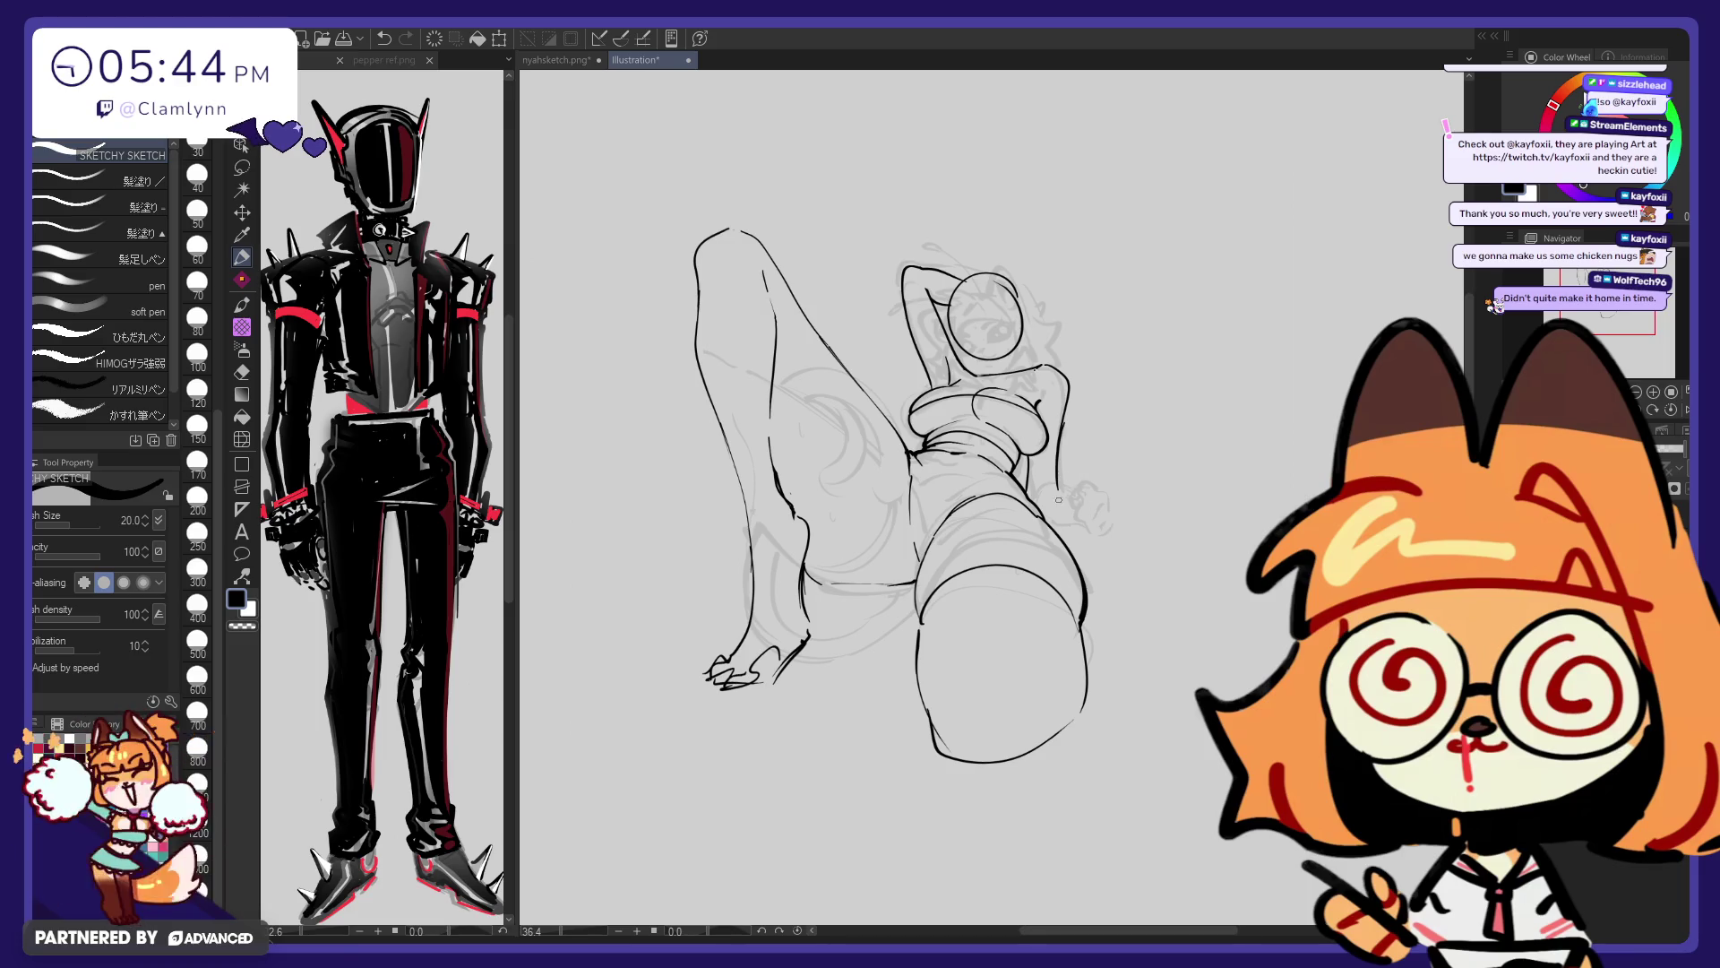
pyautogui.moveTo(1072, 485); pyautogui.dragTo(1109, 515)
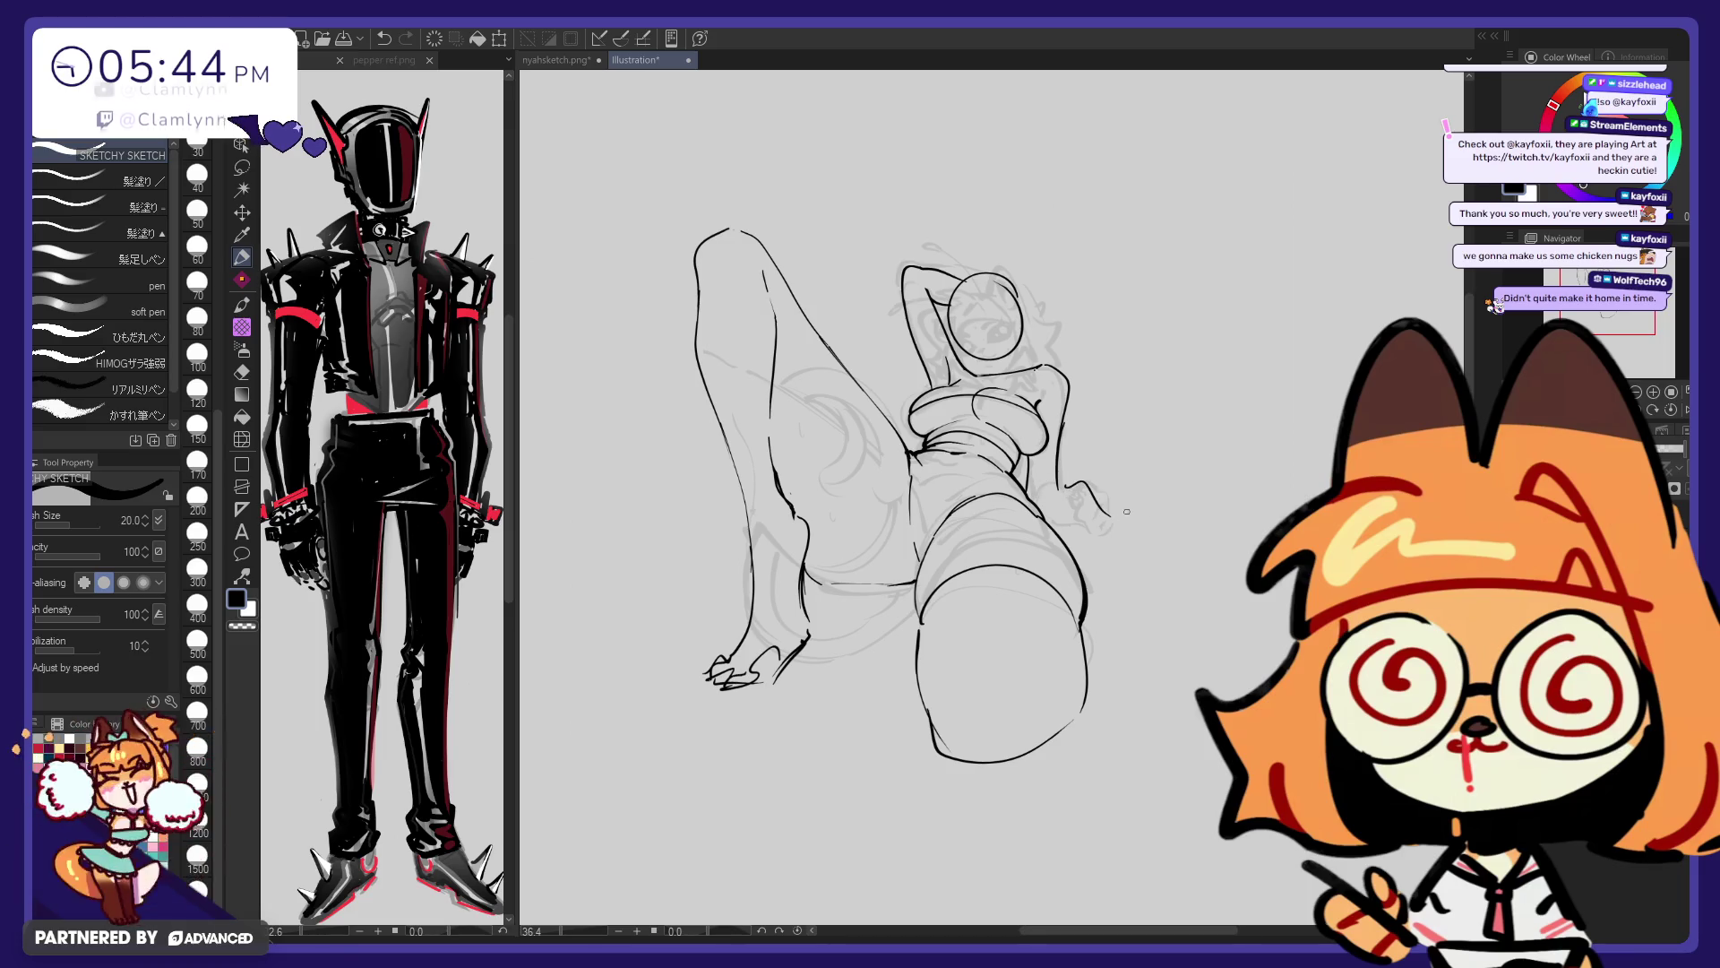
# Outline the outstretched hand and its wavy fingers, undoing trial strokes until it fits
pyautogui.moveTo(1070, 488)
pyautogui.mouseDown()
pyautogui.moveTo(1045, 509)
pyautogui.moveTo(1128, 482)
pyautogui.moveTo(1141, 489)
pyautogui.moveTo(1108, 498)
pyautogui.moveTo(1160, 523)
pyautogui.mouseUp()
pyautogui.hotkey('ctrl', 'z')
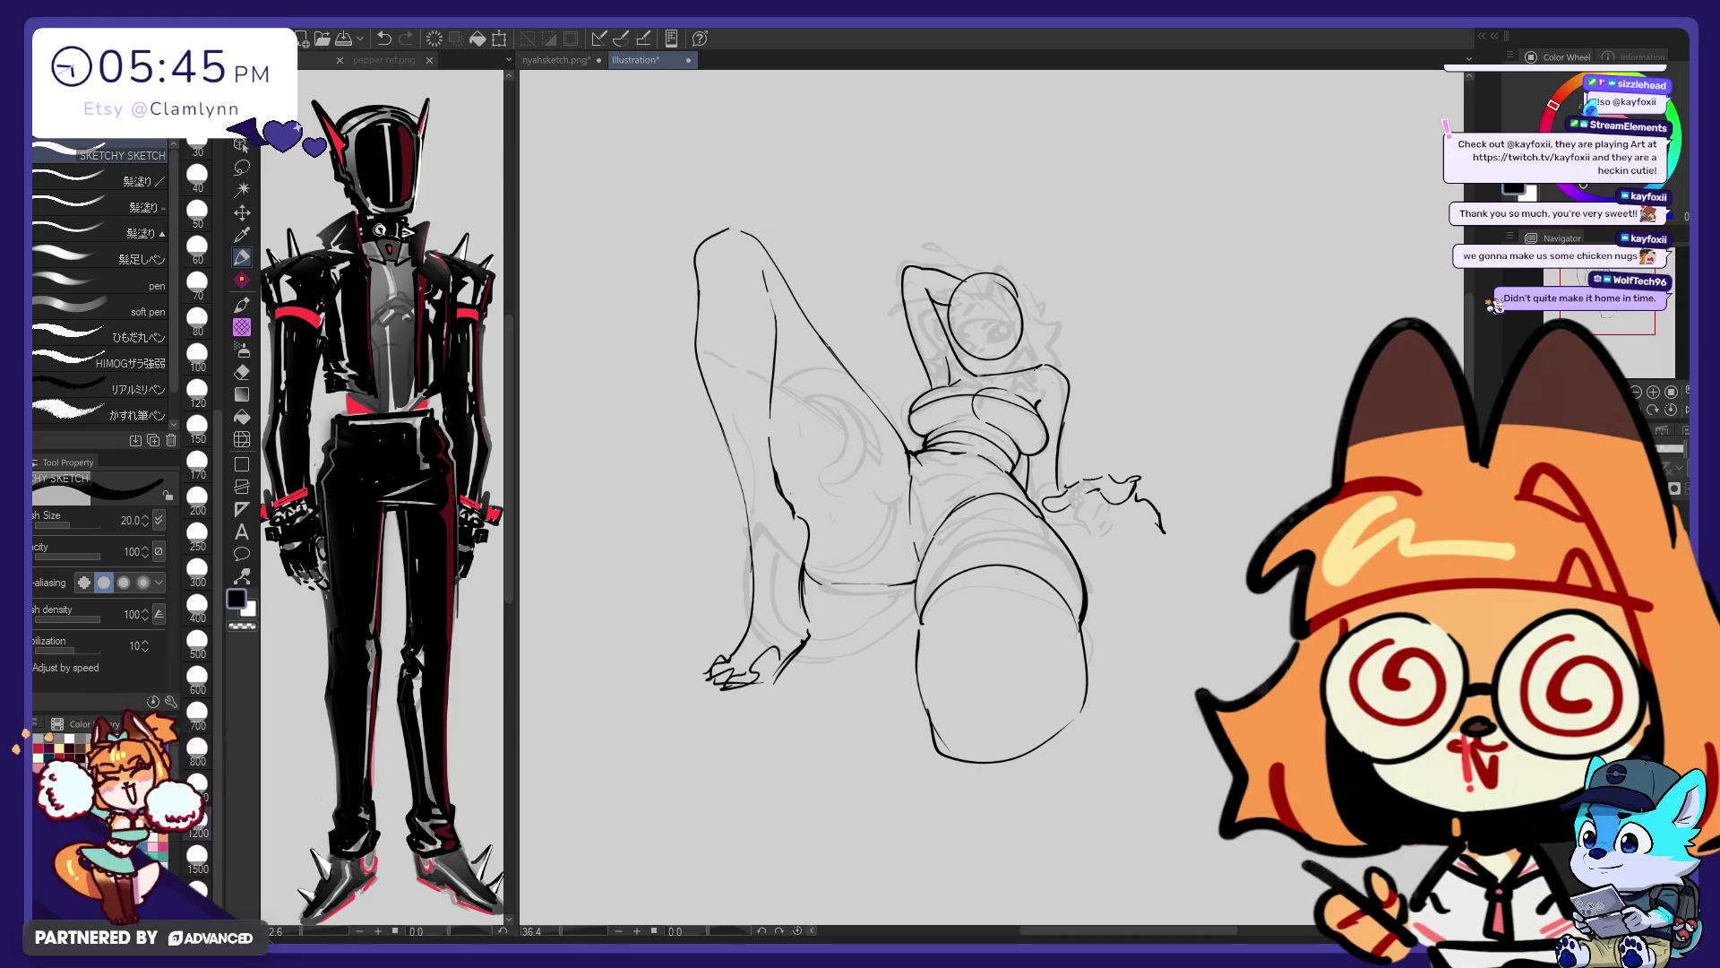
pyautogui.hotkey('ctrl', 'z')
pyautogui.moveTo(1044, 511); pyautogui.dragTo(1164, 533)
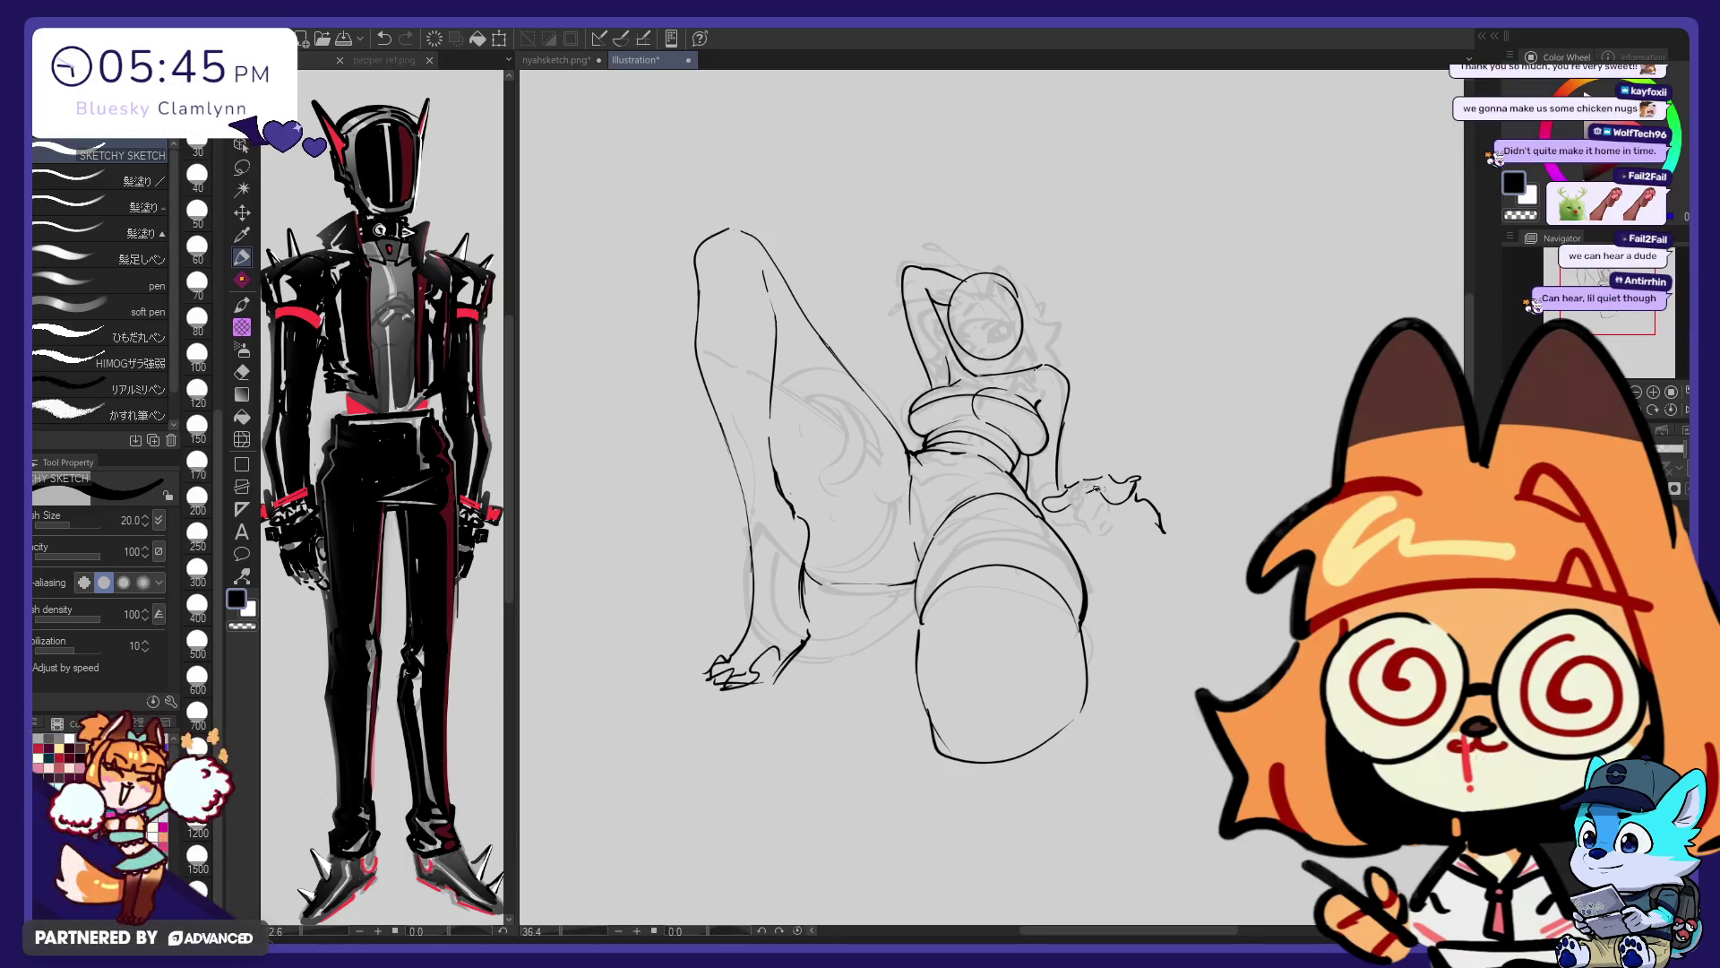
# Extend the hand outline slightly downward, then undo the stray stroke
pyautogui.press('e')
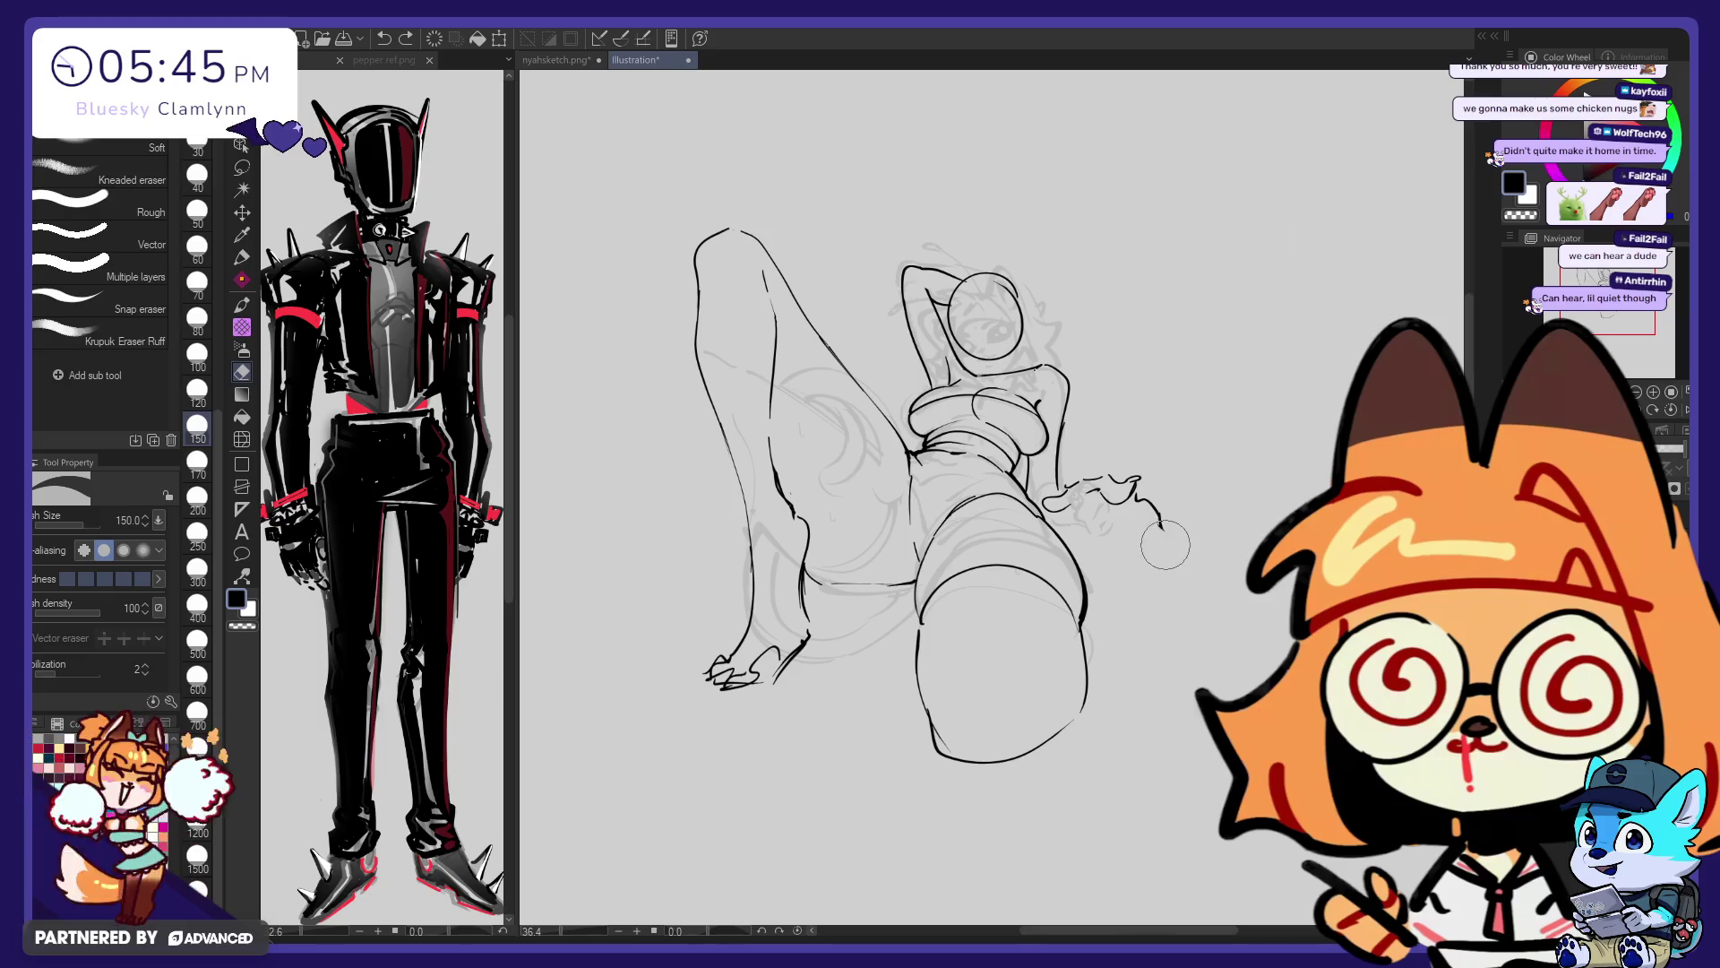
pyautogui.press('p')
pyautogui.moveTo(1159, 516); pyautogui.dragTo(1164, 534)
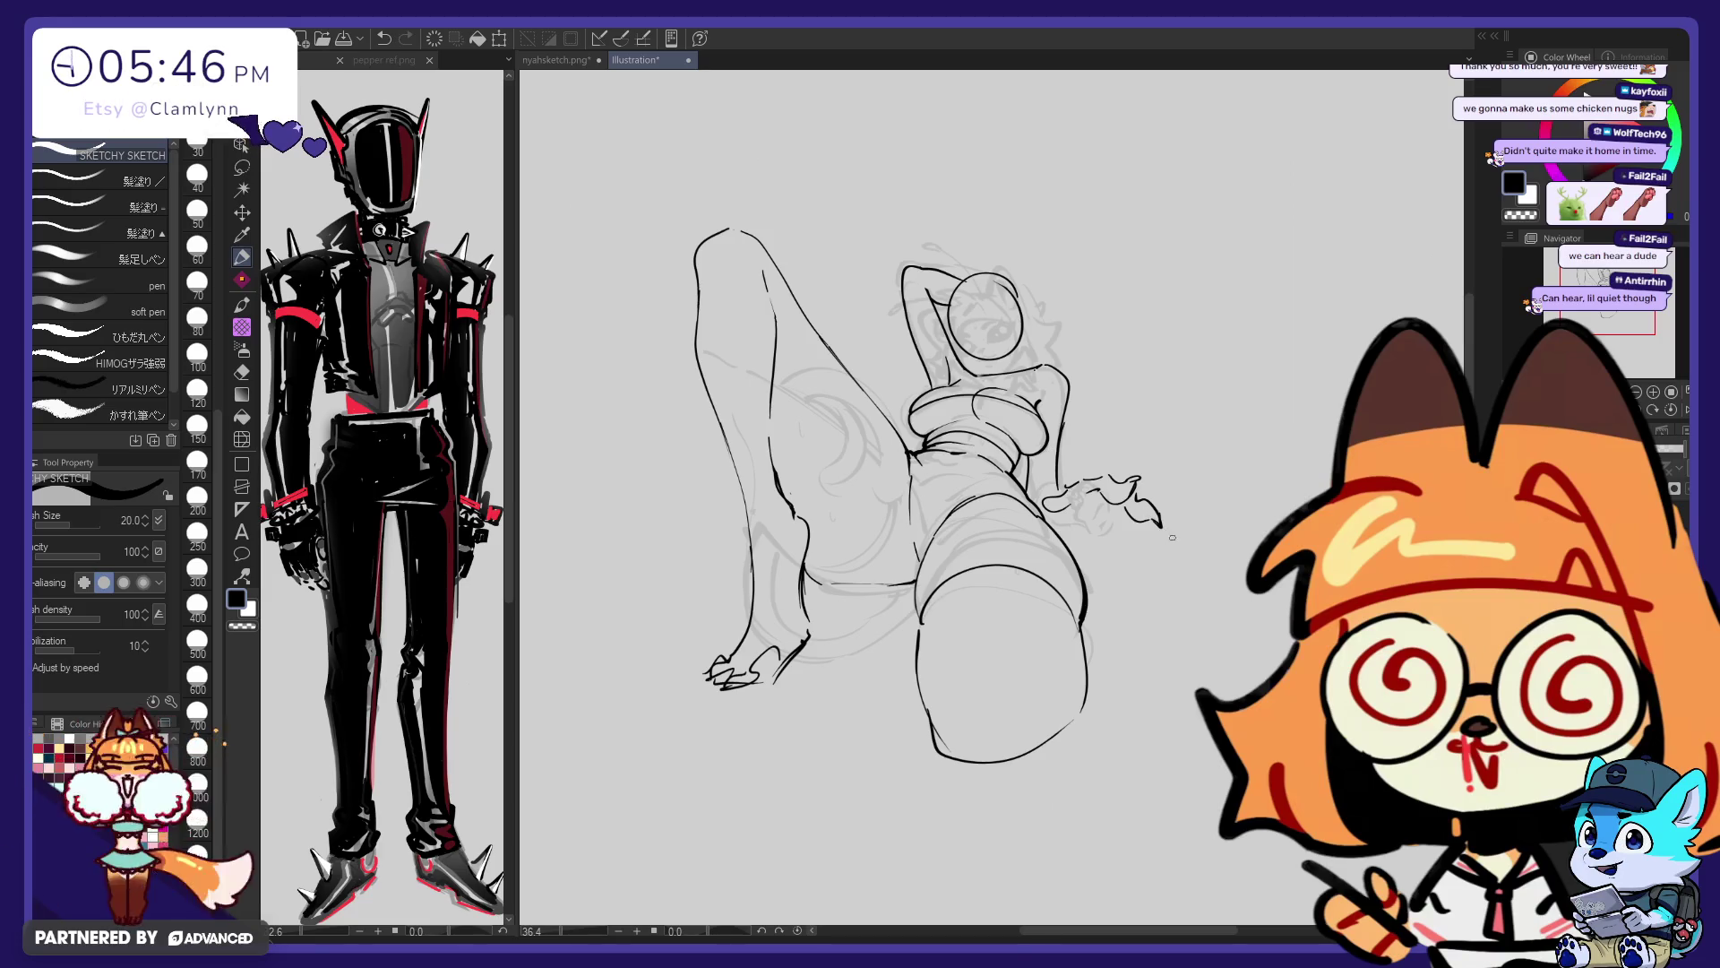
pyautogui.press('e')
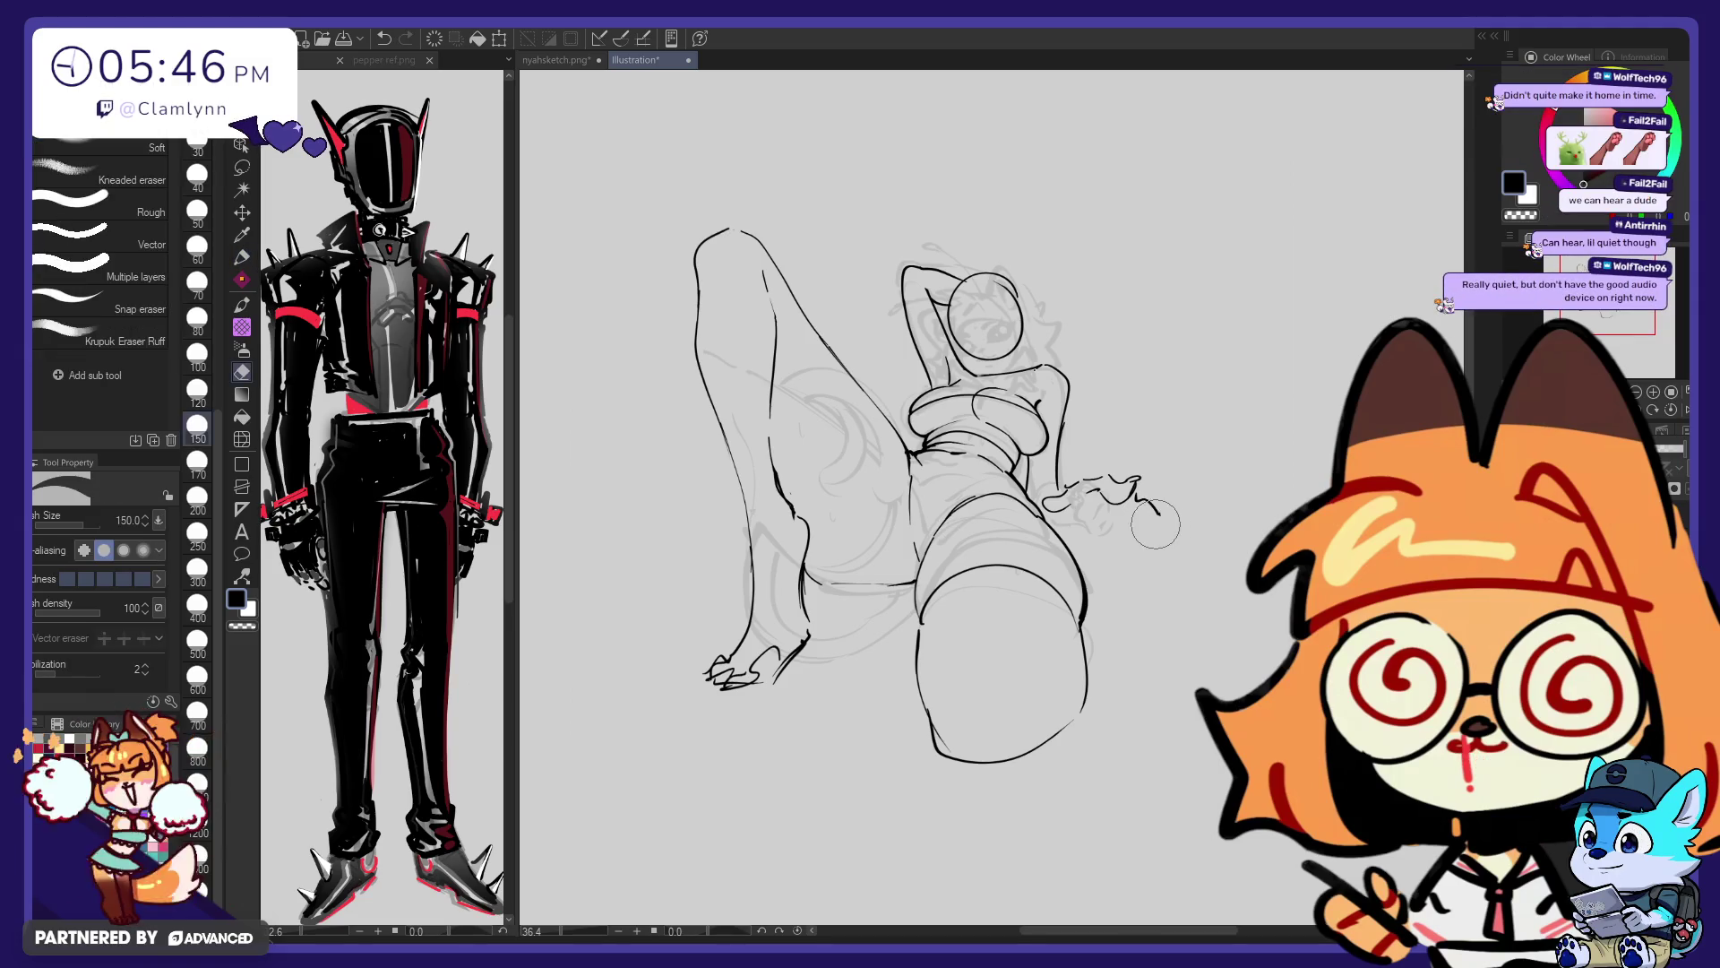
pyautogui.press('p')
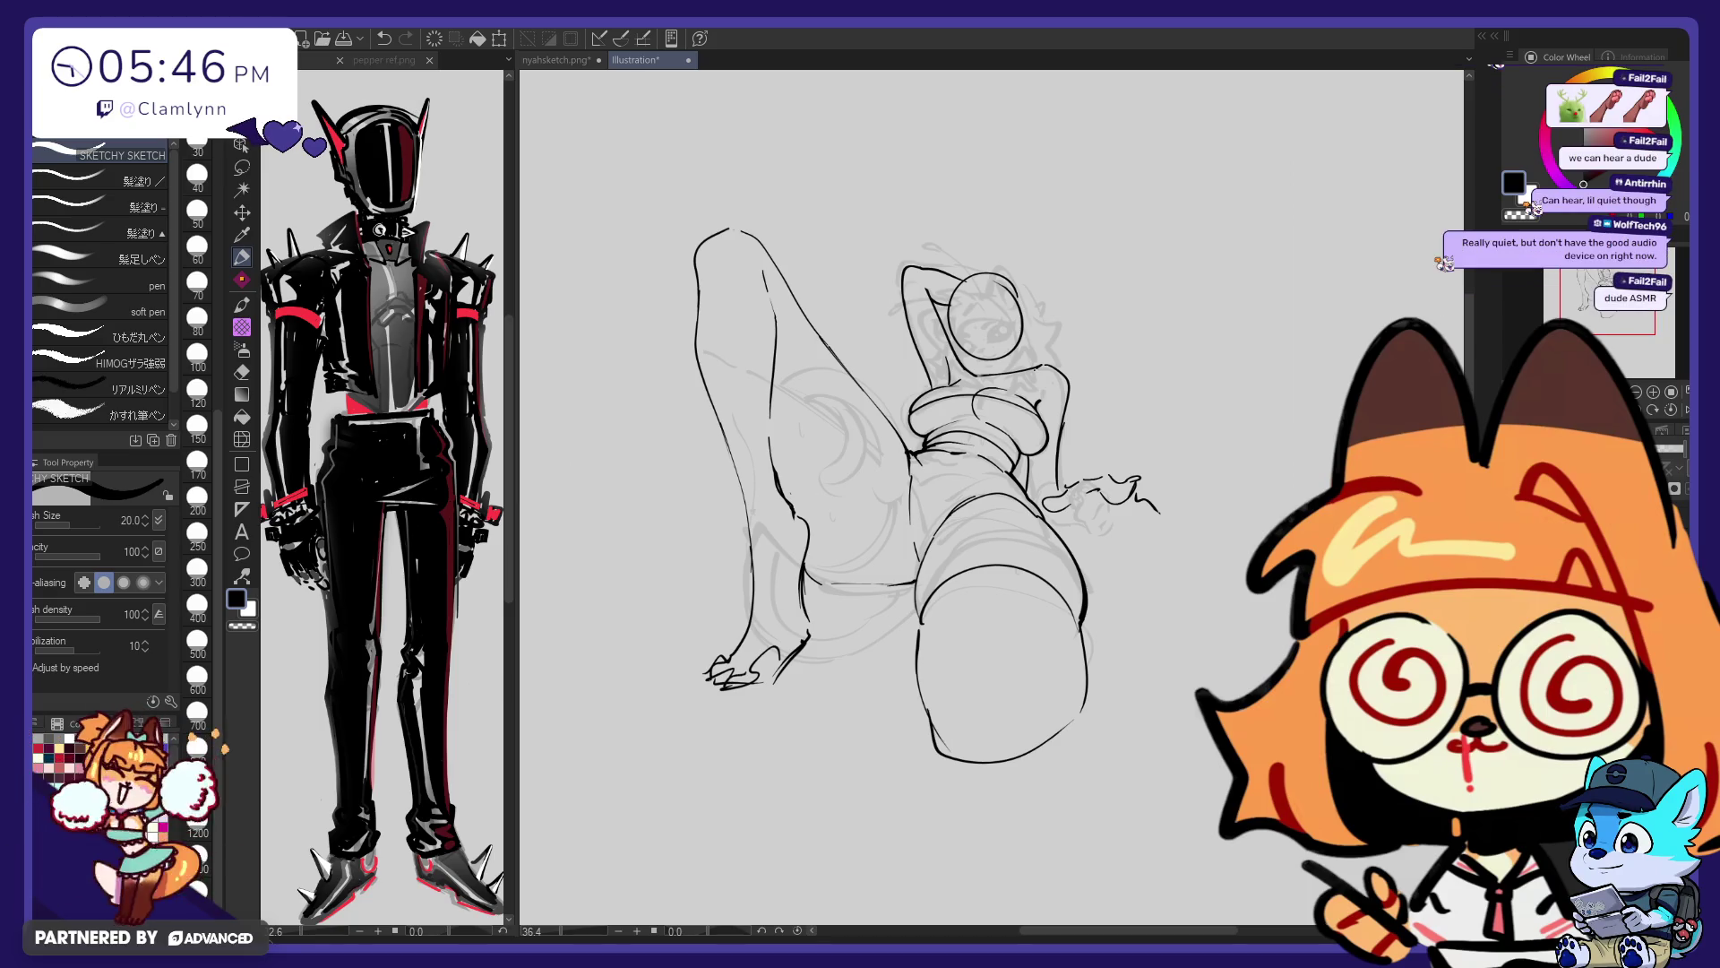
pyautogui.hotkey('ctrl', 'z')
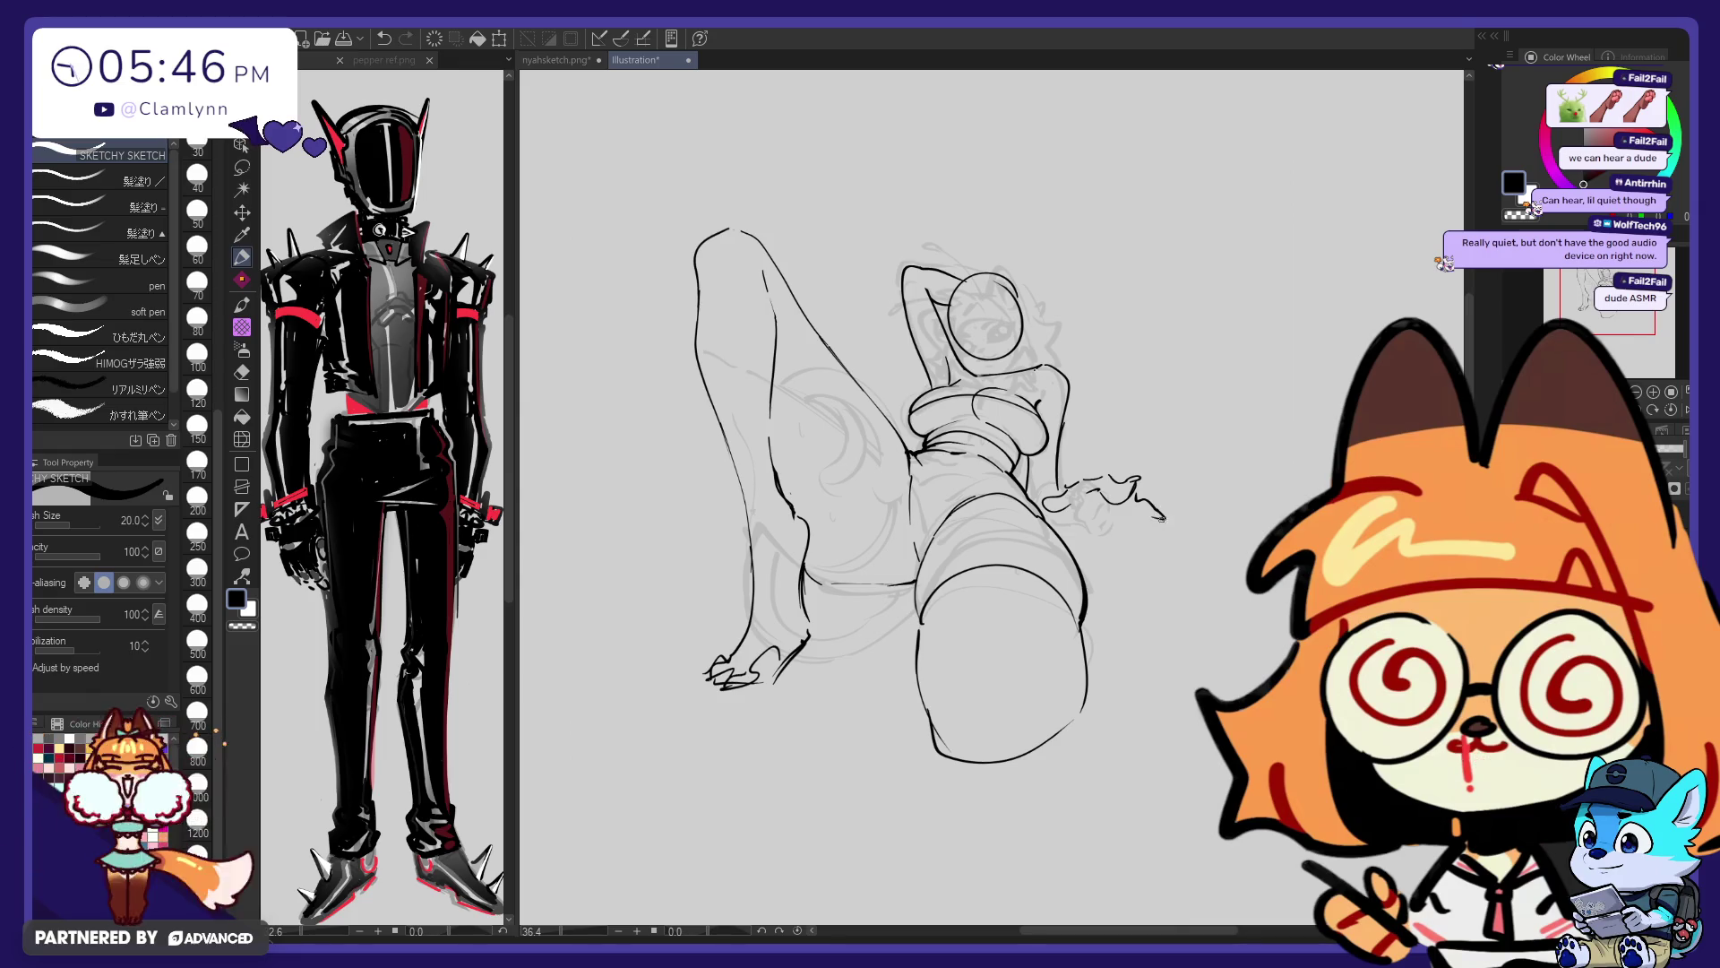
# Ink the fingertip lines on the hand, redrawing a small line after an undo
pyautogui.moveTo(1158, 515); pyautogui.dragTo(1125, 506)
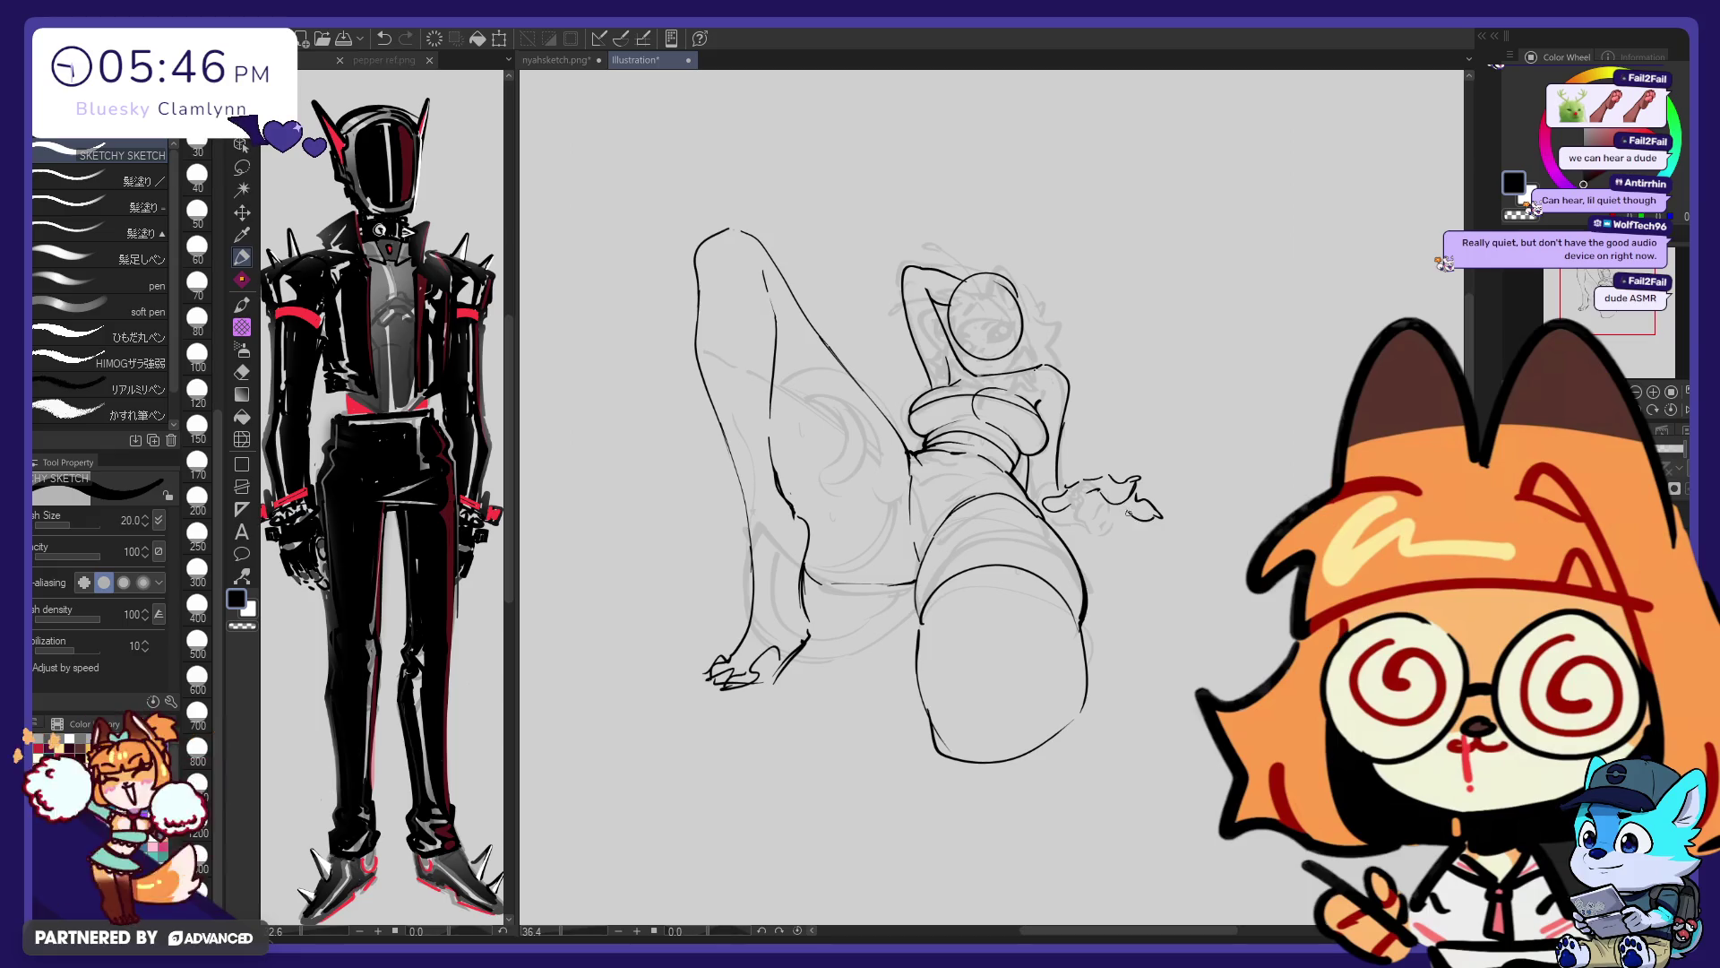
pyautogui.moveTo(1158, 508); pyautogui.dragTo(1154, 525)
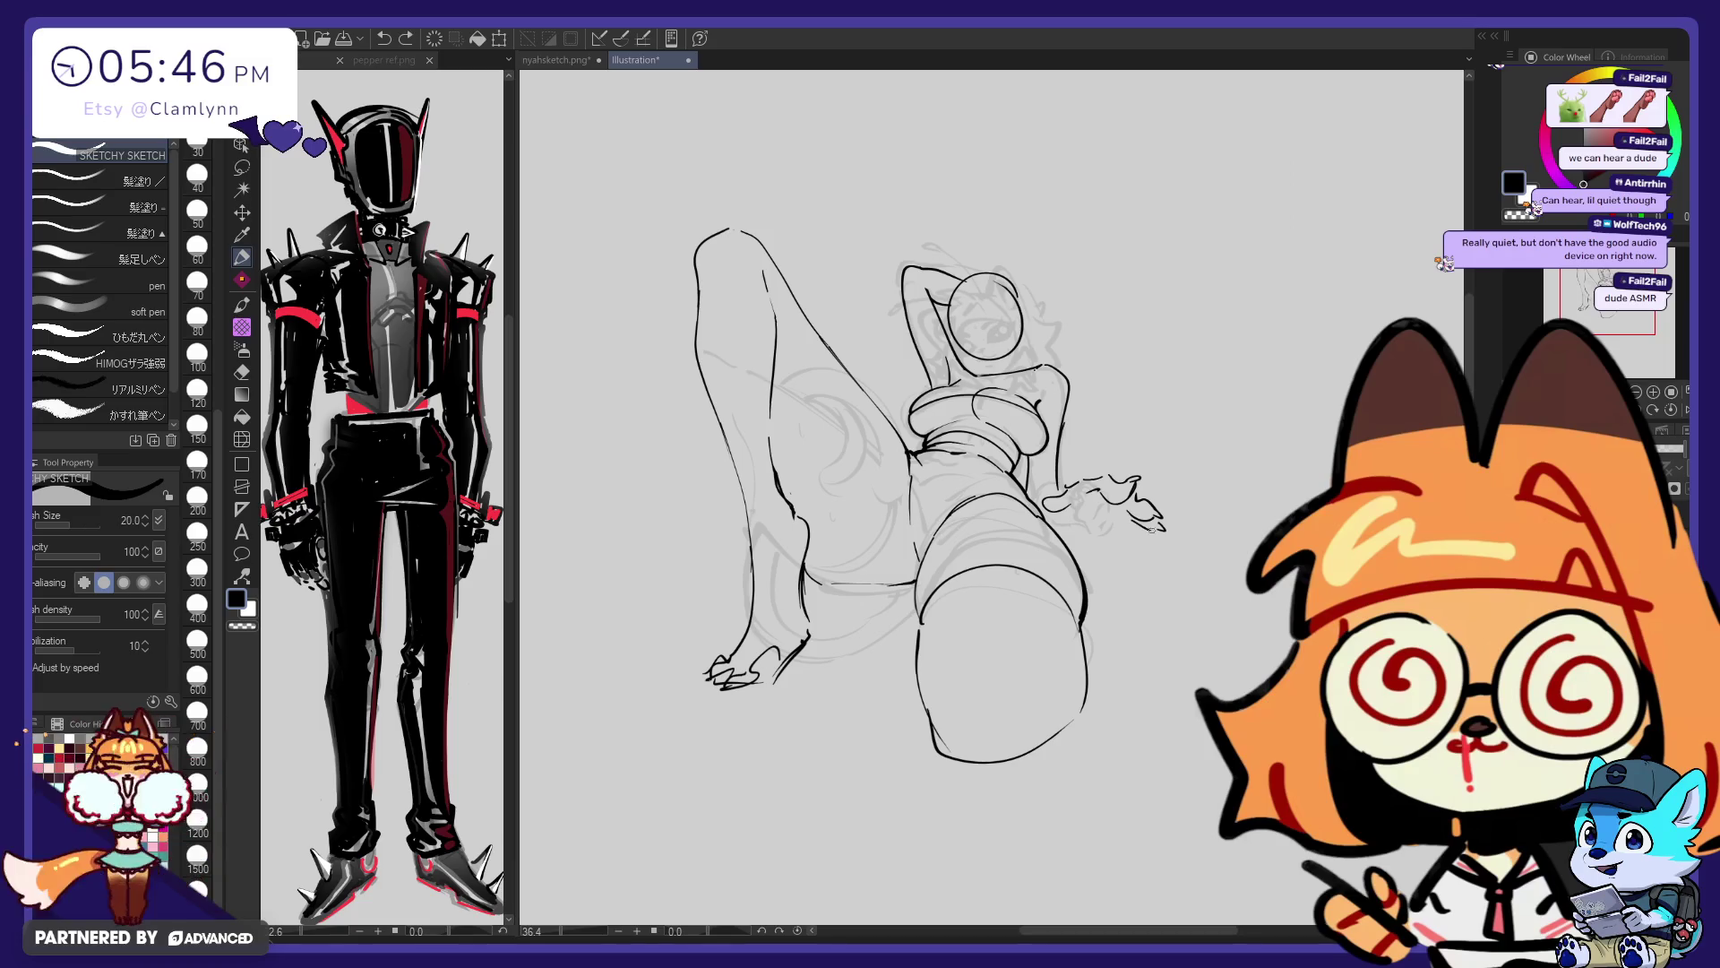
pyautogui.hotkey('ctrl', 'z')
pyautogui.moveTo(1126, 513); pyautogui.dragTo(1140, 529)
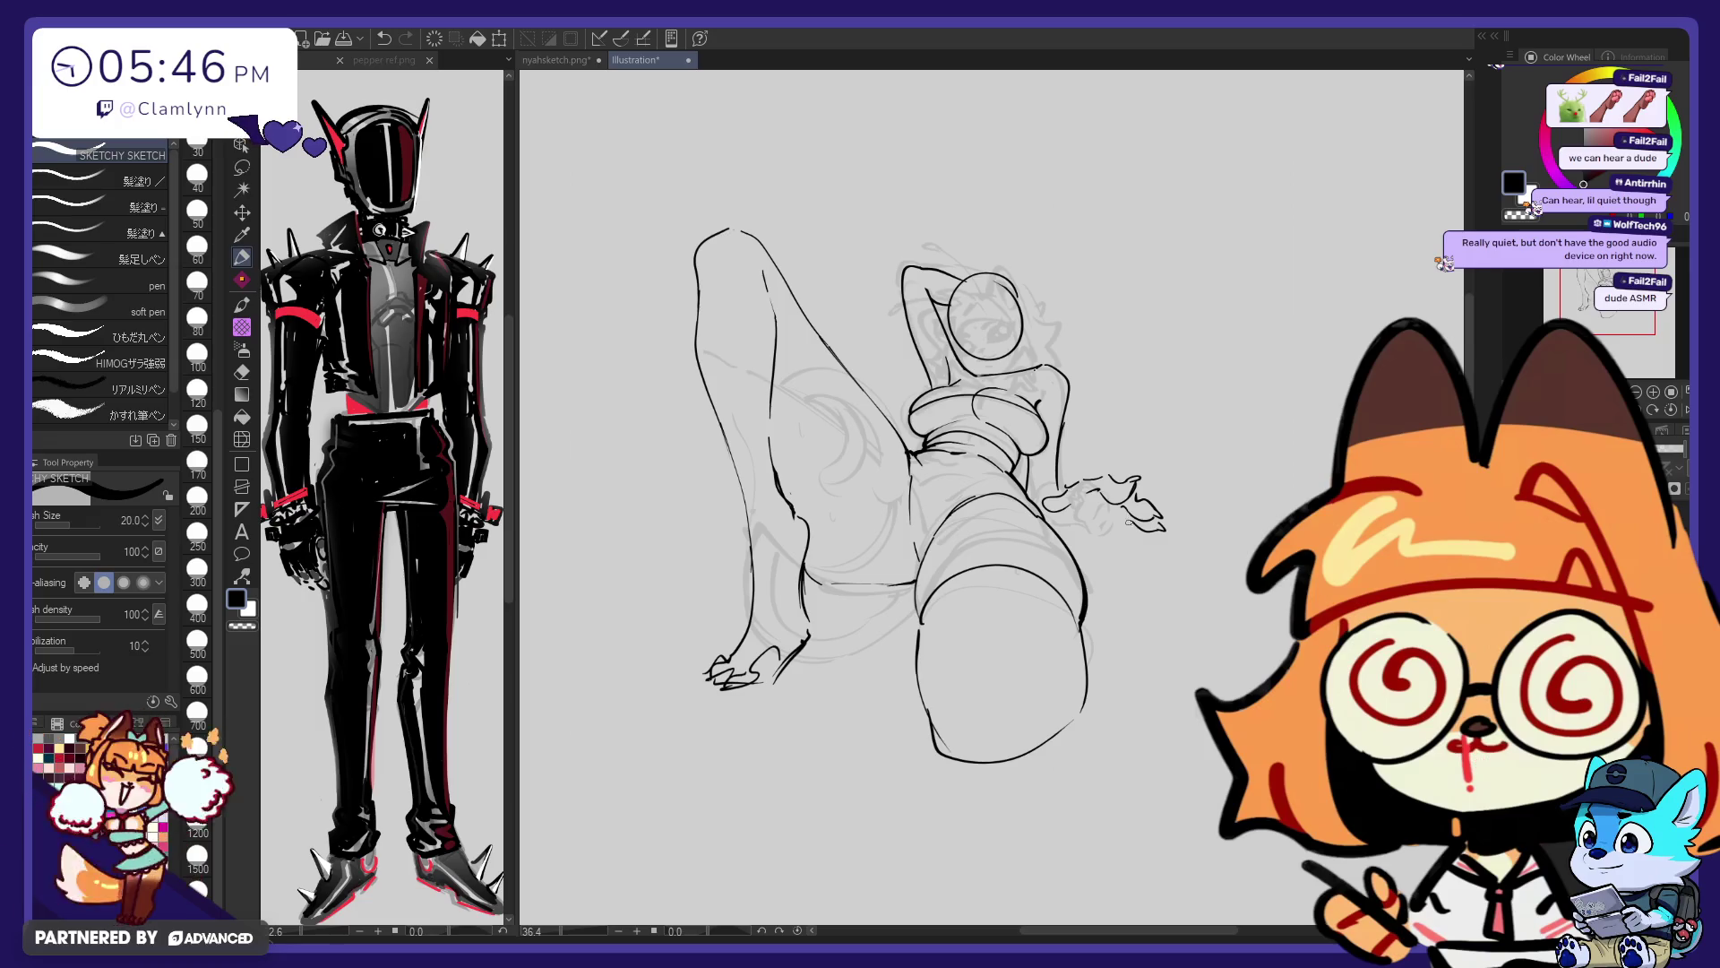
pyautogui.press('e')
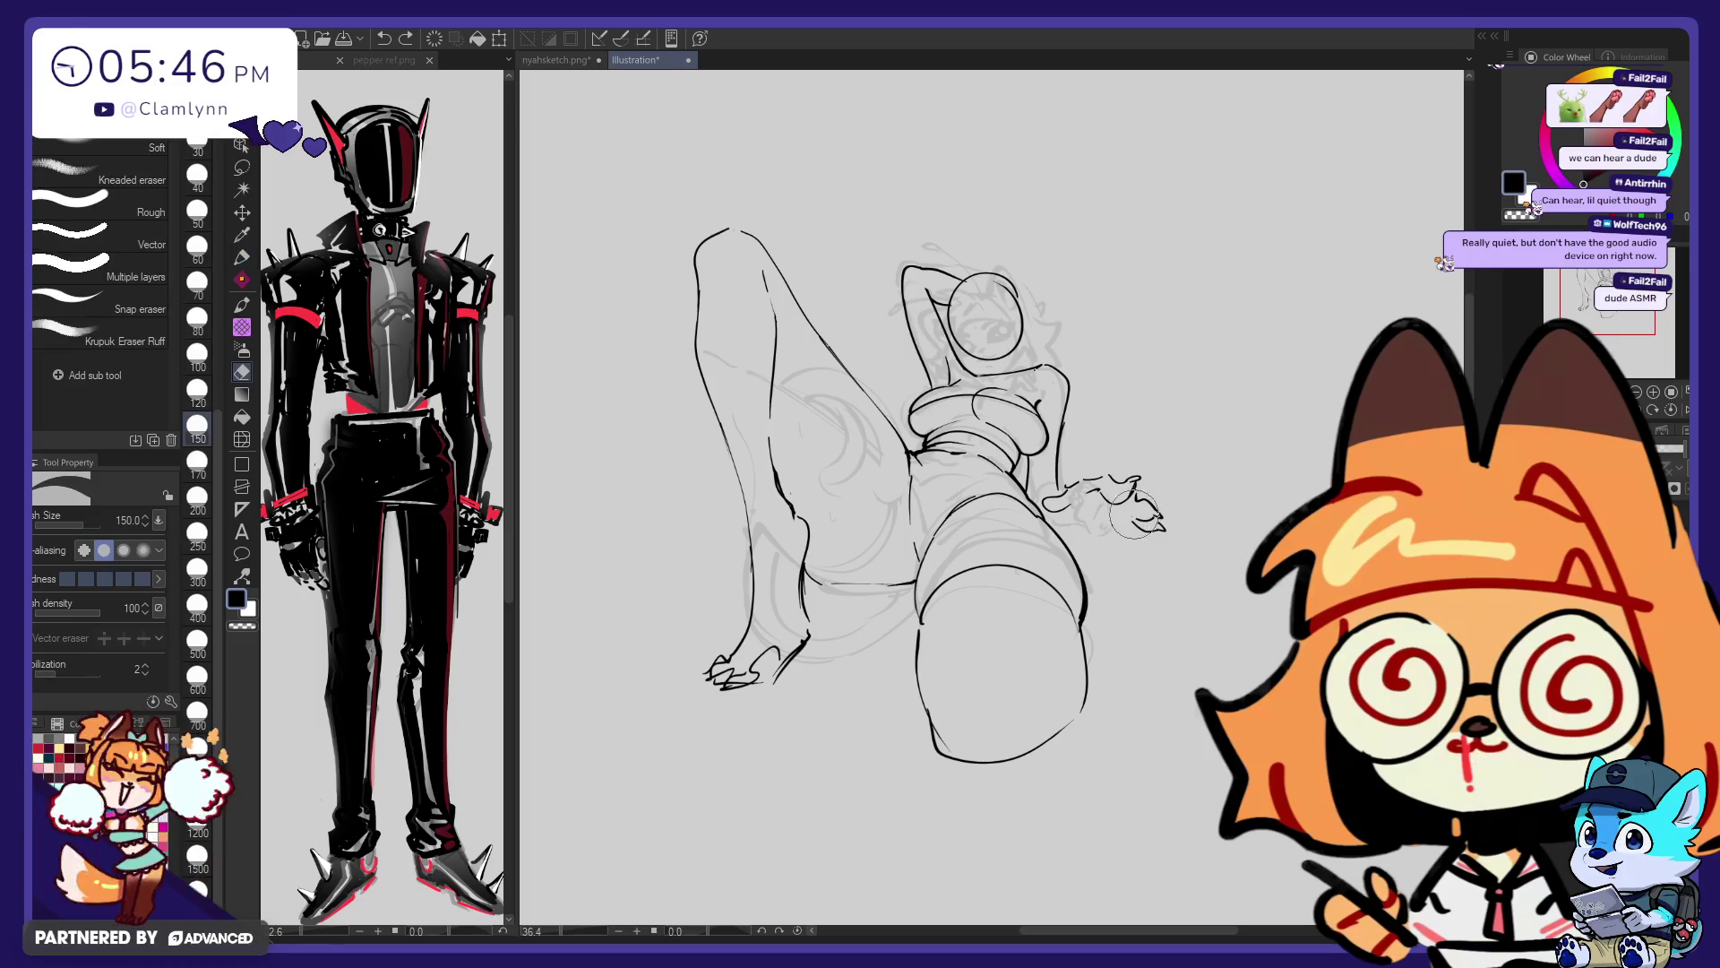
pyautogui.press('p')
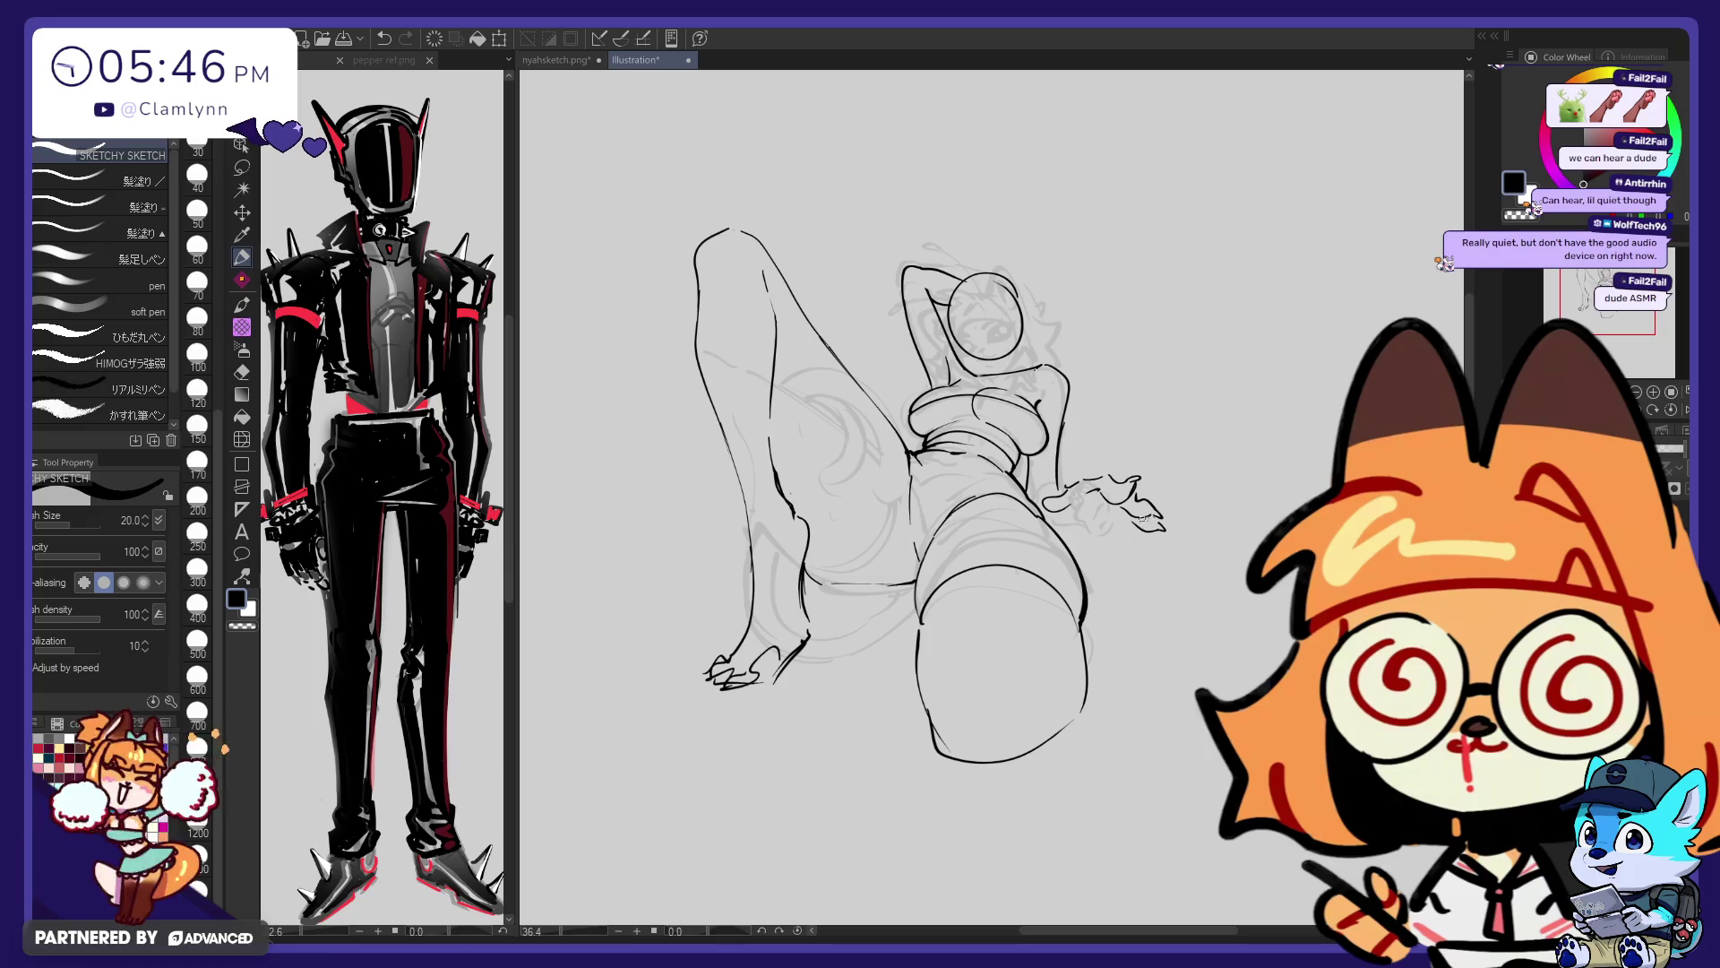
pyautogui.press('e')
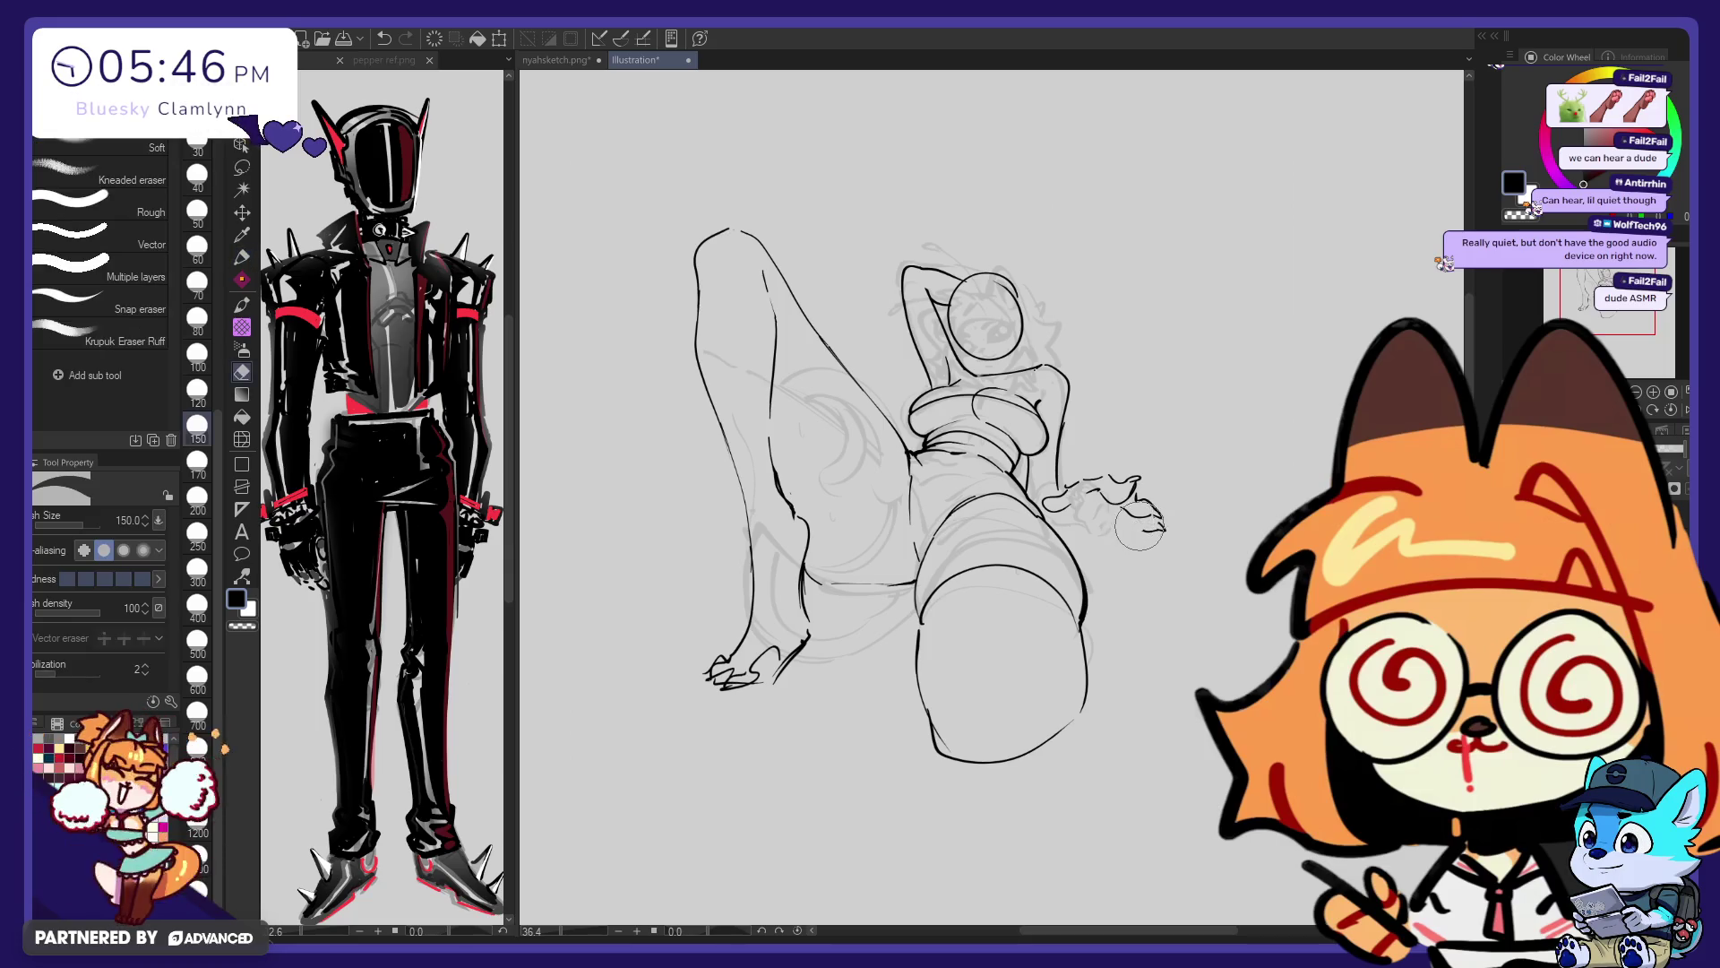
pyautogui.press('p')
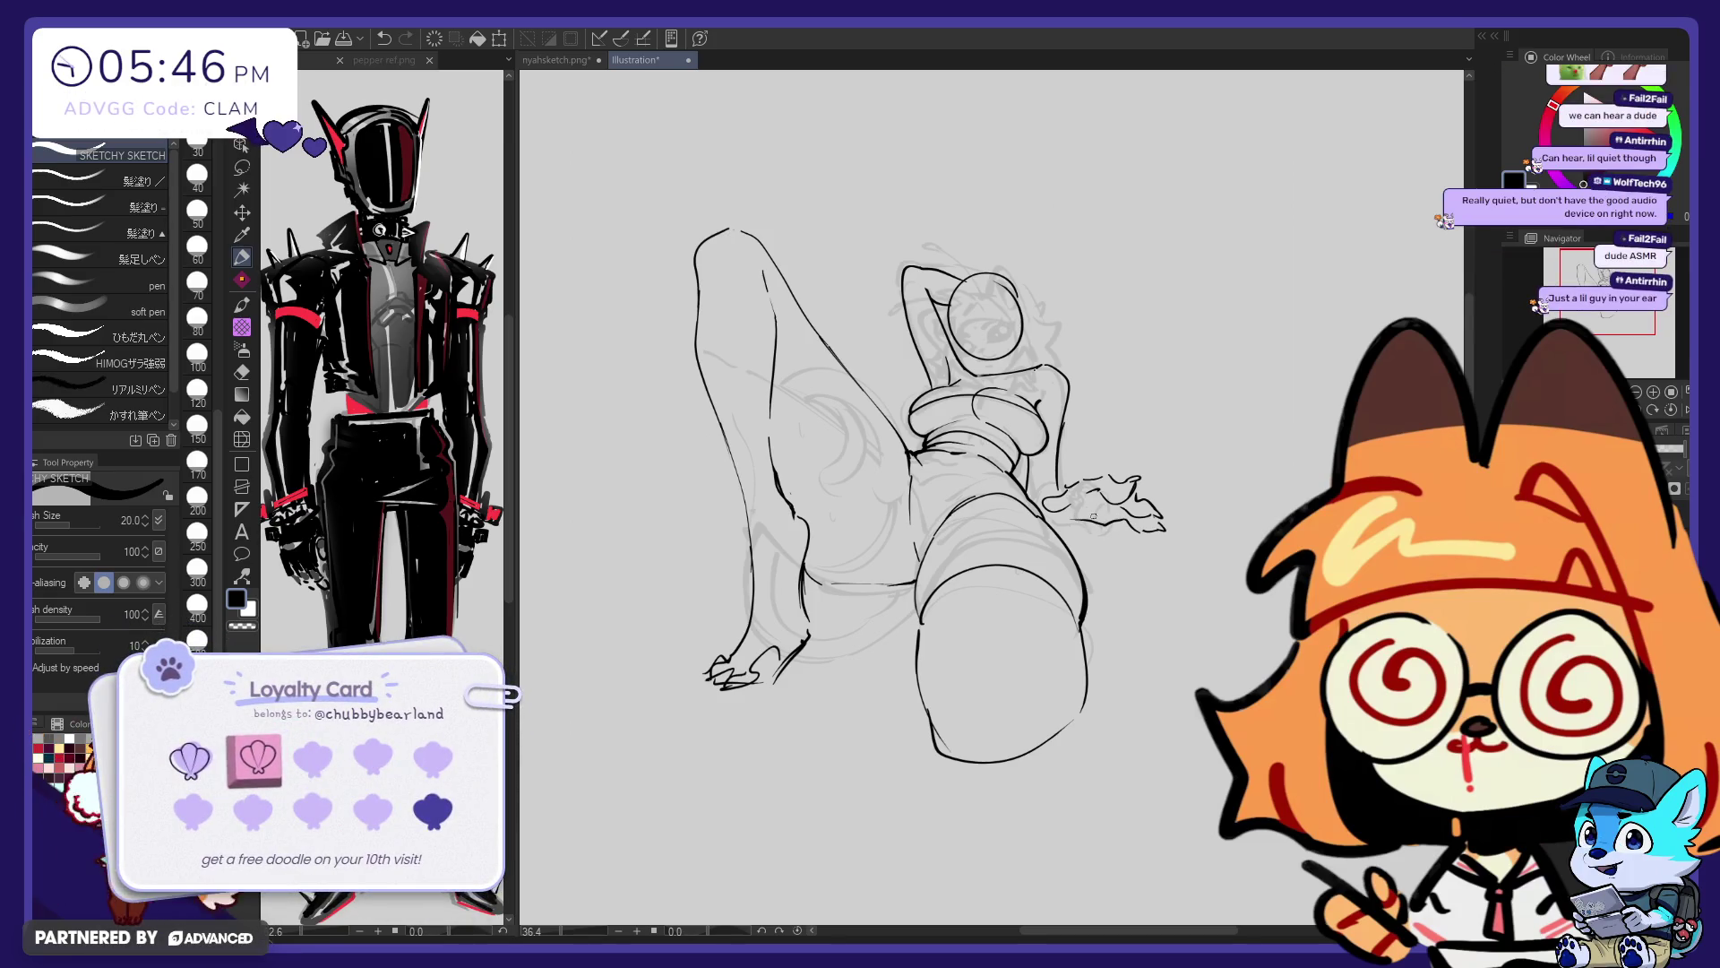
# Try a short line beside the outstretched hand, undo it, and compare the hand's finger lines
pyautogui.moveTo(1056, 512); pyautogui.dragTo(1079, 520)
pyautogui.hotkey('ctrl', 'z')
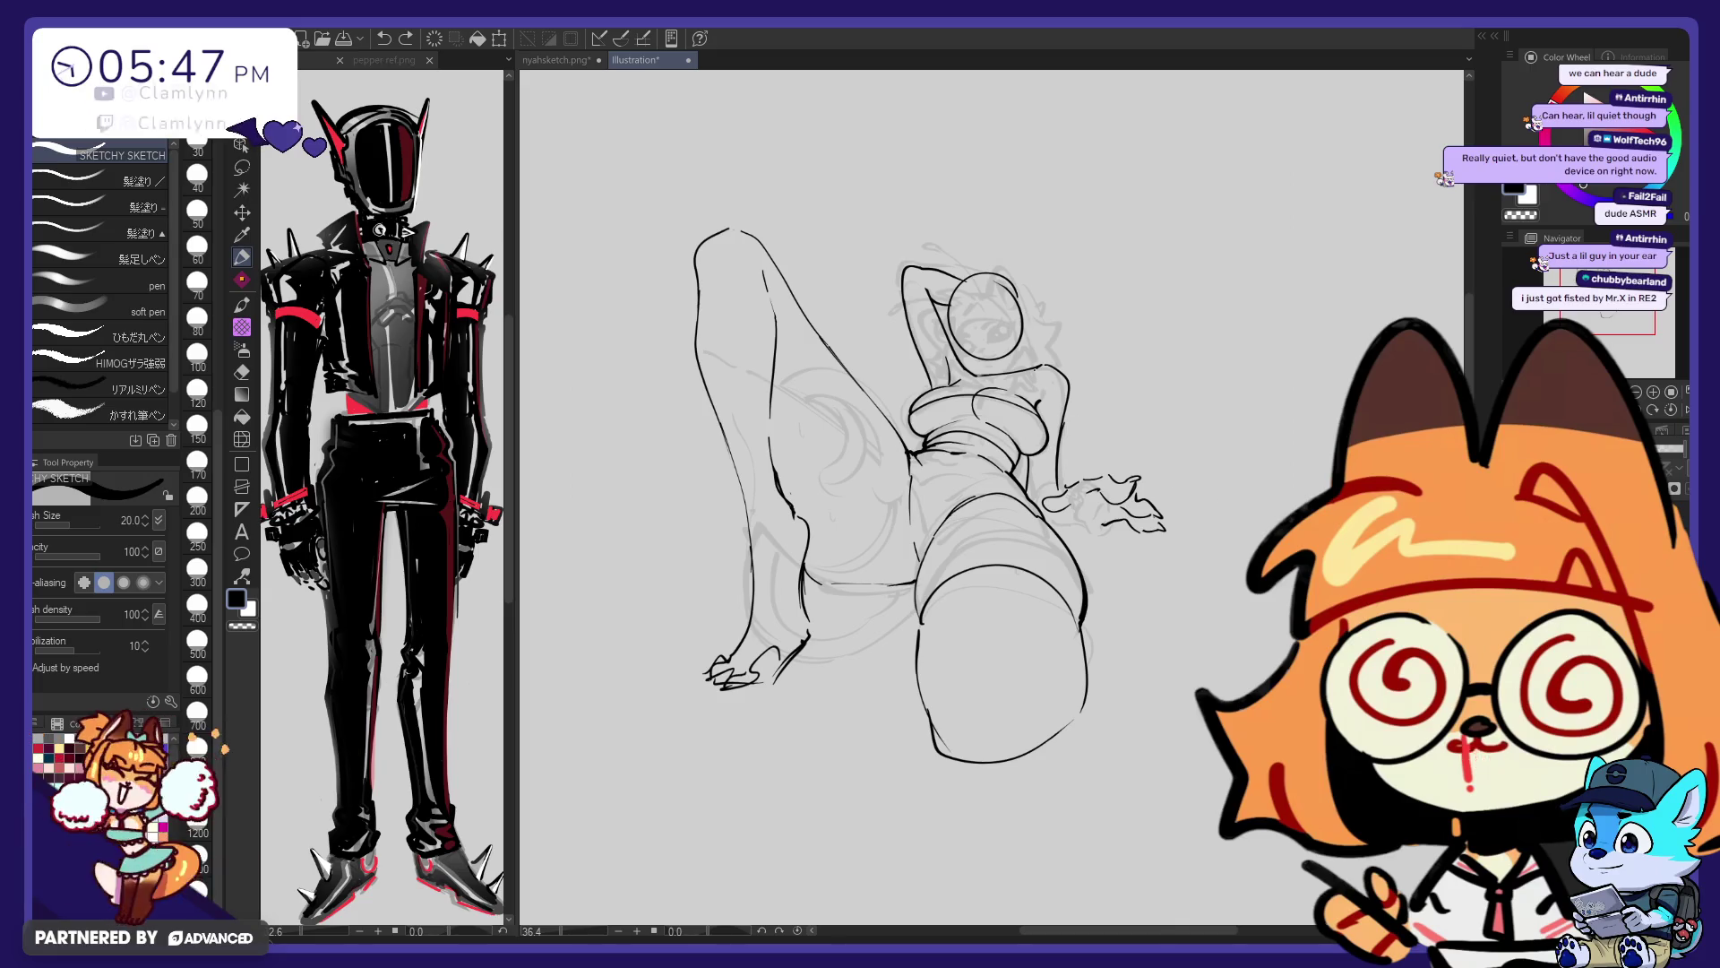
pyautogui.hotkey('ctrl', 'z')
pyautogui.hotkey('ctrl', 'y')
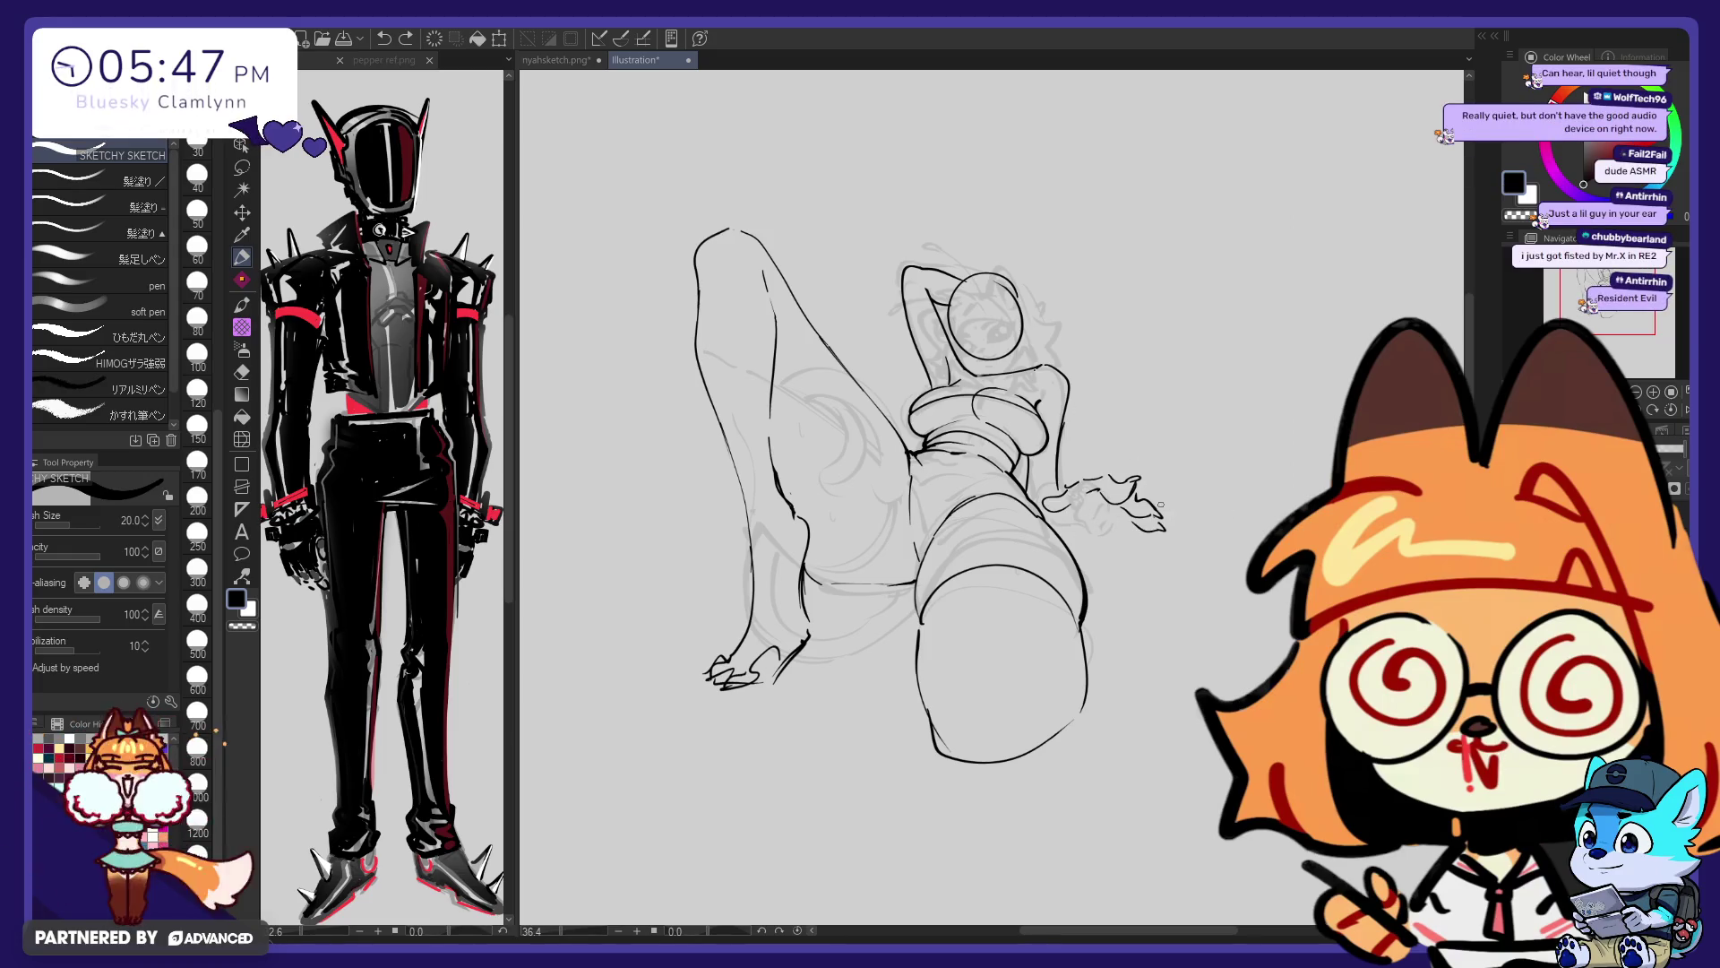
pyautogui.press('e')
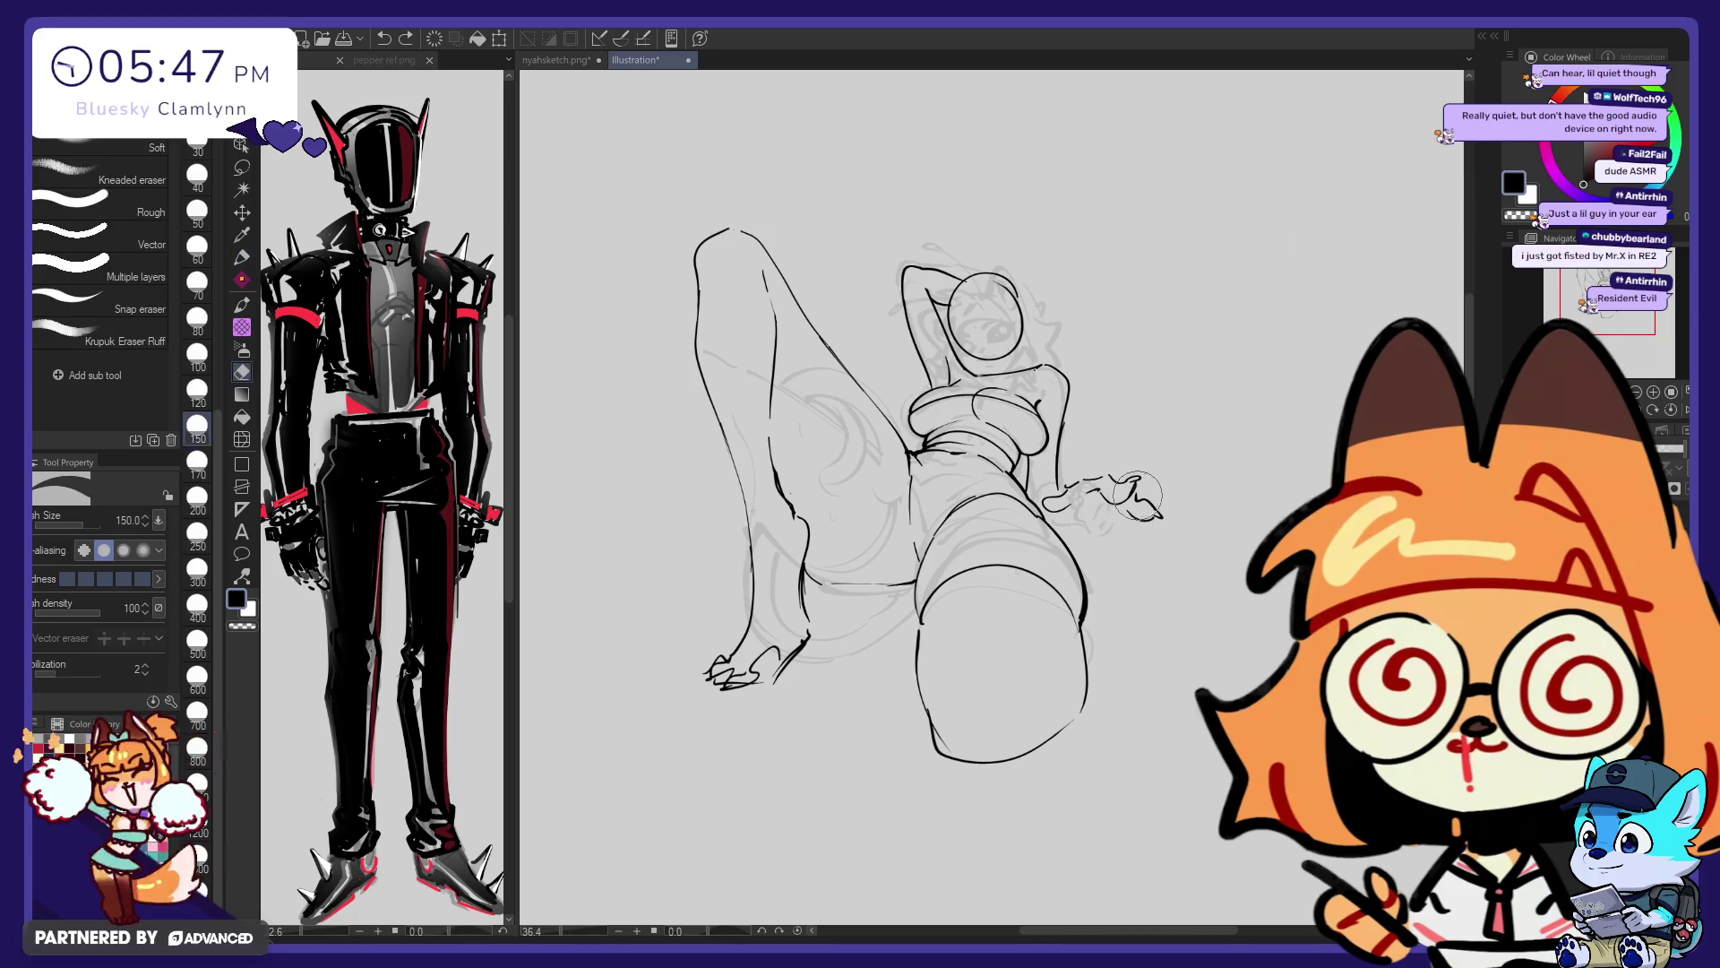
pyautogui.press('p')
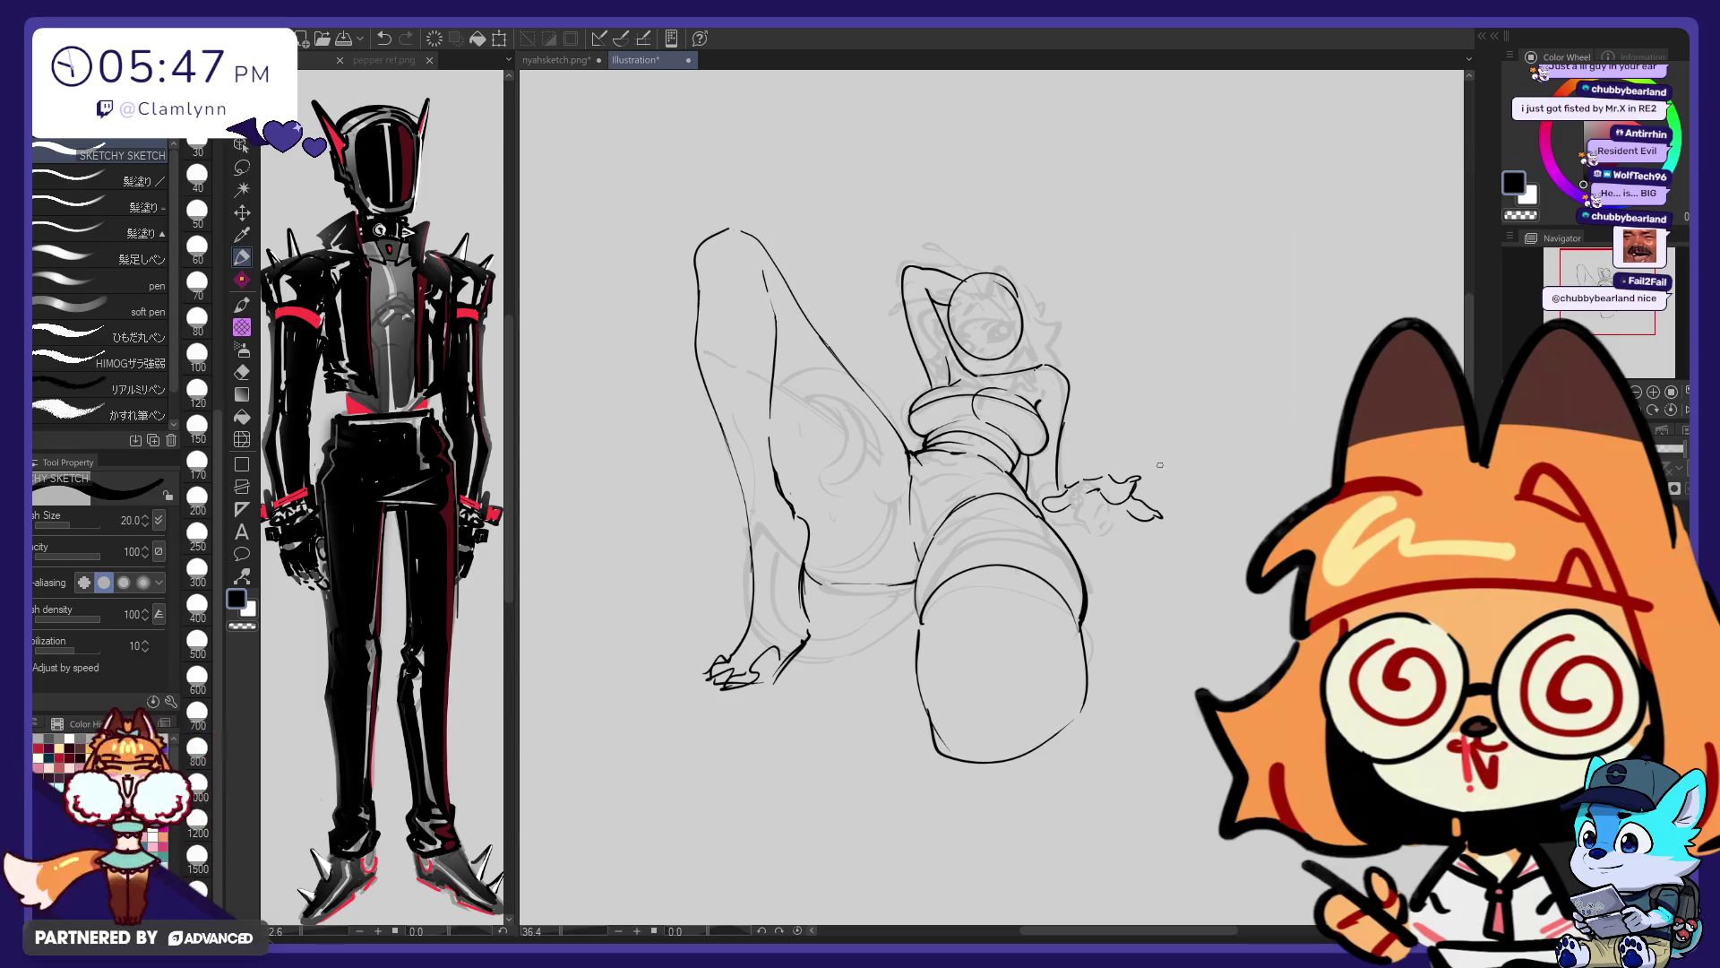
pyautogui.hotkey('ctrl', 'z')
pyautogui.hotkey('ctrl', 'z')
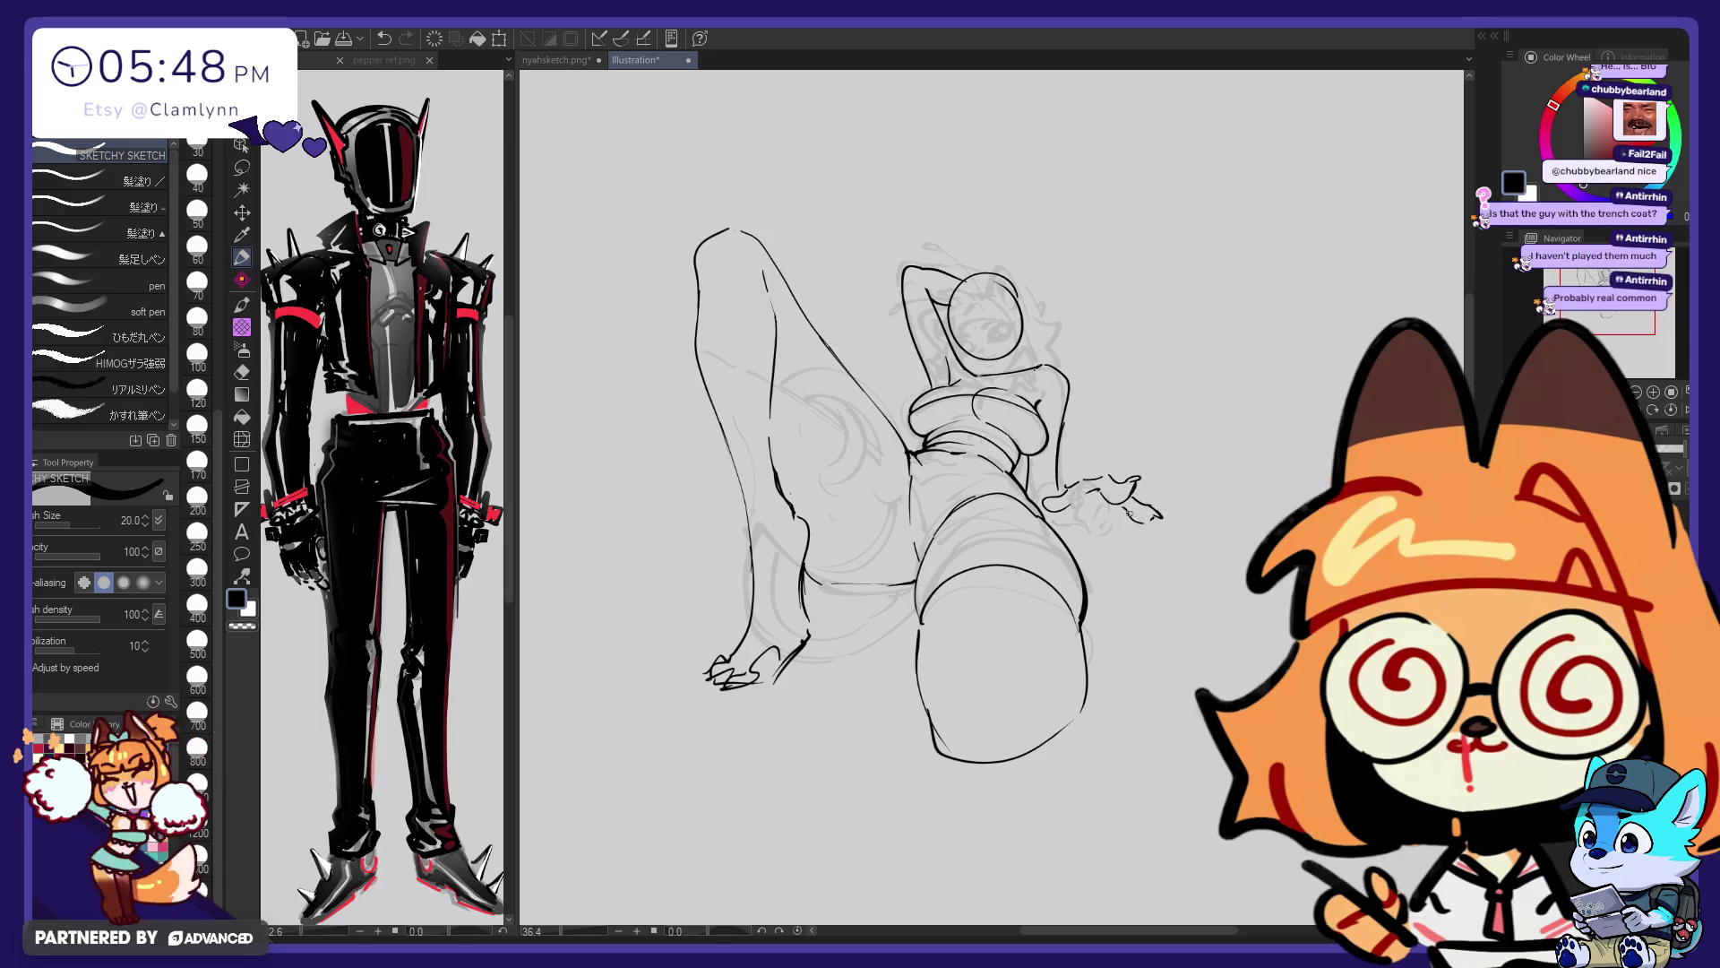
# Try a line along the hand's lower edge, undo it, and add two long strokes across the hand
pyautogui.moveTo(1154, 519); pyautogui.dragTo(1127, 509)
pyautogui.hotkey('ctrl', 'z')
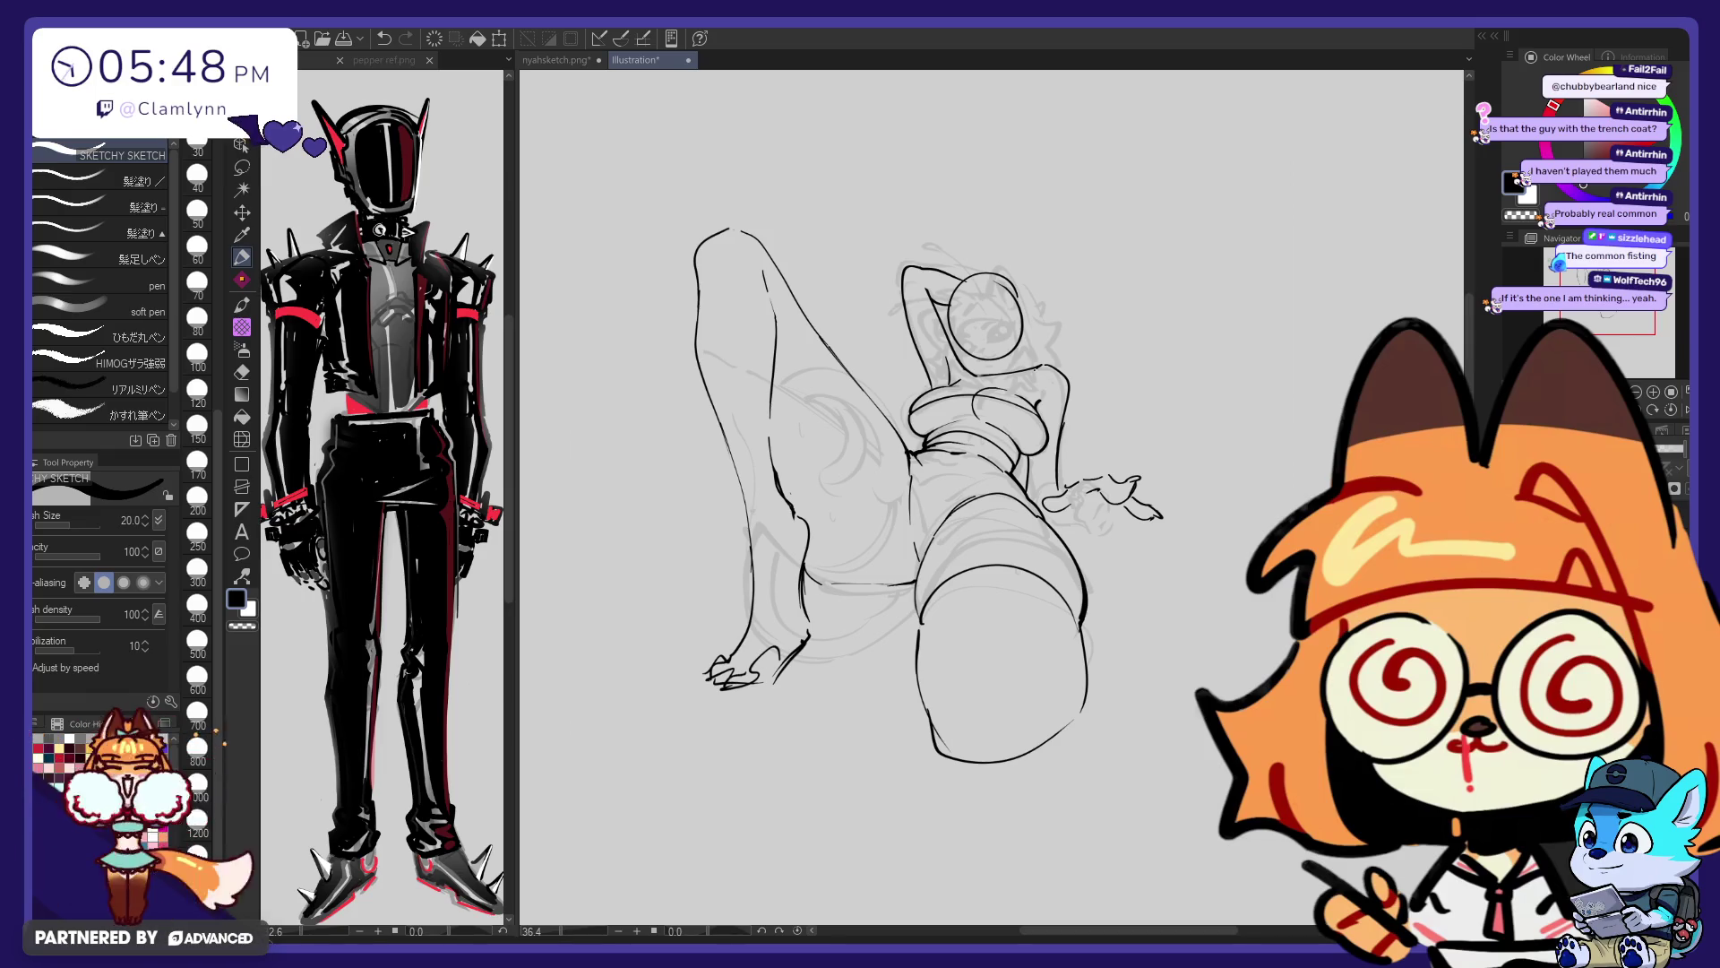
pyautogui.moveTo(1244, 452); pyautogui.dragTo(1232, 555)
pyautogui.moveTo(1156, 374); pyautogui.dragTo(1160, 482)
pyautogui.press('e')
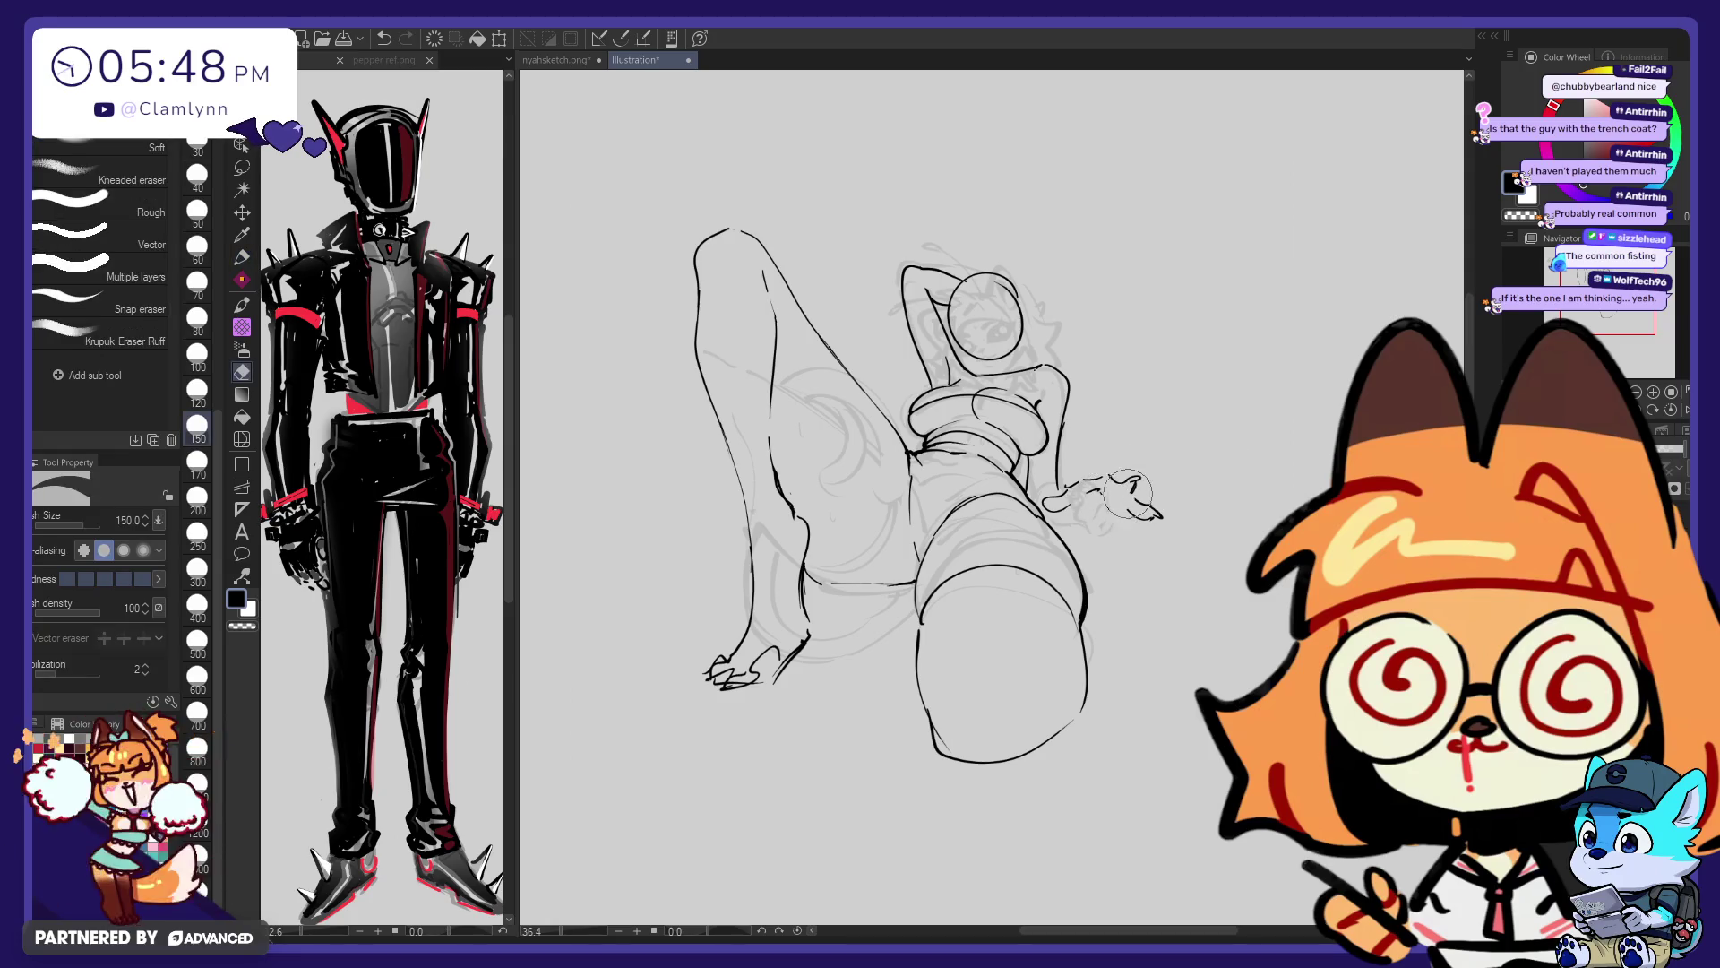
pyautogui.press('p')
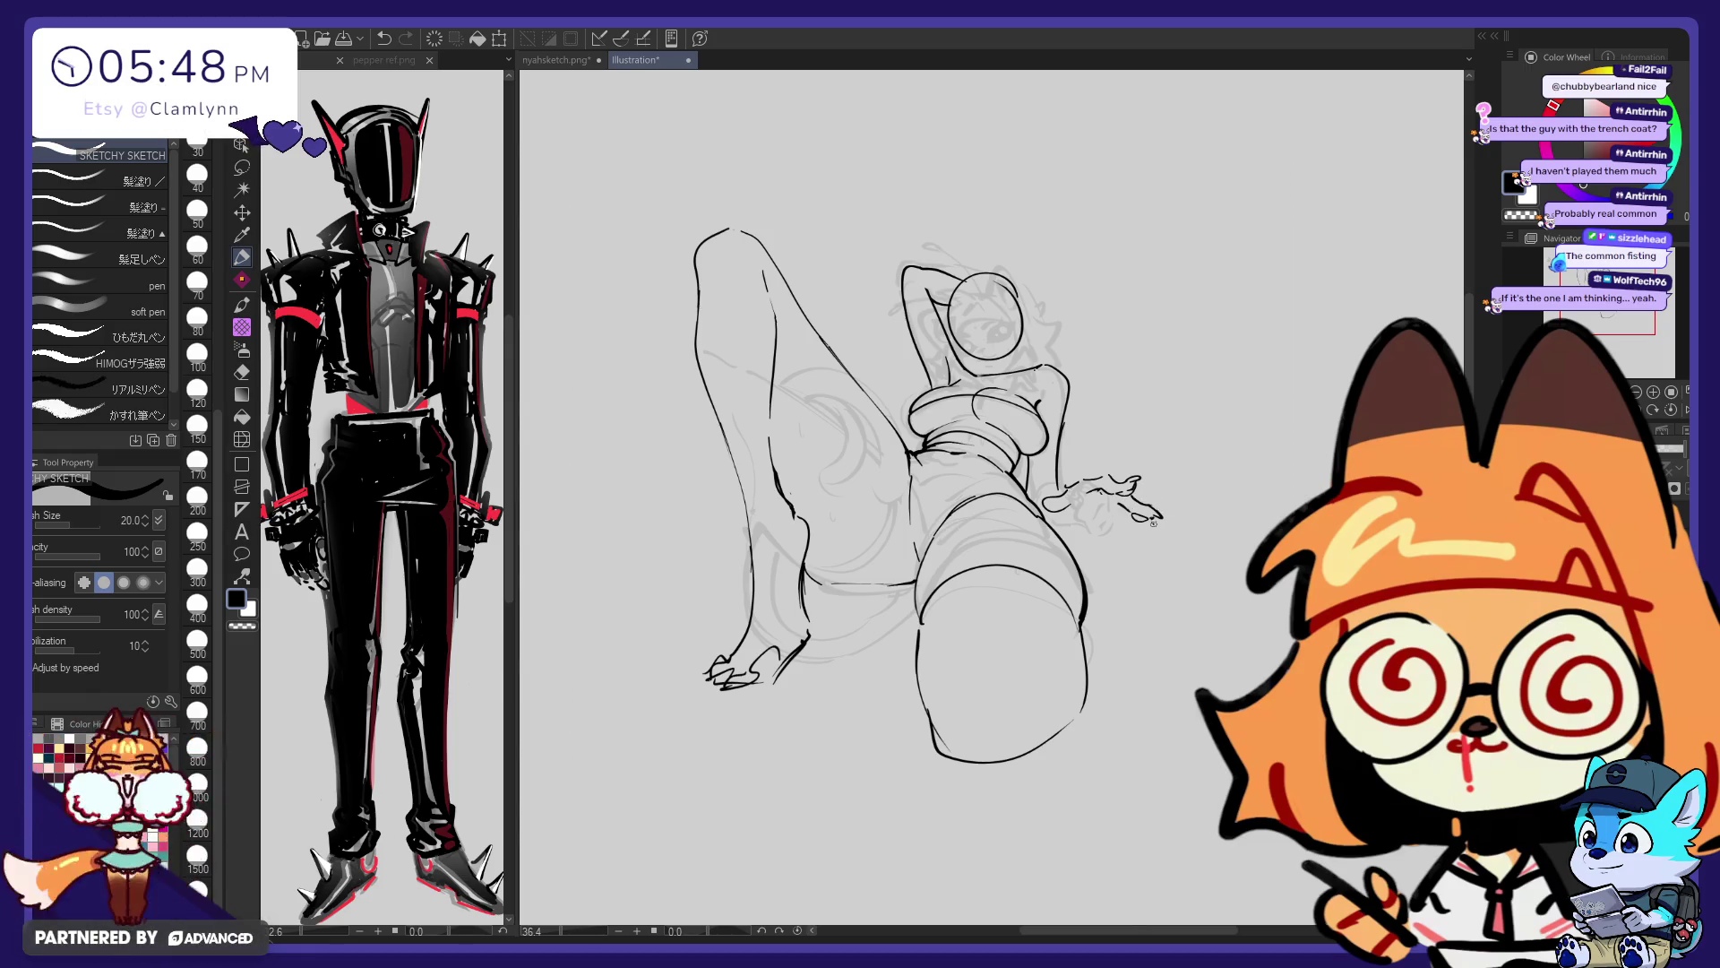
# Ink two short fingertip lines, then undo and restore the small stroke near the hand
pyautogui.moveTo(1147, 525); pyautogui.dragTo(1164, 530)
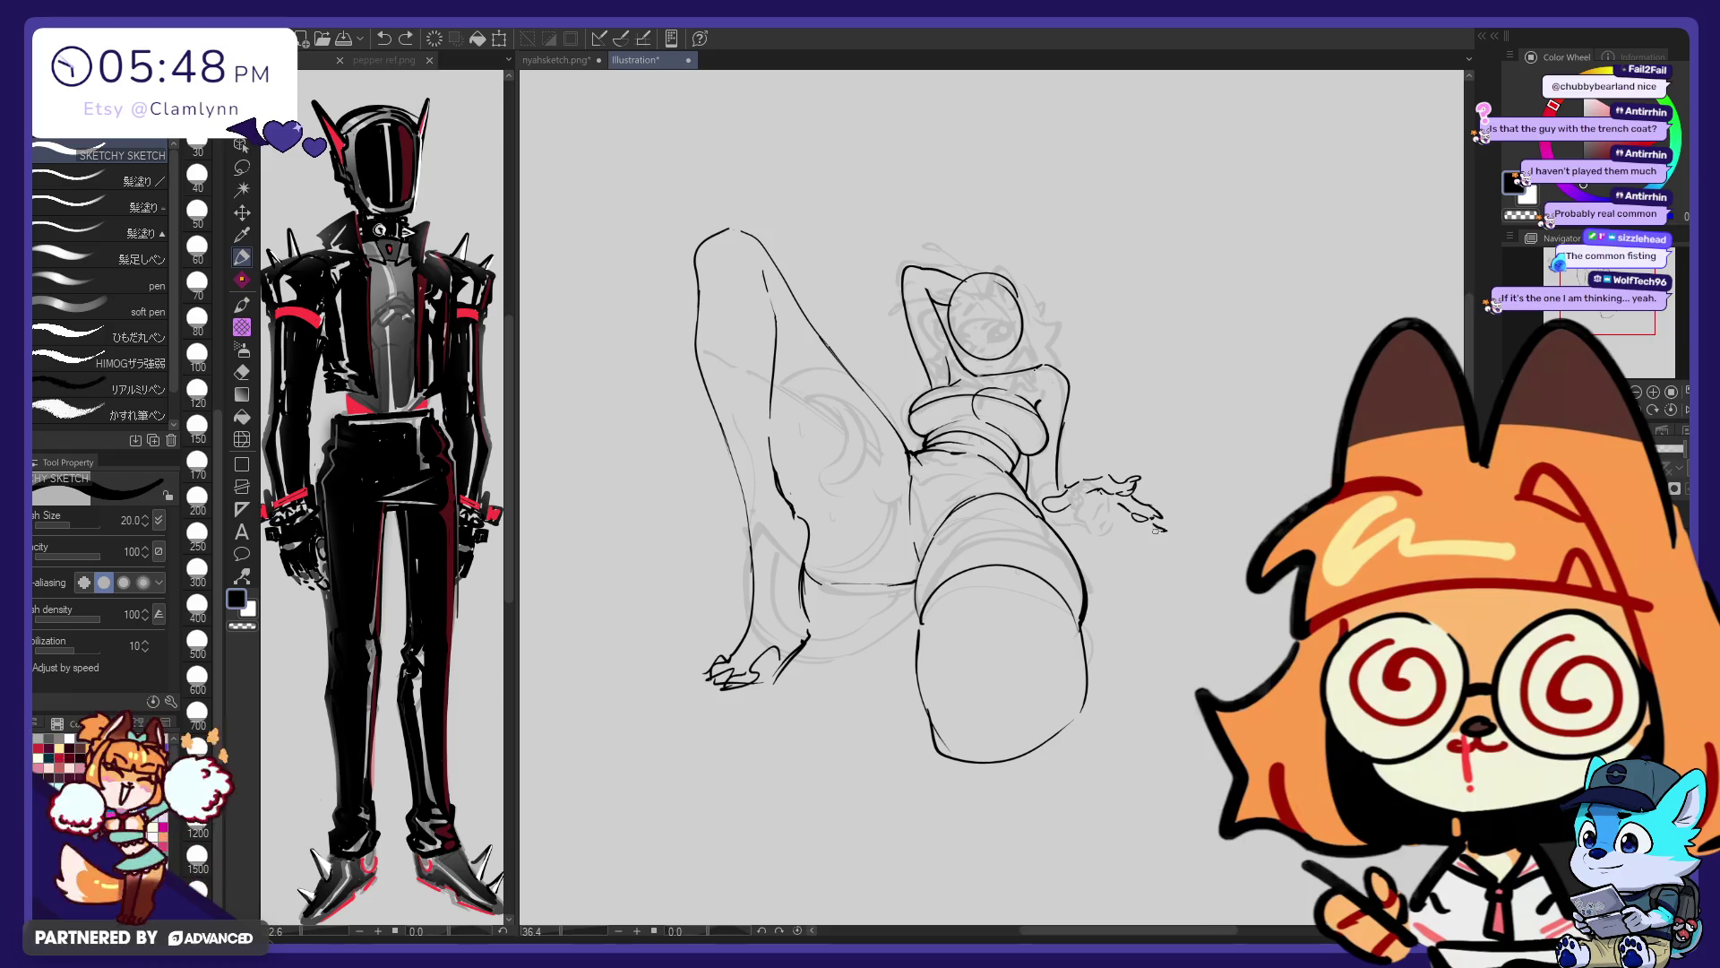
pyautogui.moveTo(1134, 527); pyautogui.dragTo(1164, 523)
pyautogui.hotkey('ctrl', 'z')
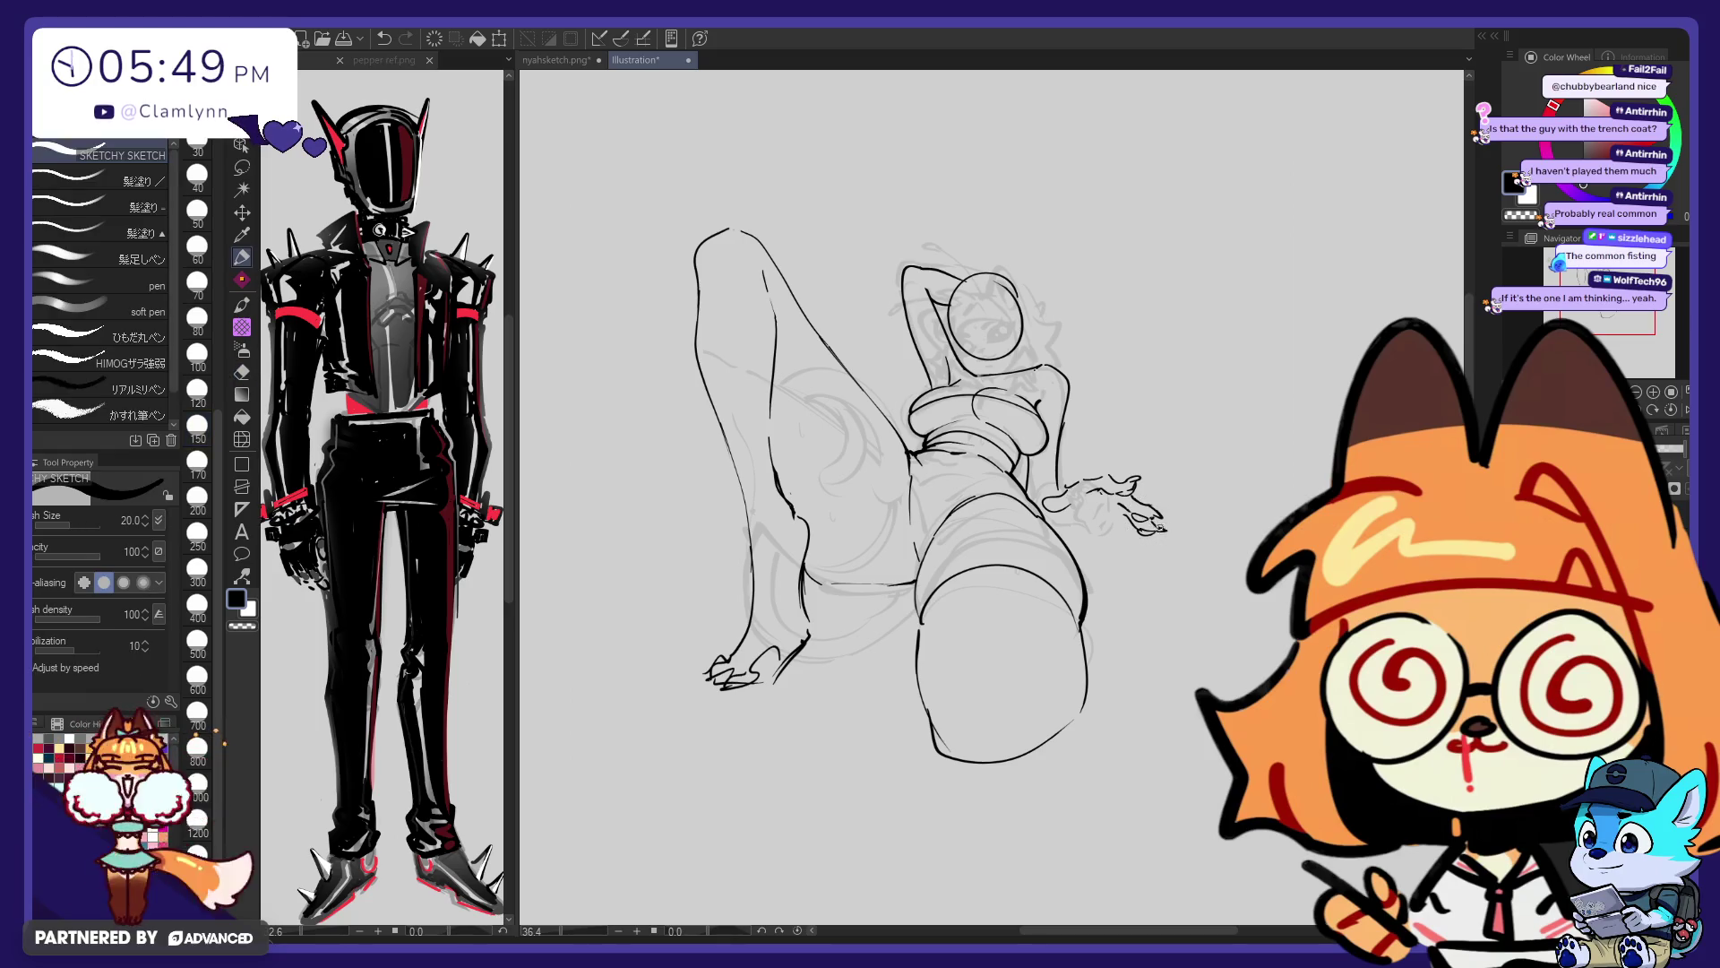
pyautogui.hotkey('ctrl', 'z')
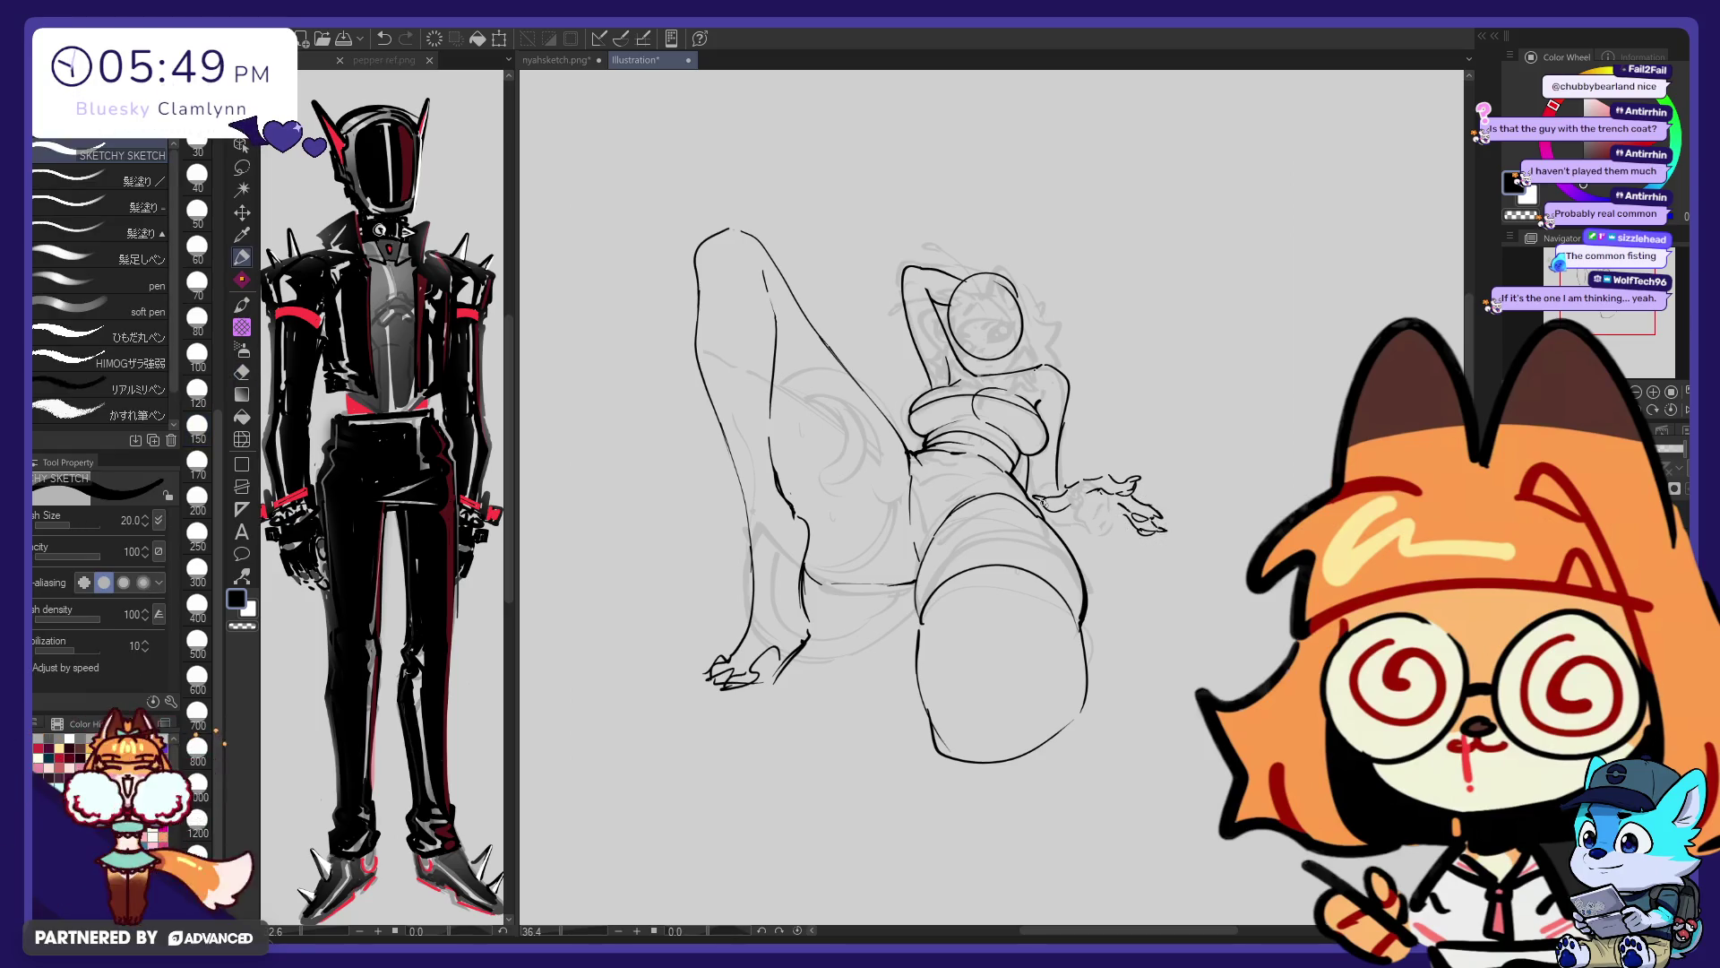
pyautogui.hotkey('ctrl', 'y')
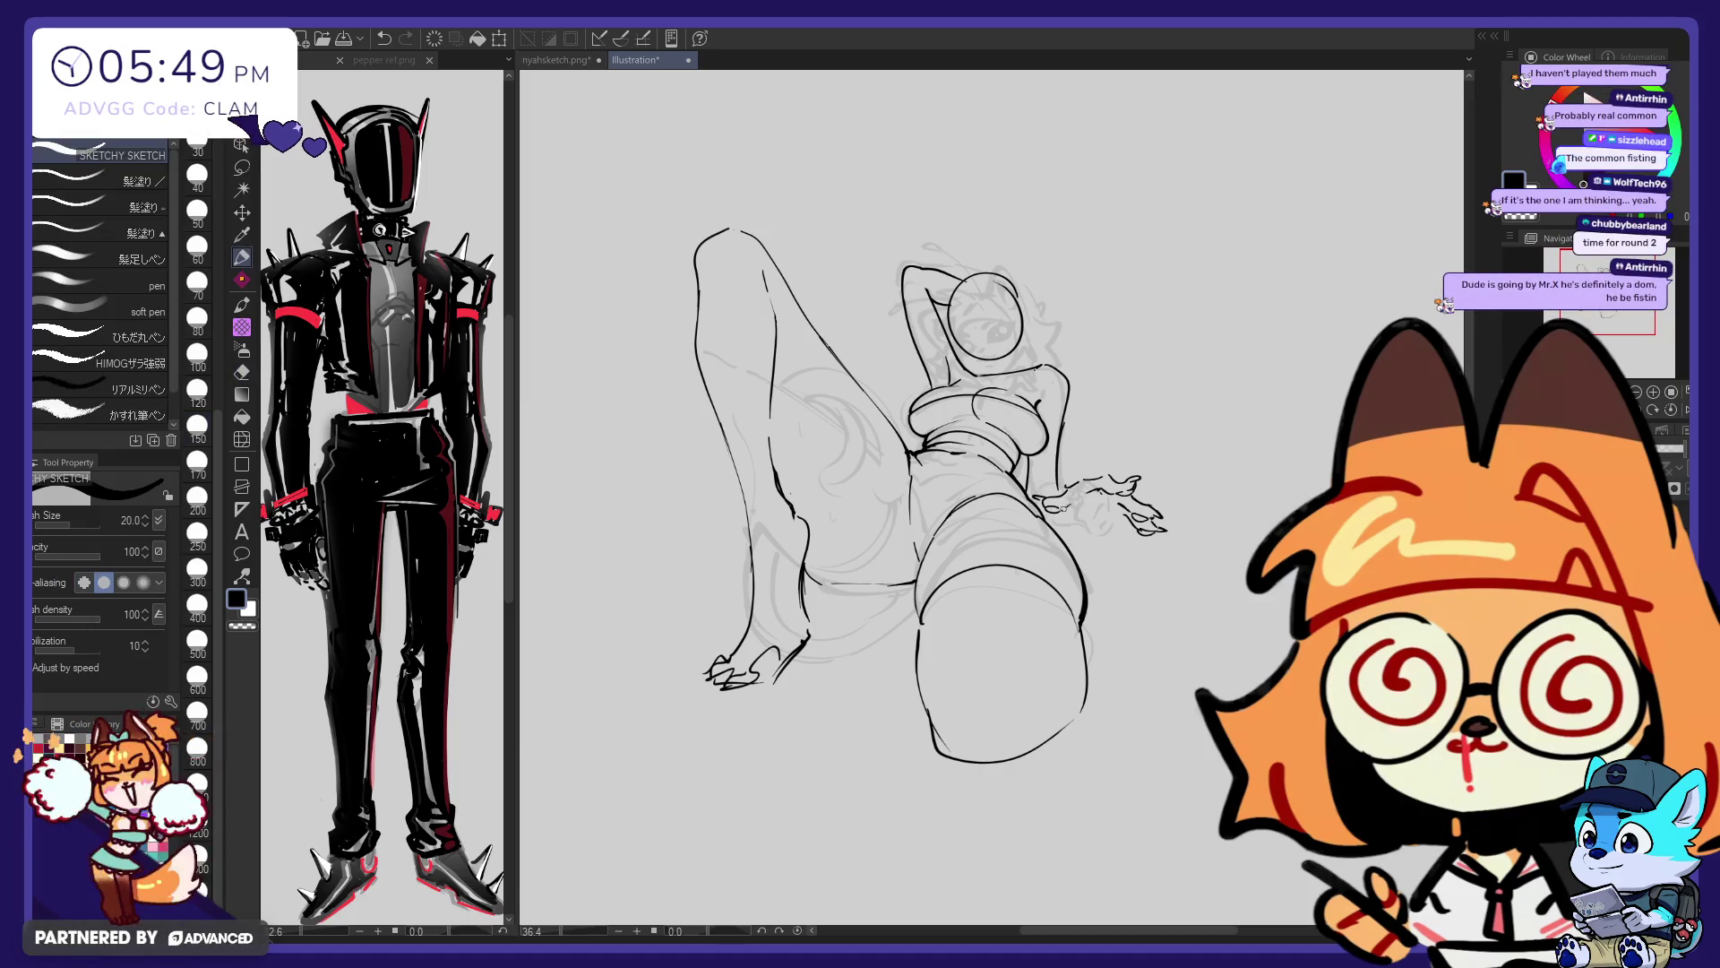
# Erase and re-ink the palm and thumb area, redrawing a short line across the hand
pyautogui.press('e')
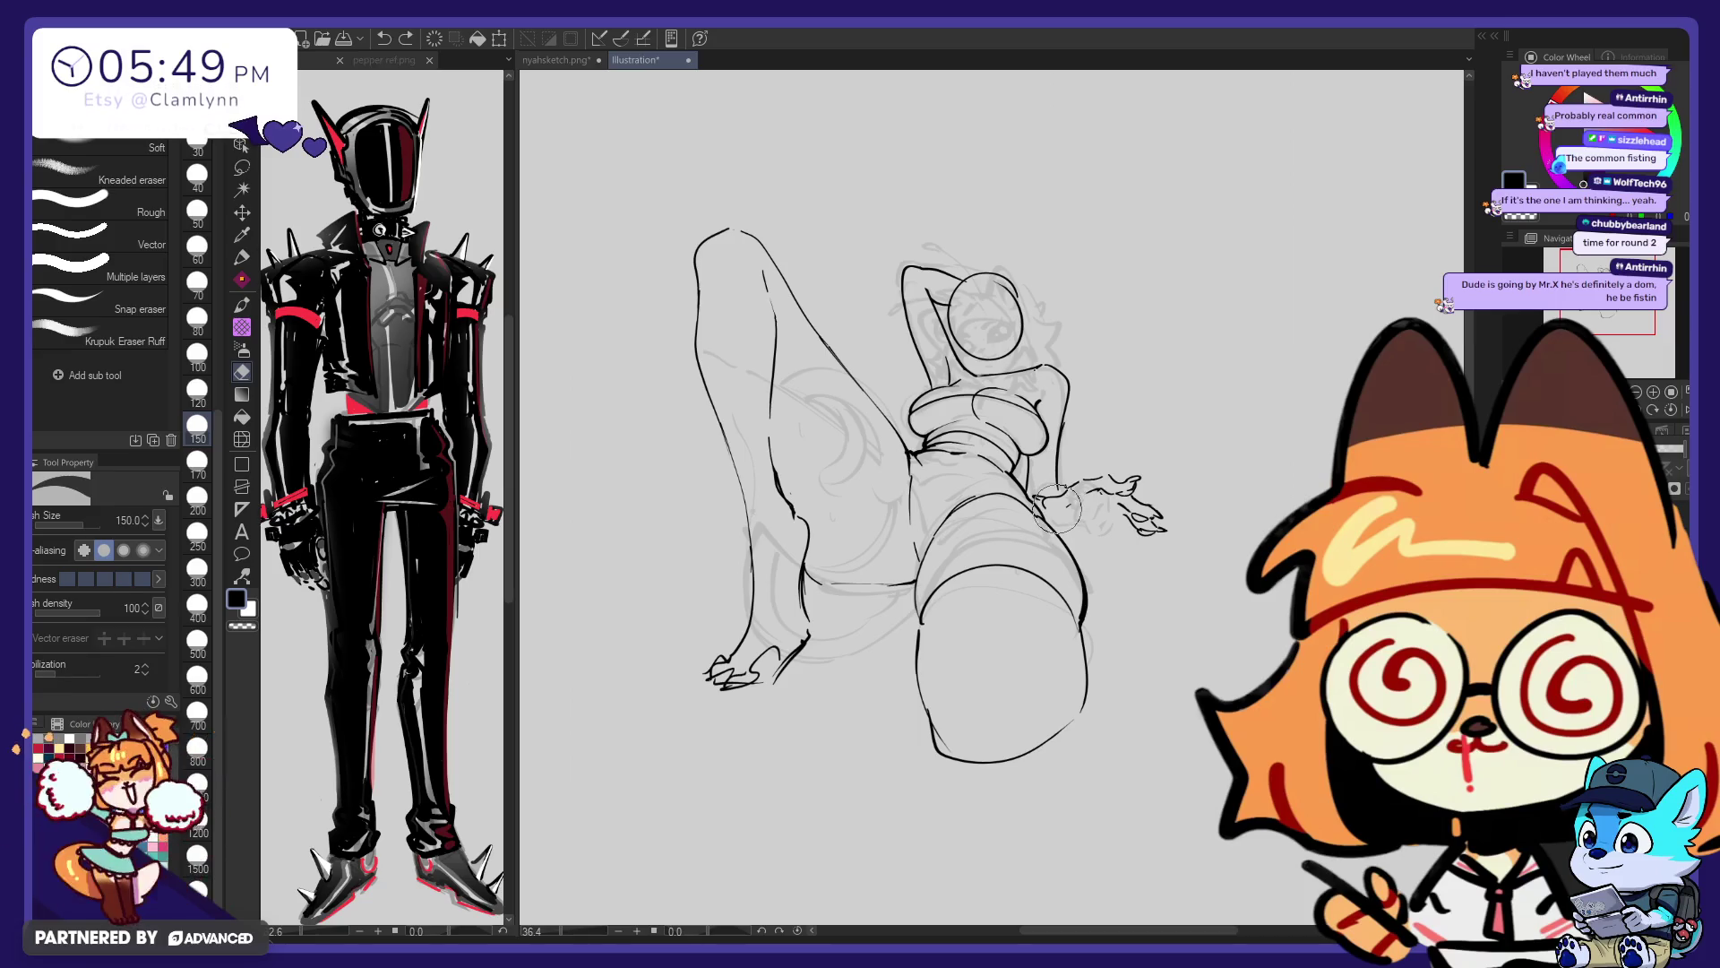
pyautogui.press('p')
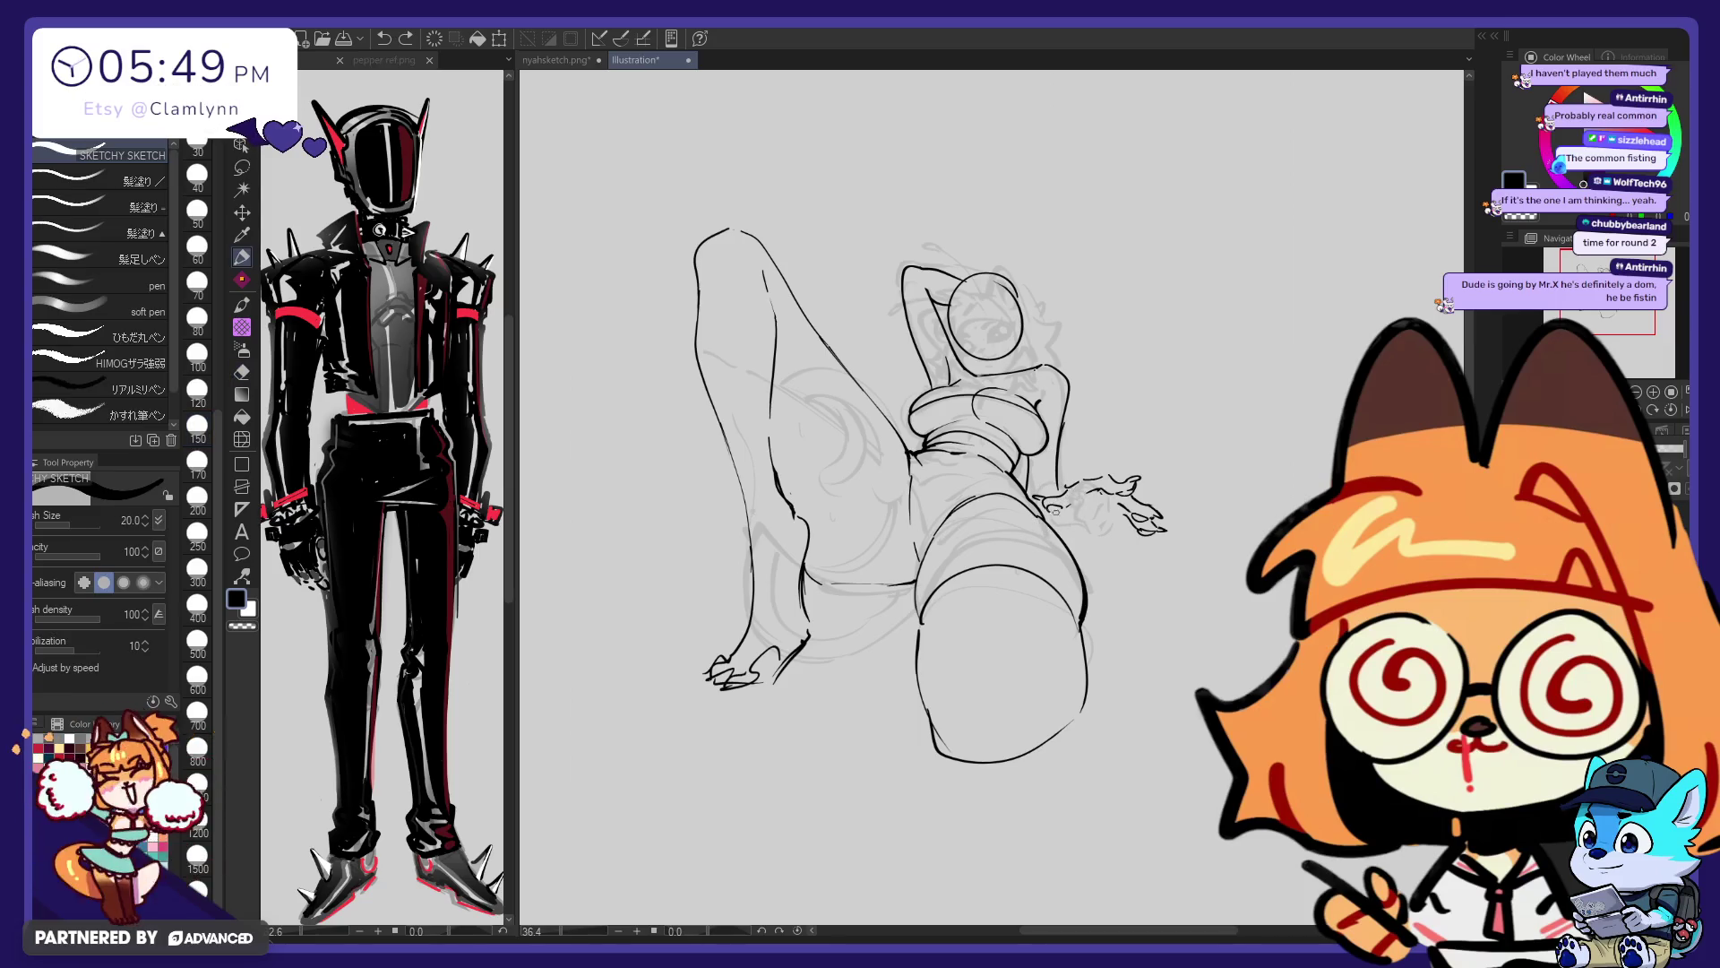
pyautogui.press('e')
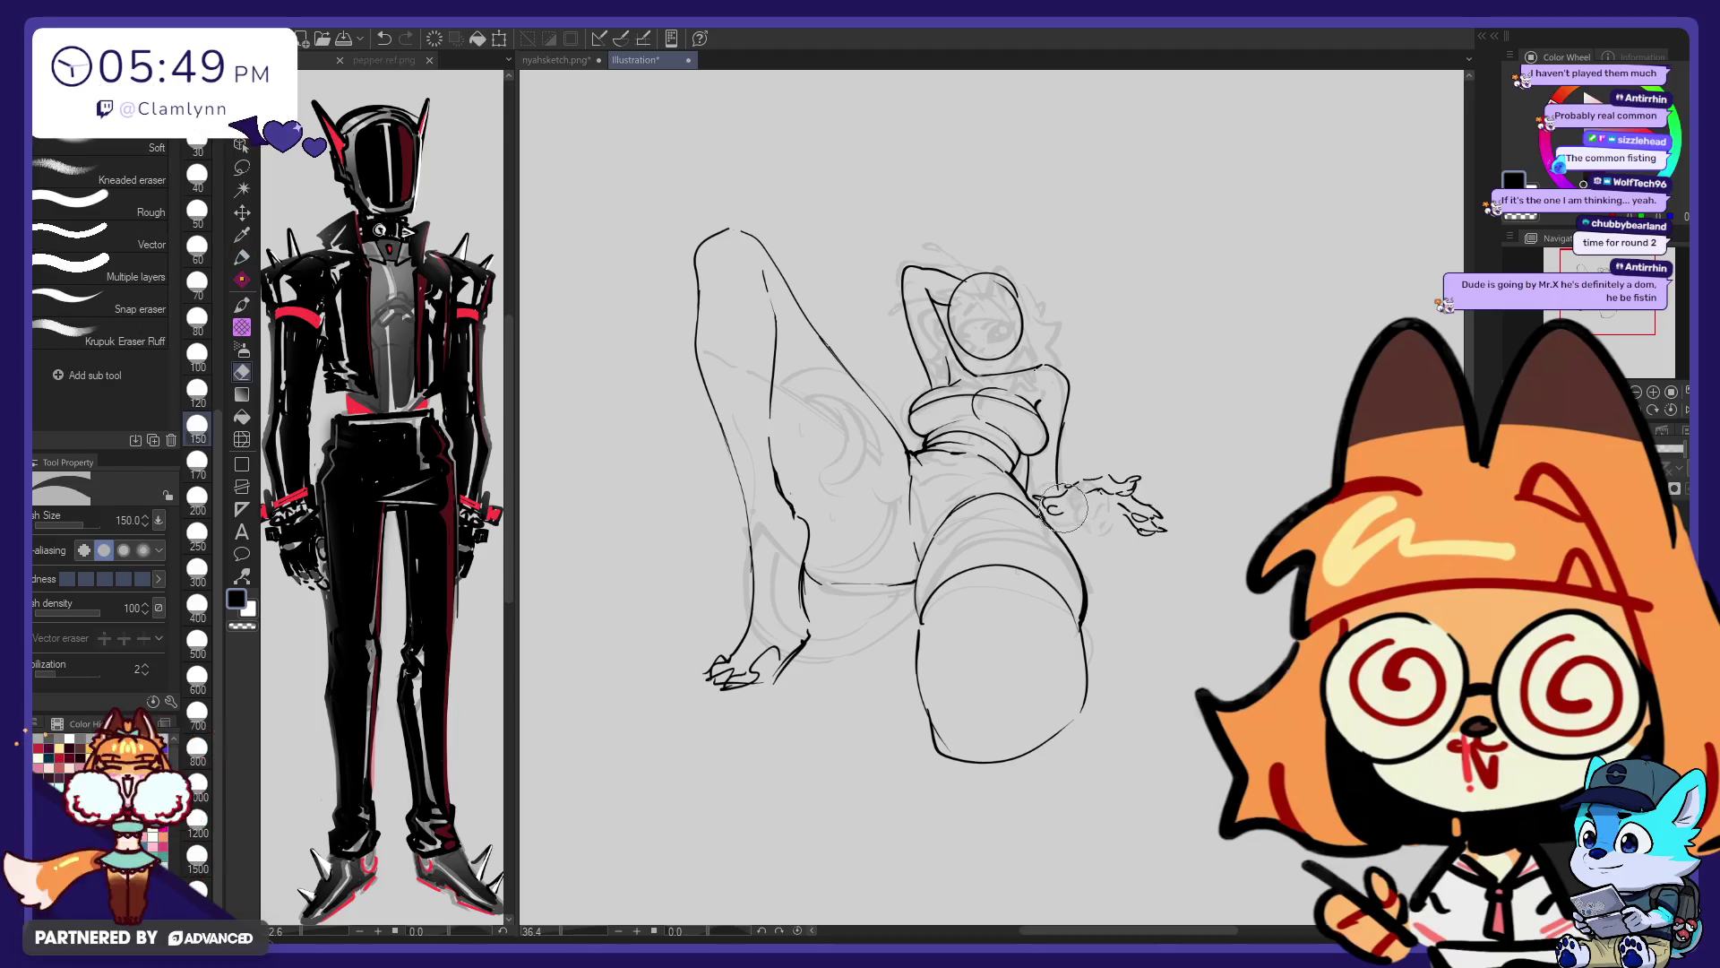
pyautogui.press('p')
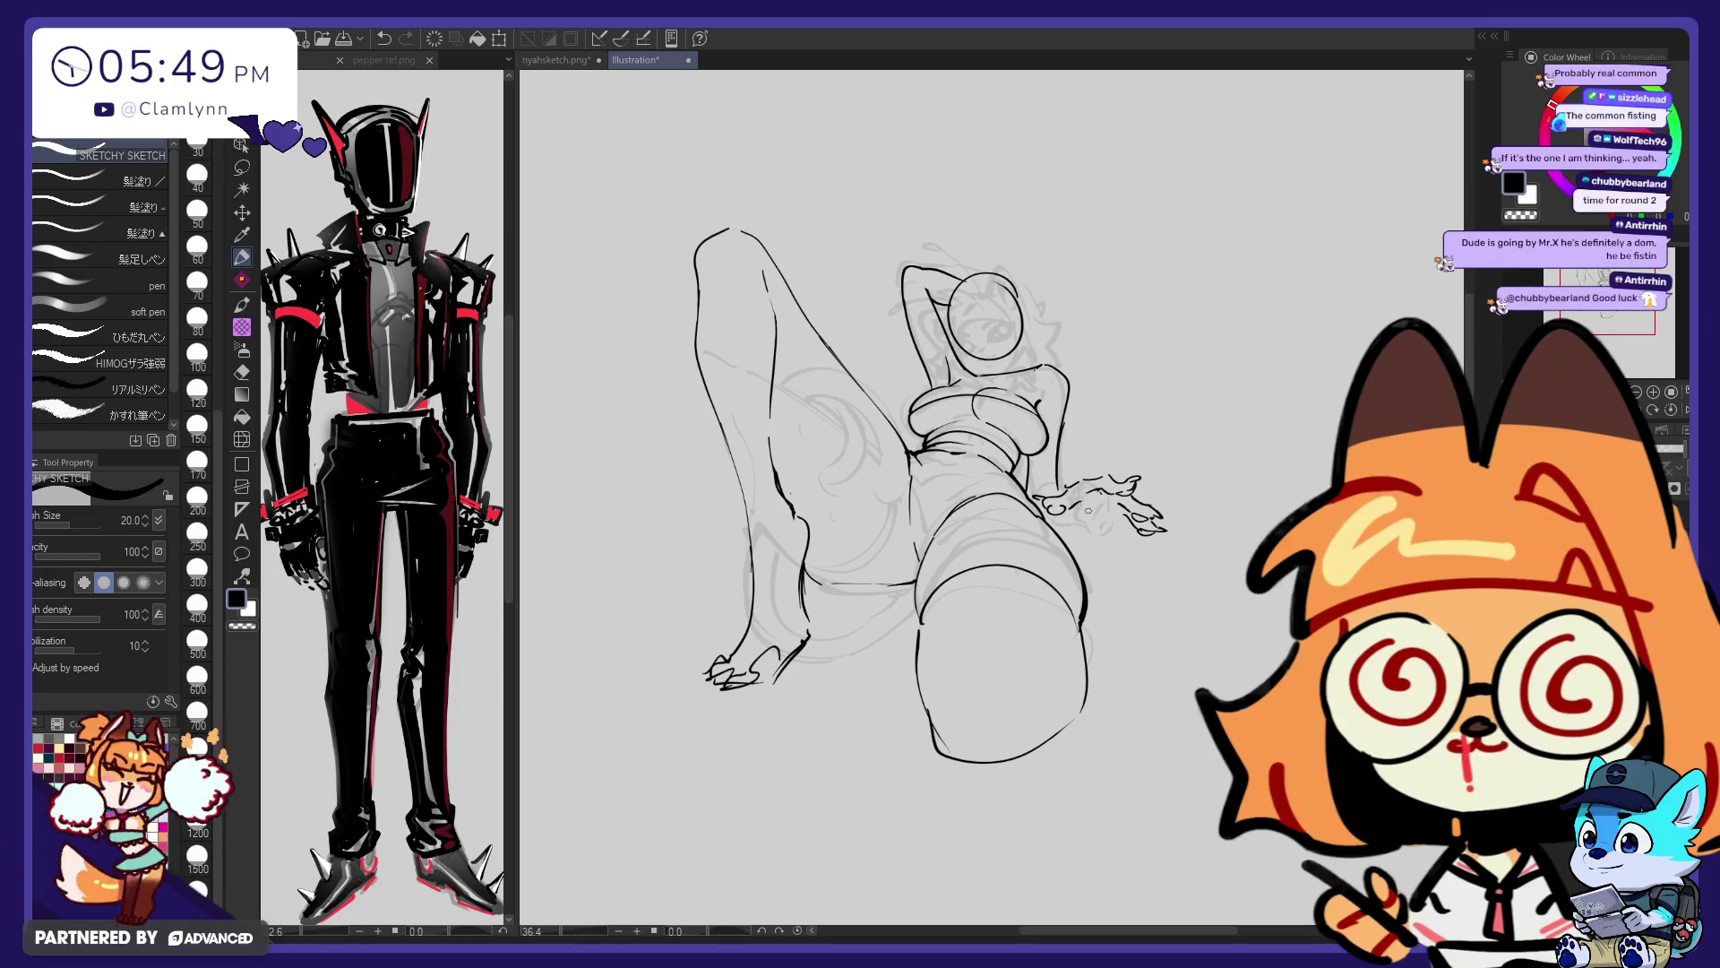
pyautogui.hotkey('ctrl', 'z')
pyautogui.moveTo(1080, 517); pyautogui.dragTo(1112, 517)
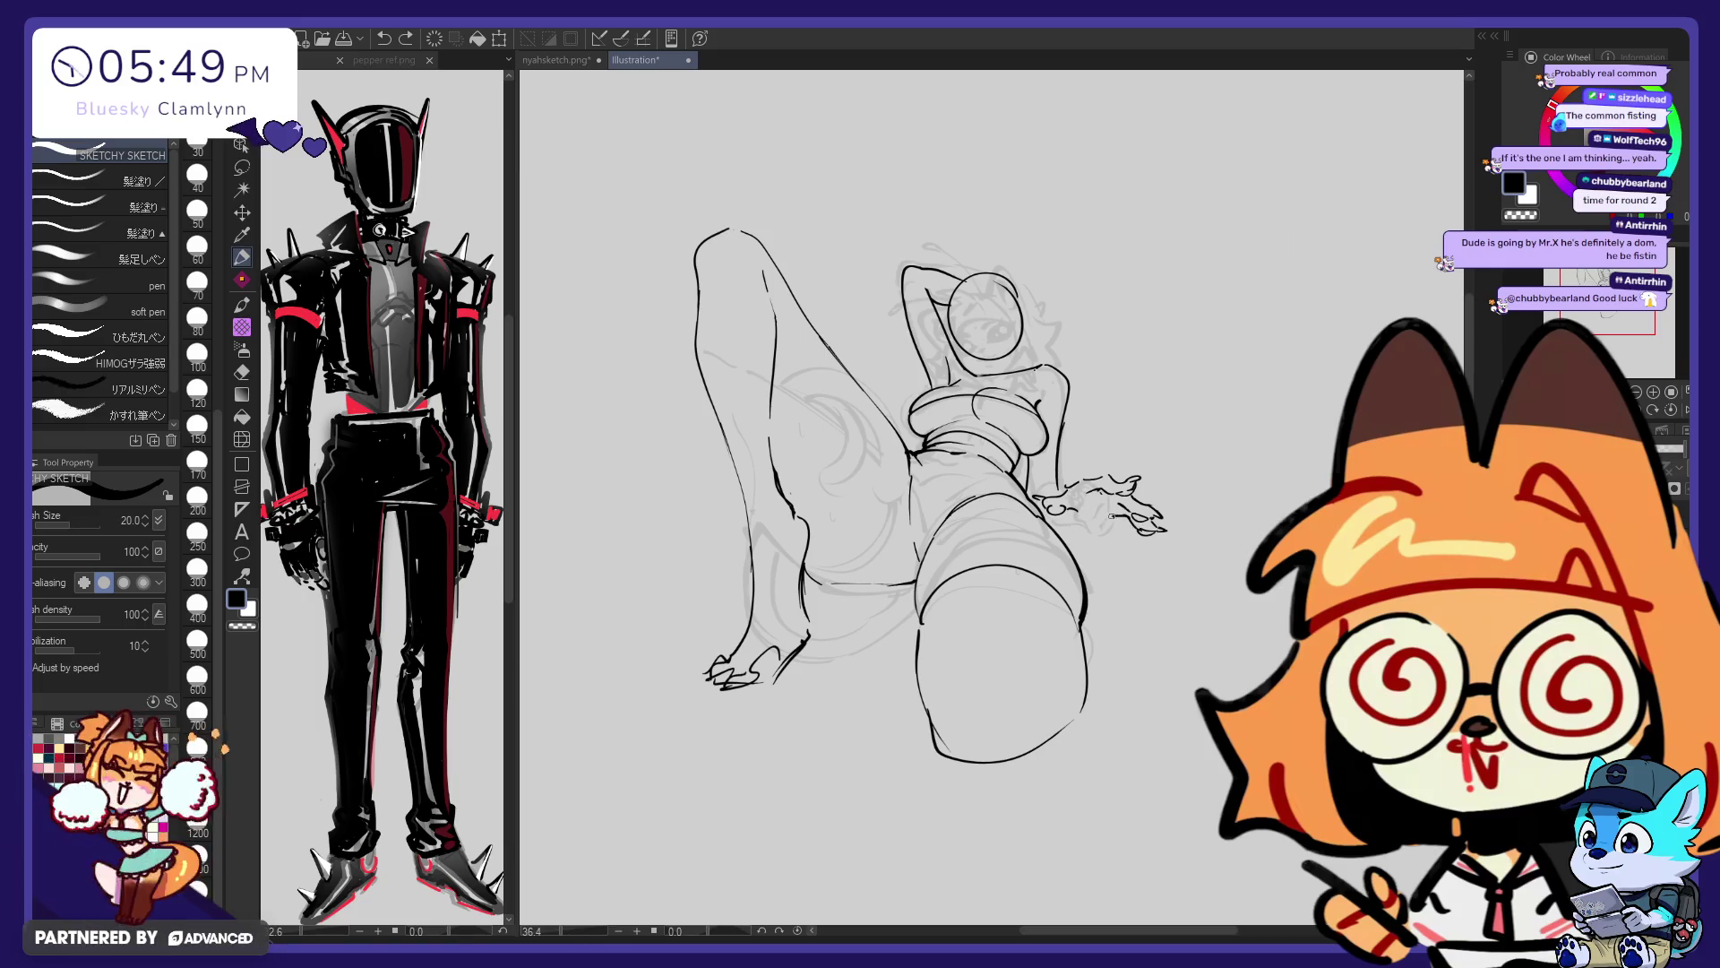
pyautogui.press('e')
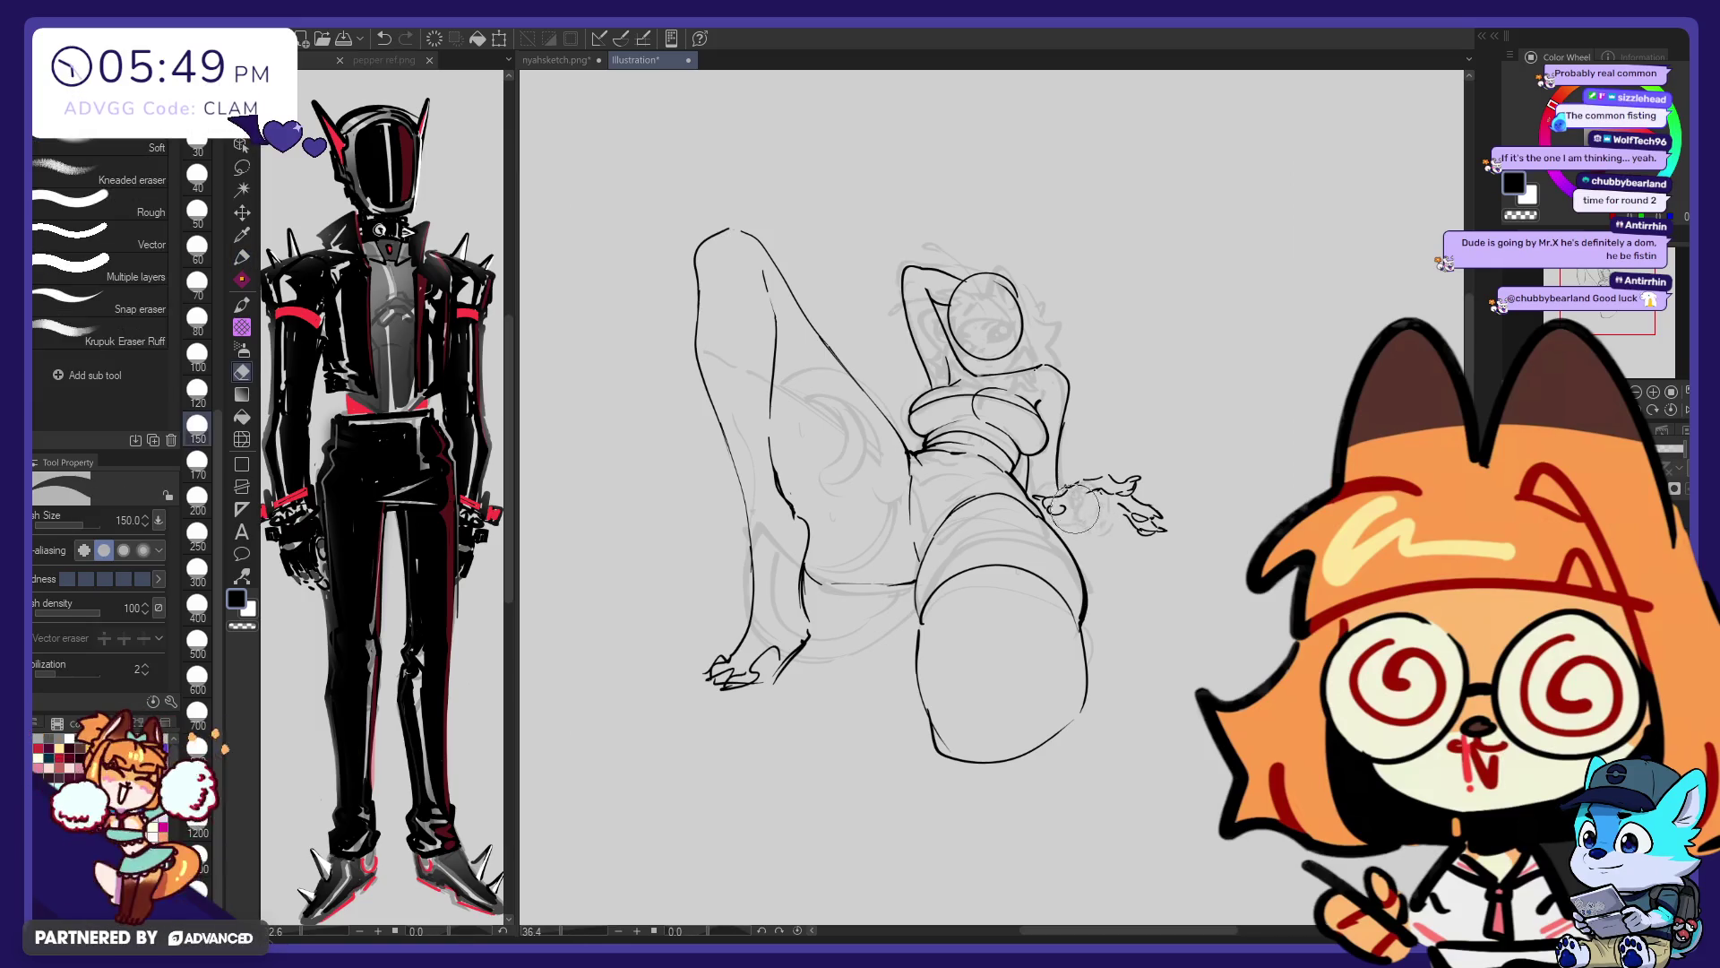
pyautogui.press('p')
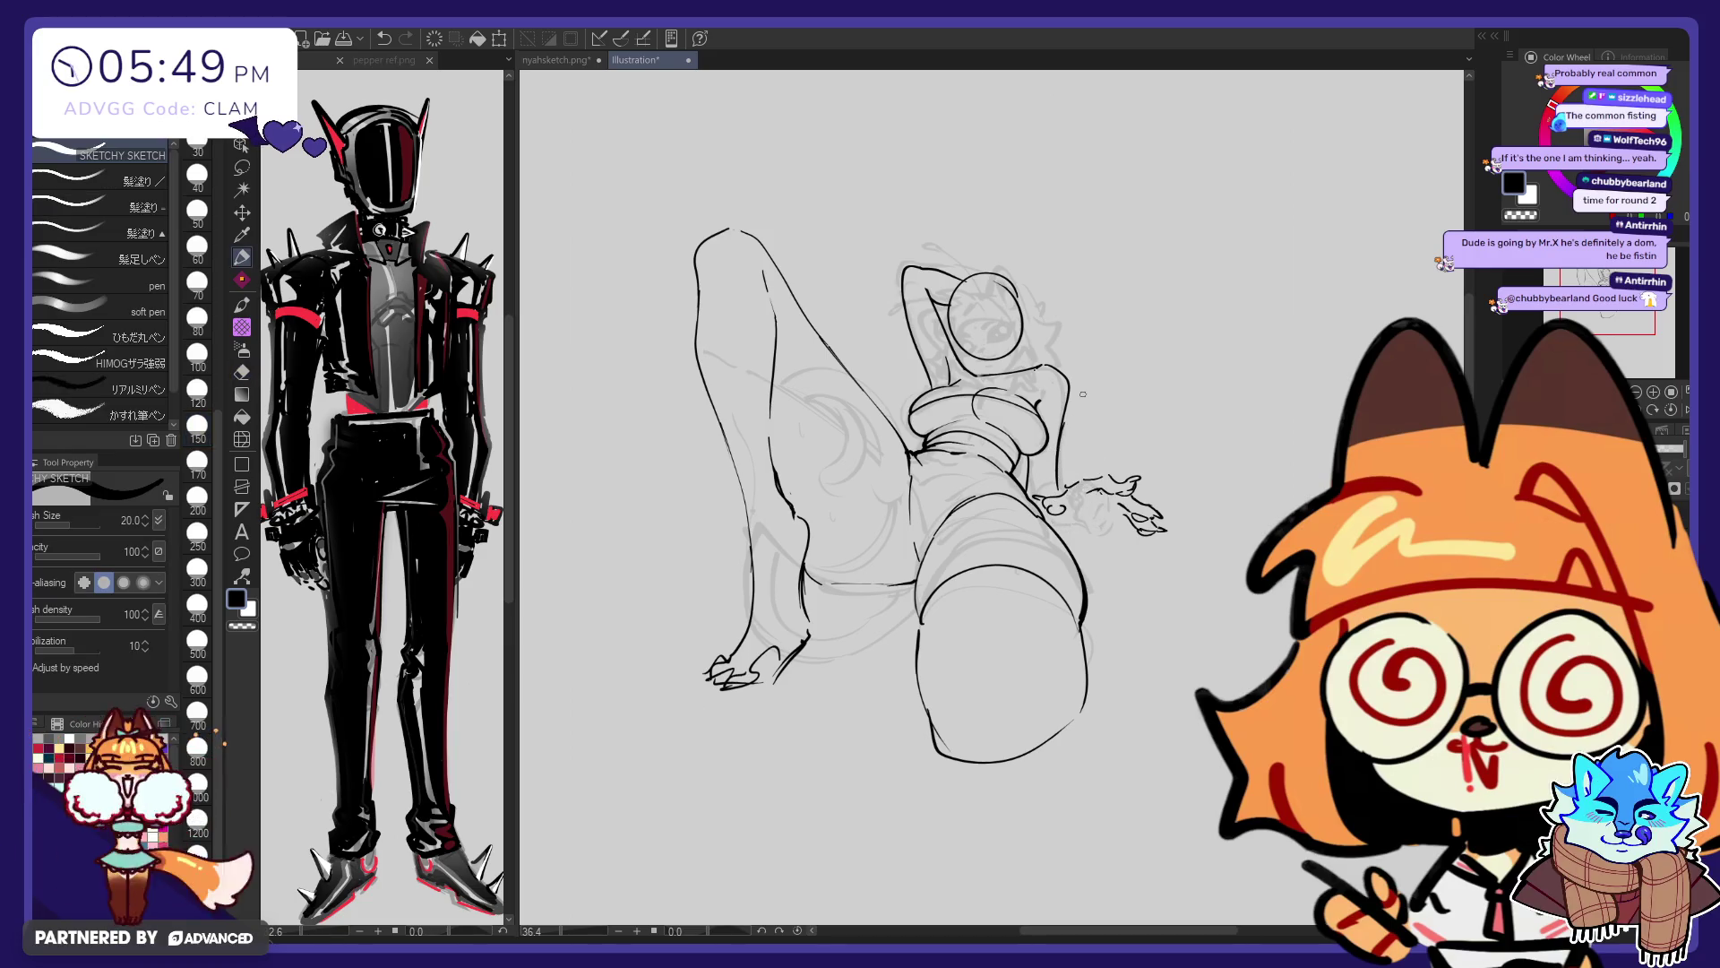
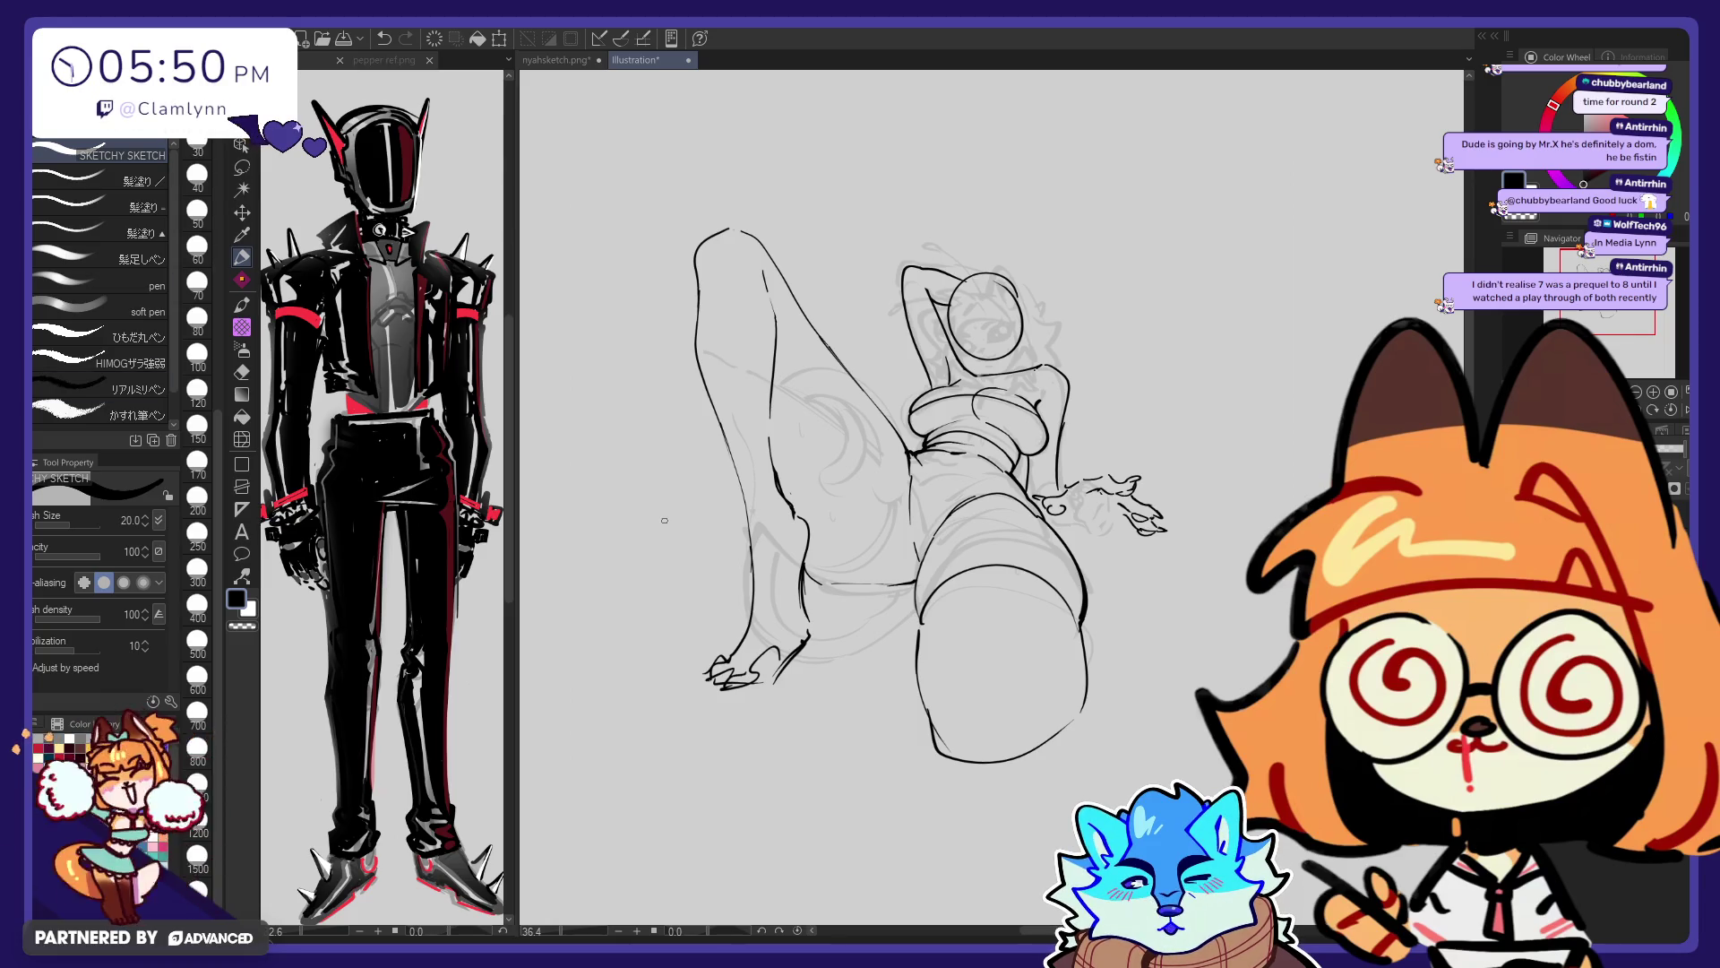
# Undo and redo the latest hand strokes, then add a small pen mark near the fingers
pyautogui.hotkey('ctrl', 'z')
pyautogui.hotkey('ctrl', 'y')
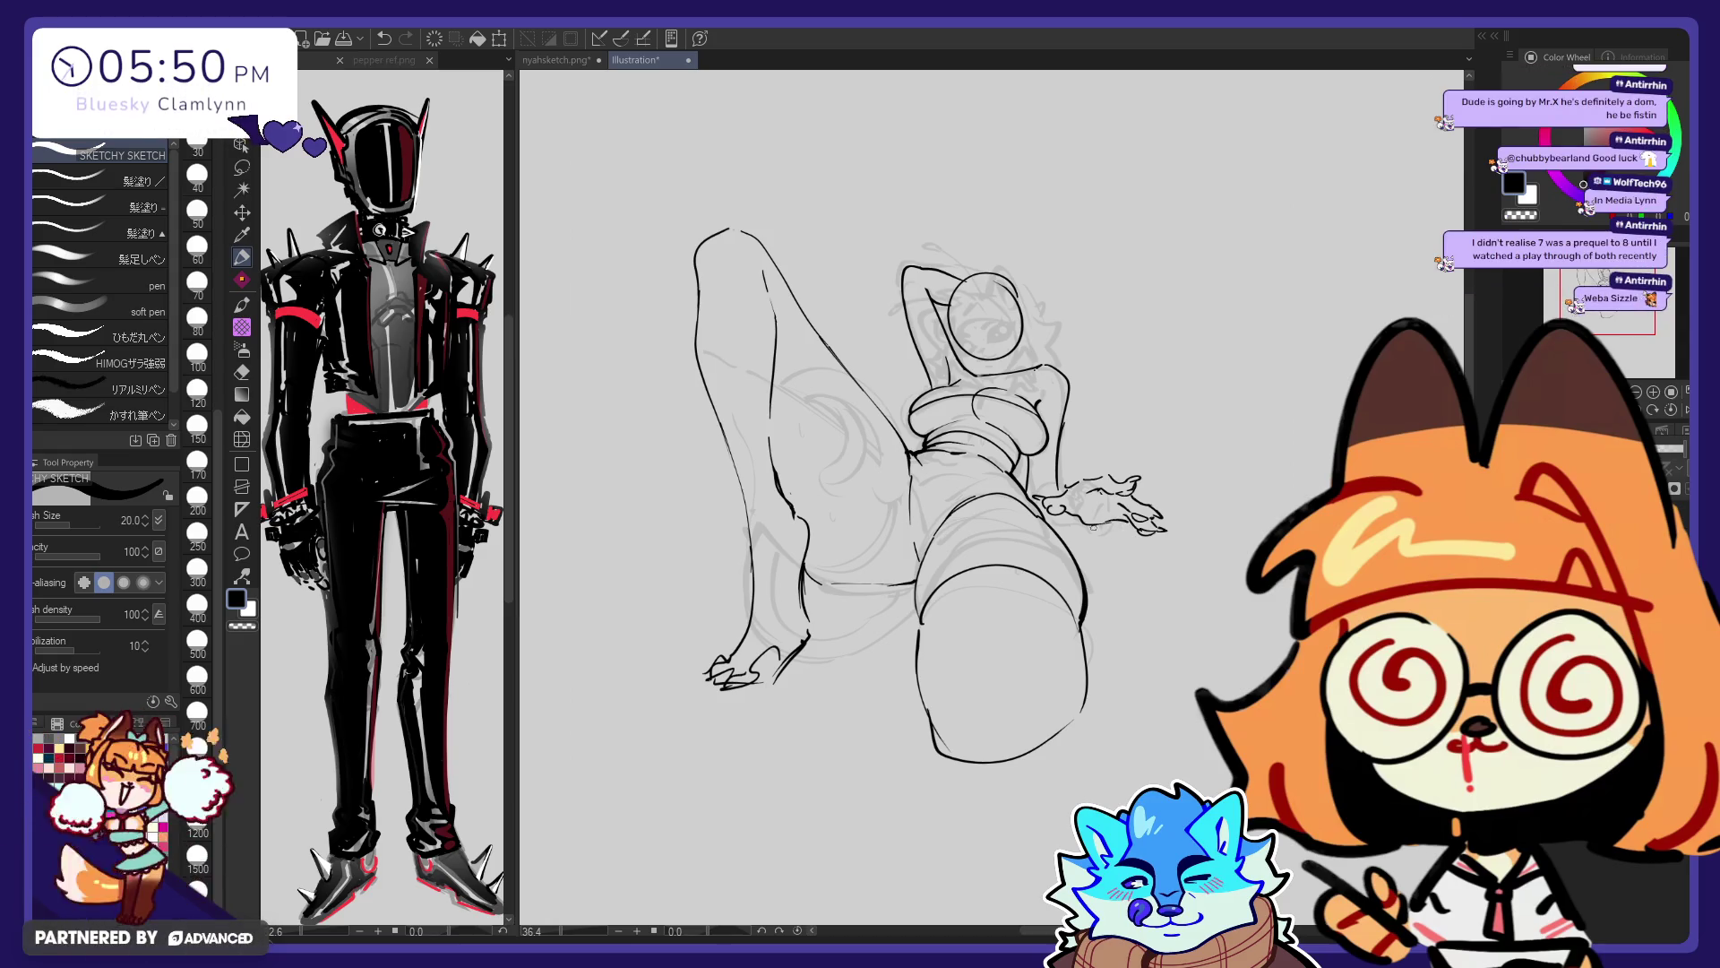
pyautogui.hotkey('ctrl', 'z')
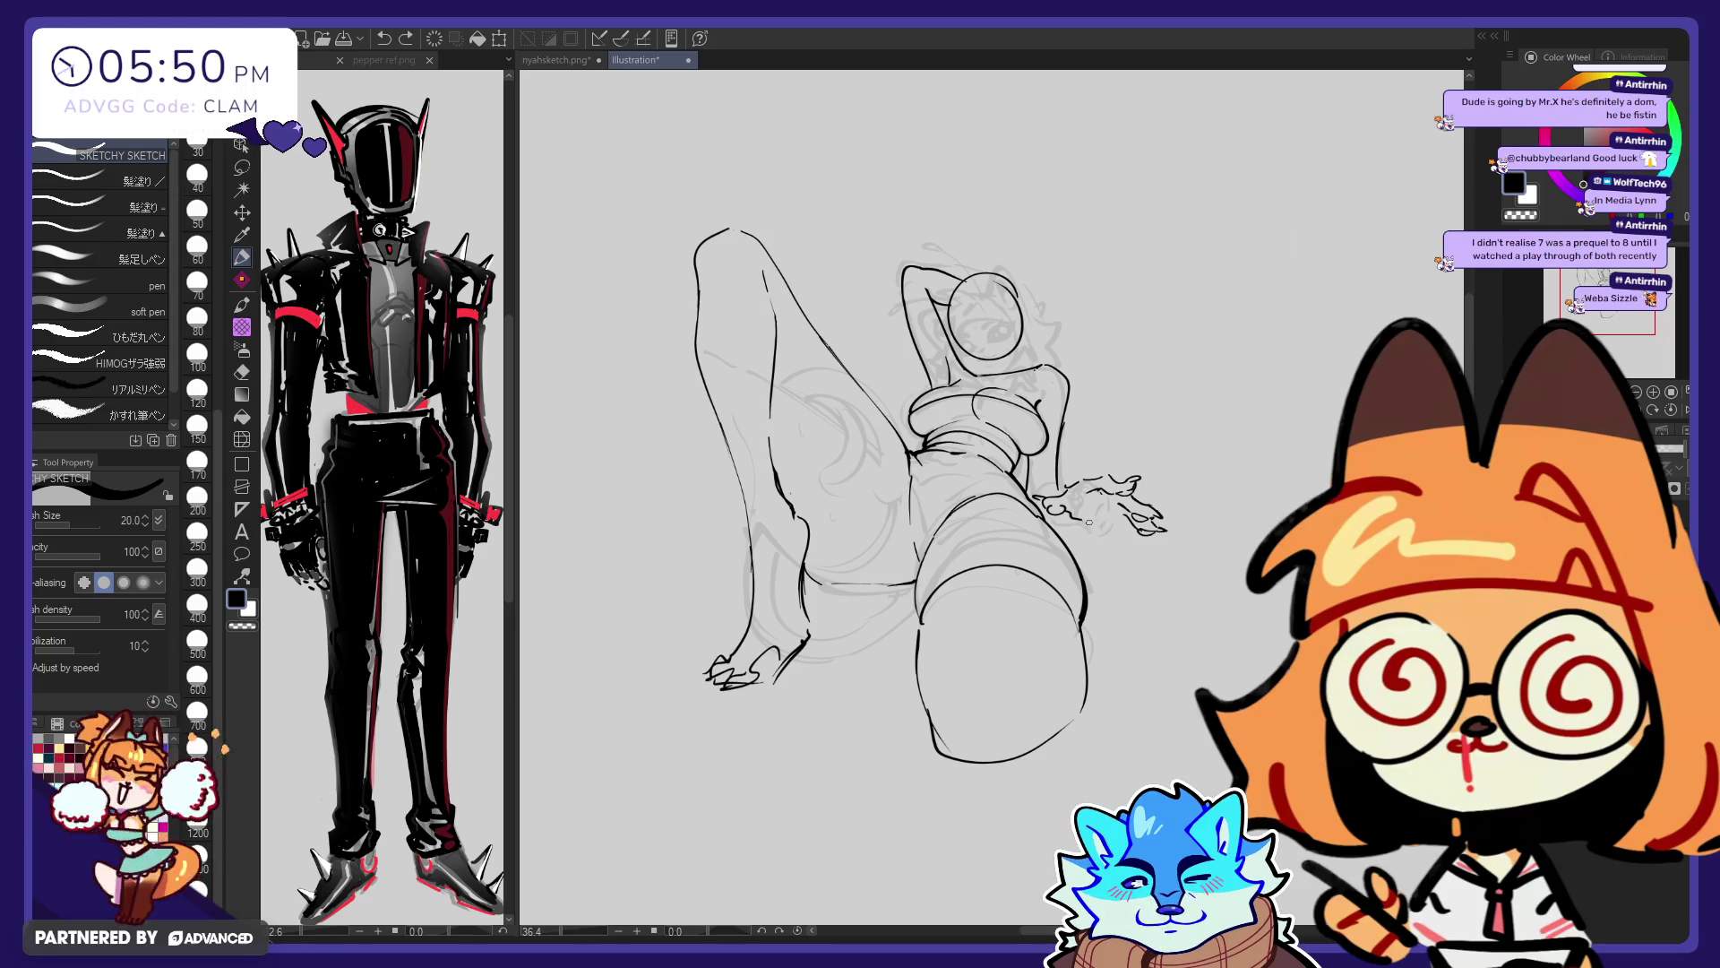
pyautogui.moveTo(1094, 505); pyautogui.dragTo(1111, 498)
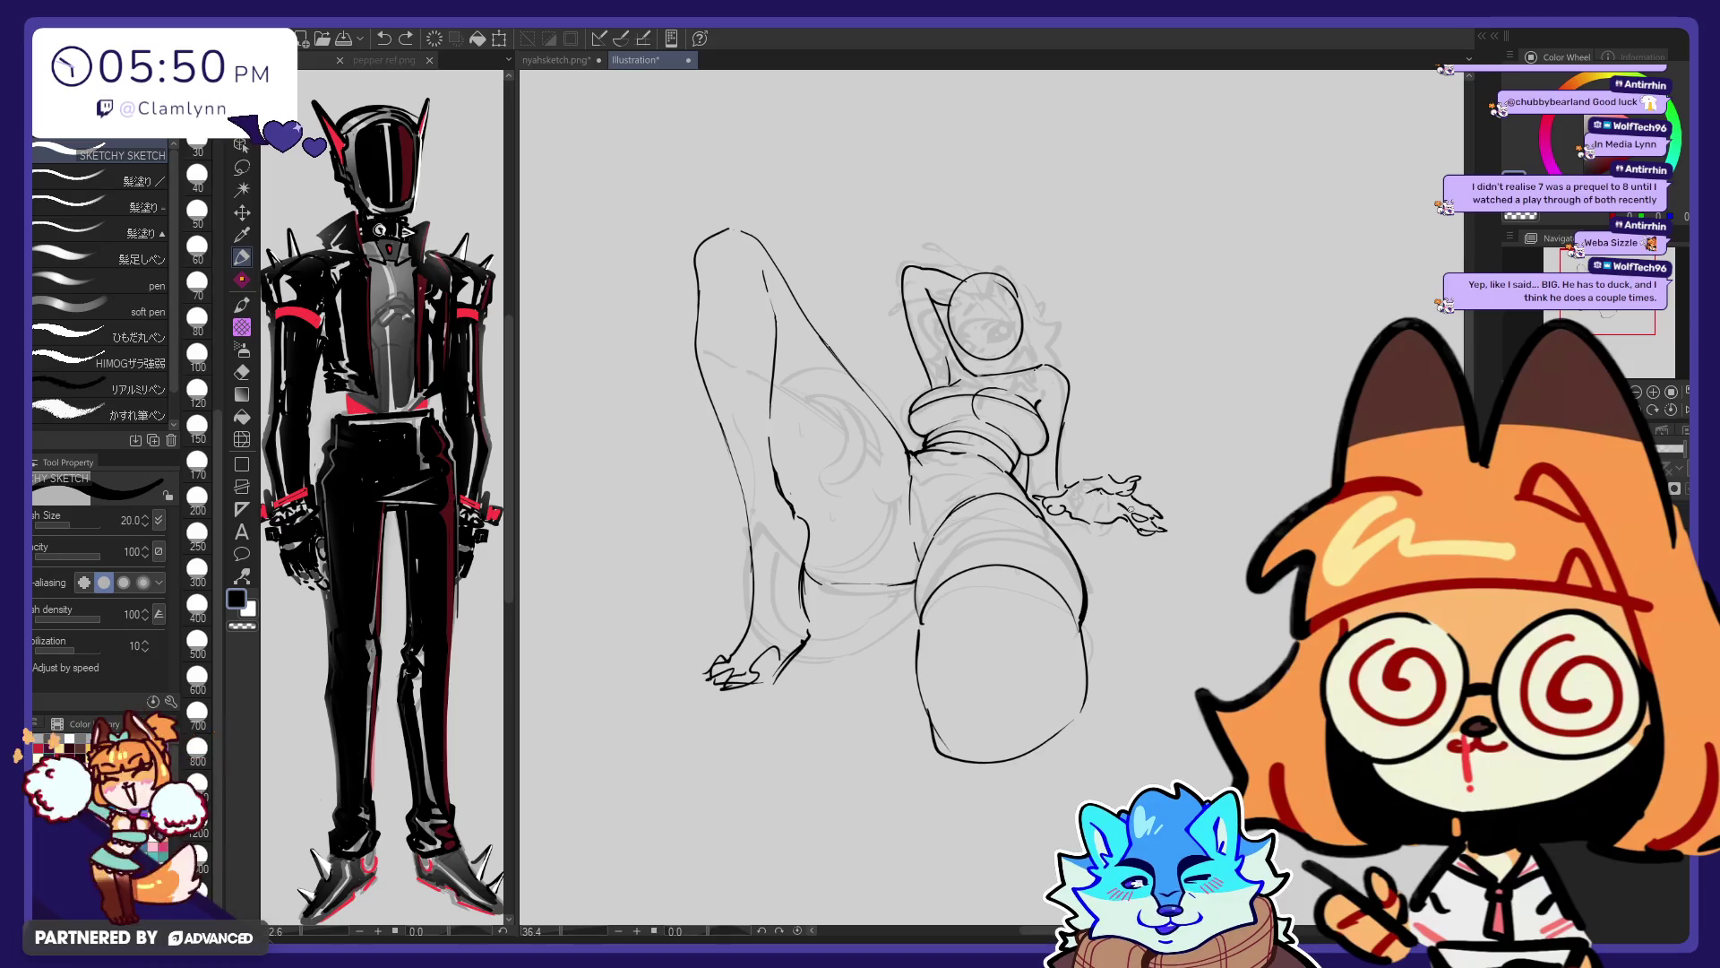
pyautogui.press('e')
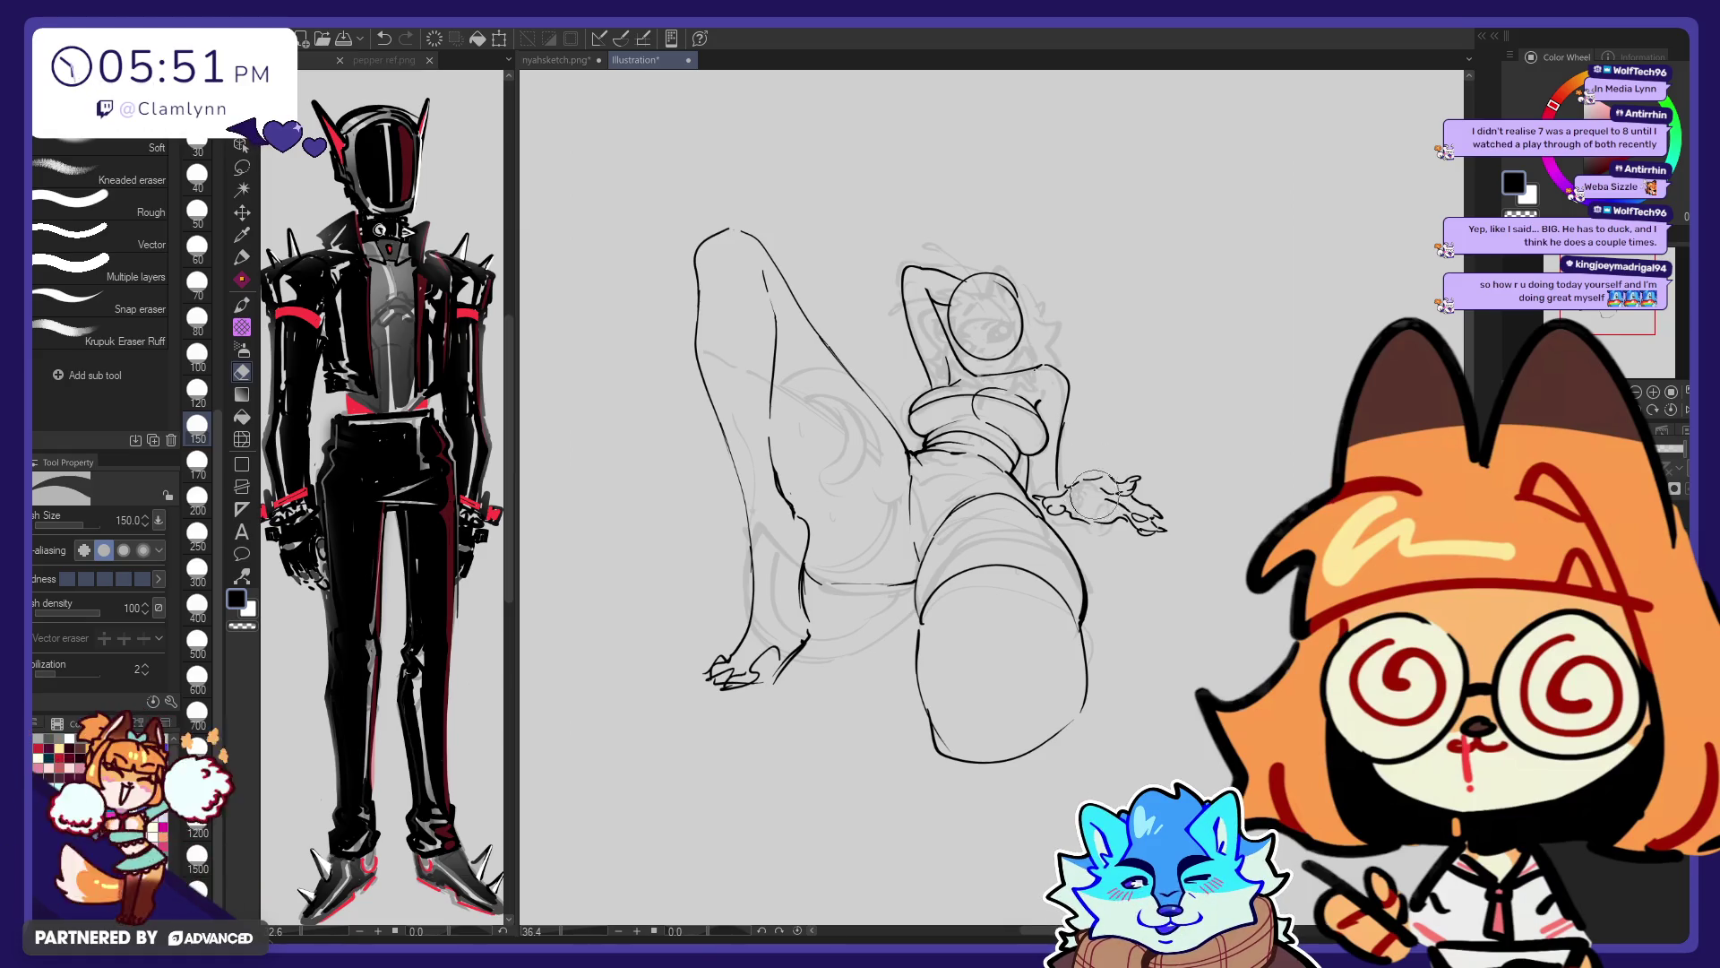
# Ink a short stroke on the fingers of the outstretched hand
pyautogui.press('p')
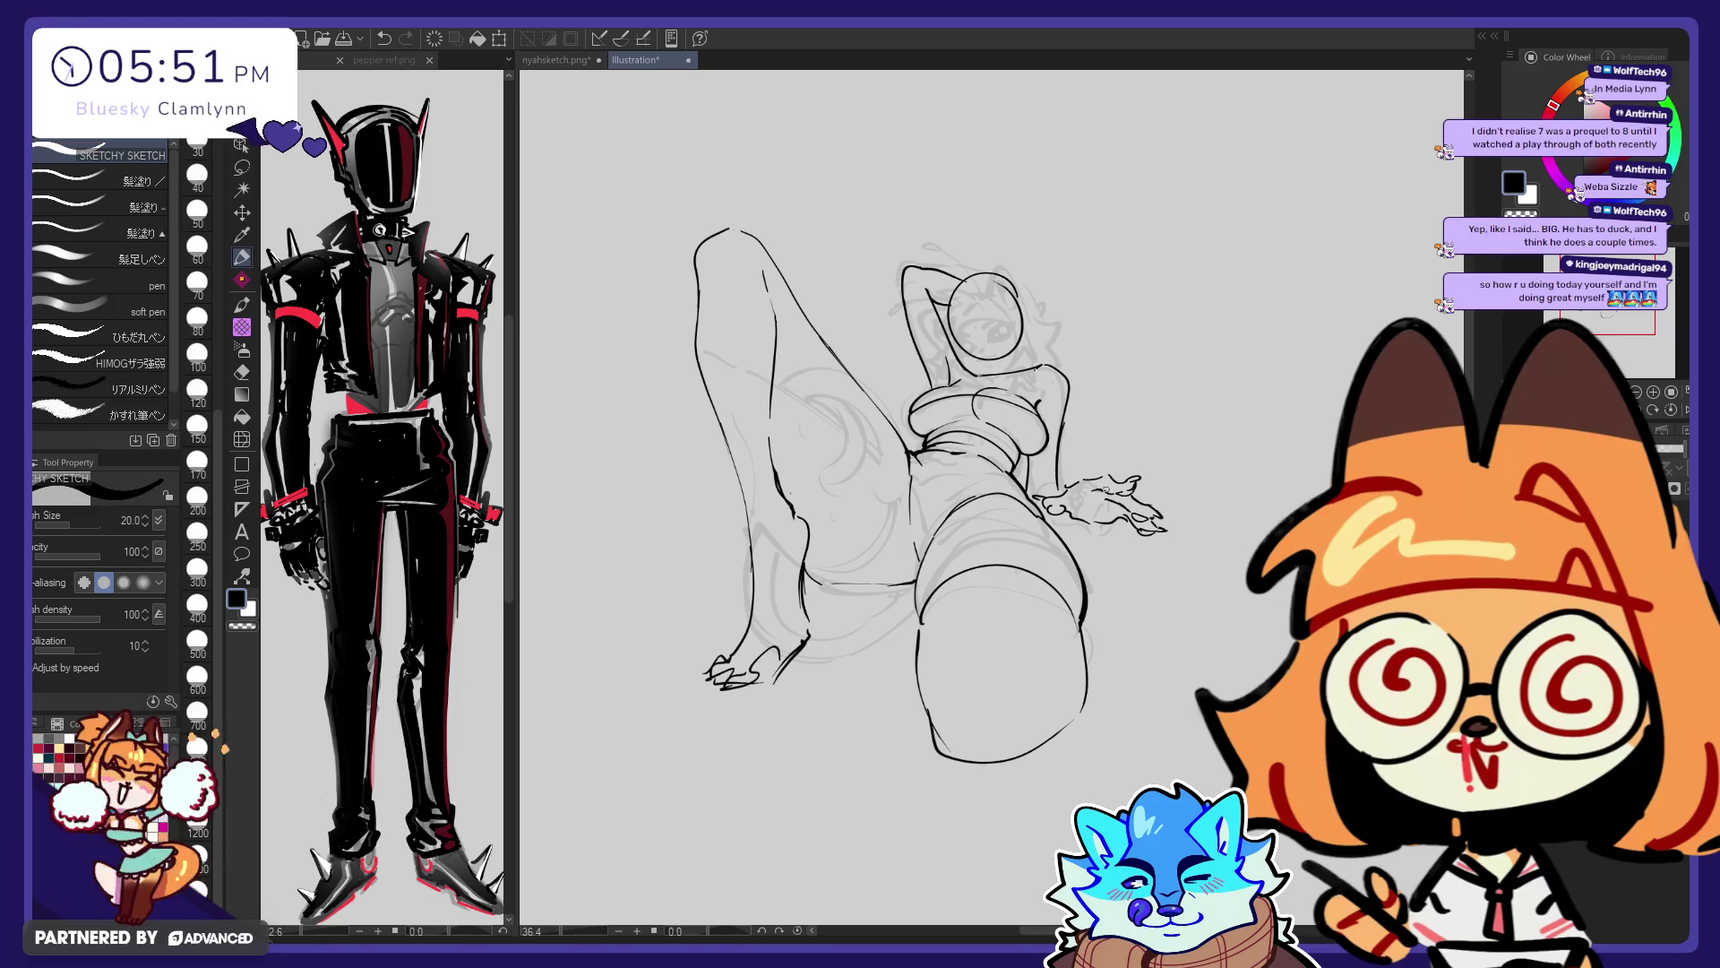
pyautogui.press('e')
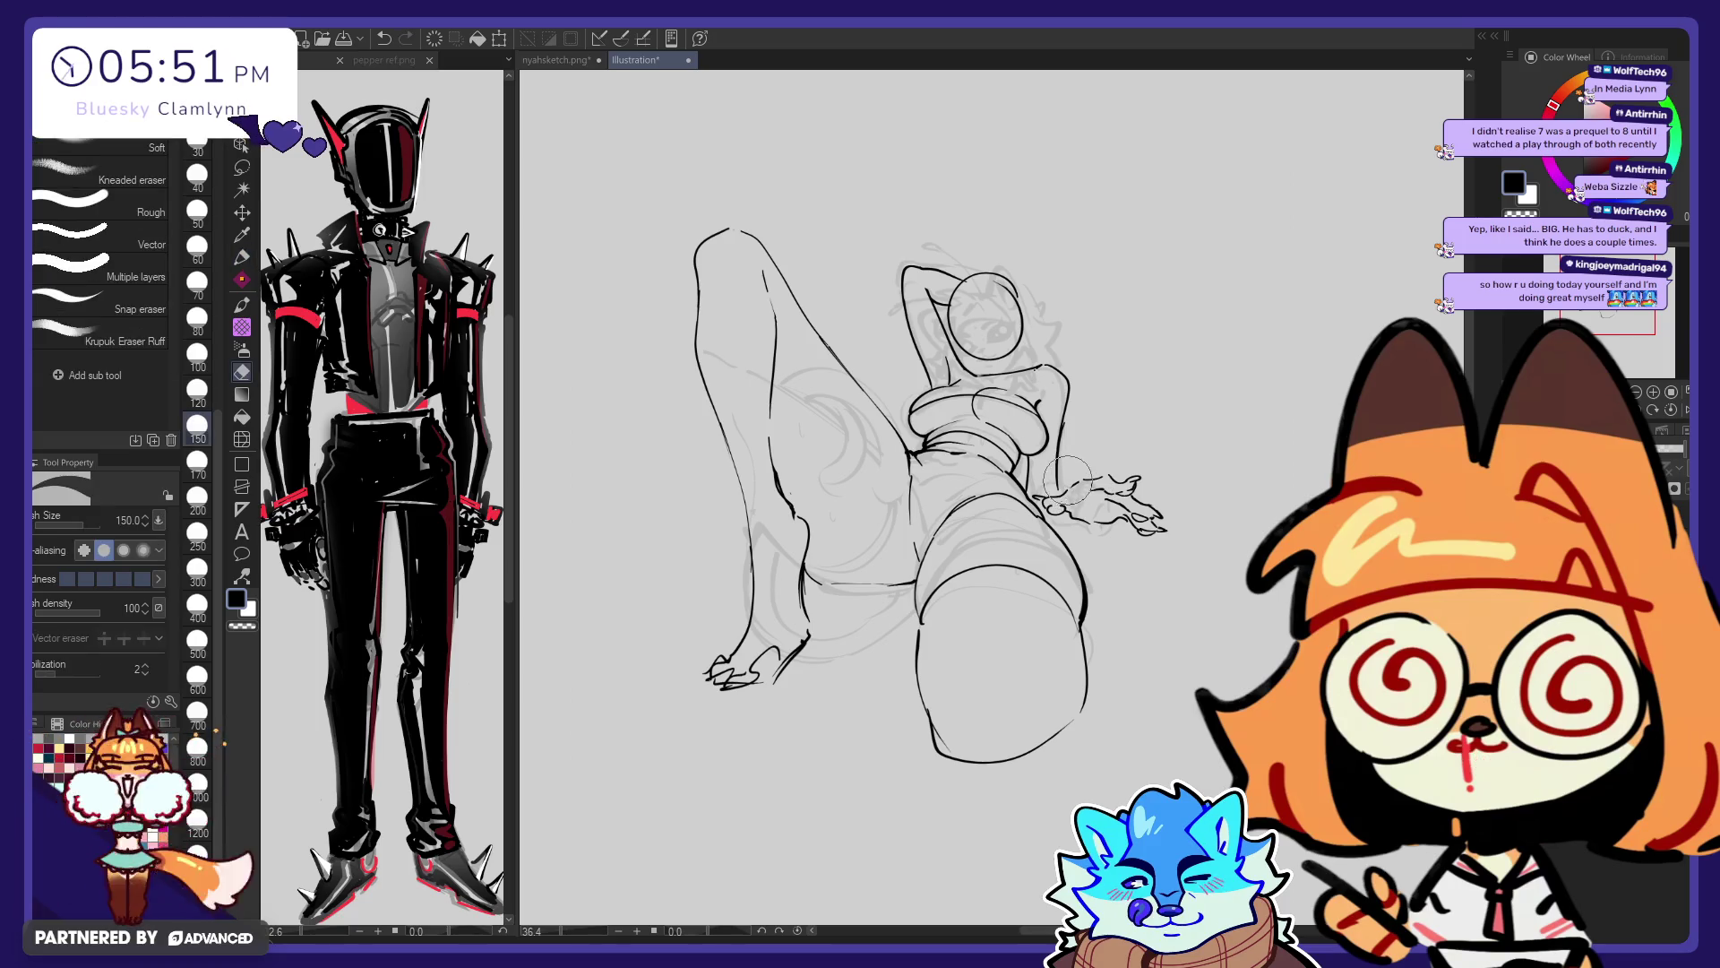
pyautogui.press('p')
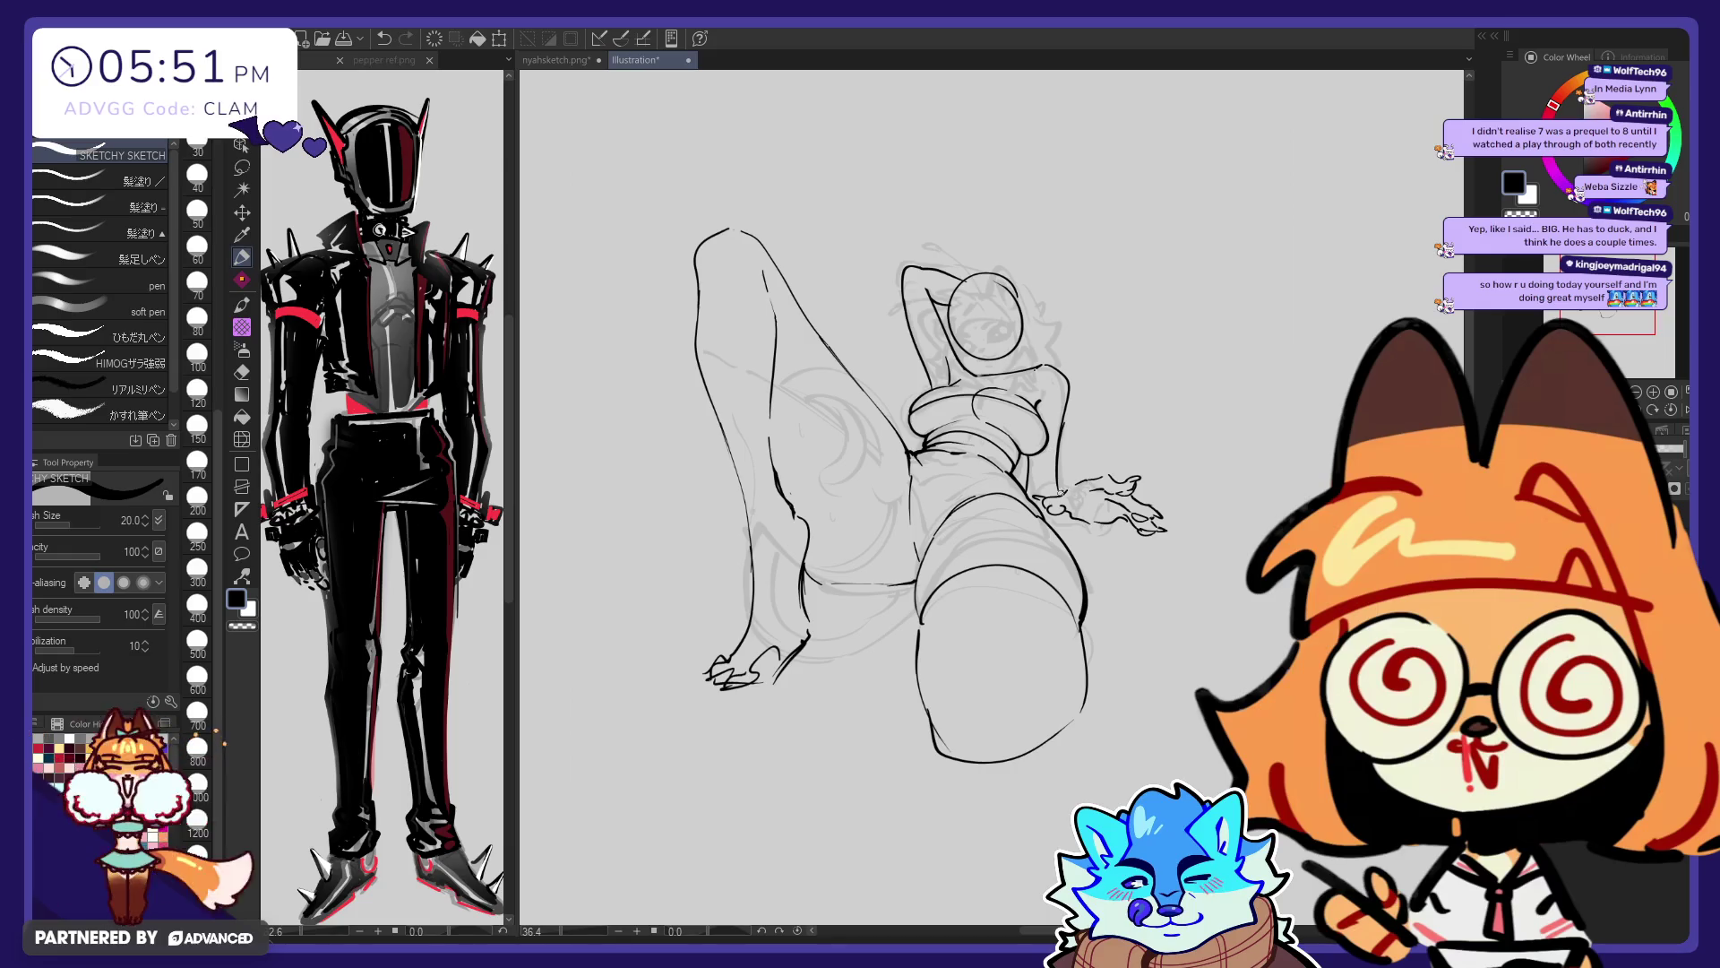
pyautogui.moveTo(1087, 479); pyautogui.dragTo(1095, 484)
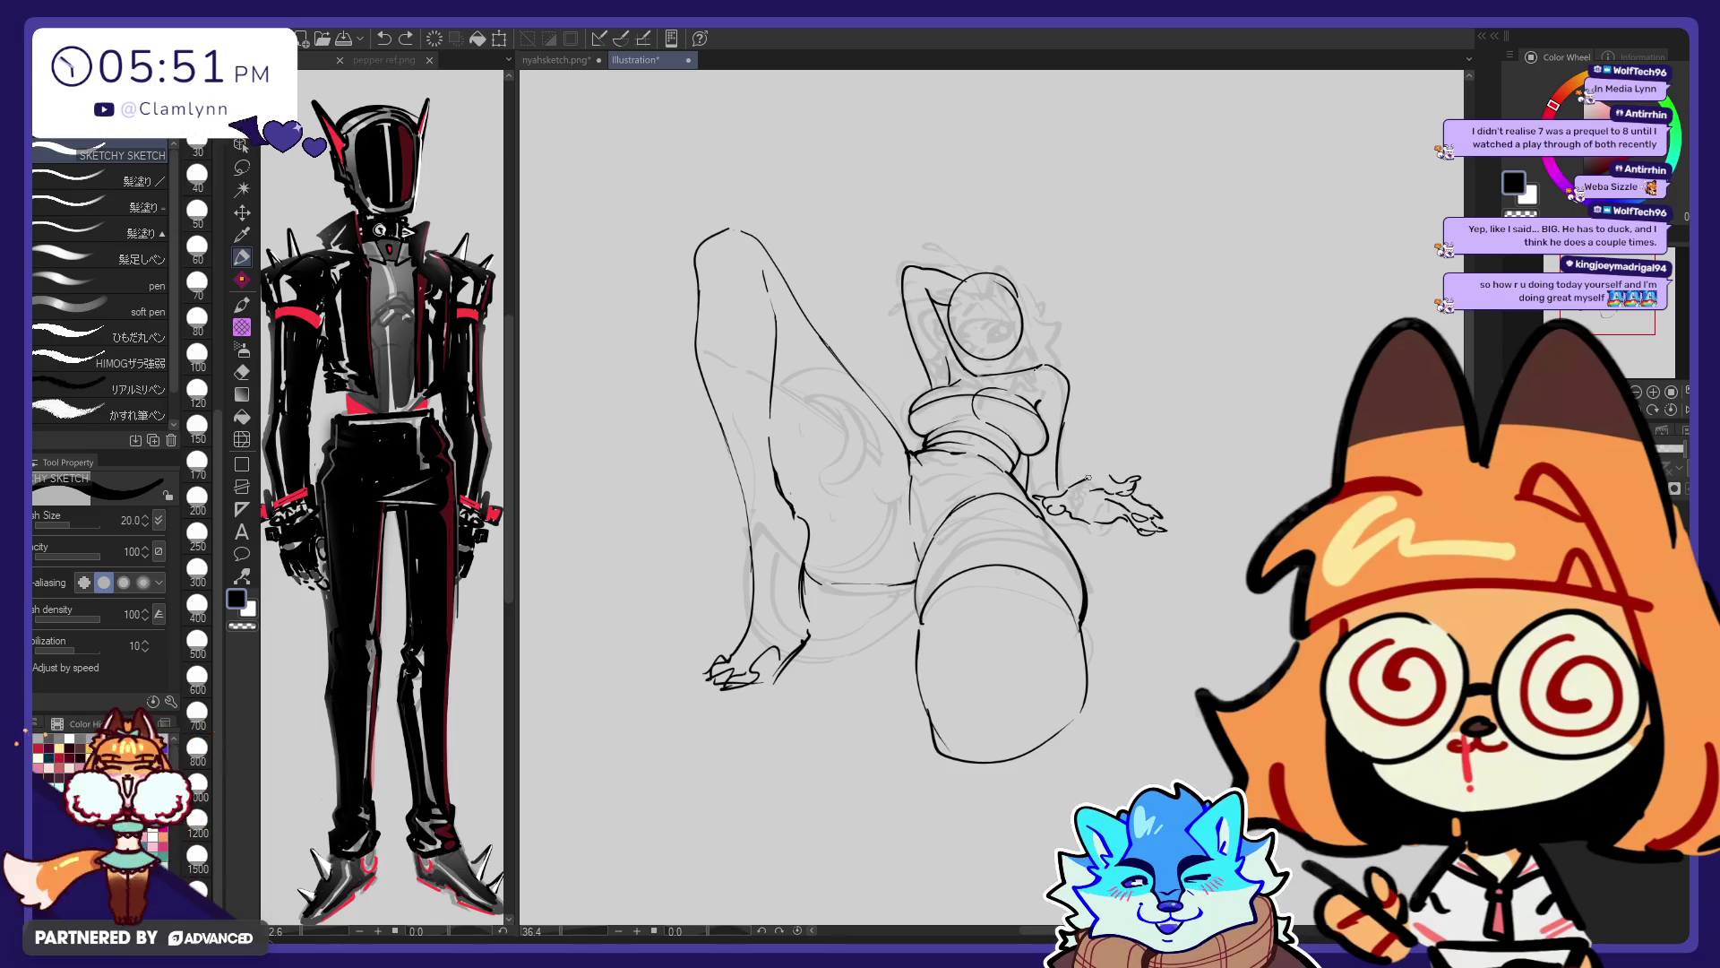
pyautogui.press('e')
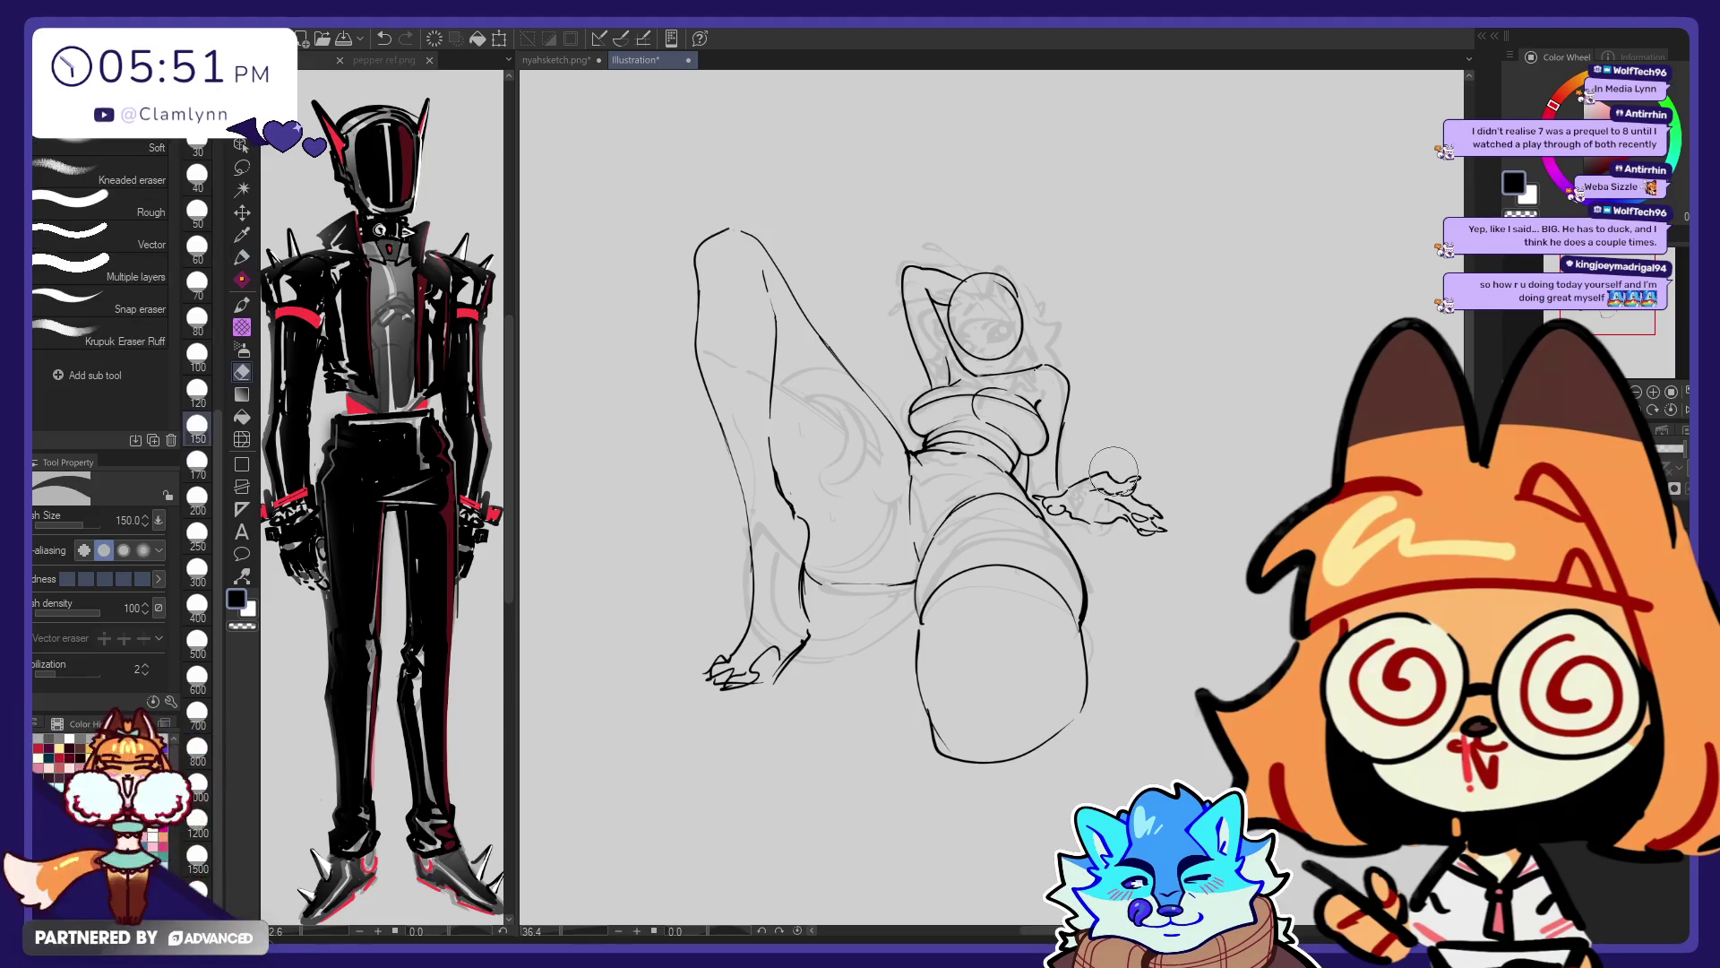
pyautogui.press('p')
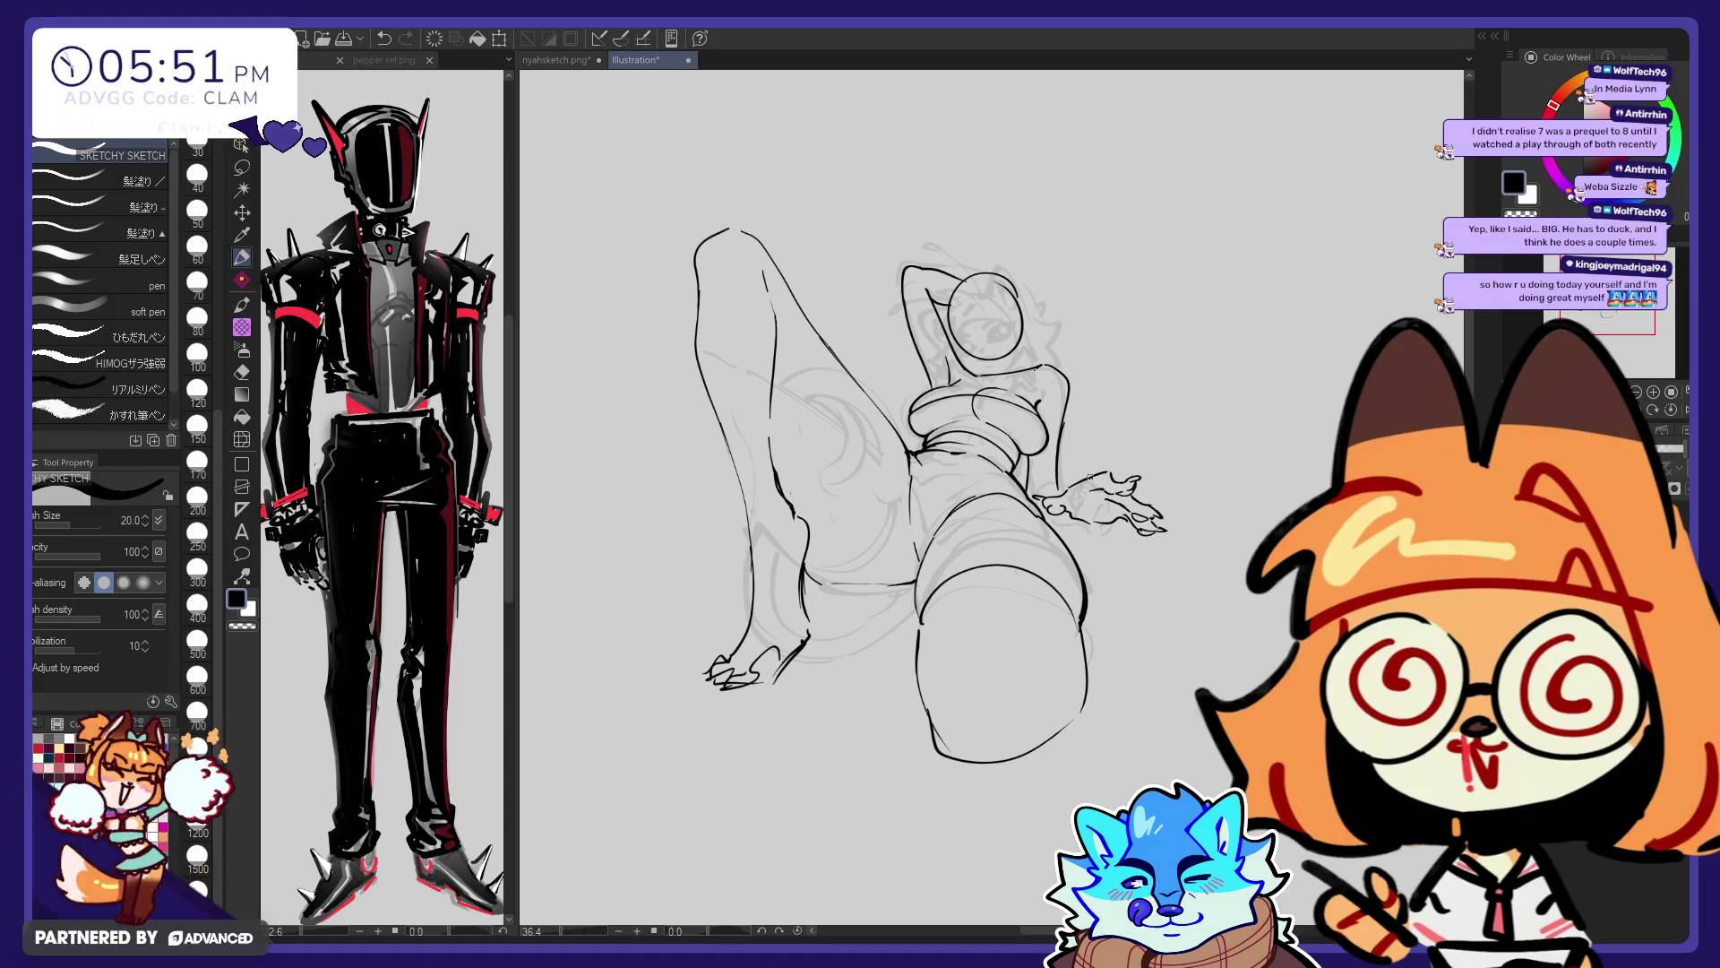
pyautogui.press('e')
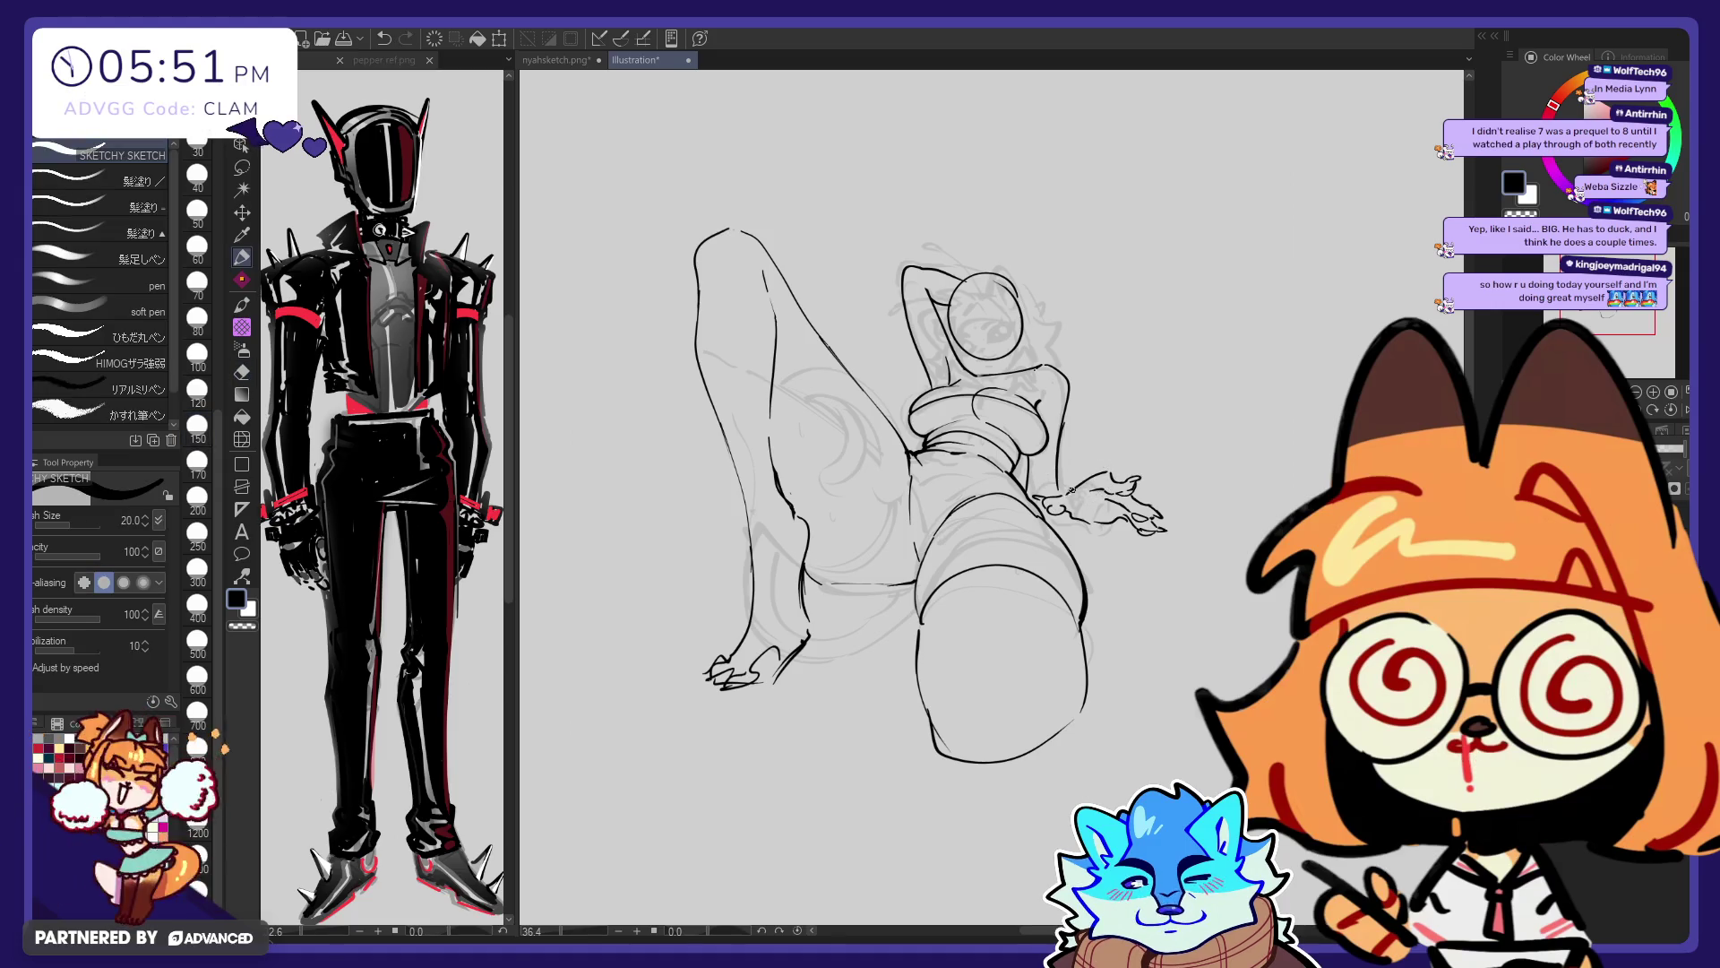
pyautogui.press('p')
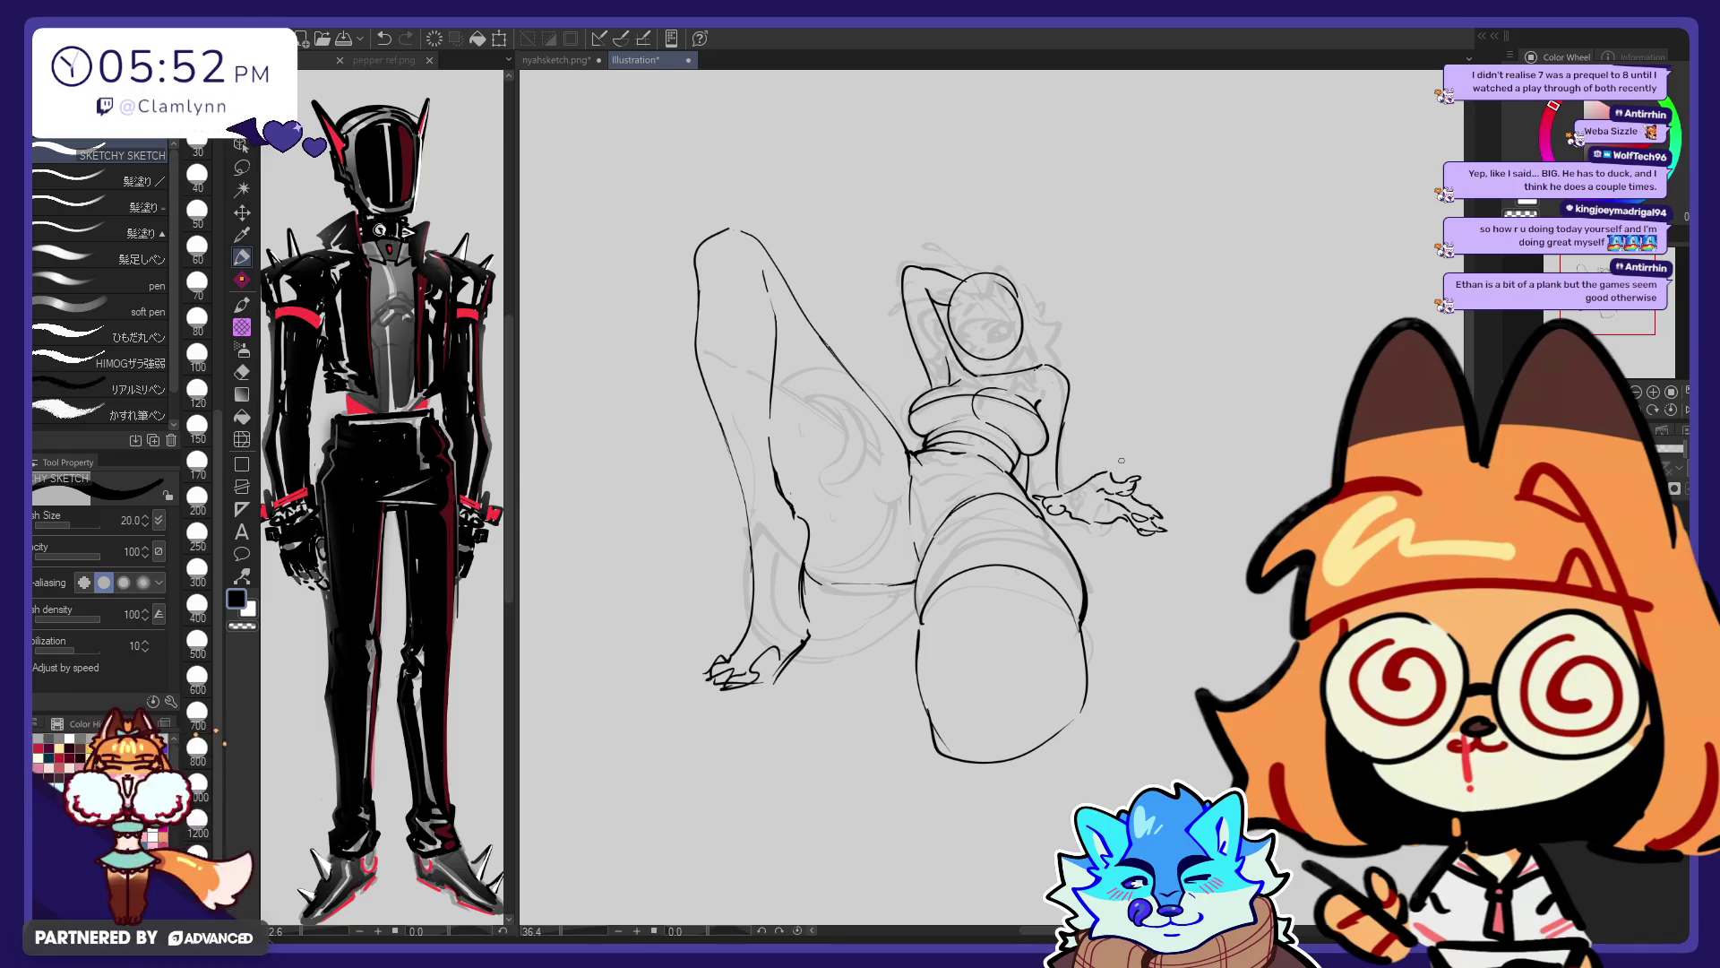
# Try another small stroke near the hand and undo it
pyautogui.press('e')
pyautogui.press('p')
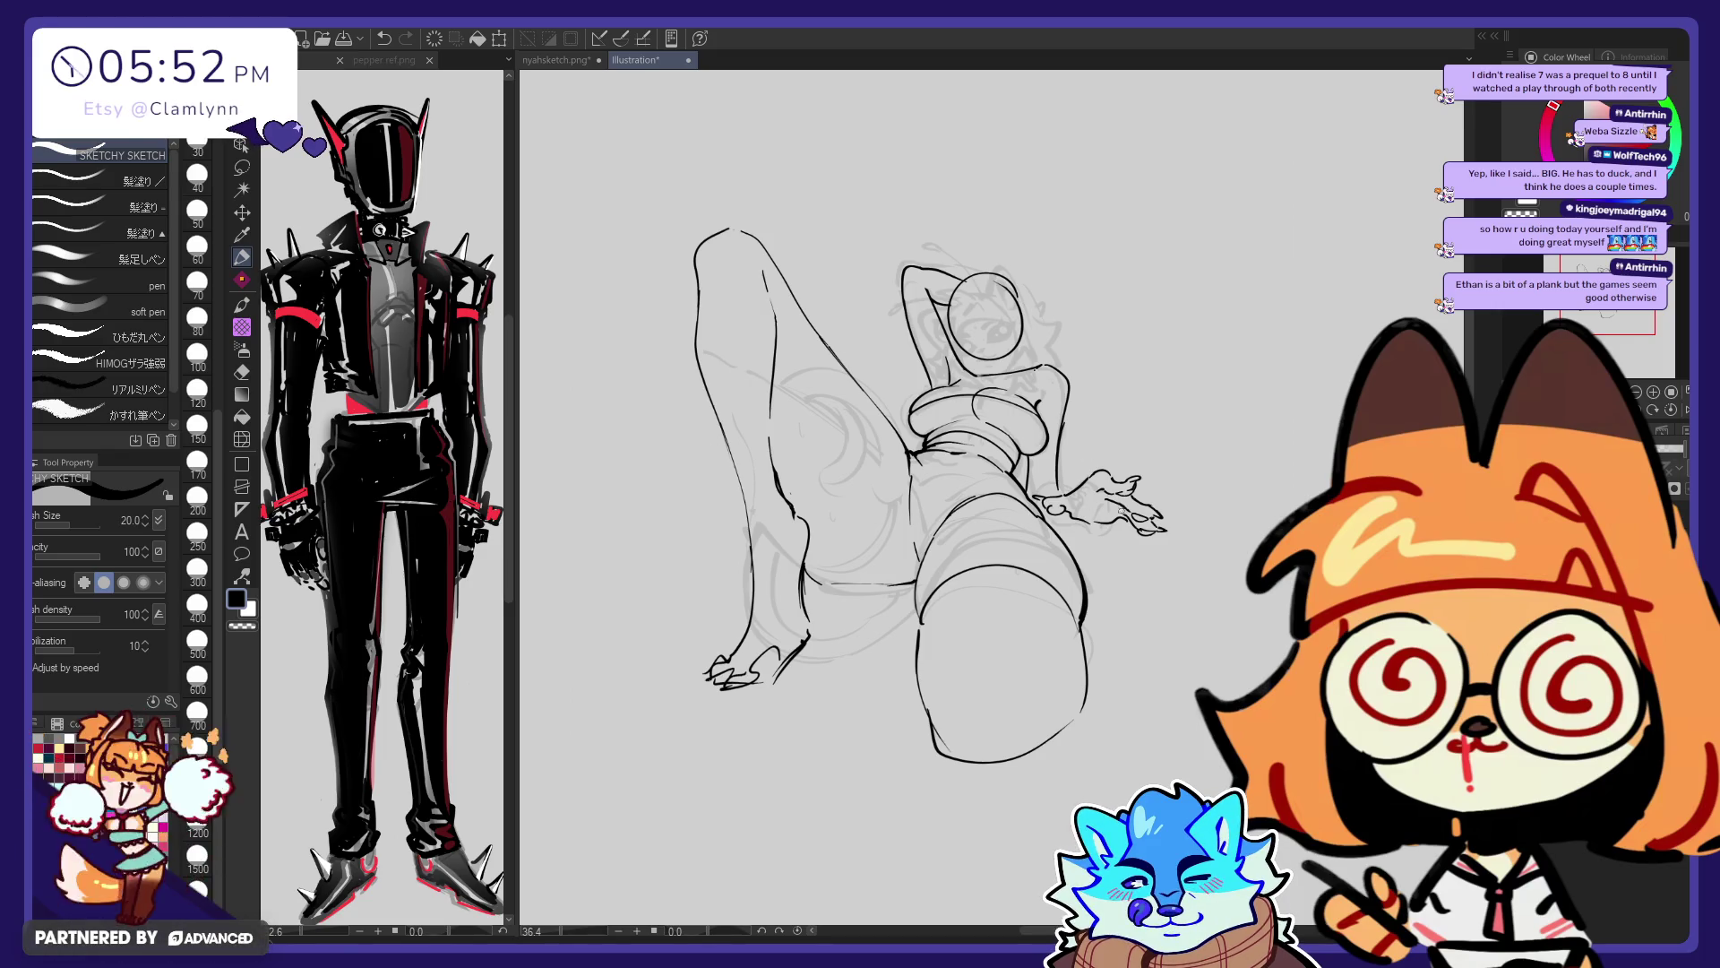
pyautogui.press('e')
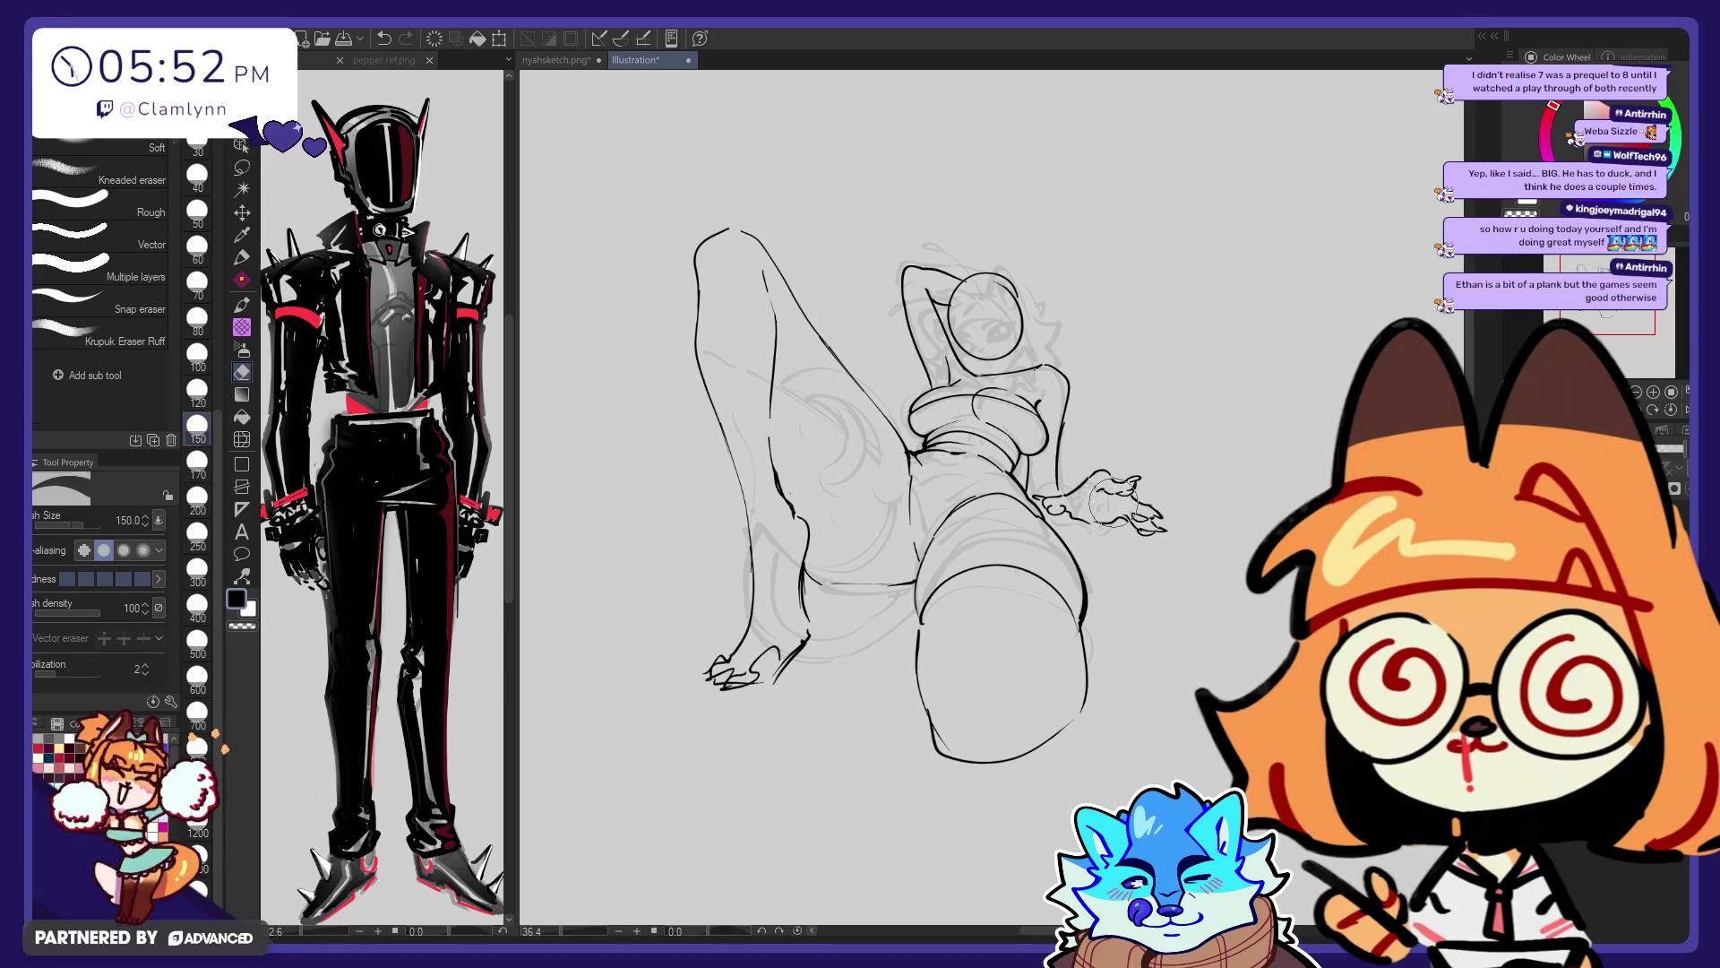
pyautogui.press('p')
pyautogui.moveTo(1109, 507); pyautogui.dragTo(1131, 509)
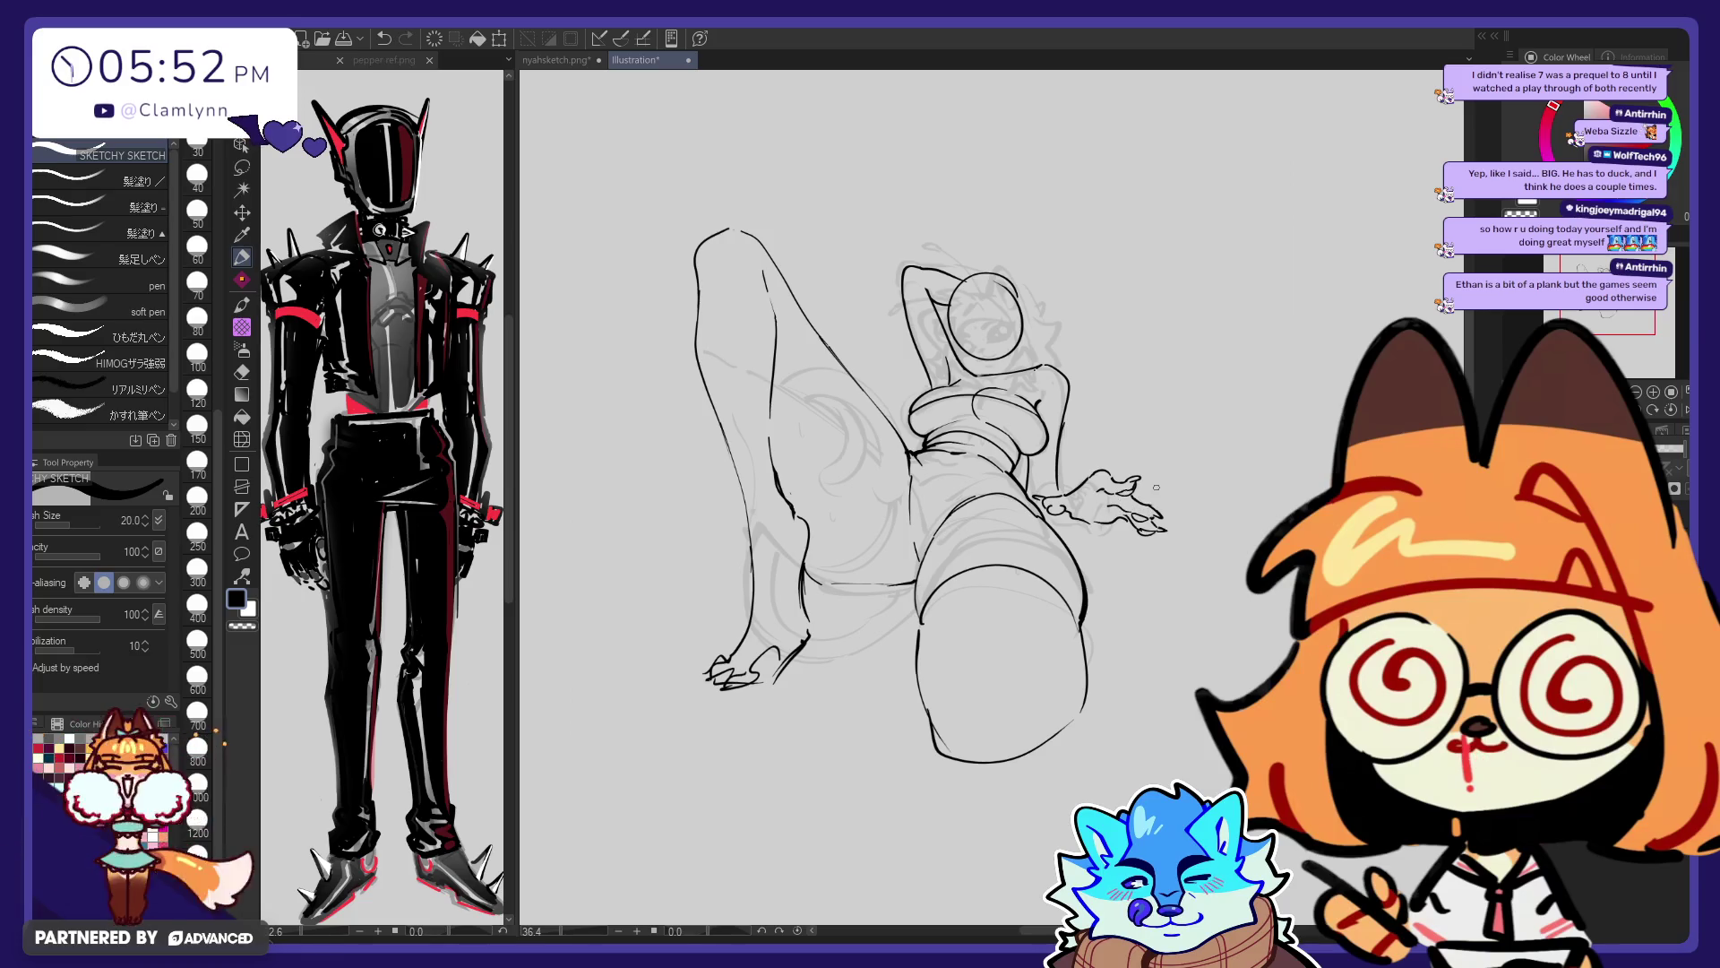
pyautogui.hotkey('ctrl', 'z')
pyautogui.press('e')
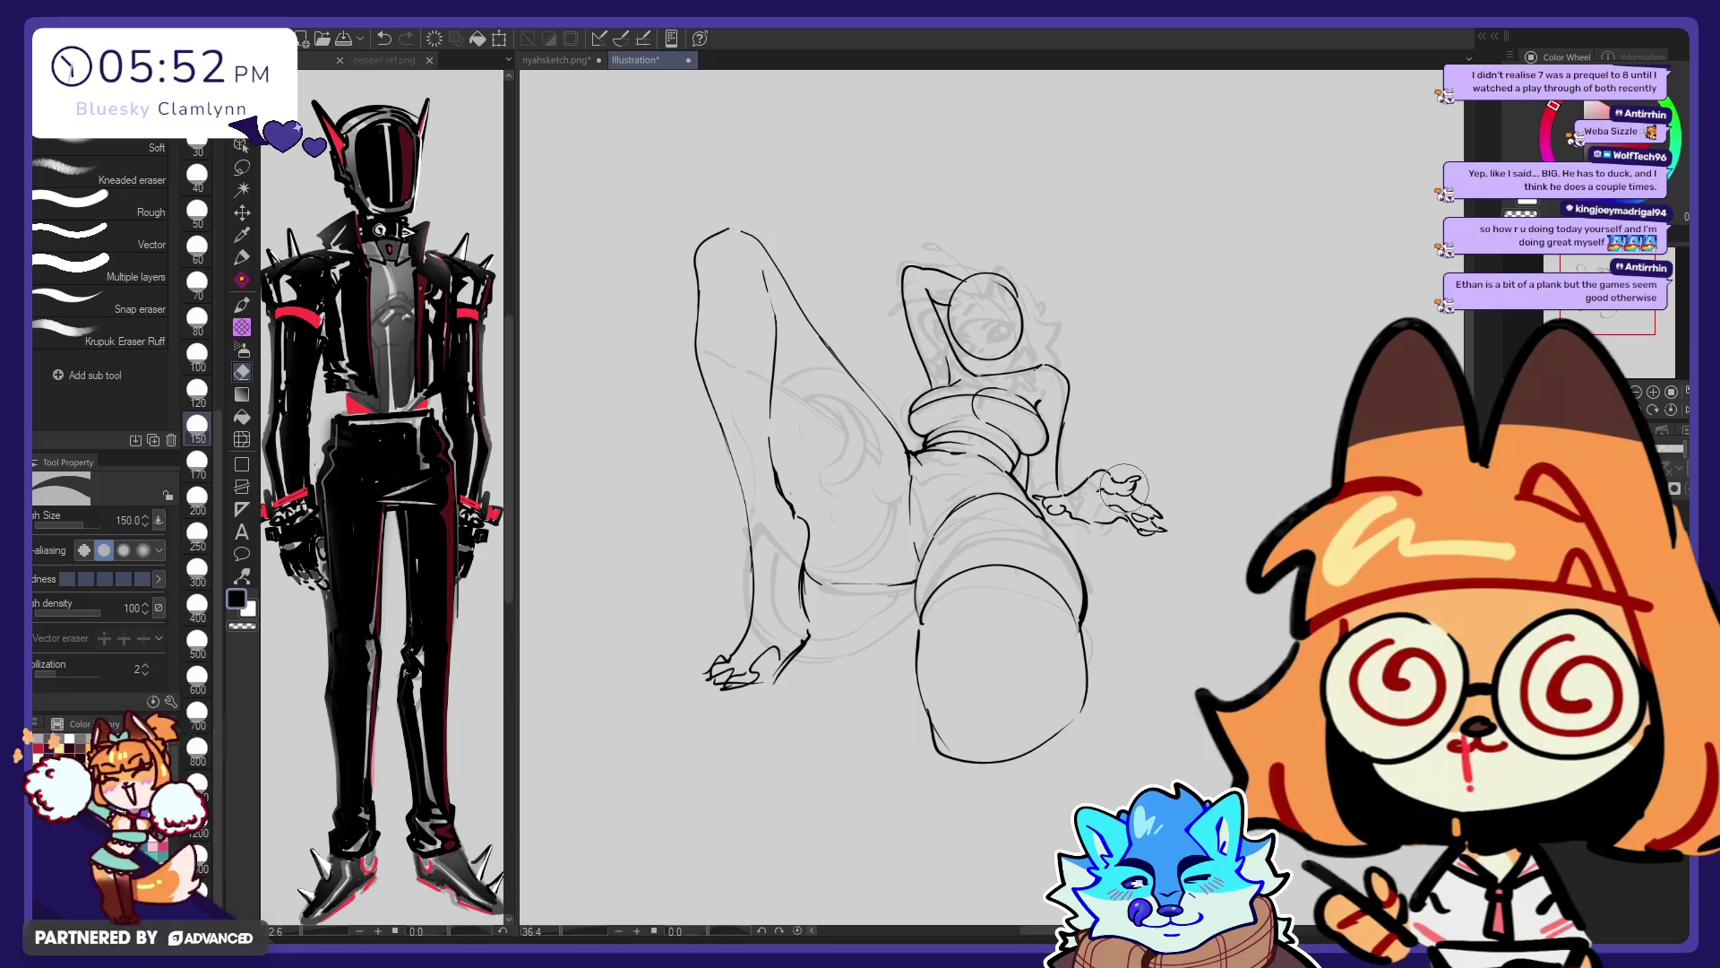
pyautogui.press('p')
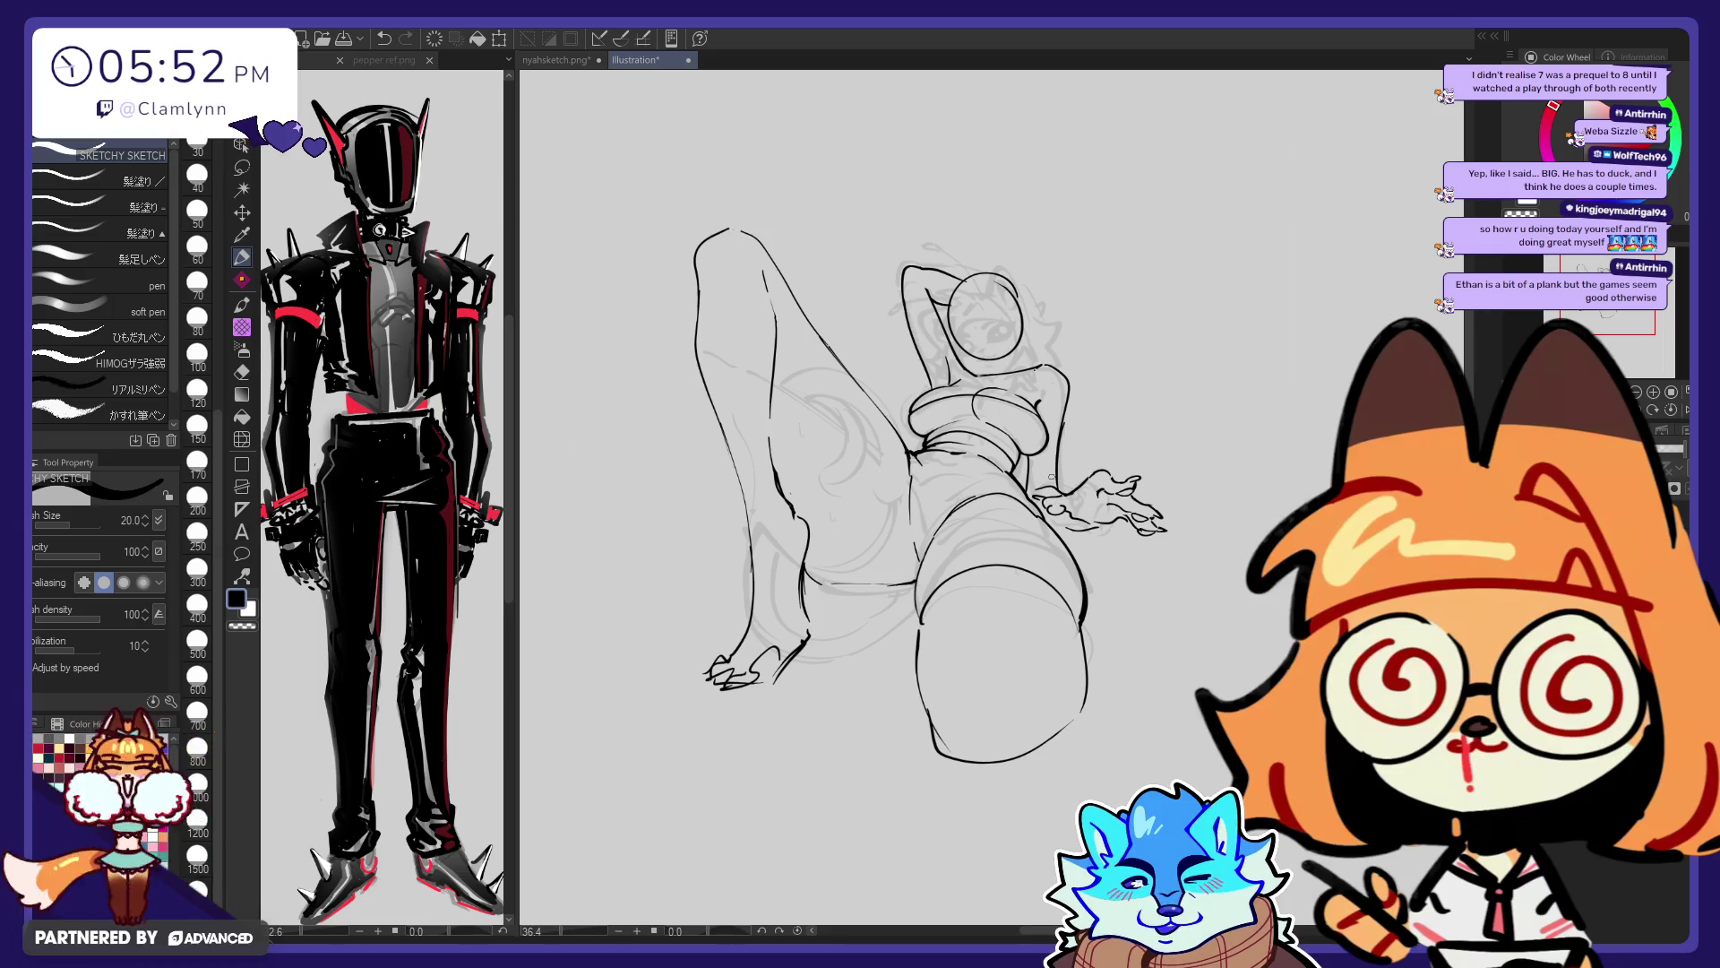
pyautogui.press('e')
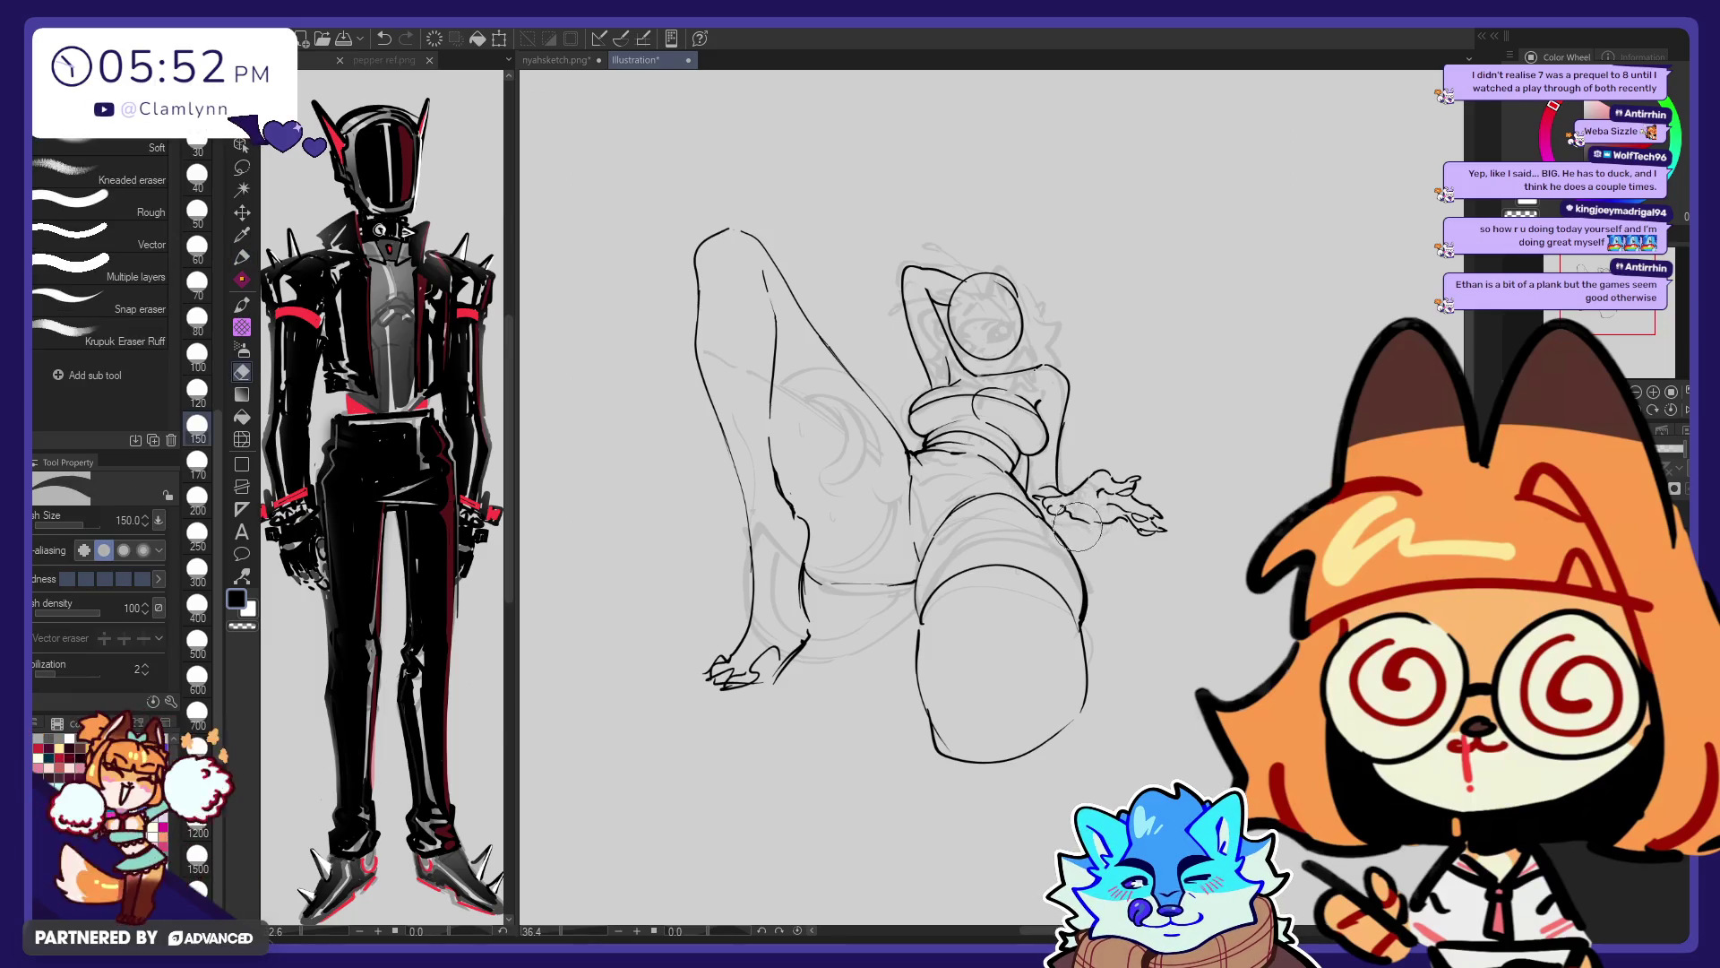
pyautogui.press('p')
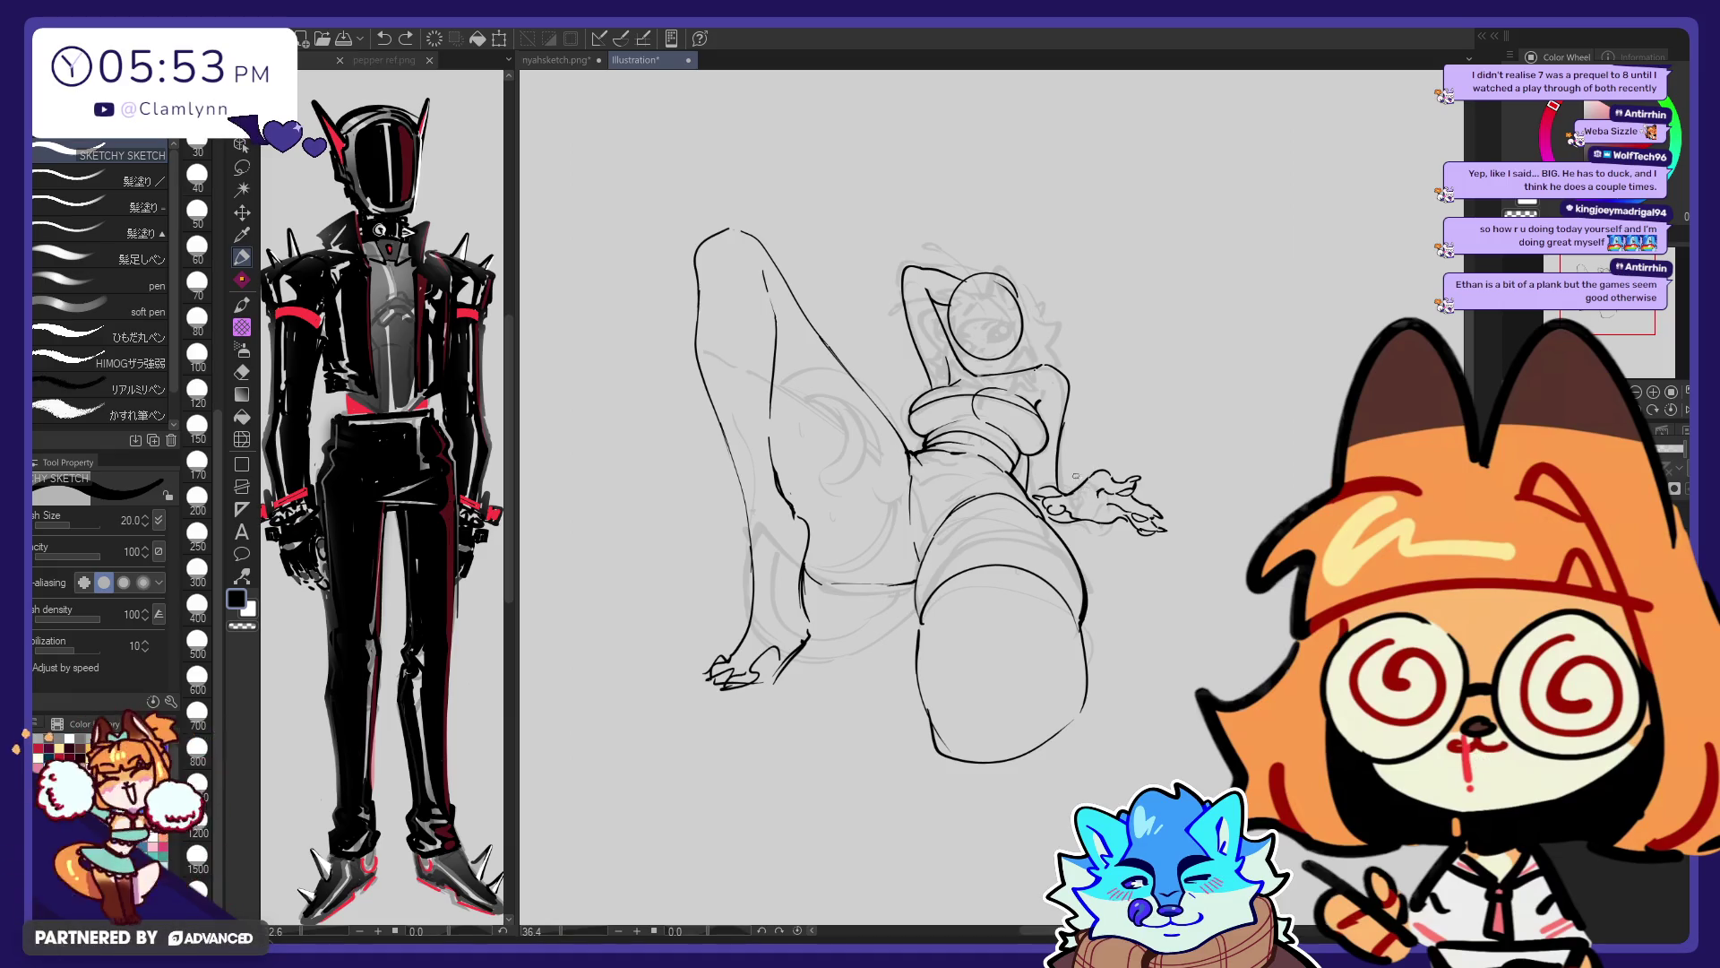
# Extend the hand's line down-right and ink a curved finger line
pyautogui.press('e')
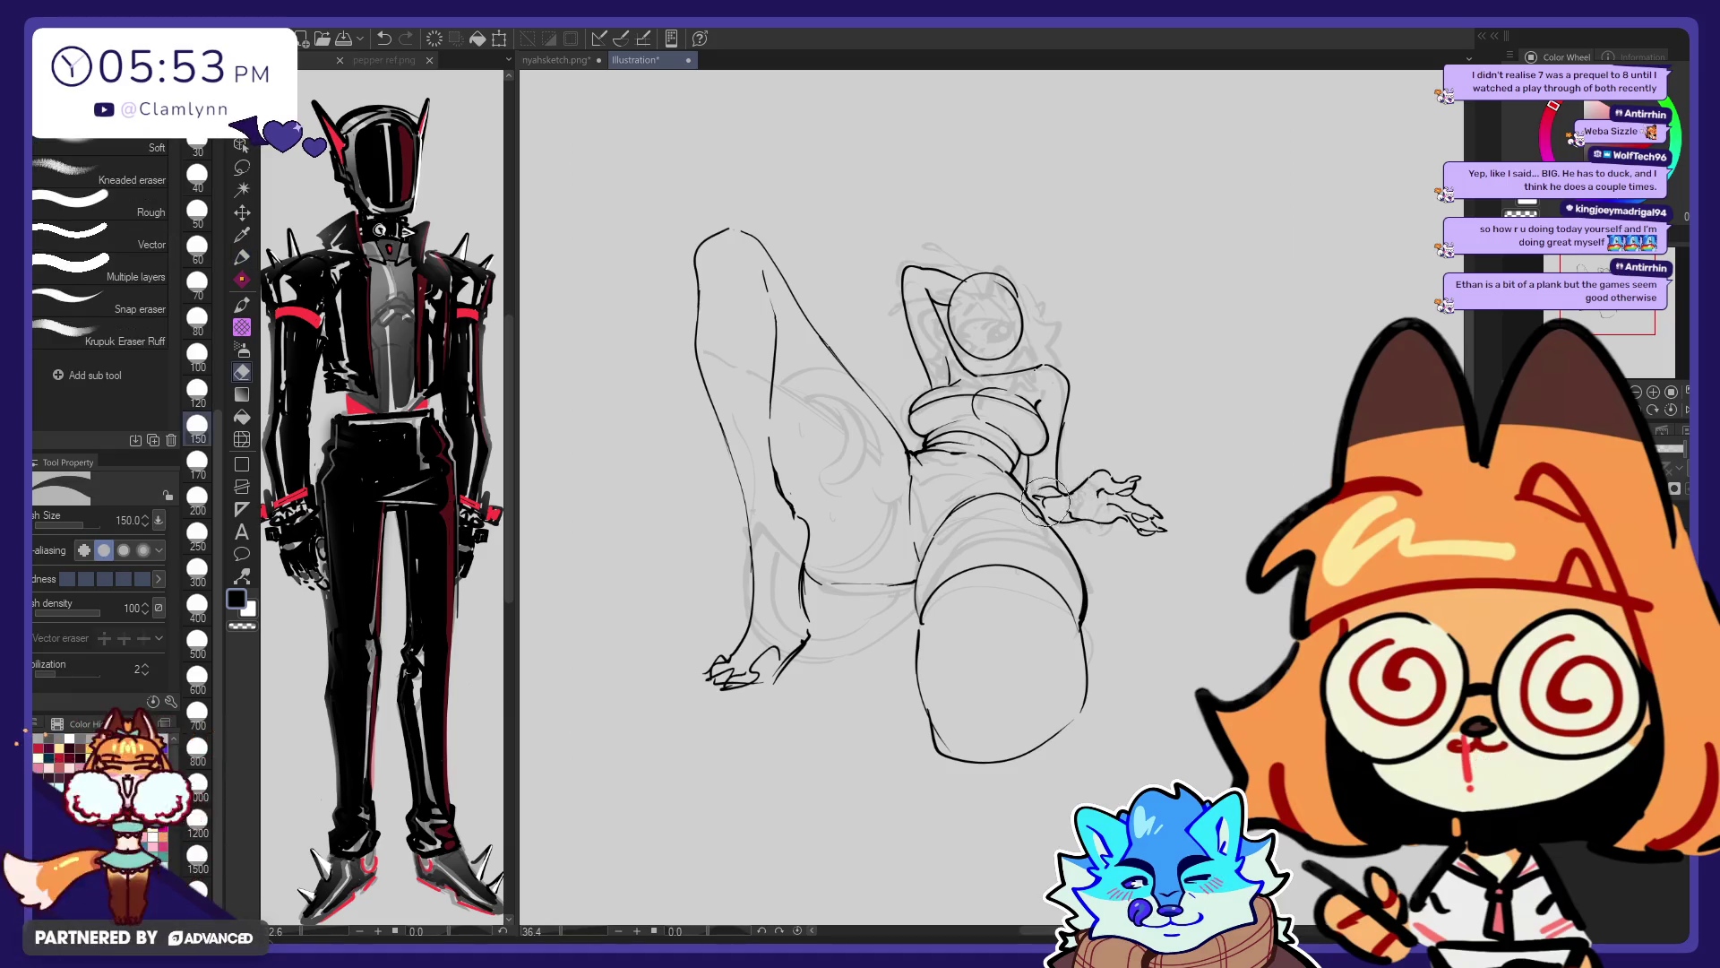
pyautogui.press('p')
pyautogui.press('e')
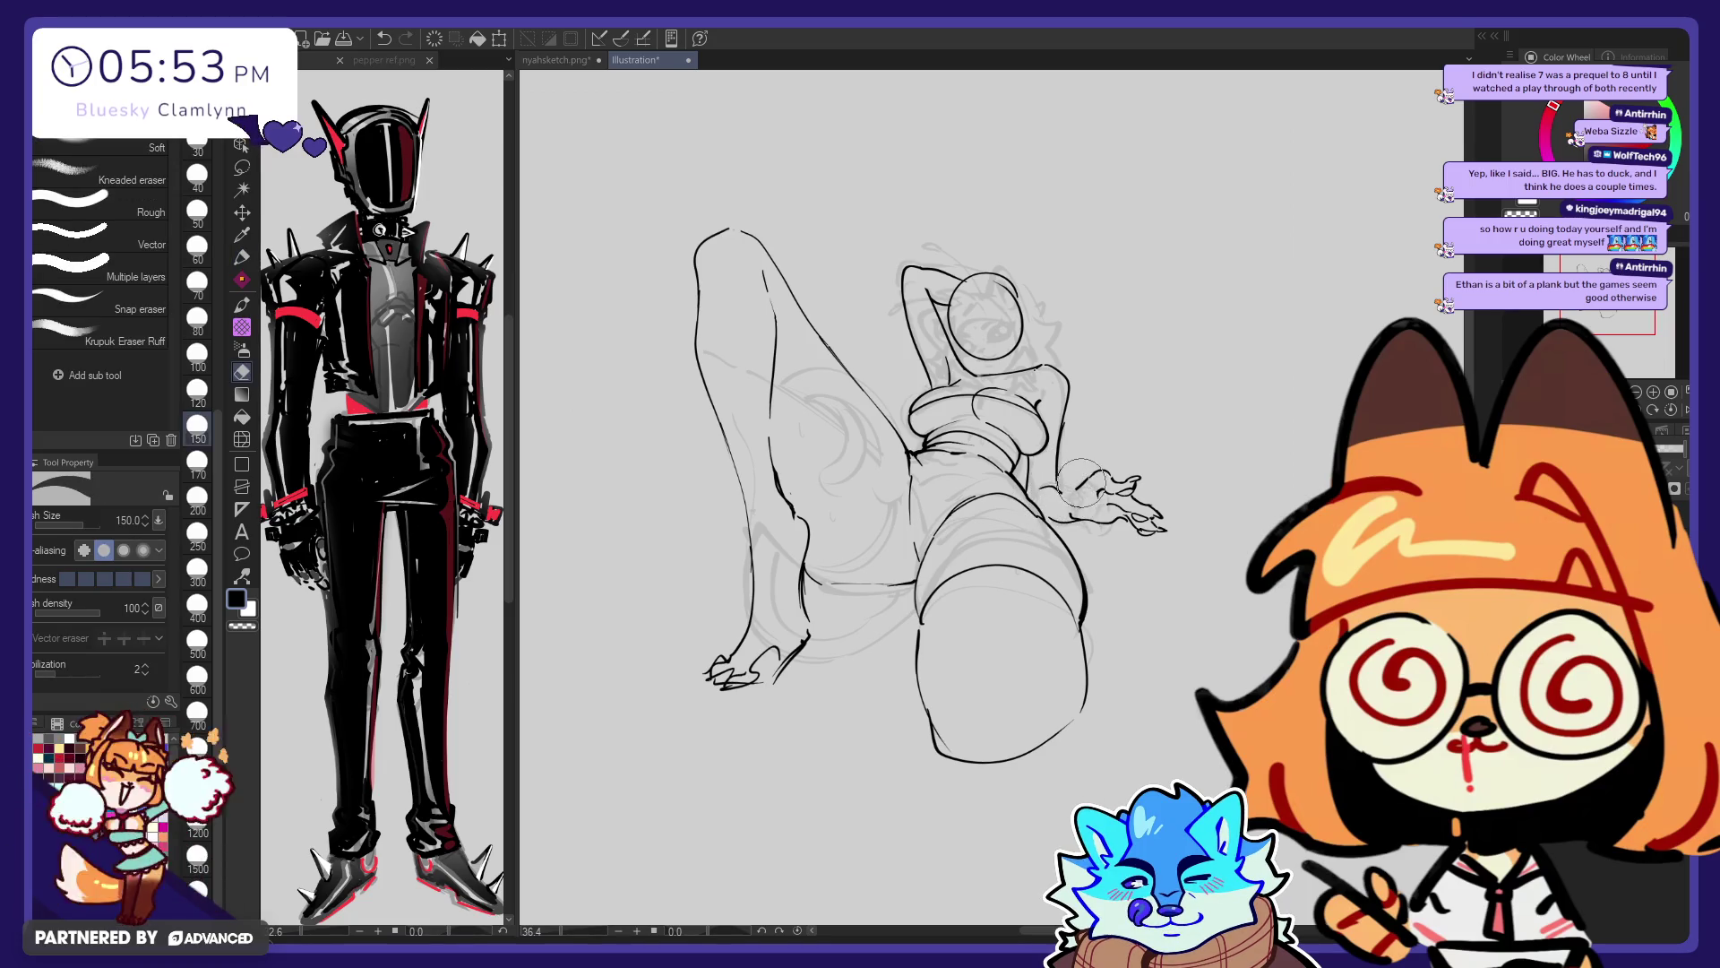
pyautogui.press('p')
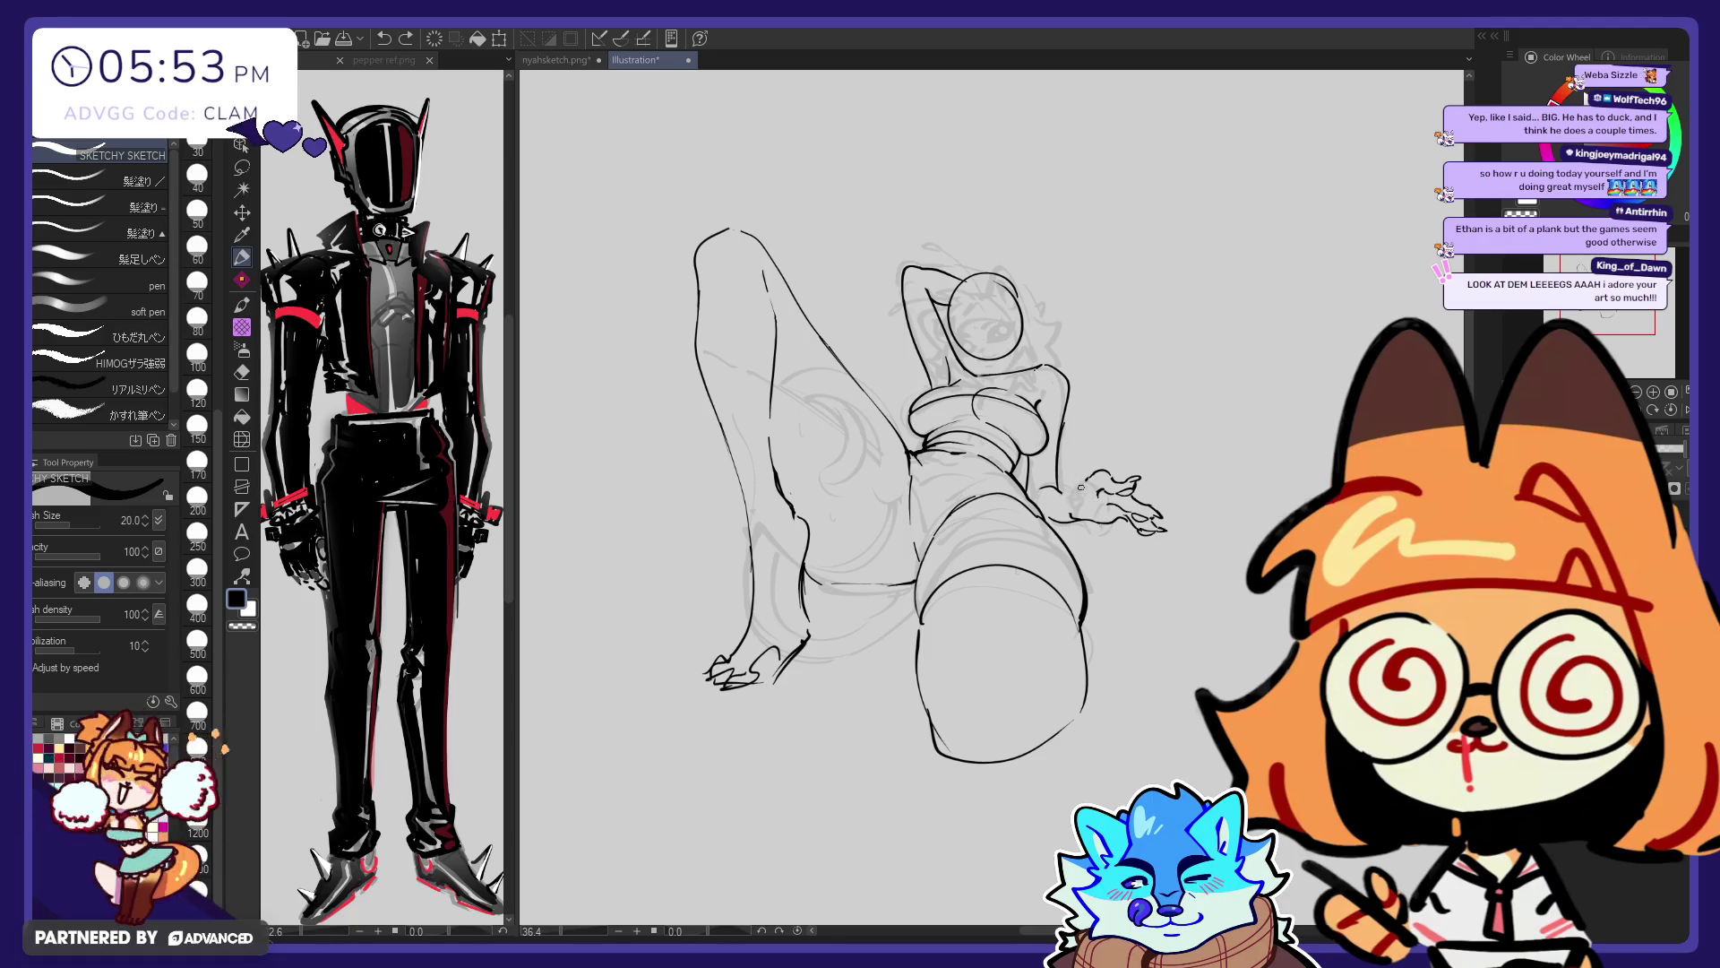
pyautogui.press('e')
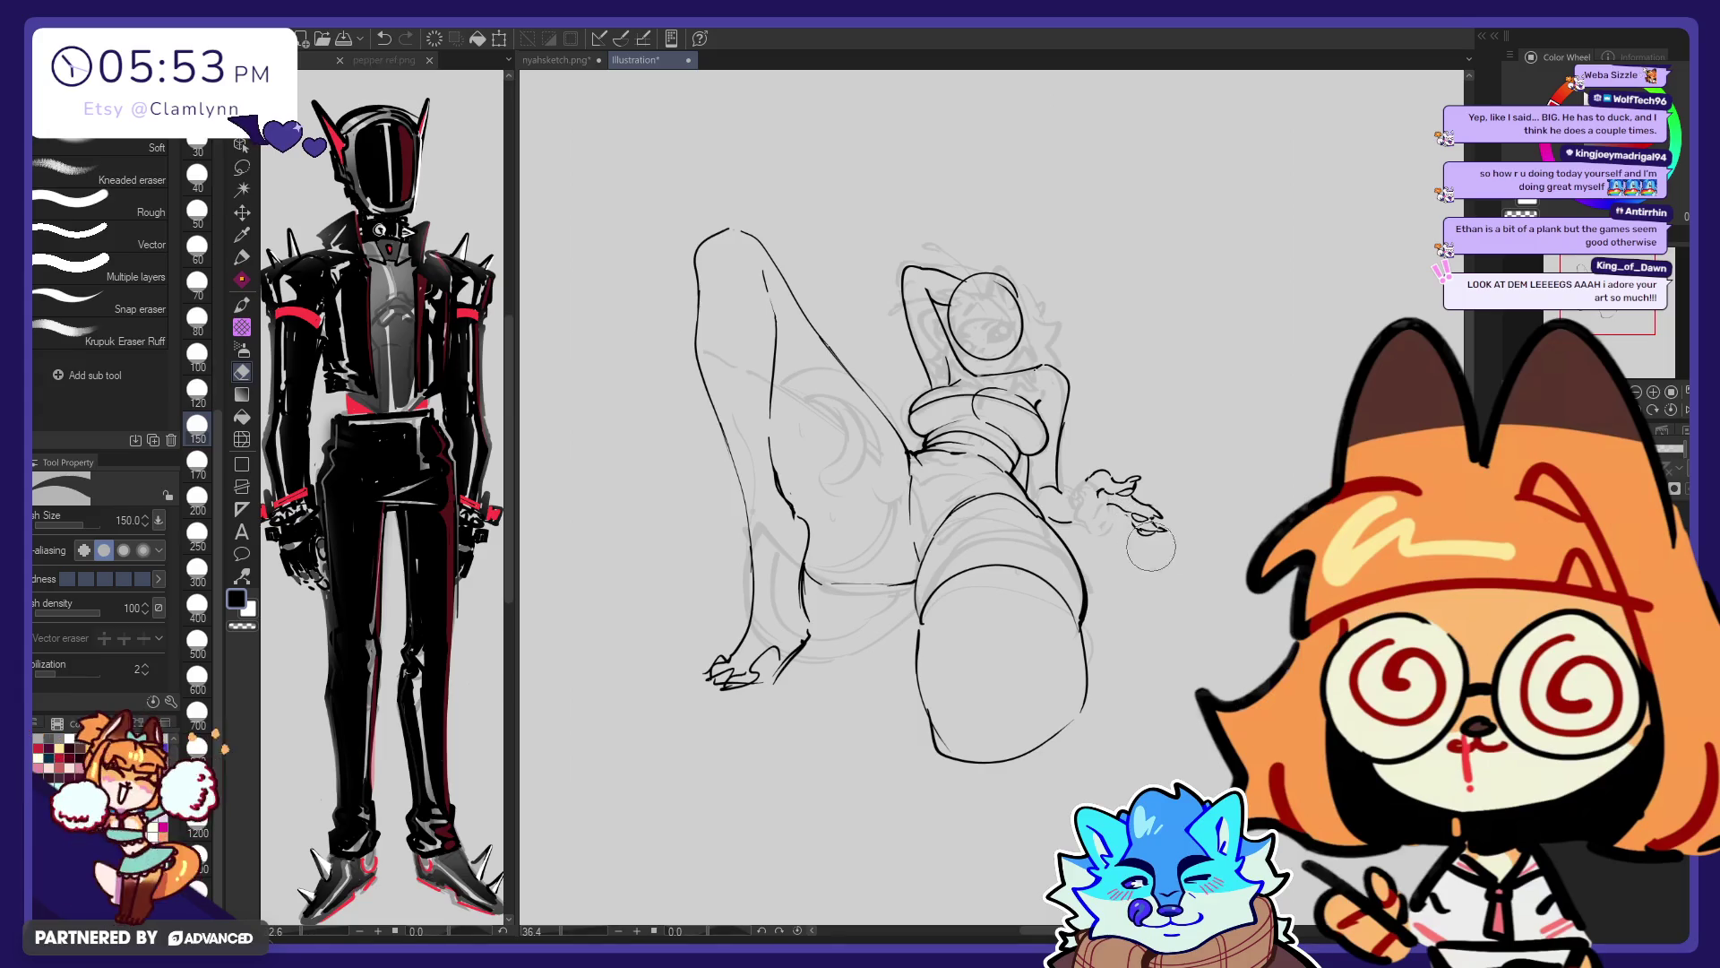
pyautogui.press('p')
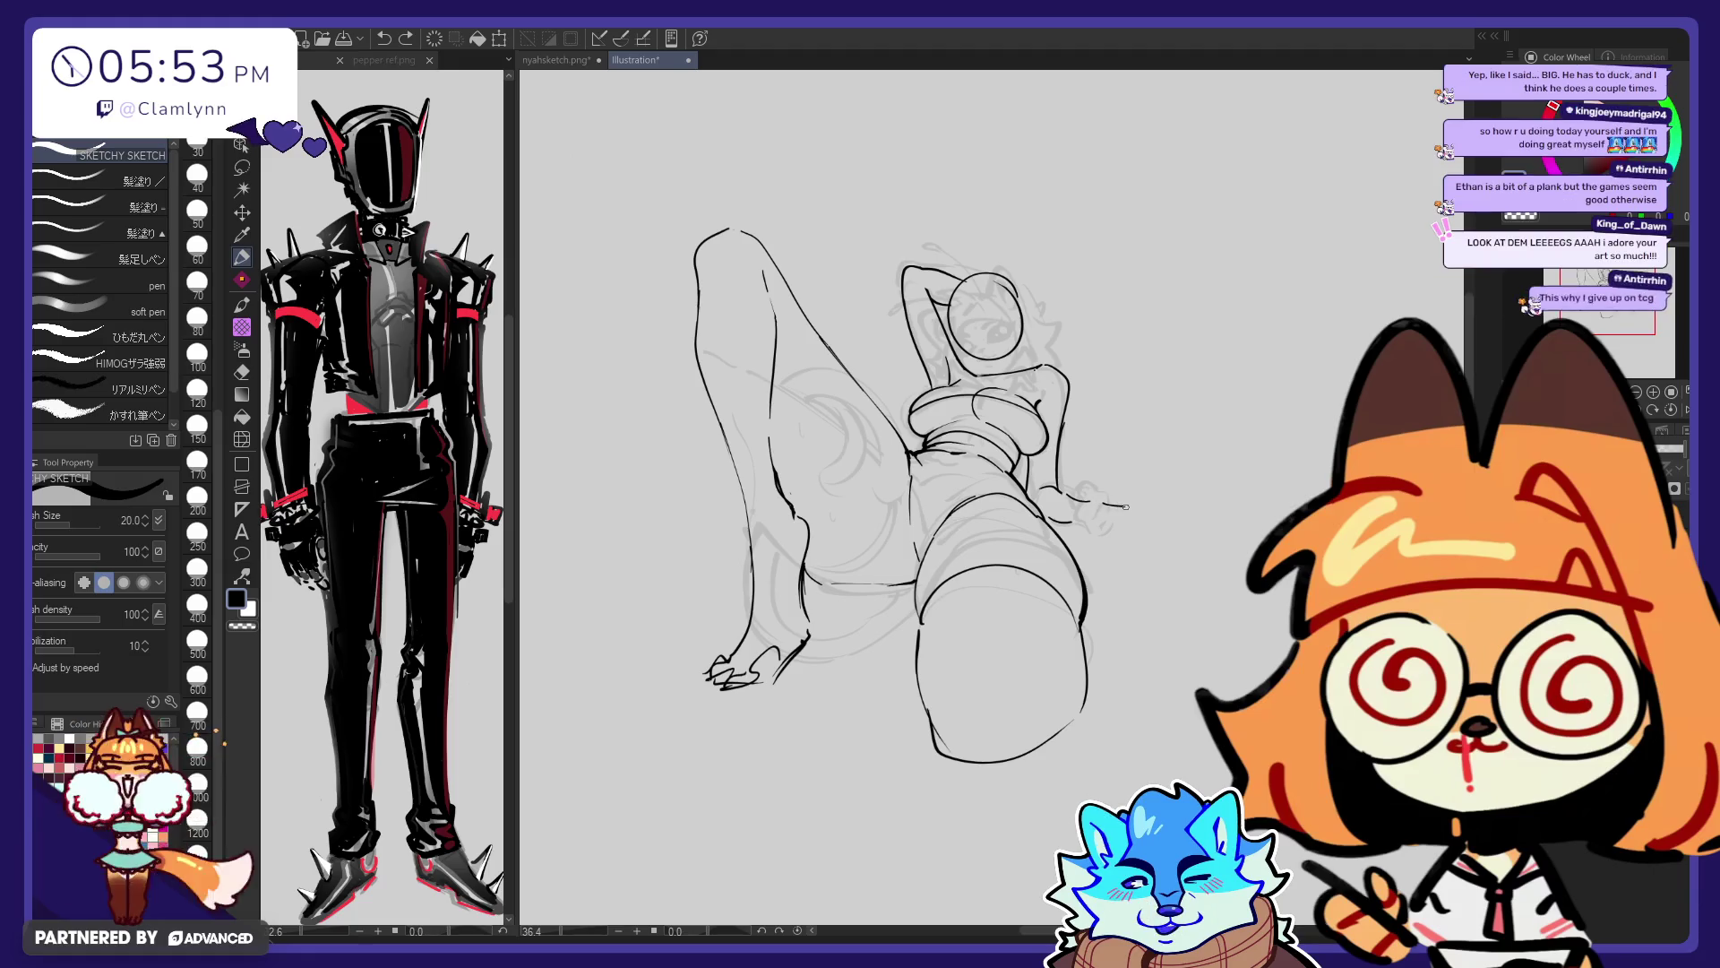
pyautogui.moveTo(1131, 513); pyautogui.dragTo(1154, 544)
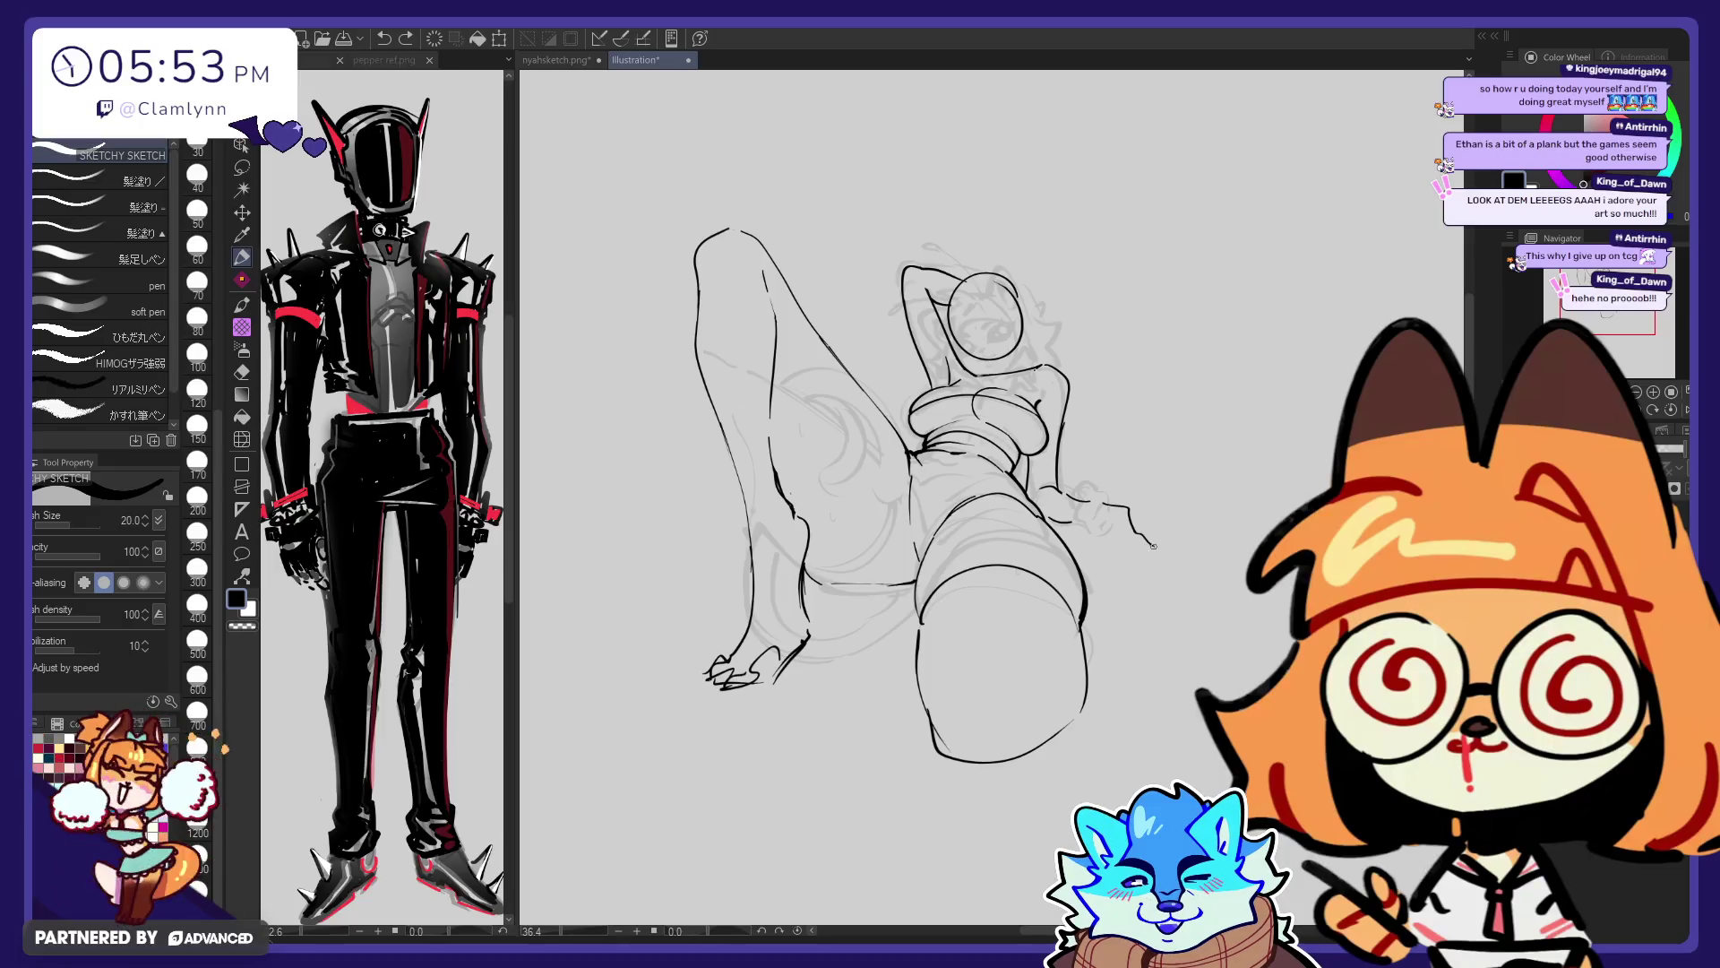
pyautogui.moveTo(1155, 548); pyautogui.dragTo(1120, 527)
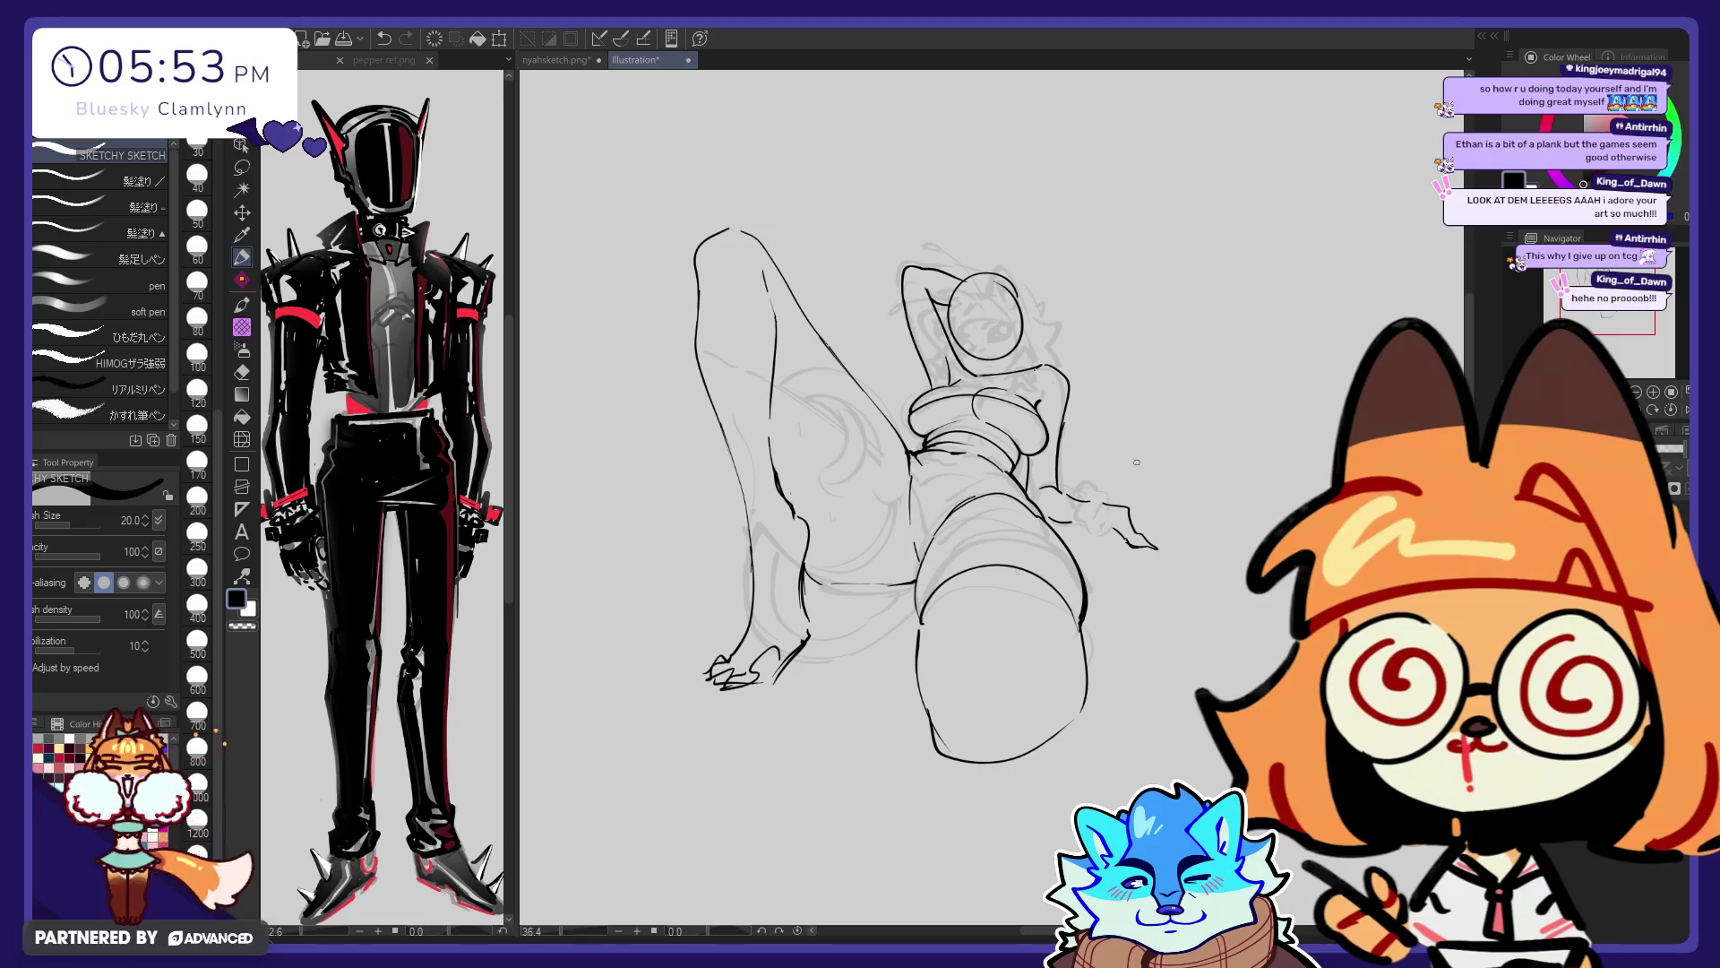
# Undo the last two hand strokes and ink extra finger lines instead
pyautogui.press('e')
pyautogui.press('p')
pyautogui.hotkey('ctrl', 'z')
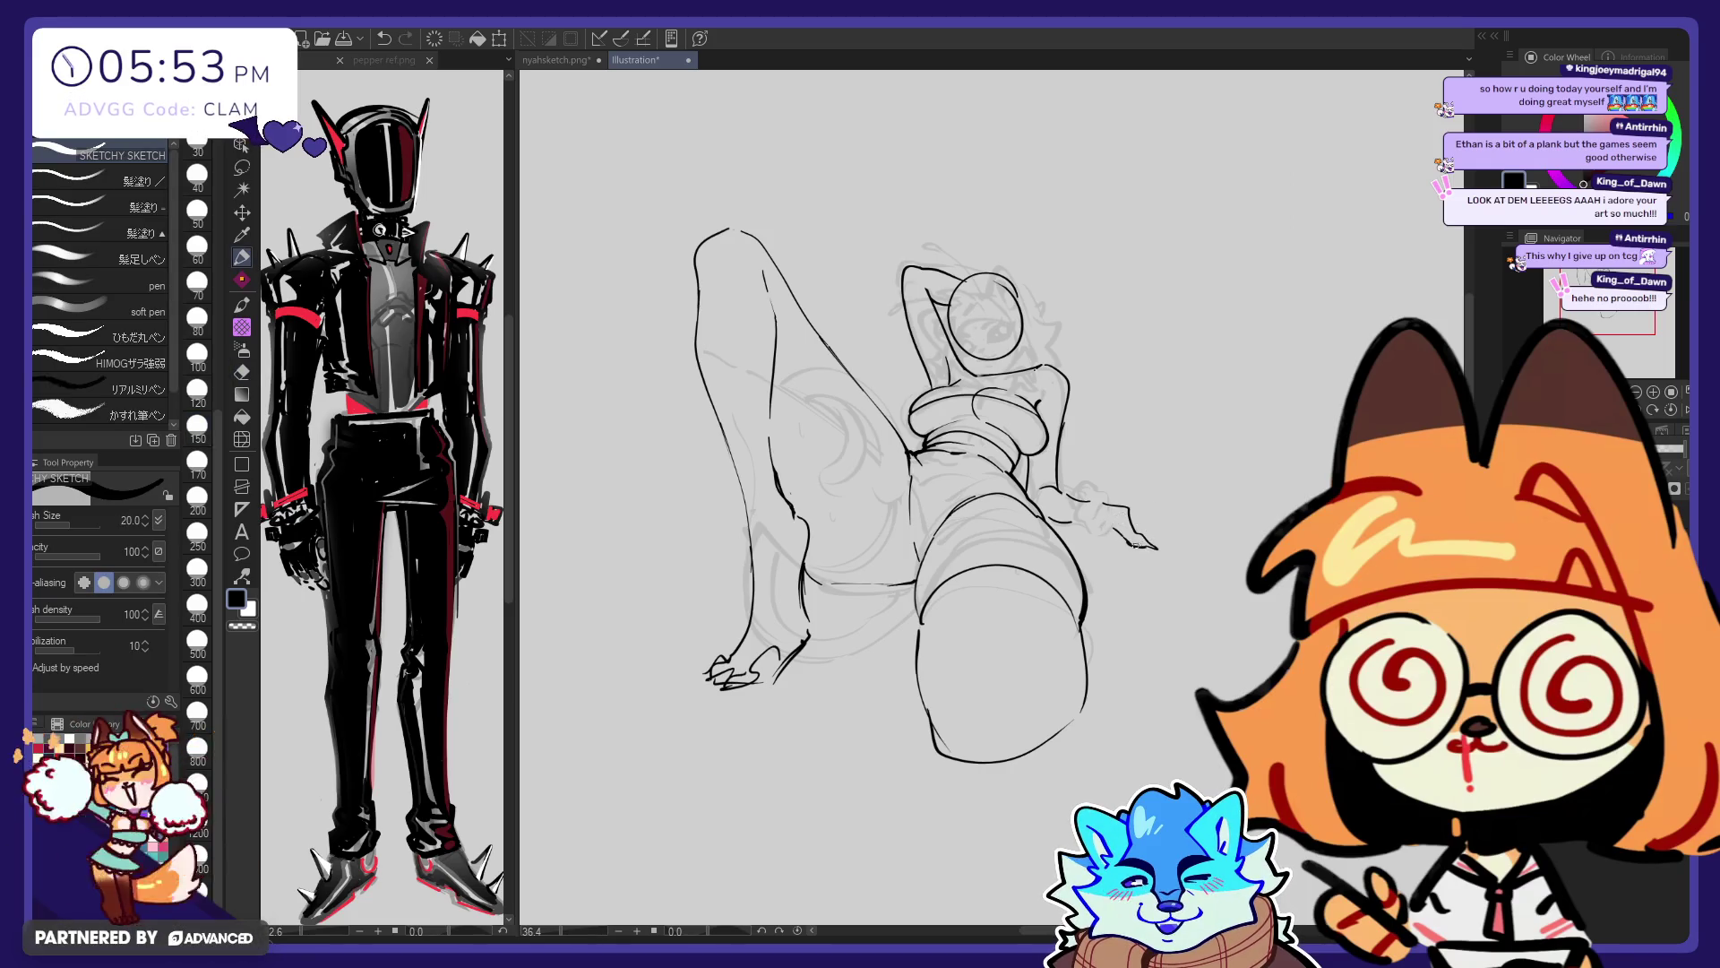
pyautogui.hotkey('ctrl', 'z')
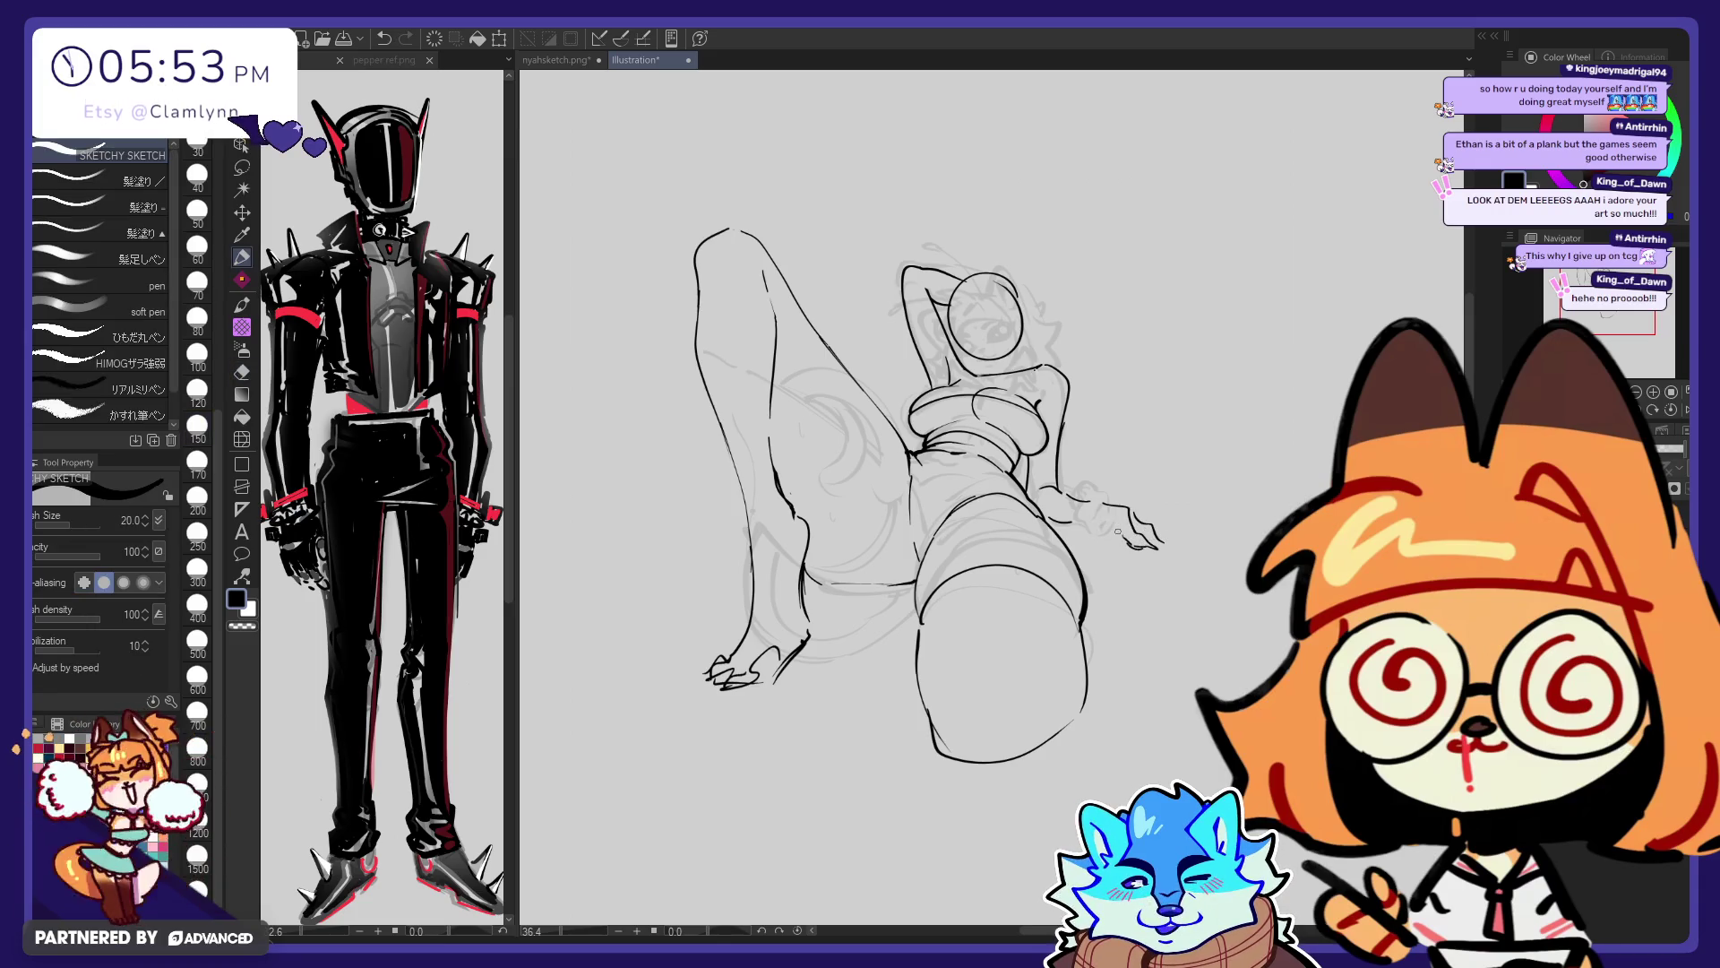
pyautogui.moveTo(1142, 517); pyautogui.dragTo(1136, 540)
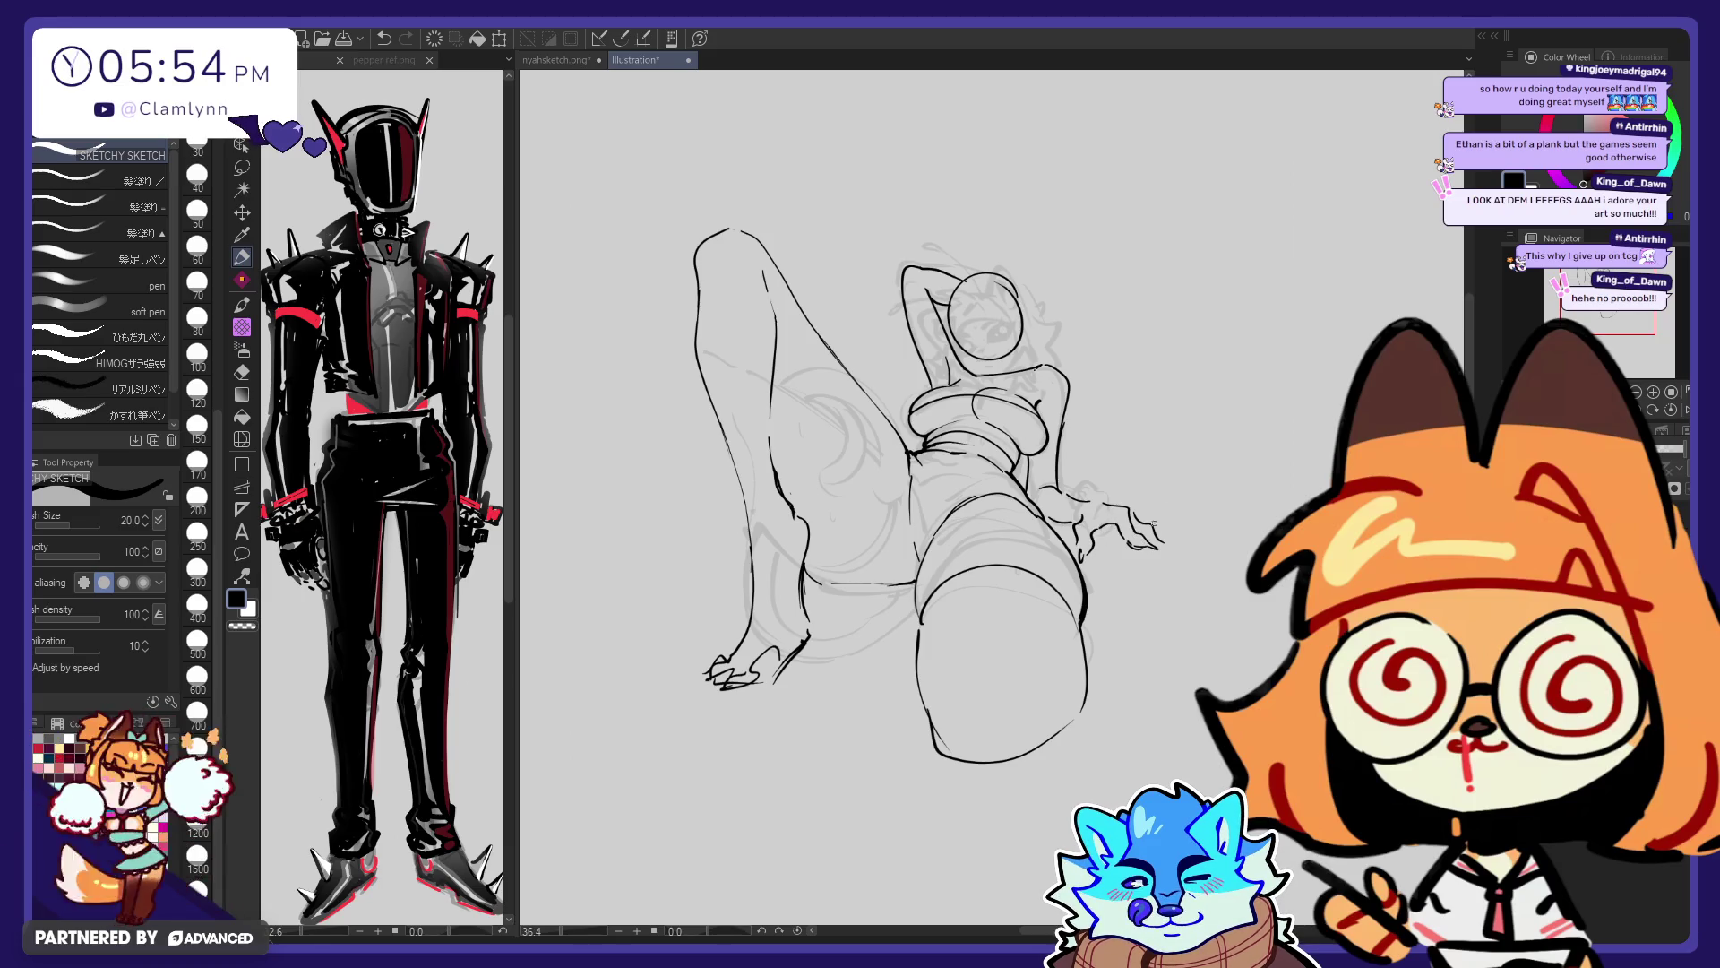
pyautogui.moveTo(1161, 523); pyautogui.dragTo(1175, 538)
pyautogui.press('e')
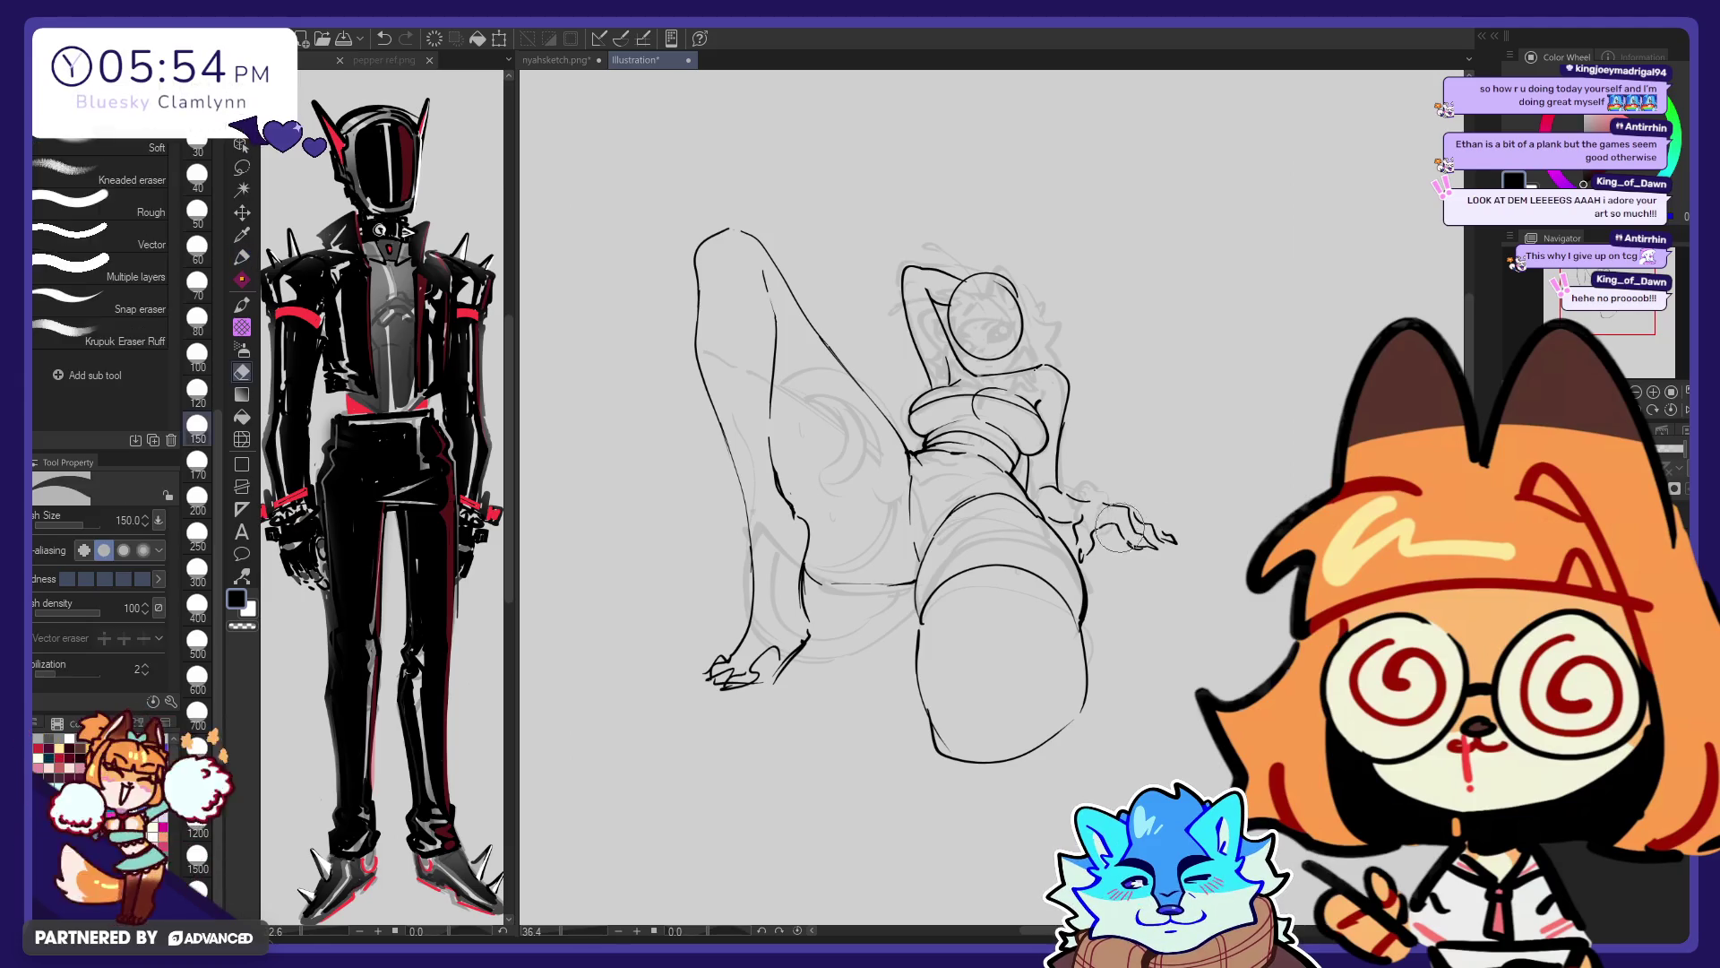
pyautogui.press('p')
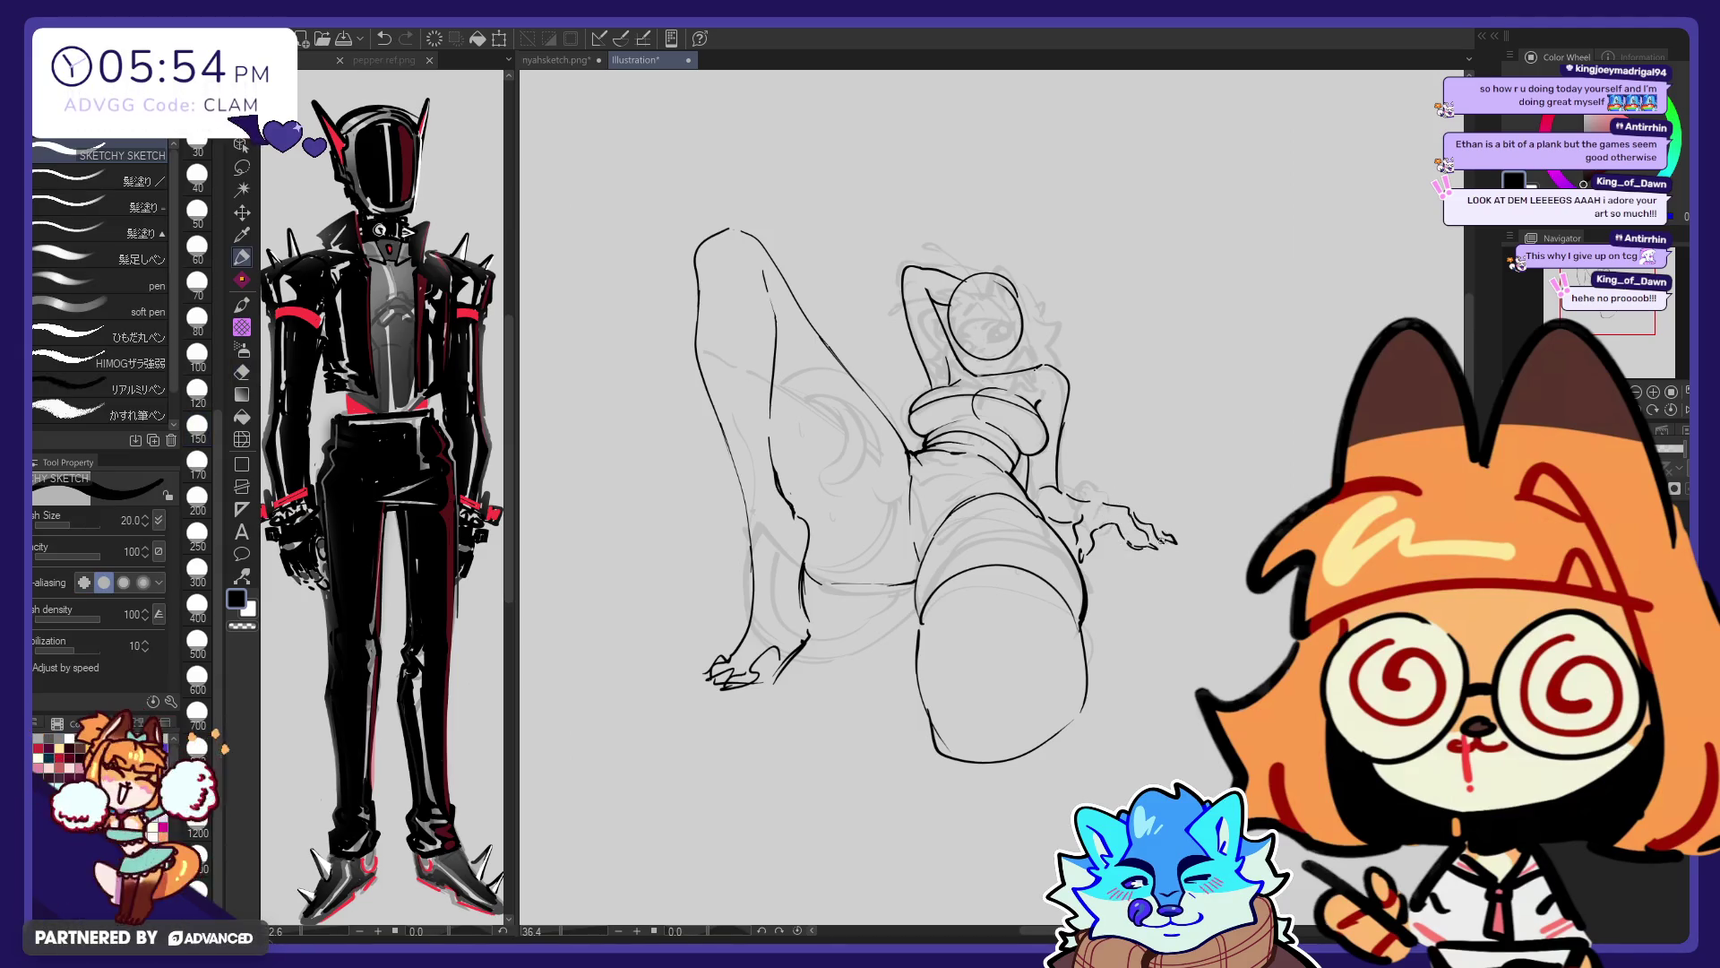
pyautogui.press('e')
pyautogui.press('p')
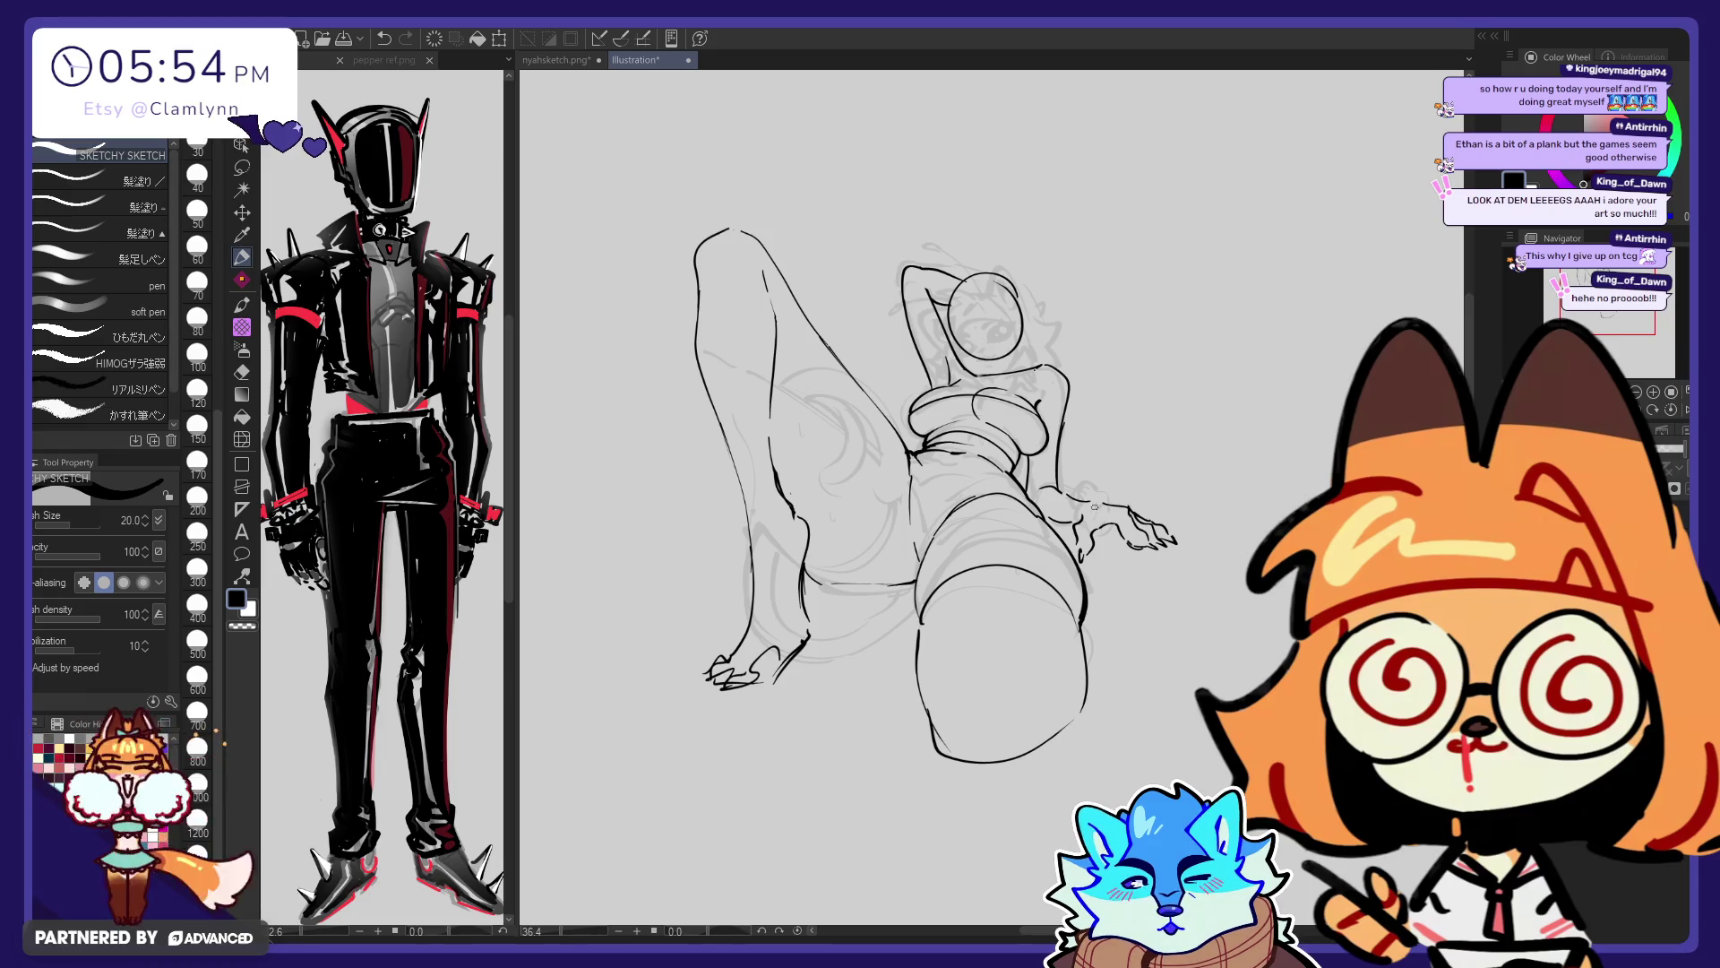
pyautogui.press('e')
pyautogui.press('p')
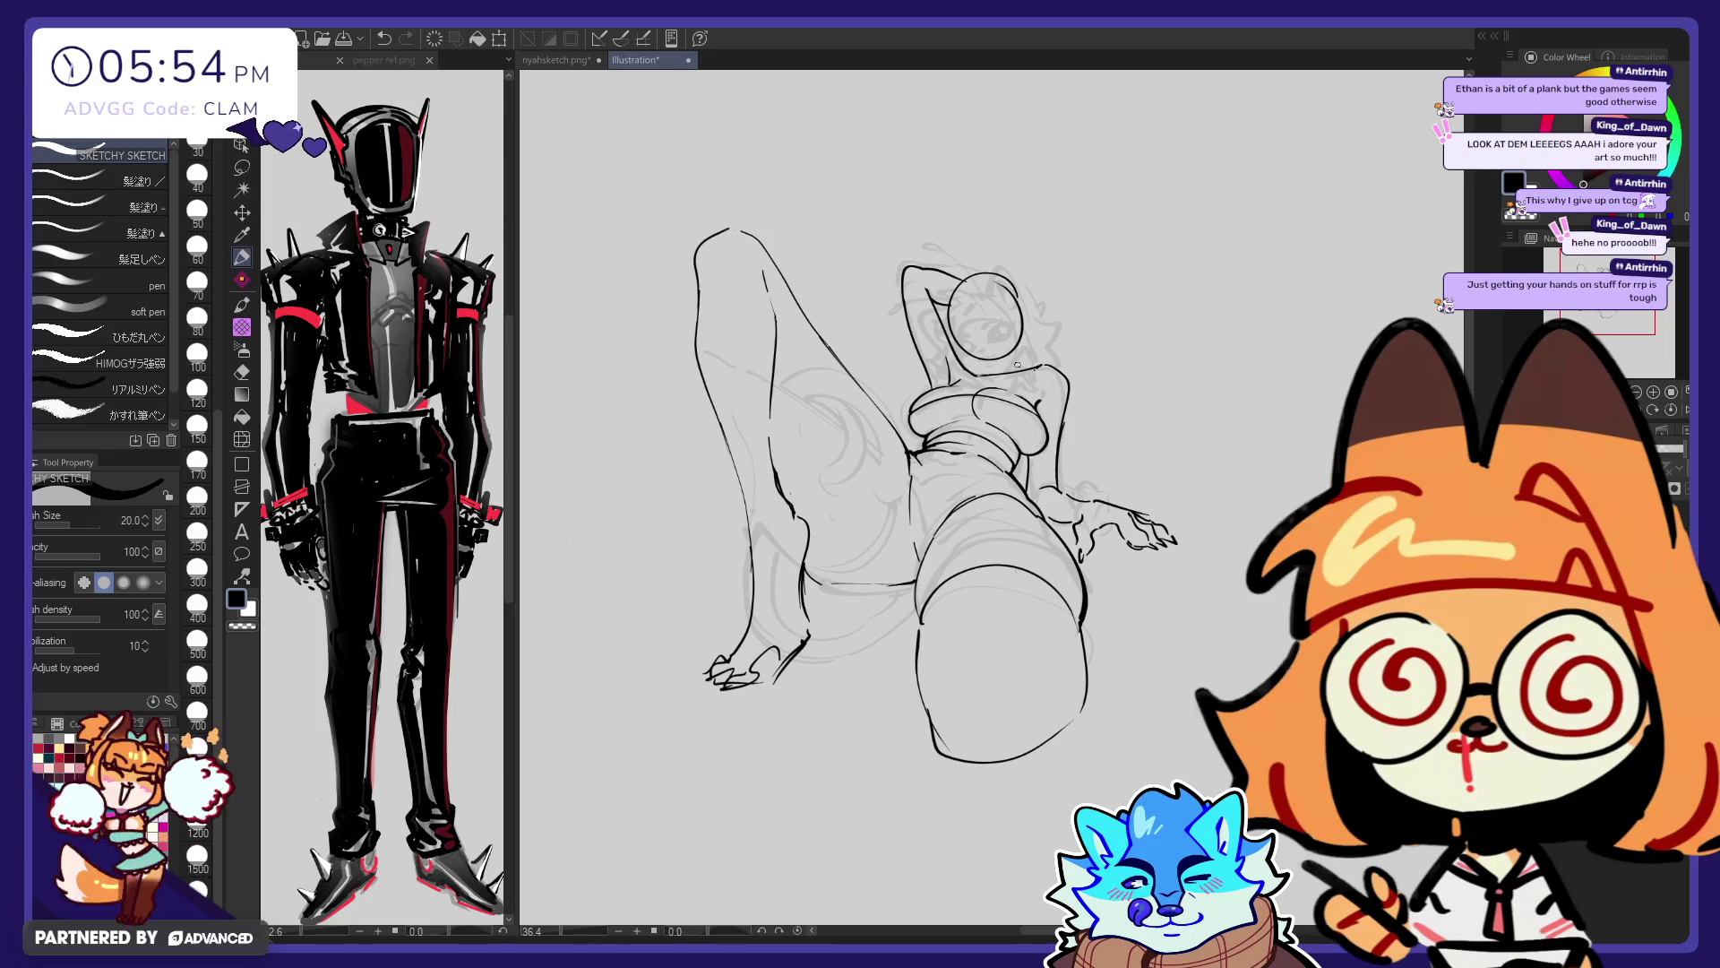
# Warp the resting hand's fingers into shape with the Liquify tool
pyautogui.click(242, 439)
pyautogui.moveTo(1260, 462)
pyautogui.mouseDown()
pyautogui.moveTo(1234, 587)
pyautogui.moveTo(1266, 592)
pyautogui.mouseUp()
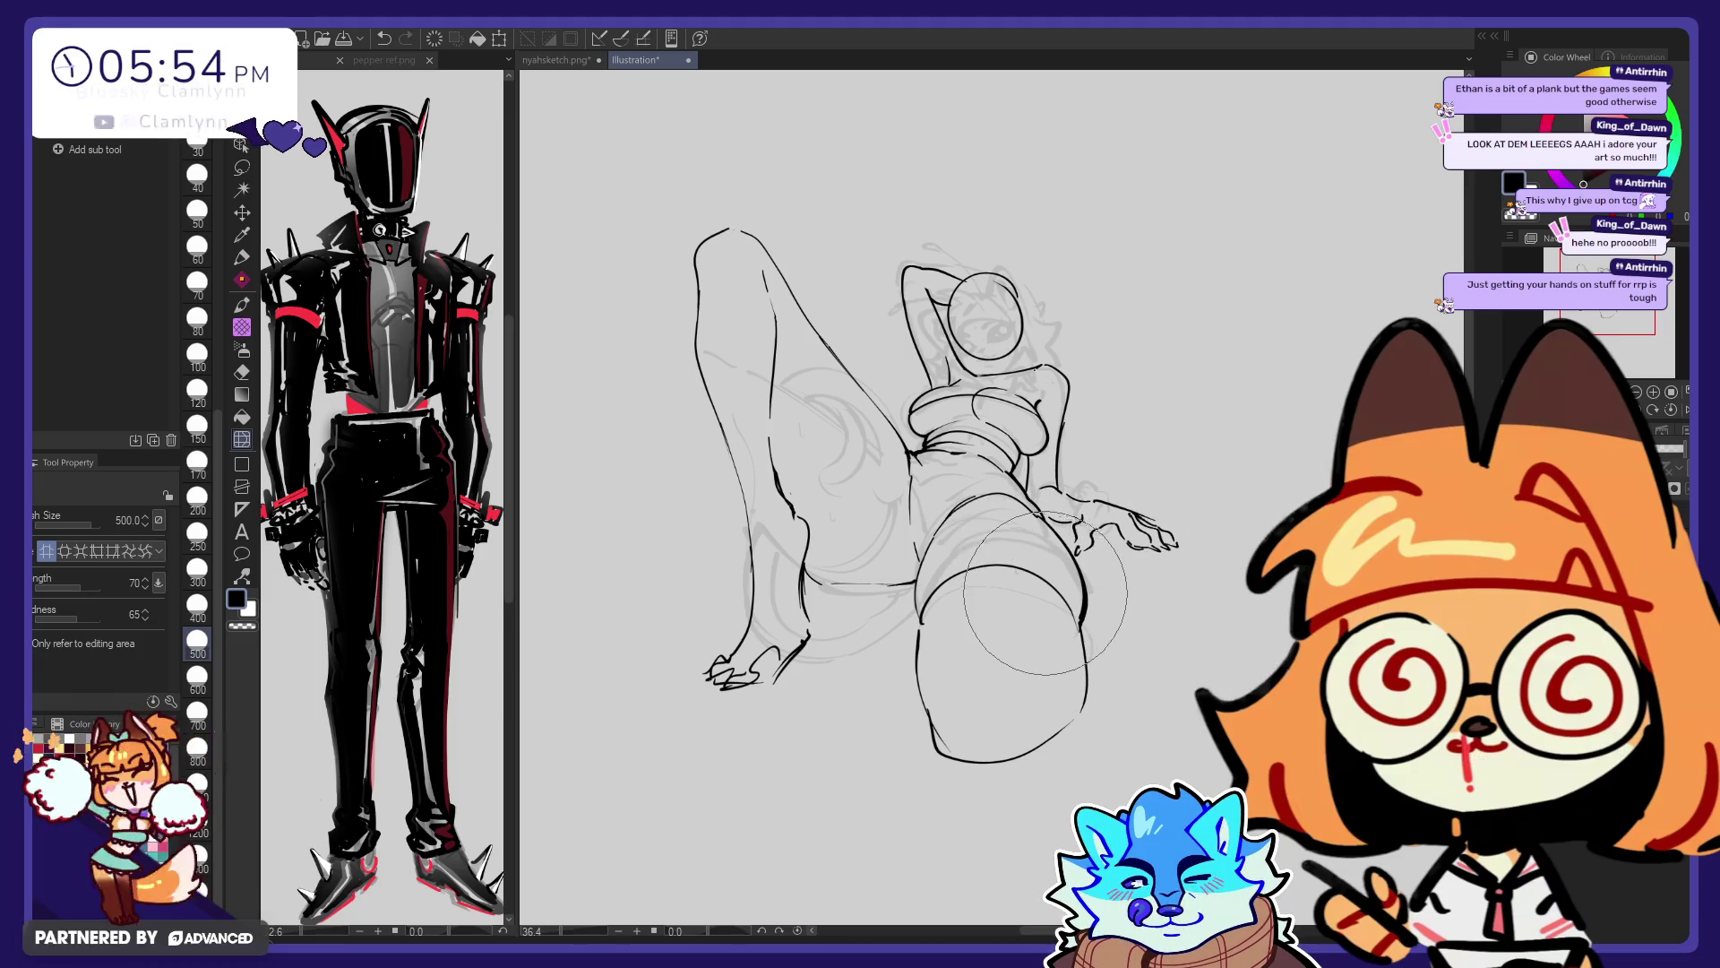
pyautogui.press('p')
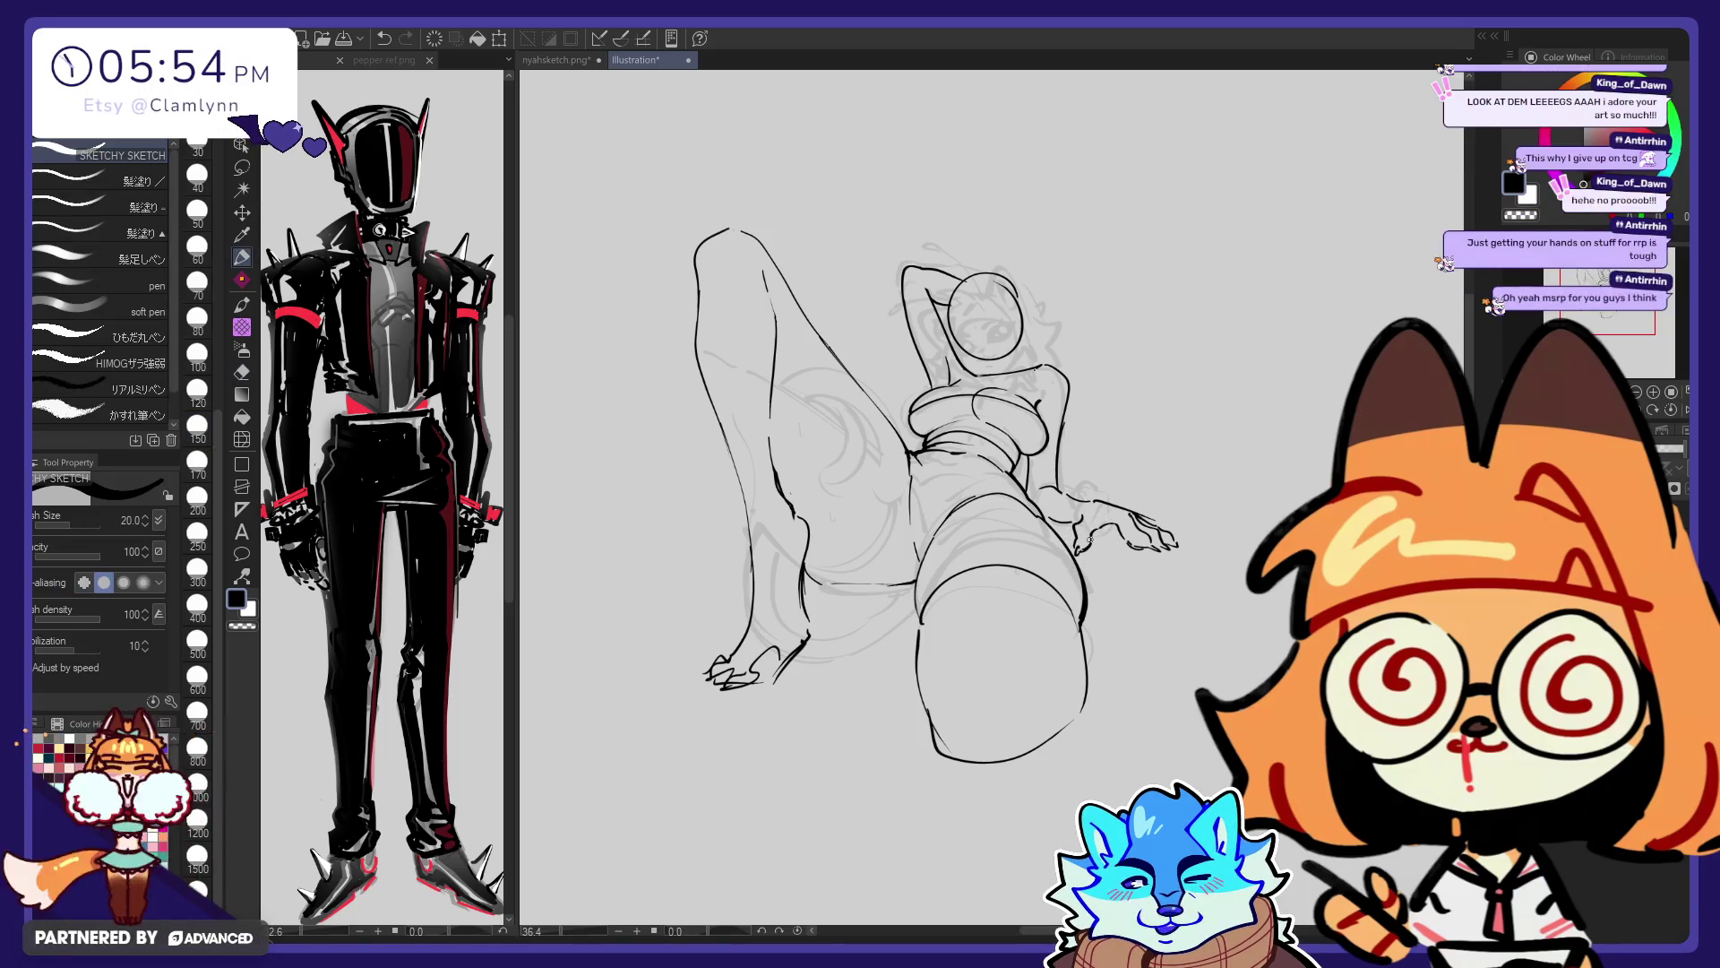
pyautogui.press('e')
pyautogui.press('p')
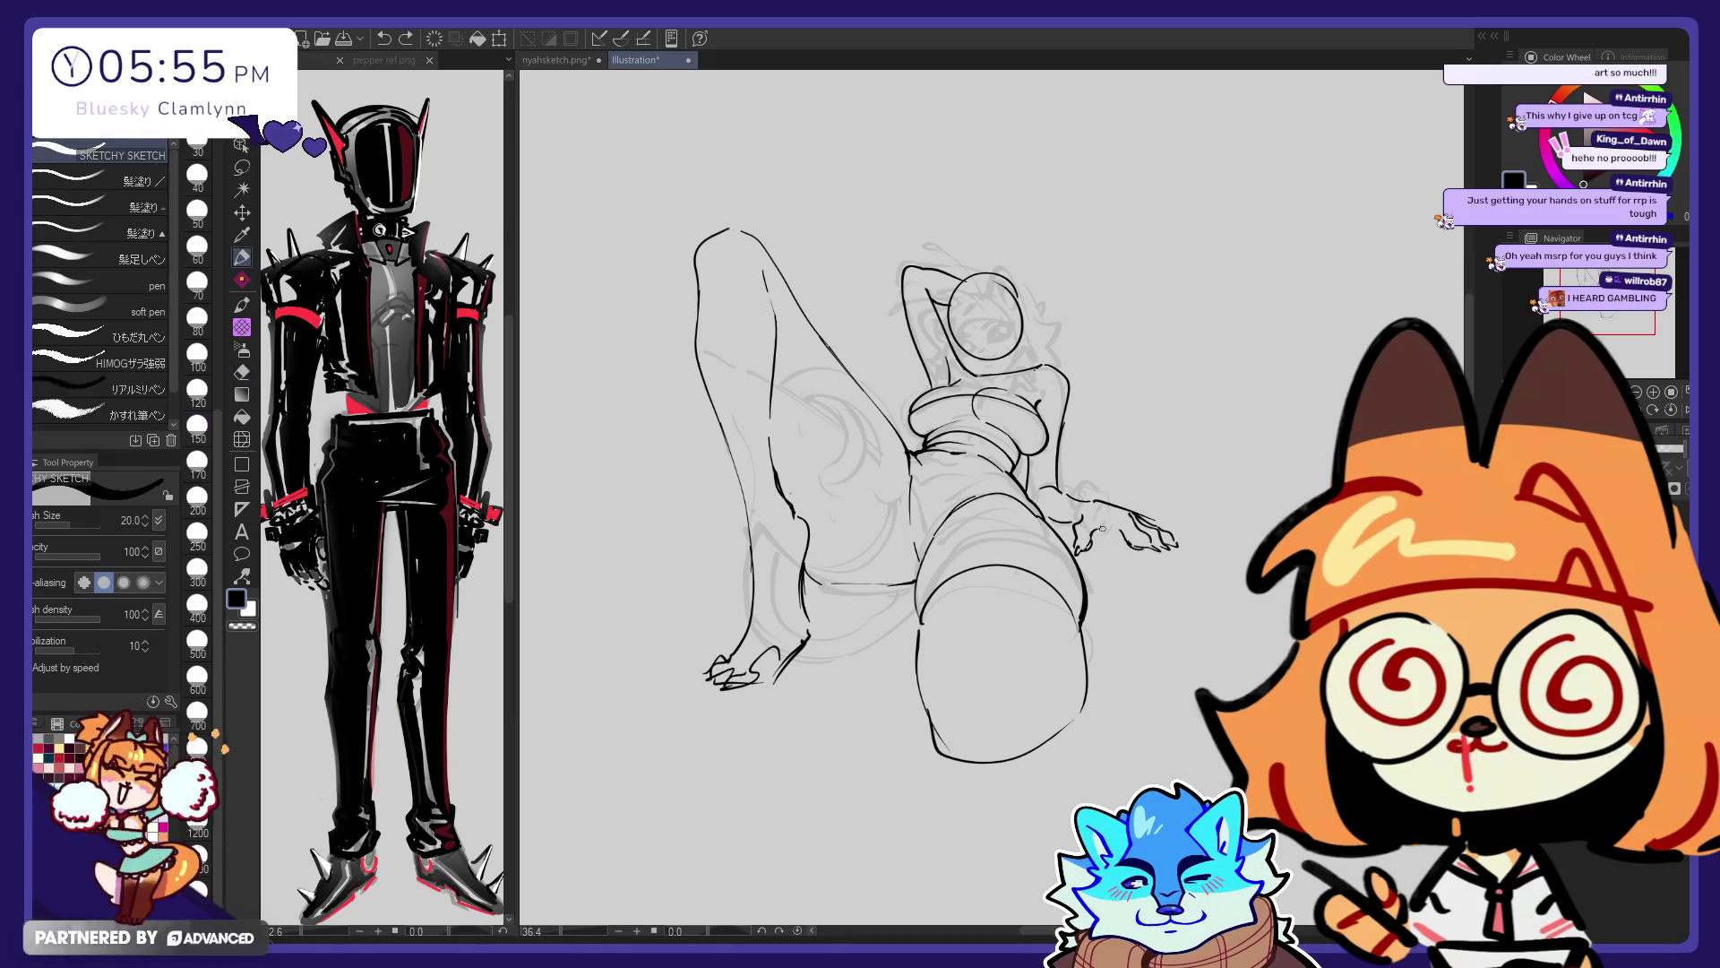
pyautogui.press('e')
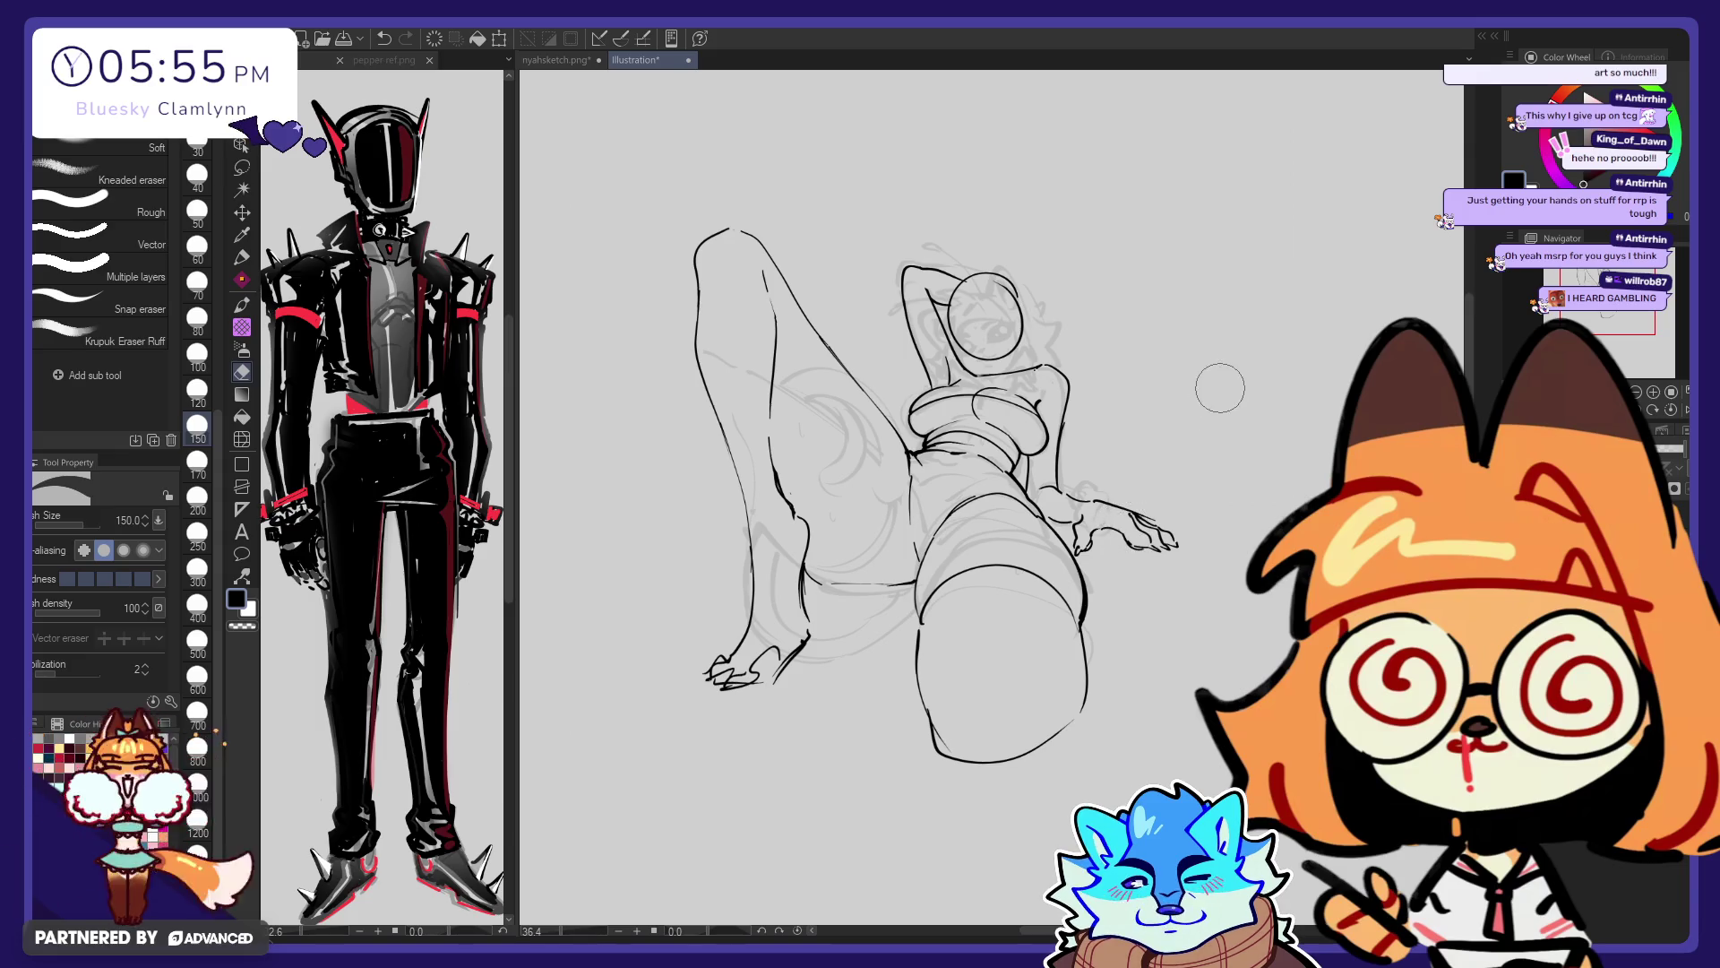
pyautogui.press('p')
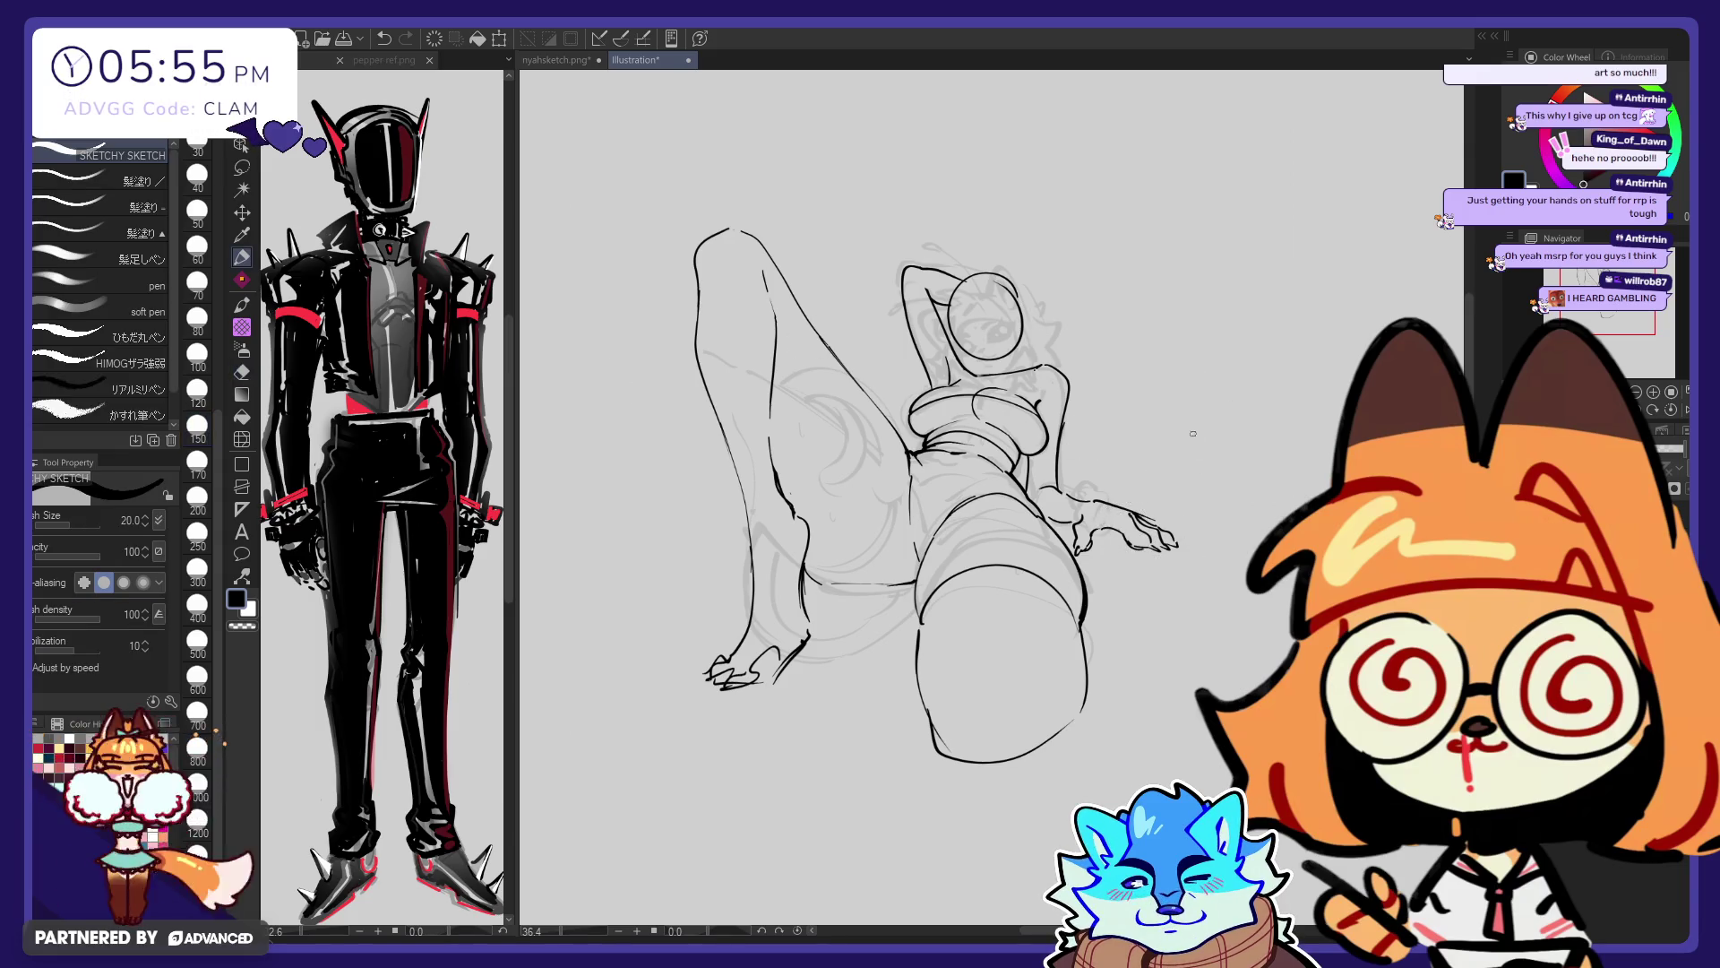
# Return to Liquify, briefly hide and restore the dark lineart, and set the brush size to 300
pyautogui.click(241, 437)
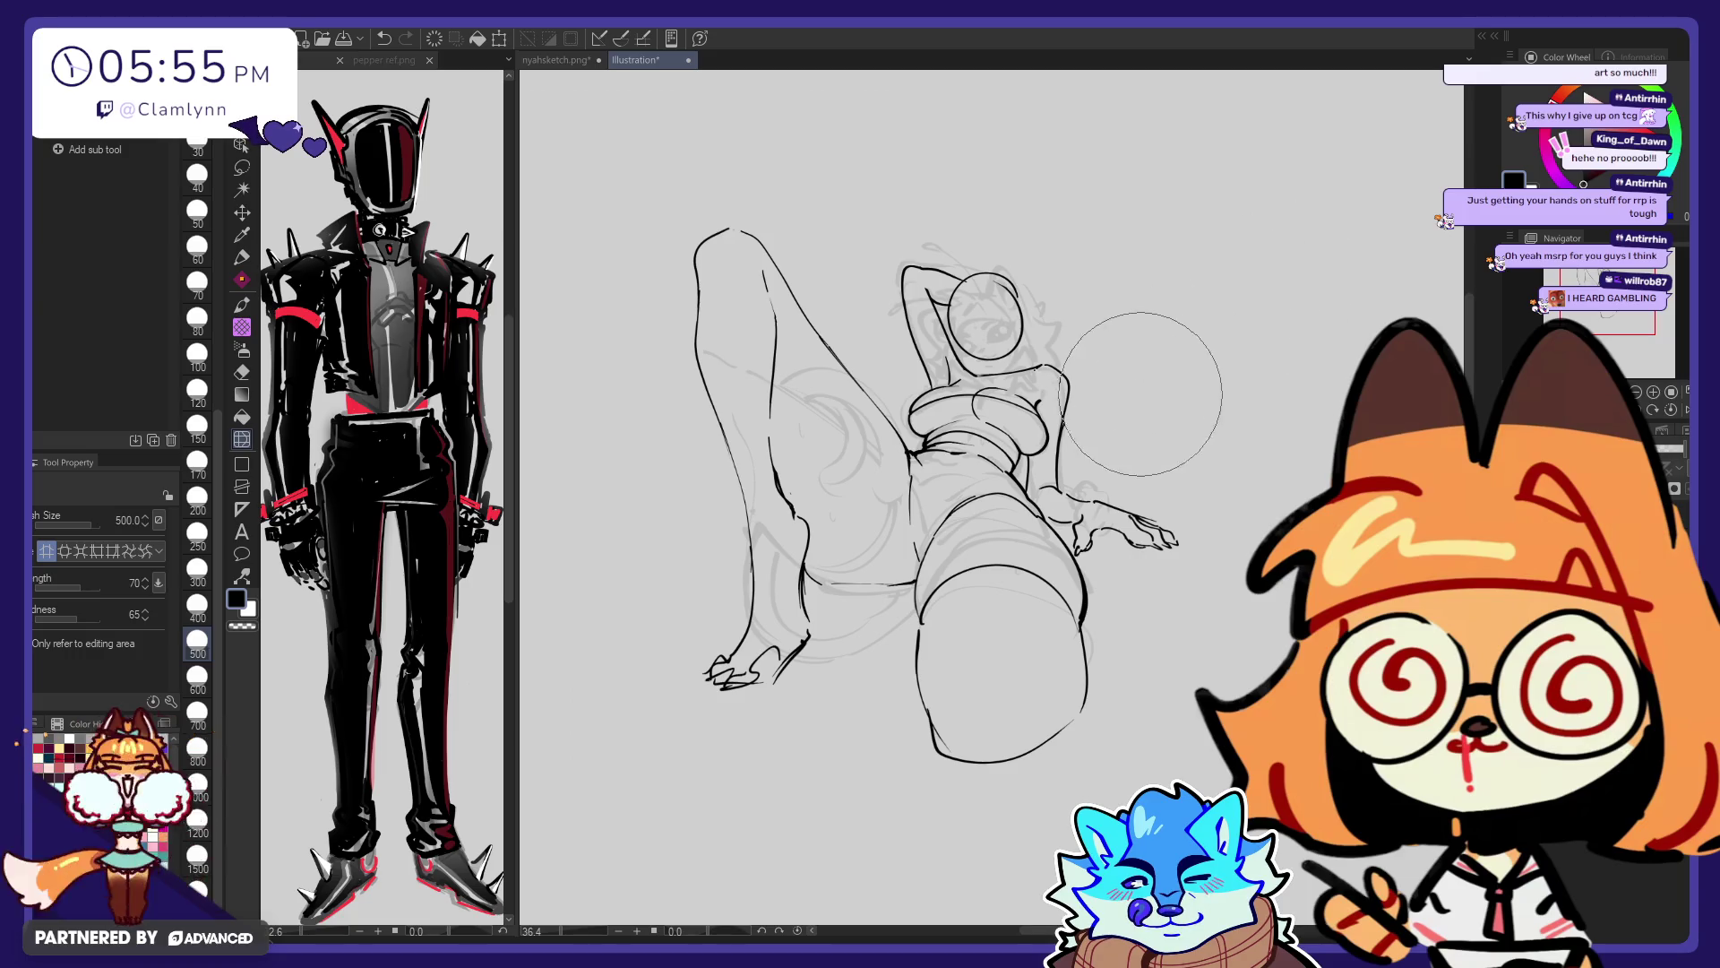
pyautogui.press('Delete')
pyautogui.hotkey('ctrl', 'z')
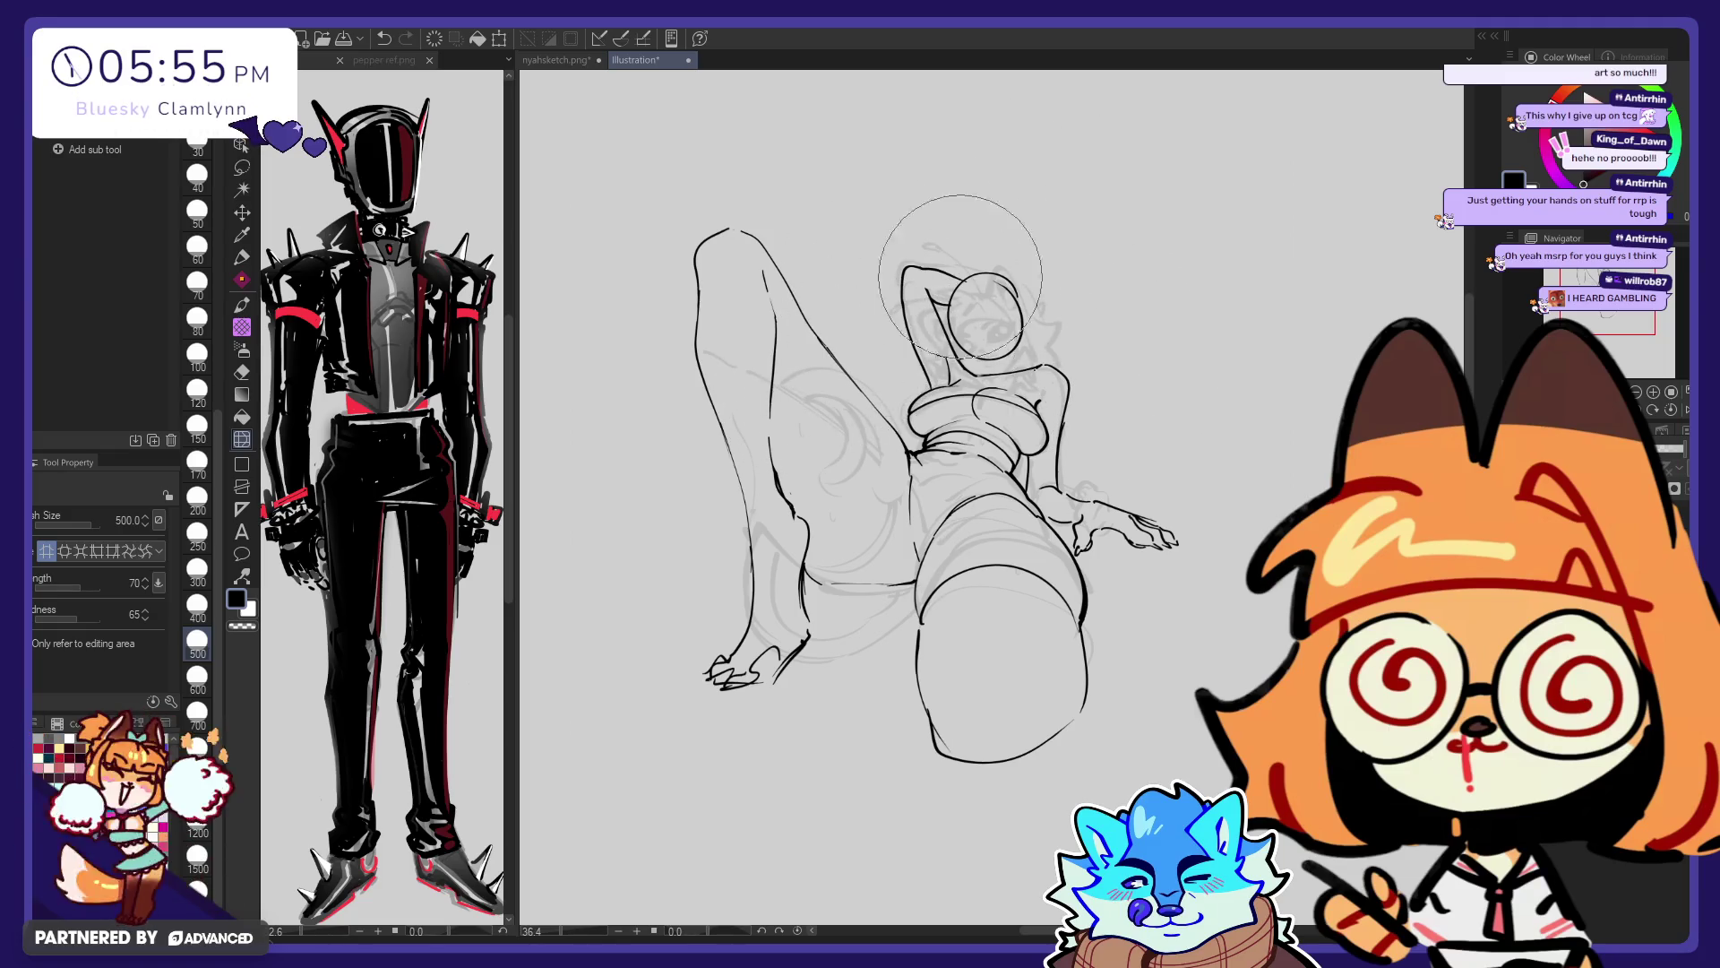
pyautogui.click(197, 567)
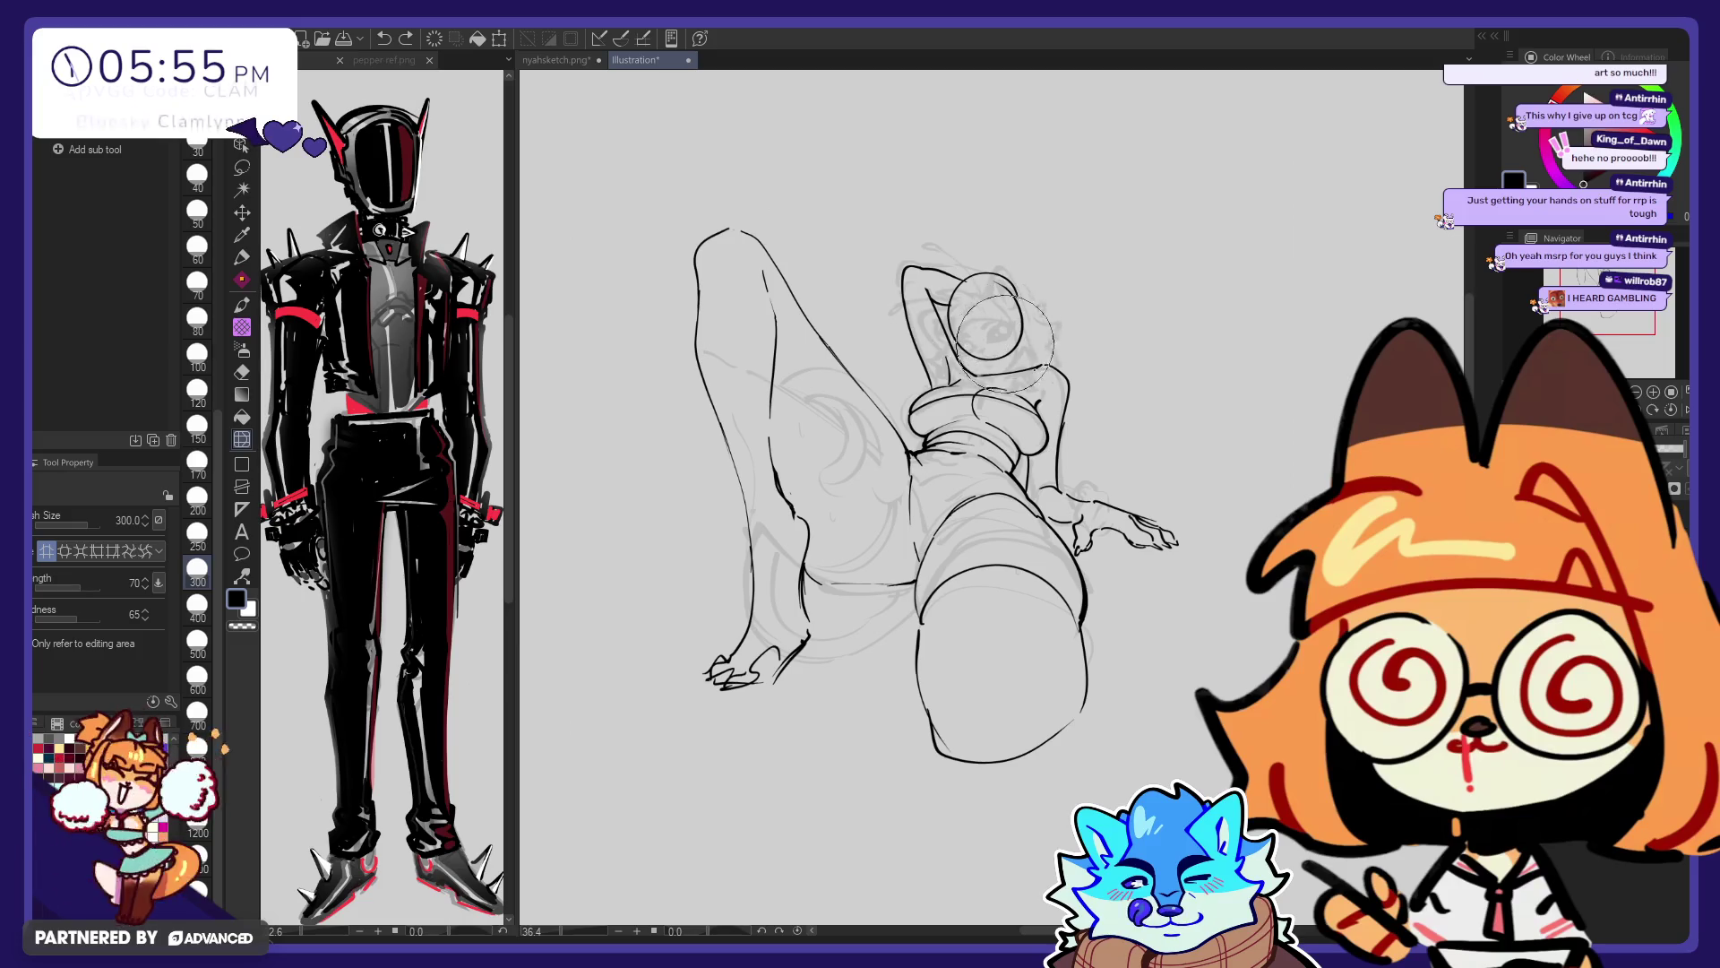
# Undo and restore the last hand strokes with the pen
pyautogui.press('p')
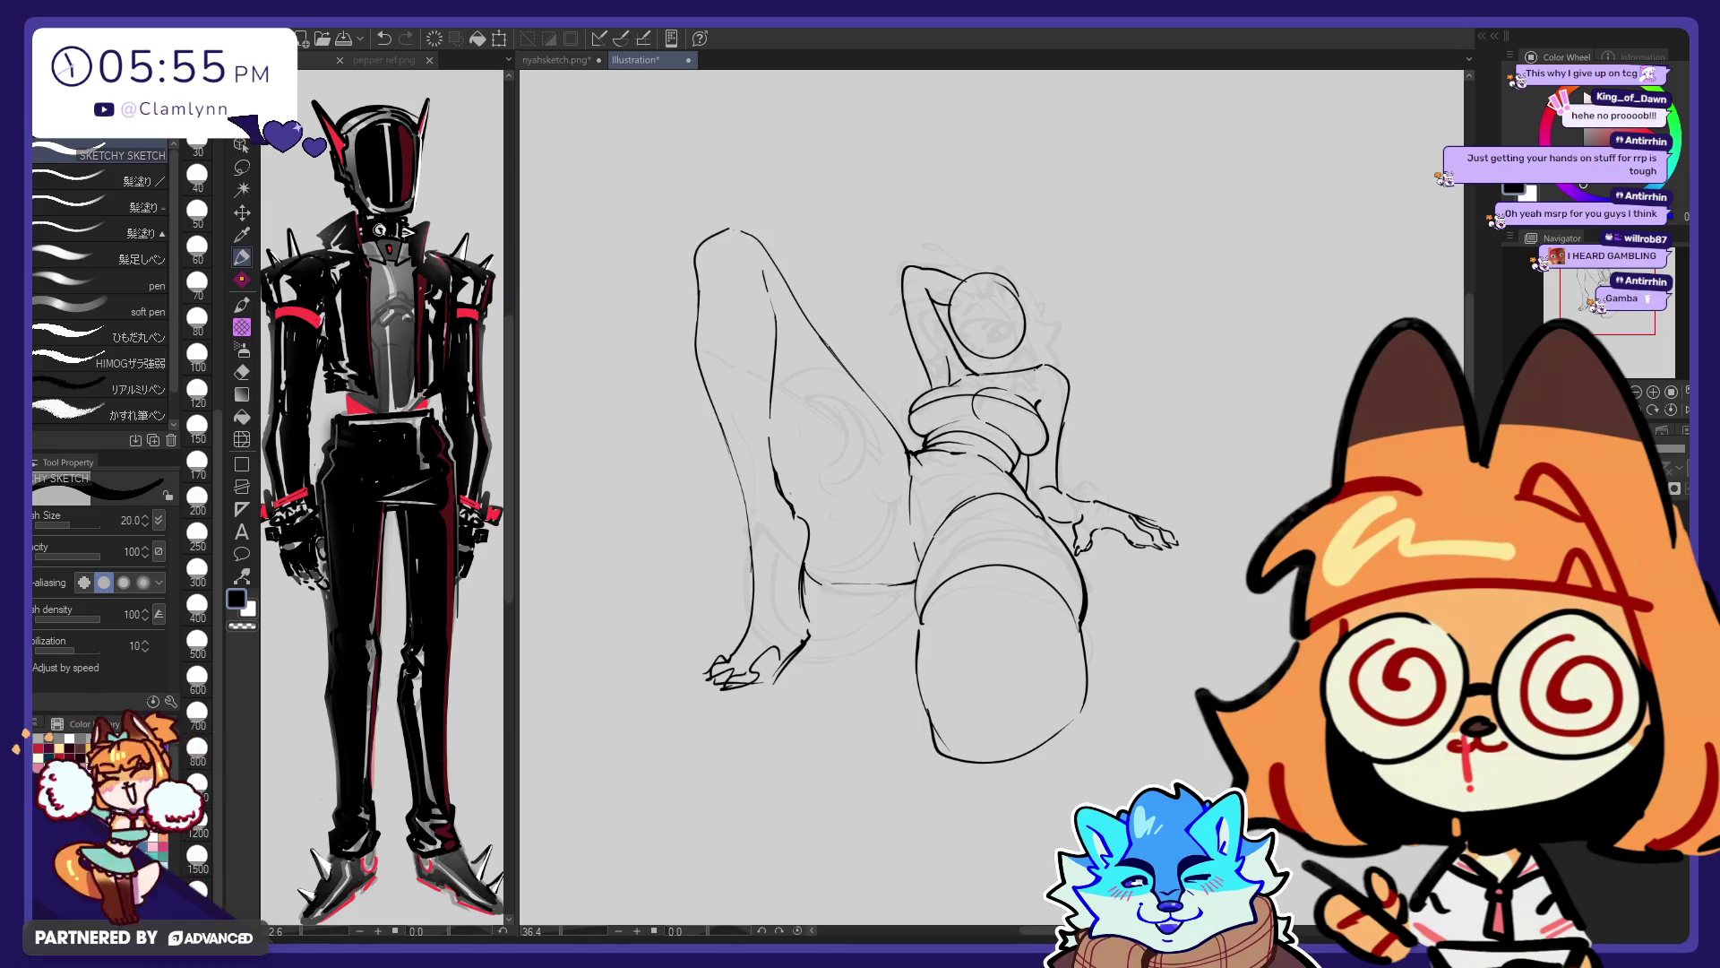
pyautogui.hotkey('ctrl', 'z')
pyautogui.hotkey('ctrl', 'y')
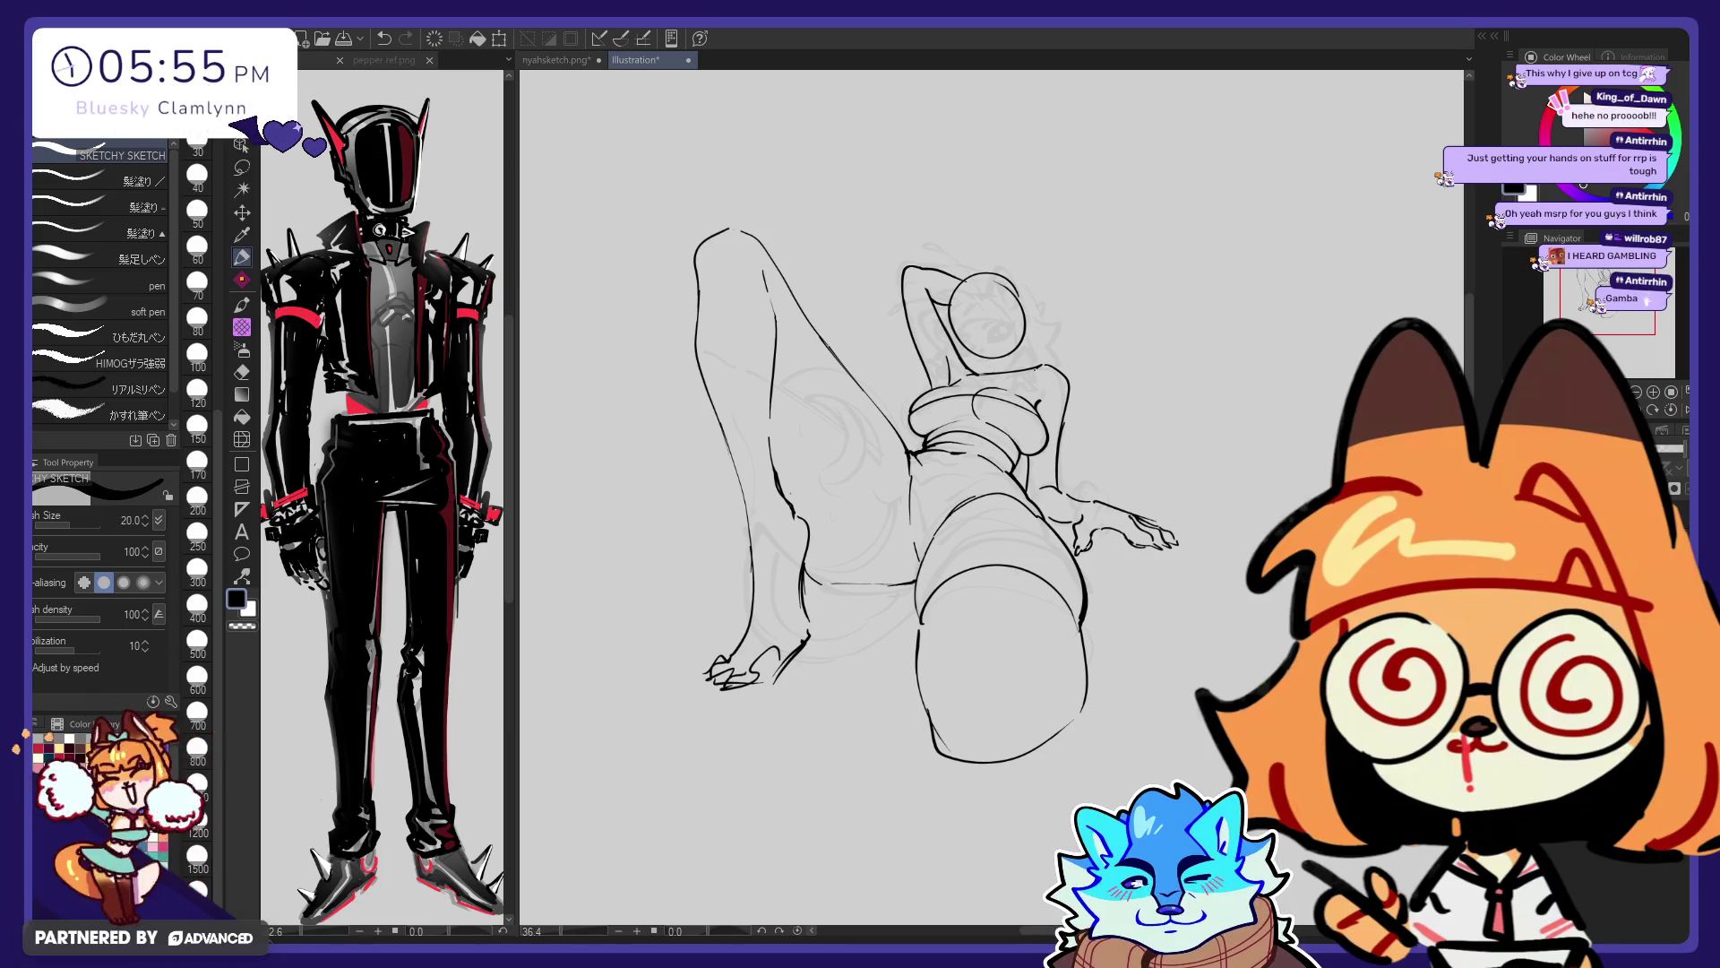
pyautogui.press('e')
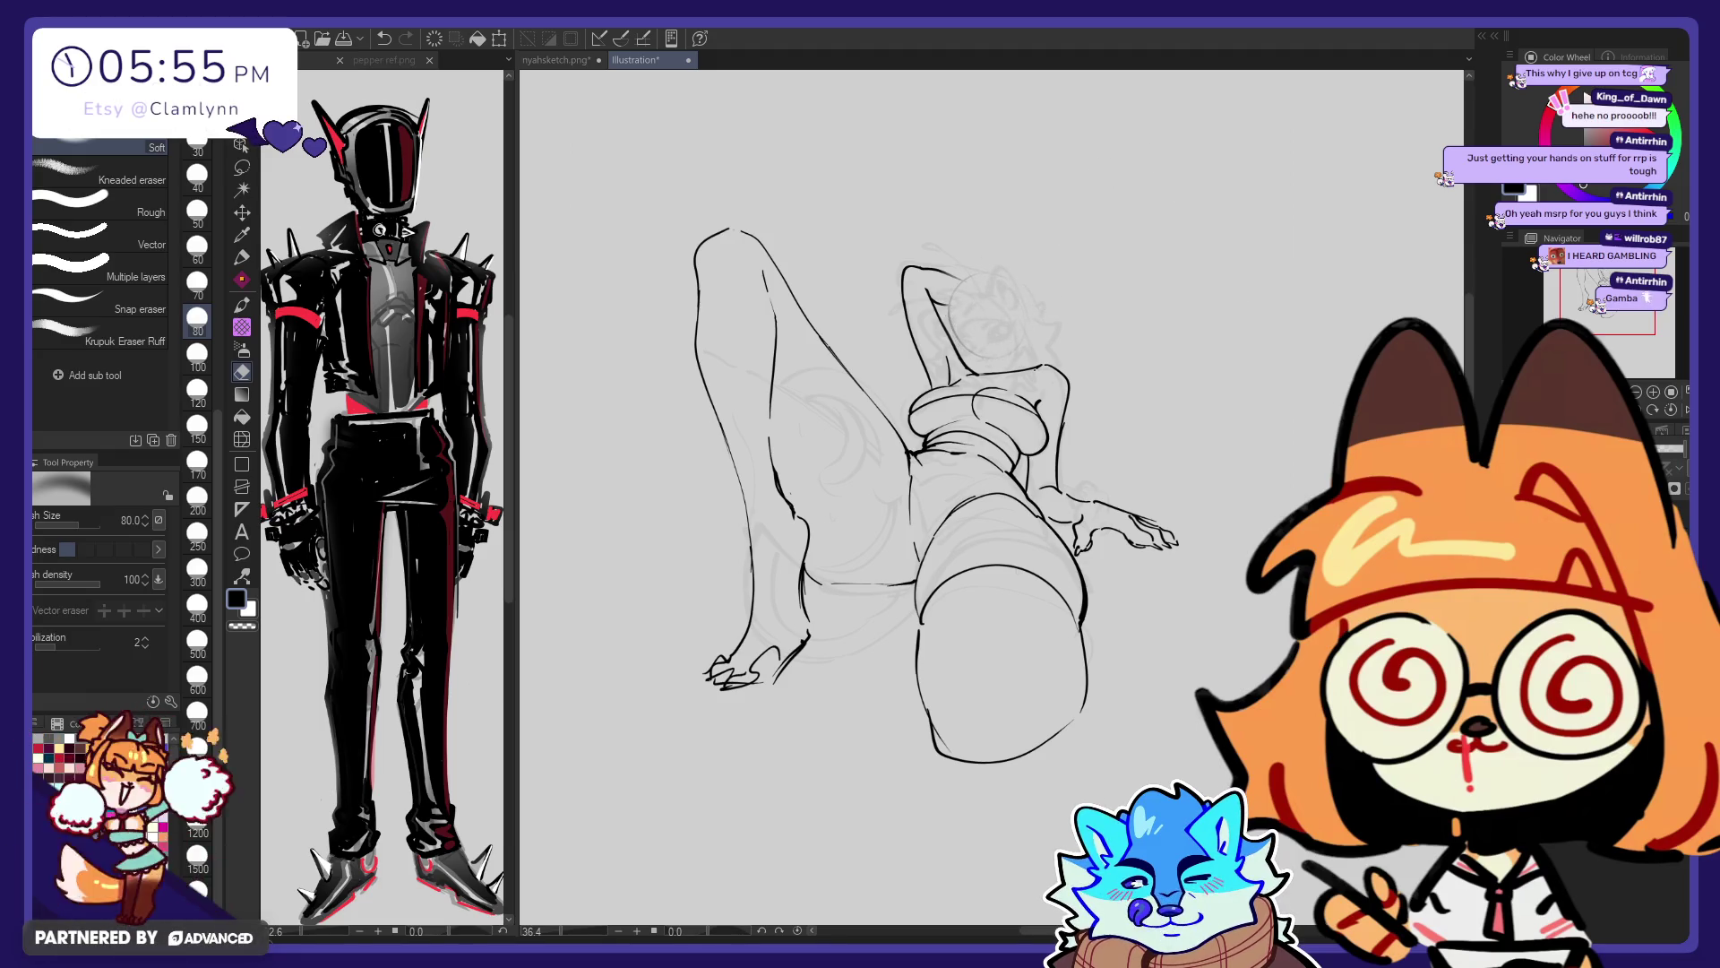
# Draw a pointed ear stroke rising above the figure's head with the pen
pyautogui.press('p')
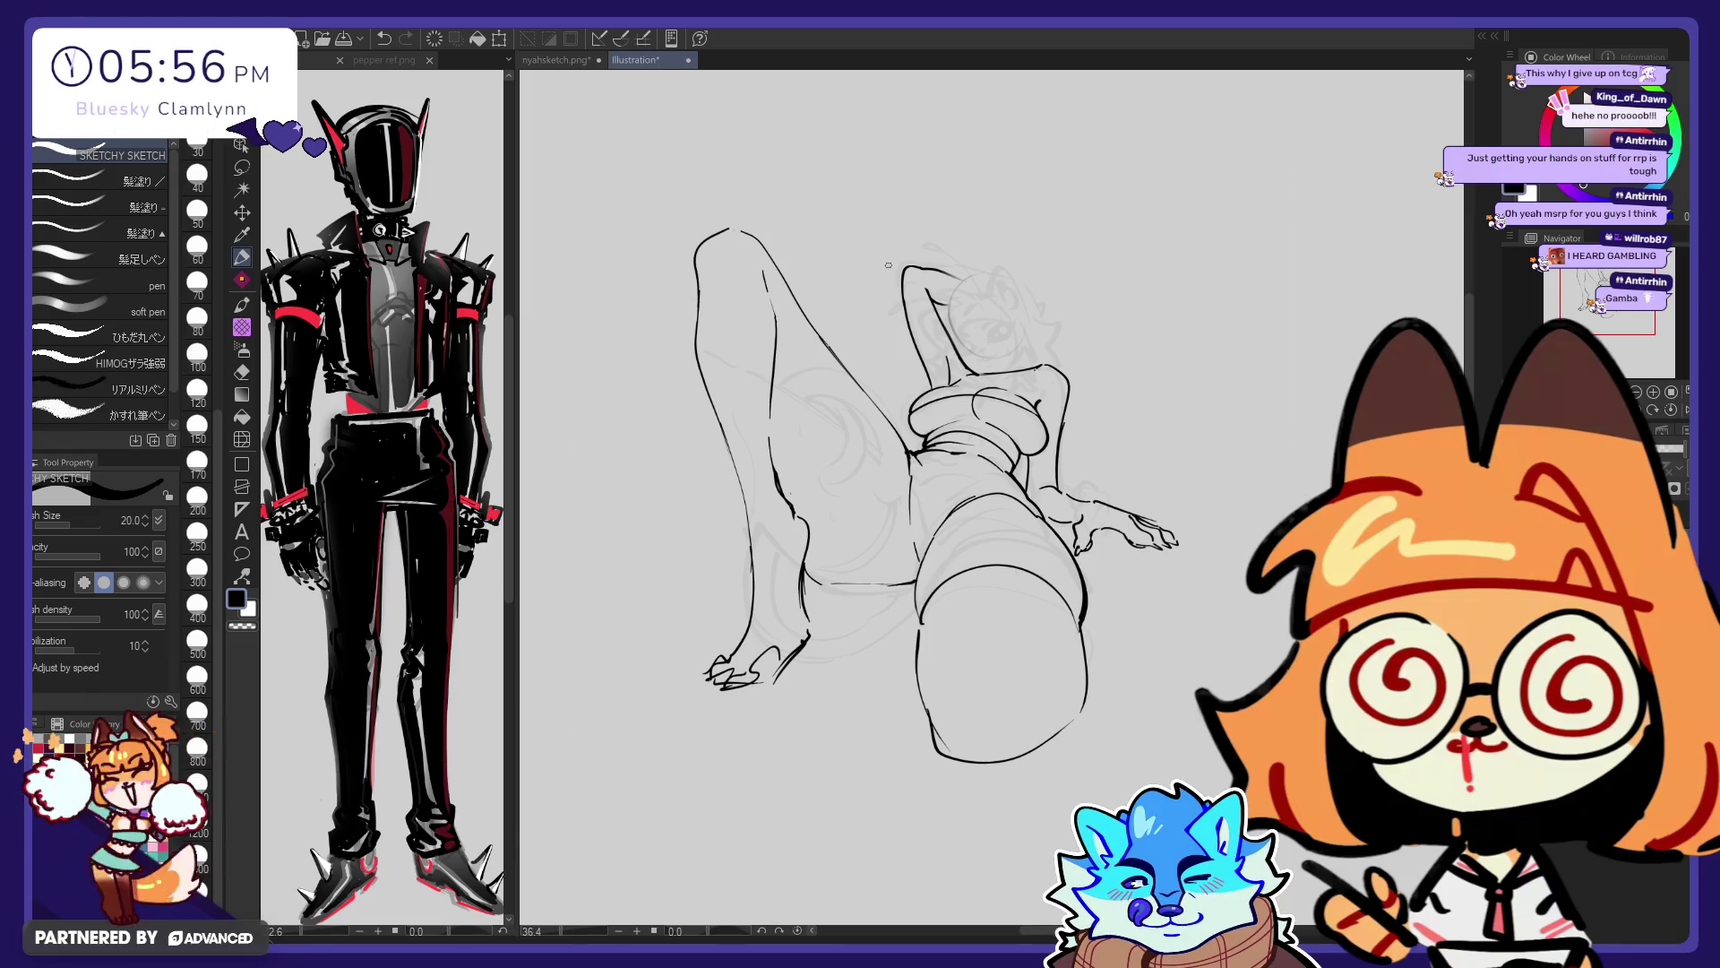
pyautogui.moveTo(1016, 262); pyautogui.dragTo(1046, 296)
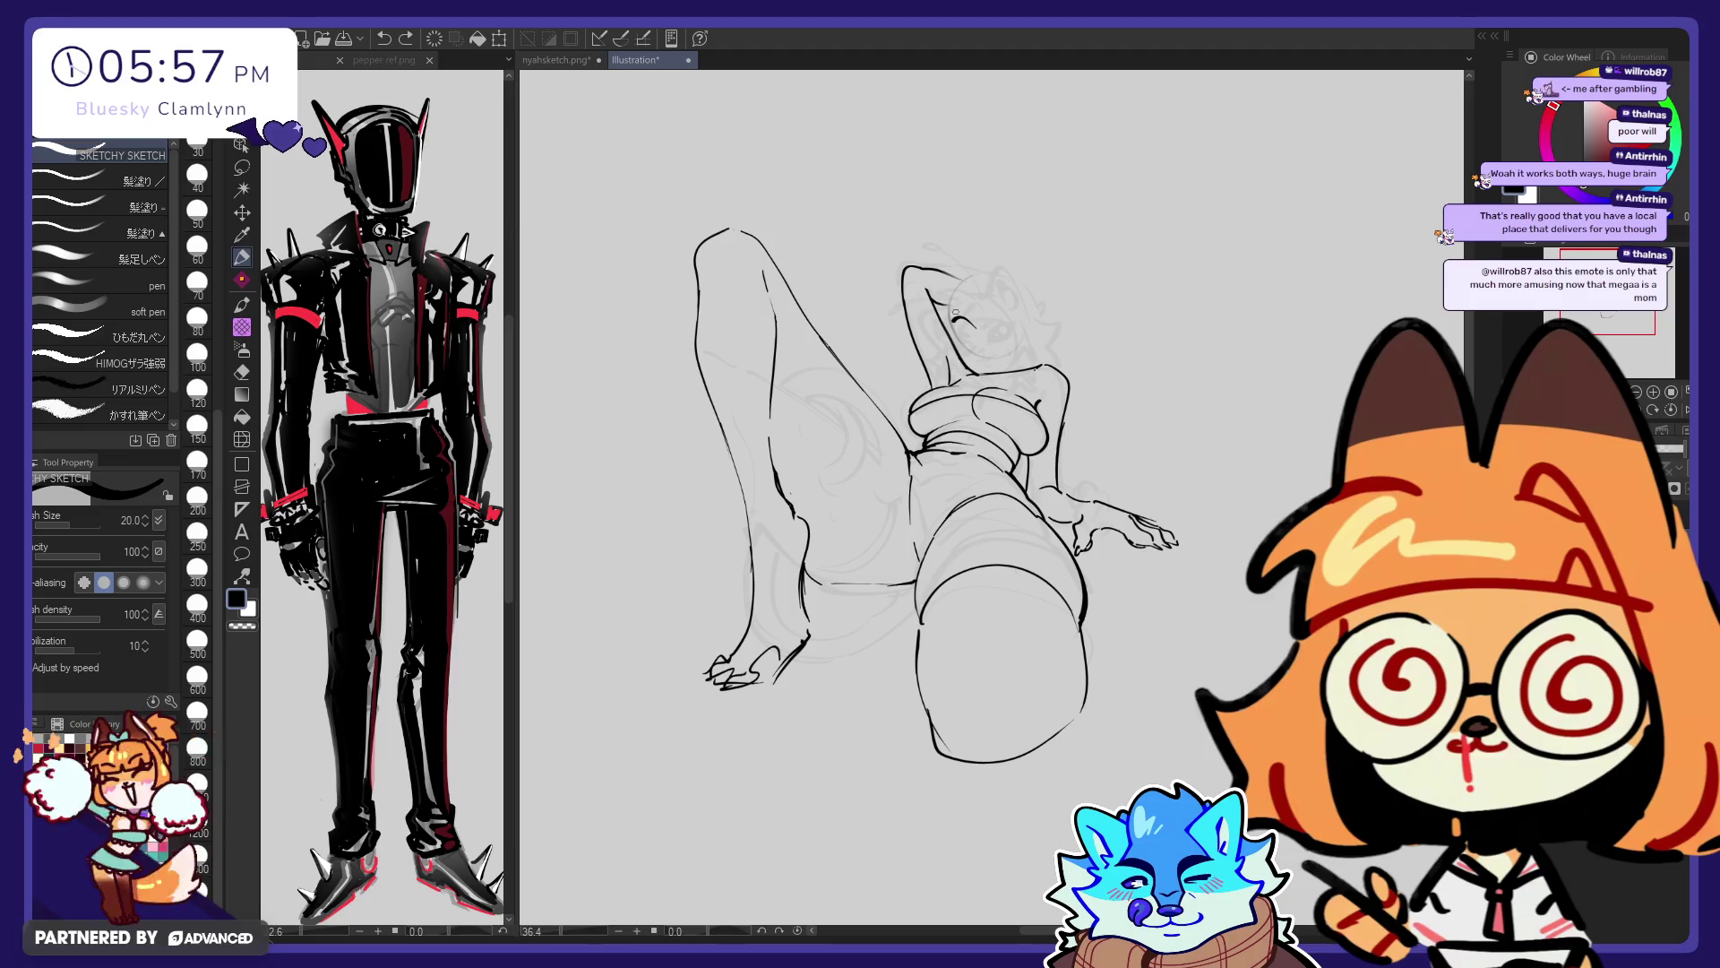
# Draw an arched stroke and black pupil on the face, then partly erase it at eraser size 60
pyautogui.moveTo(951, 318); pyautogui.dragTo(978, 317)
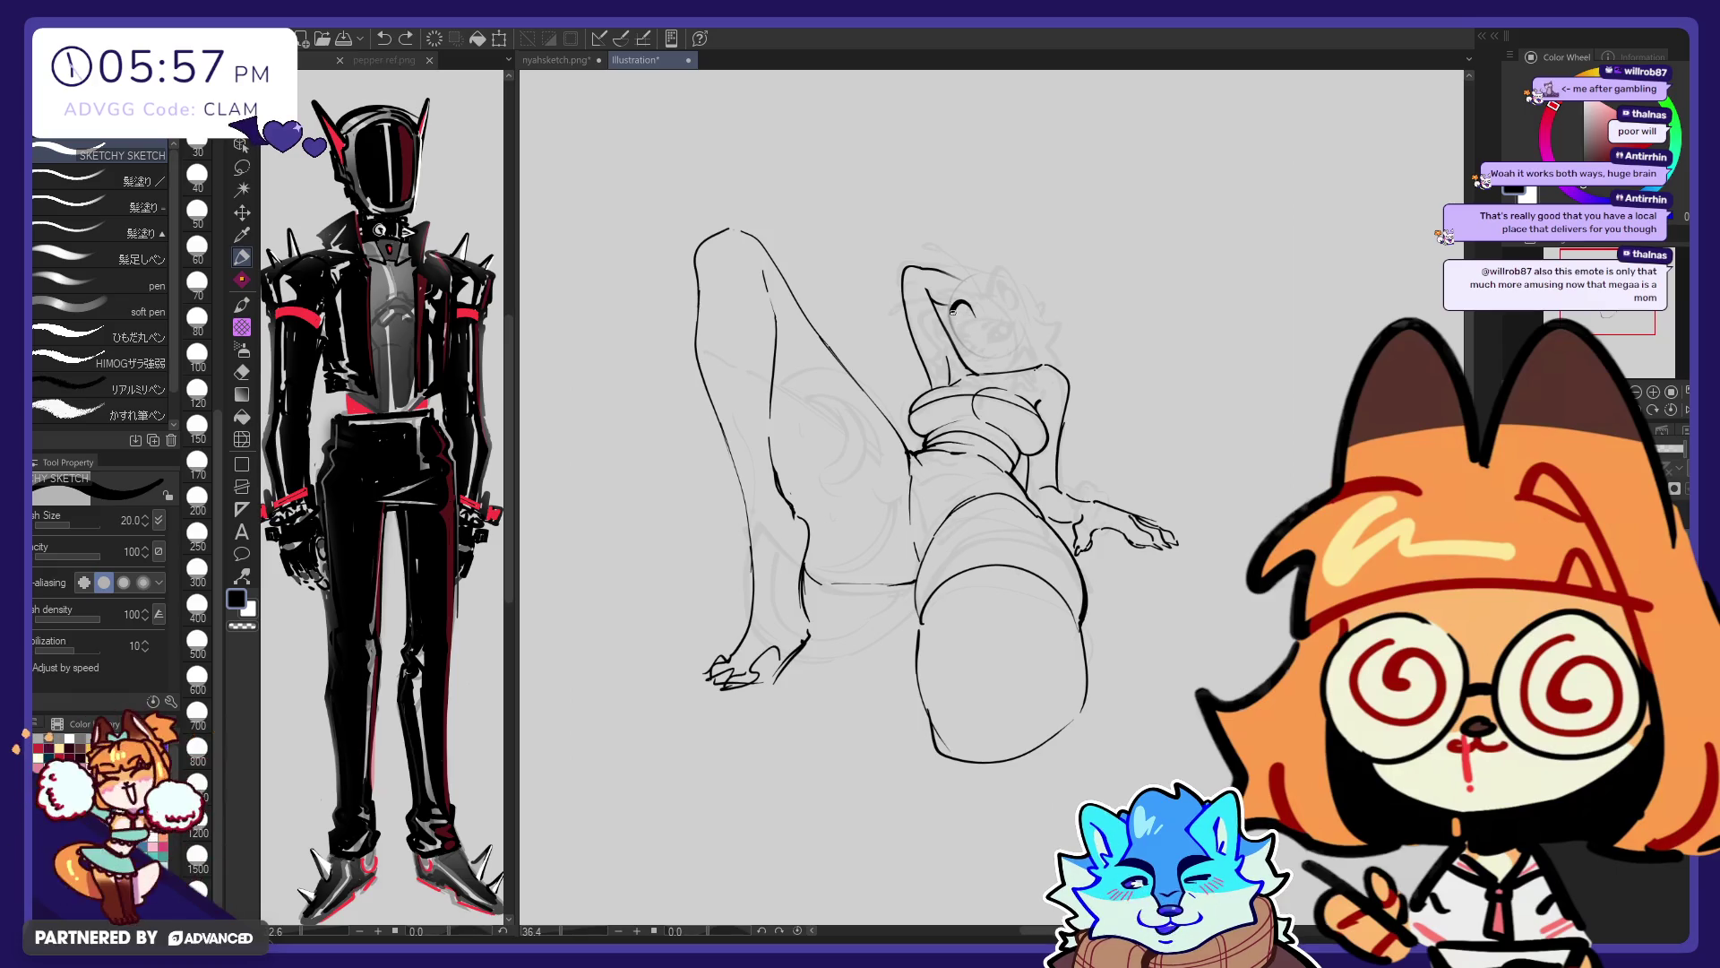
pyautogui.moveTo(955, 311); pyautogui.dragTo(969, 317)
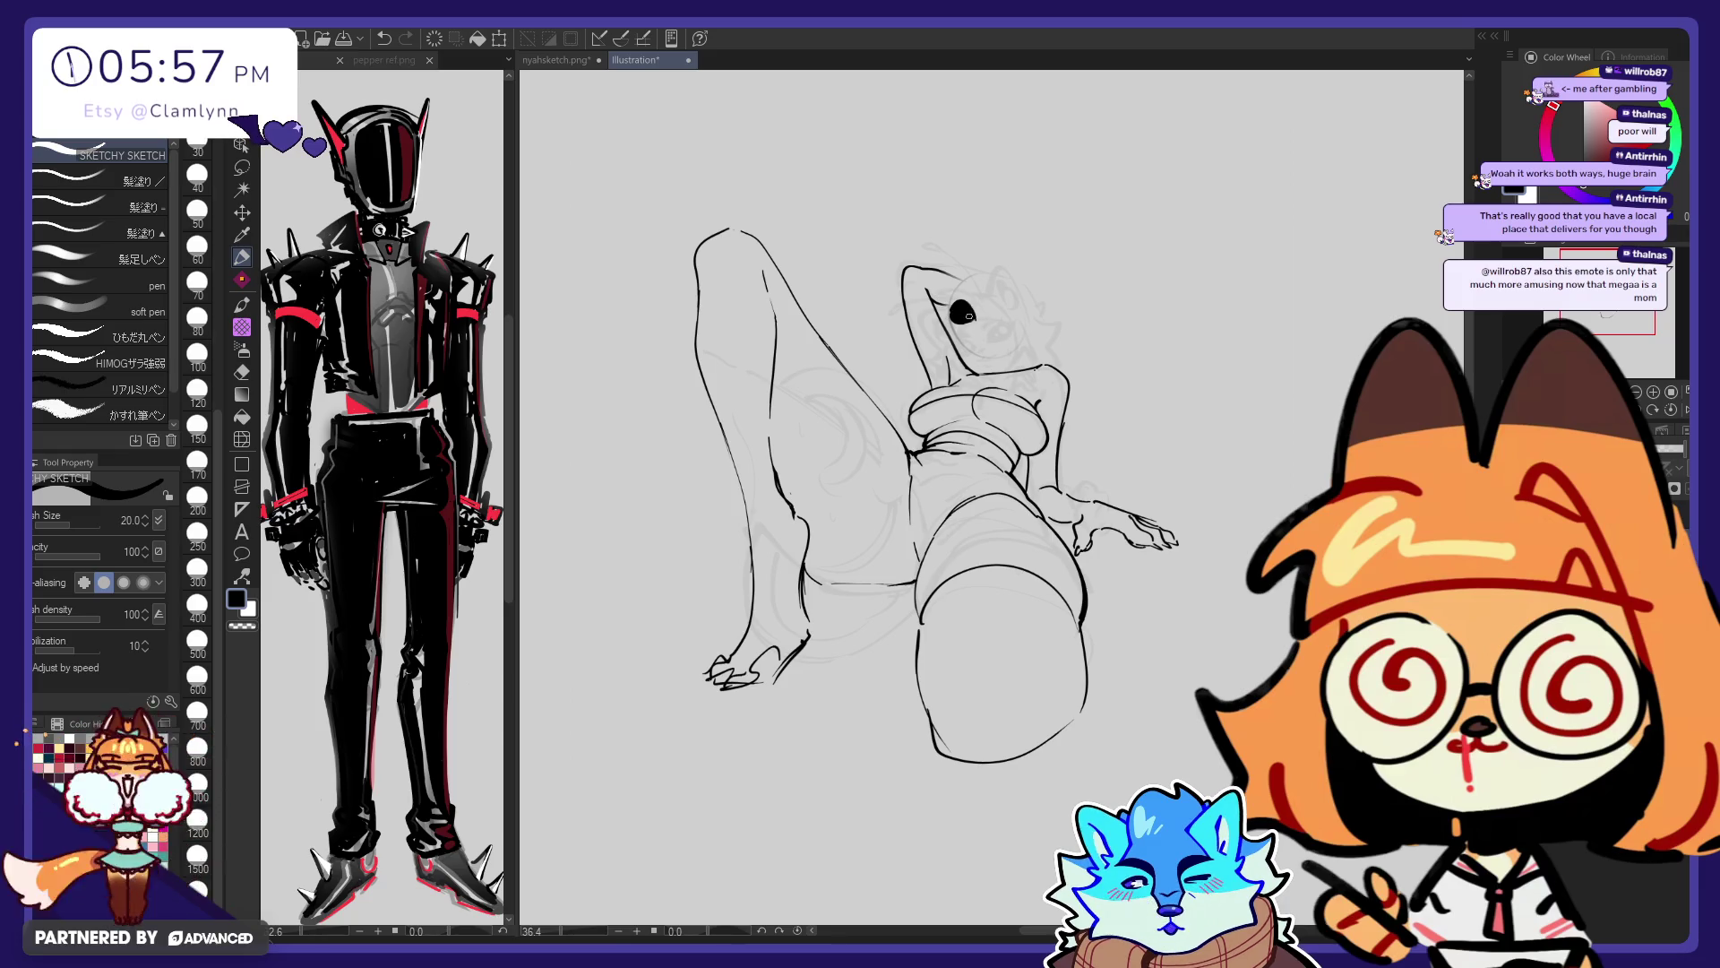
pyautogui.press('e')
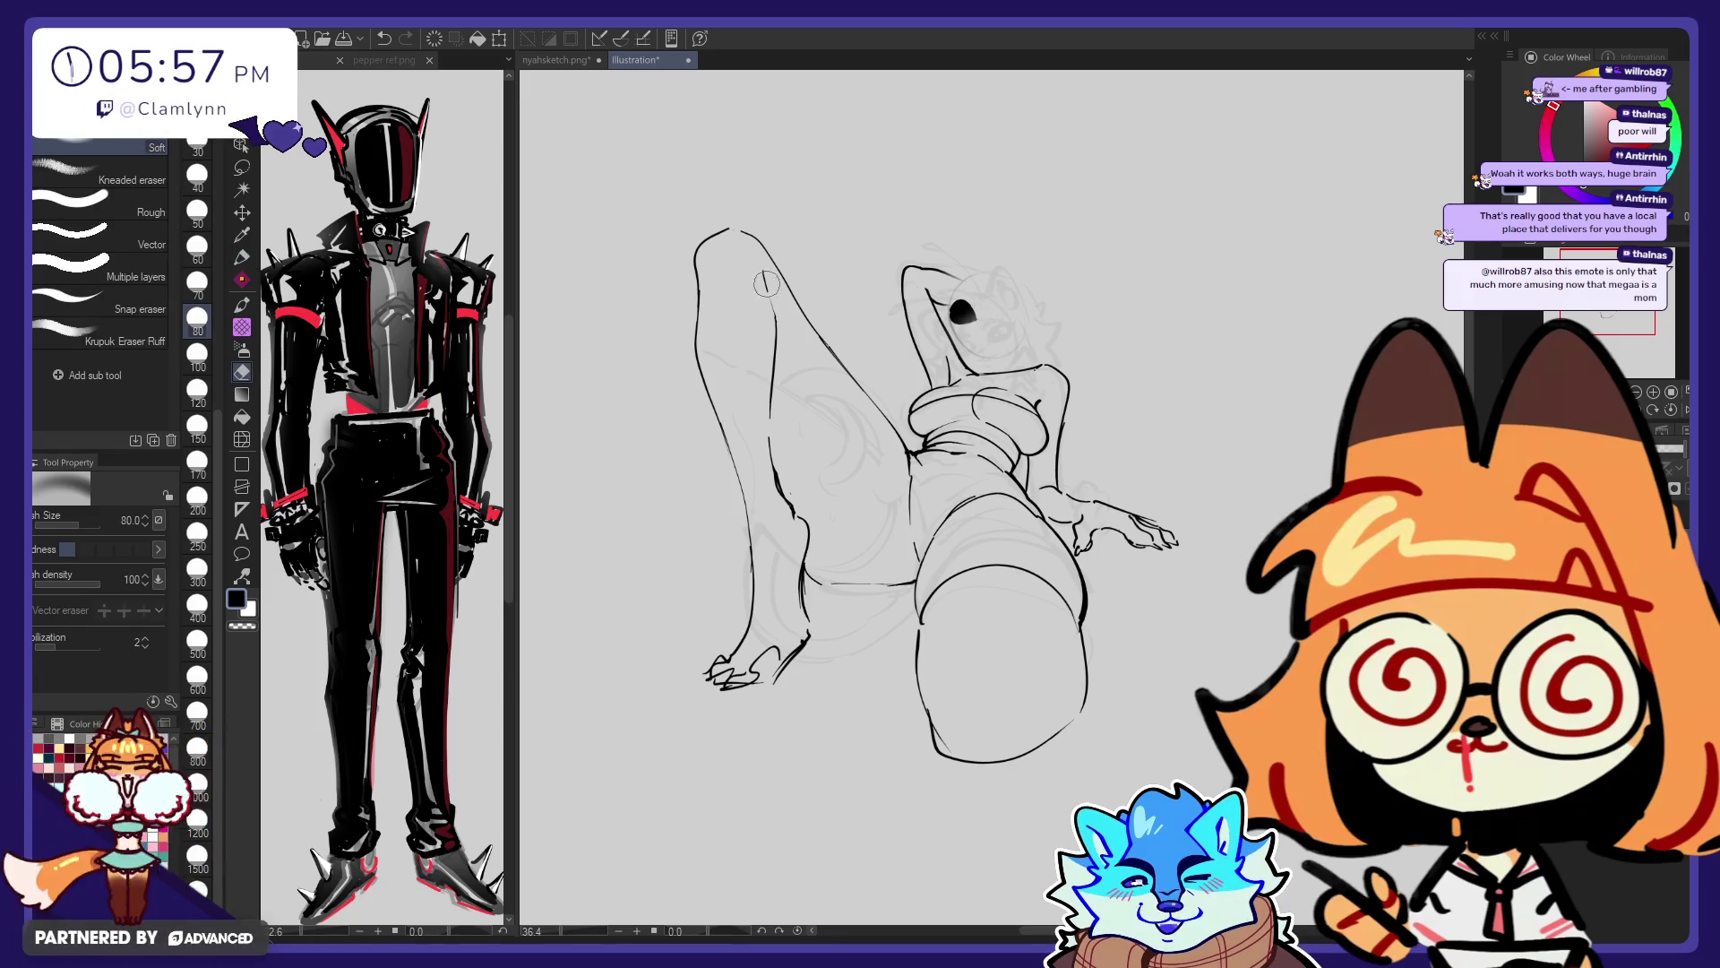
pyautogui.press('e')
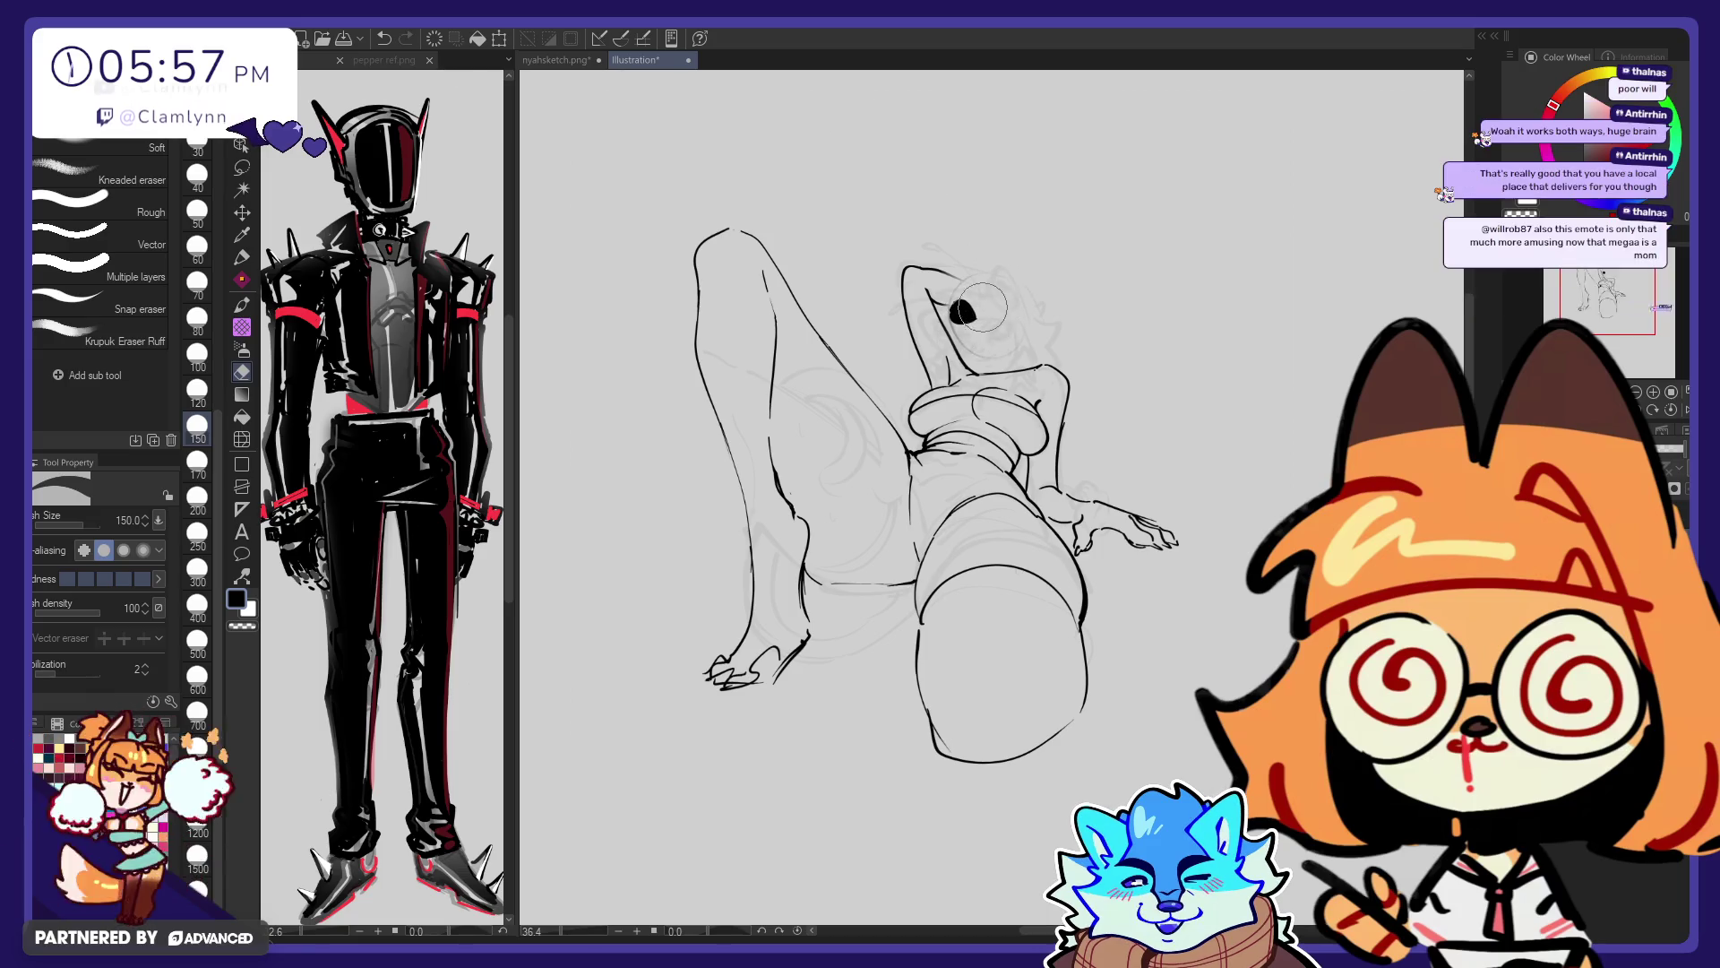
pyautogui.click(197, 244)
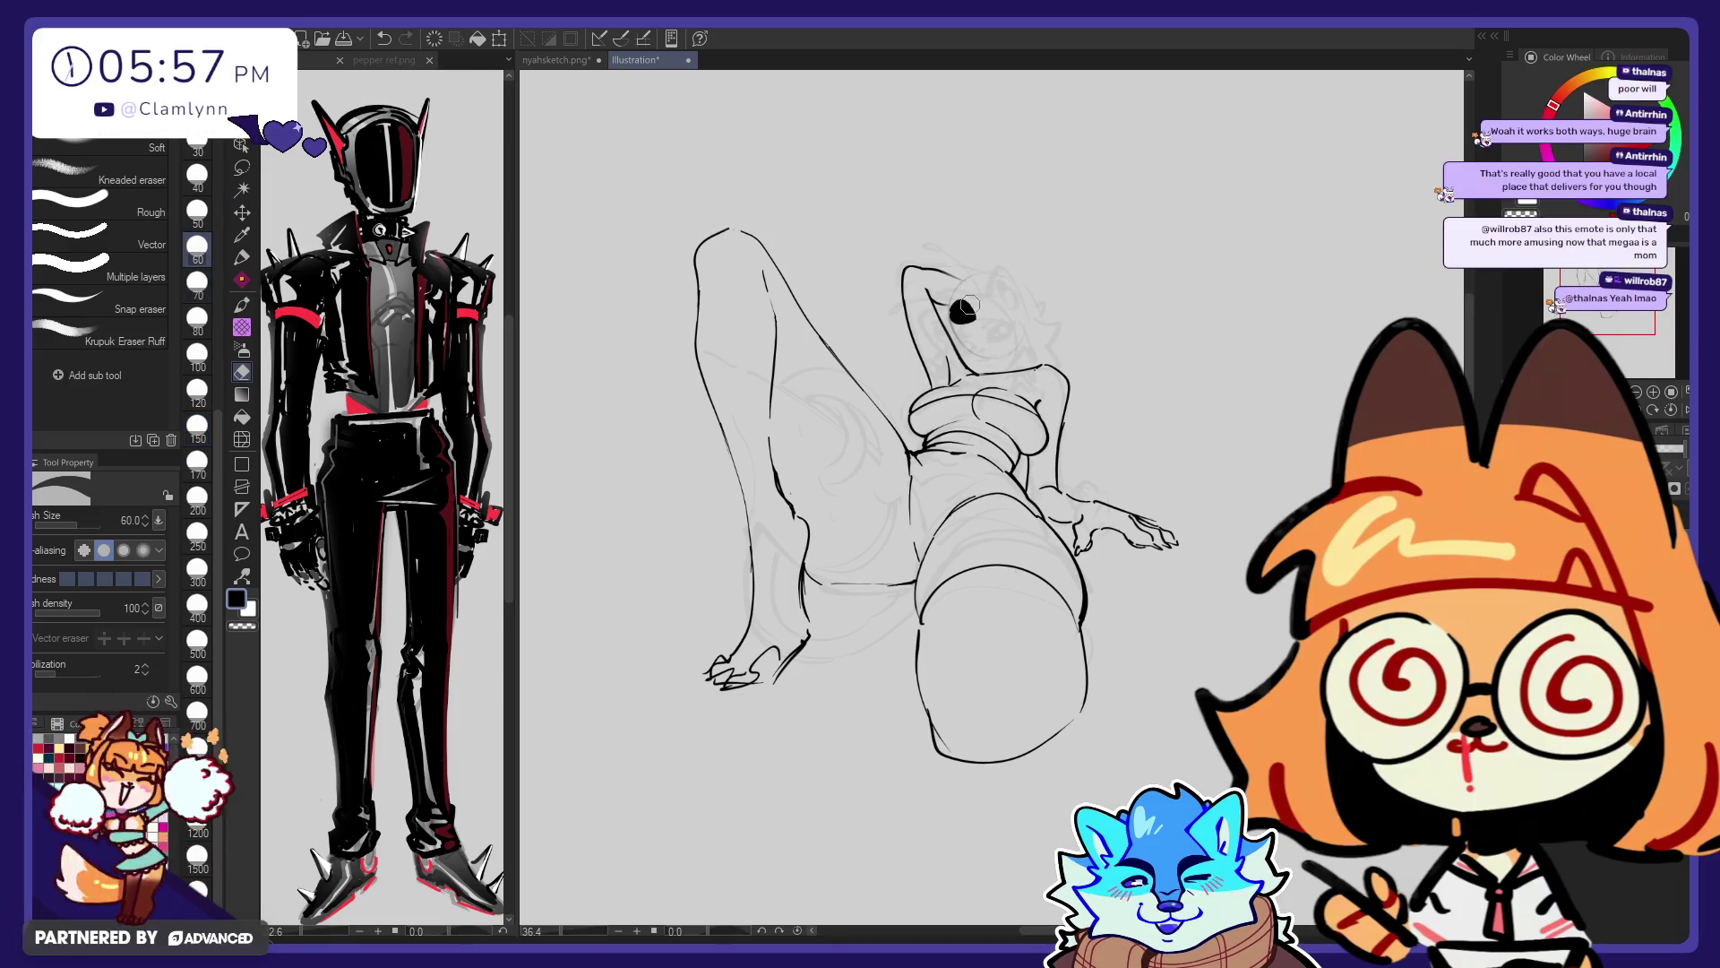
pyautogui.moveTo(961, 296); pyautogui.dragTo(970, 316)
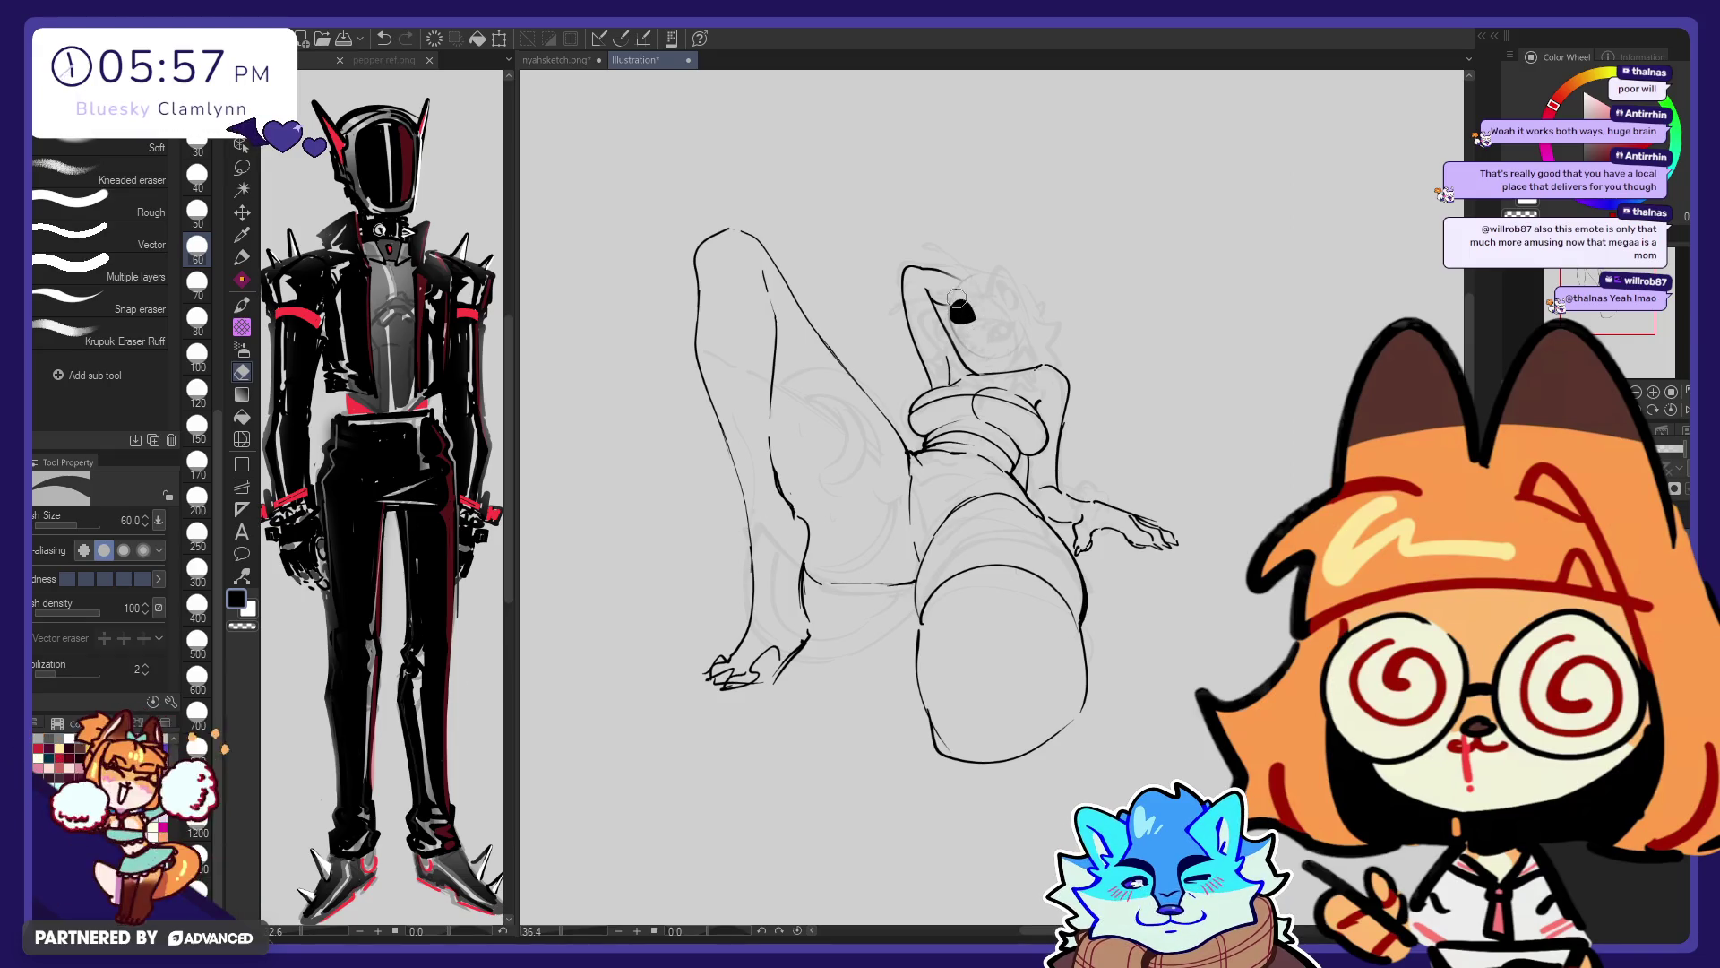
# Erase the black blob from the face and try a small eye mark, undoing it
pyautogui.press('p')
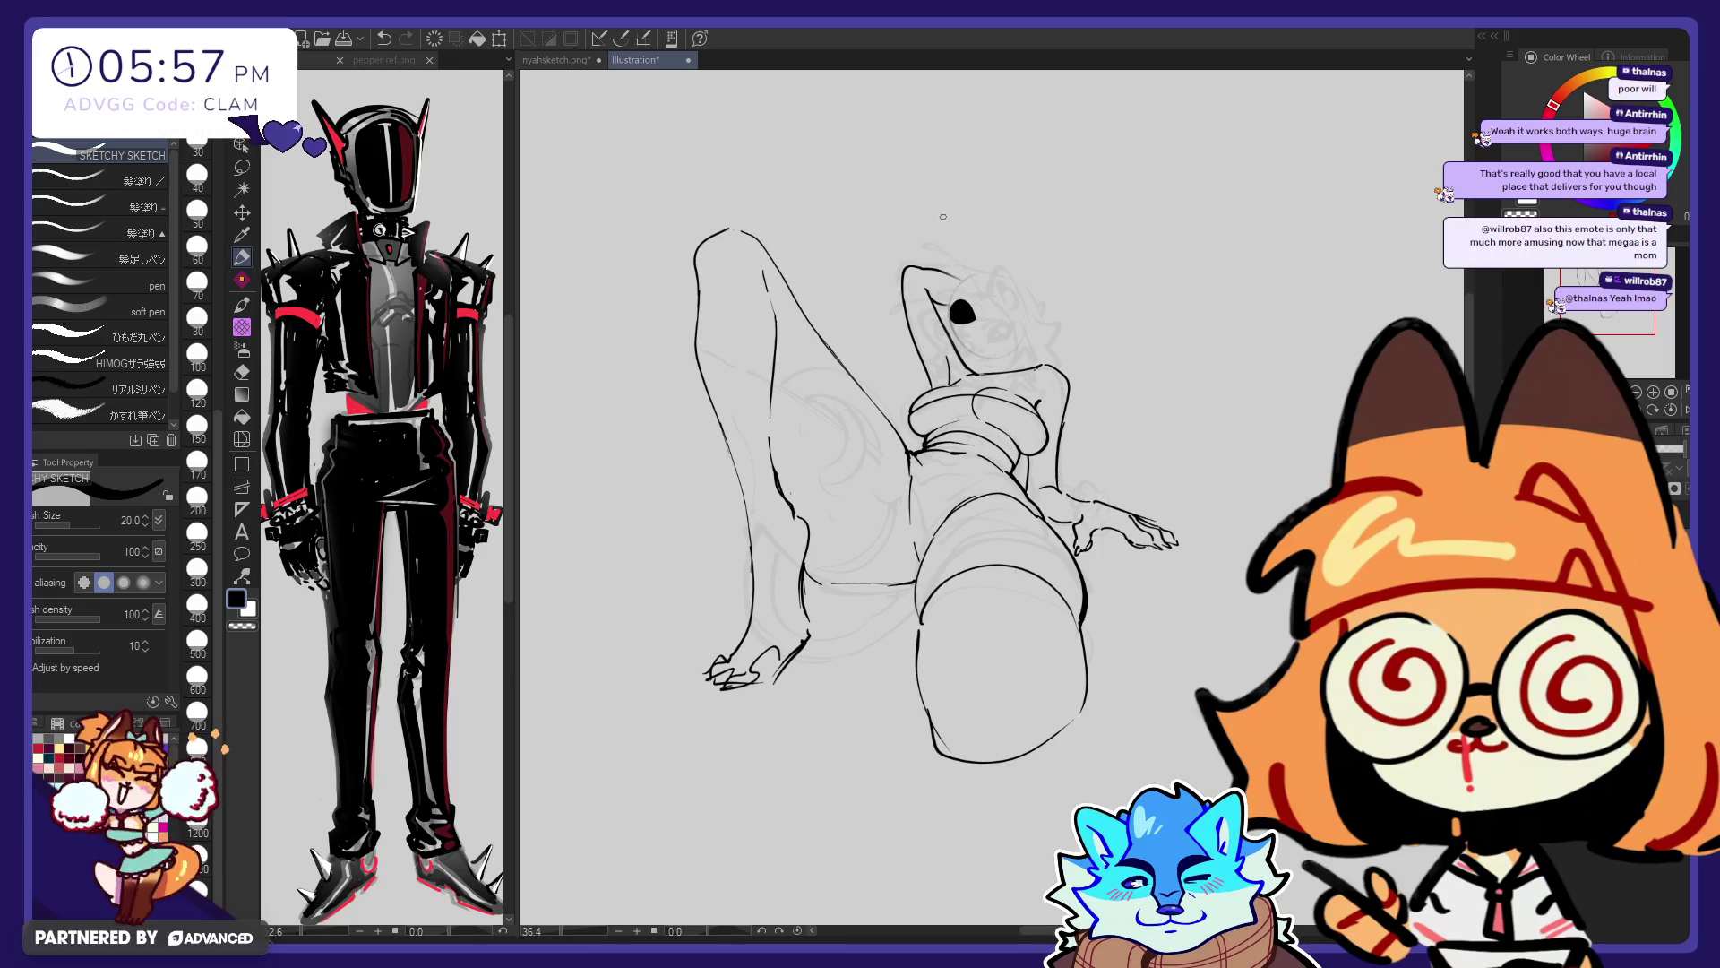
pyautogui.press('e')
pyautogui.moveTo(957, 308); pyautogui.dragTo(969, 316)
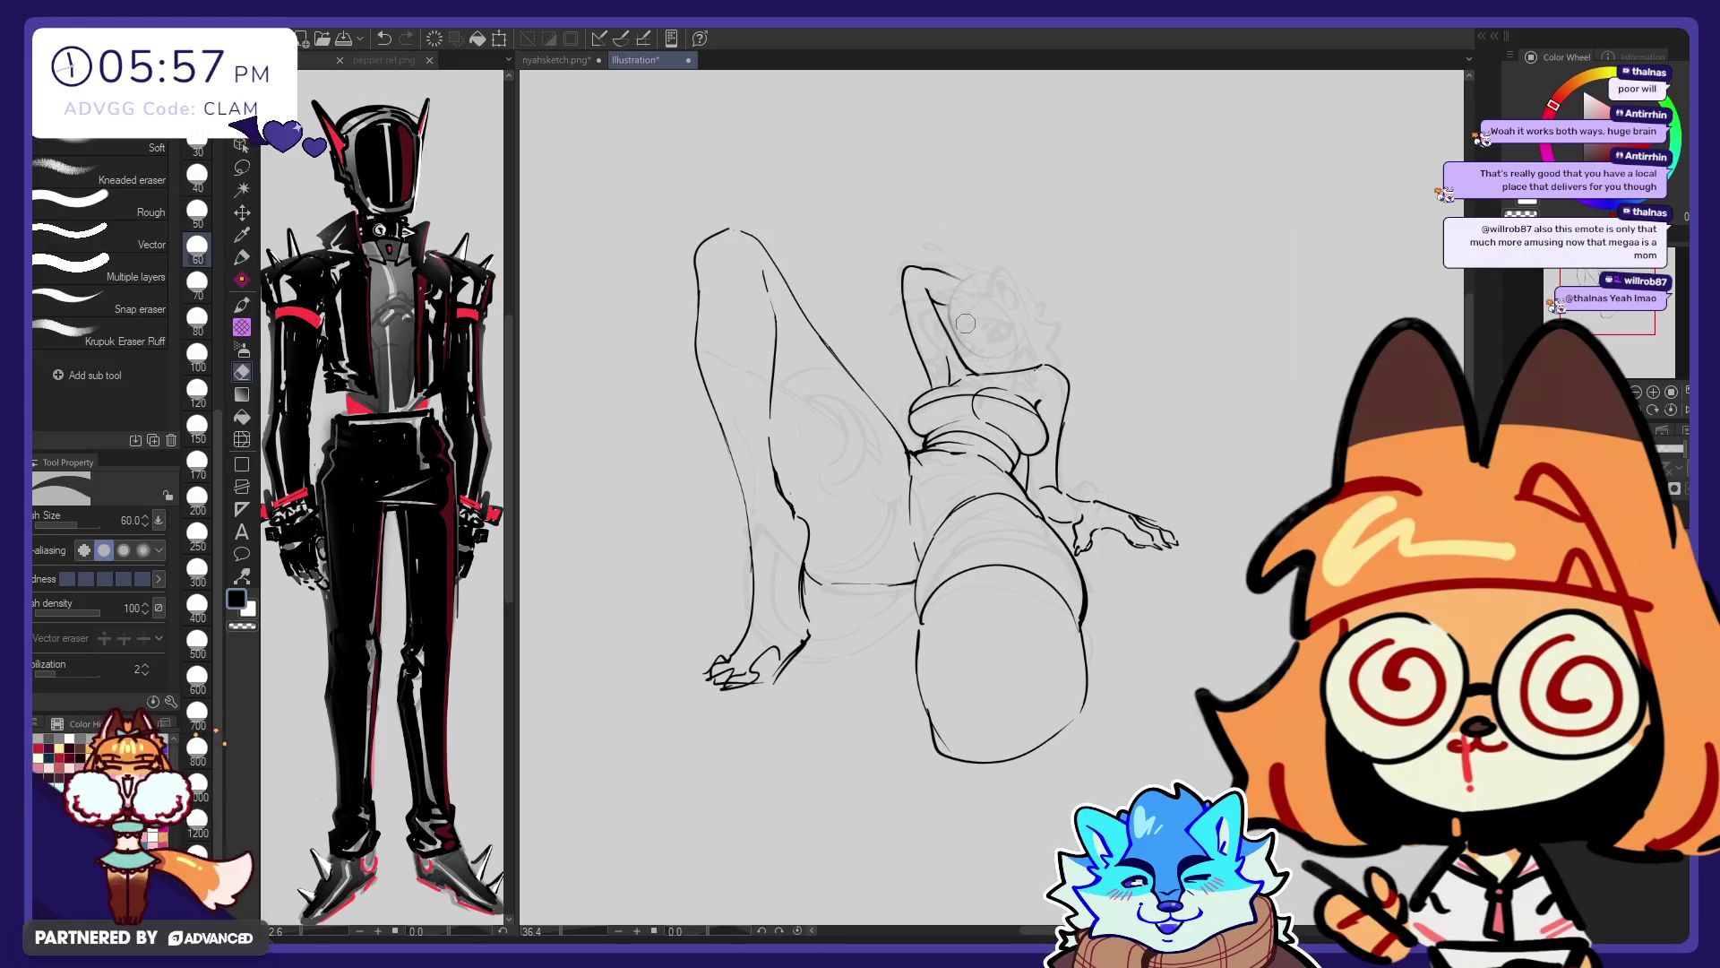
pyautogui.press('p')
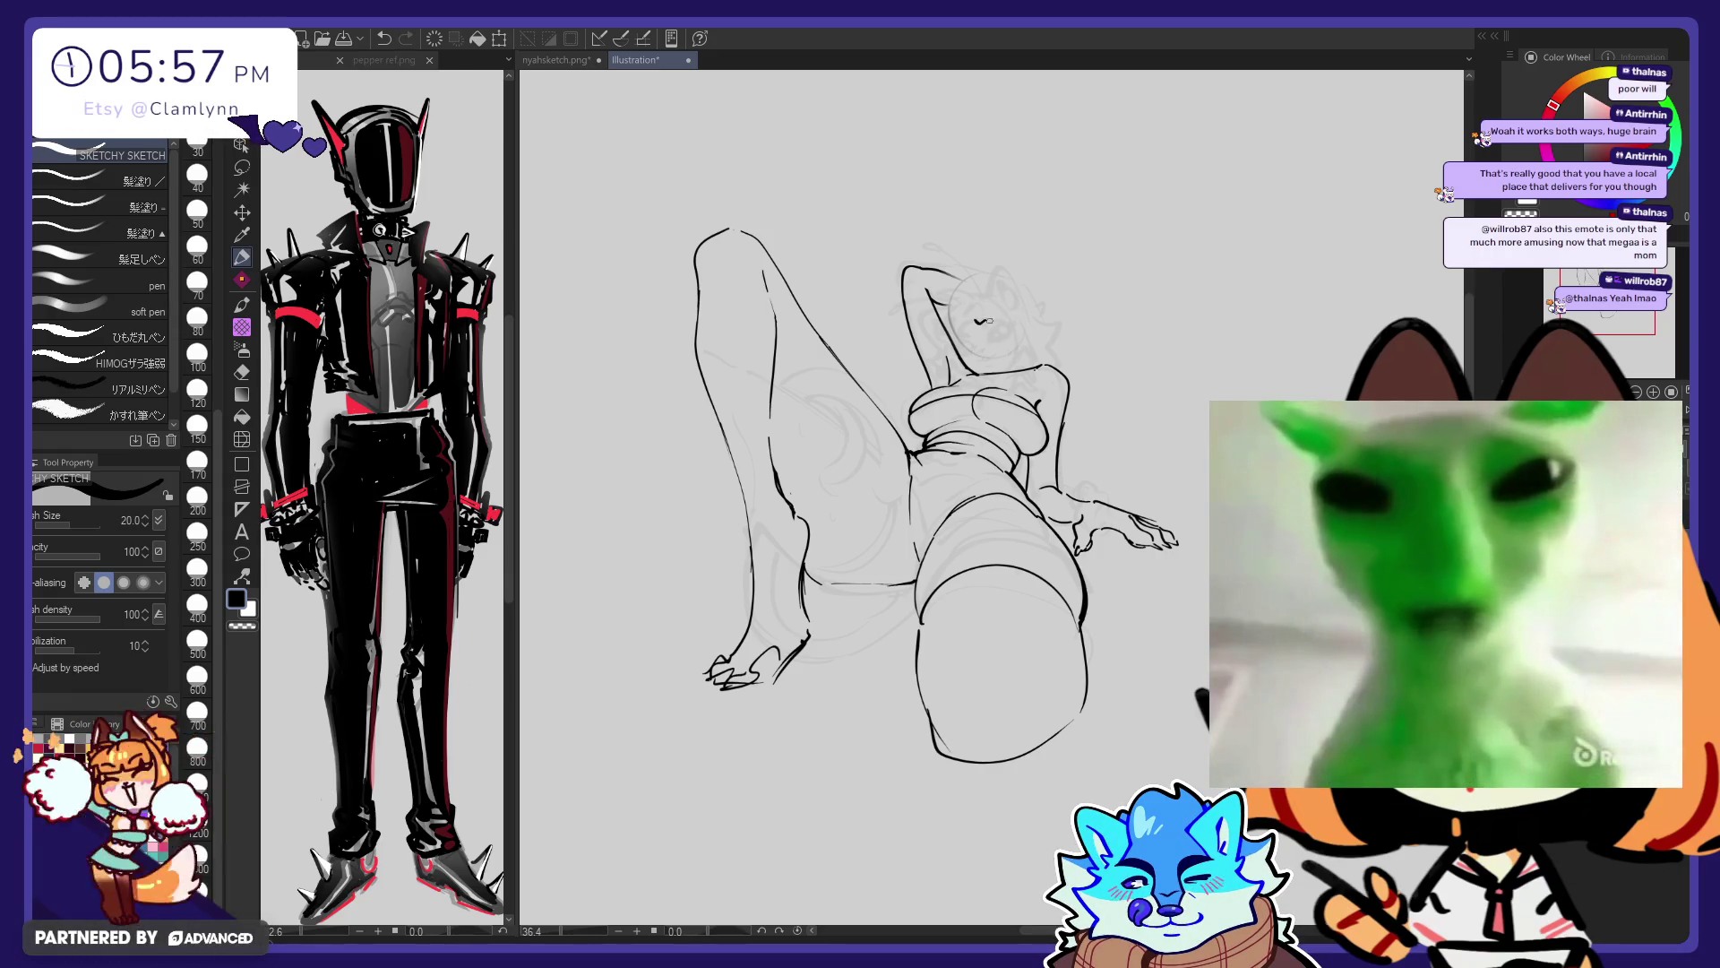
pyautogui.moveTo(976, 318); pyautogui.dragTo(985, 321)
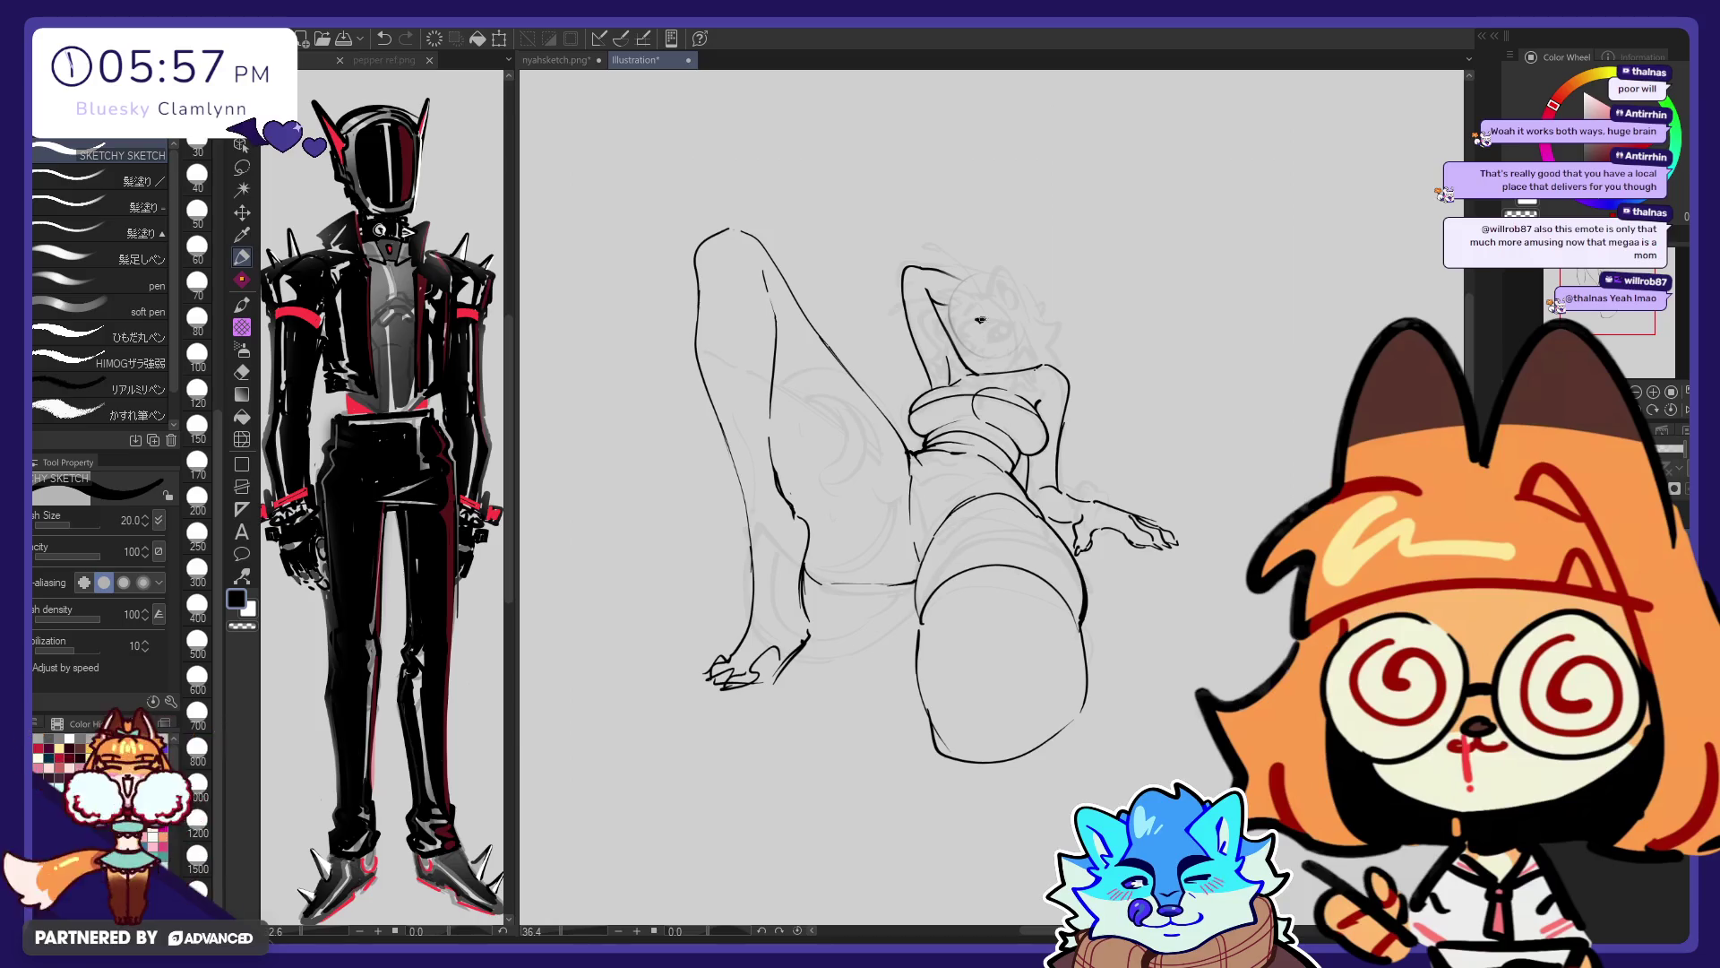
pyautogui.press('e')
pyautogui.hotkey('ctrl', 'z')
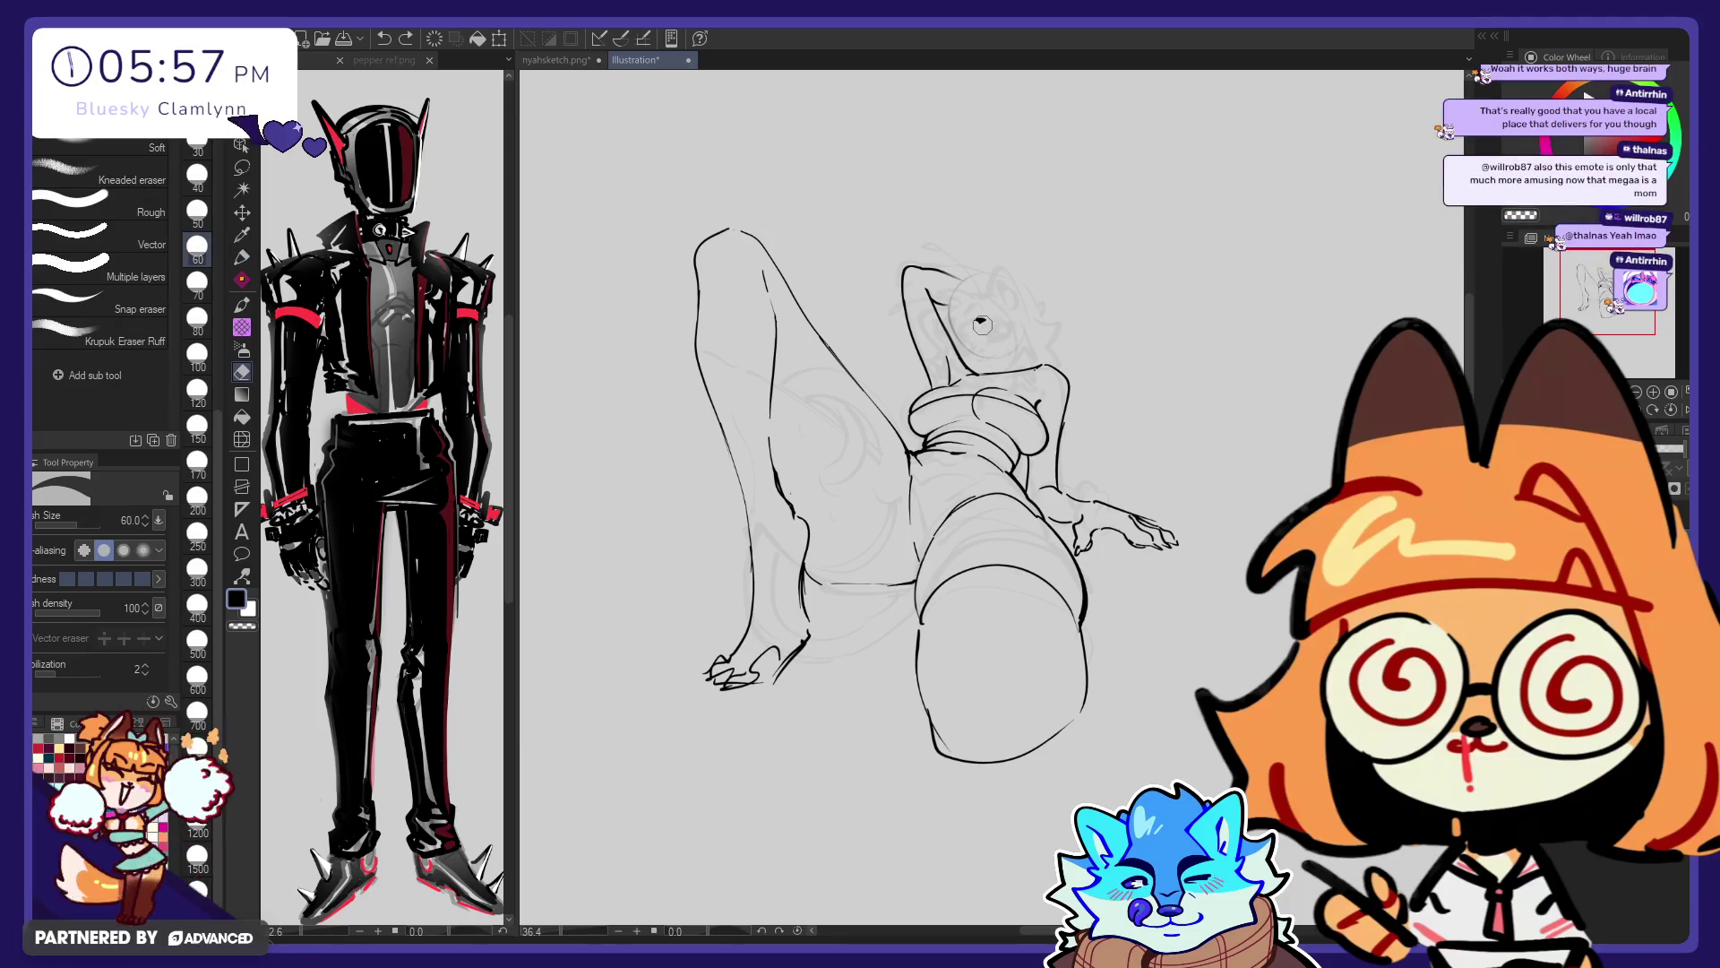
pyautogui.press('p')
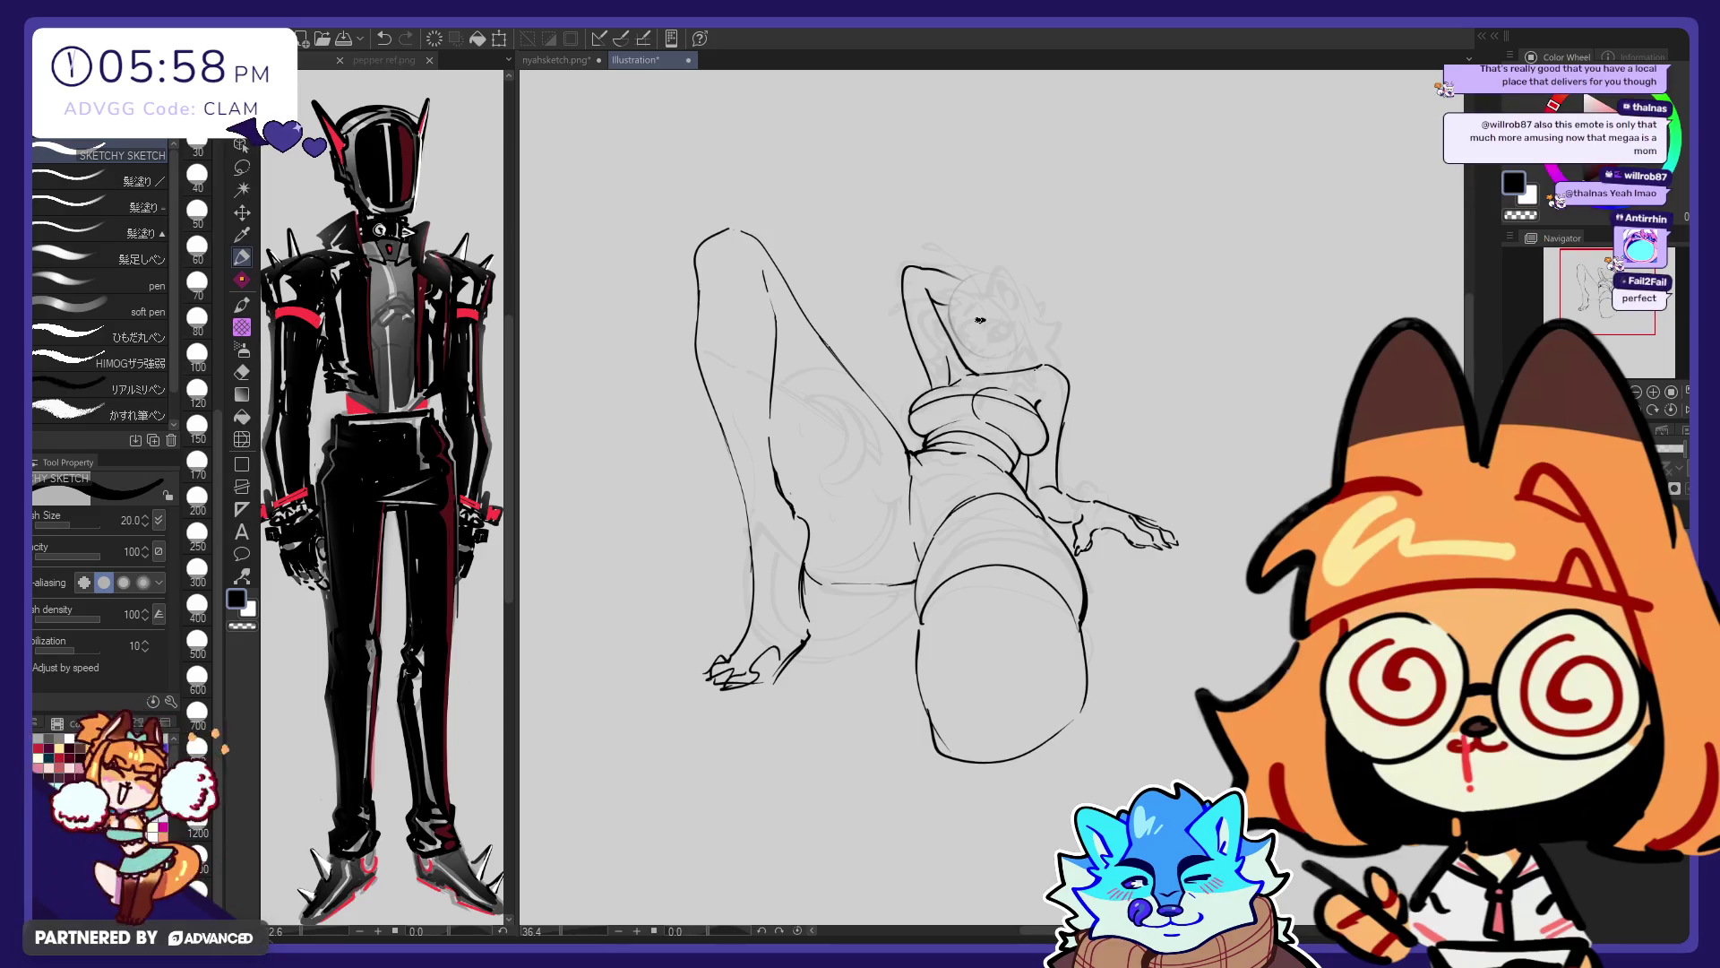
# Redraw a small eye, undo it, and add a short line beside the eye
pyautogui.hotkey('ctrl', 'z')
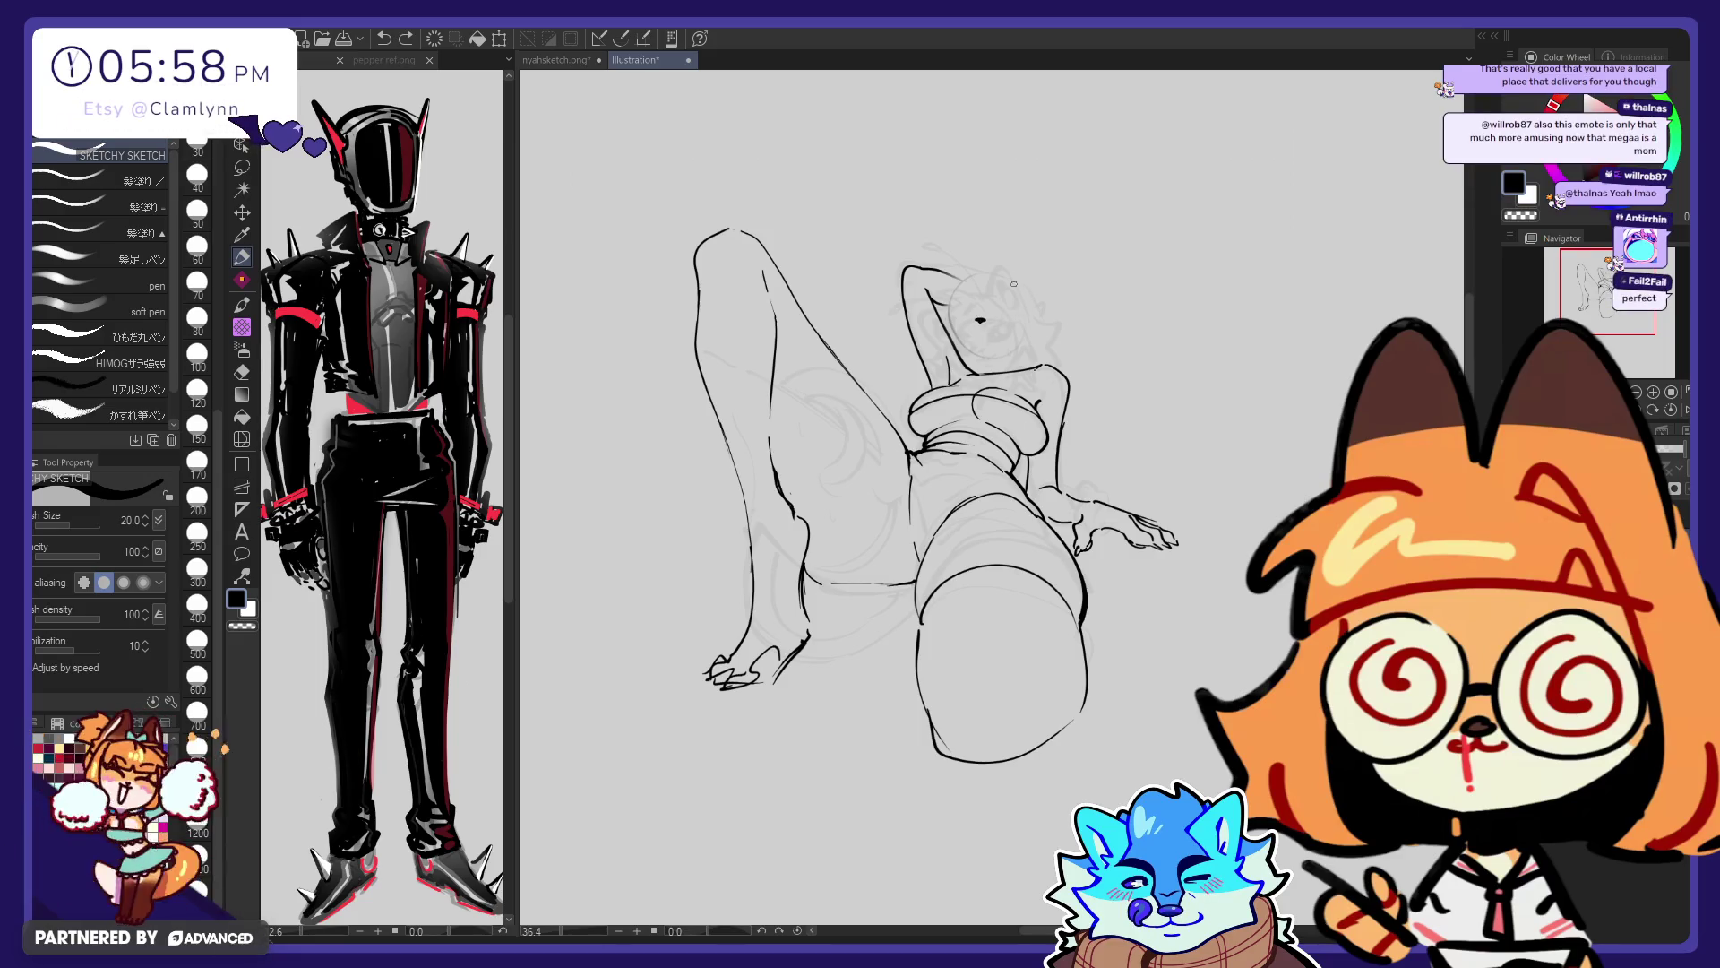
pyautogui.press('e')
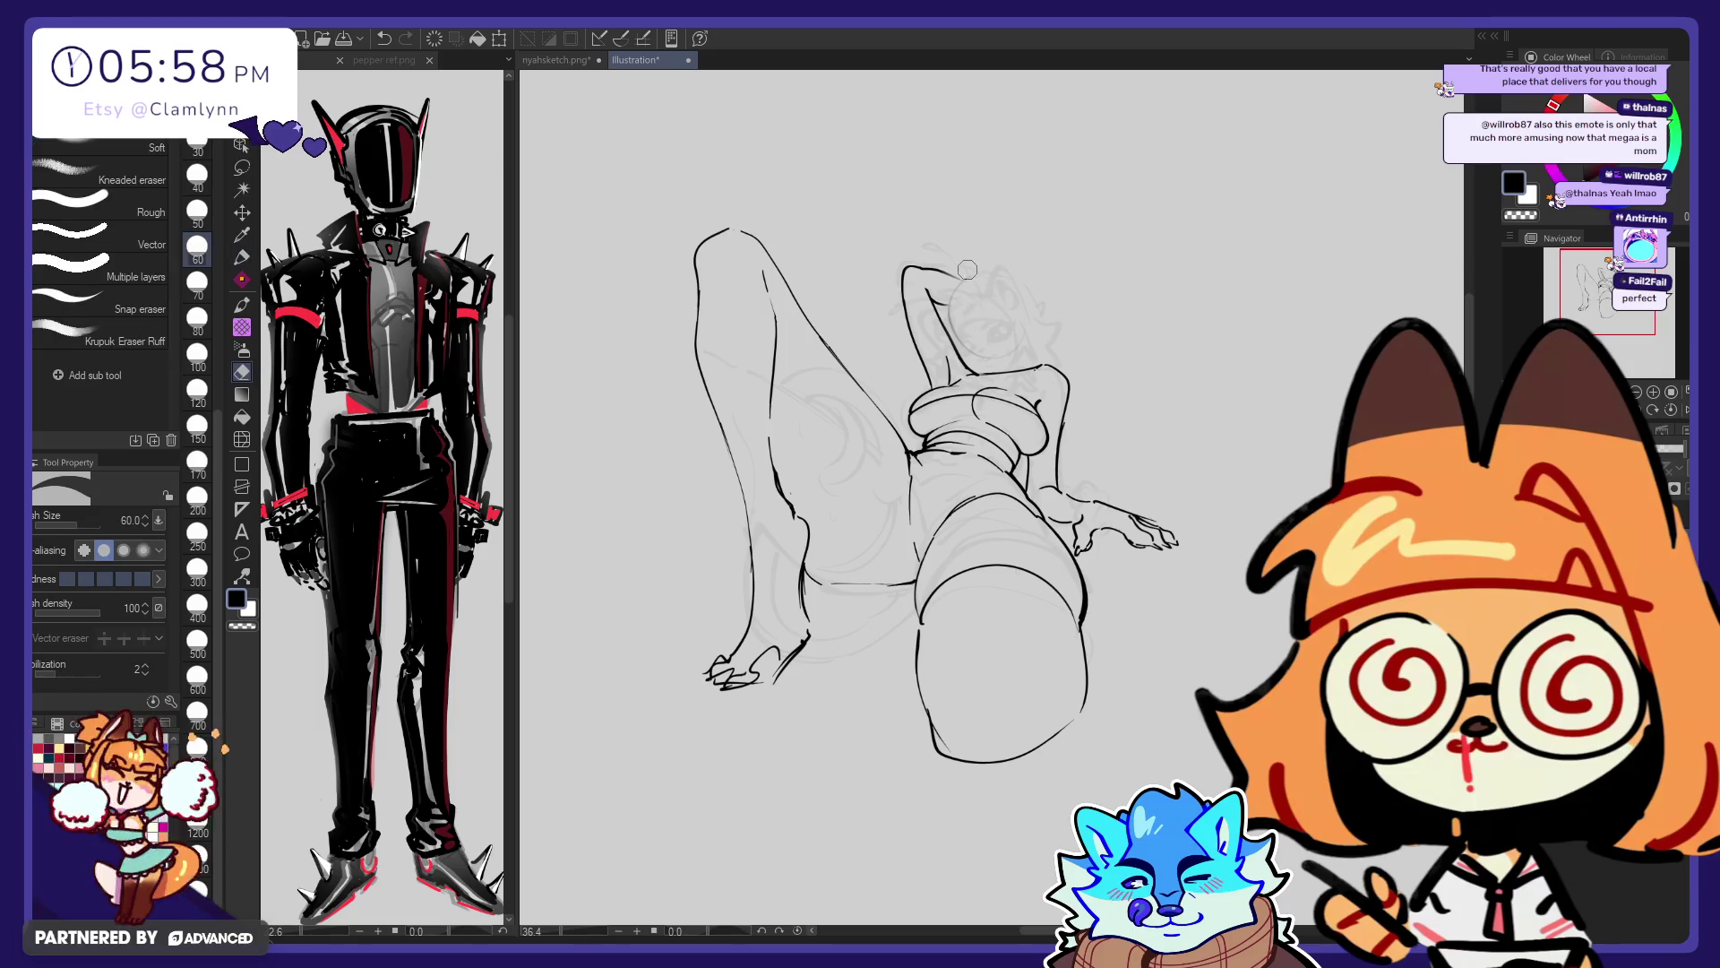
pyautogui.press('p')
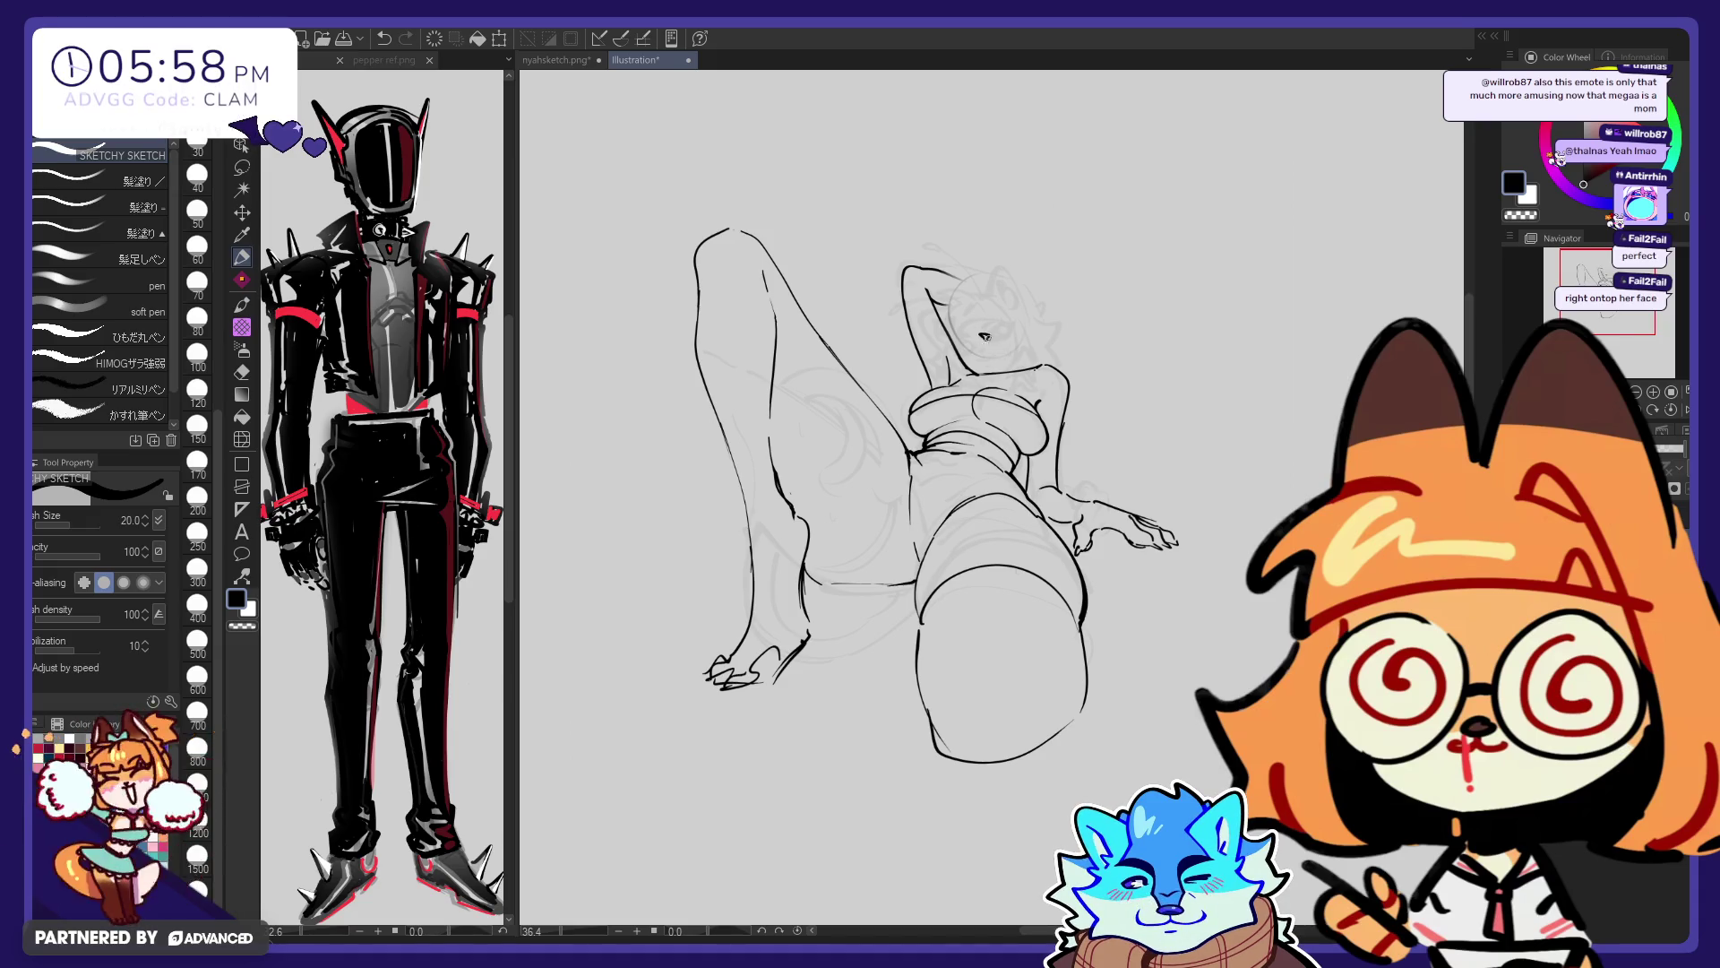
pyautogui.moveTo(979, 334); pyautogui.dragTo(992, 334)
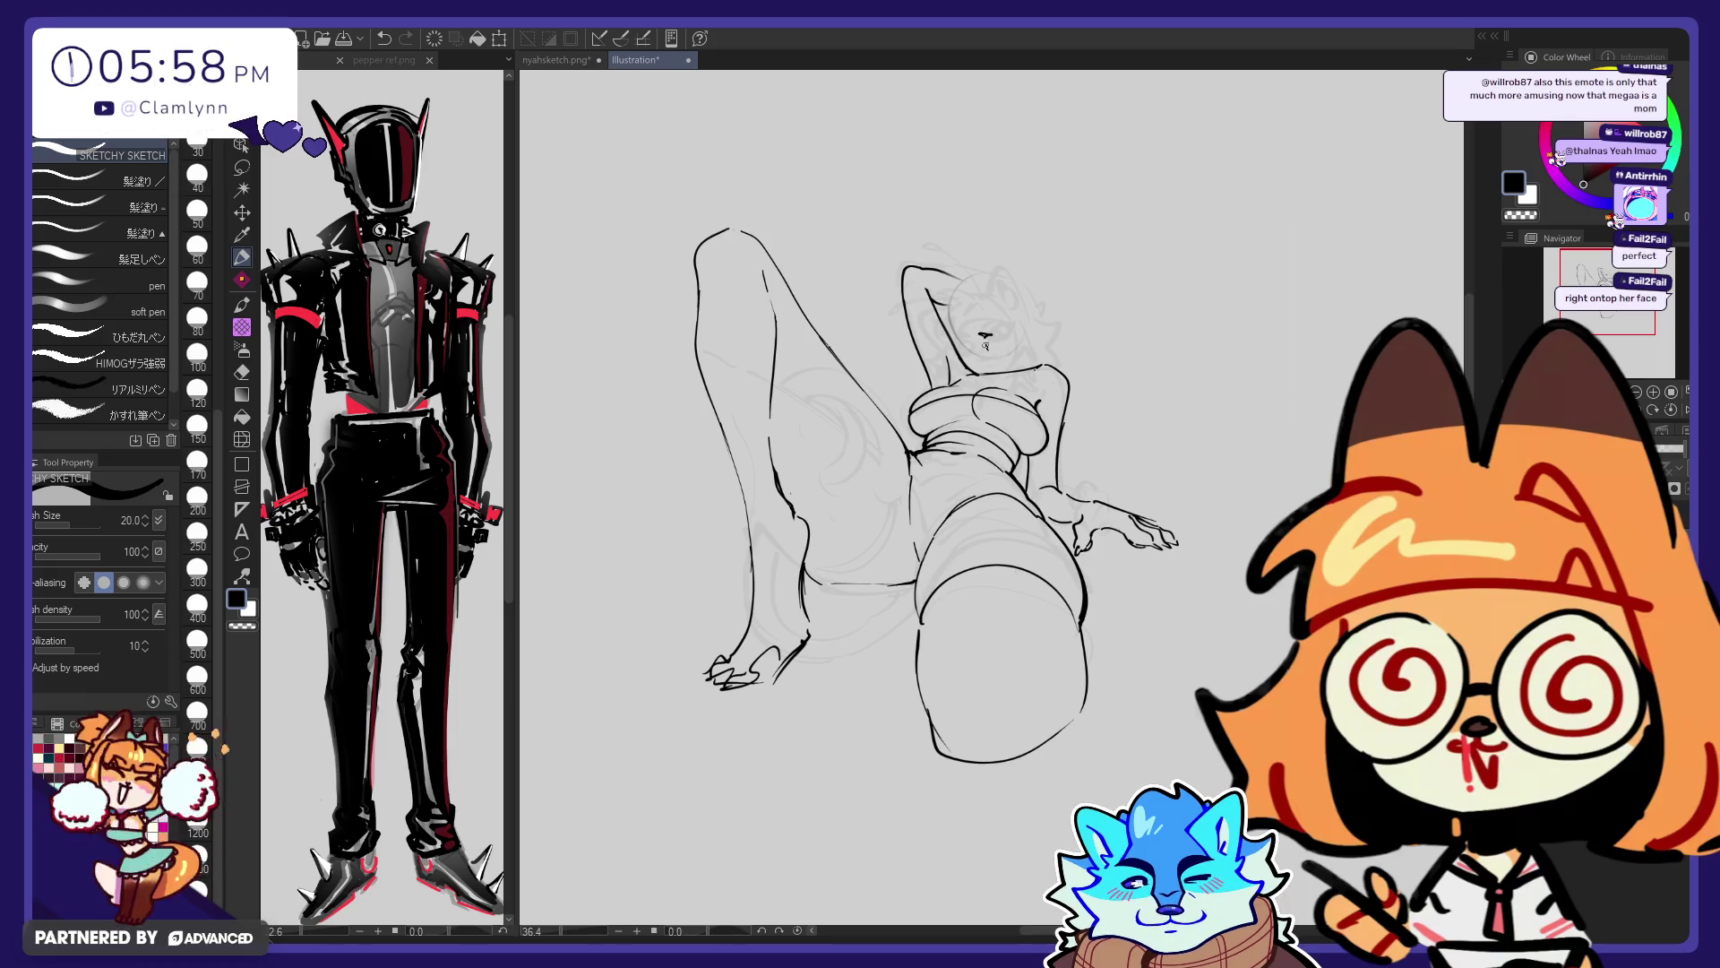
pyautogui.hotkey('ctrl', 'z')
pyautogui.moveTo(999, 321); pyautogui.dragTo(1039, 316)
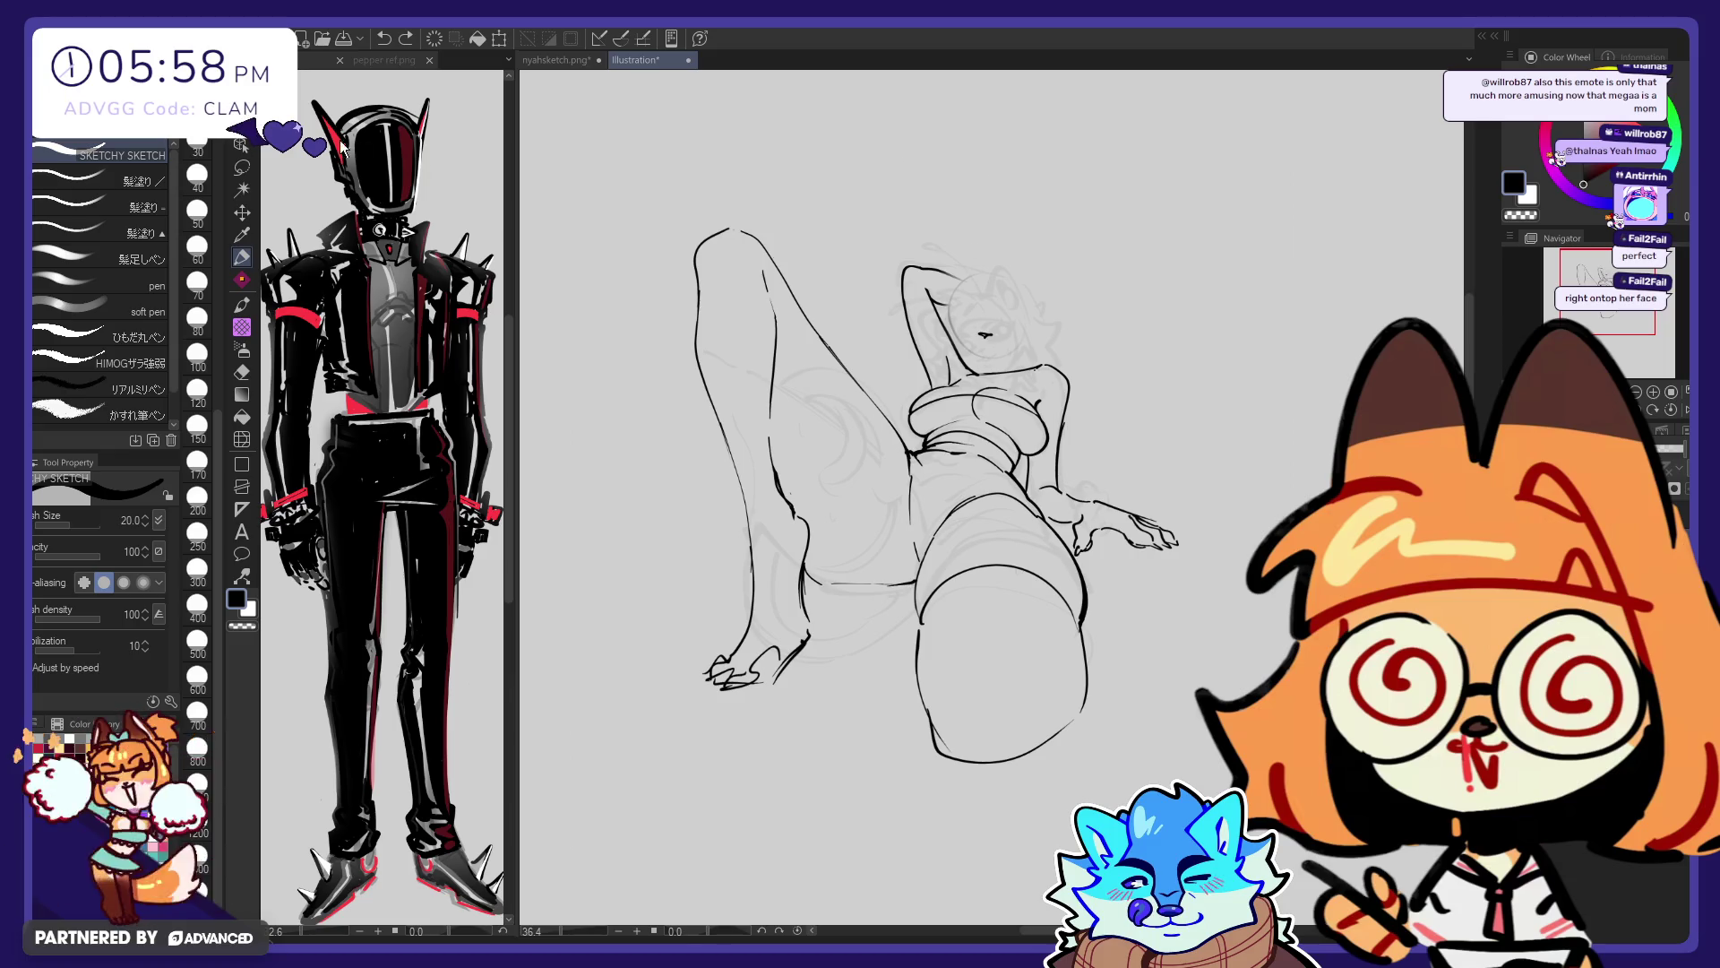
# Lasso the face and apply a transform to reposition it
pyautogui.click(244, 167)
pyautogui.moveTo(1020, 289); pyautogui.dragTo(1022, 291)
pyautogui.hotkey('ctrl', 't')
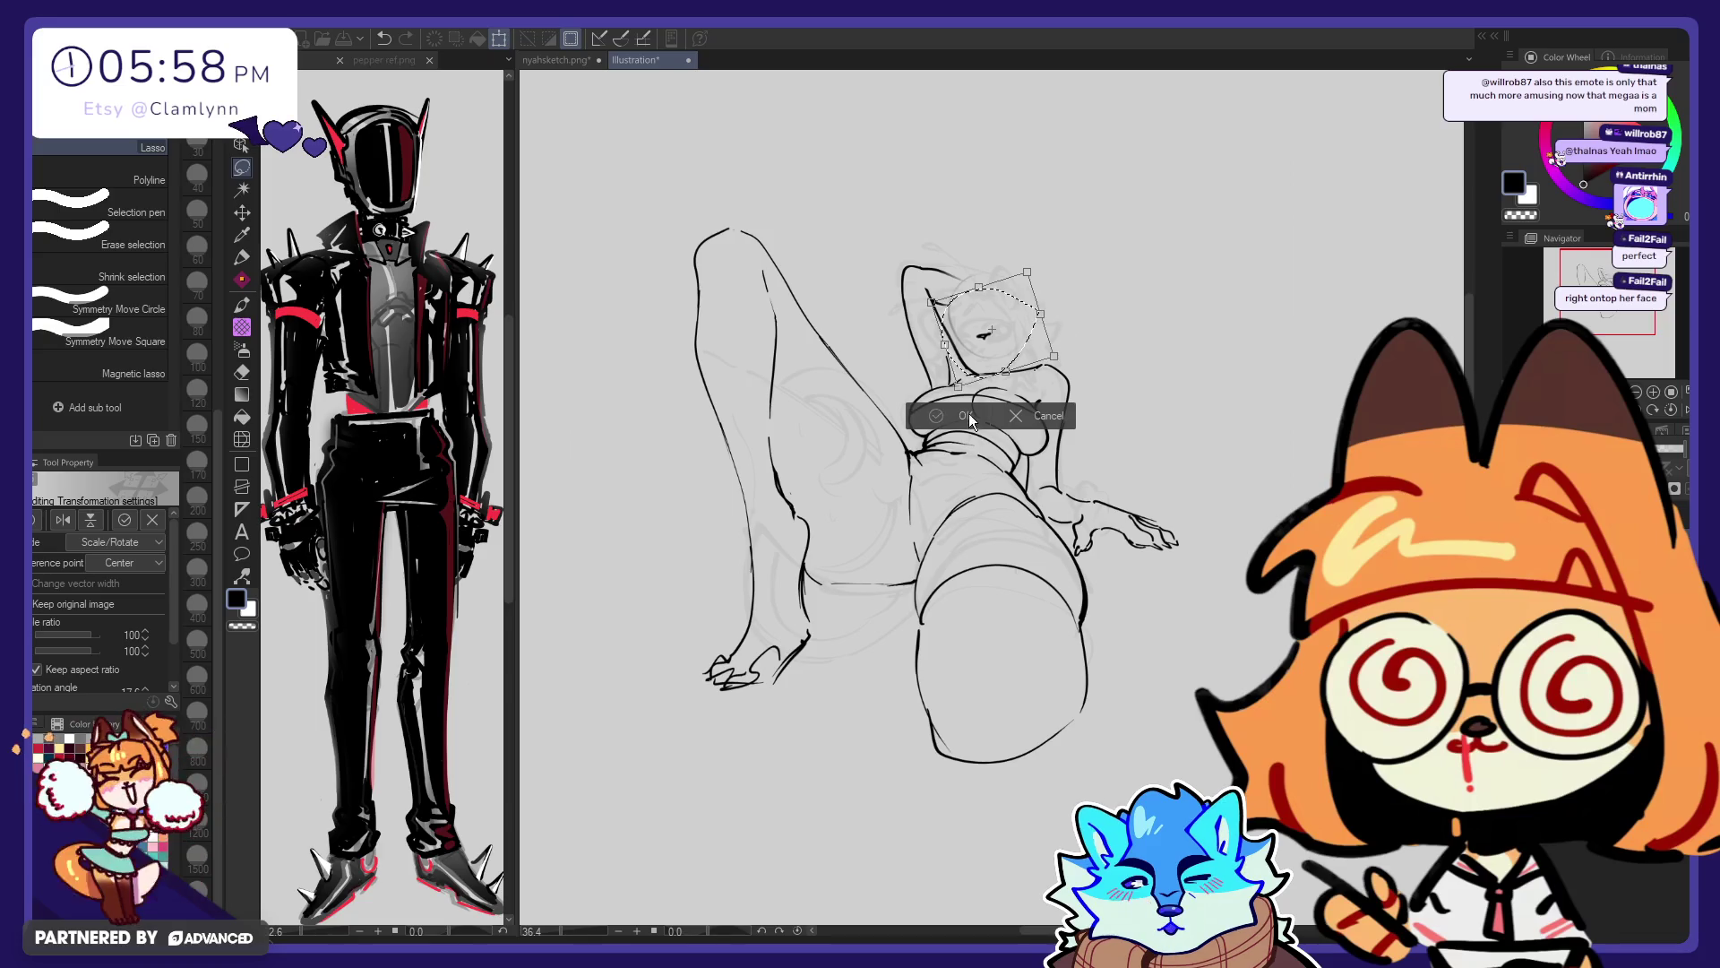
pyautogui.press('Return')
# Sketch a short mouth line on the face
pyautogui.press('p')
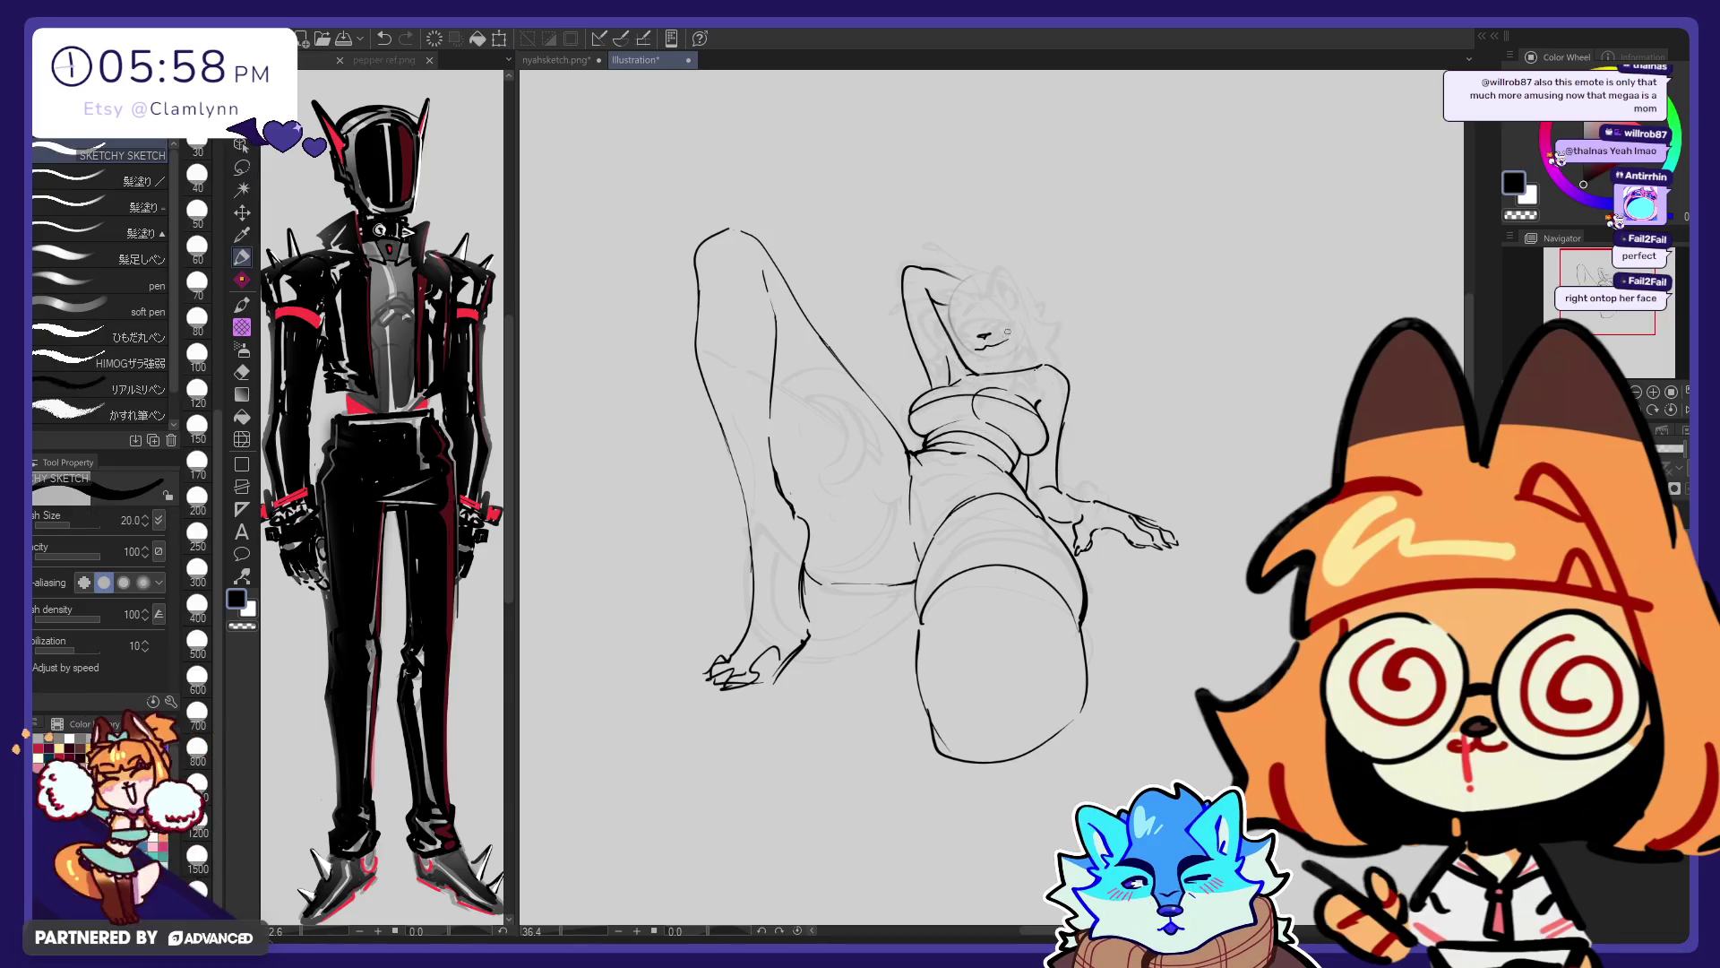
pyautogui.press('e')
pyautogui.press('p')
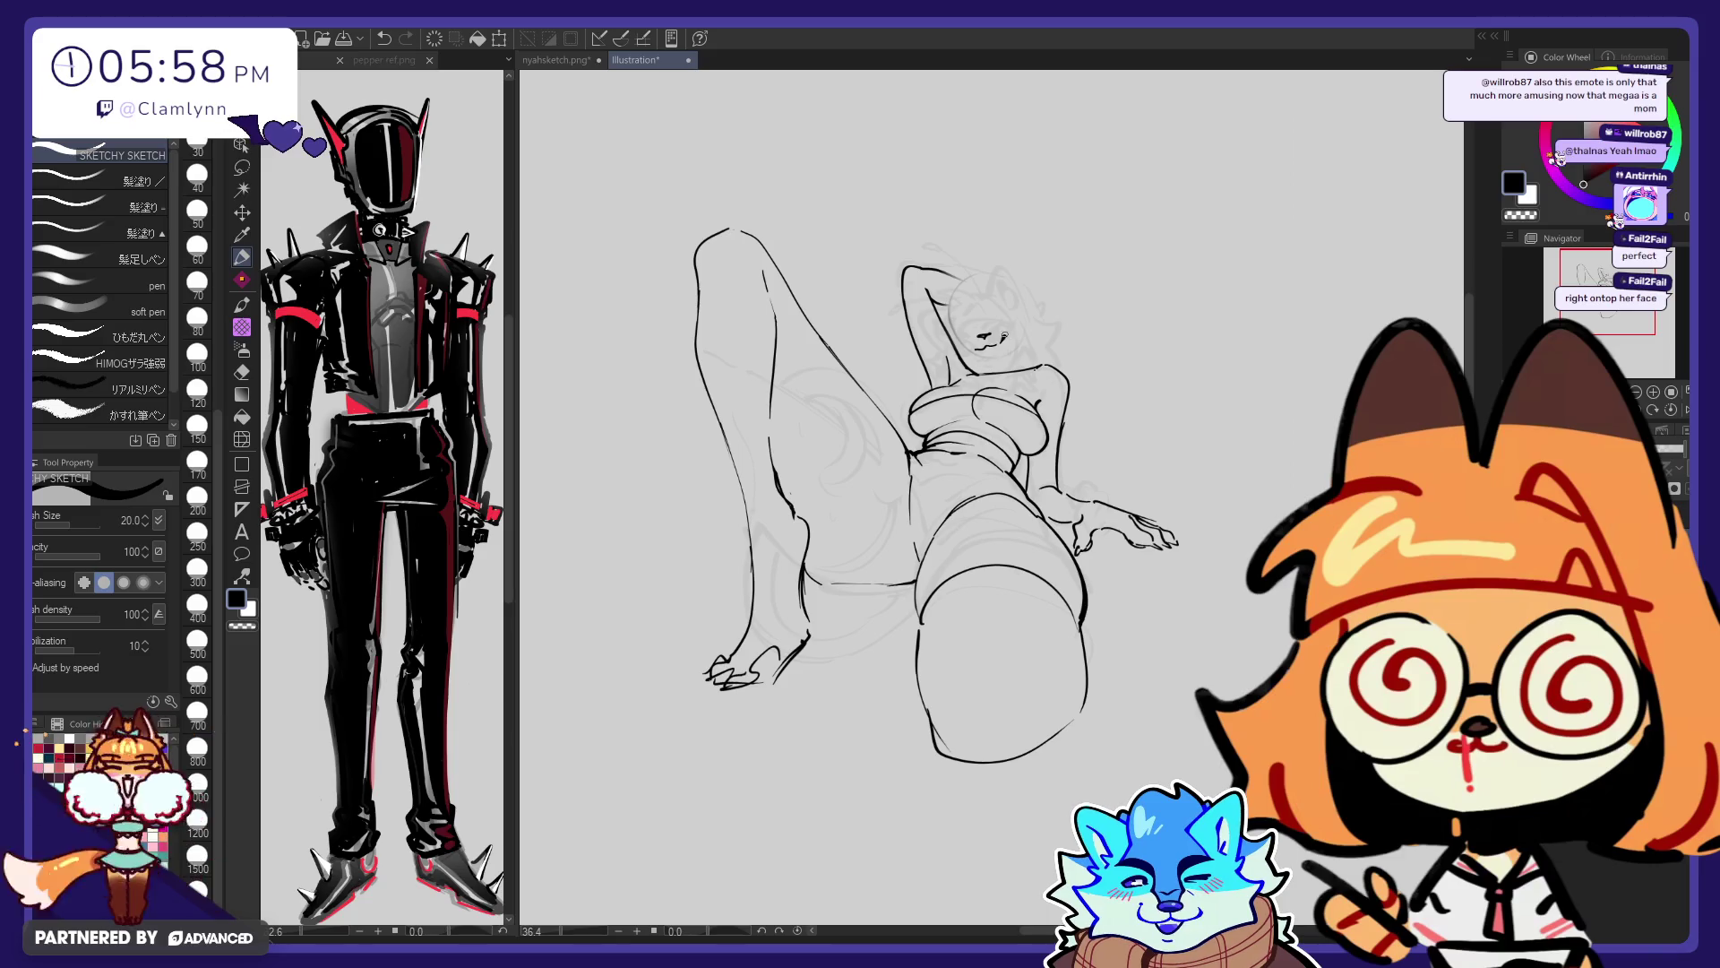
pyautogui.moveTo(978, 348); pyautogui.dragTo(997, 346)
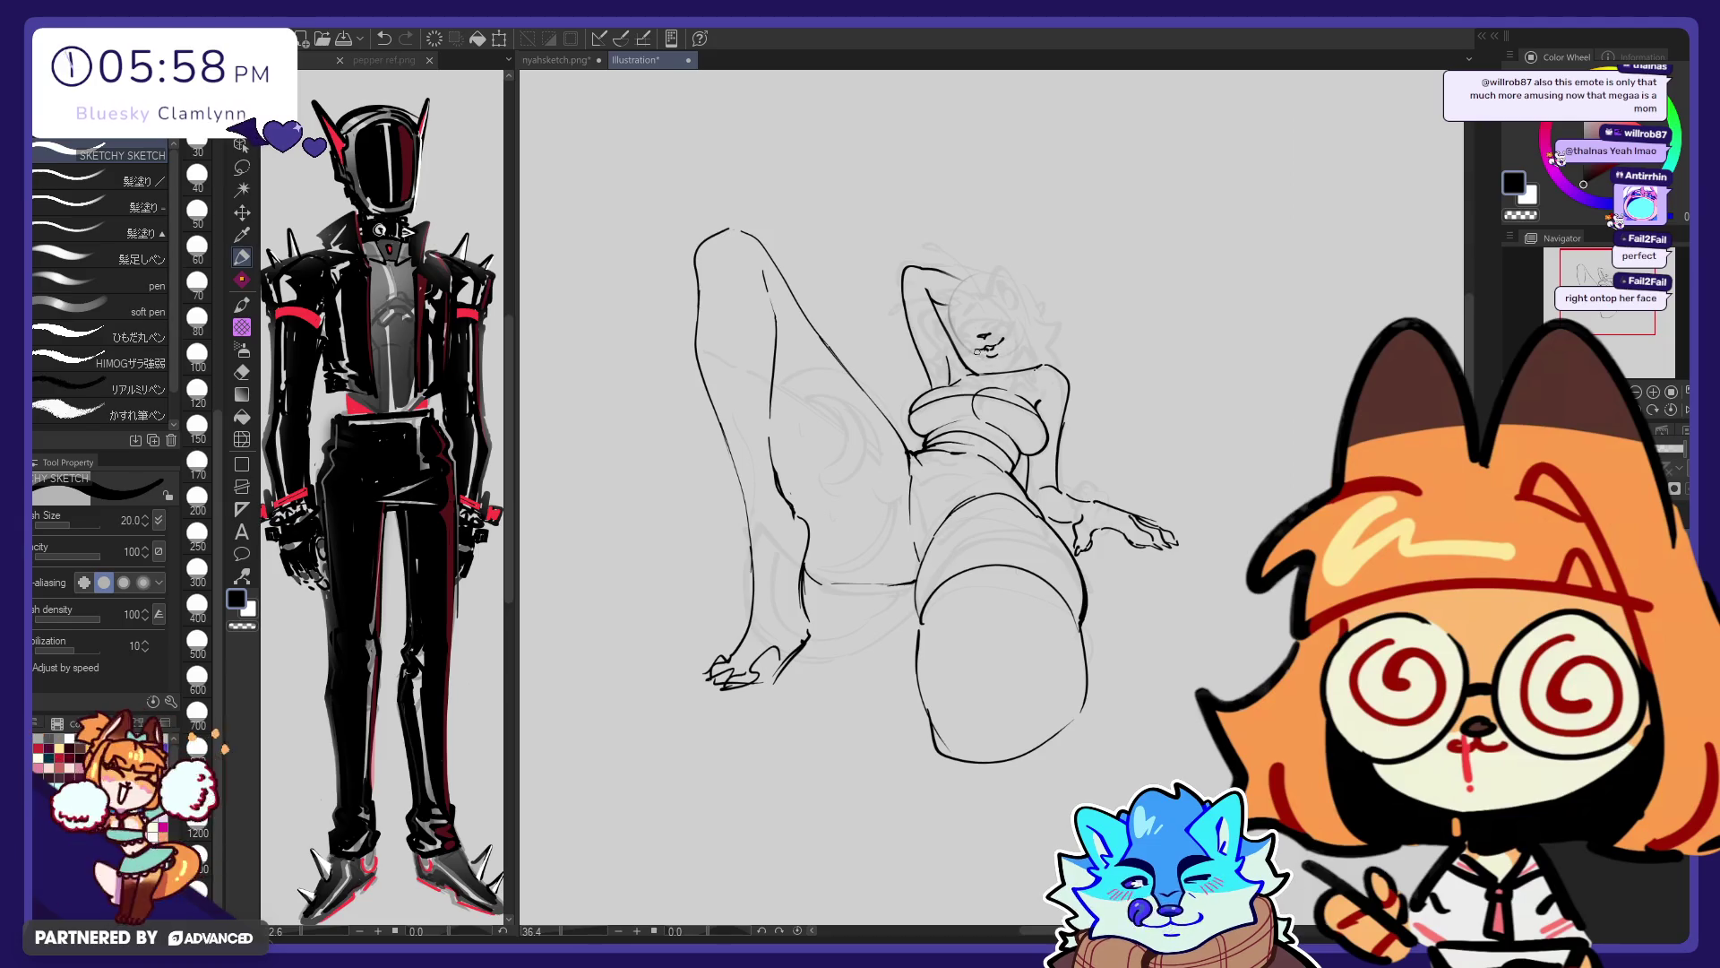
# Try an eyelid curve, a closed lower lid and a pupil dot, undoing them
pyautogui.press('e')
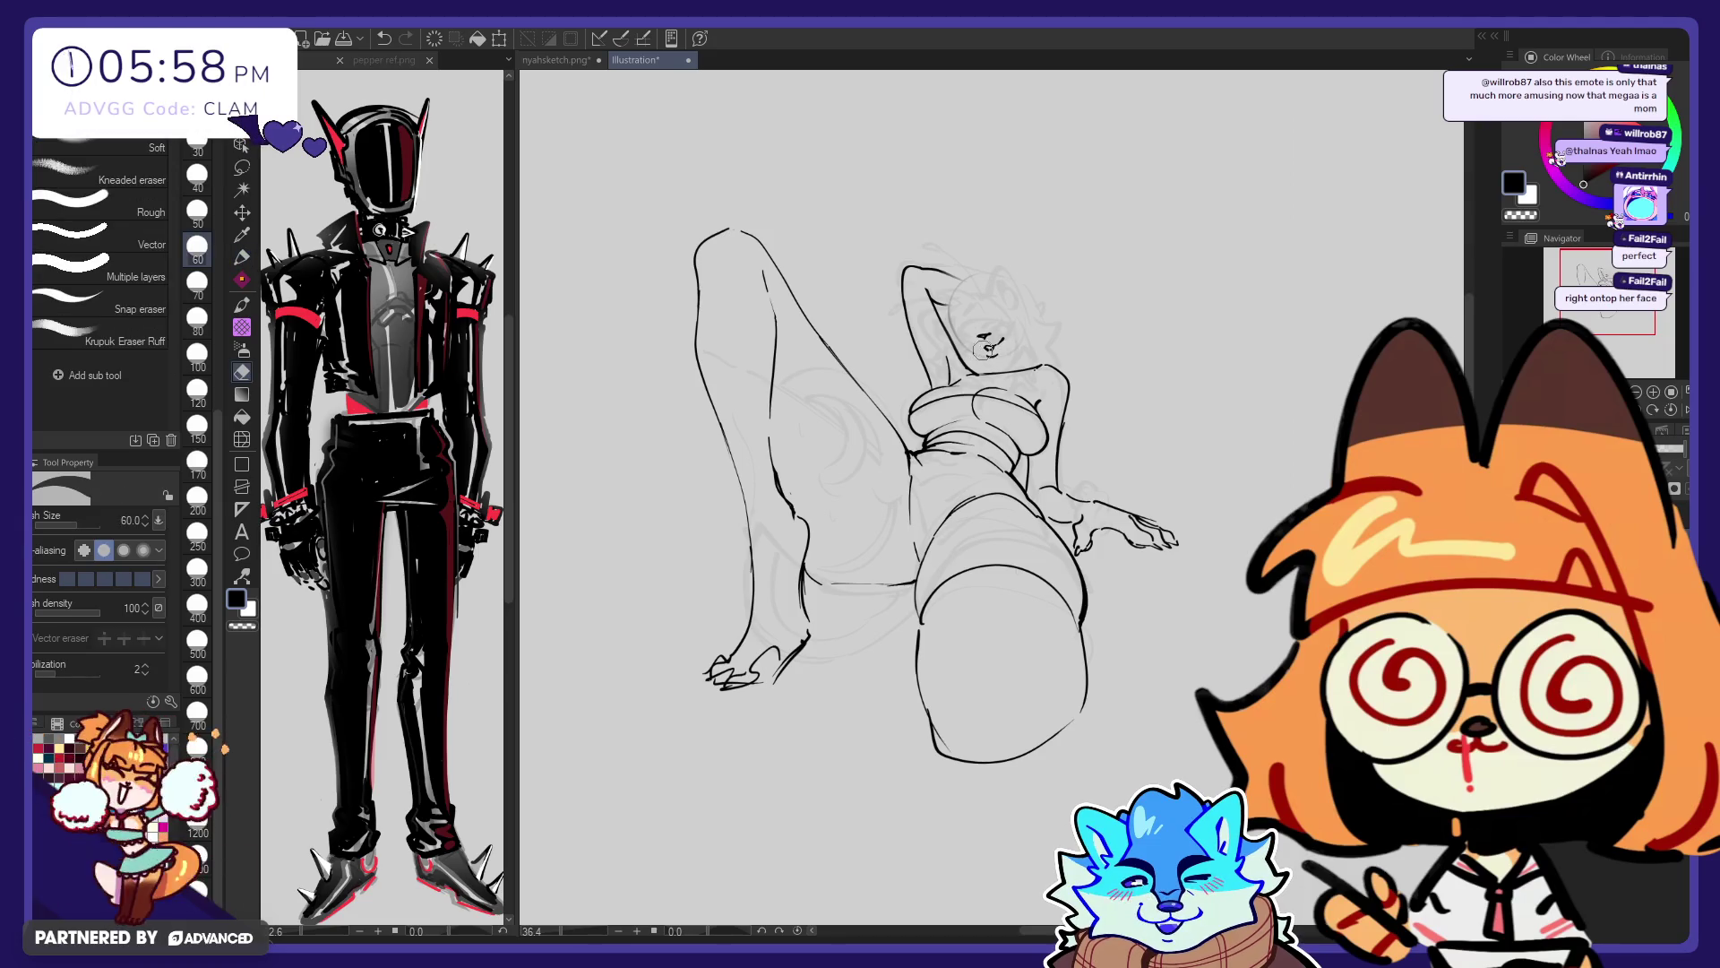
pyautogui.press('p')
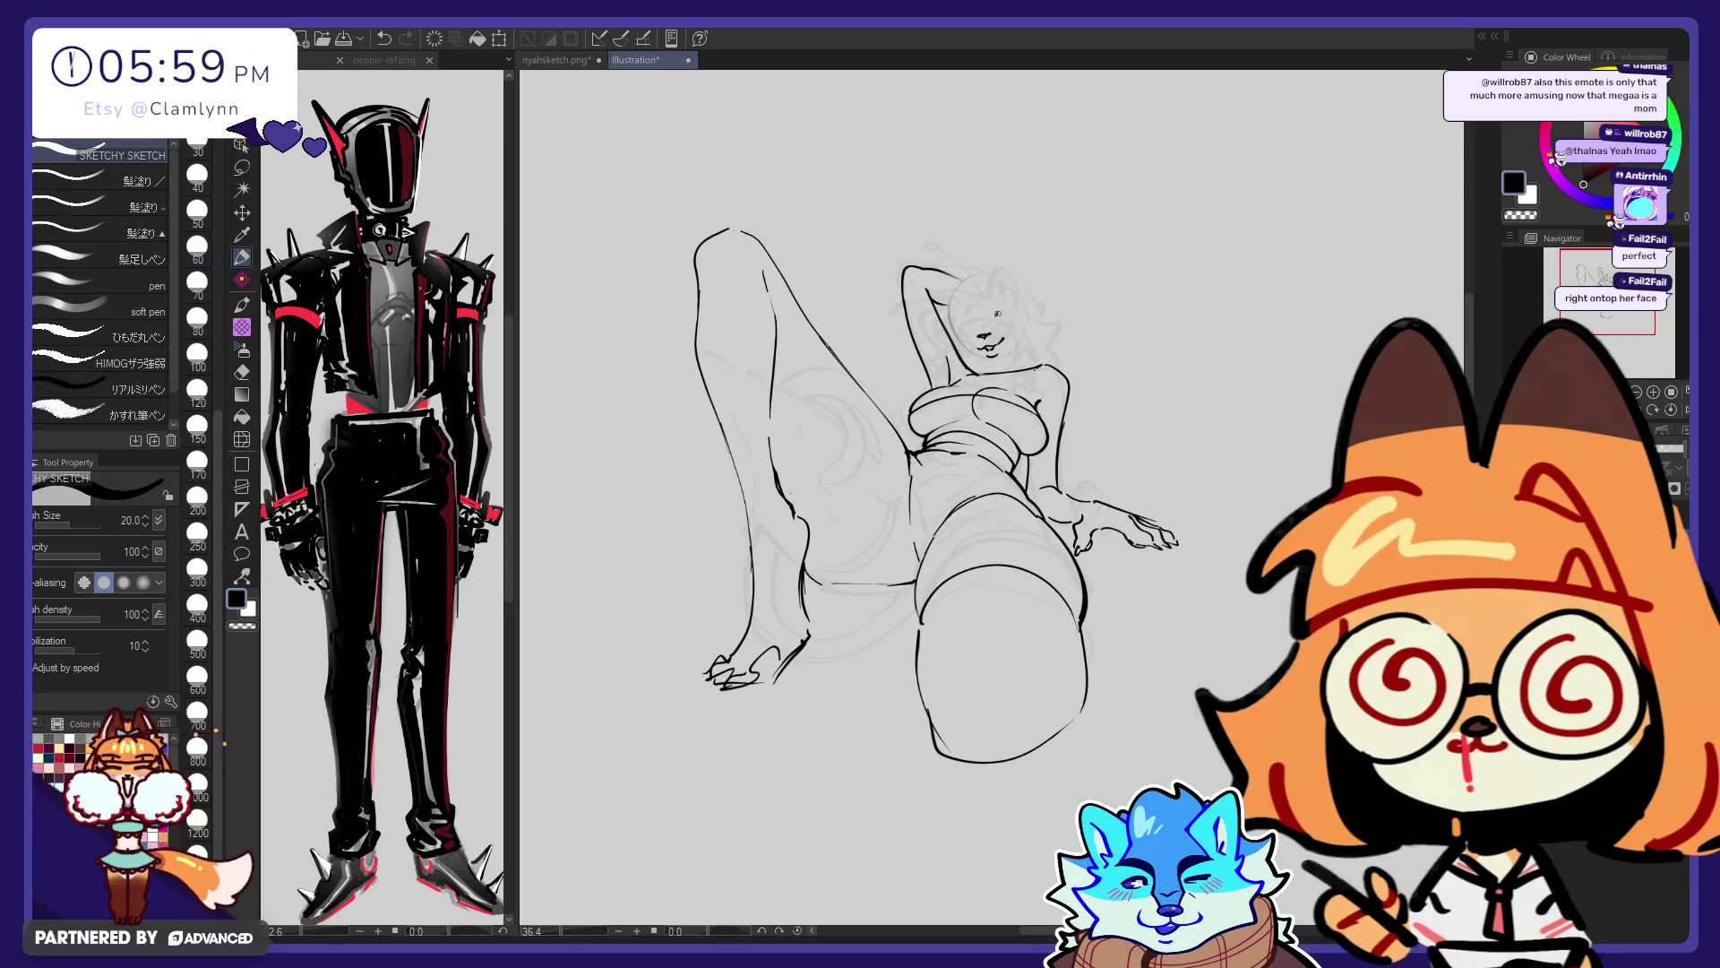
pyautogui.moveTo(991, 320); pyautogui.dragTo(1020, 311)
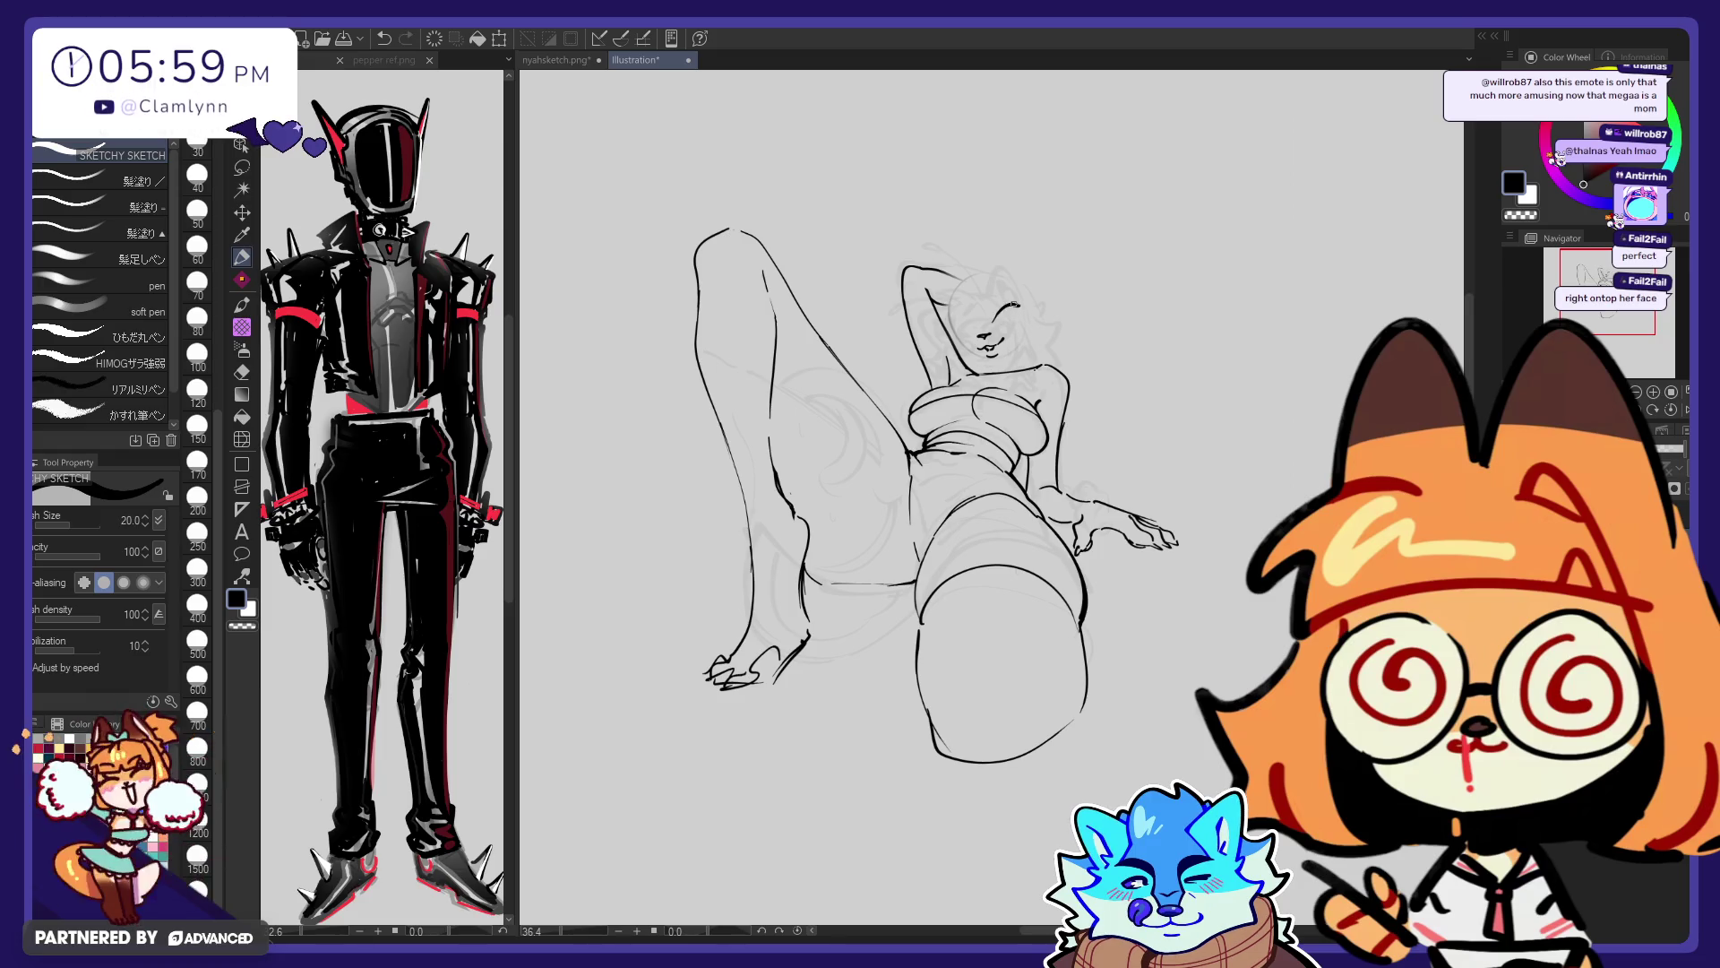
pyautogui.moveTo(995, 325); pyautogui.dragTo(1018, 311)
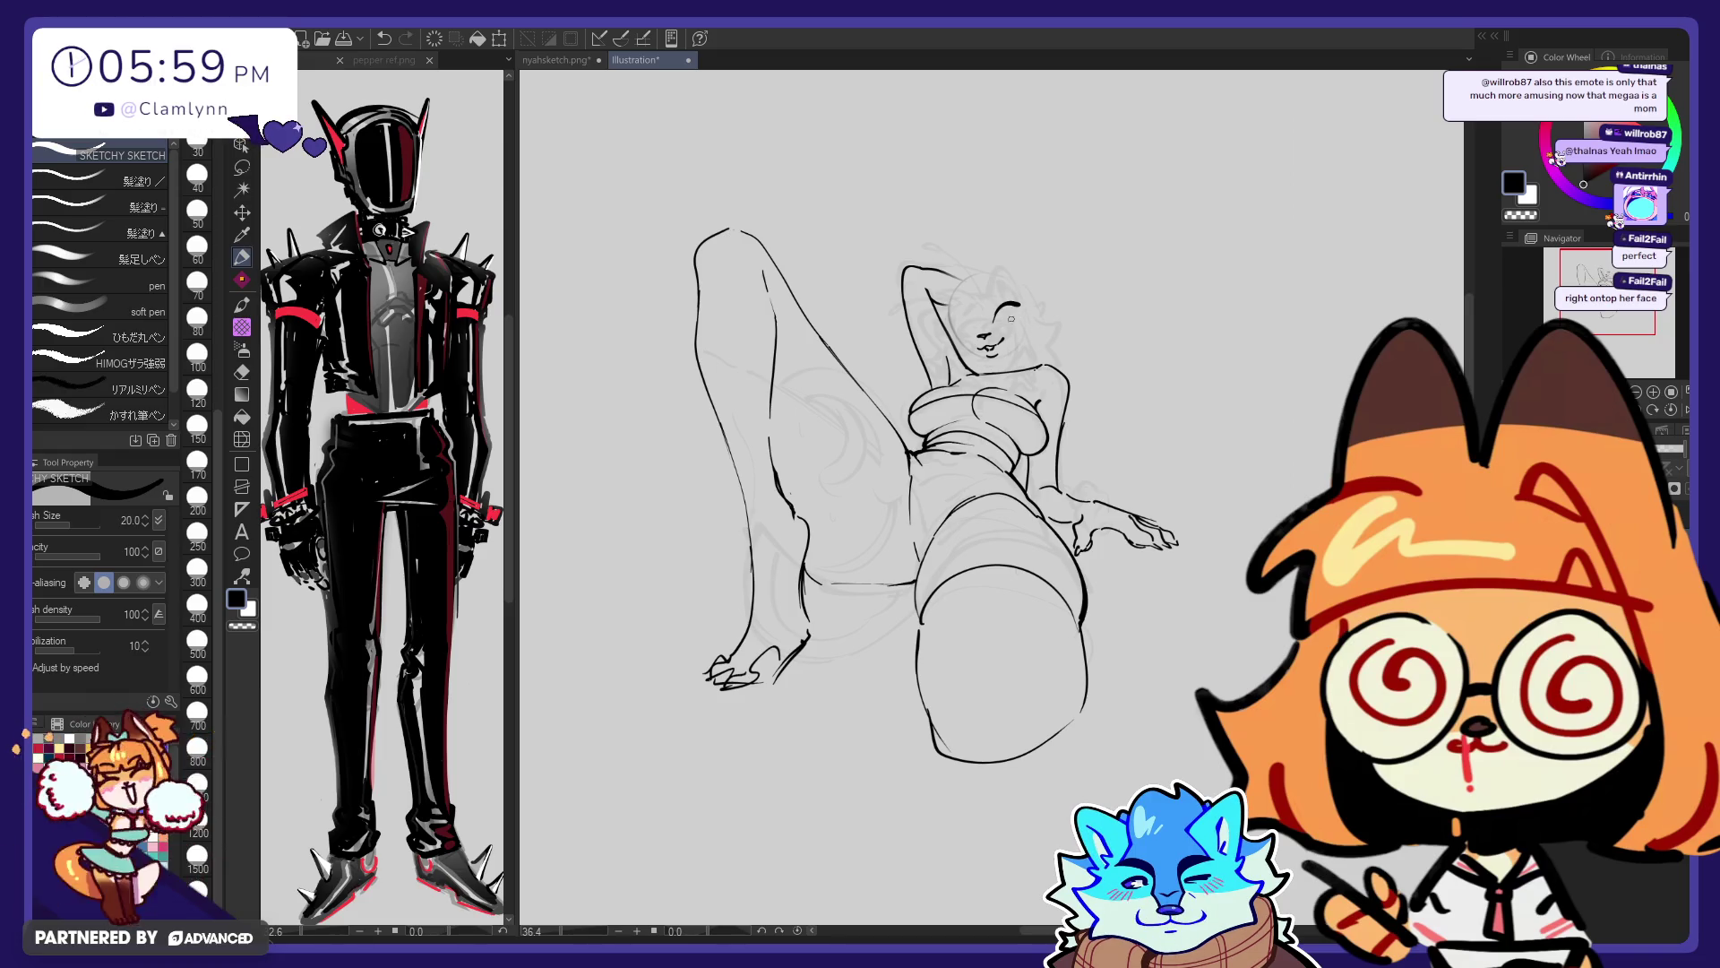
pyautogui.hotkey('ctrl', 'z')
pyautogui.hotkey('ctrl', 'z')
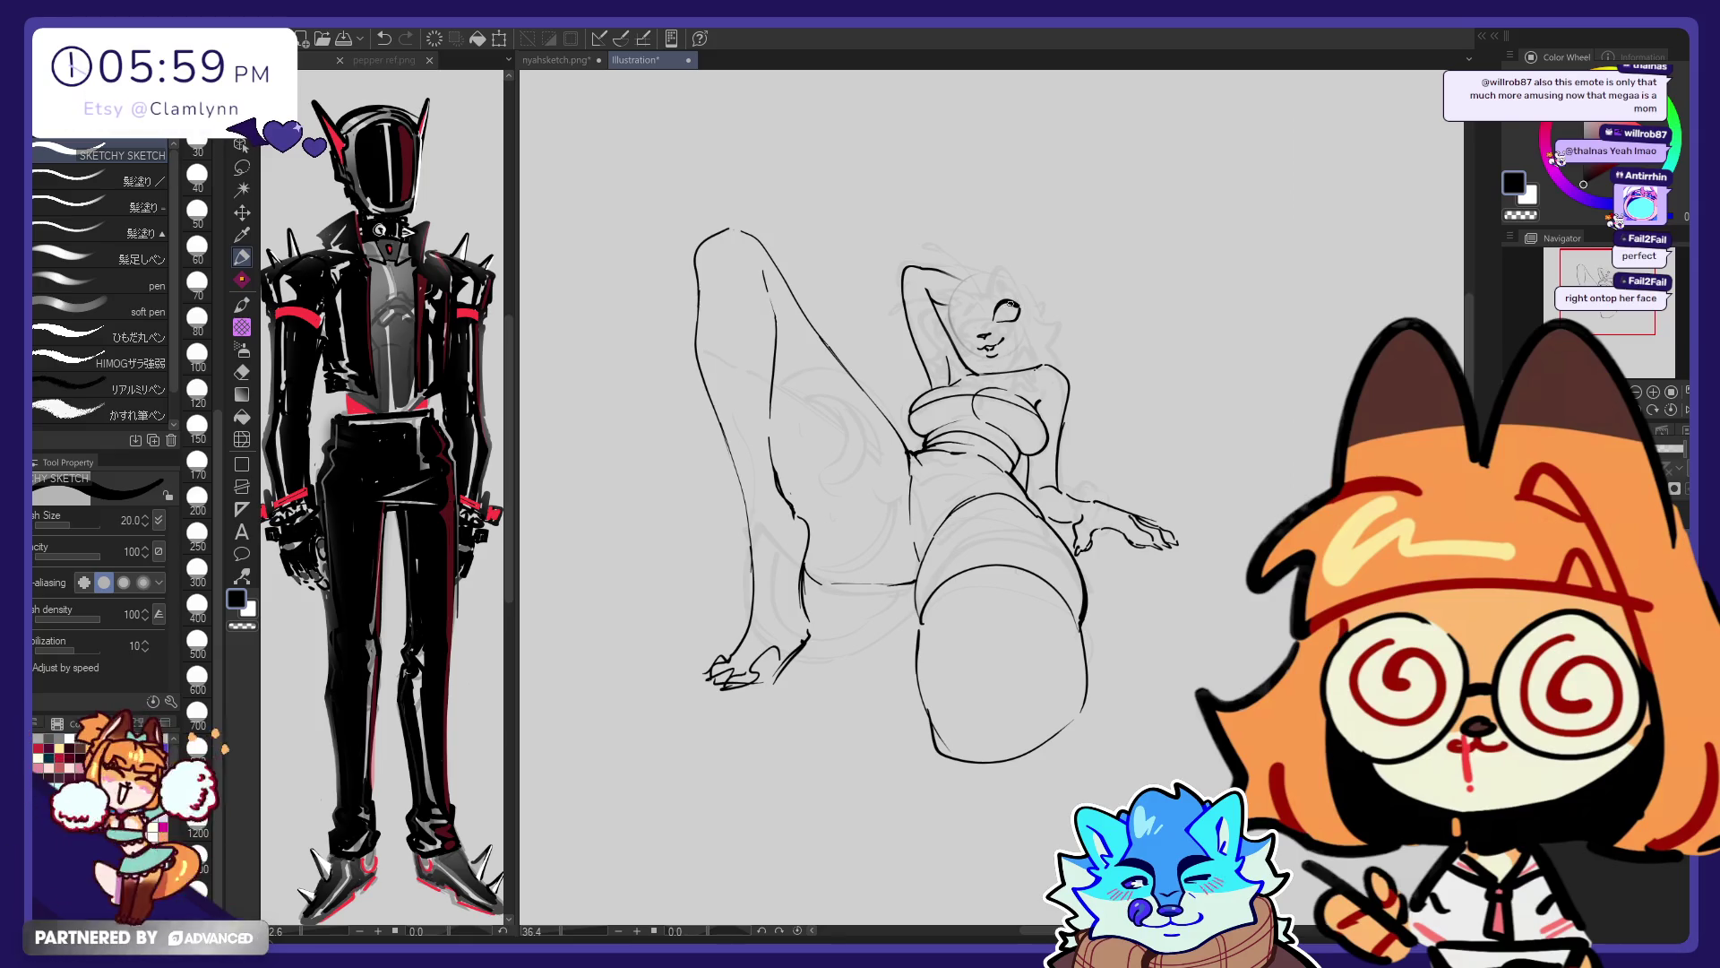
pyautogui.click(1012, 310)
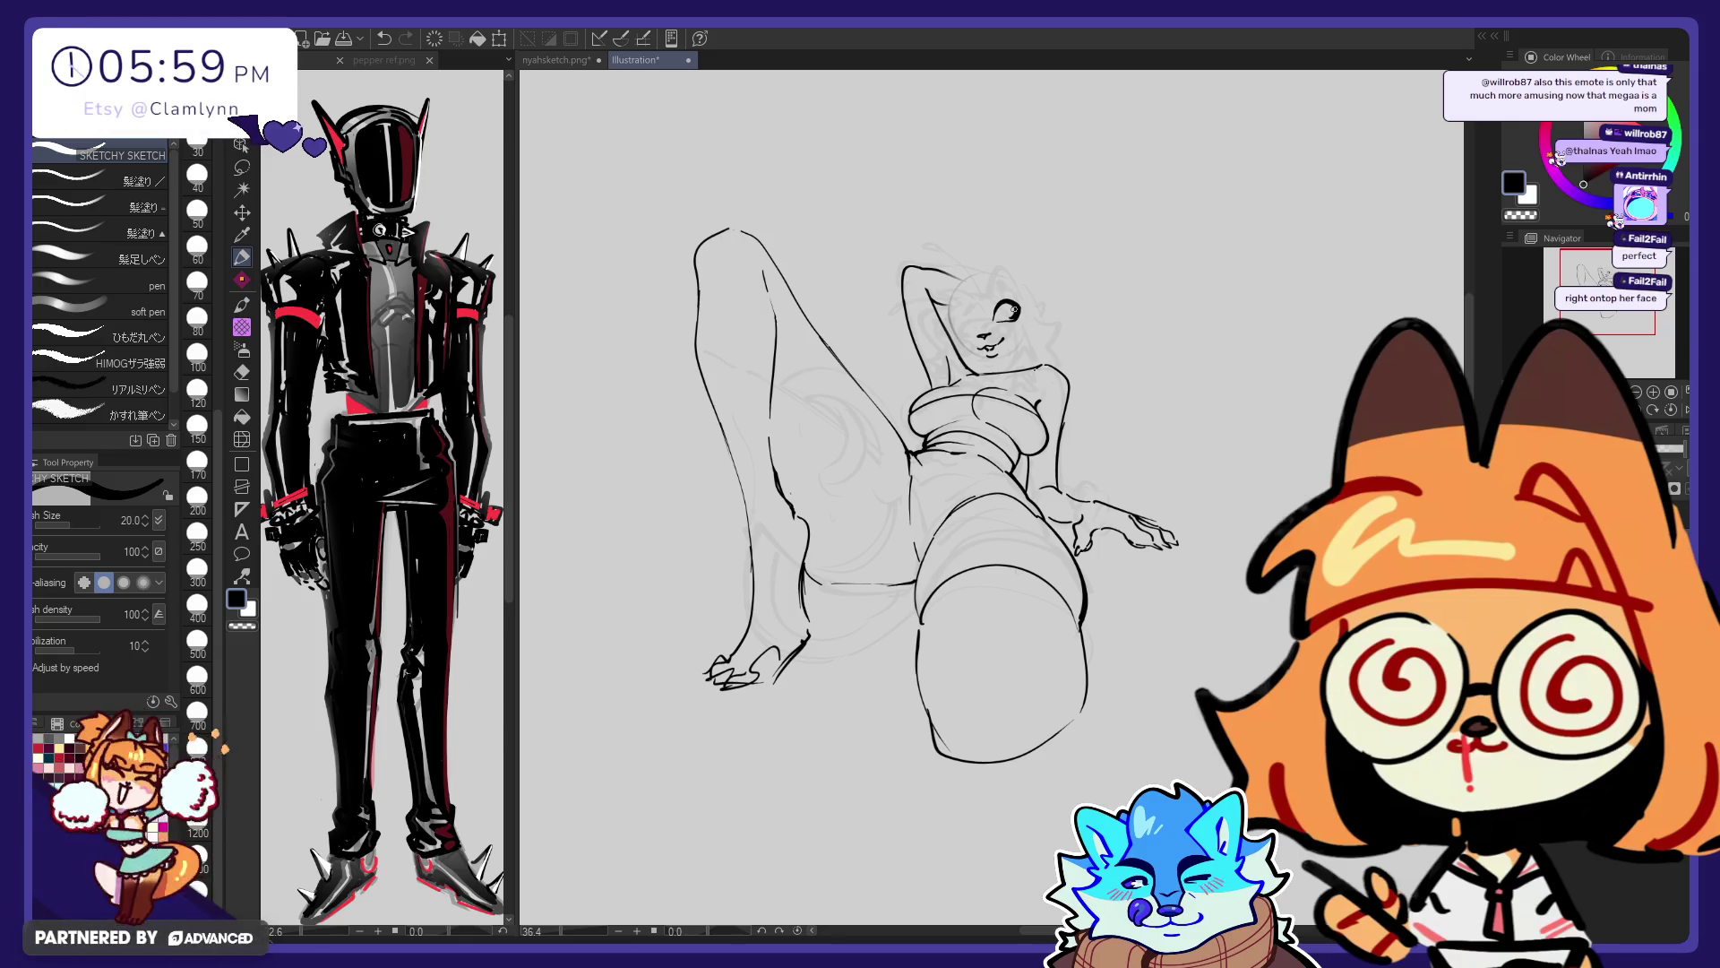
pyautogui.hotkey('ctrl', 'z')
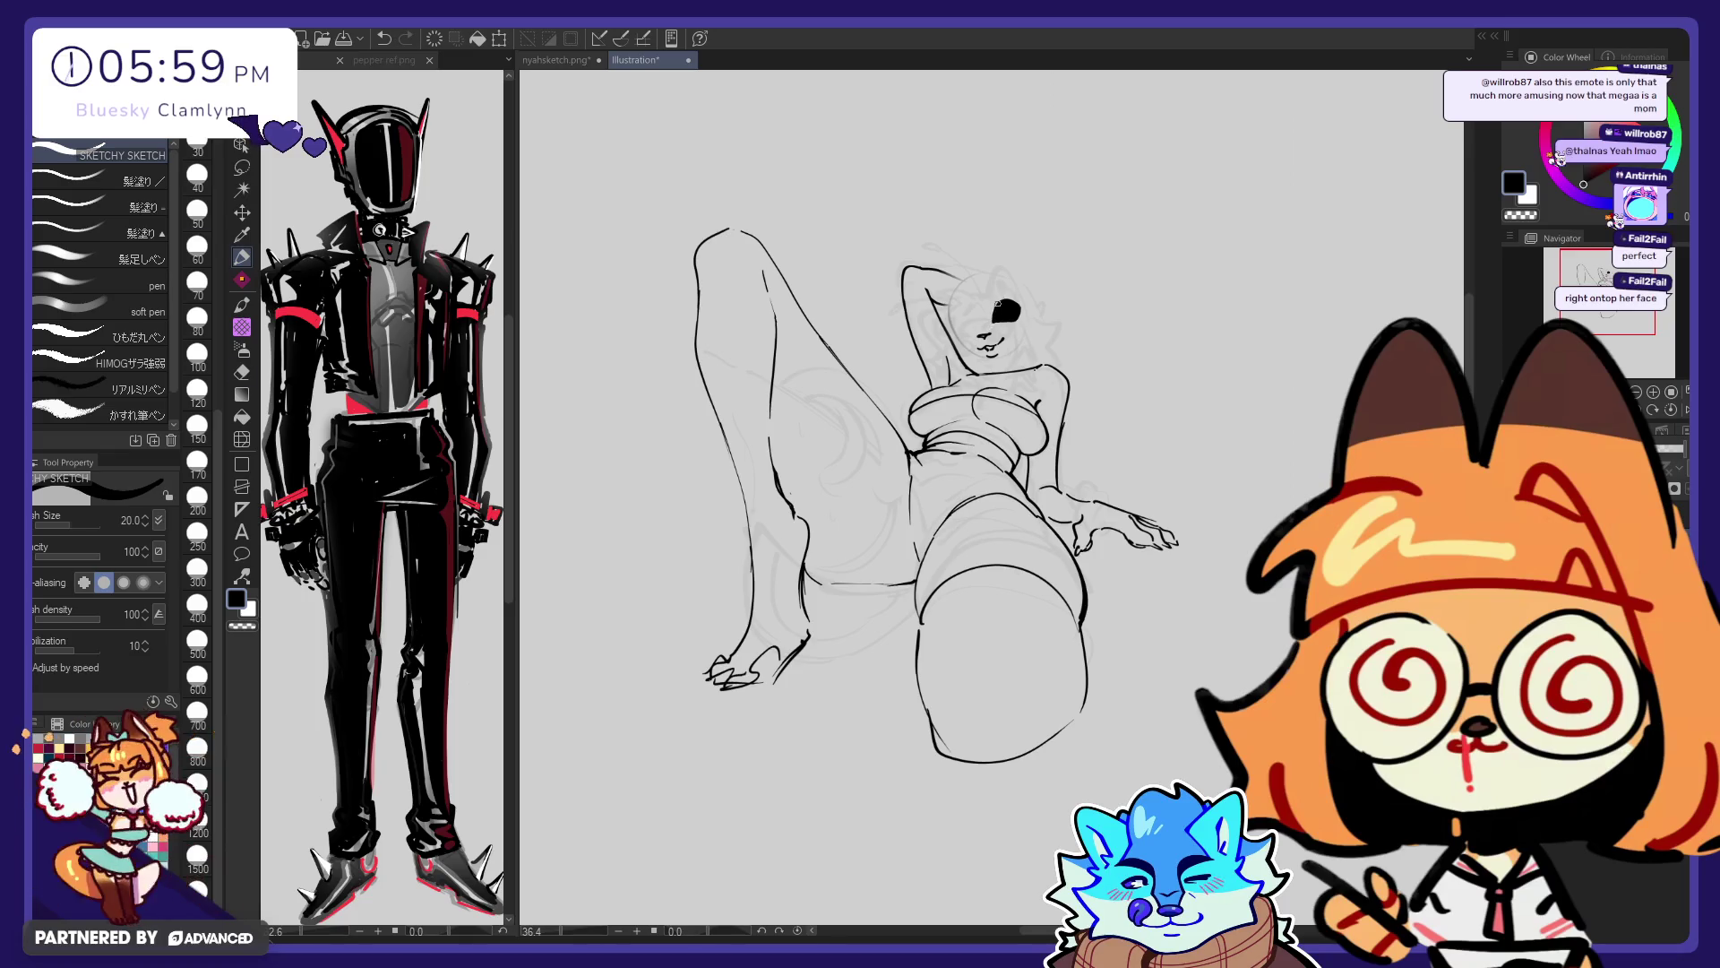
# Add a pointed tip to the dark eye shape, then undo it
pyautogui.press('e')
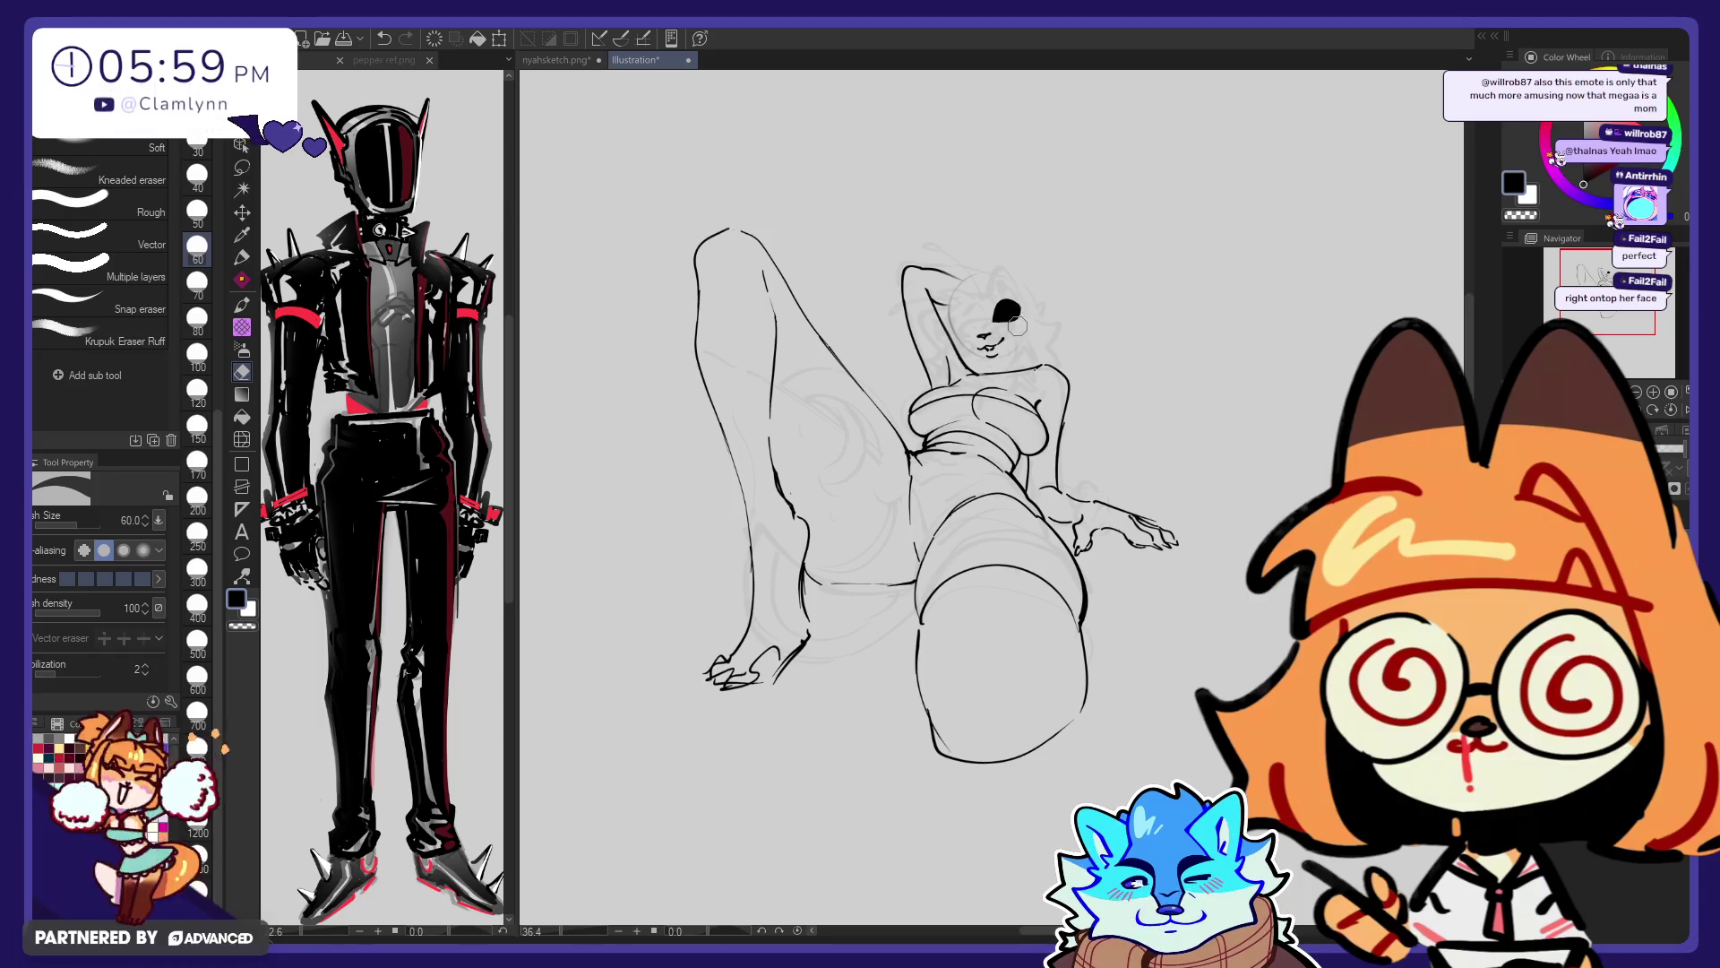
pyautogui.press('p')
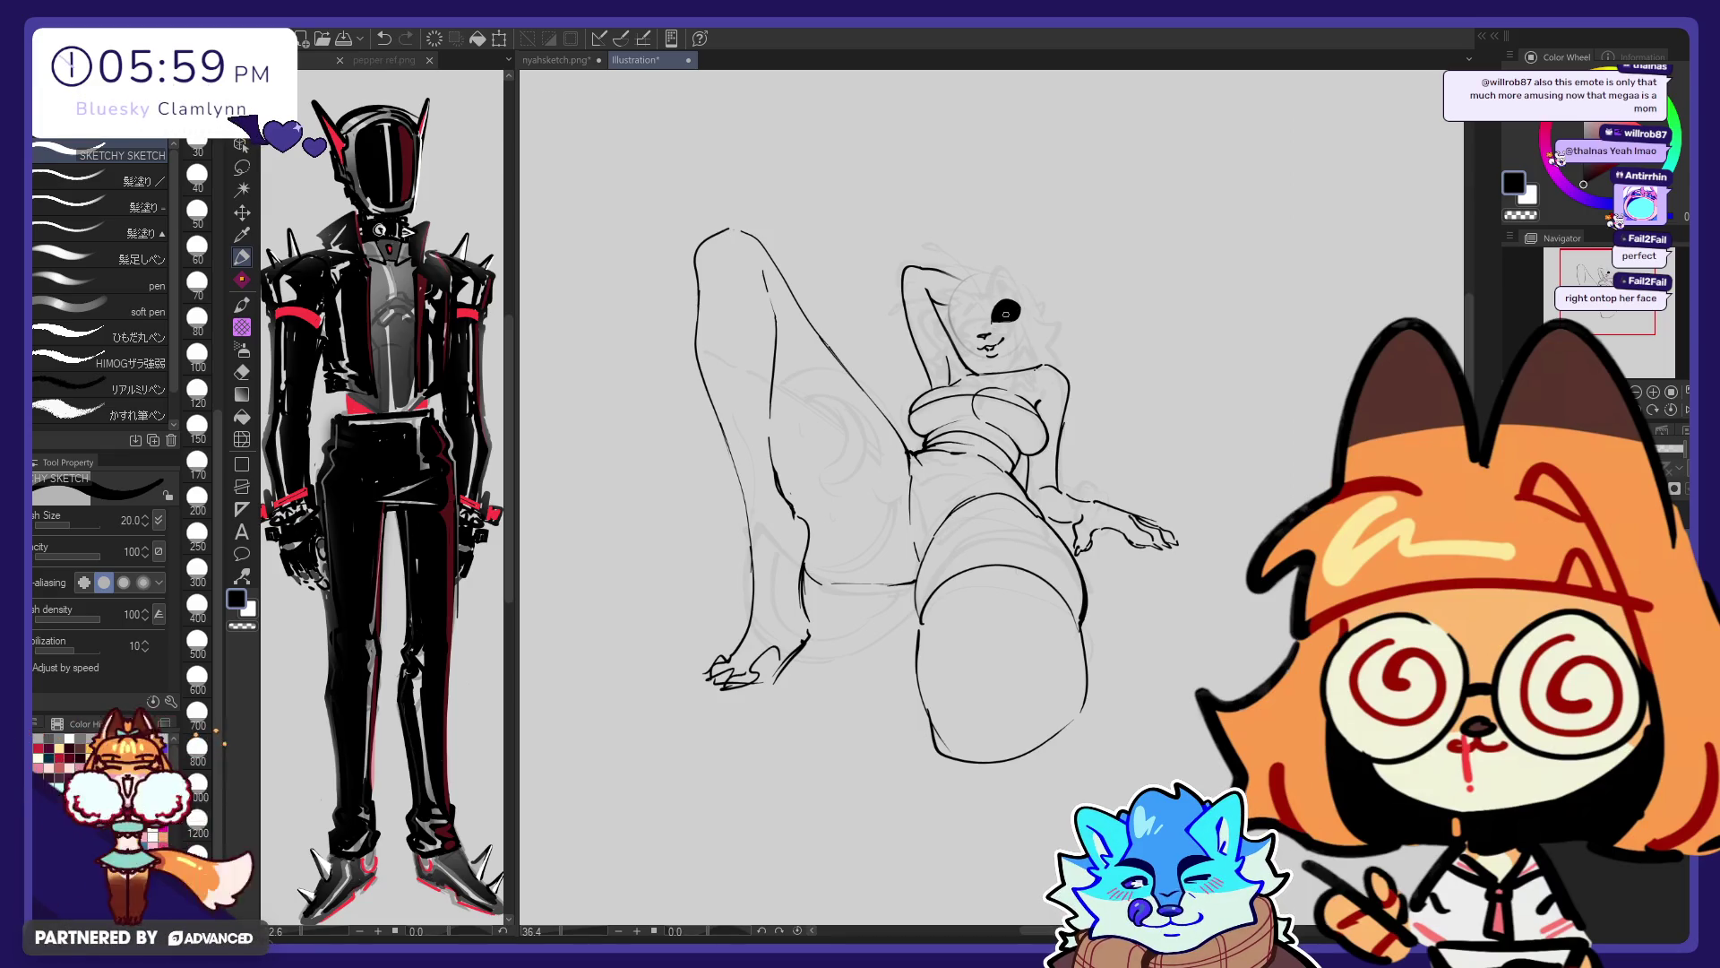
pyautogui.press('e')
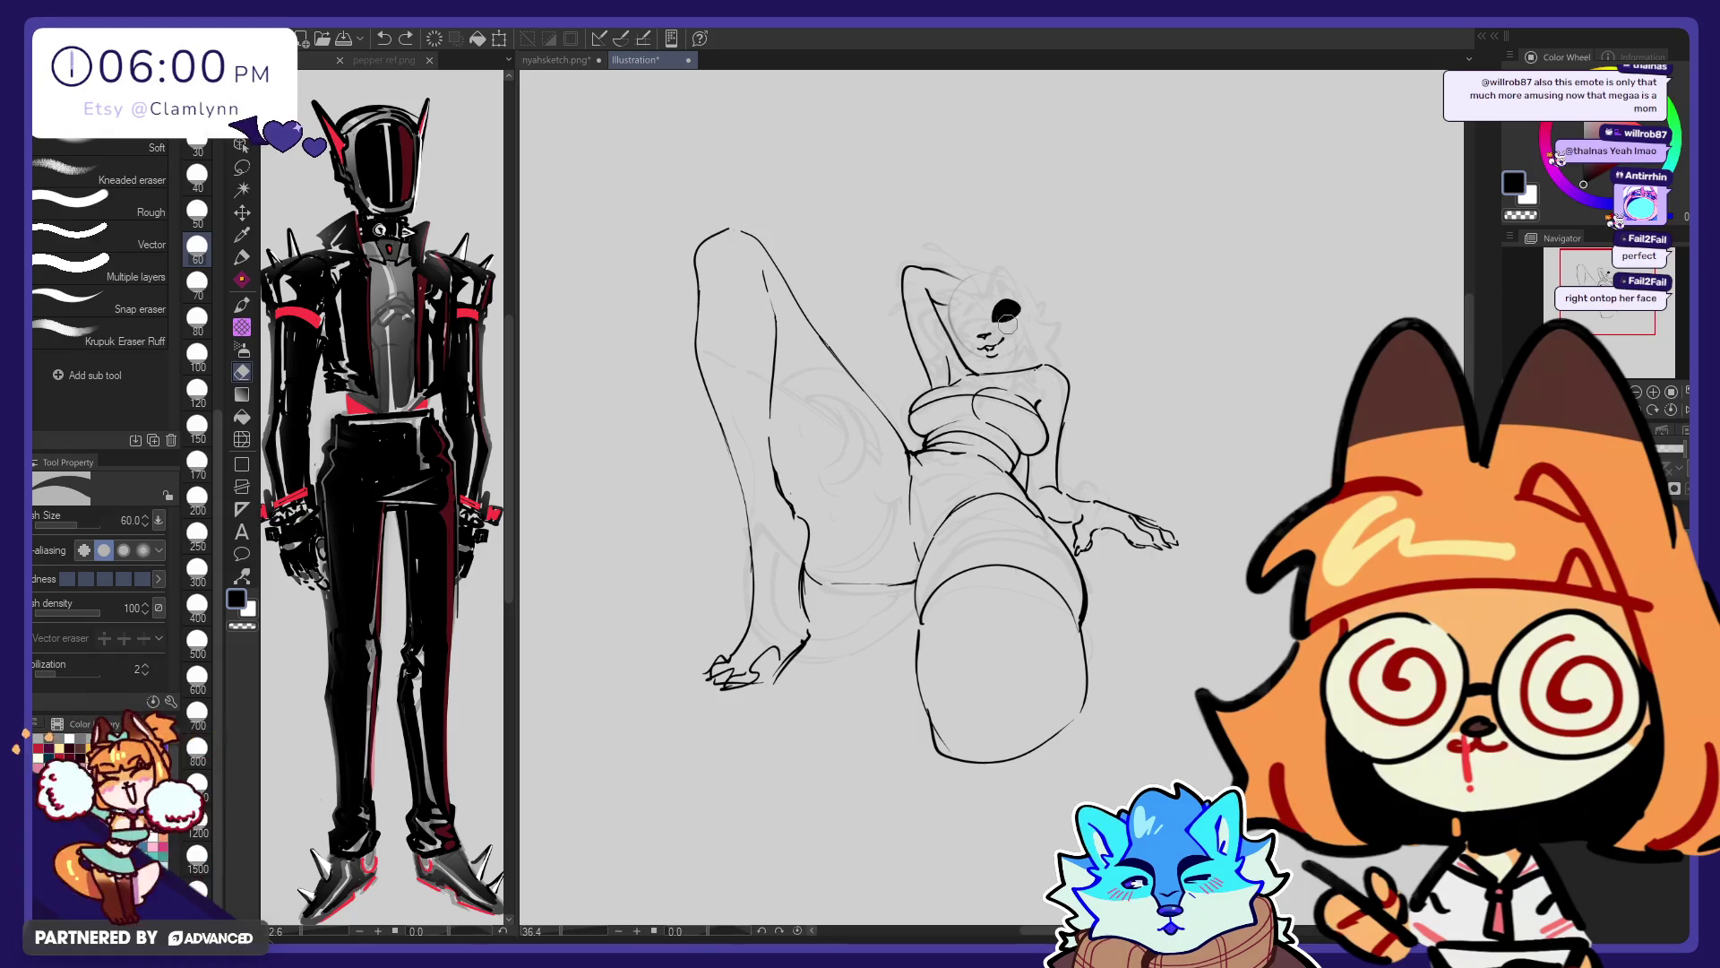
pyautogui.press('p')
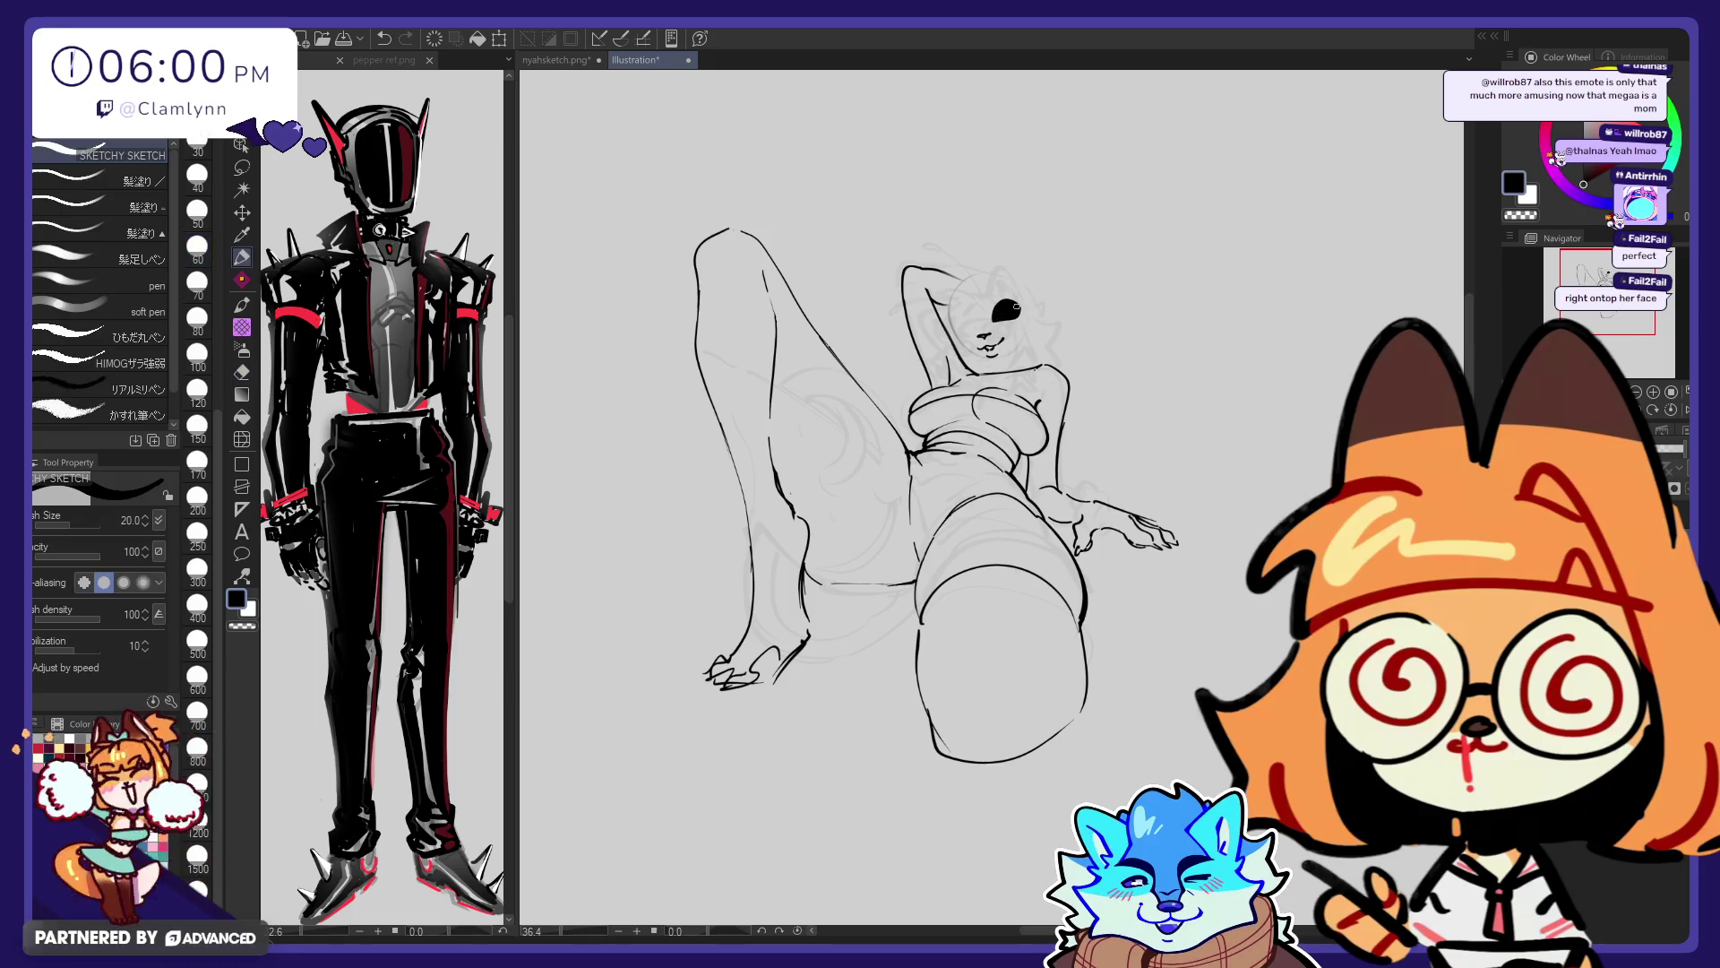
pyautogui.moveTo(1020, 302); pyautogui.dragTo(1006, 309)
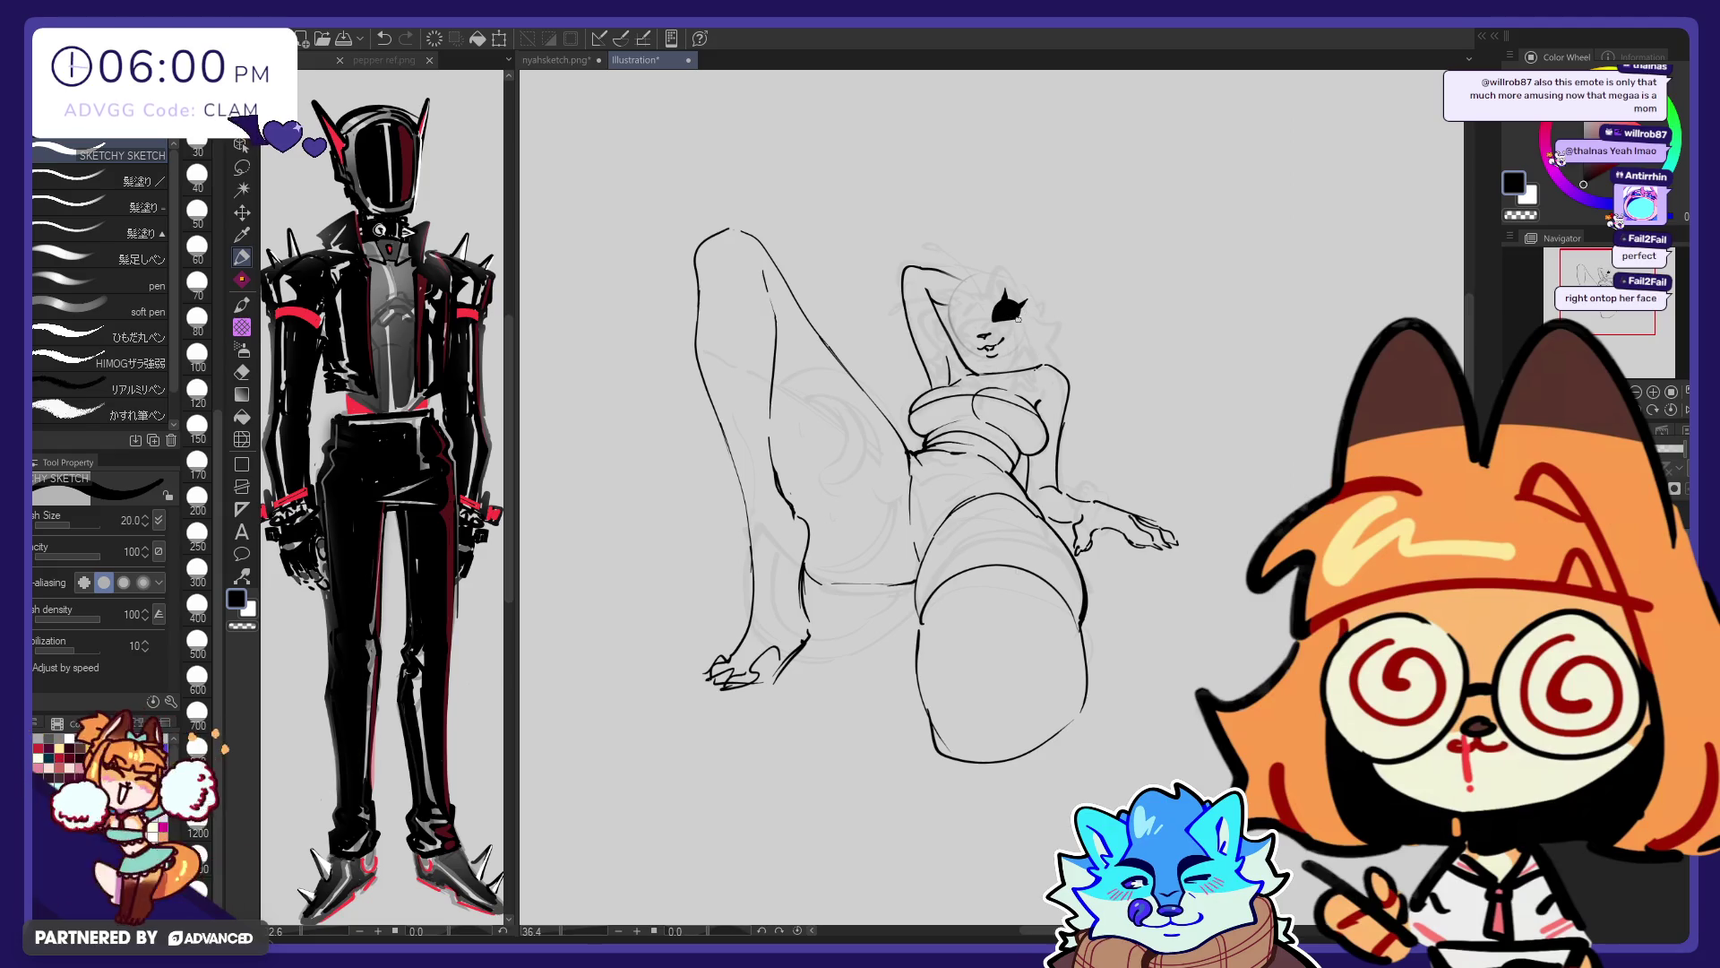
pyautogui.hotkey('ctrl', 'z')
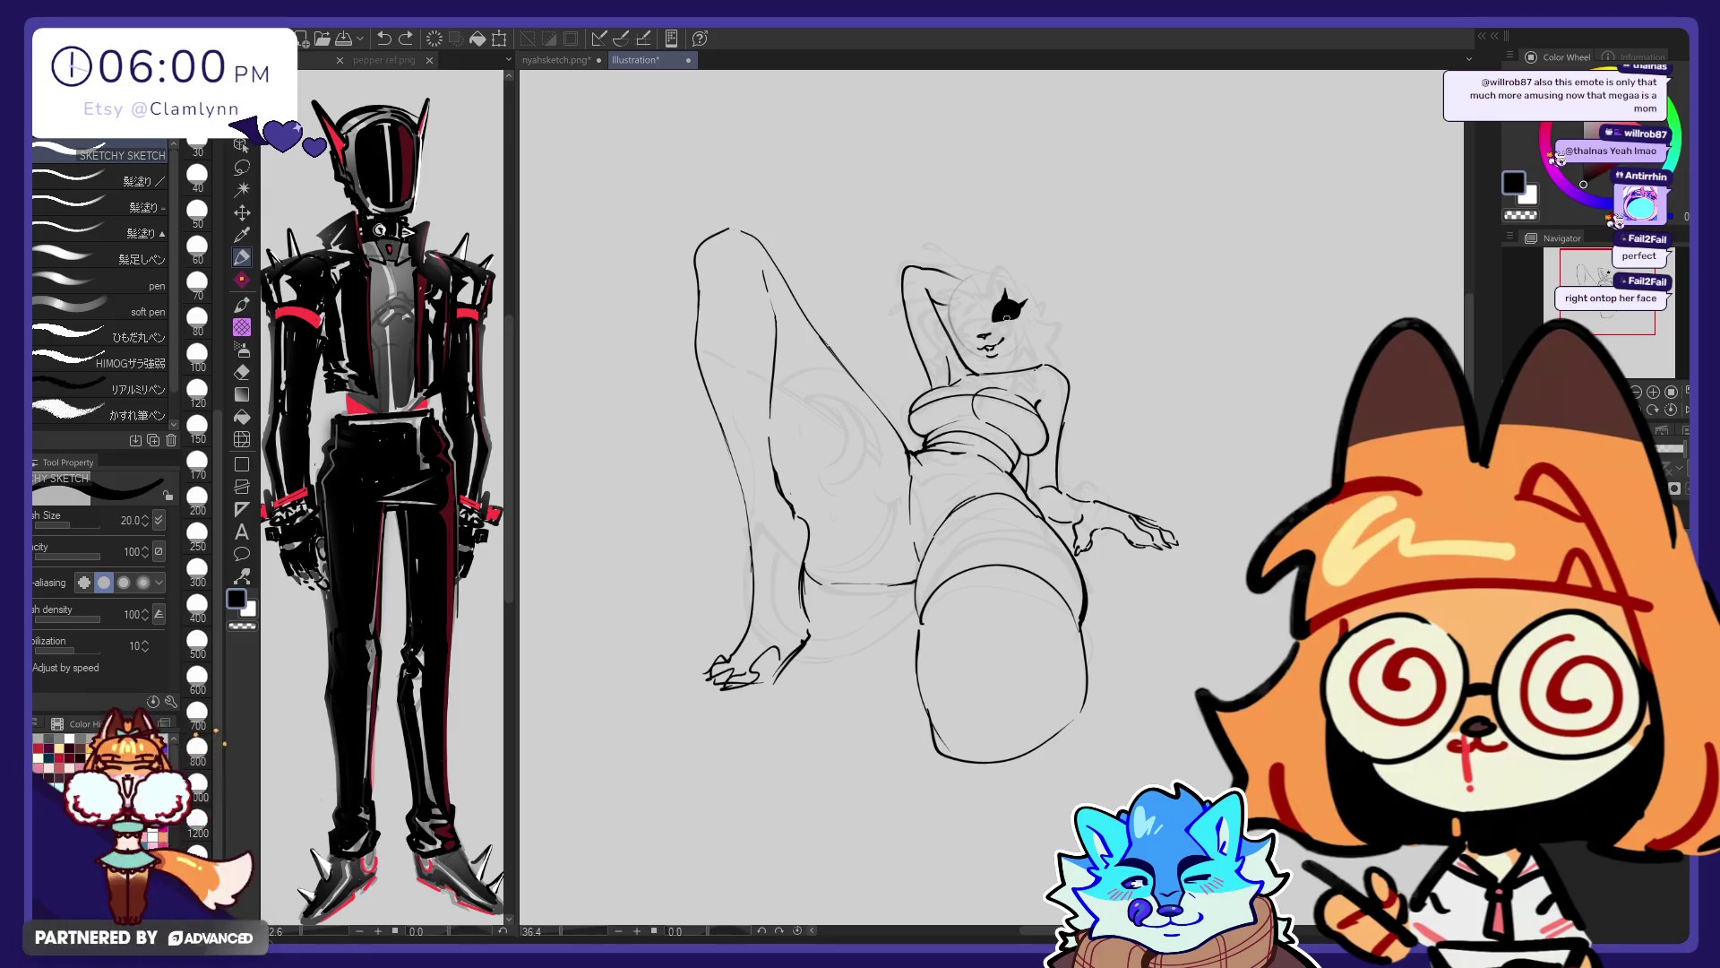
# Erase a white highlight inside the dark eye
pyautogui.press('e')
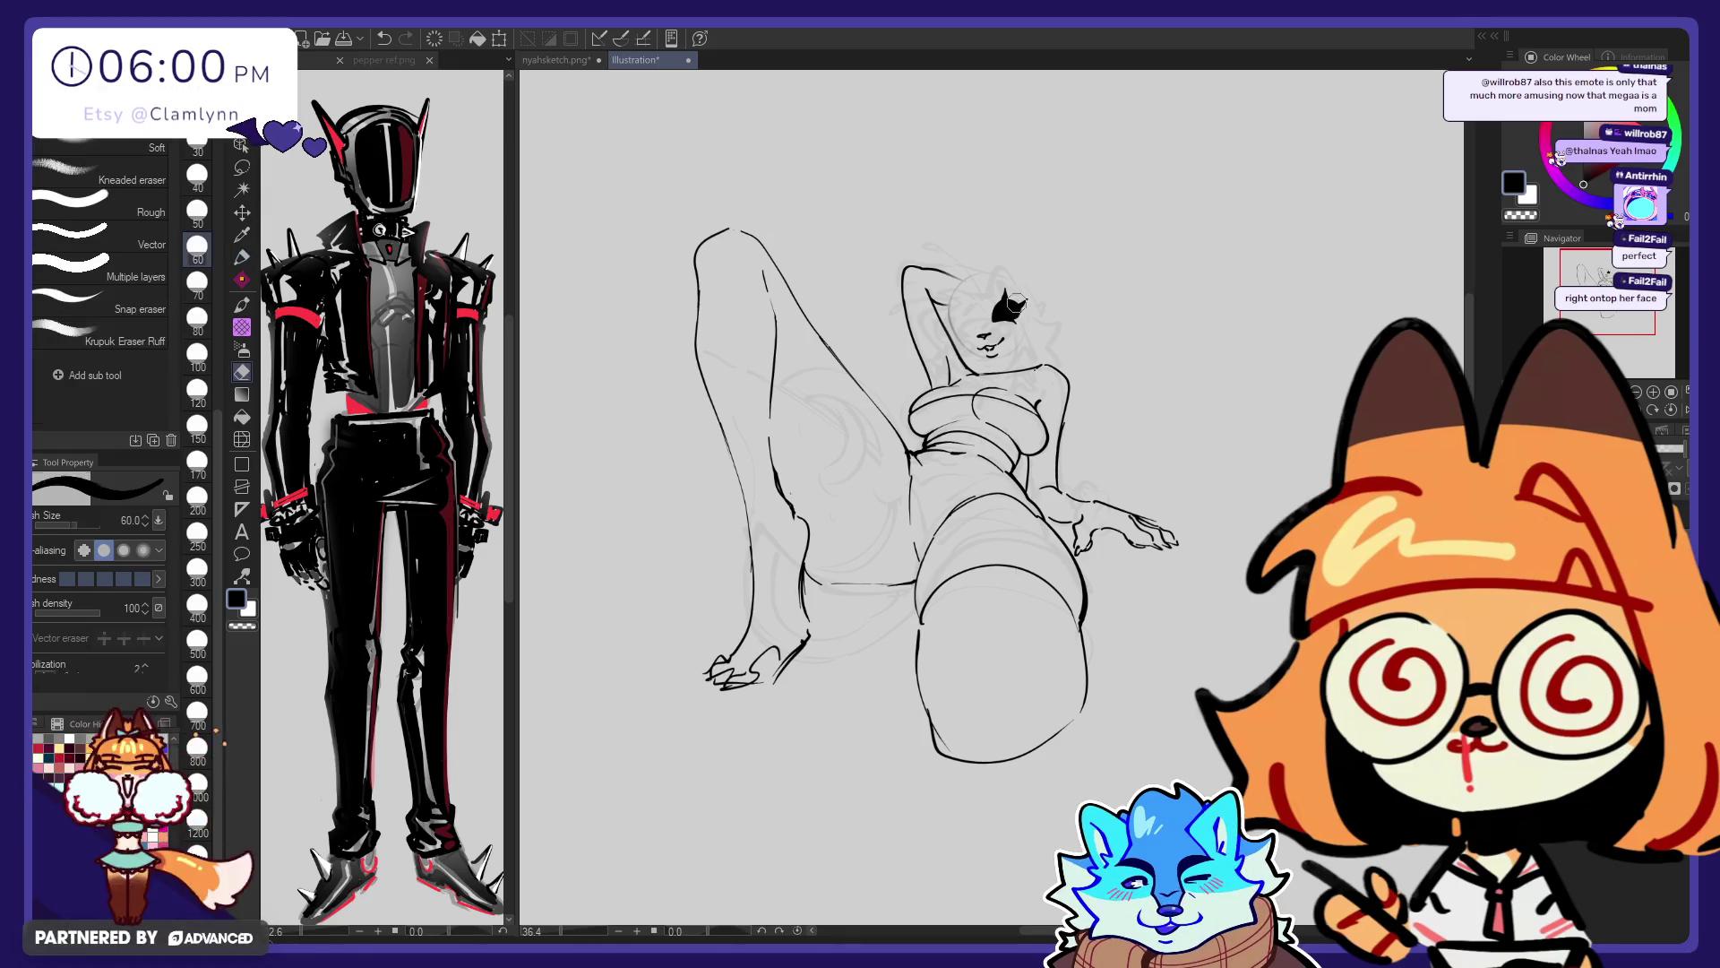
pyautogui.press('p')
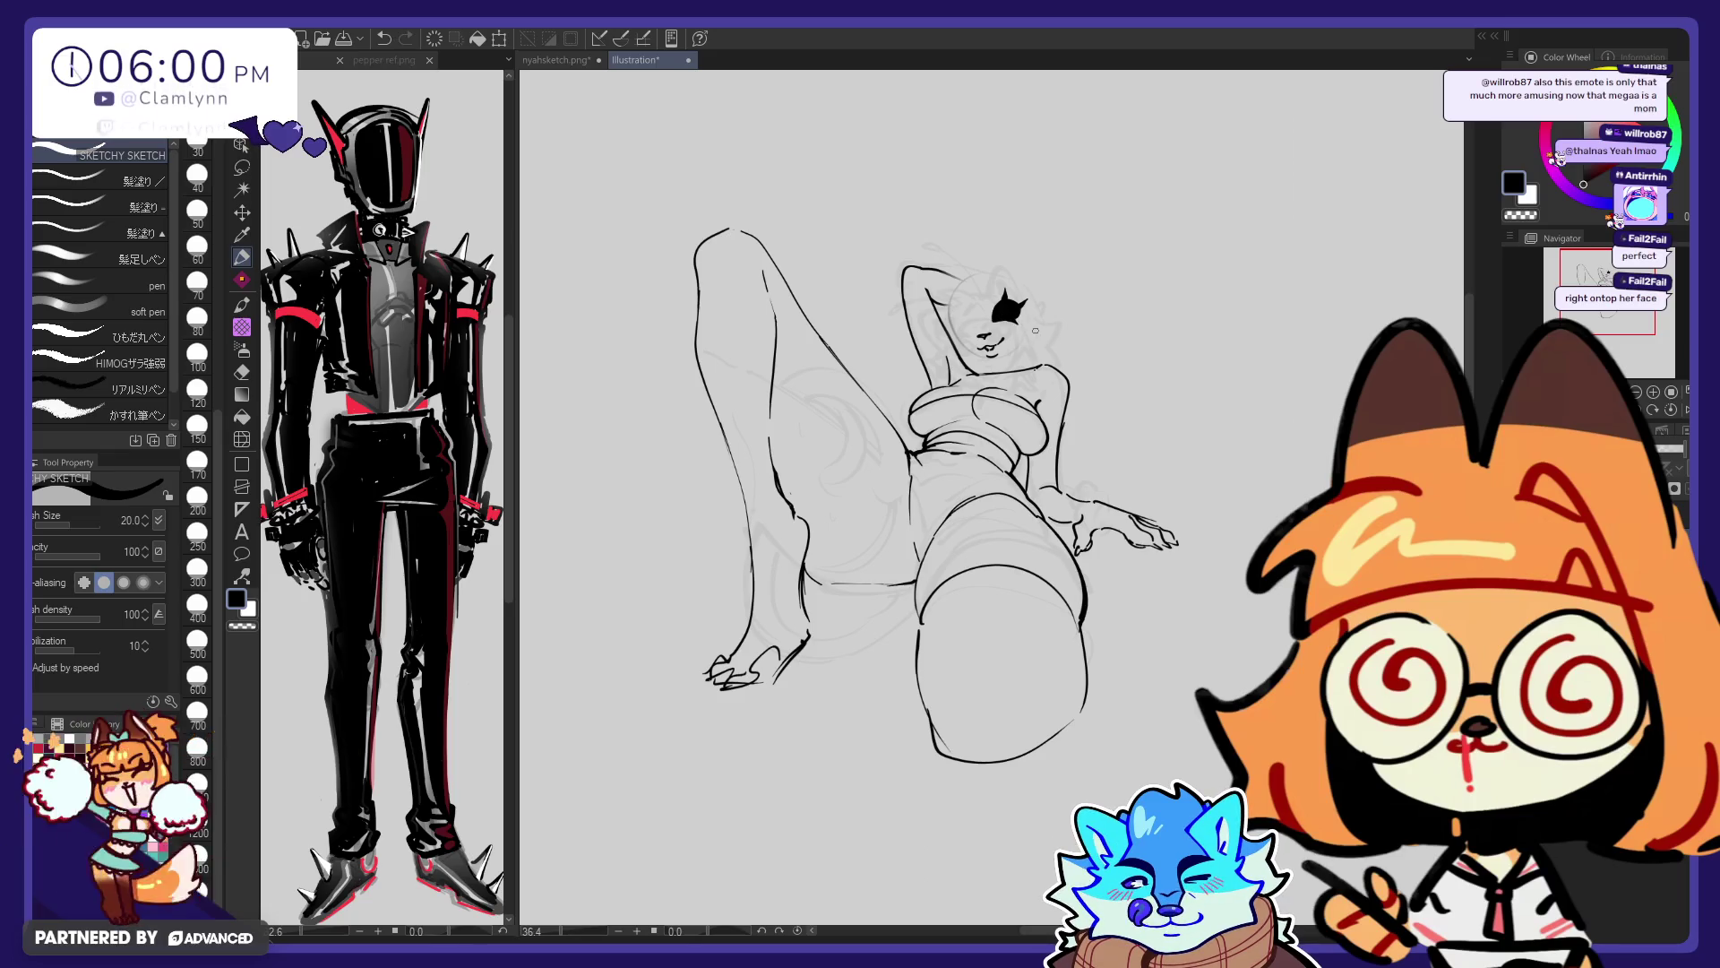
pyautogui.press('e')
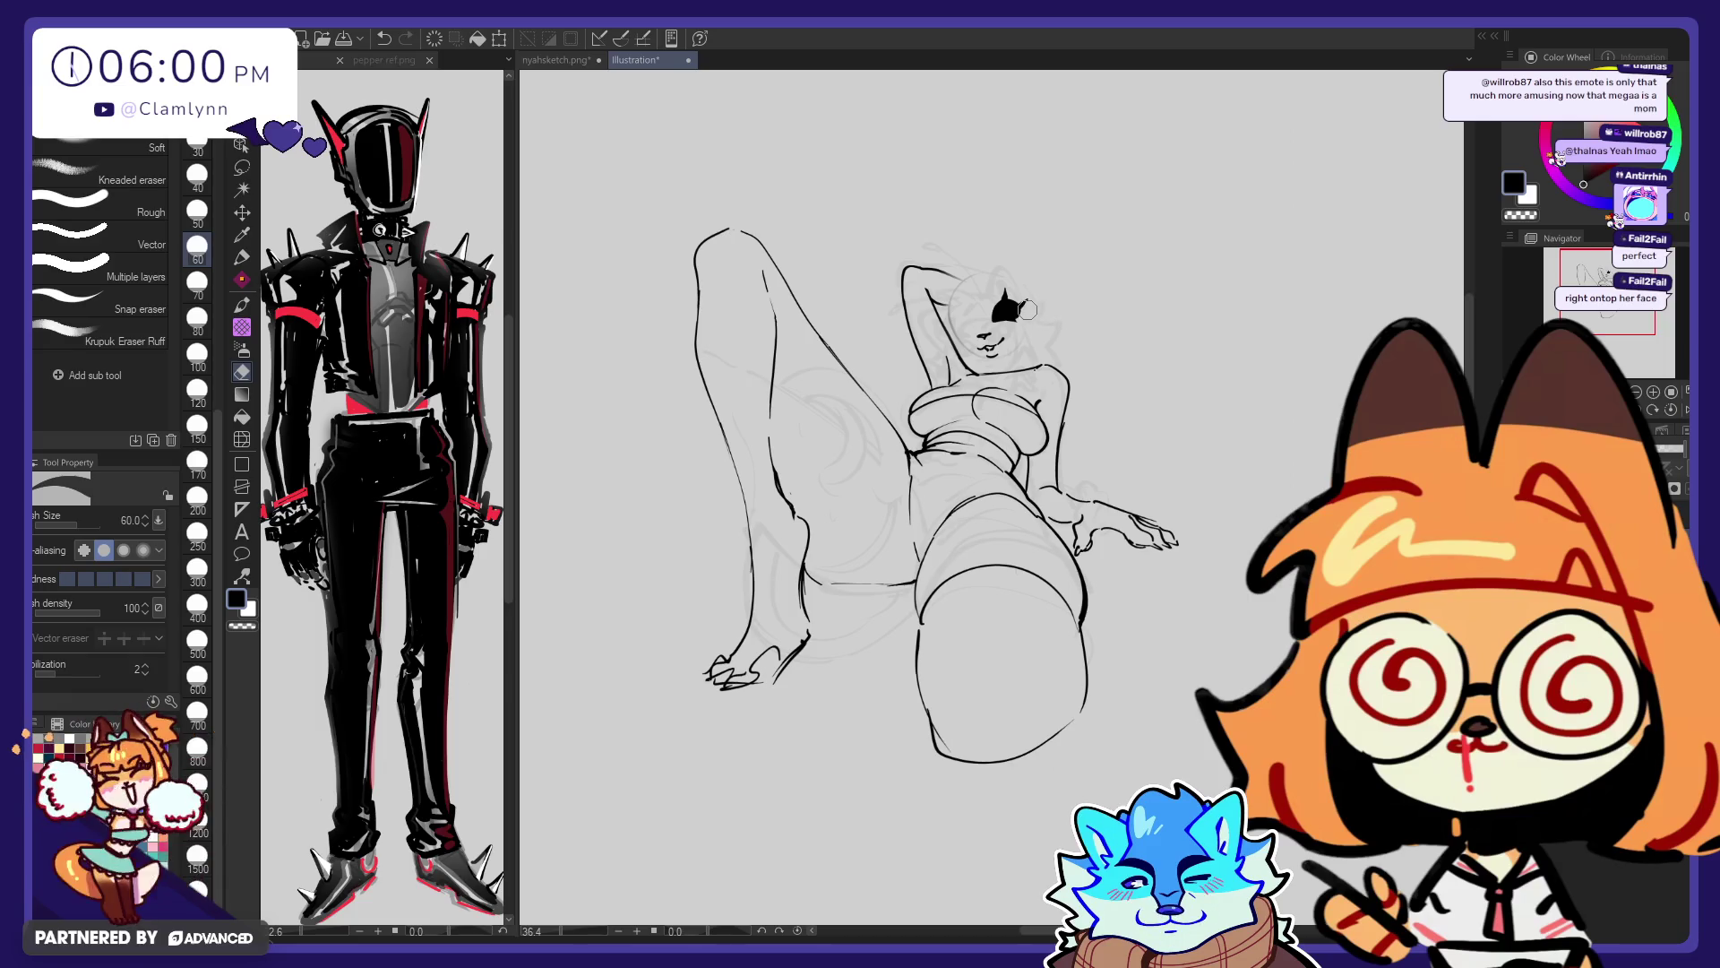
pyautogui.press('p')
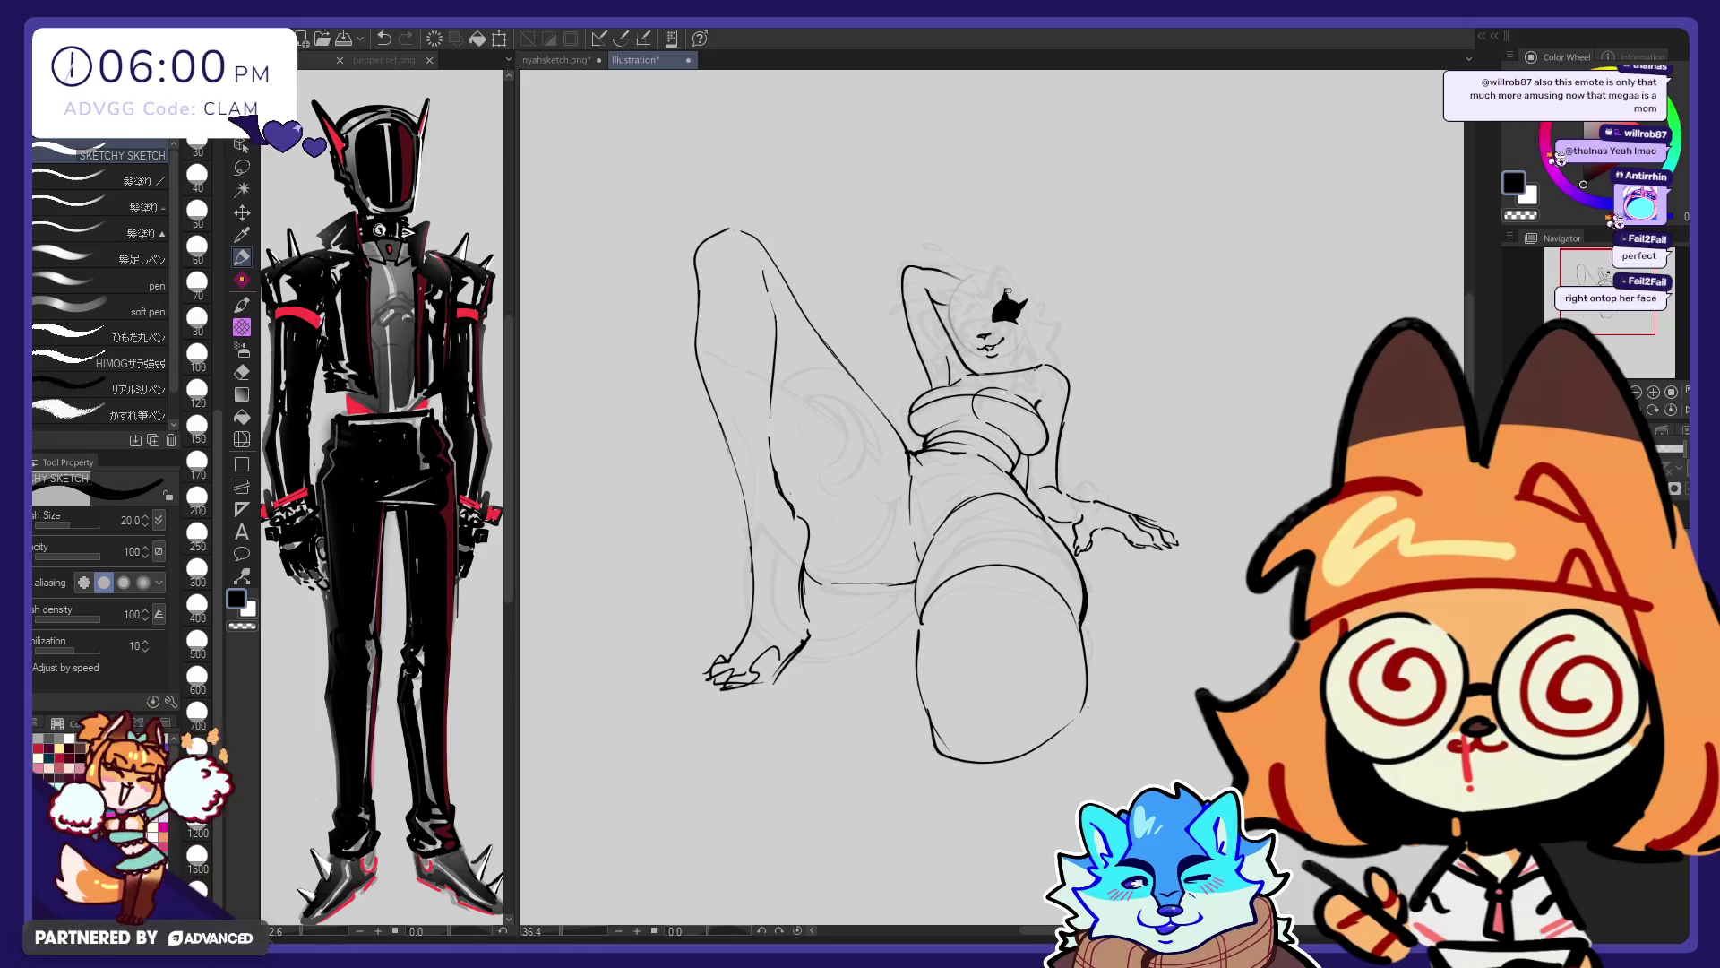
pyautogui.press('e')
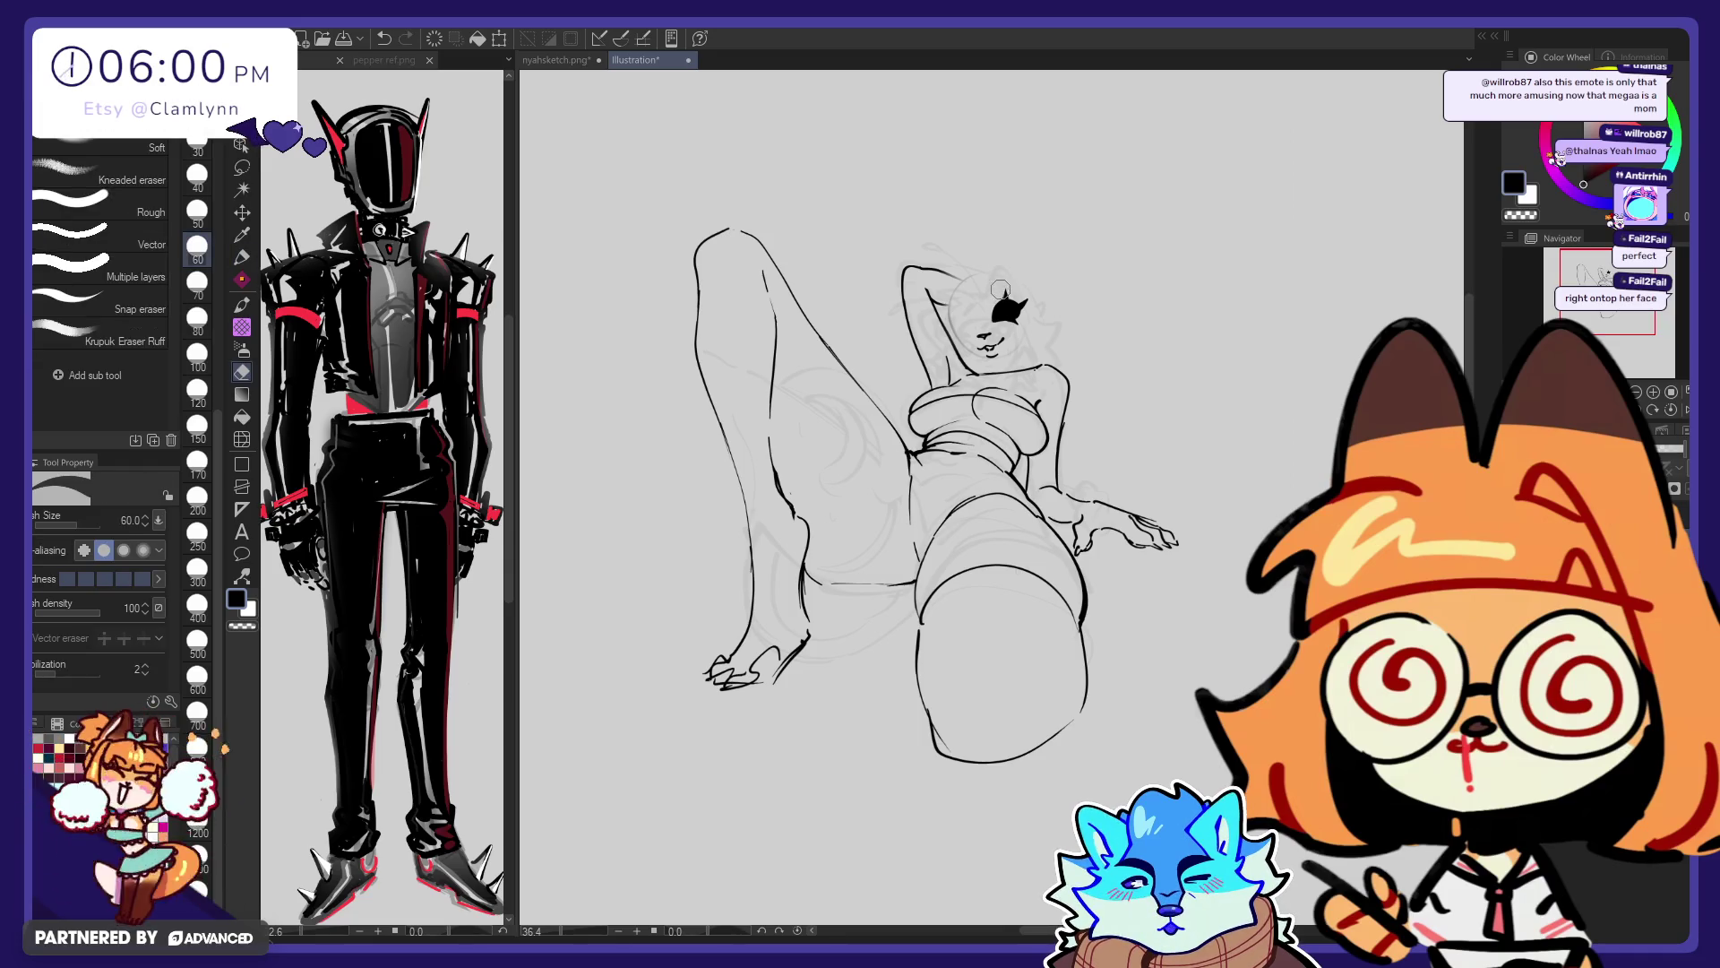
pyautogui.press('p')
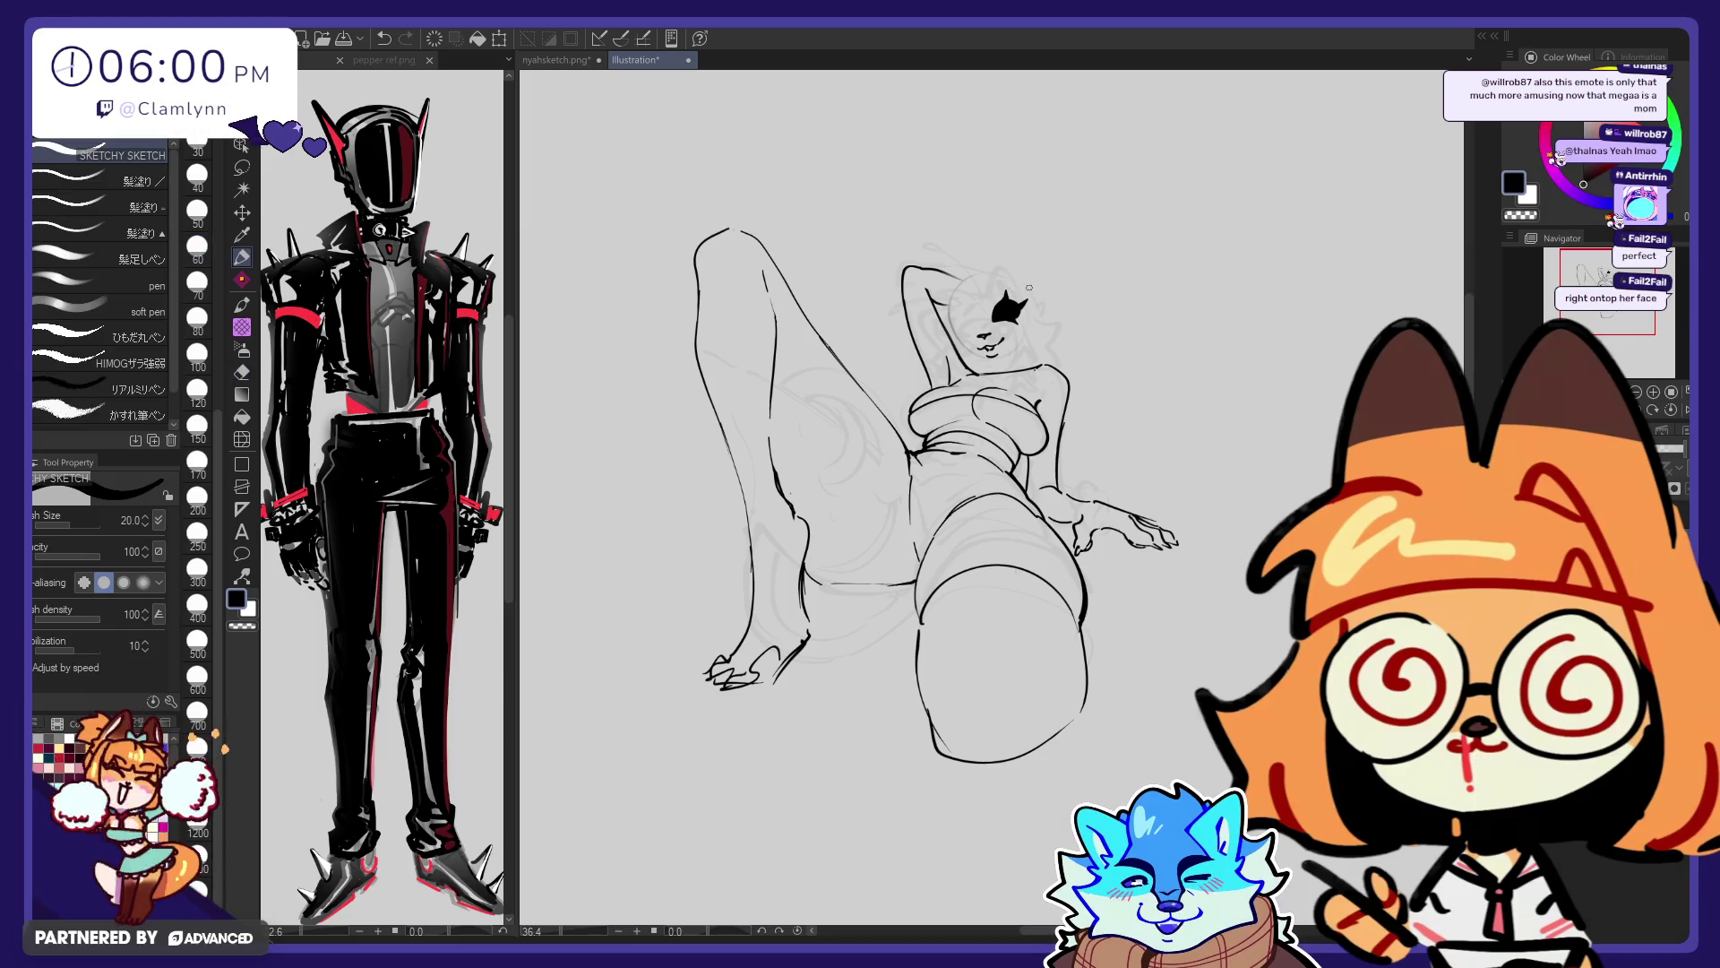
pyautogui.press('e')
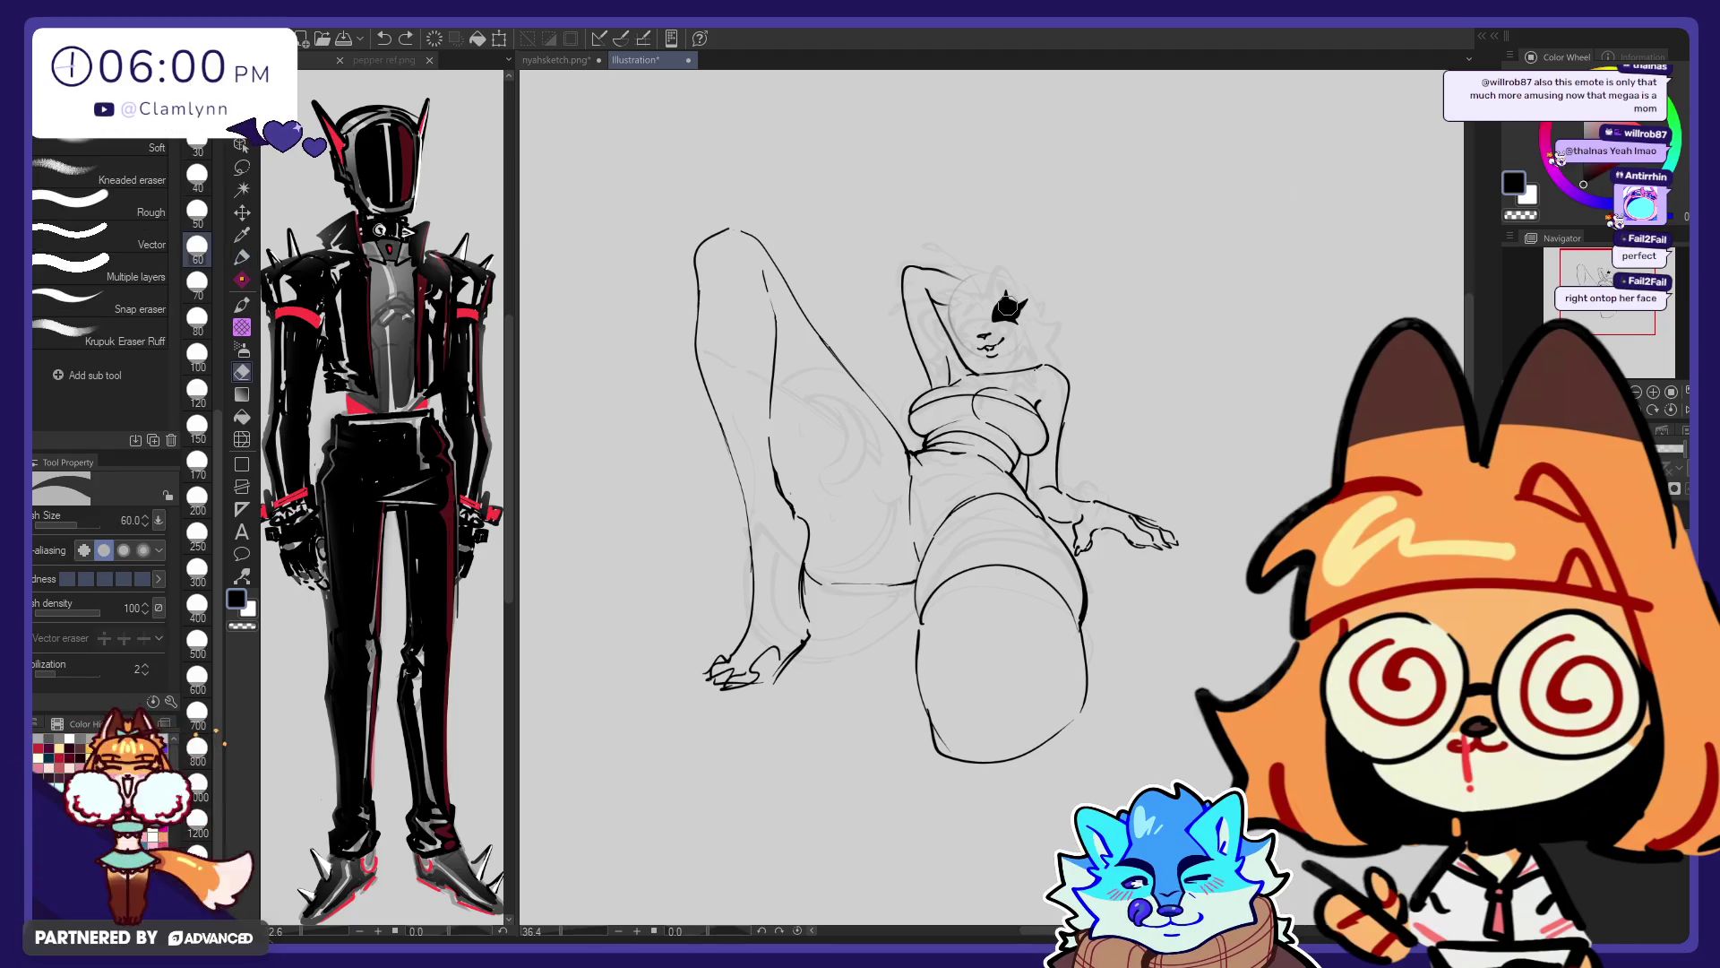
pyautogui.moveTo(1007, 307); pyautogui.dragTo(1001, 313)
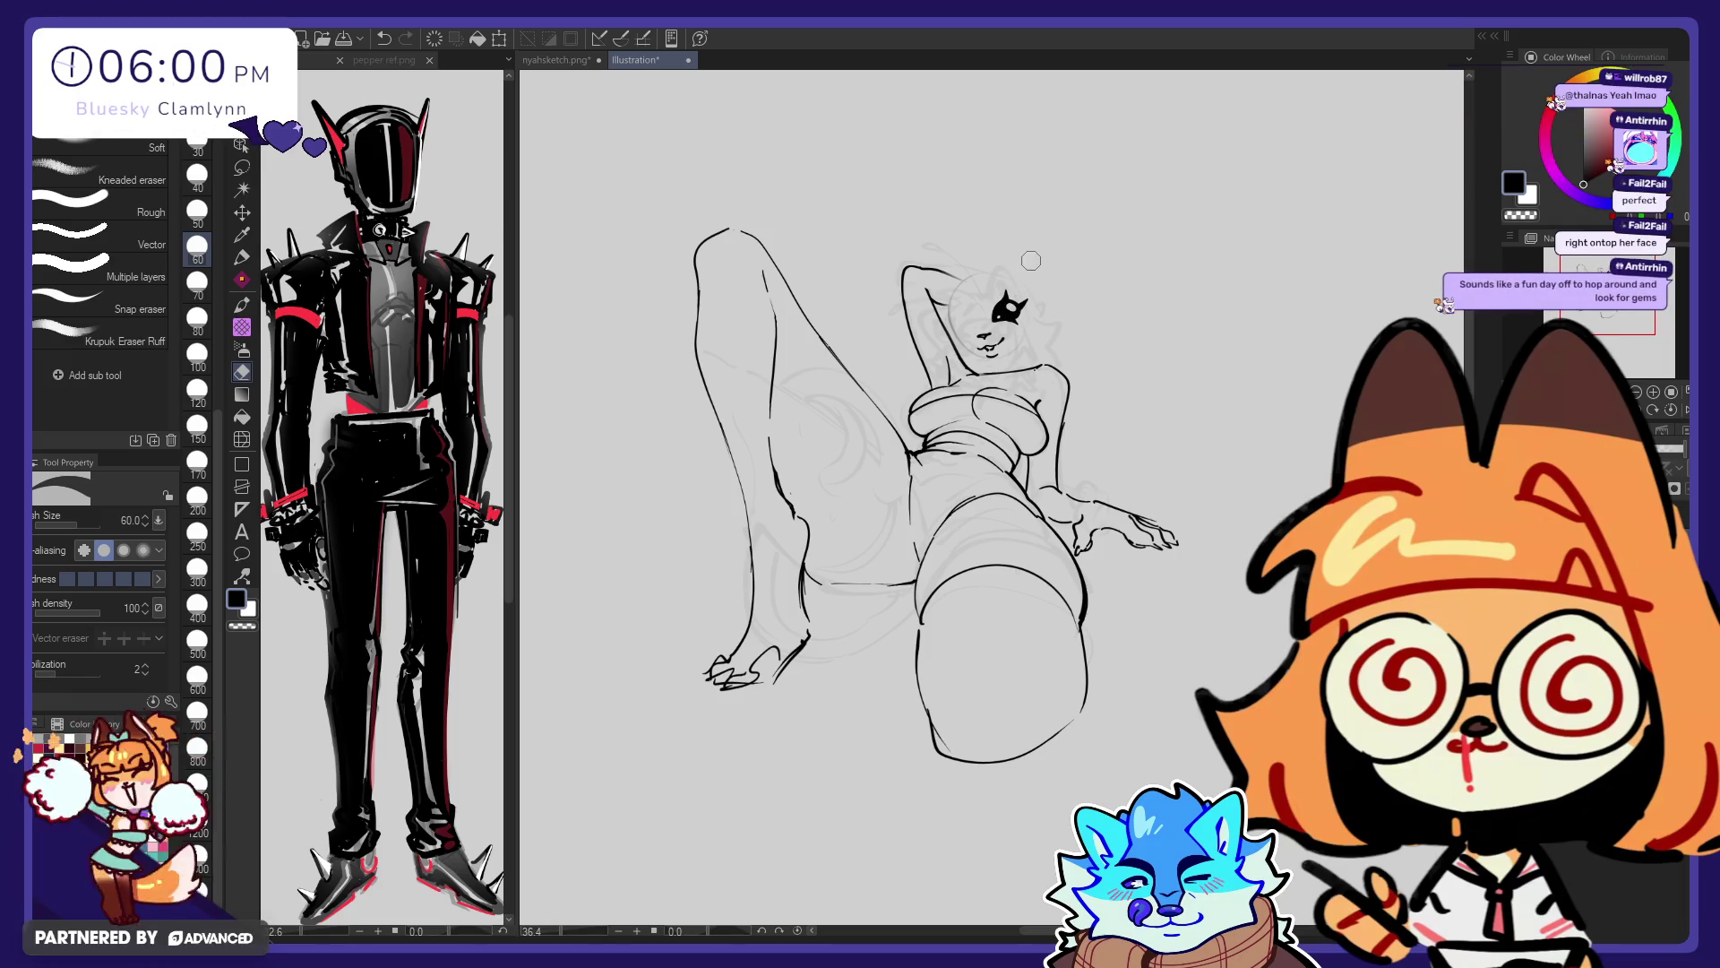
# Reshape the eye by erasing its edges, then undo those edits
pyautogui.press('p')
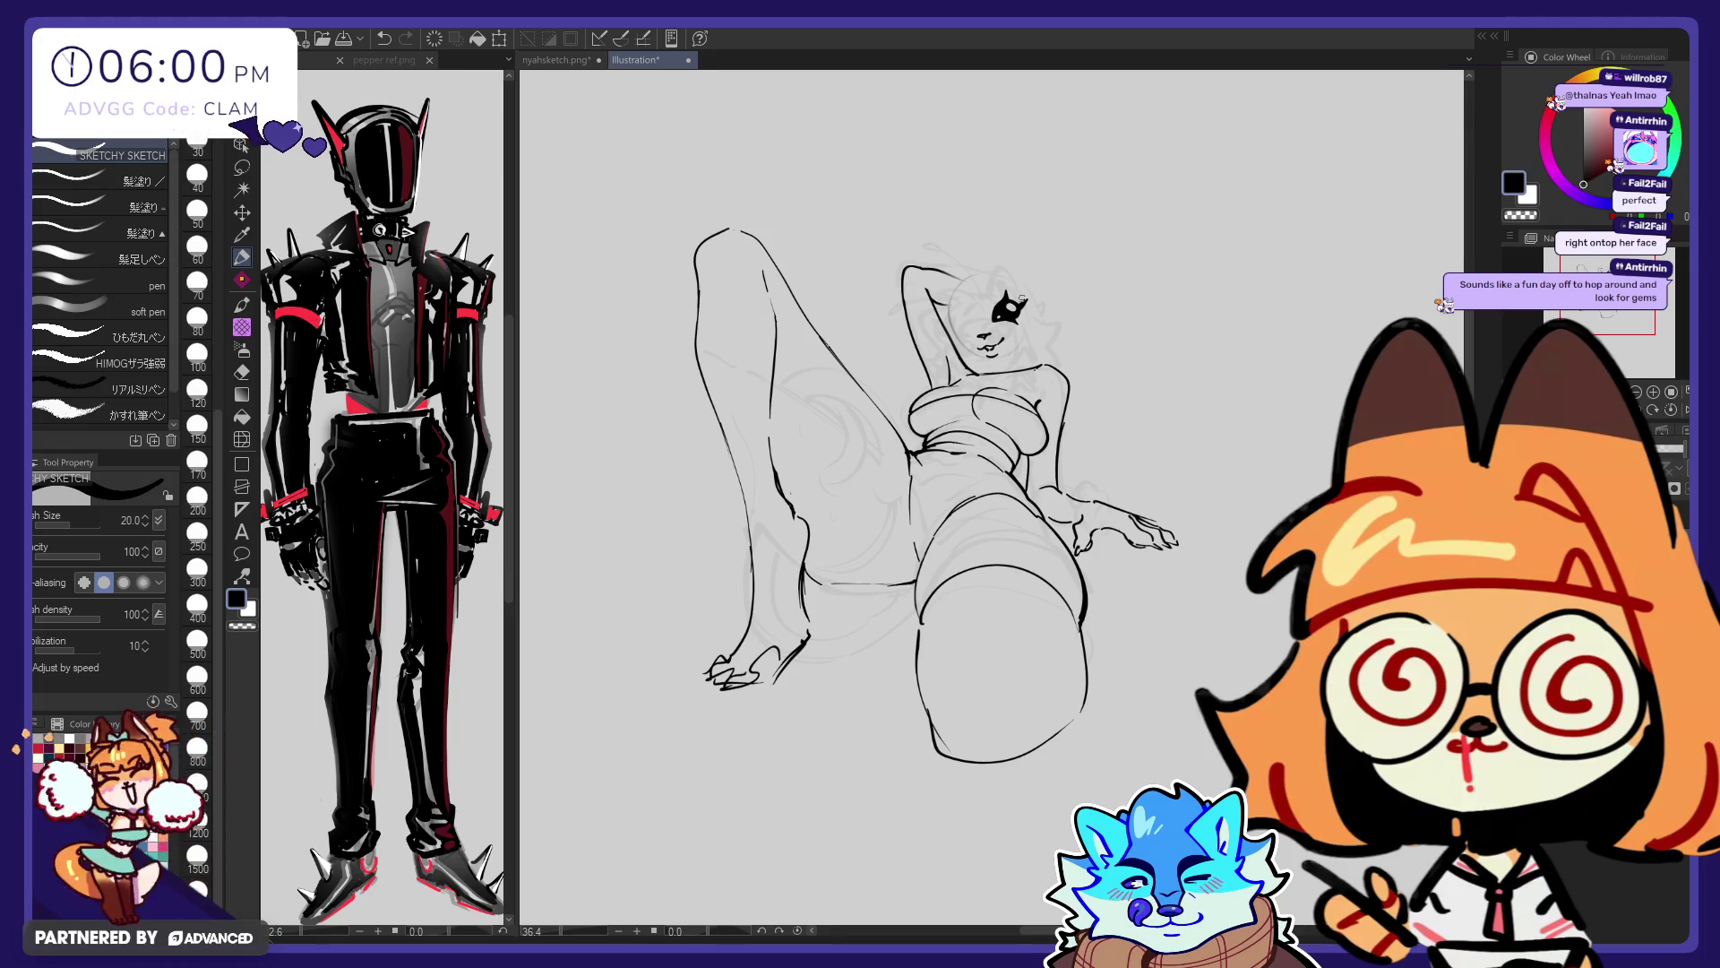
pyautogui.press('e')
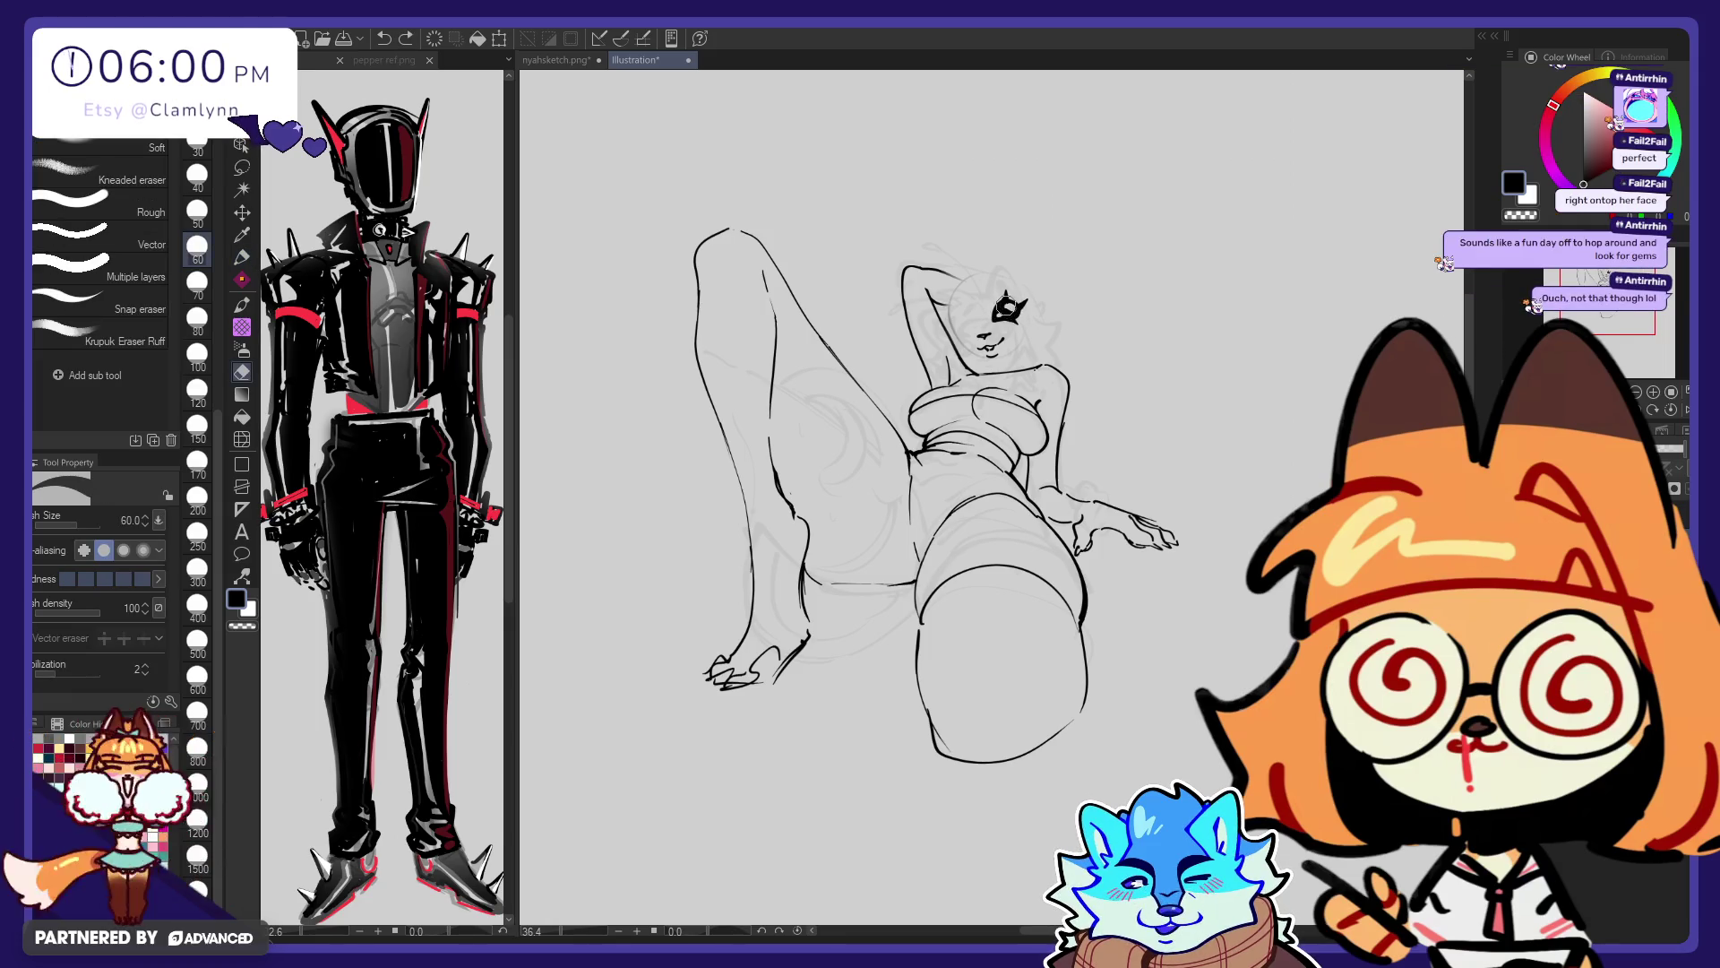
pyautogui.moveTo(1003, 305); pyautogui.dragTo(1016, 313)
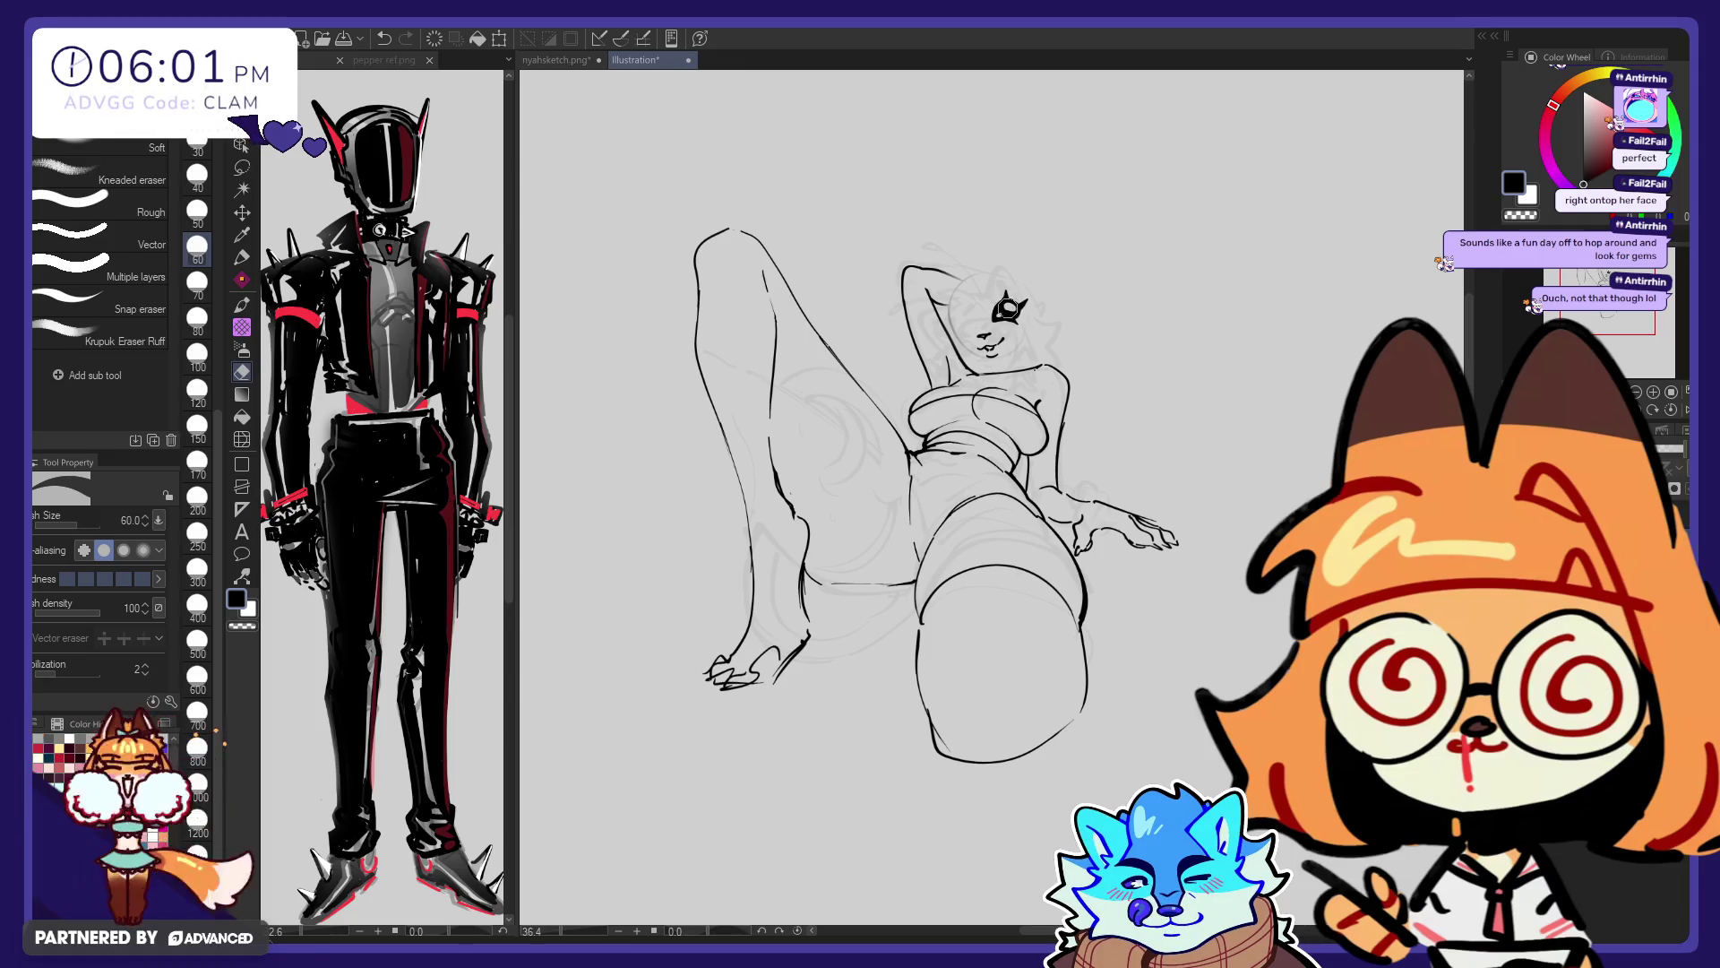
pyautogui.press('p')
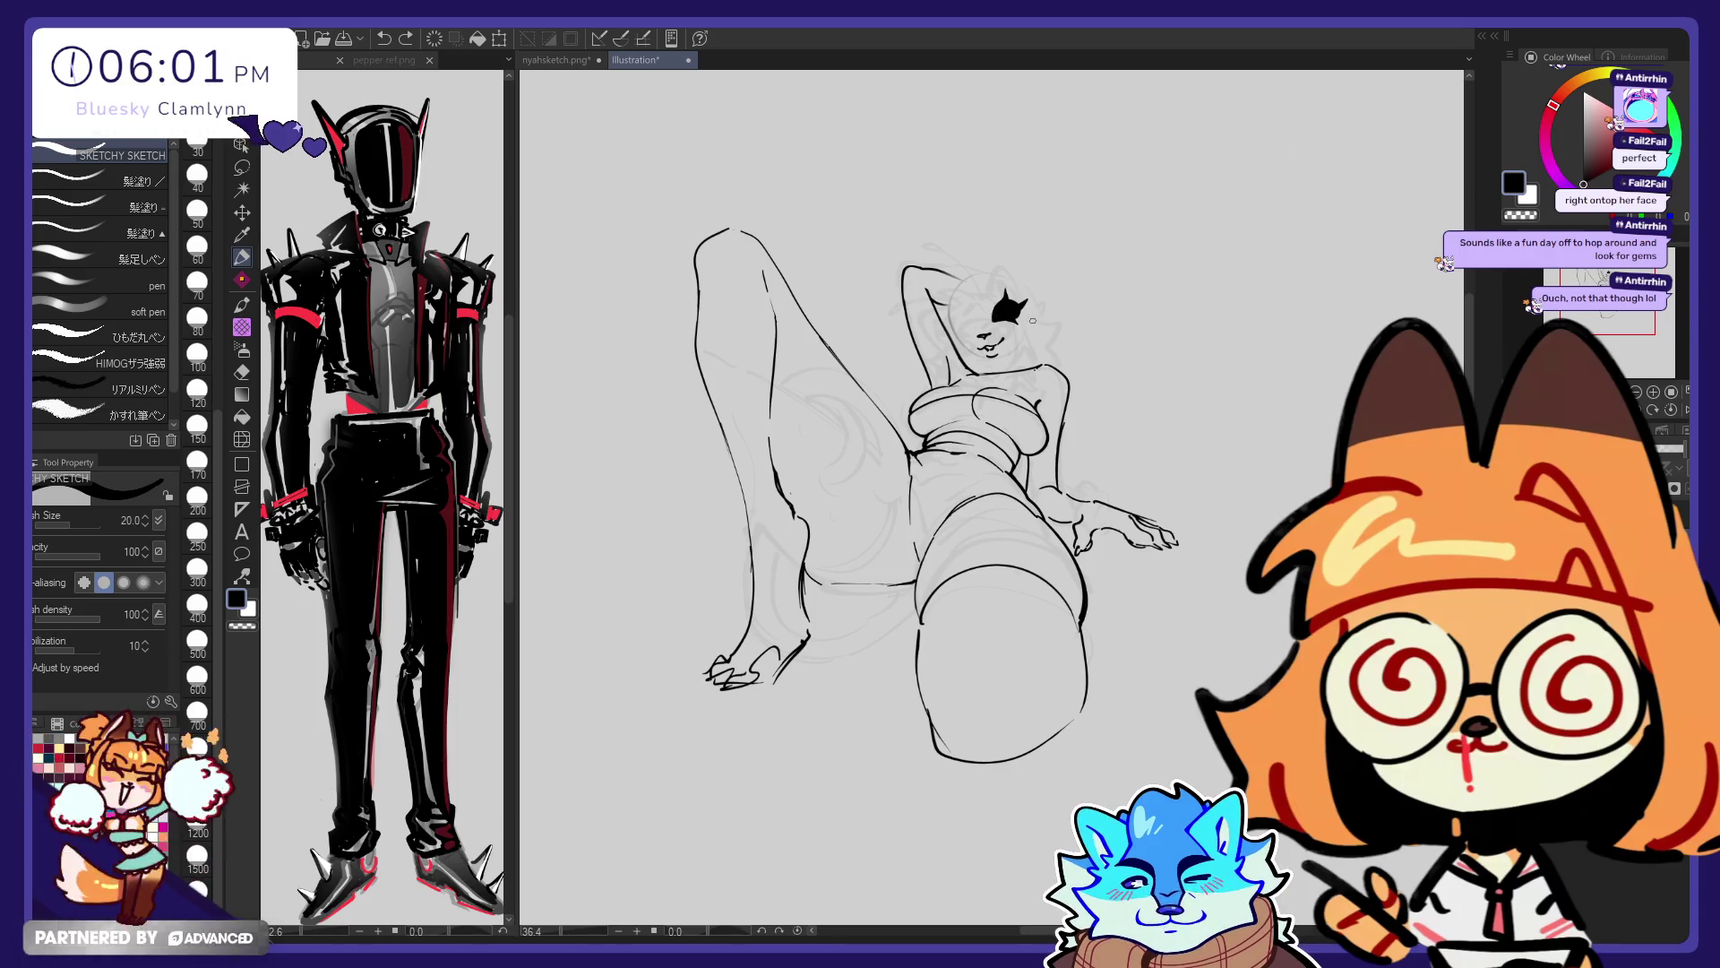
pyautogui.press('e')
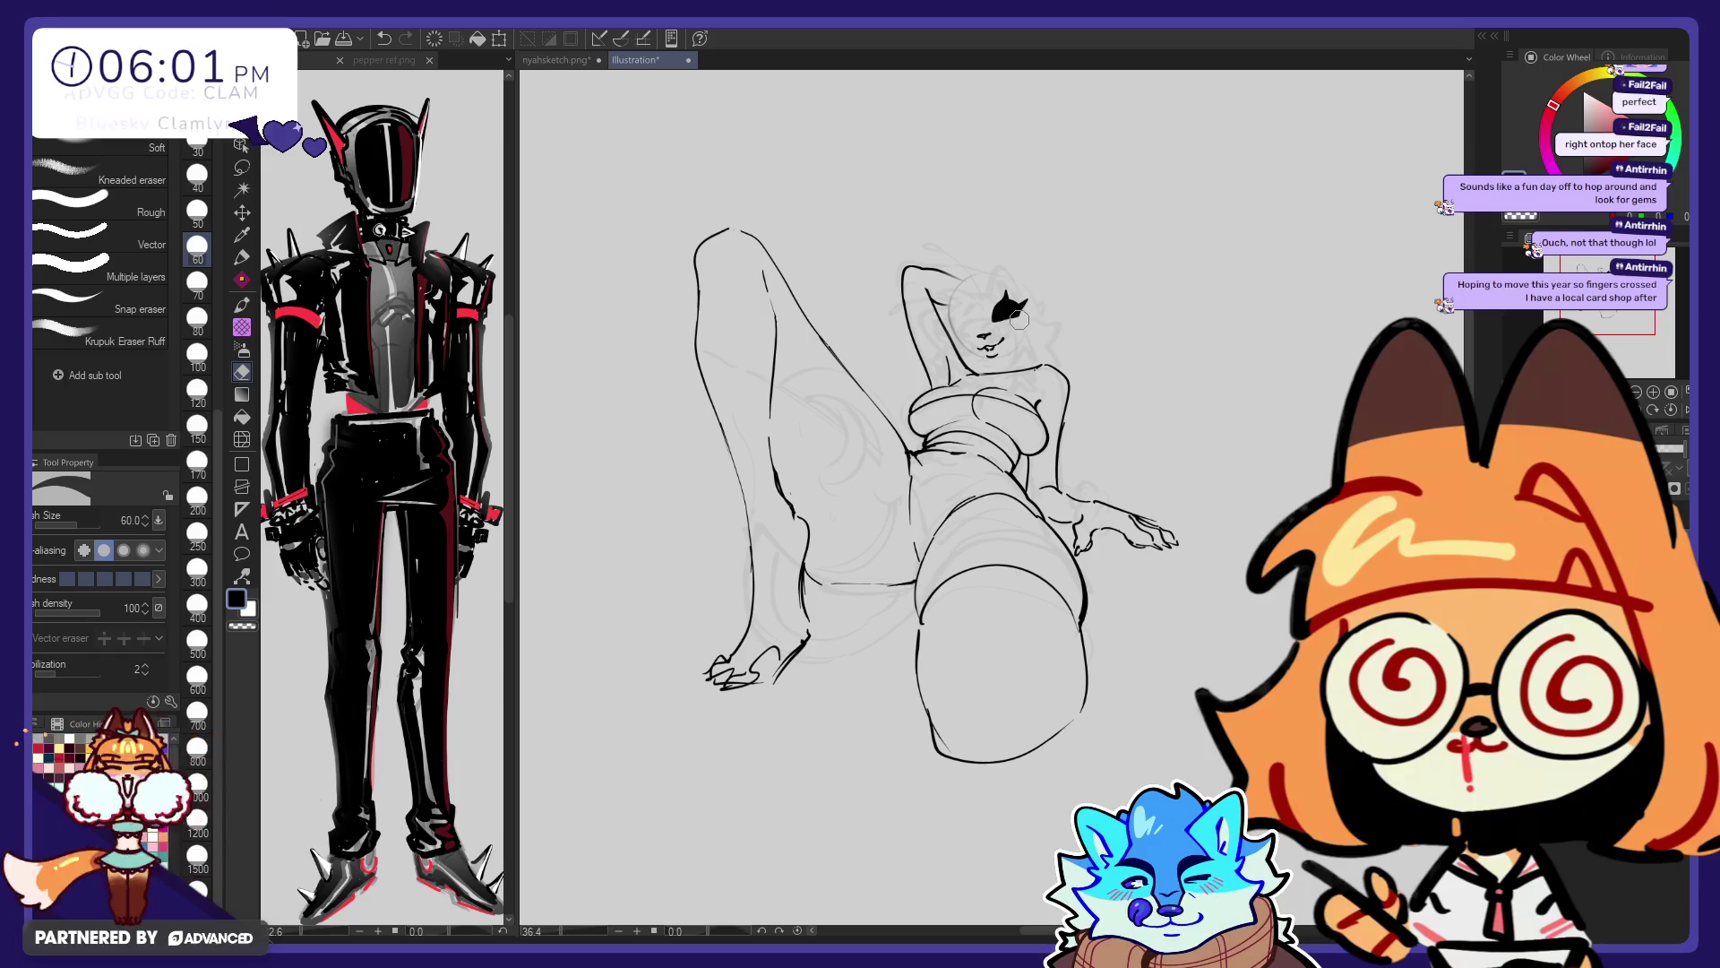
pyautogui.hotkey('ctrl', 'z')
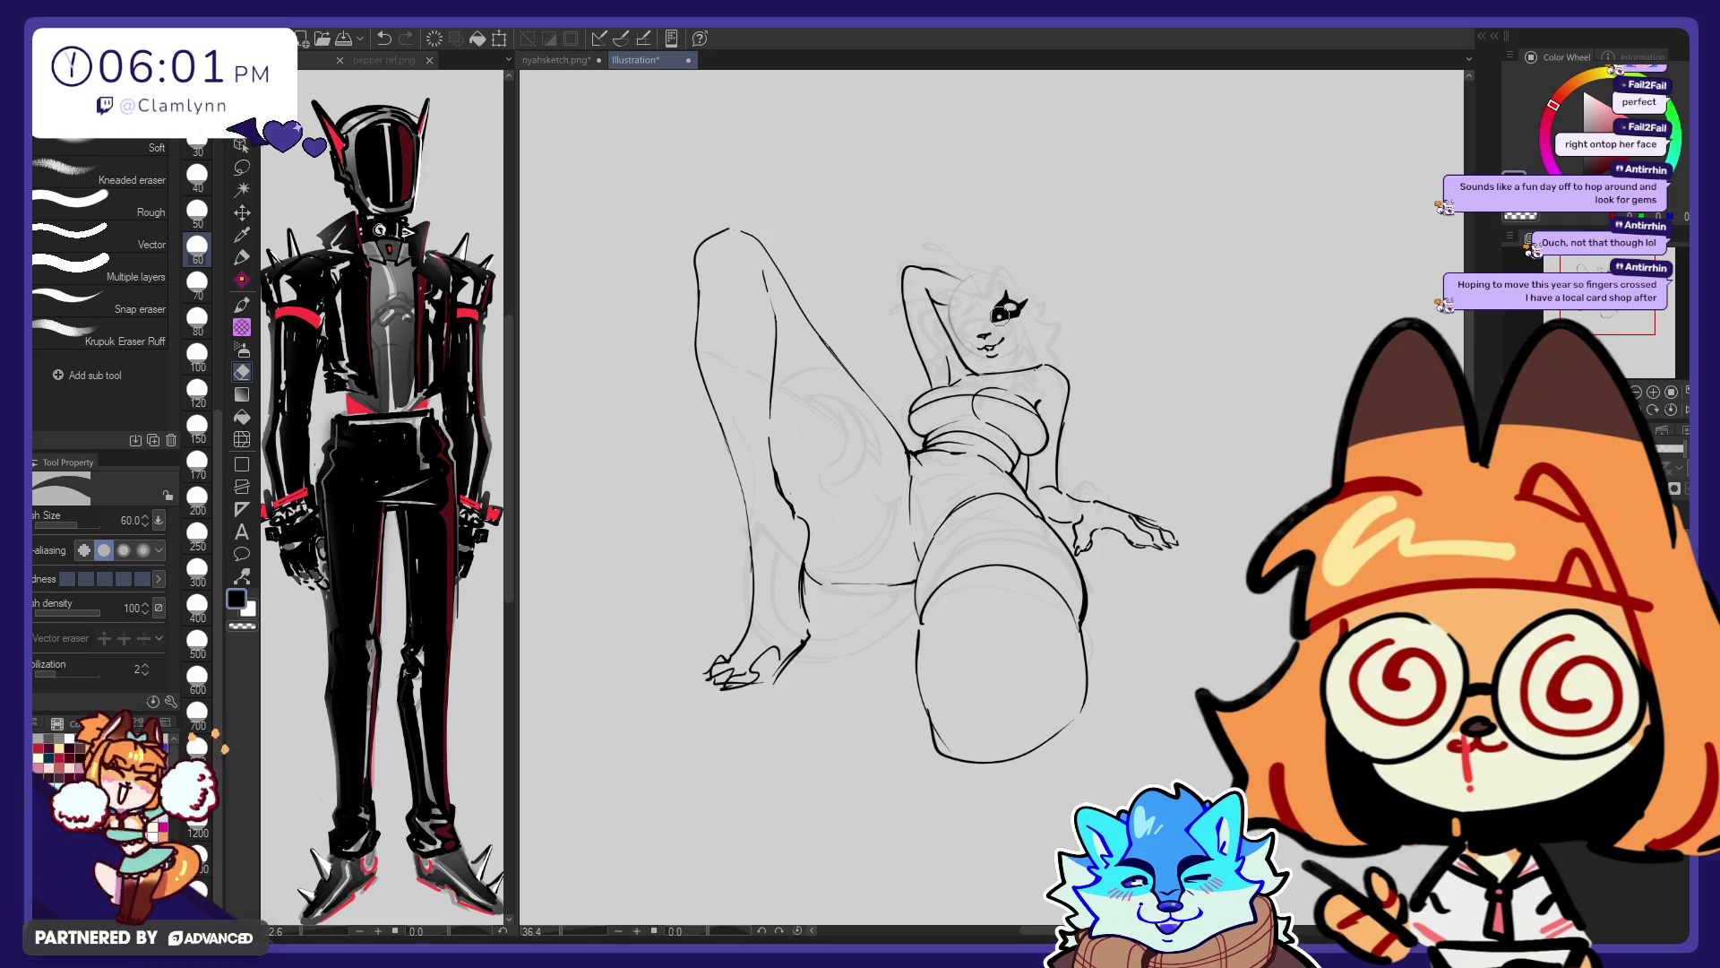
pyautogui.hotkey('ctrl', 'z')
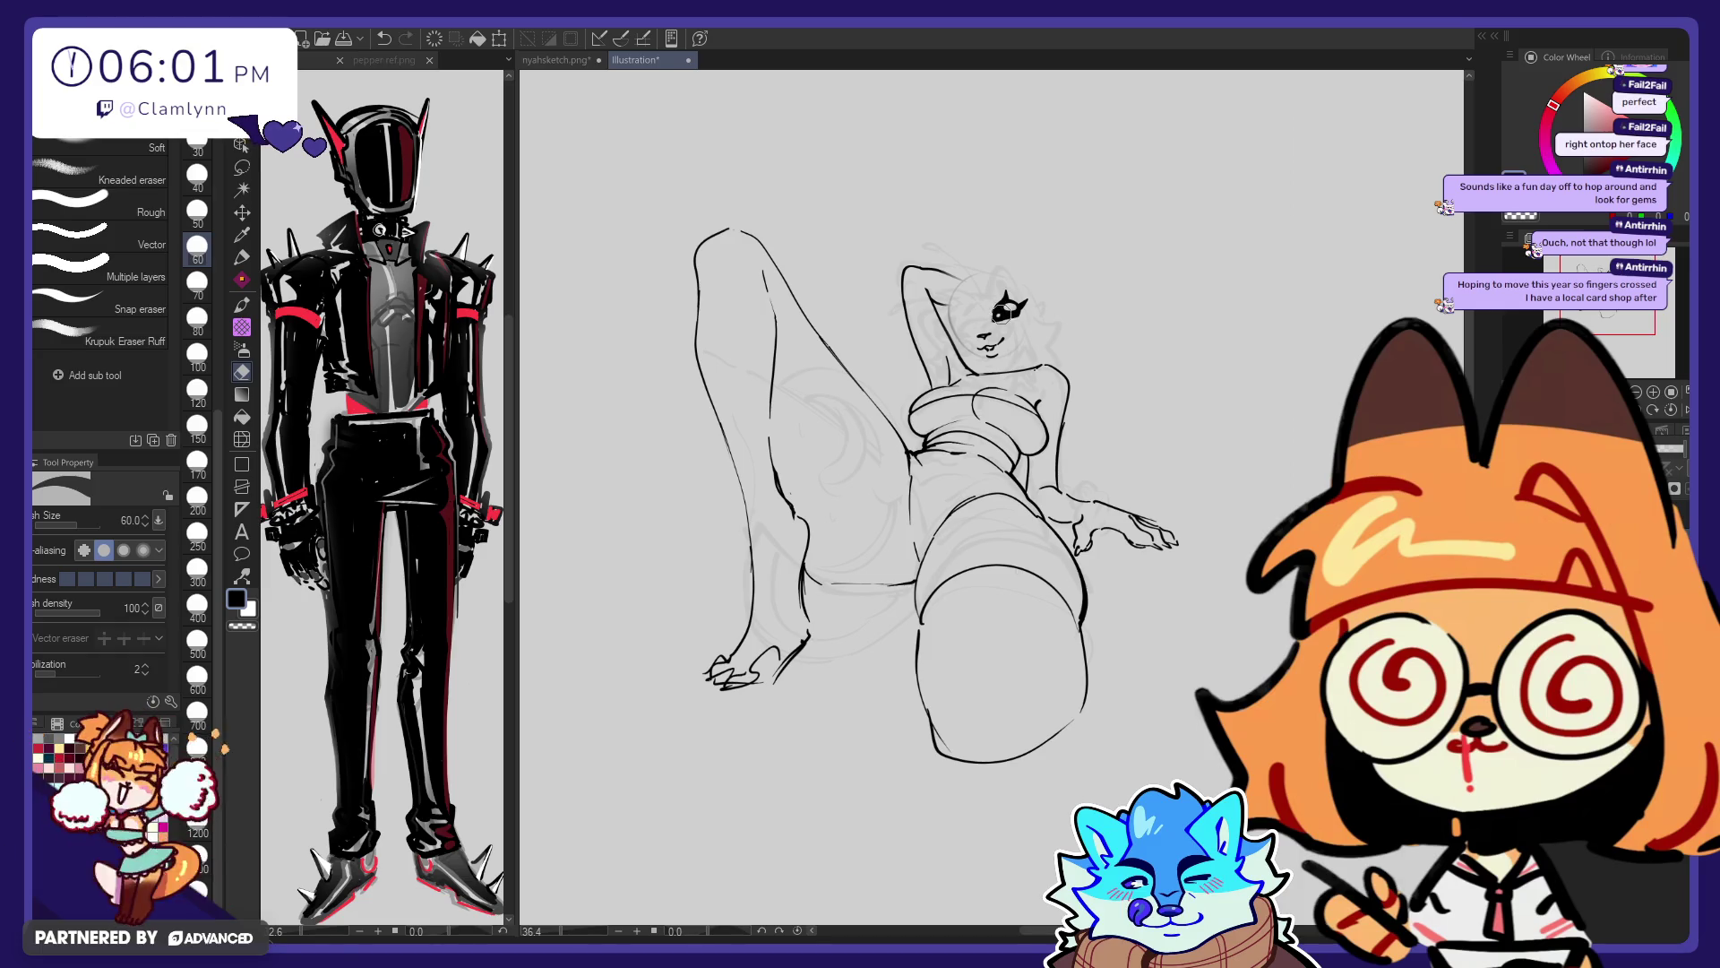
# Ink the cat eye more solidly with the pen
pyautogui.press('p')
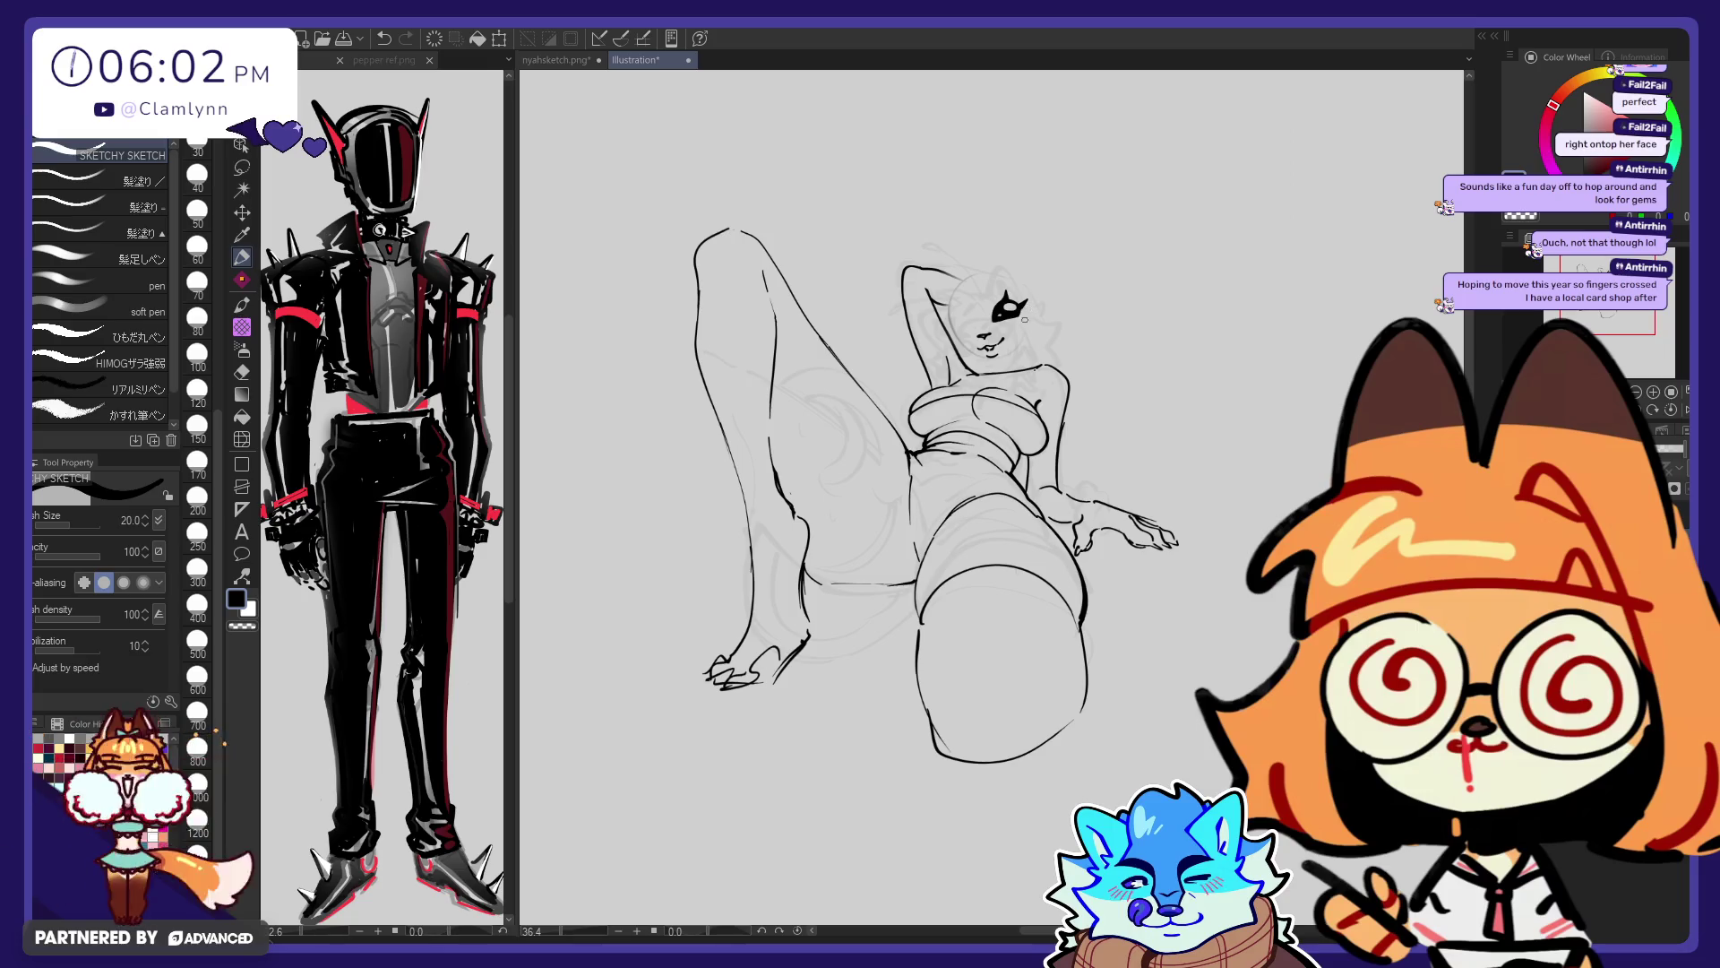
pyautogui.moveTo(1010, 311); pyautogui.dragTo(1026, 304)
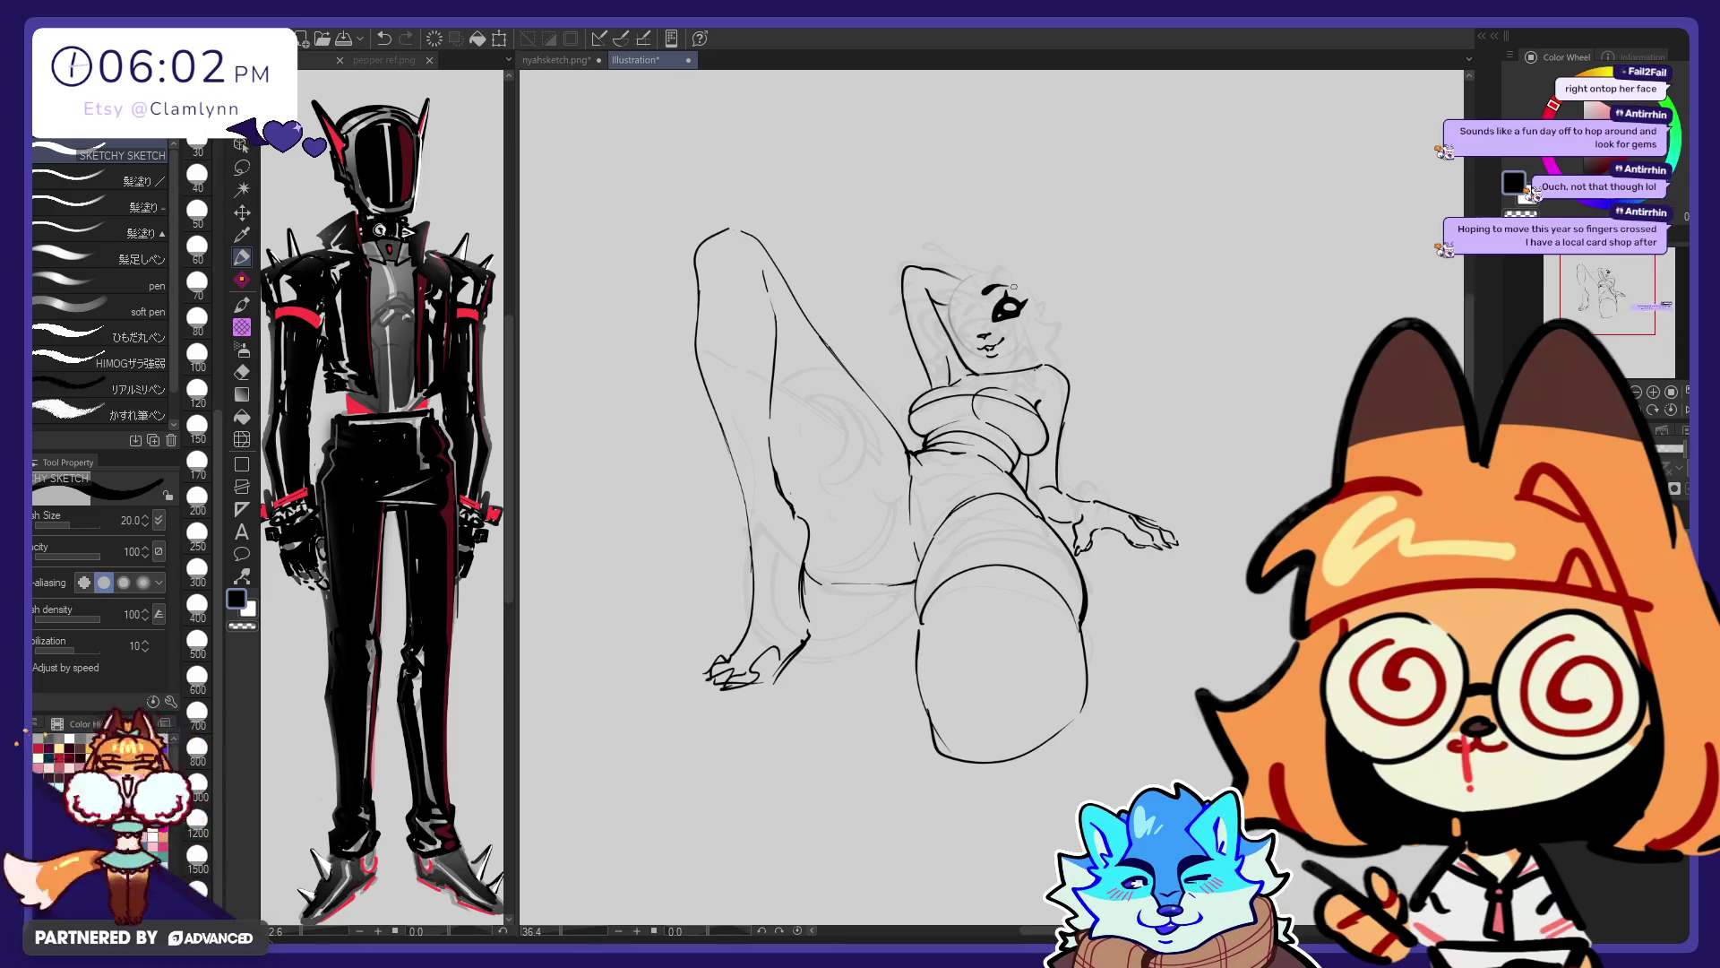
pyautogui.press('e')
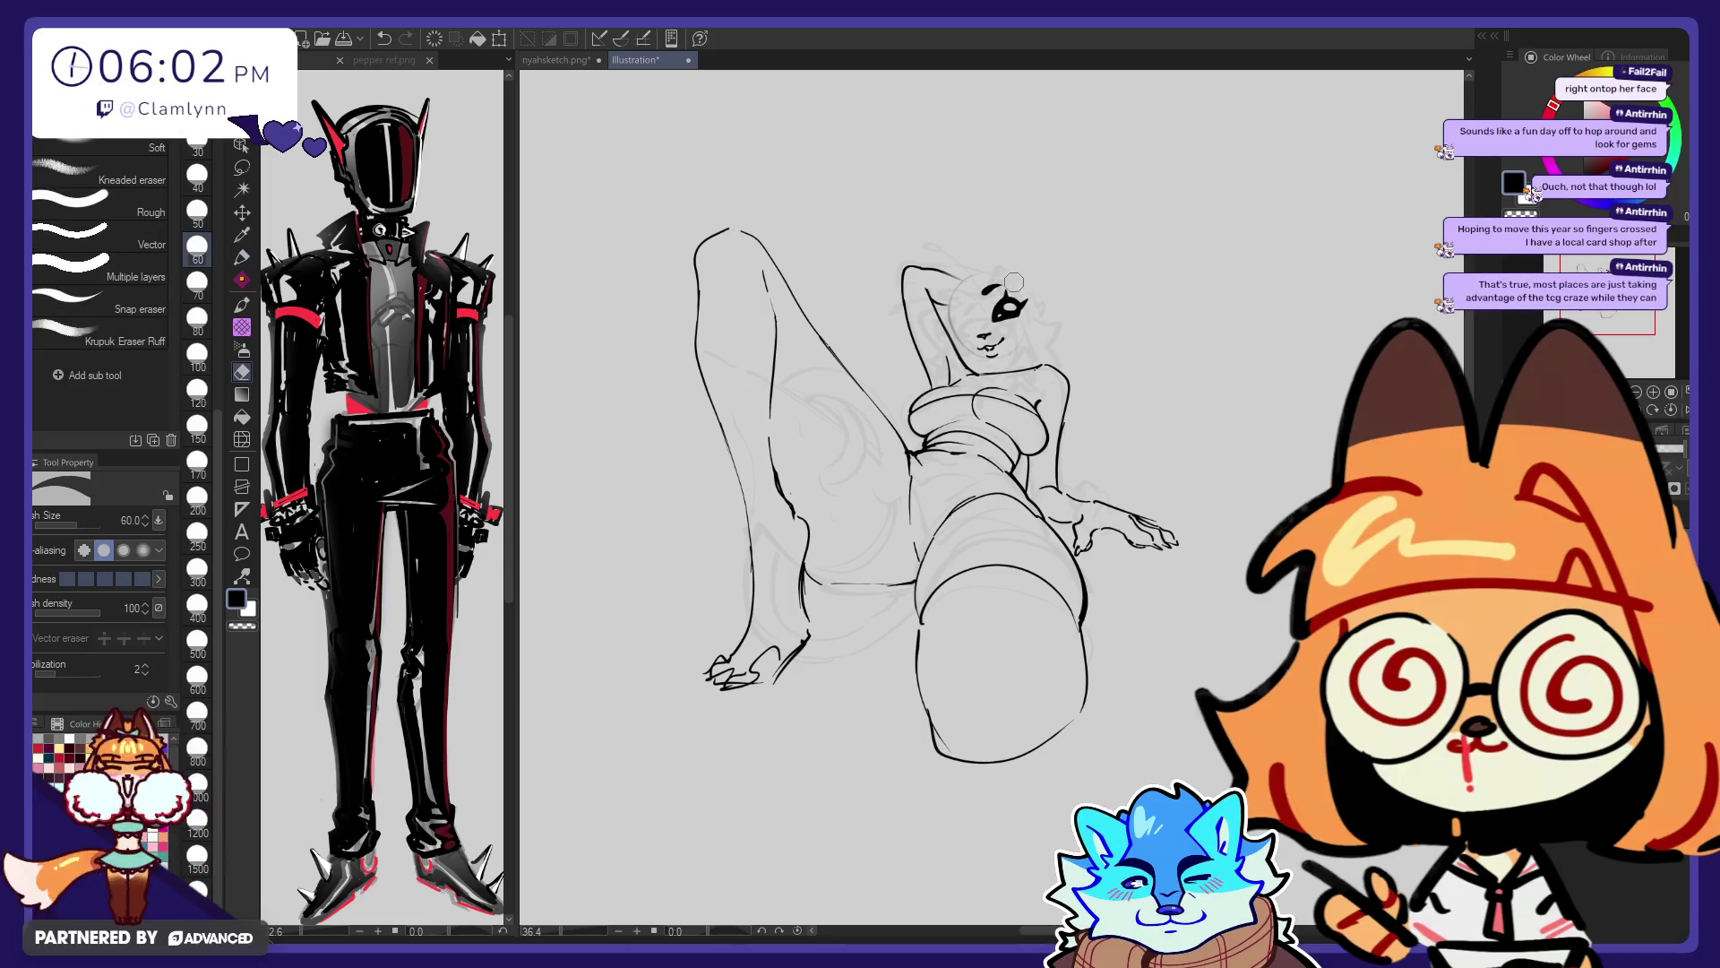
pyautogui.press('p')
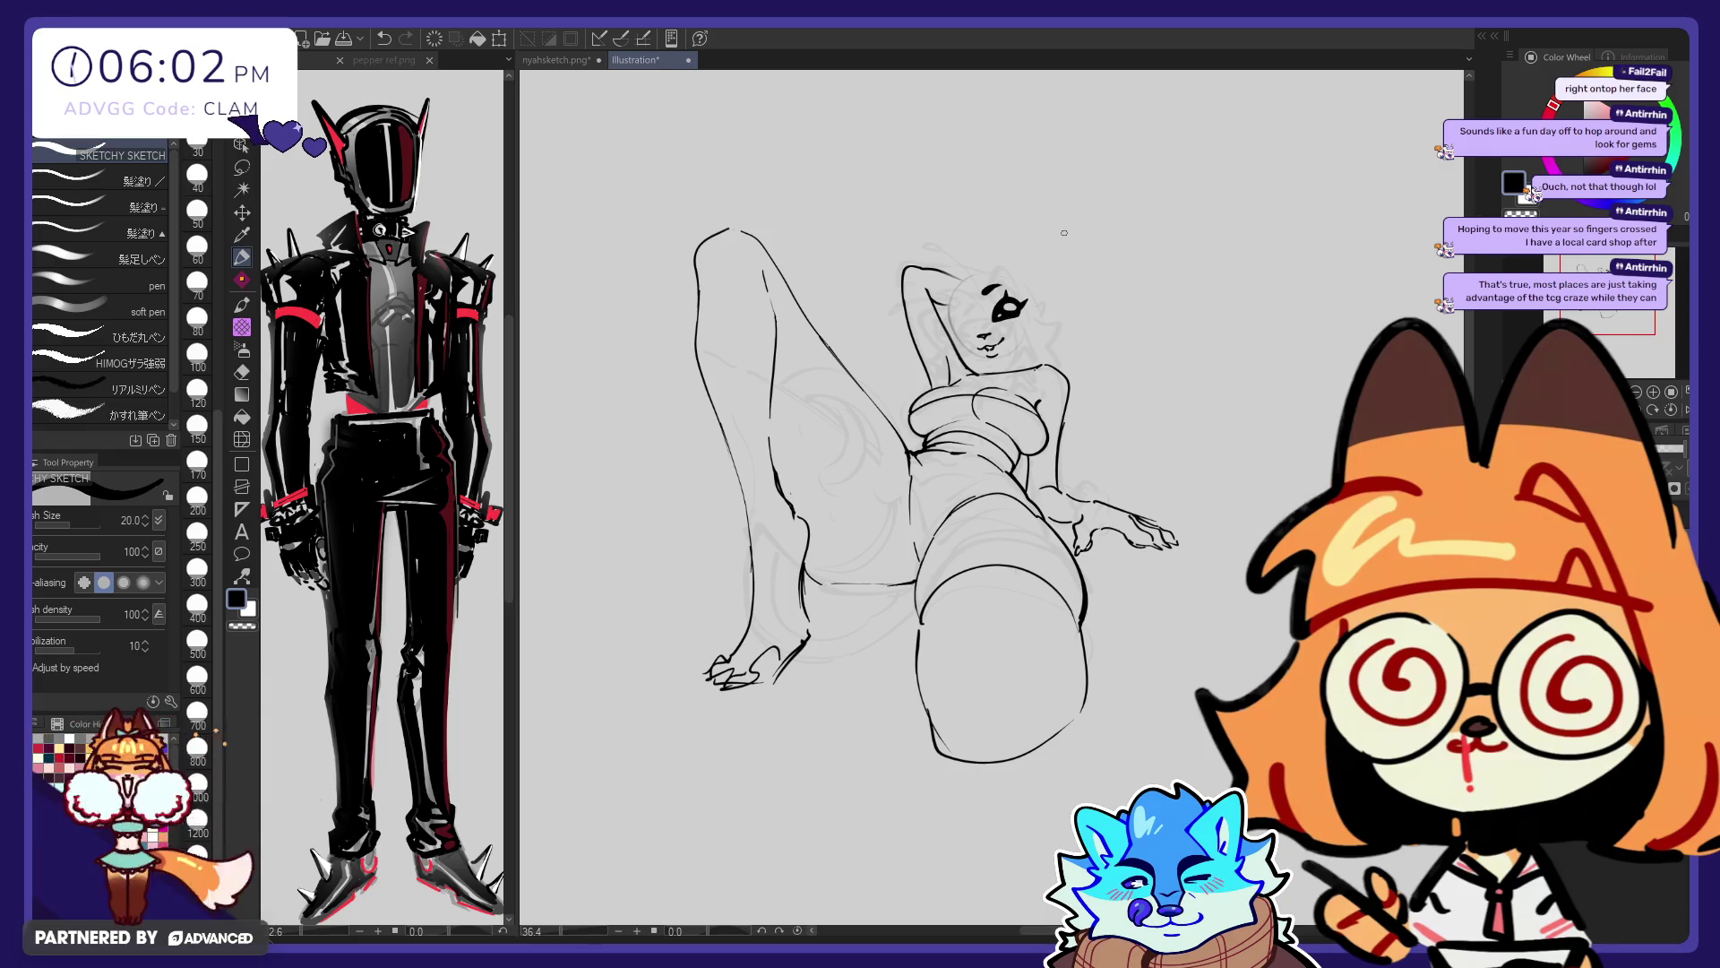
pyautogui.press('e')
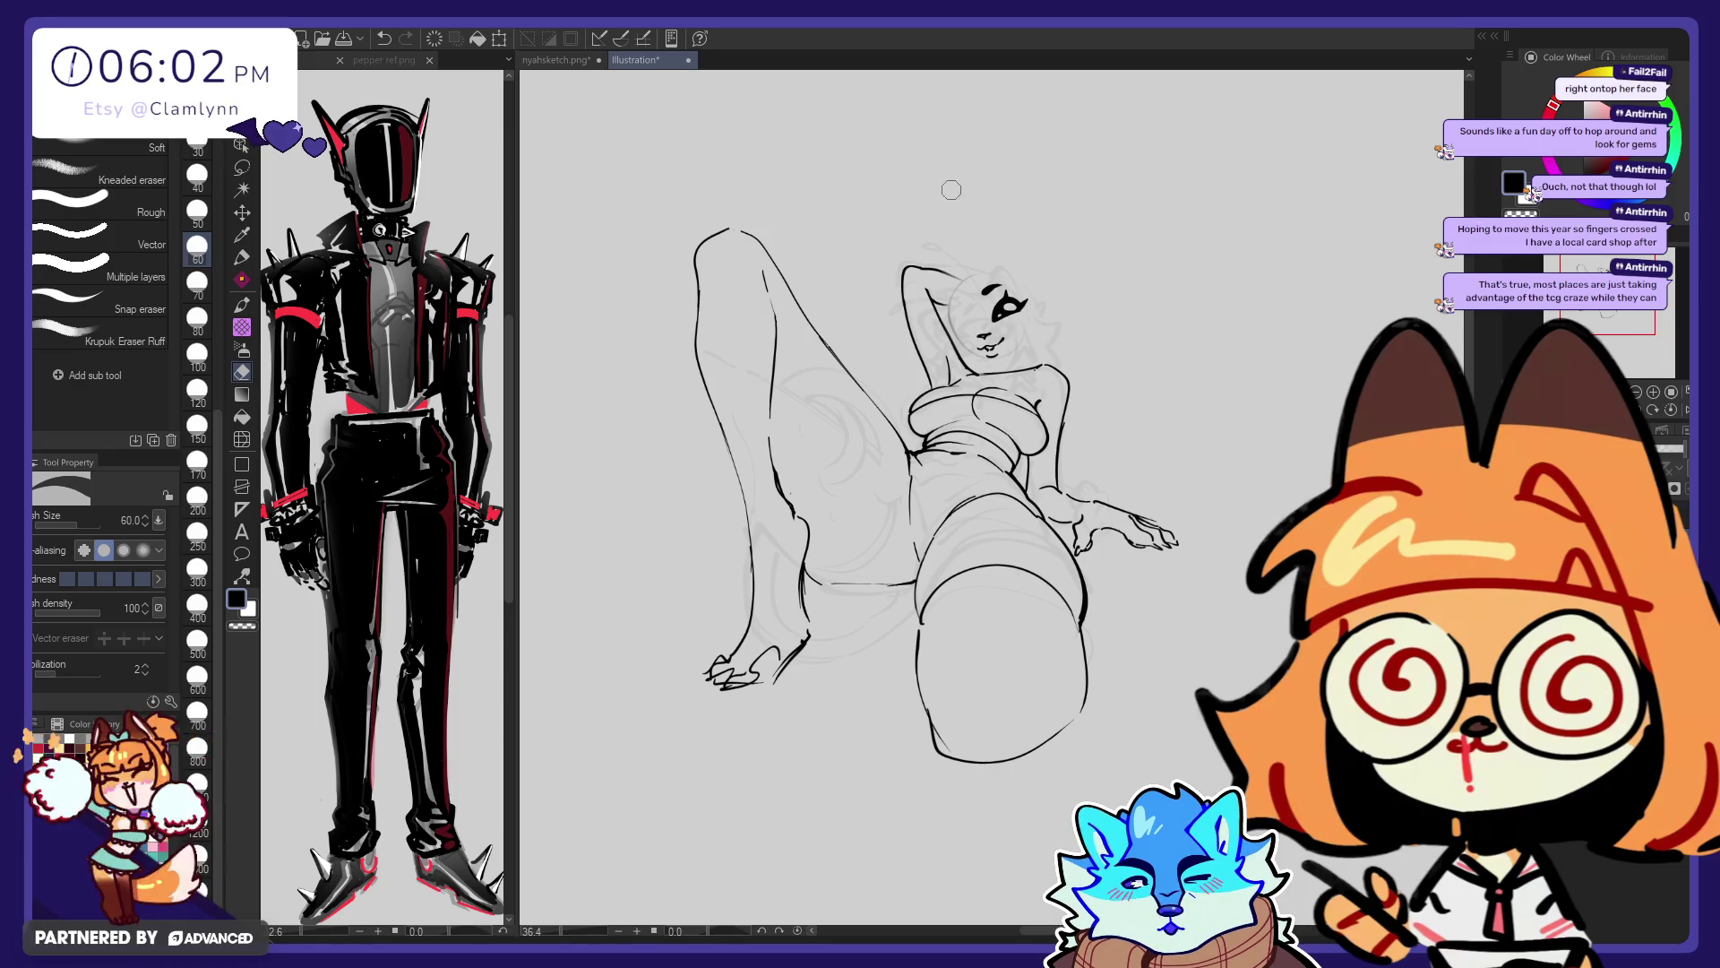
# Lasso the eye area and transform it to nudge its position
pyautogui.click(242, 165)
pyautogui.moveTo(1002, 321); pyautogui.dragTo(1041, 316)
pyautogui.hotkey('ctrl', 't')
pyautogui.click(982, 364)
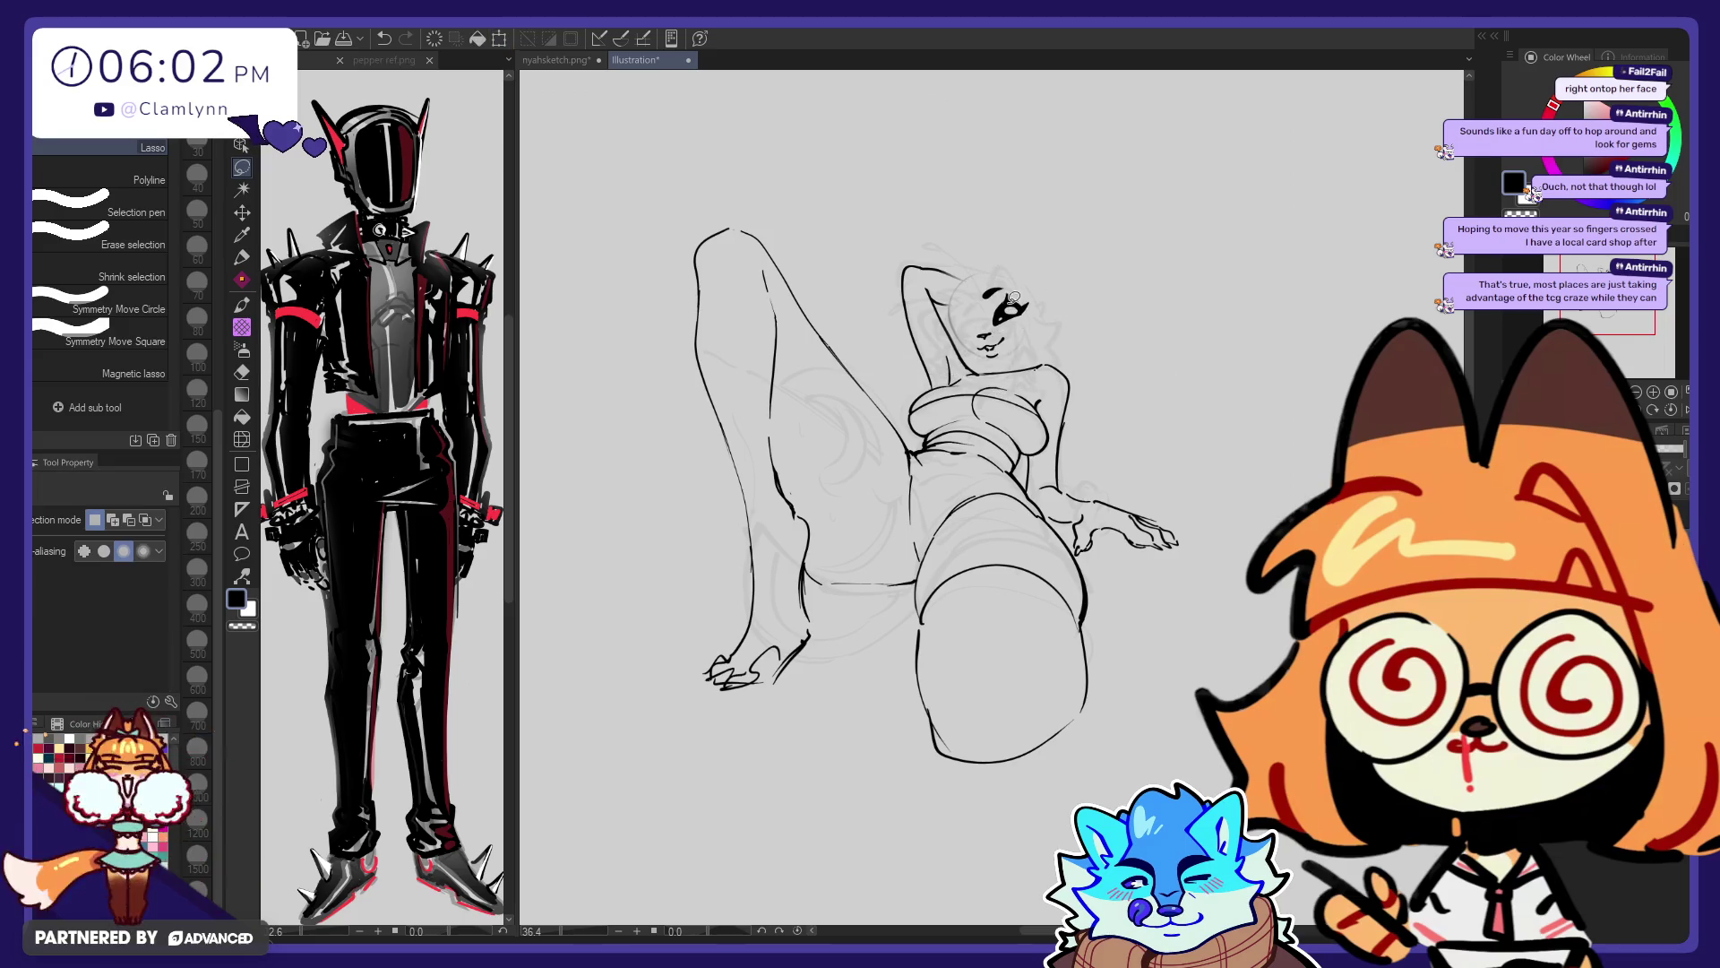
# Add a test stroke at the eye's outer corner
pyautogui.press('p')
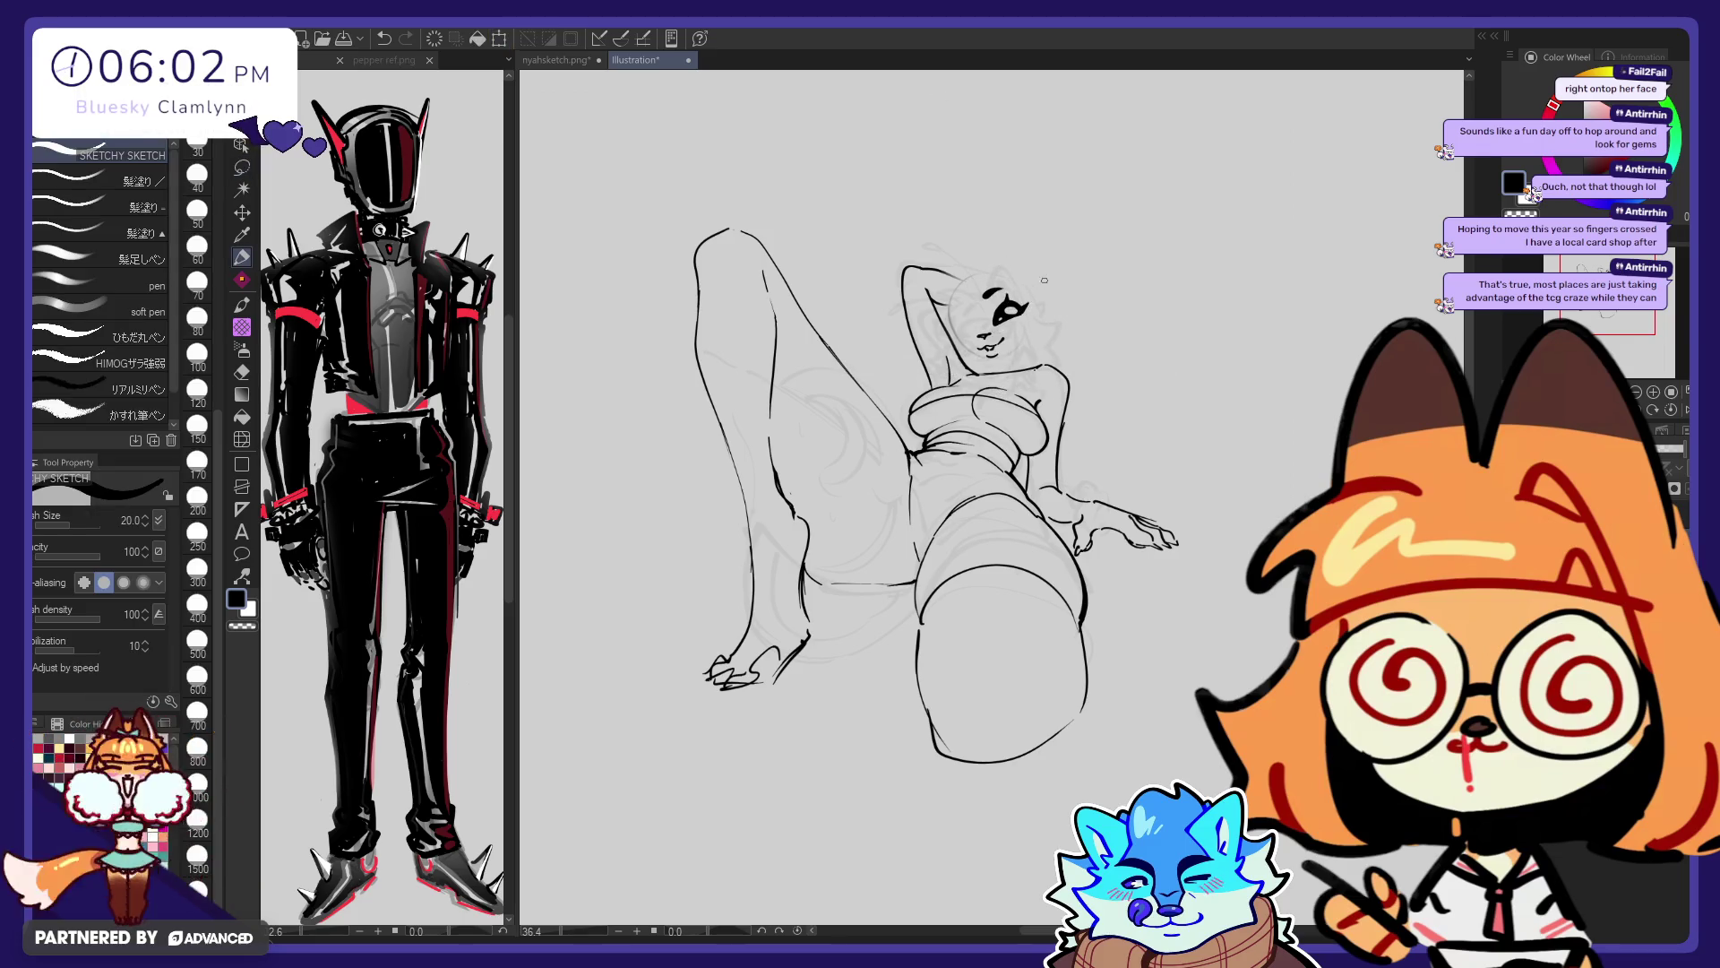
pyautogui.press('e')
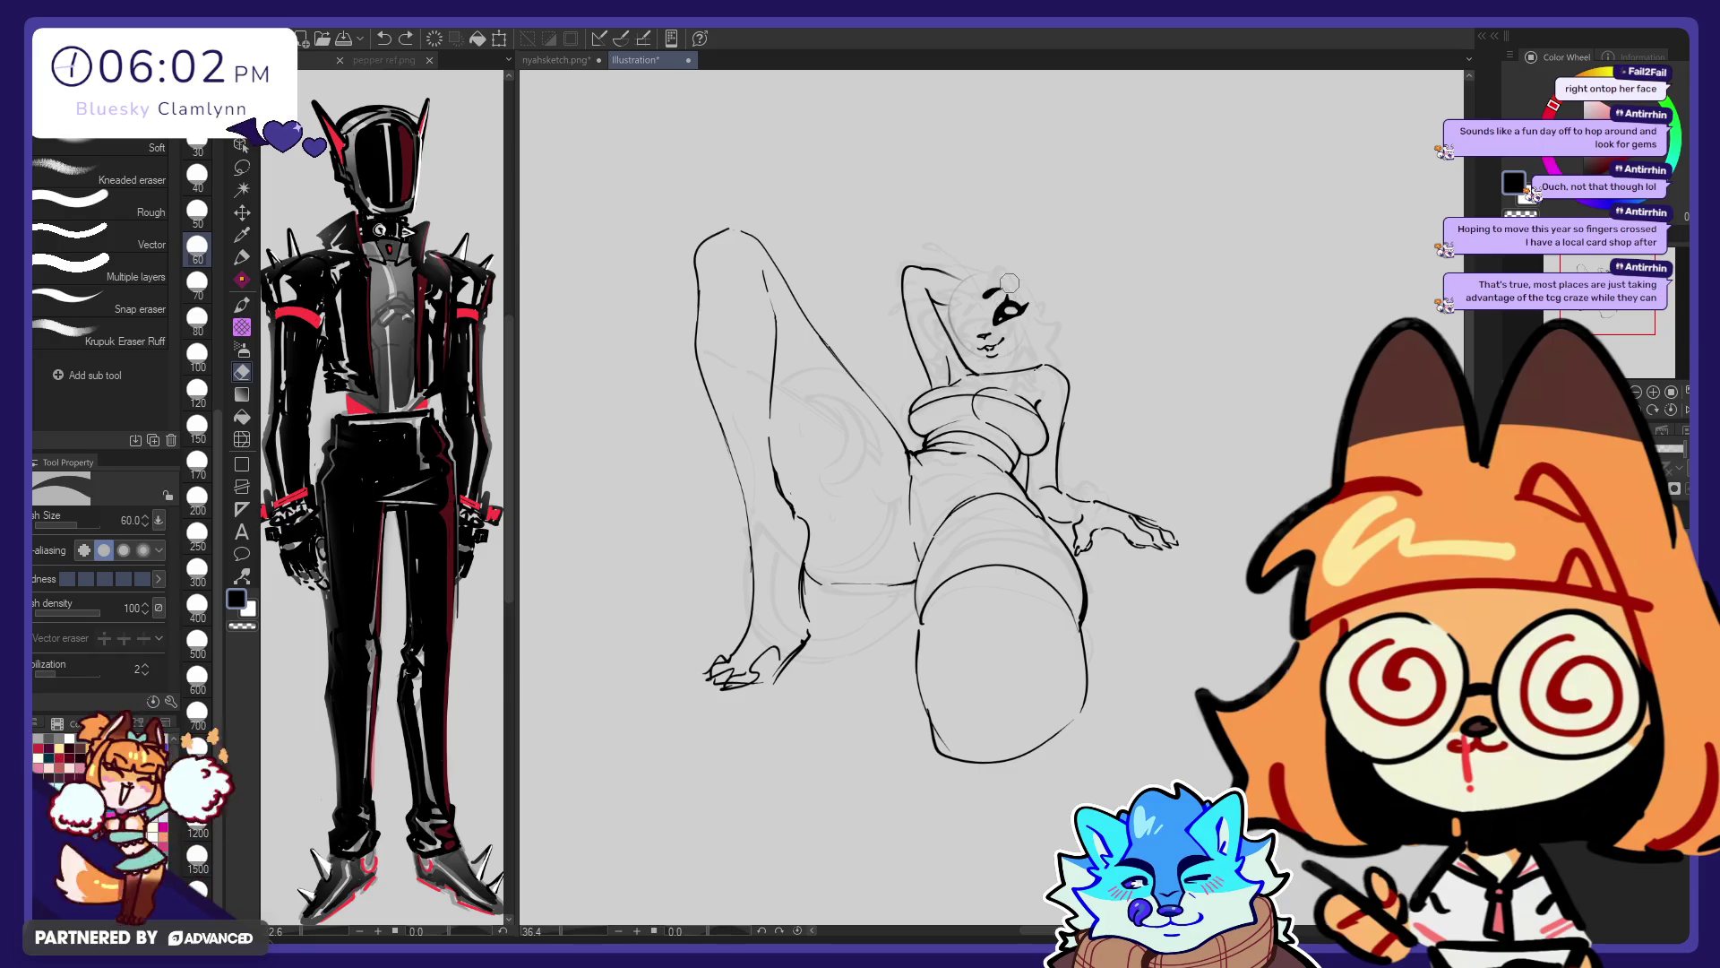
pyautogui.press('p')
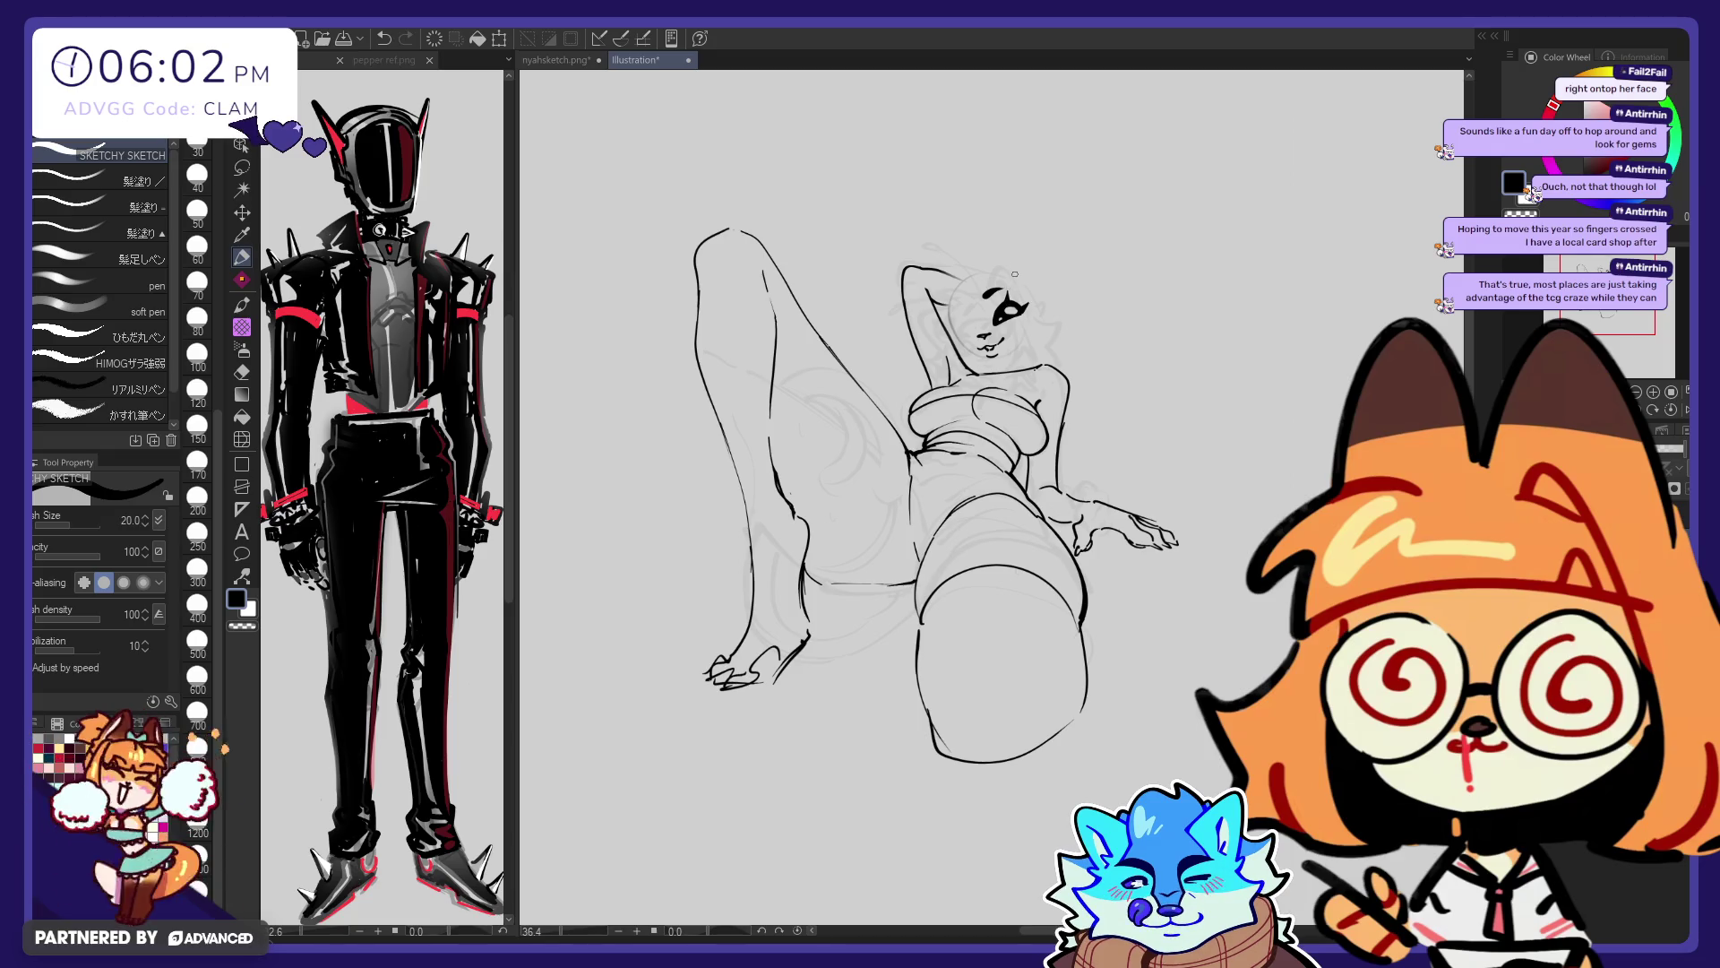
pyautogui.press('e')
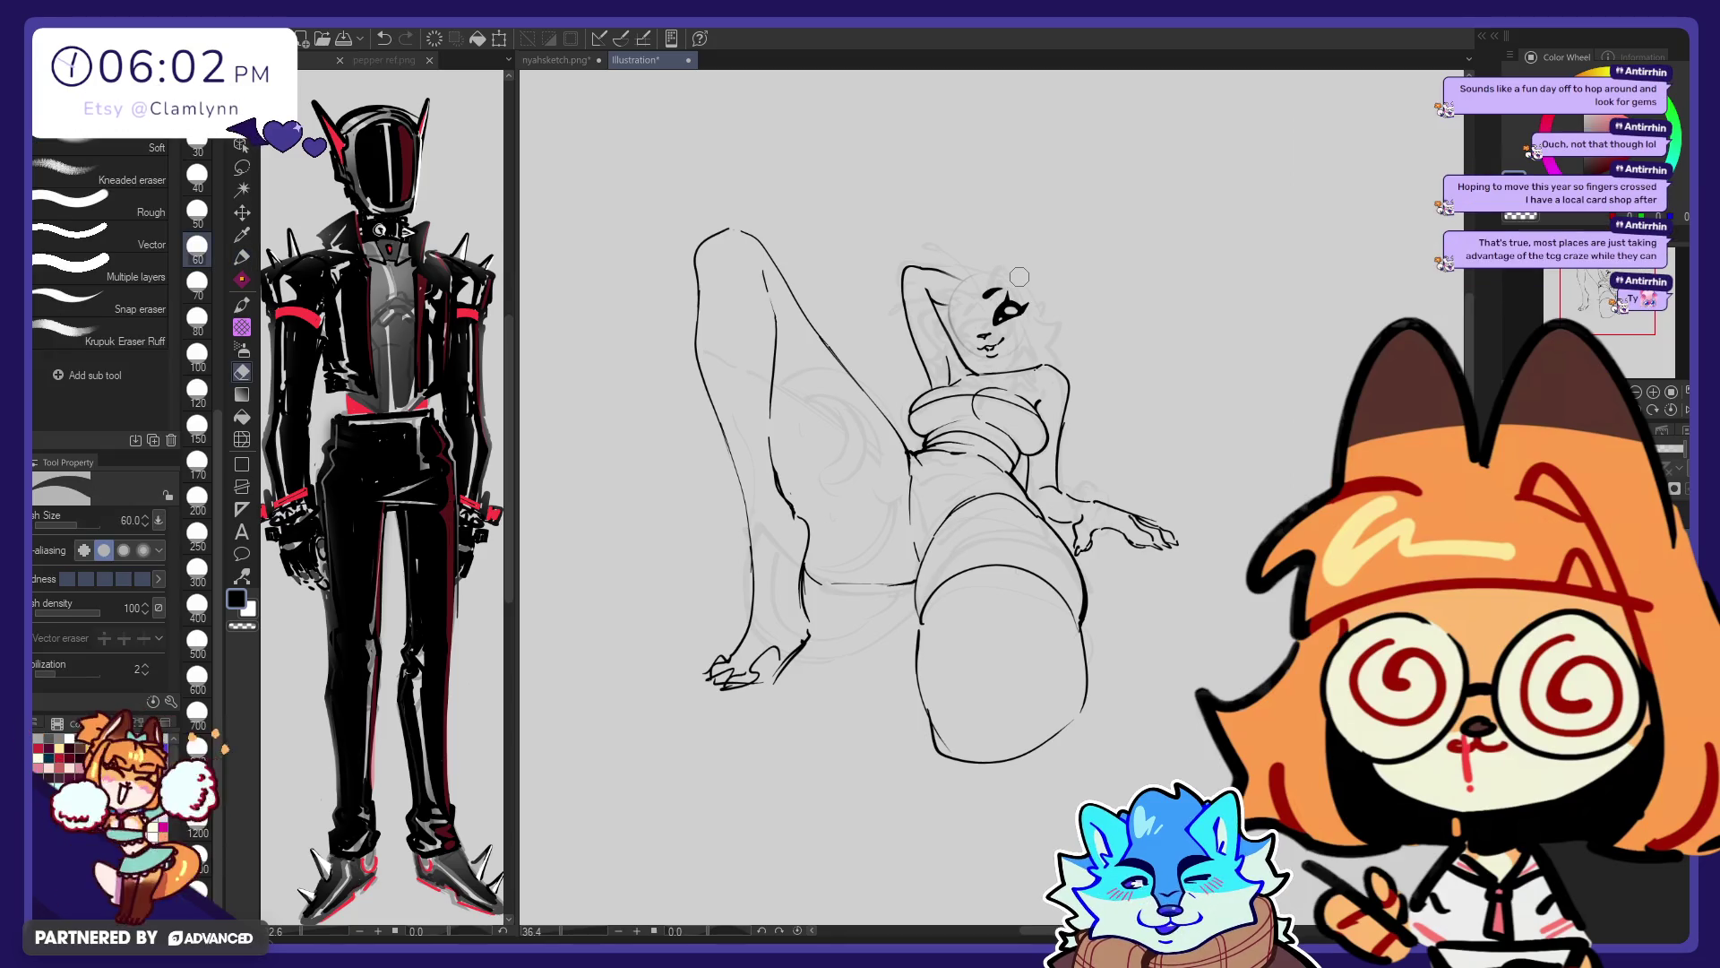
pyautogui.press('p')
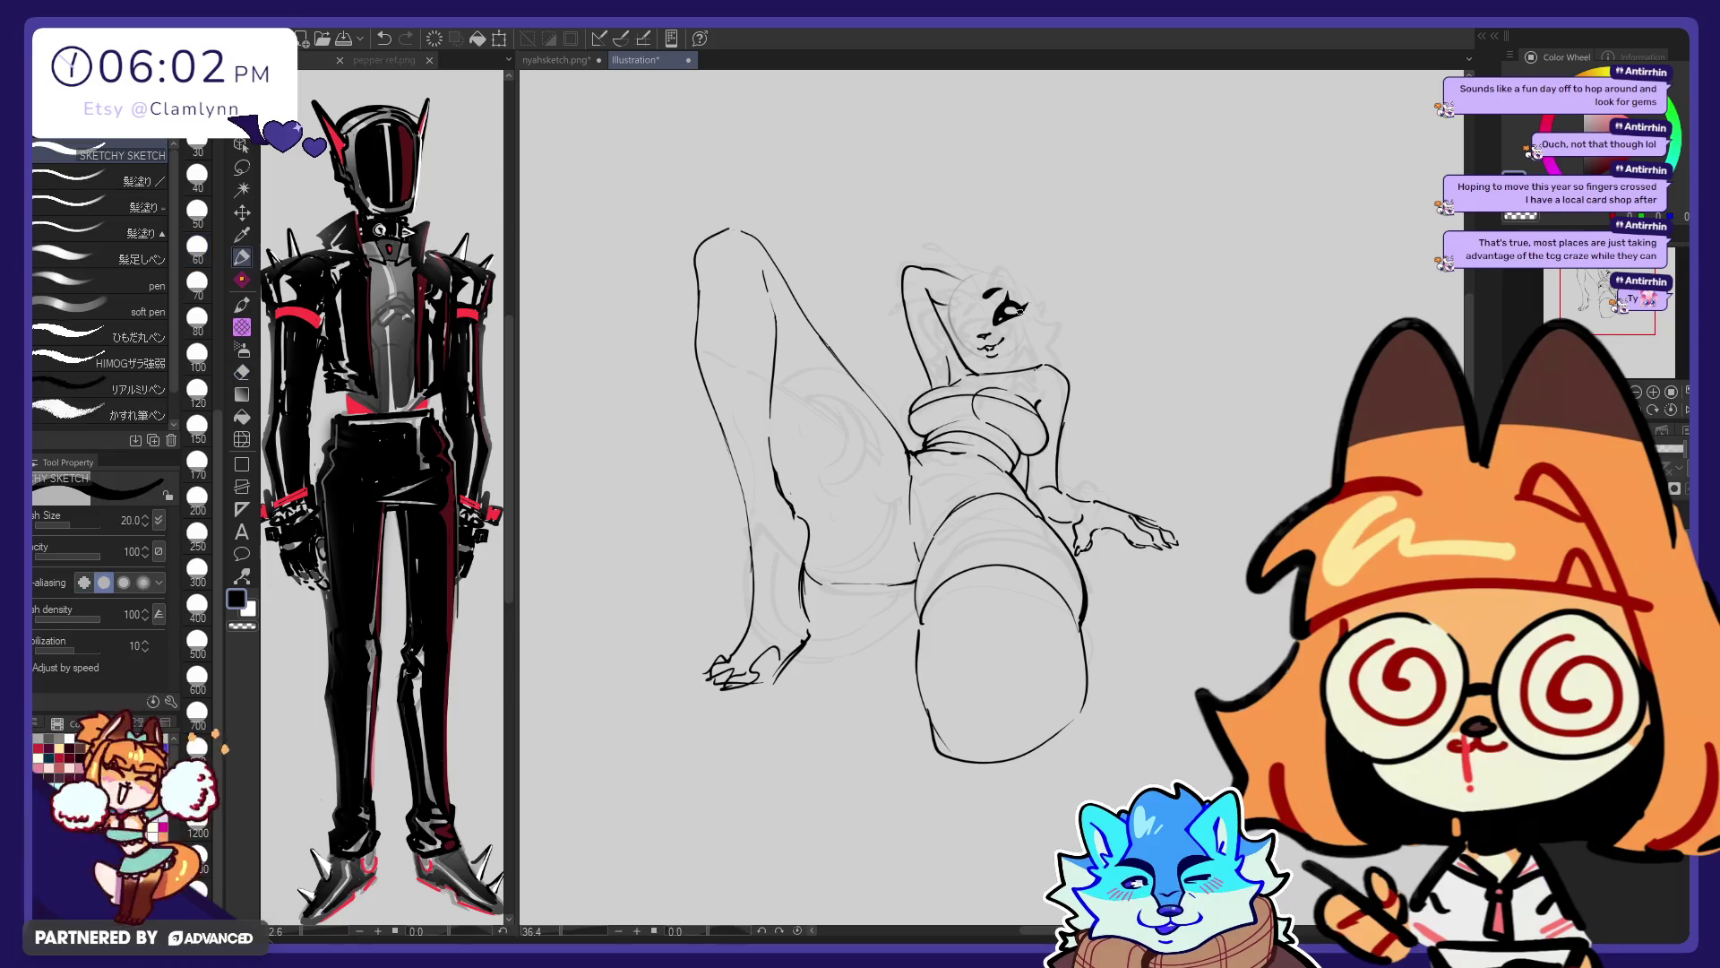
pyautogui.moveTo(1015, 302); pyautogui.dragTo(1027, 305)
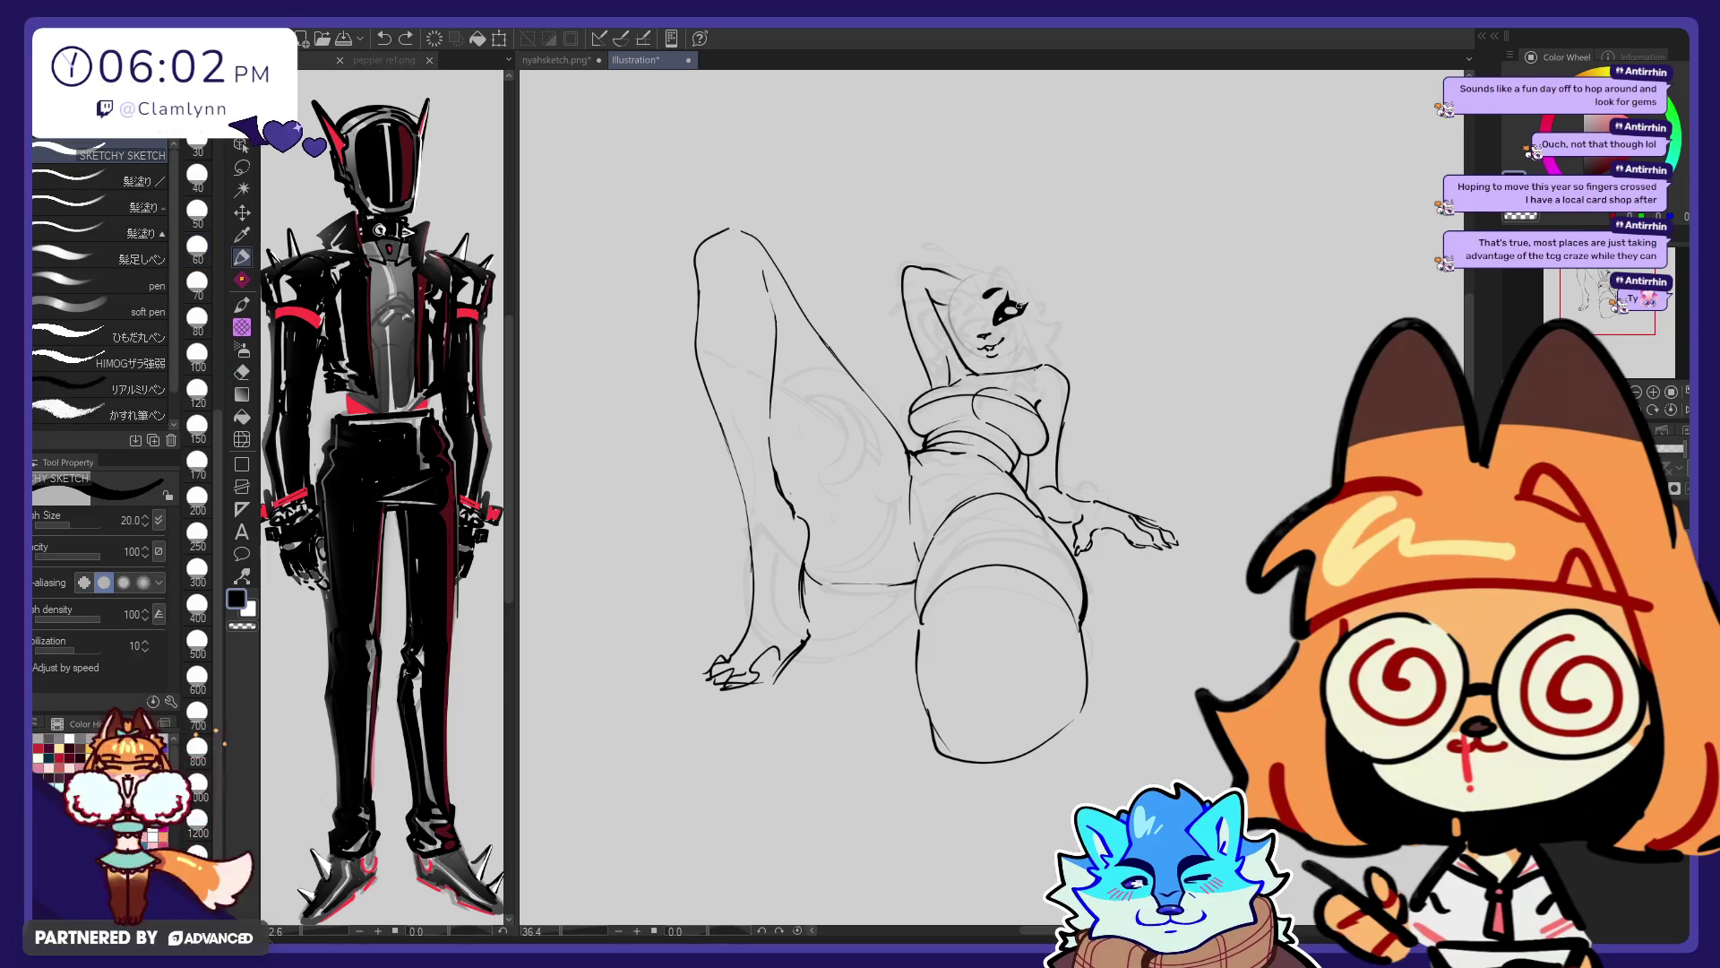
# Undo the corner stroke and draw a short stroke left of the eye
pyautogui.press('e')
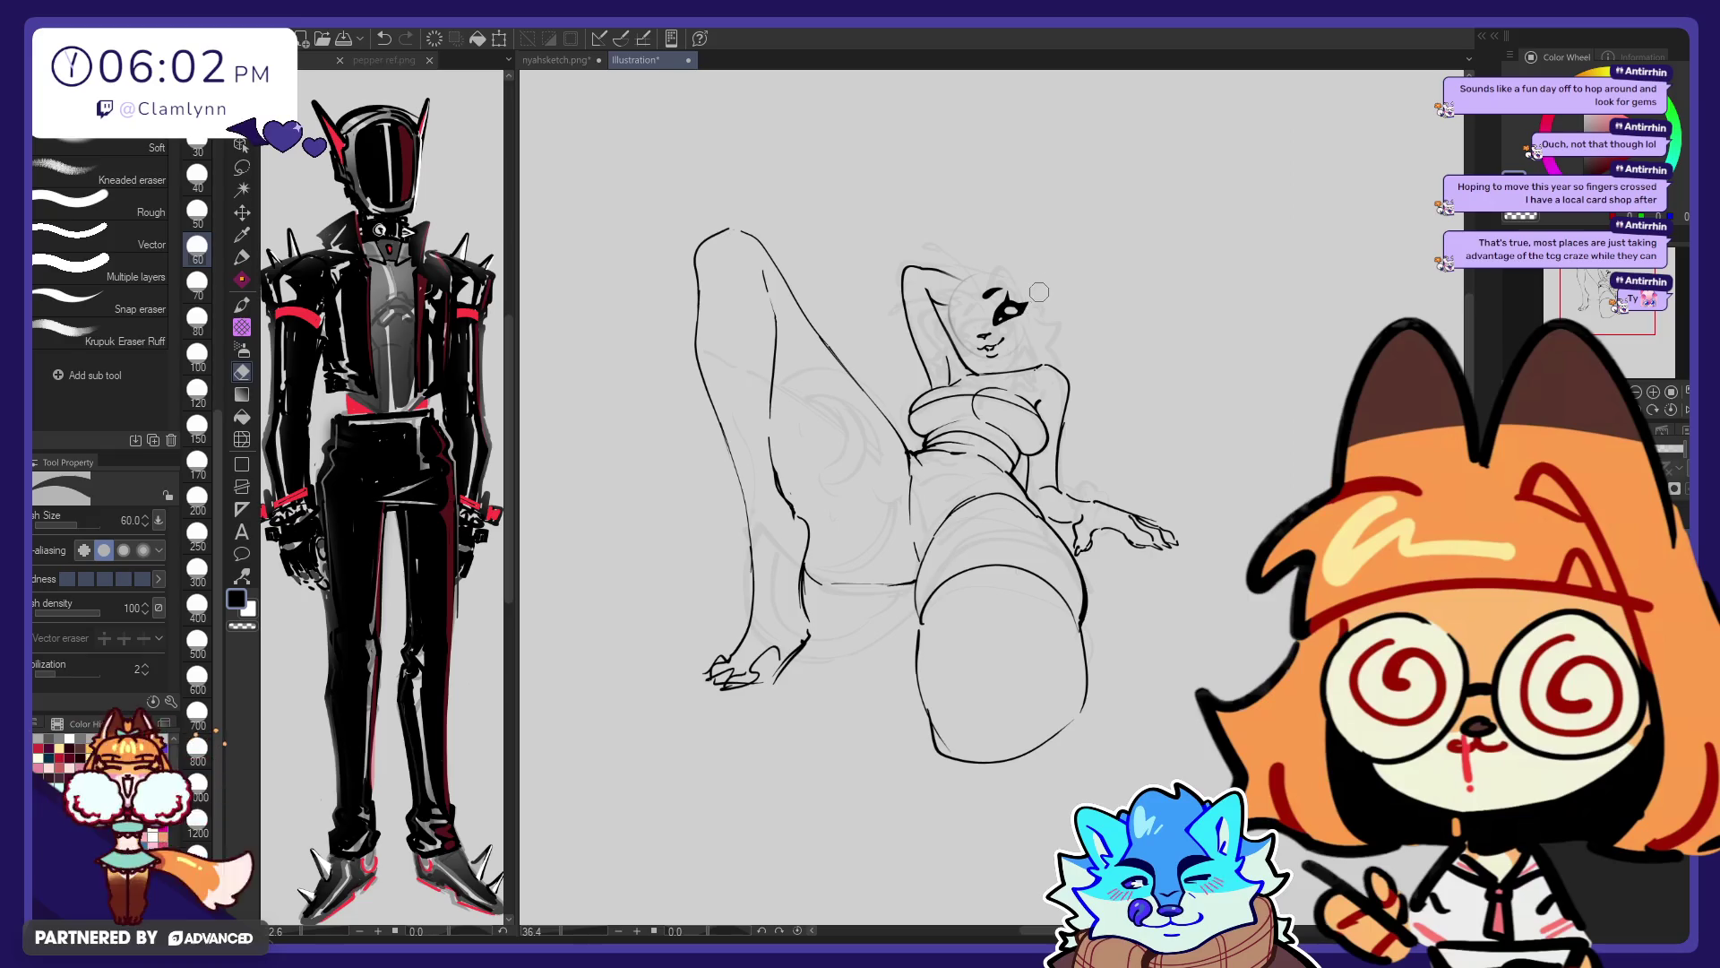
pyautogui.press('p')
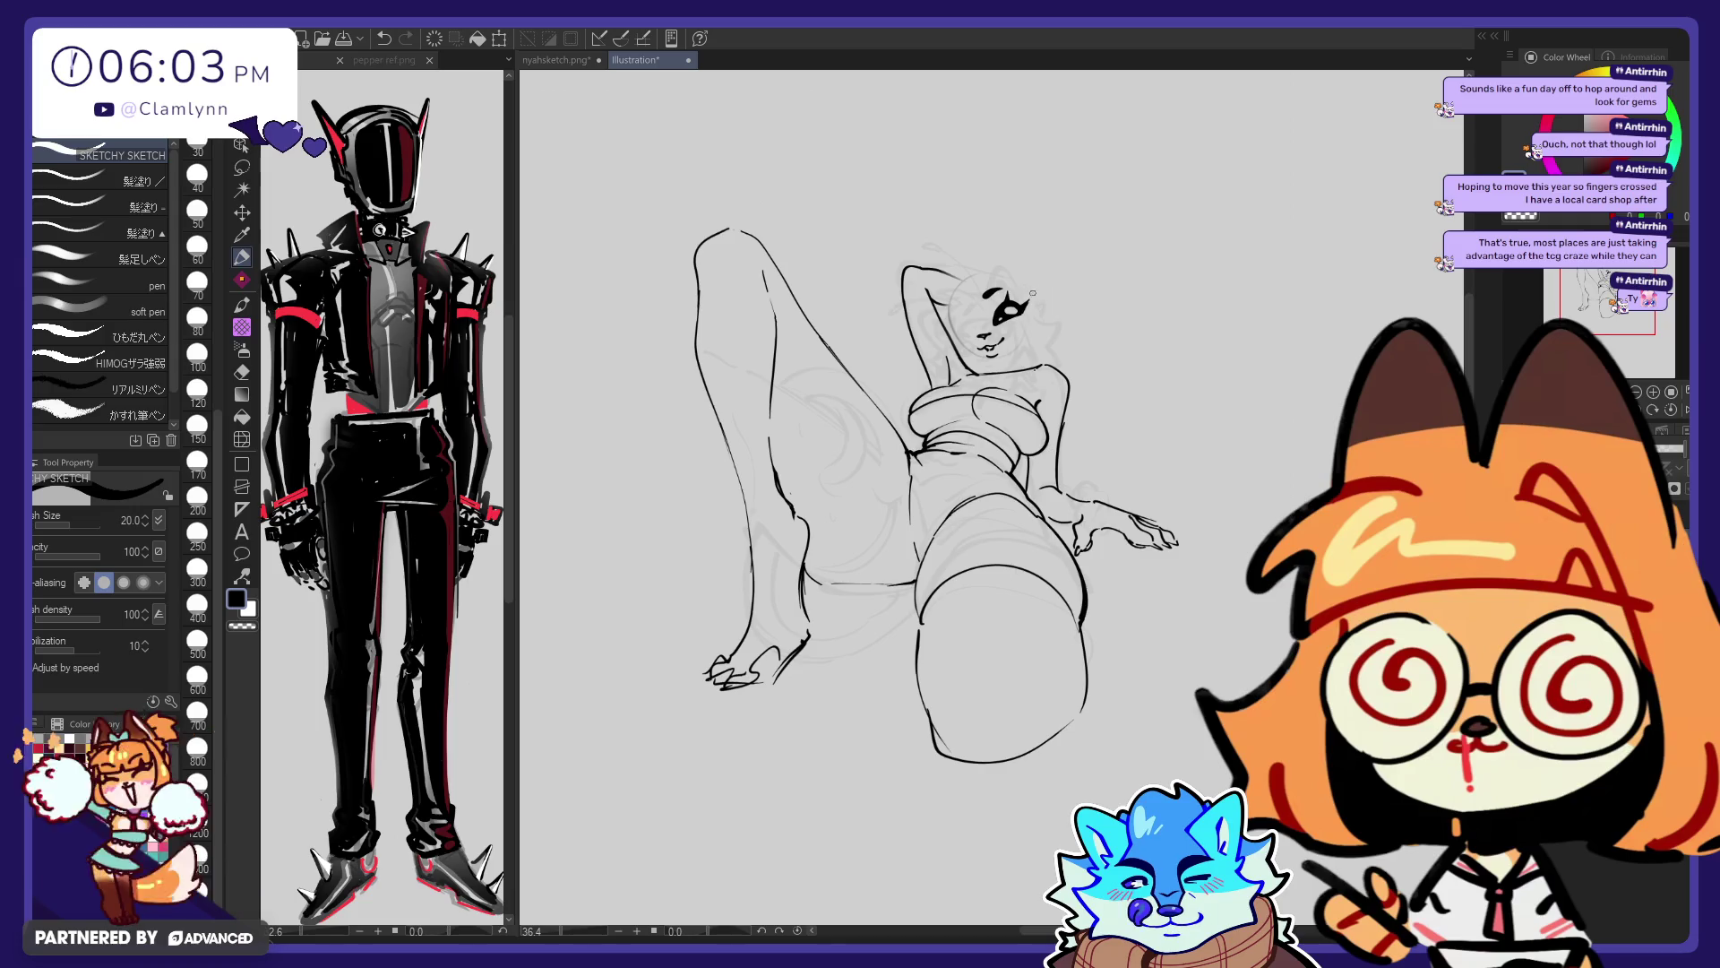
pyautogui.press('e')
pyautogui.hotkey('ctrl', 'z')
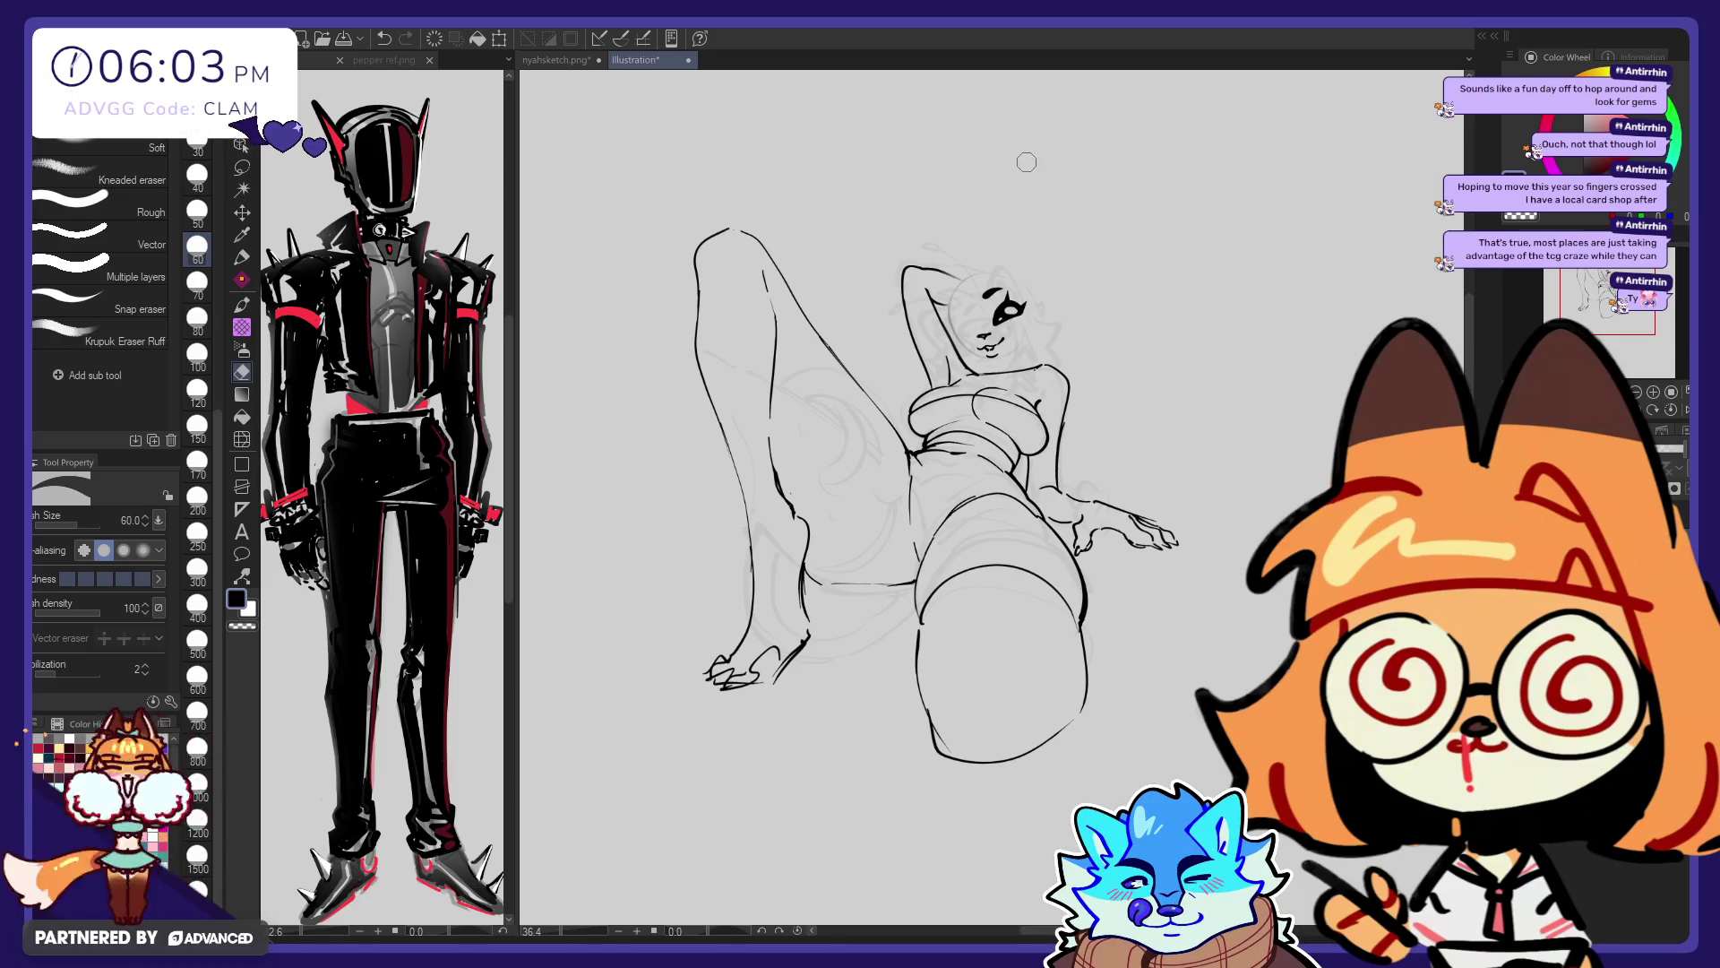
pyautogui.press('p')
pyautogui.moveTo(948, 340); pyautogui.dragTo(968, 330)
# Redraw the winking second-eye stroke left of the open eye, undoing attempts until it fits
pyautogui.hotkey('ctrl', 'z')
pyautogui.hotkey('ctrl', 'z')
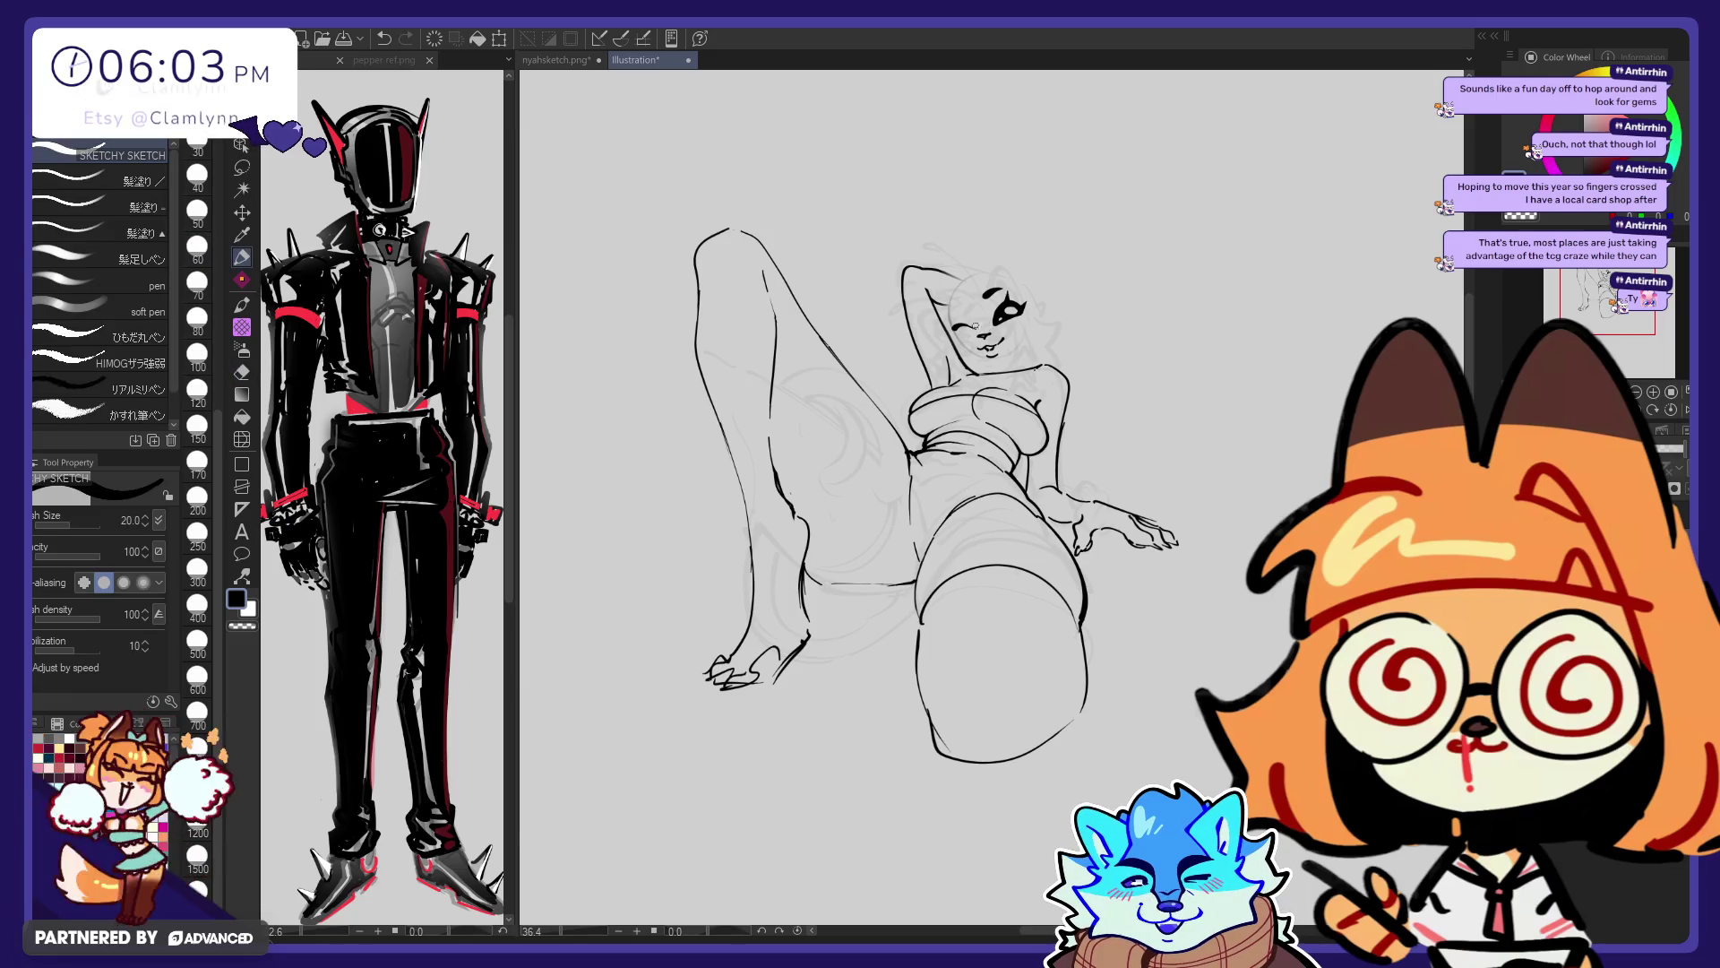
pyautogui.moveTo(950, 328); pyautogui.dragTo(966, 320)
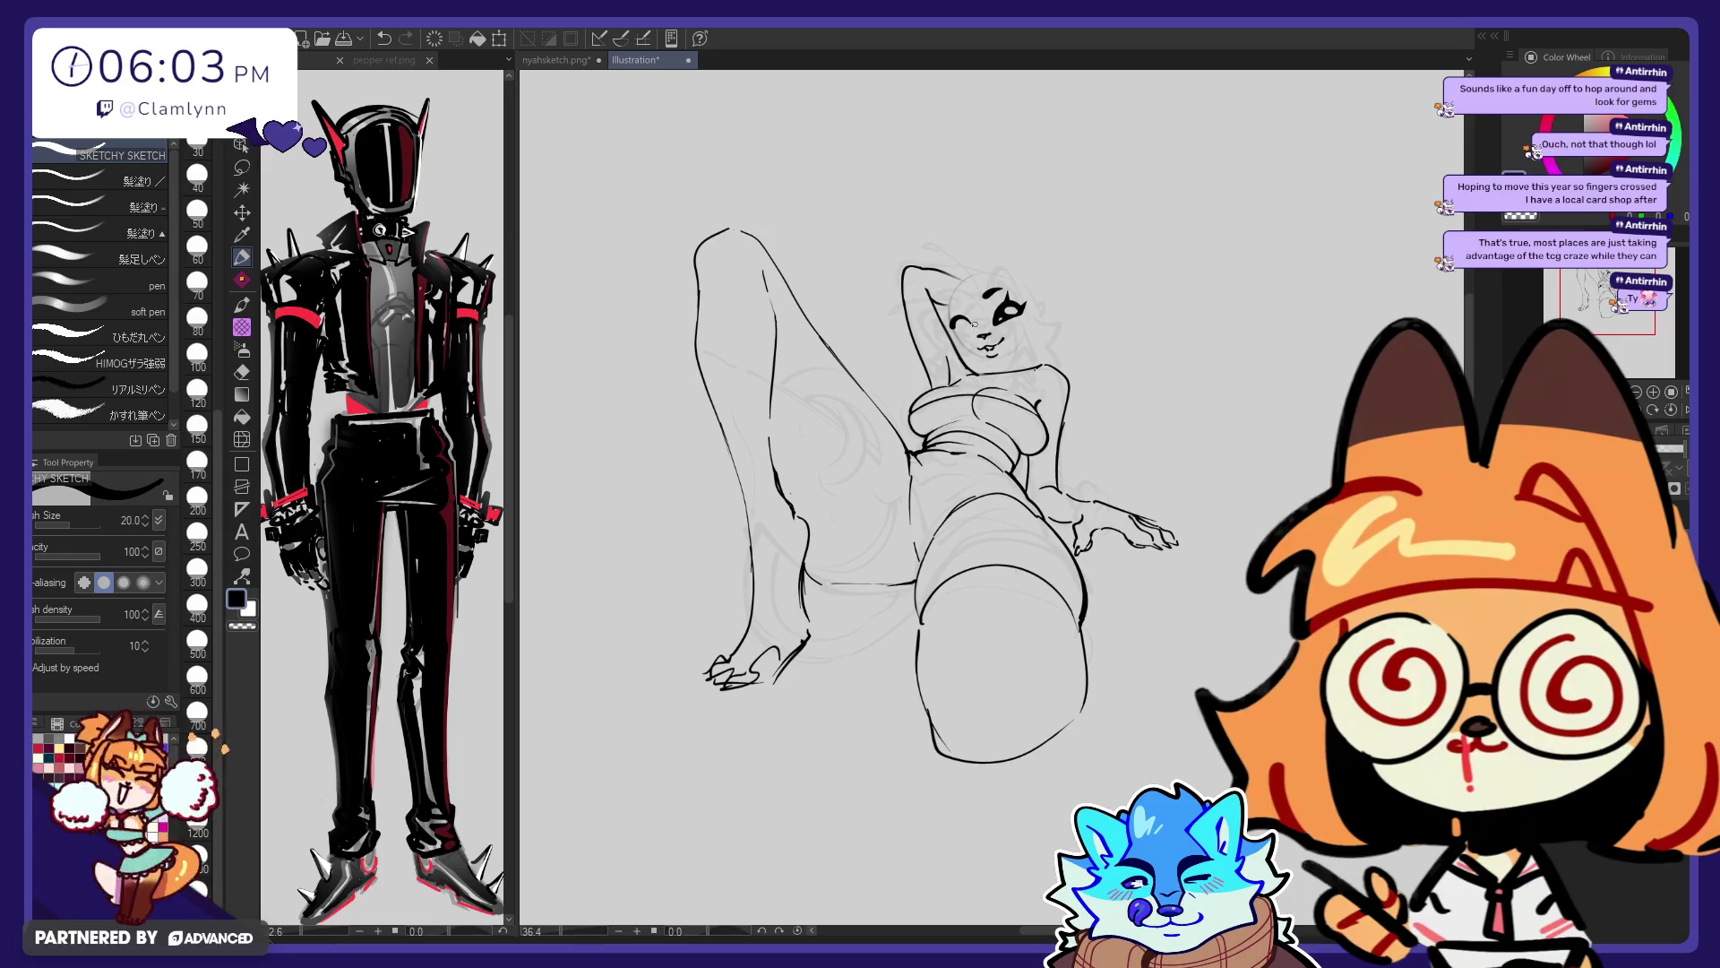
pyautogui.hotkey('ctrl', 'z')
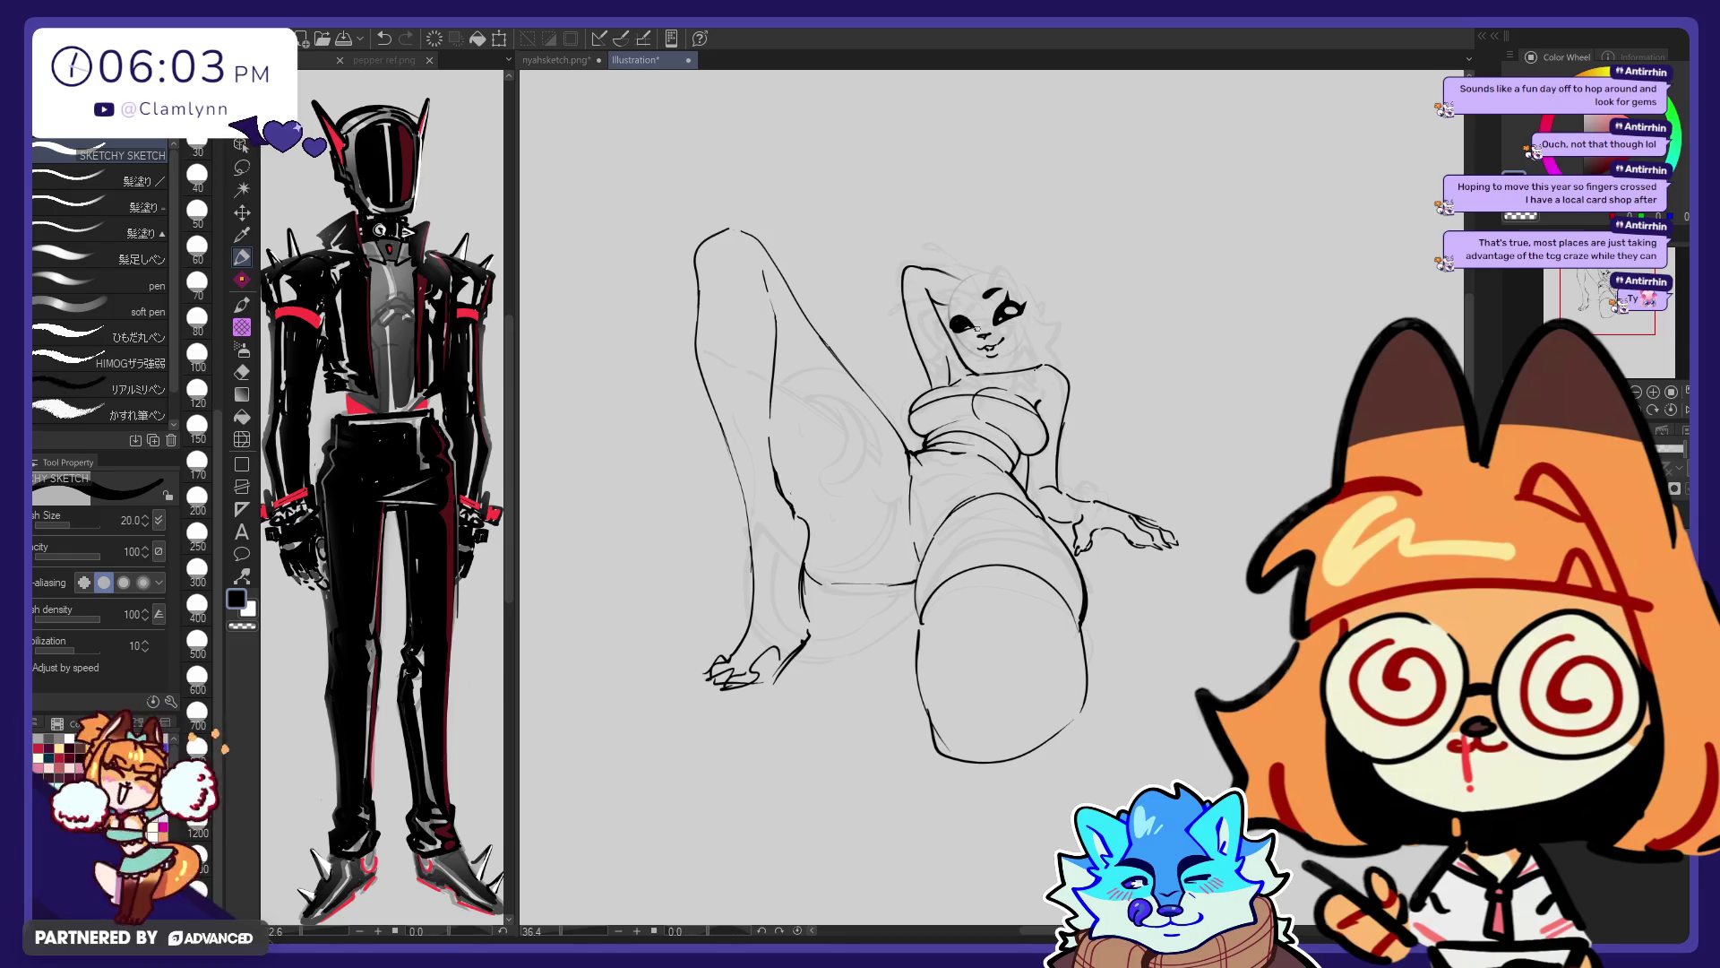
pyautogui.moveTo(951, 328); pyautogui.dragTo(966, 321)
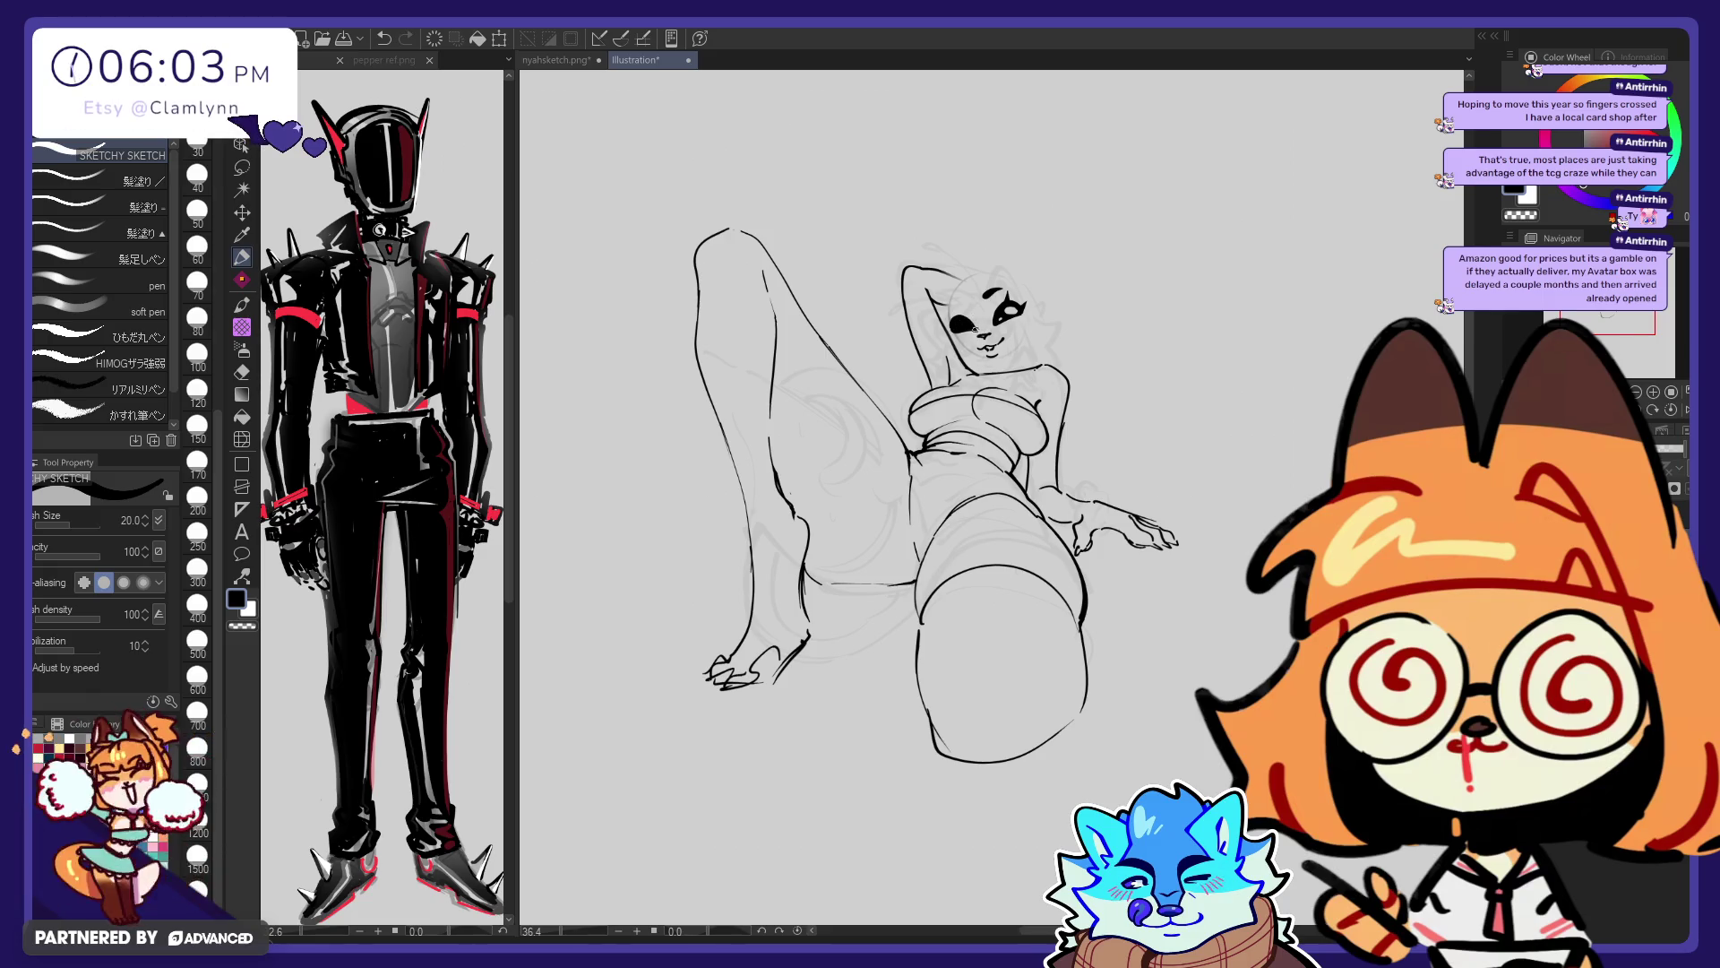
pyautogui.press('e')
pyautogui.hotkey('ctrl', 'z')
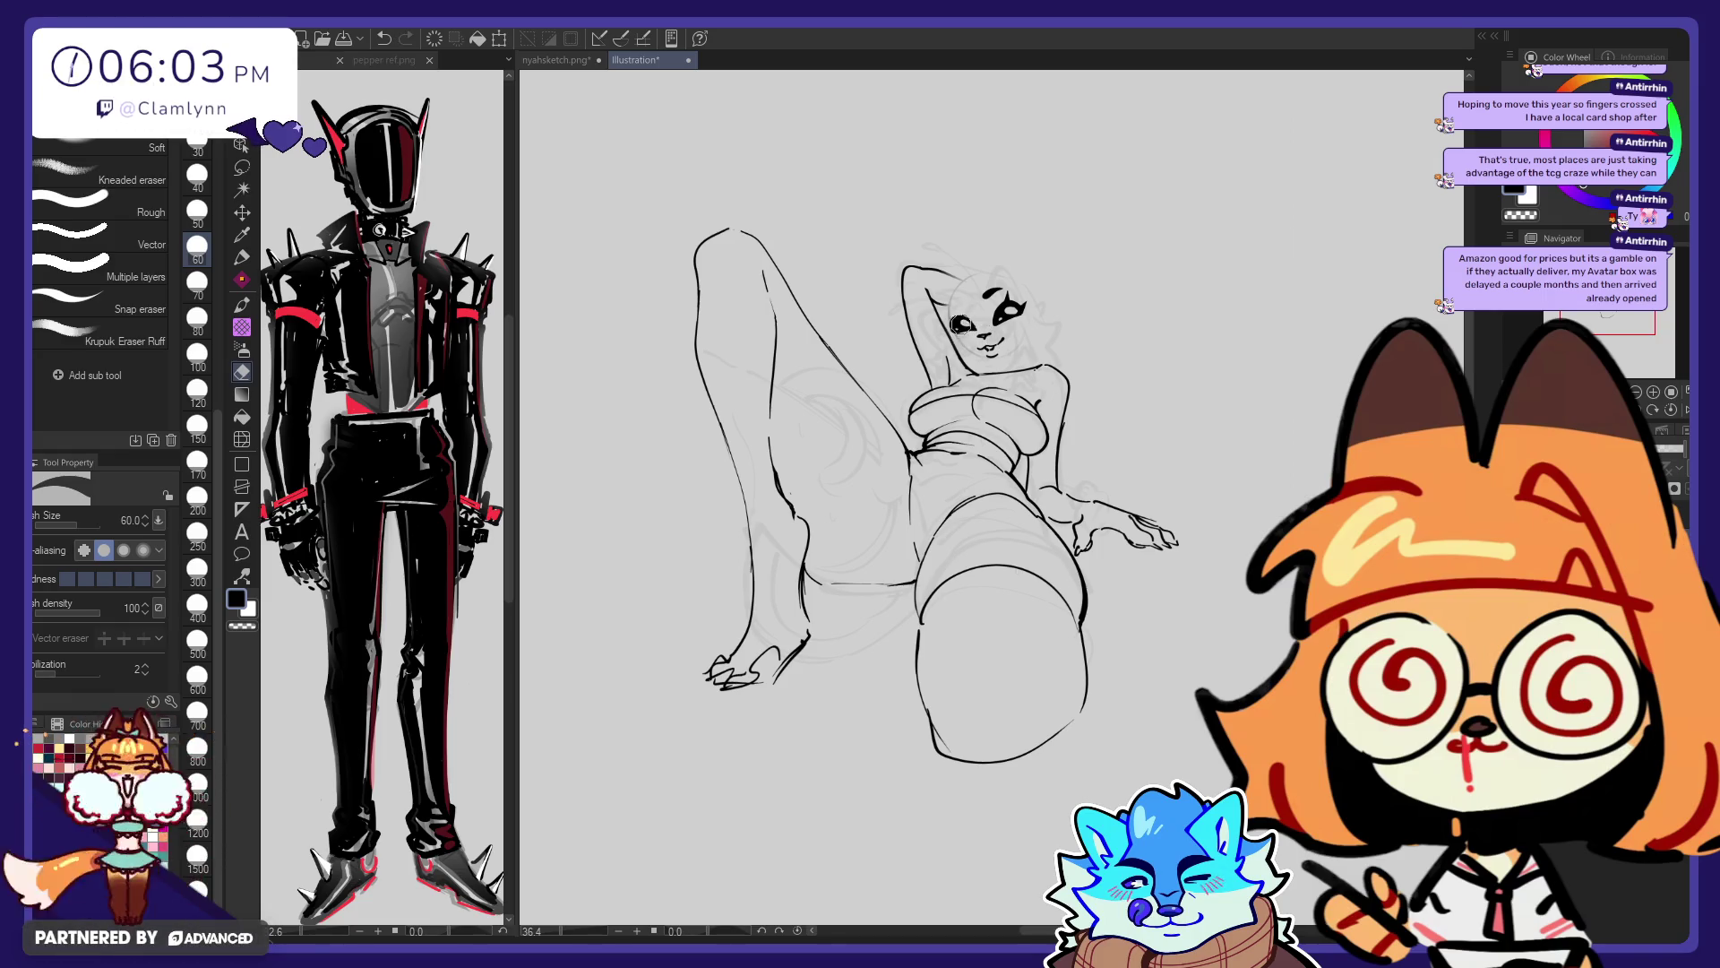
pyautogui.press('p')
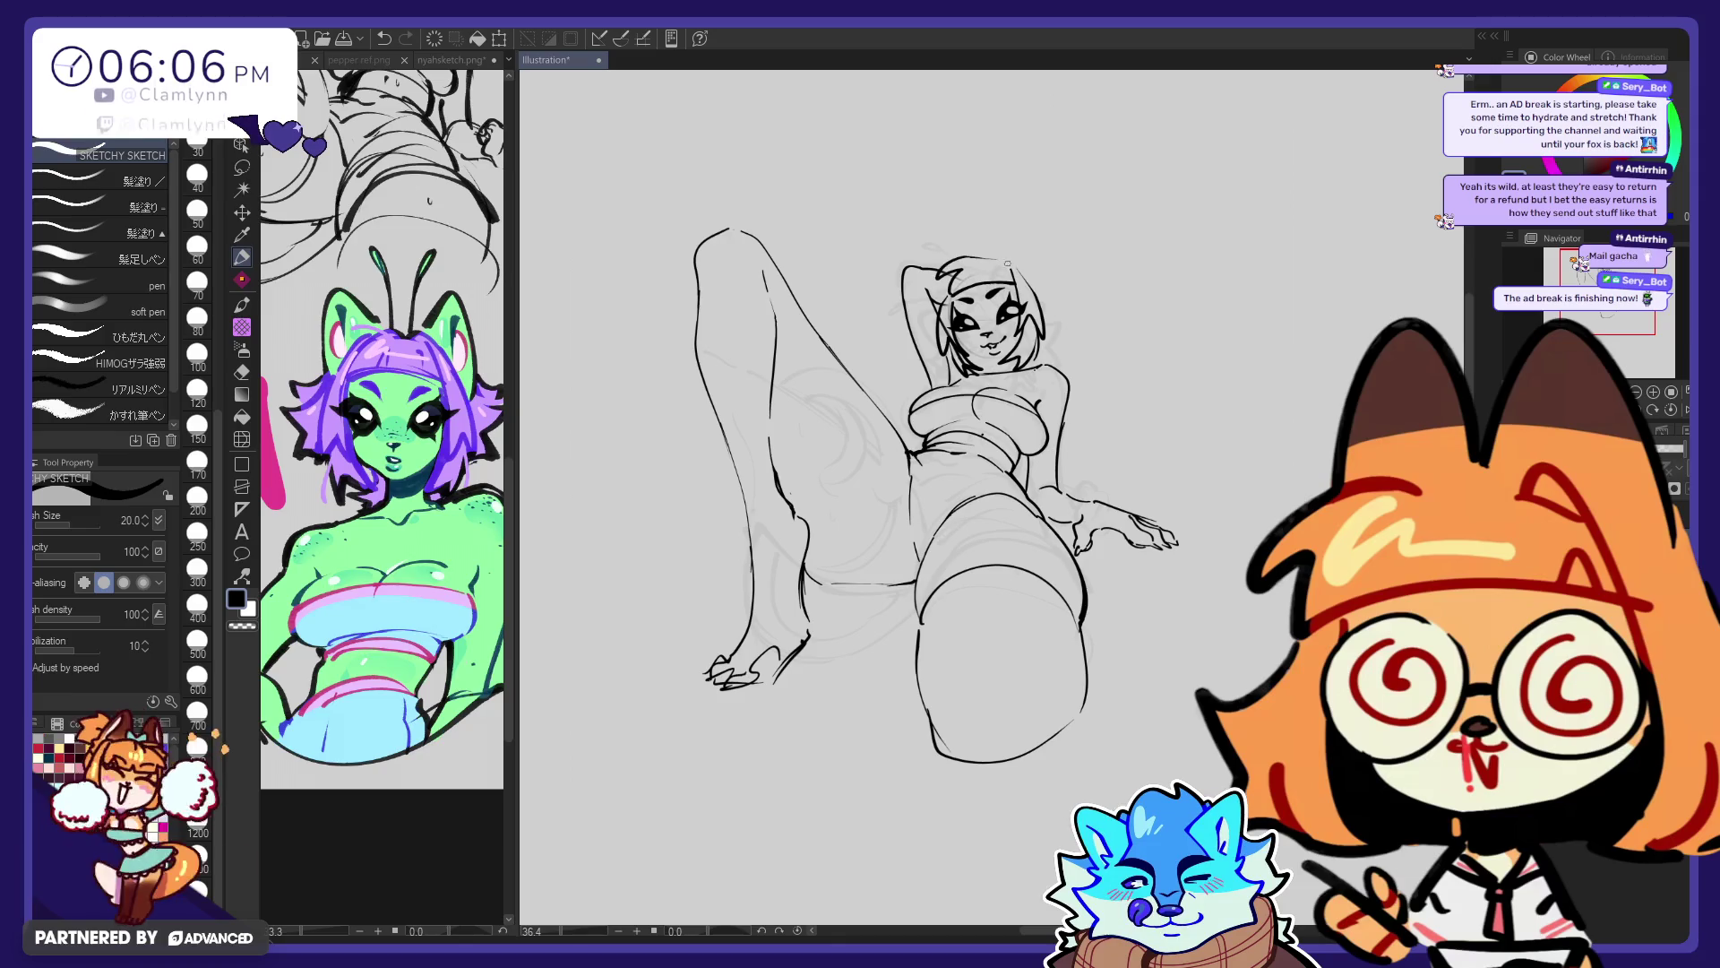
# Redraw the curve across the top of the head and sketch a pointed cat ear above it
pyautogui.moveTo(943, 267); pyautogui.dragTo(992, 257)
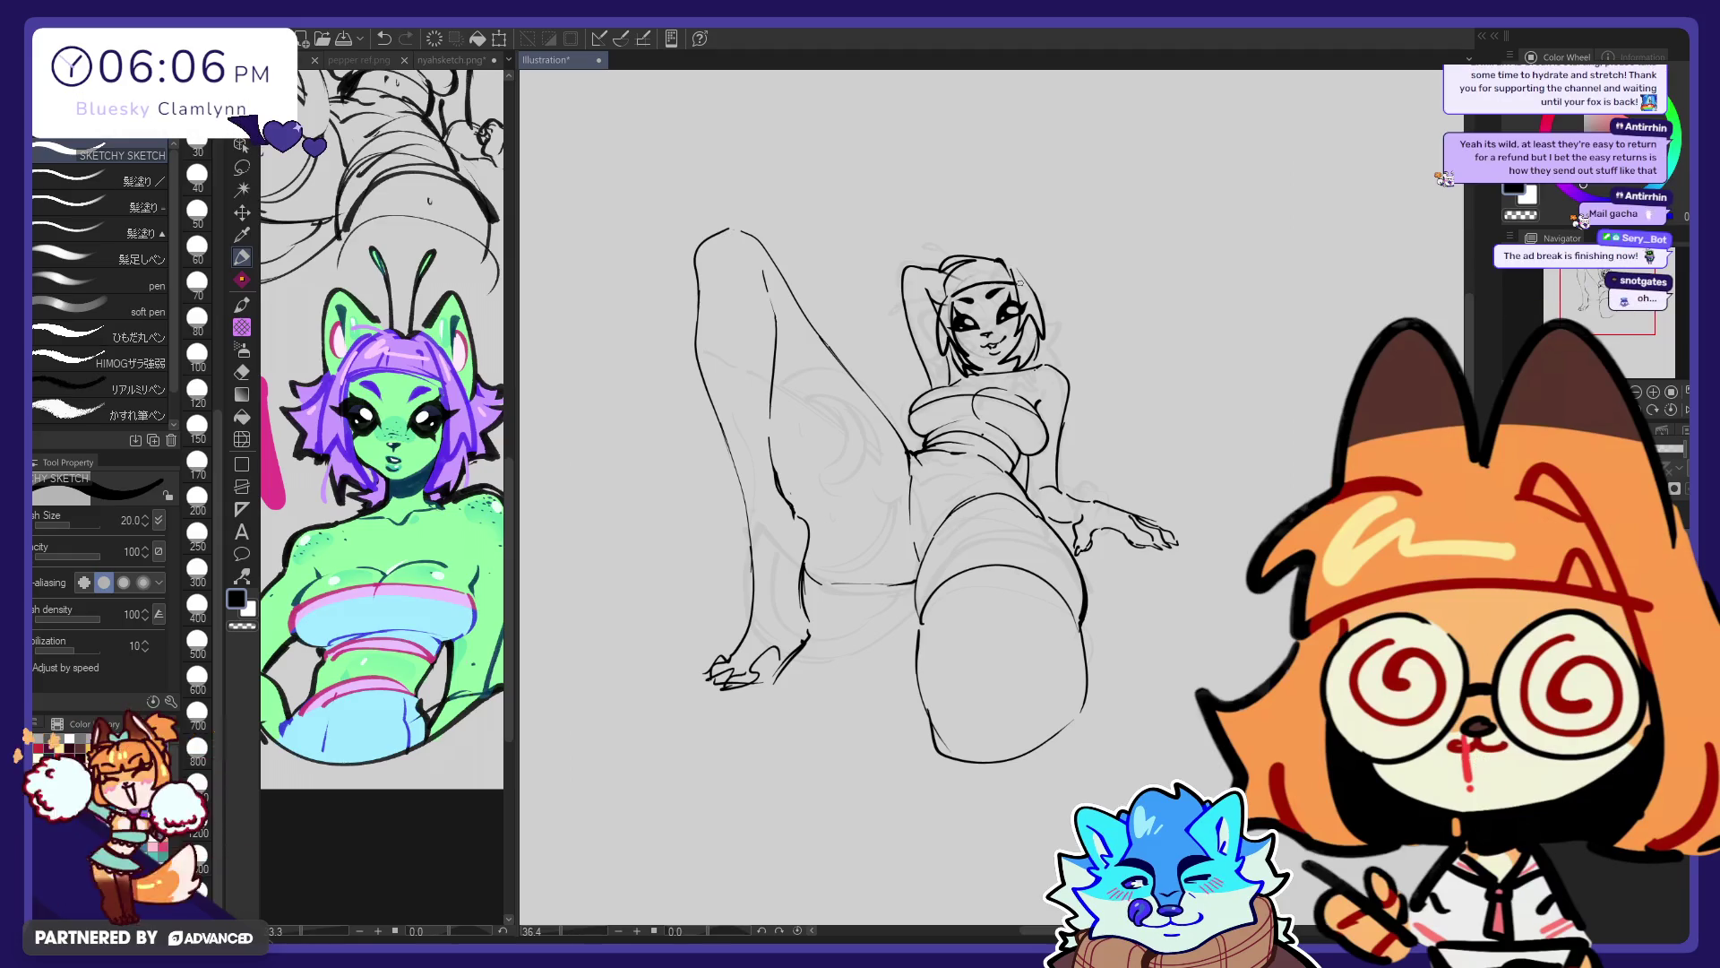
pyautogui.hotkey('ctrl', 'z')
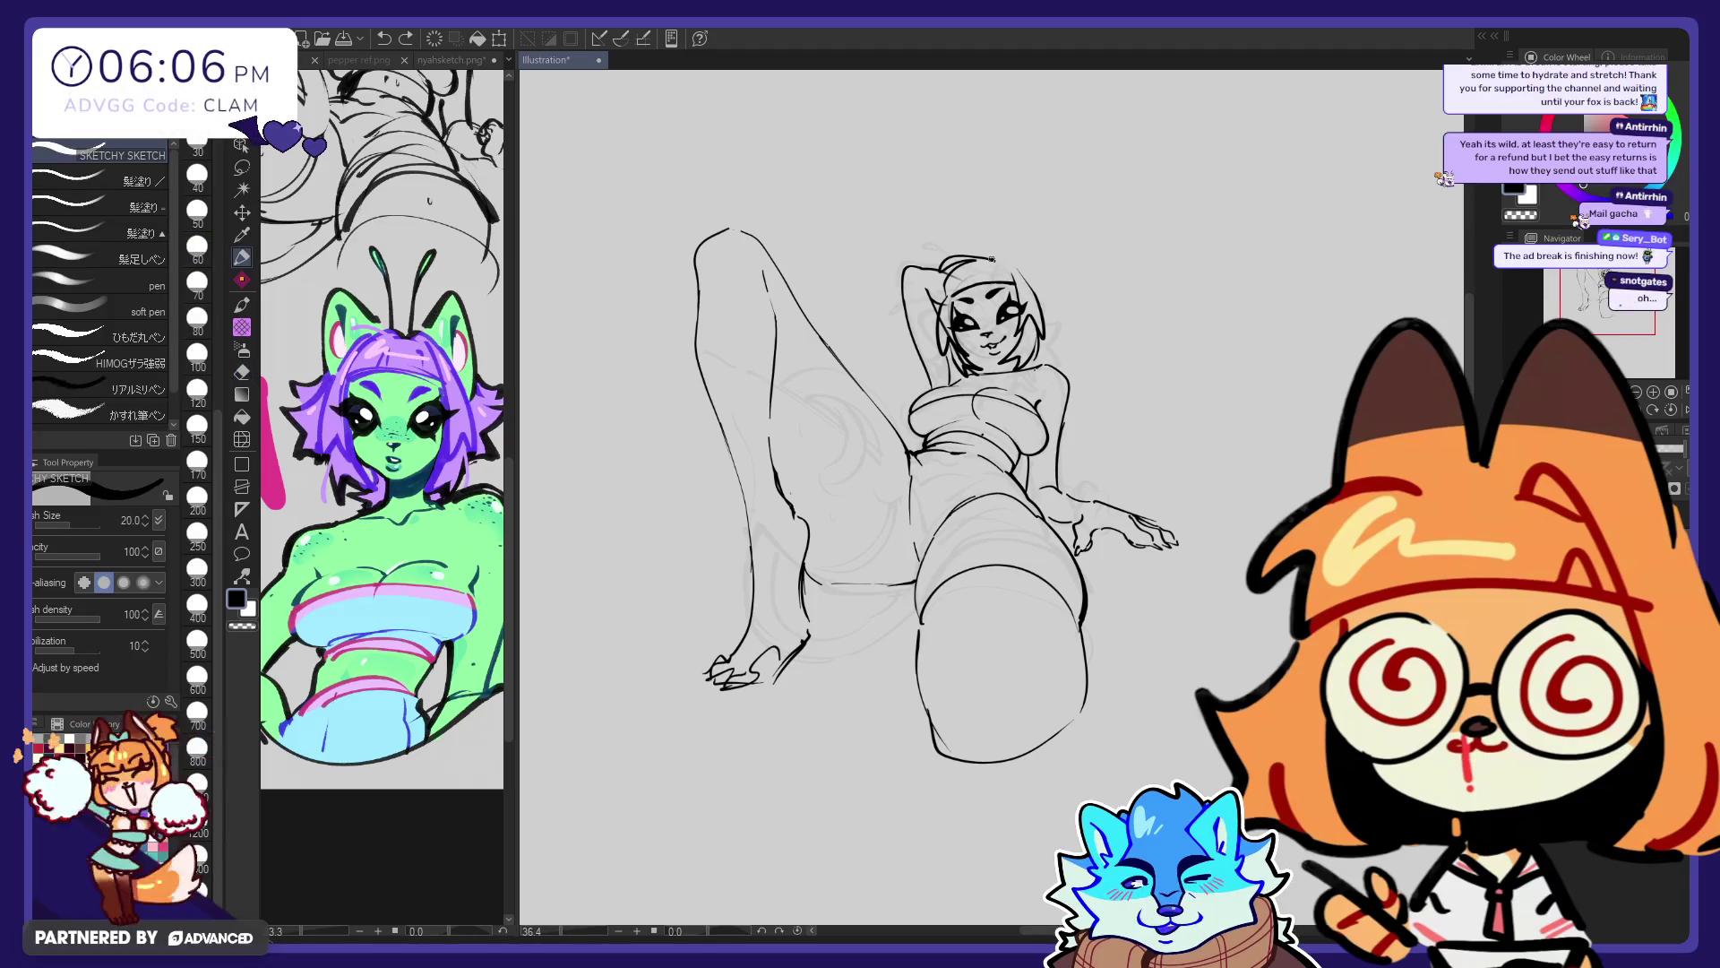
pyautogui.moveTo(984, 254); pyautogui.dragTo(1005, 262)
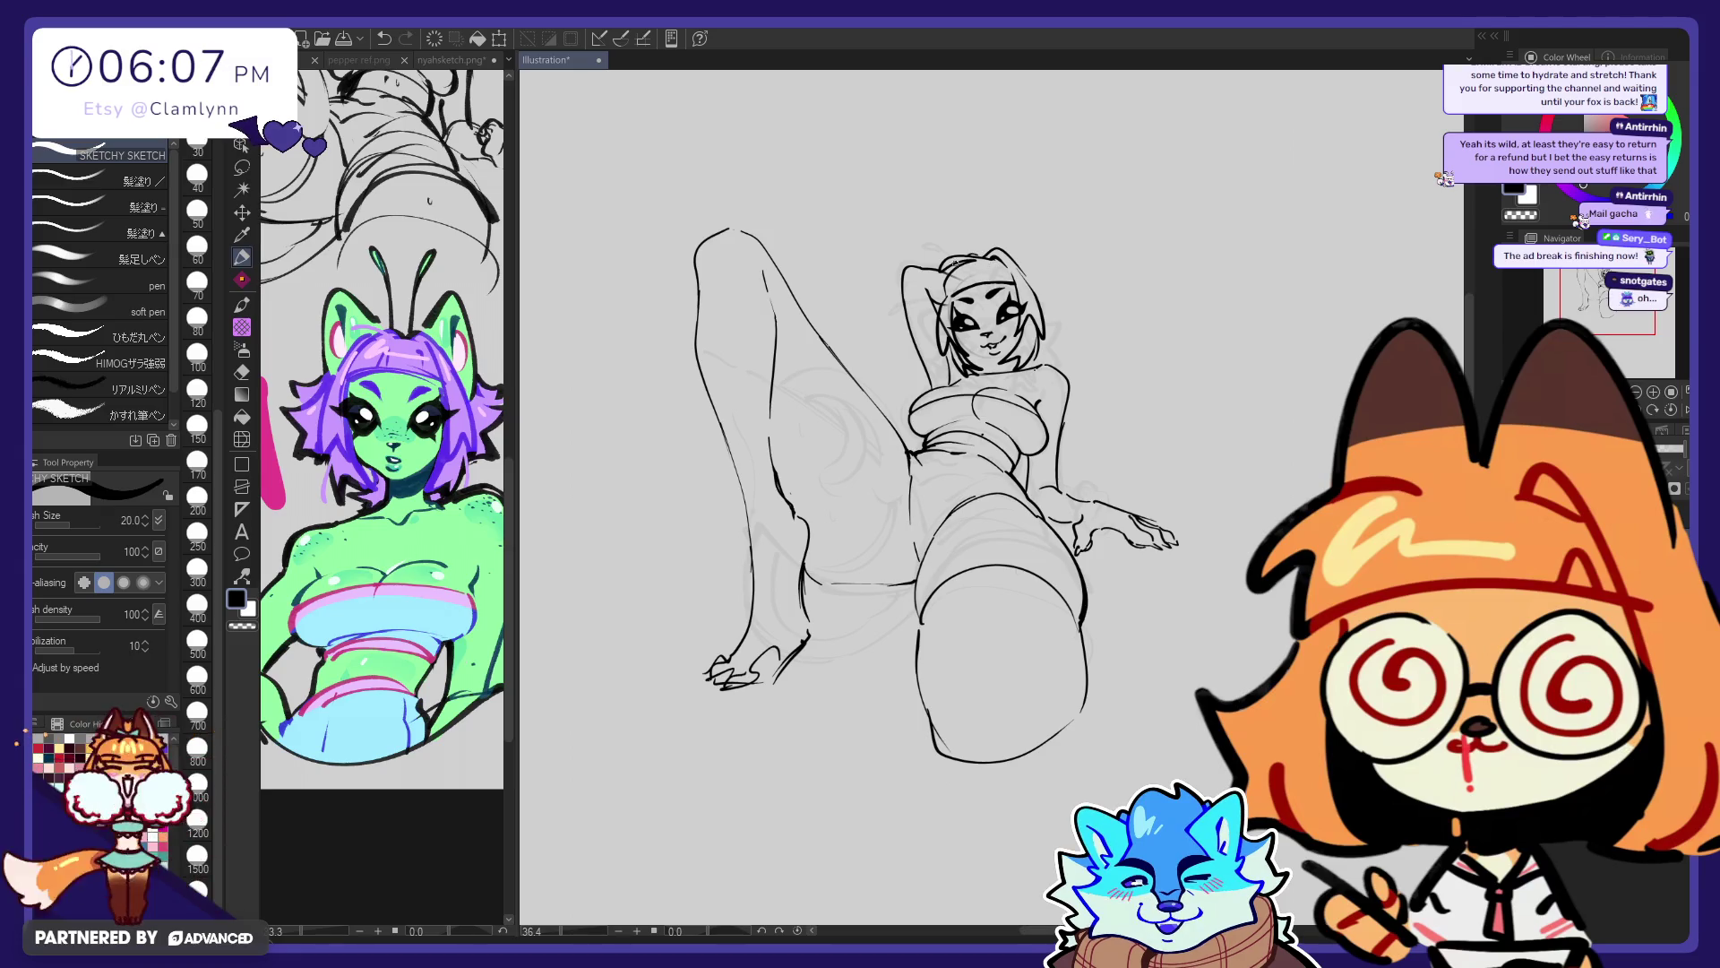
pyautogui.moveTo(1031, 260); pyautogui.dragTo(1044, 231)
pyautogui.hotkey('ctrl', 'z')
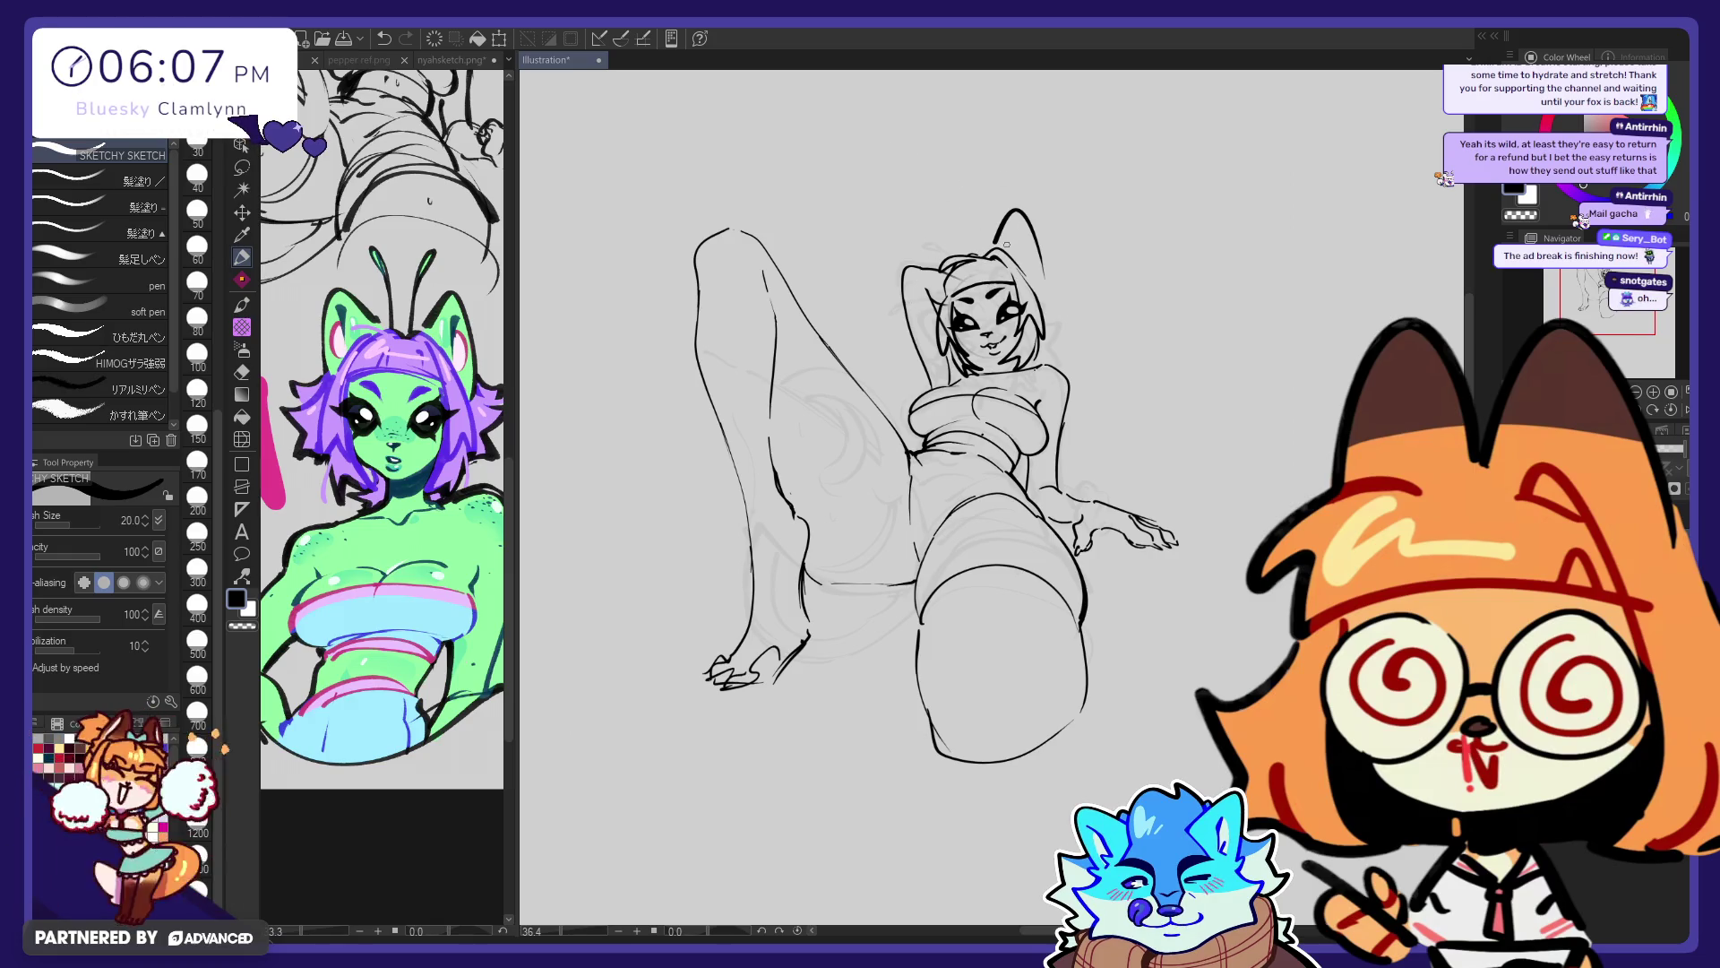
# Redraw the cat ear with reshaped sides, then undo it back to the plain bob hair outline
pyautogui.hotkey('ctrl', 'z')
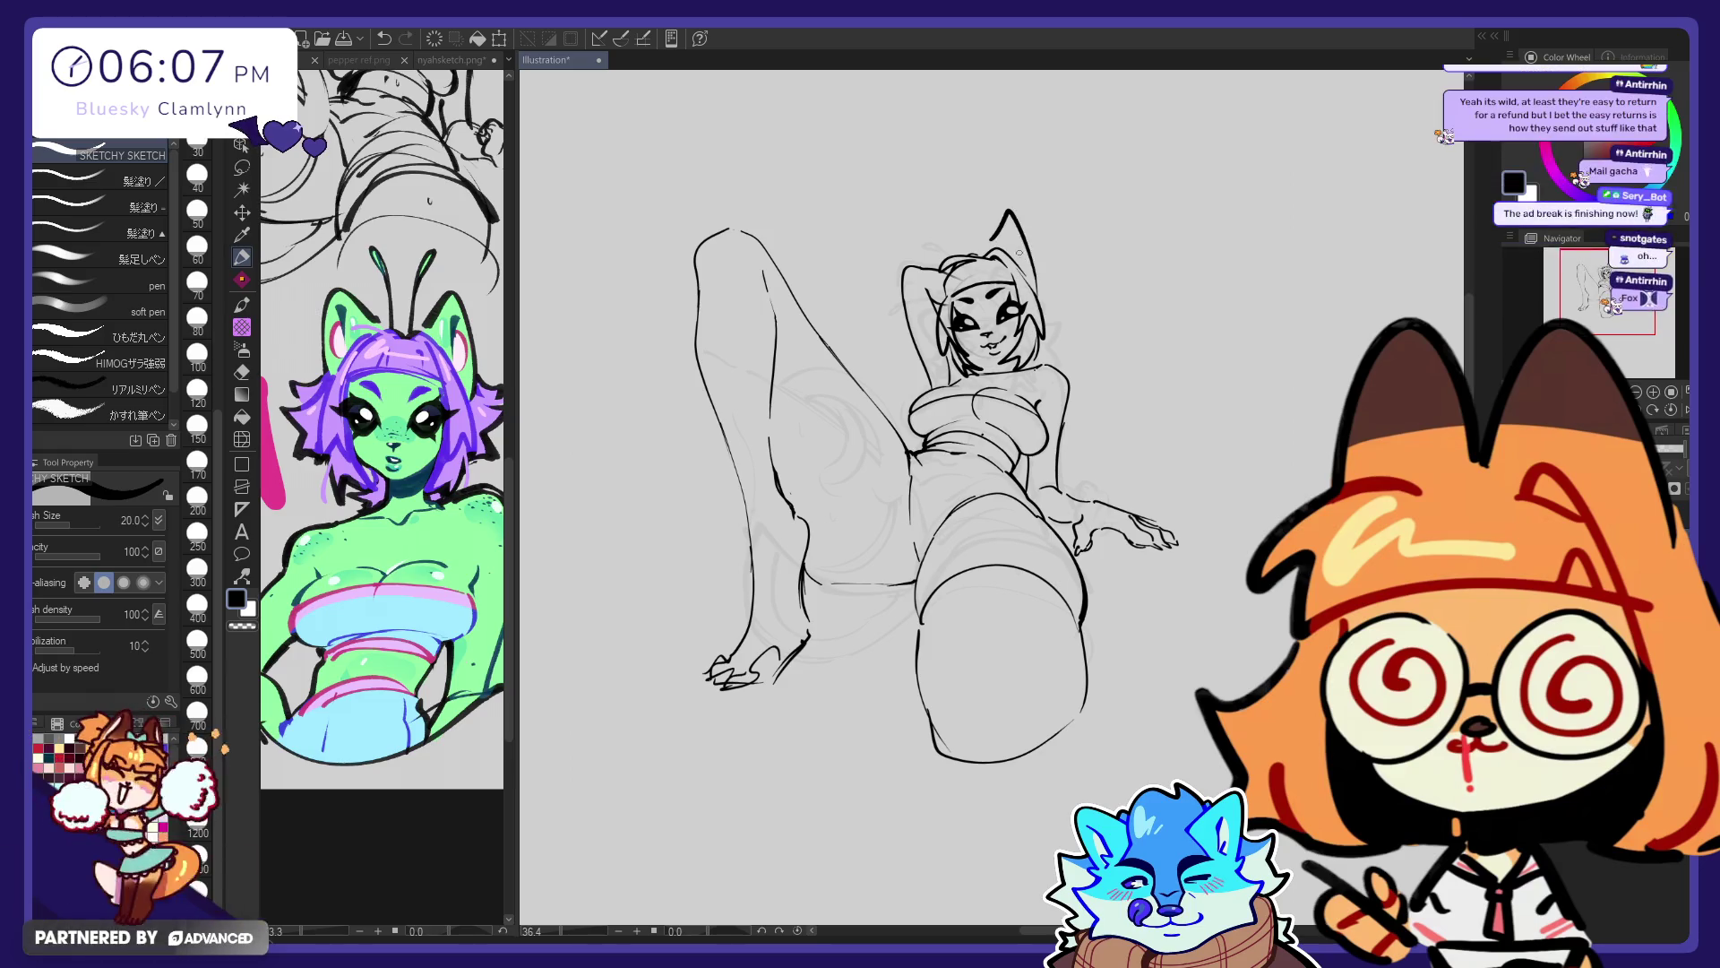
pyautogui.moveTo(993, 250)
pyautogui.mouseDown()
pyautogui.moveTo(1037, 282)
pyautogui.moveTo(1012, 212)
pyautogui.moveTo(1038, 296)
pyautogui.mouseUp()
pyautogui.hotkey('ctrl', 'z')
pyautogui.hotkey('ctrl', 'z')
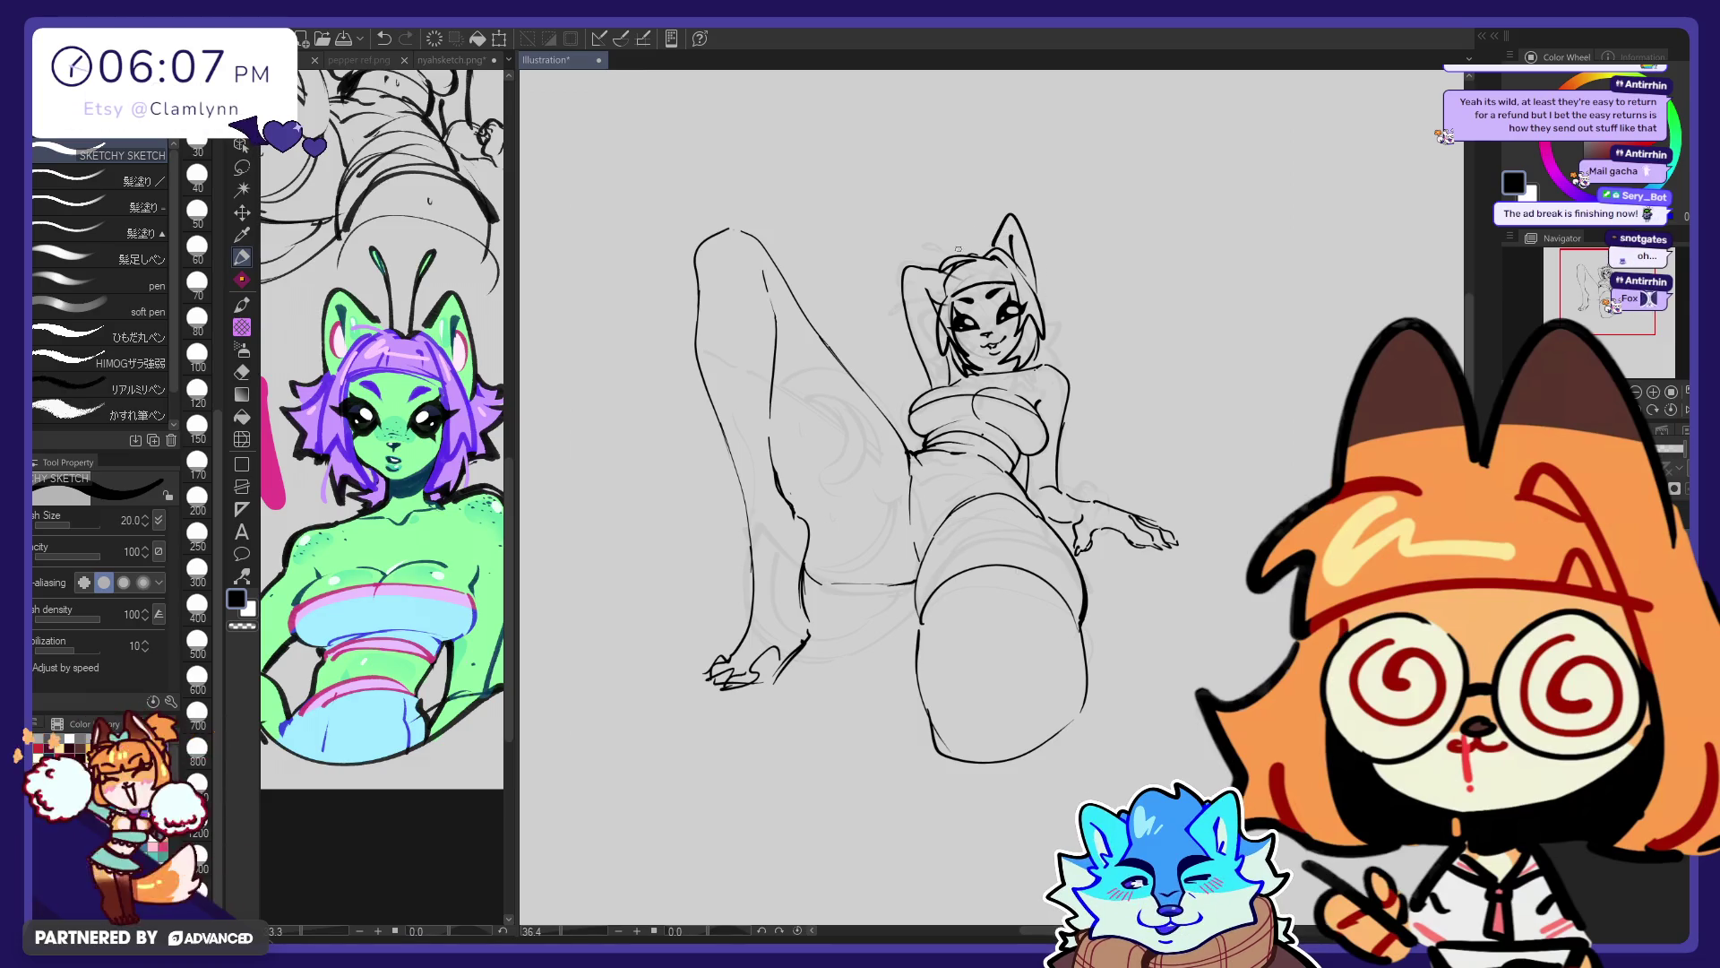
pyautogui.hotkey('ctrl', 'z')
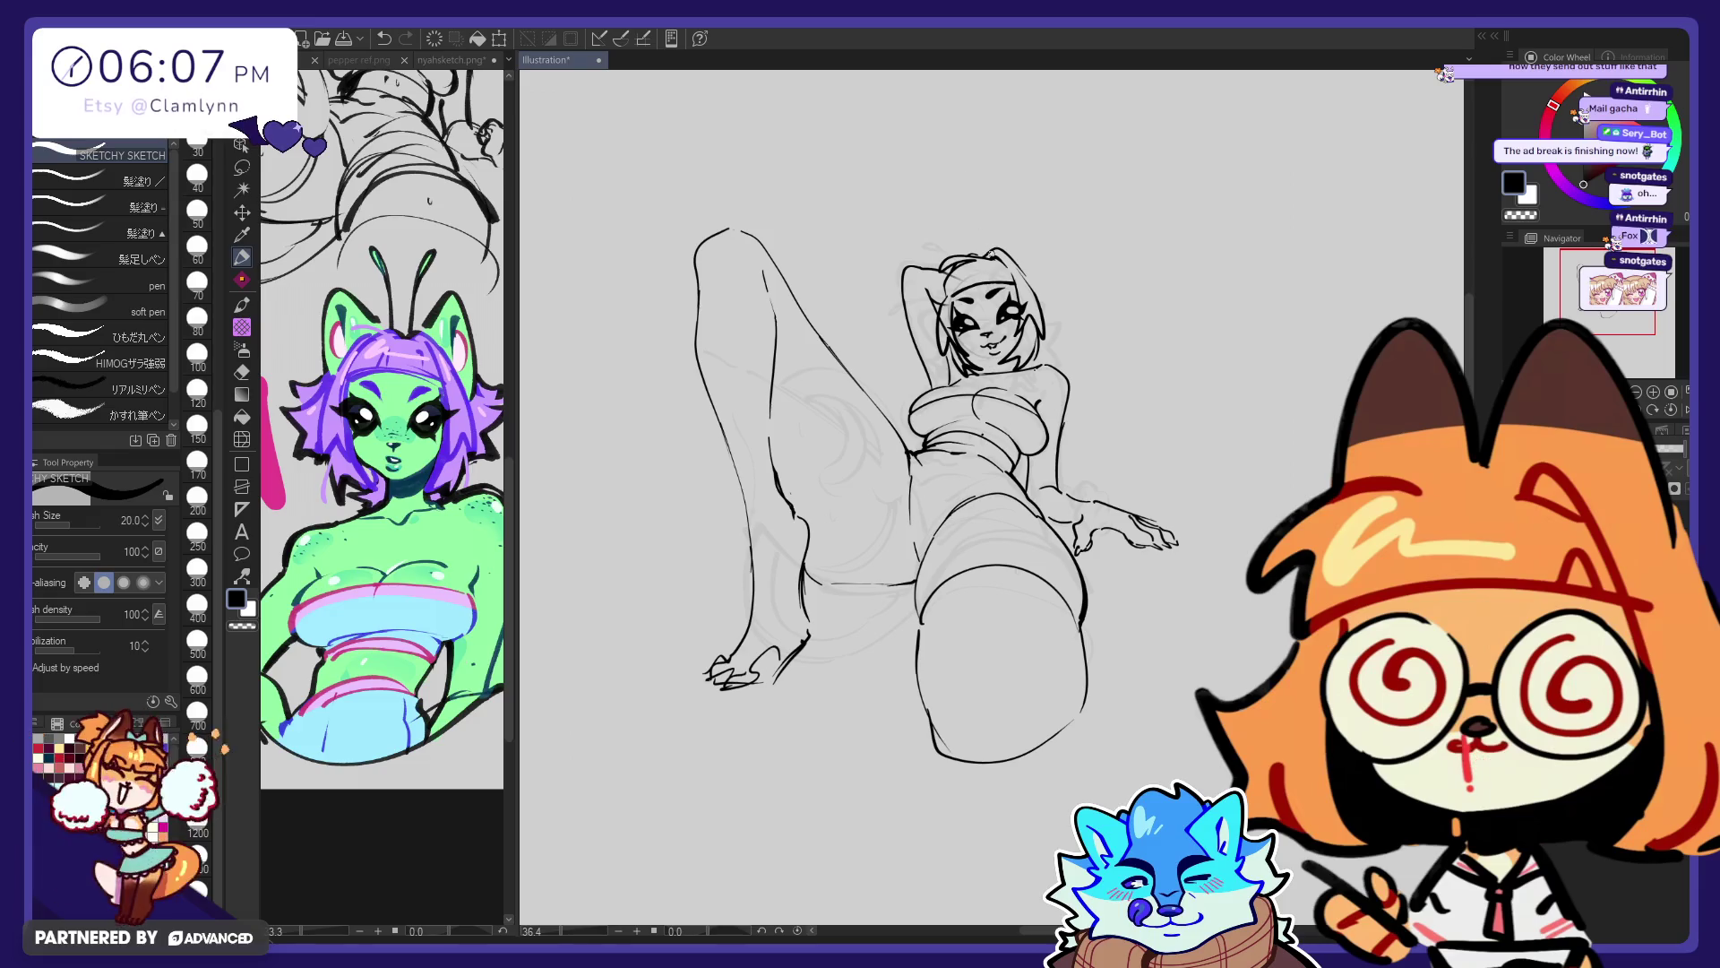
# Toggle between the eraser and the pen, then select the freehand Lasso tool
pyautogui.press('e')
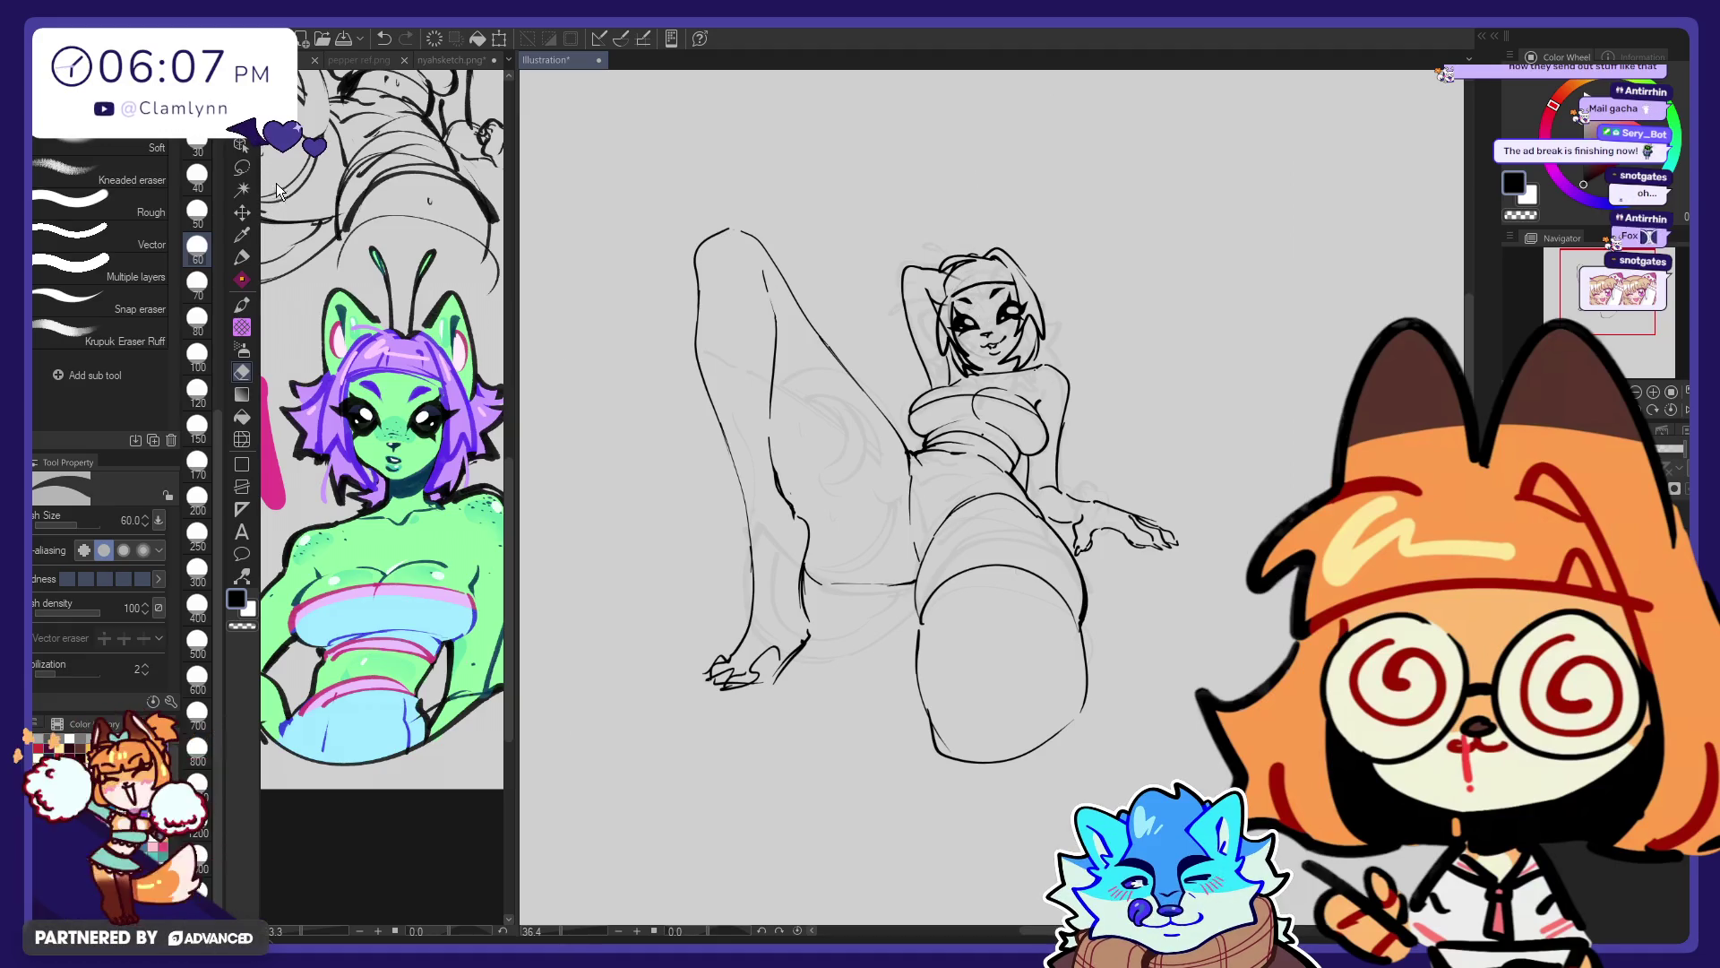
pyautogui.press('p')
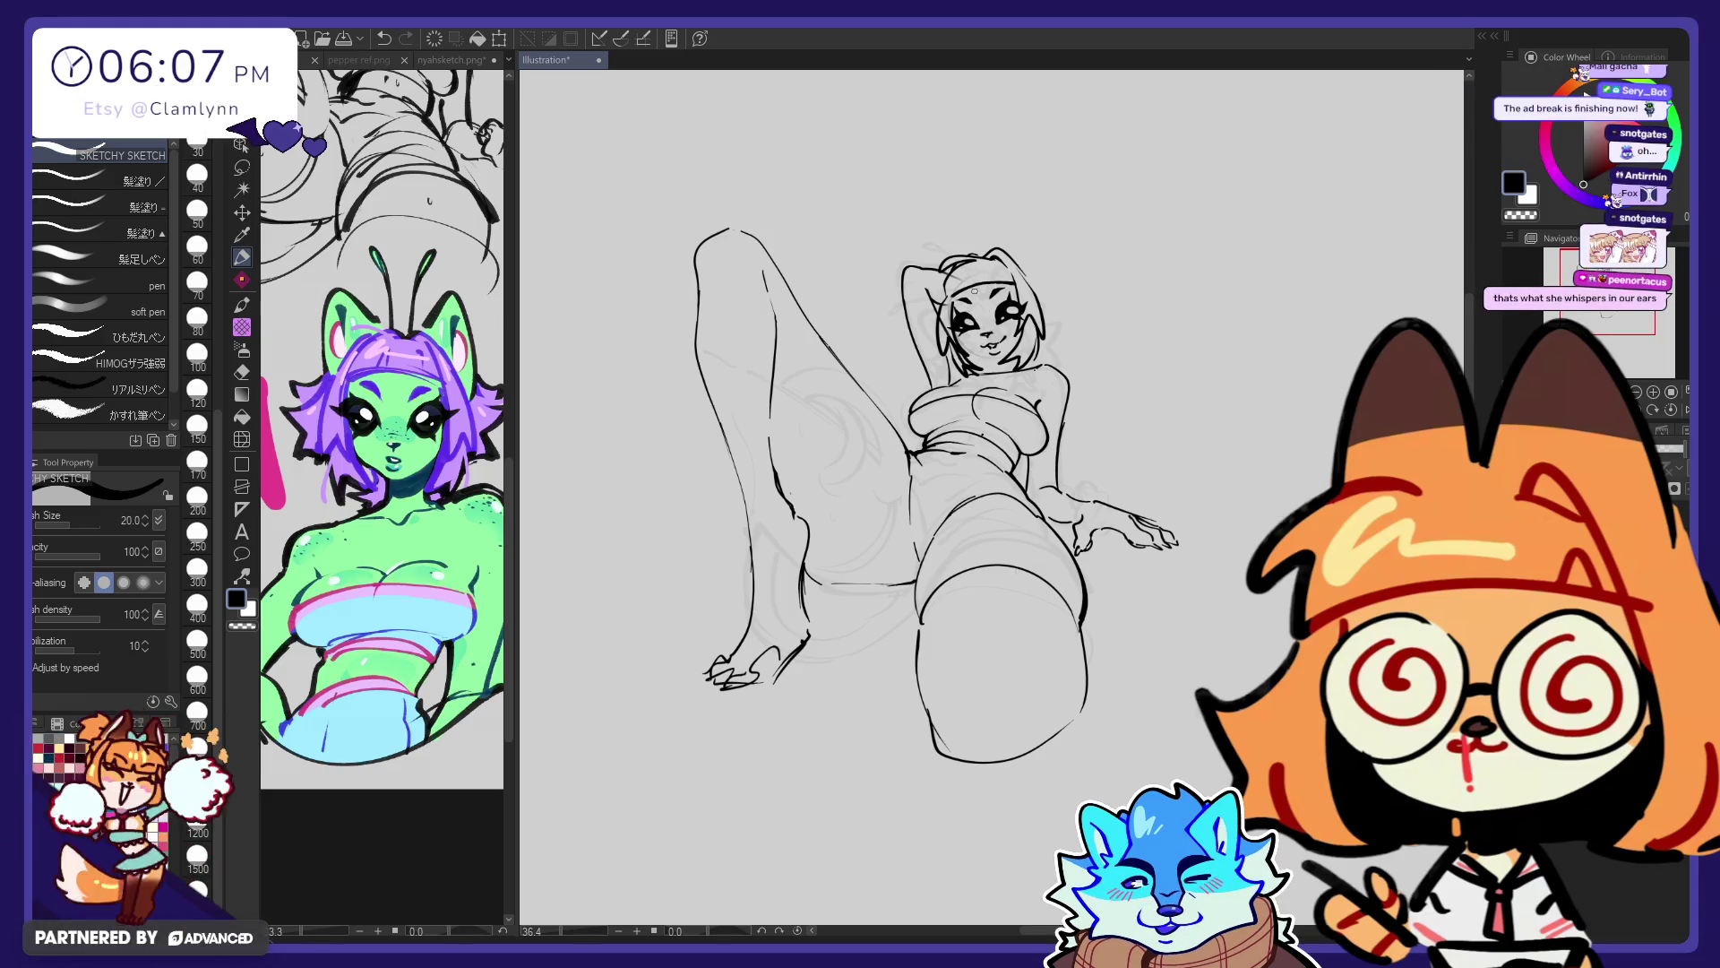
pyautogui.press('m')
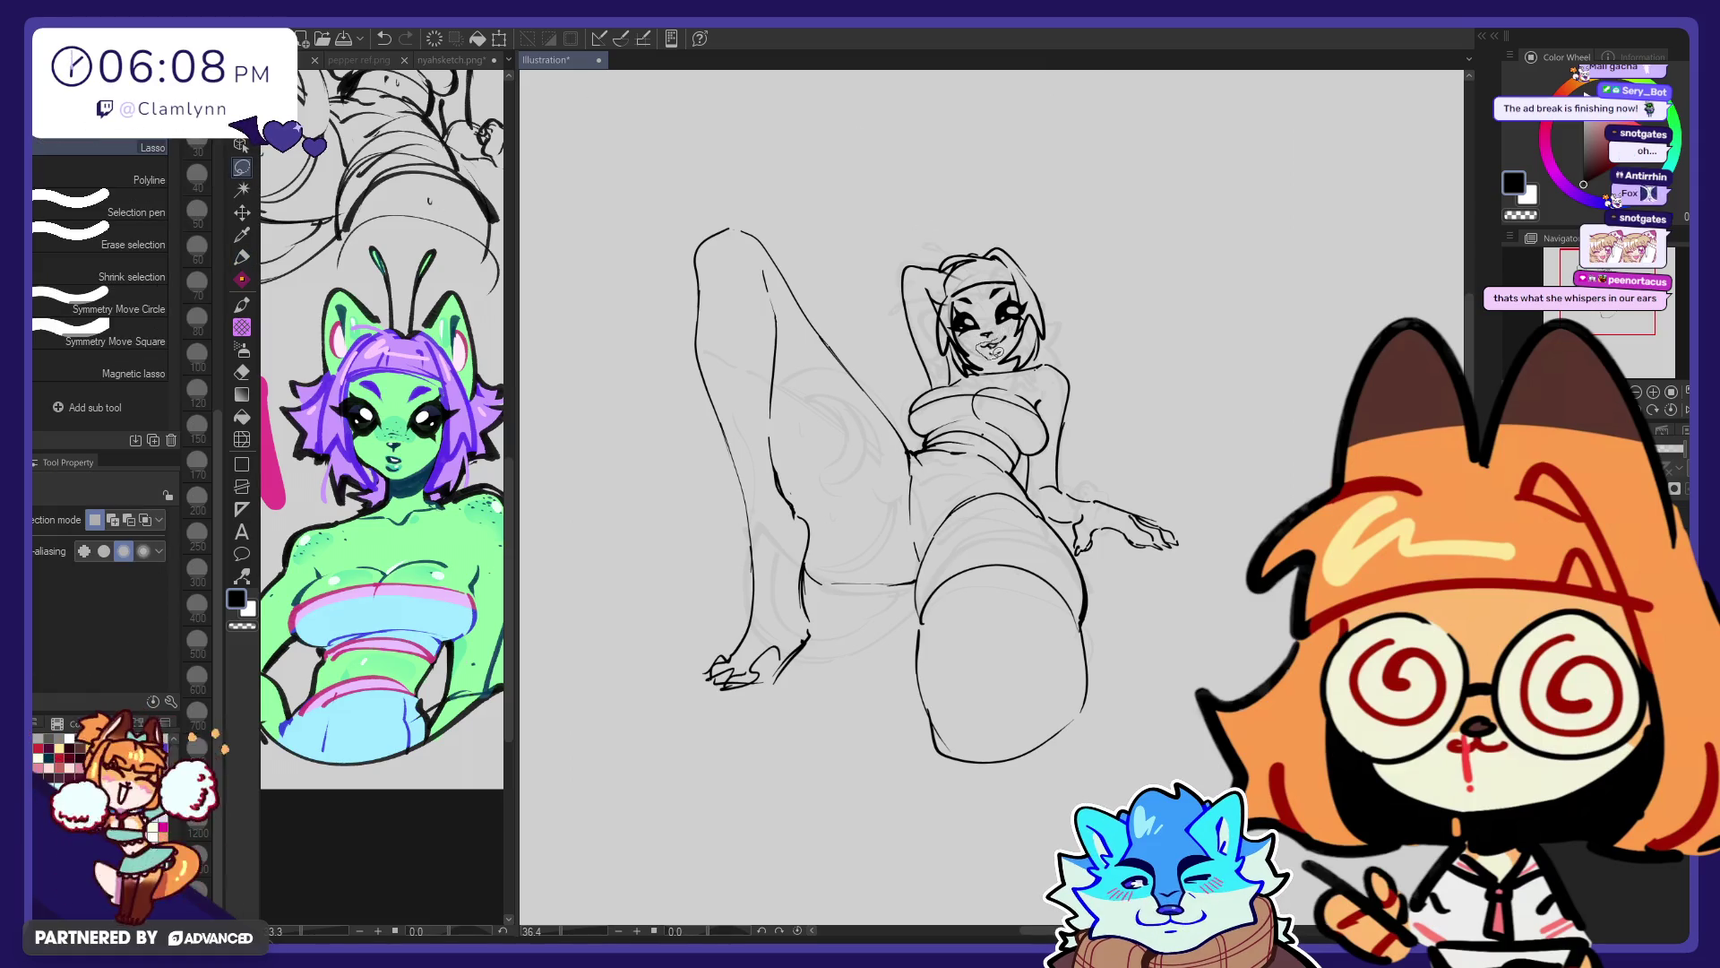
# Lasso the mouth area, try moving it, then clear the selection
pyautogui.moveTo(1015, 331); pyautogui.dragTo(1012, 333)
pyautogui.press('k')
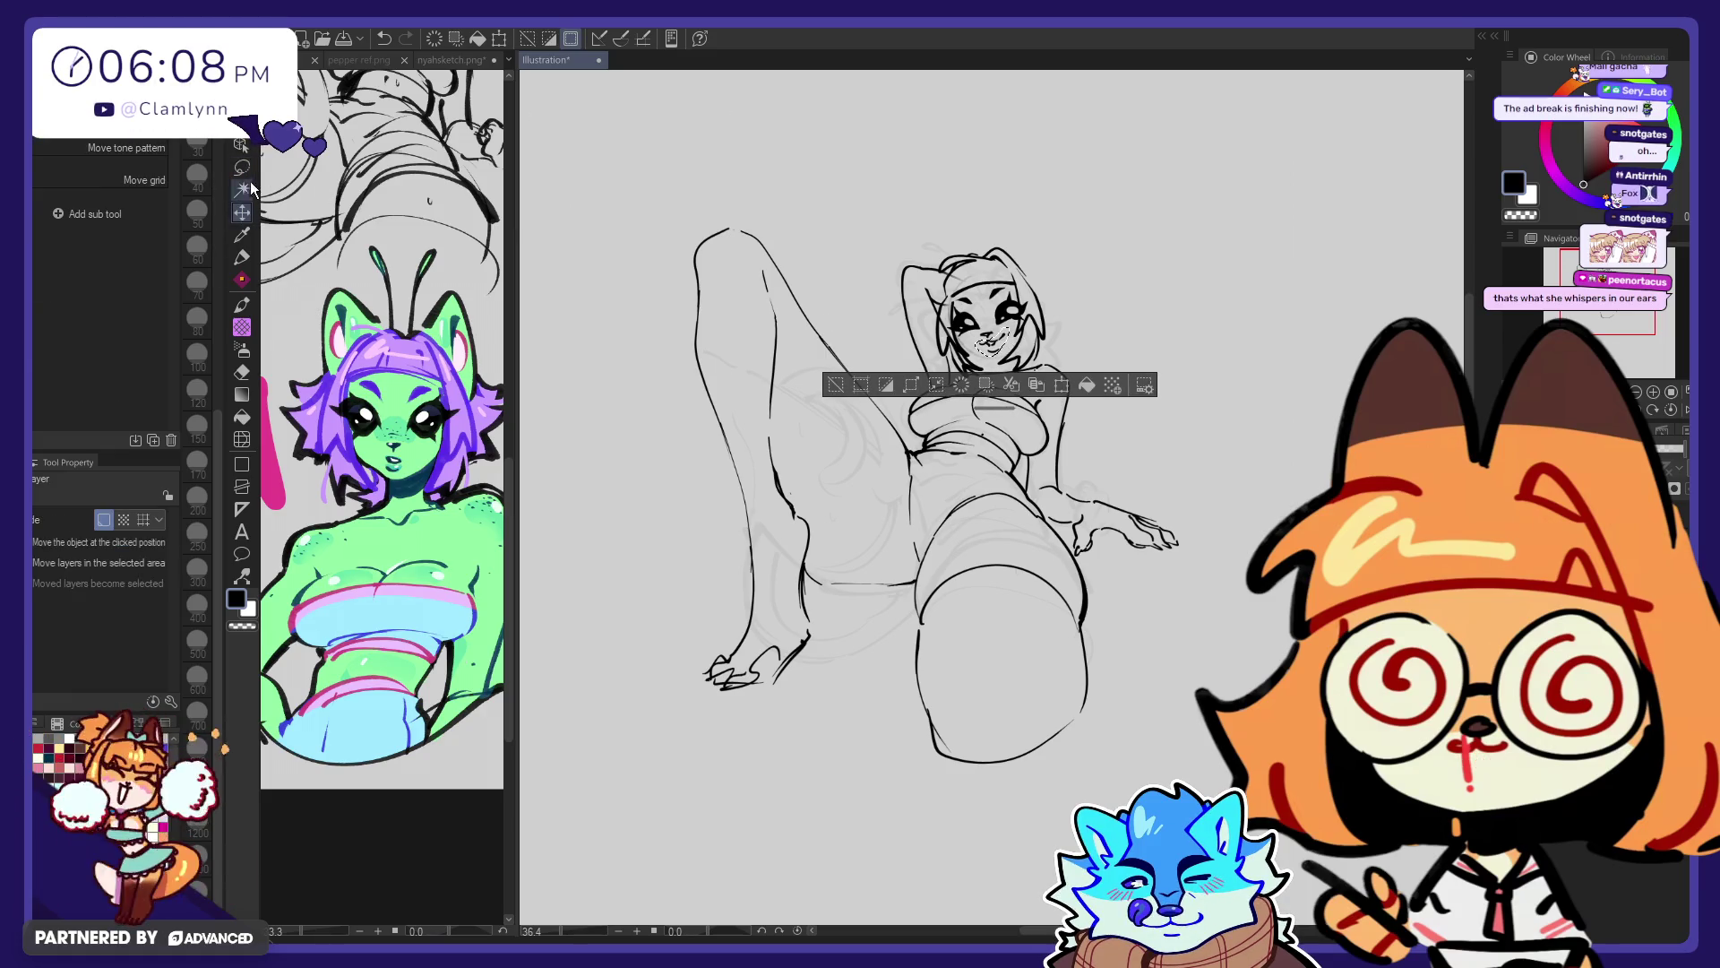
pyautogui.press('m')
pyautogui.hotkey('ctrl', 'd')
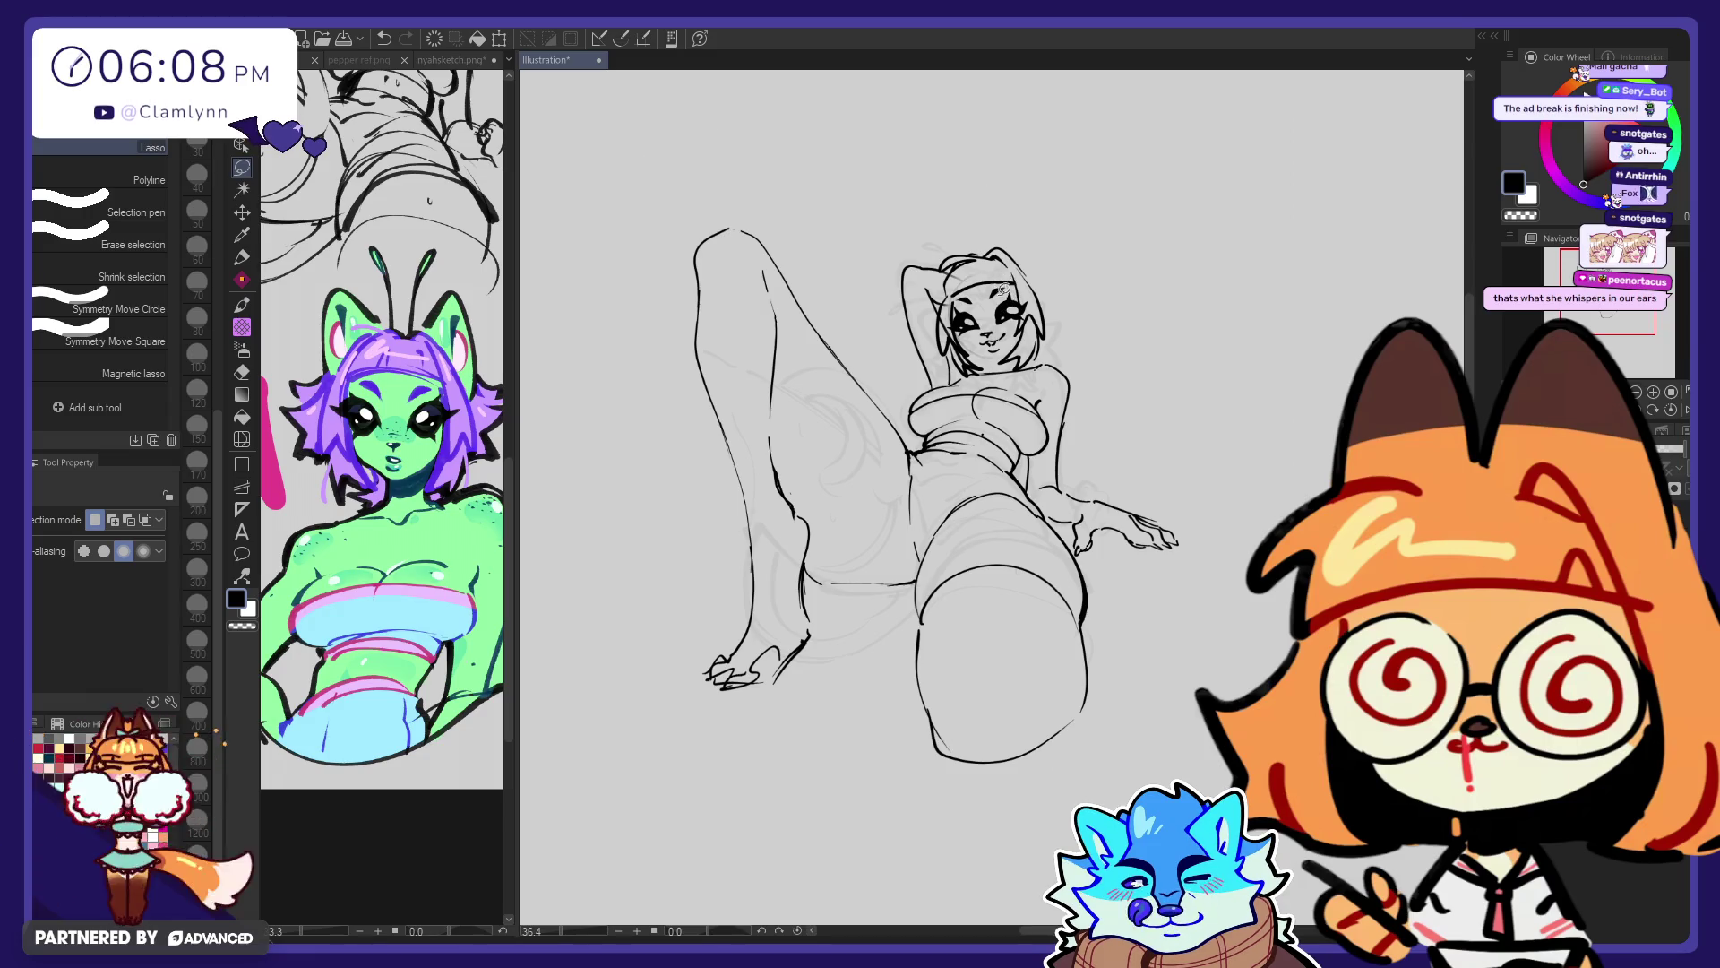
# Clean up with the sketchy pen and eraser, undo the stray face mark, and redraw the hair edge
pyautogui.press('p')
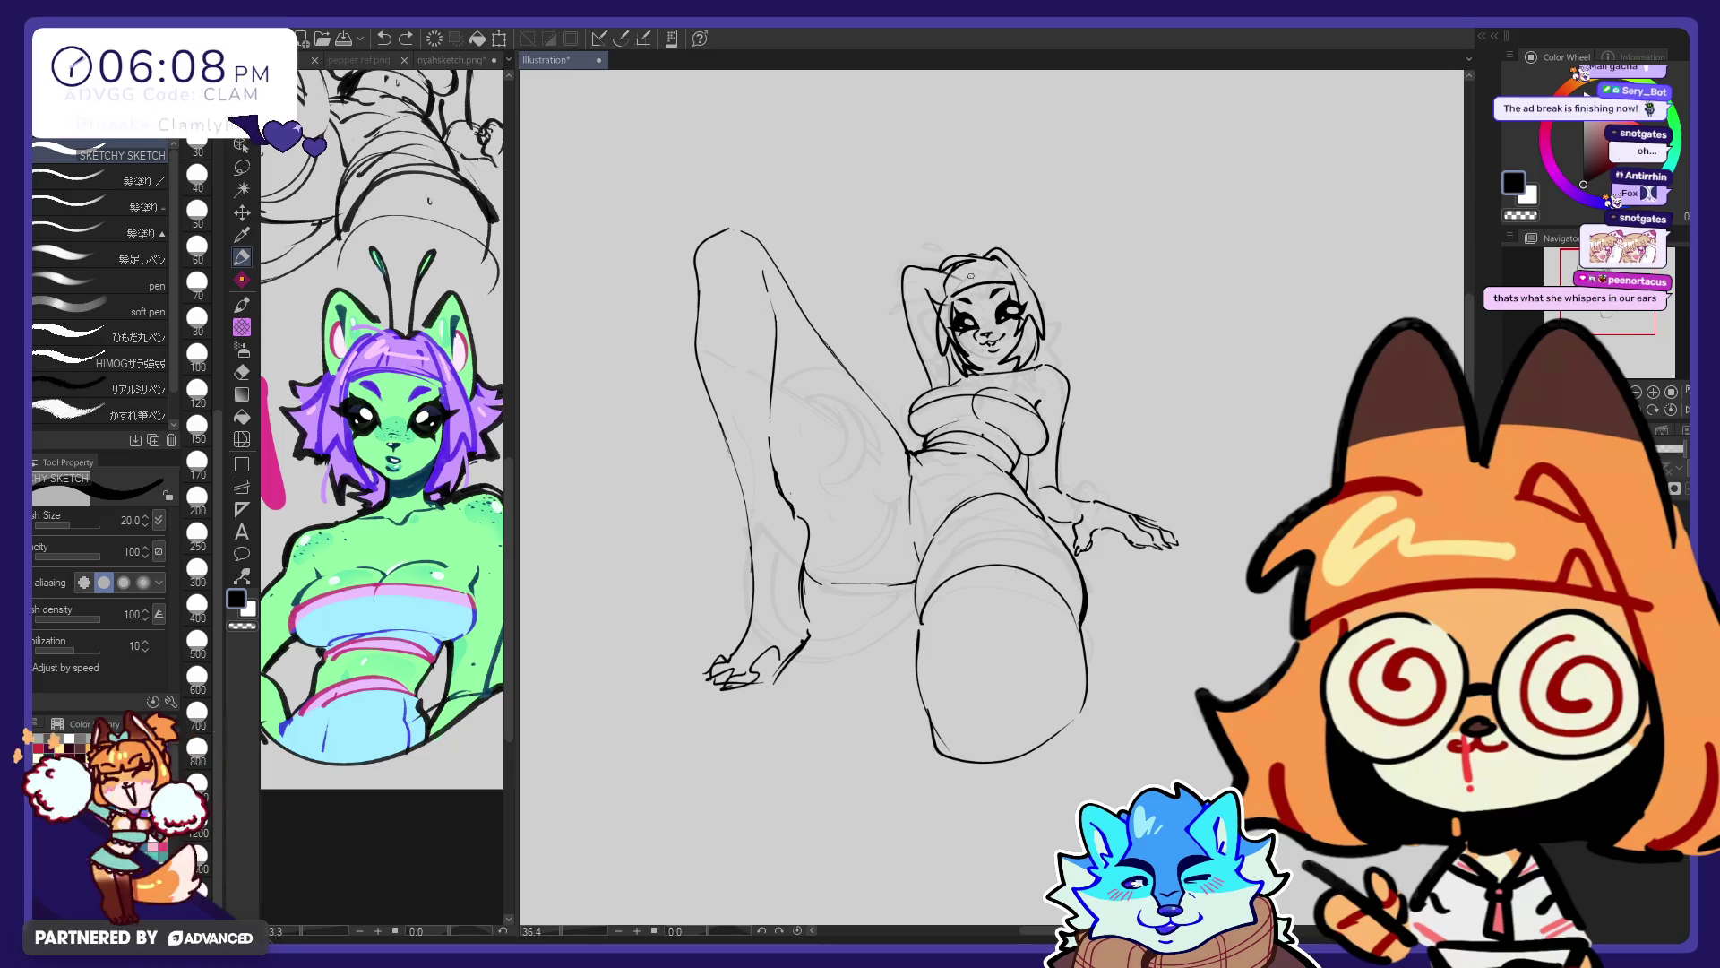
pyautogui.press('e')
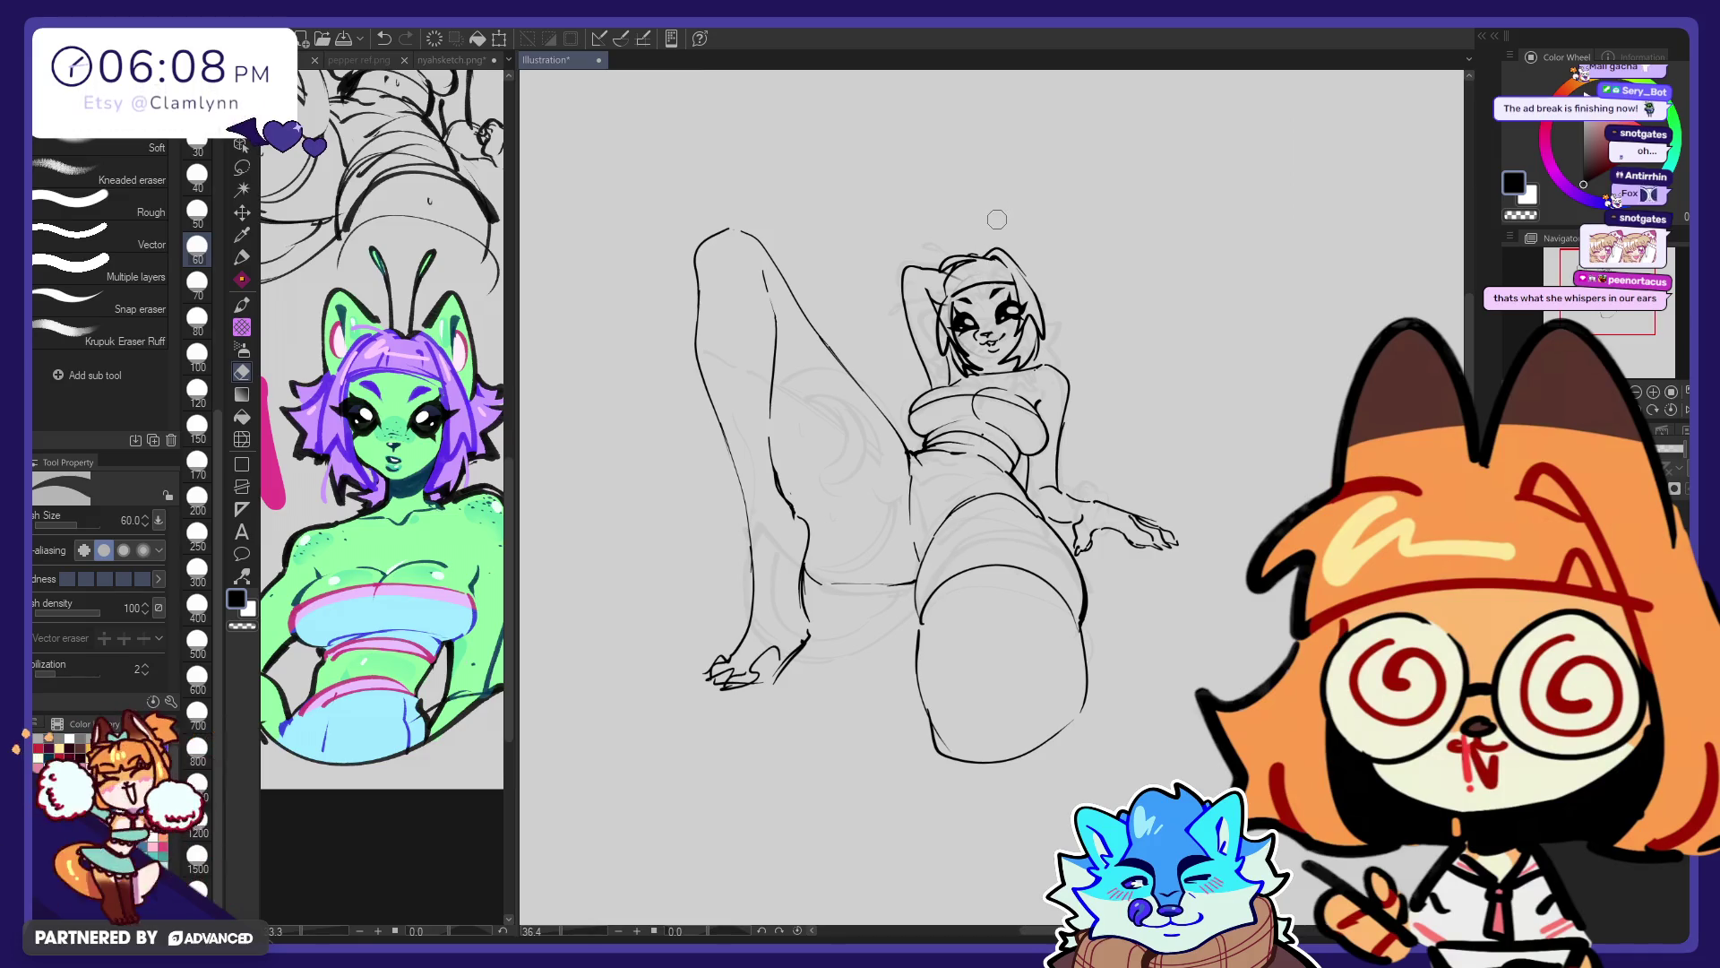
pyautogui.press('p')
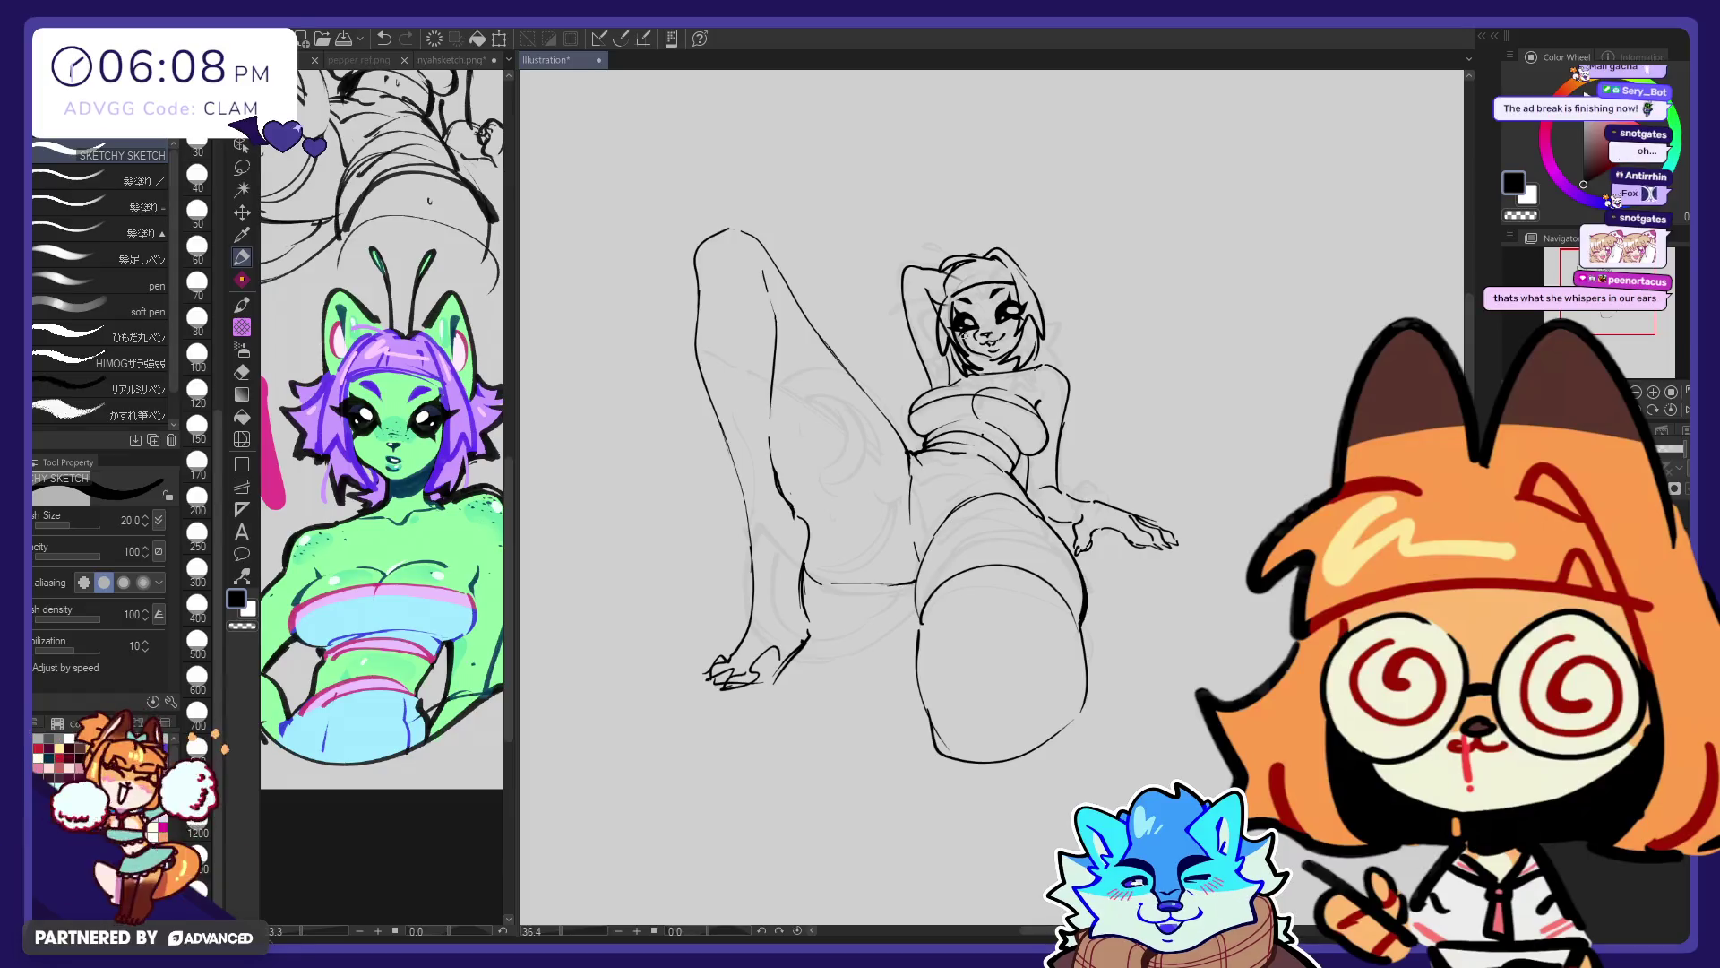
pyautogui.press('e')
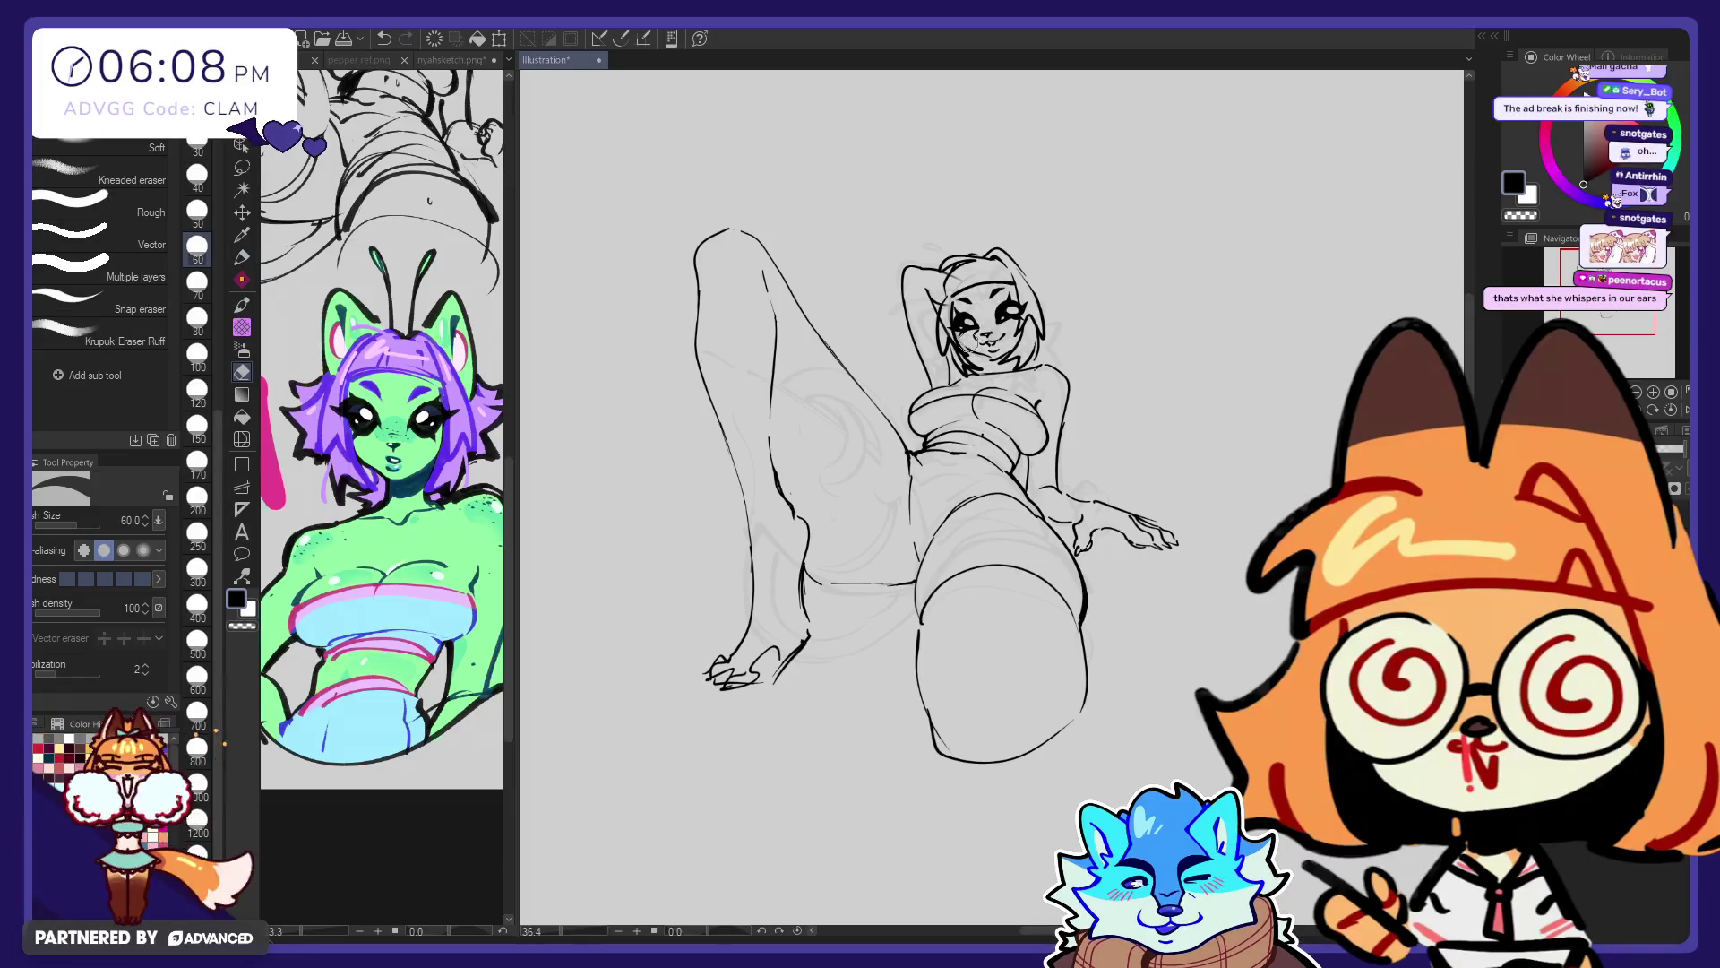
pyautogui.press('p')
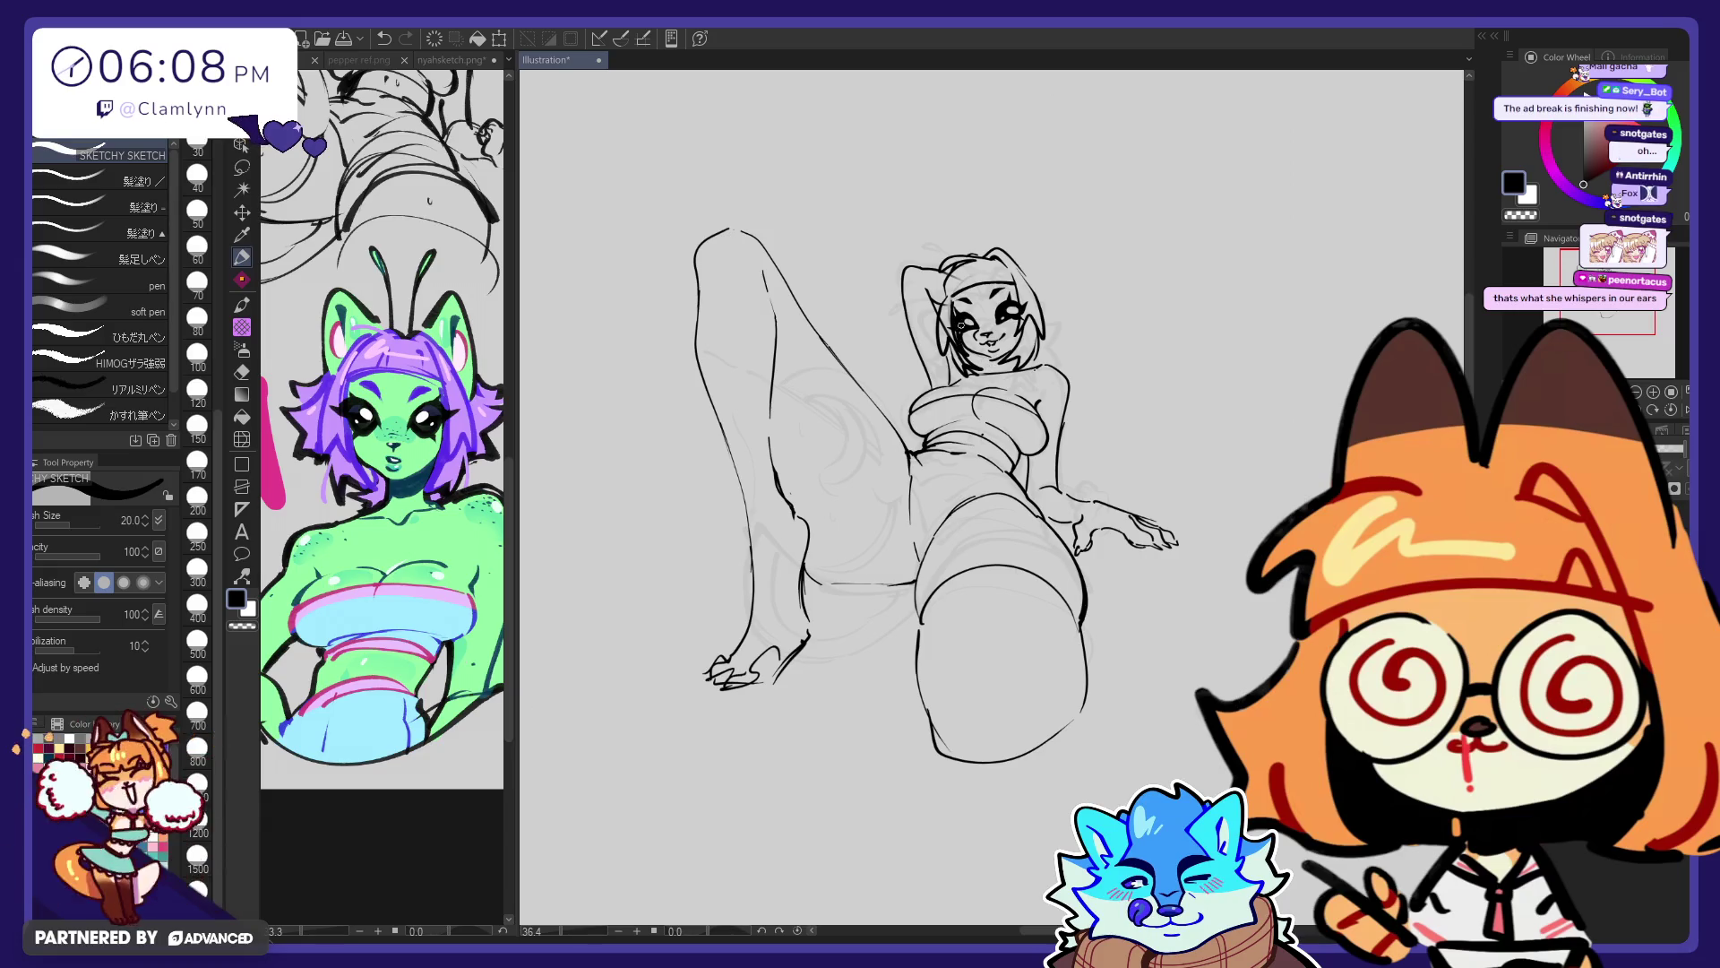
pyautogui.press('e')
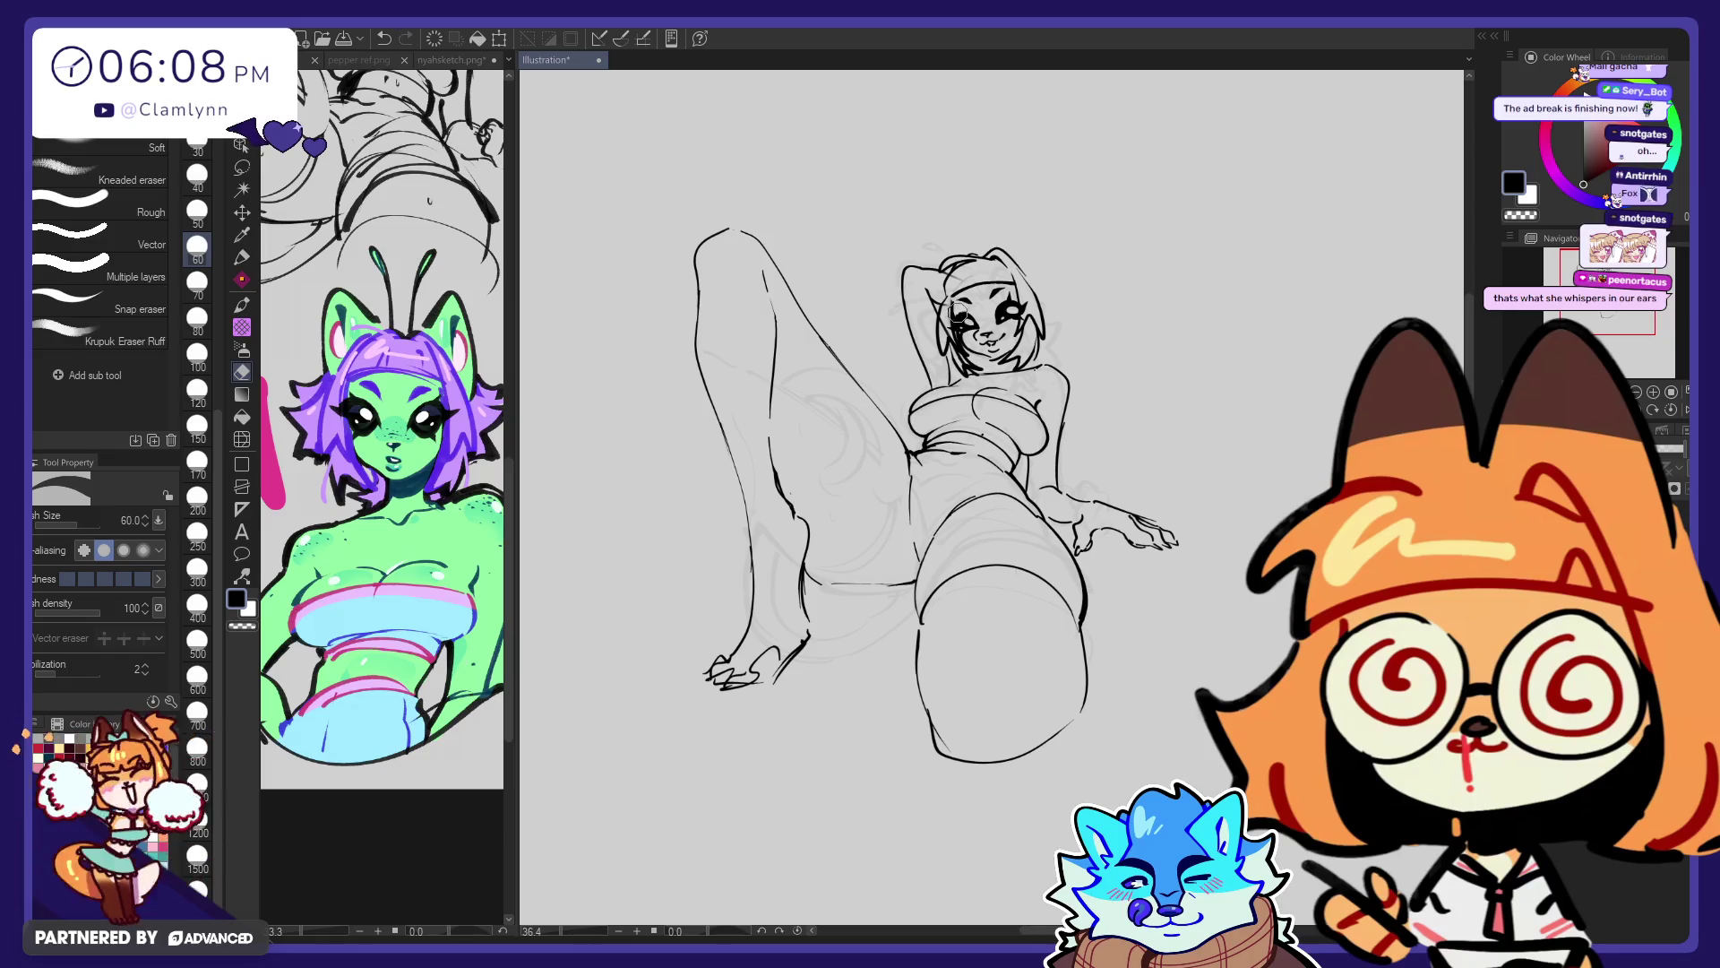
pyautogui.press('p')
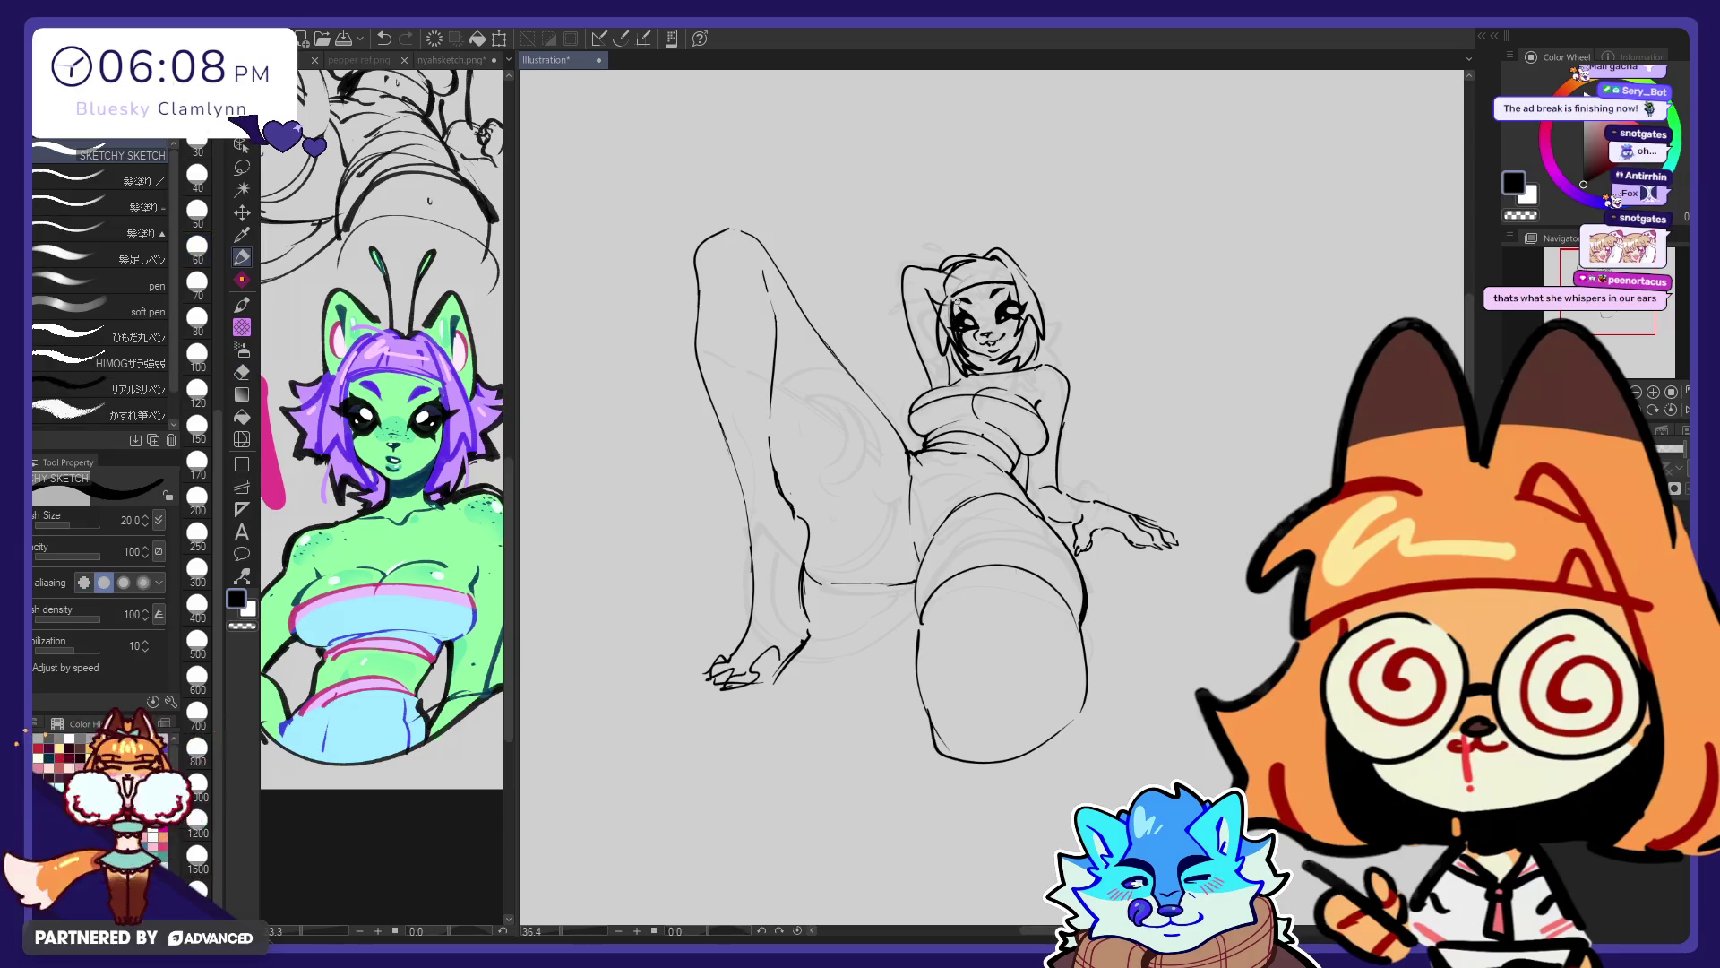
pyautogui.hotkey('ctrl', 'z')
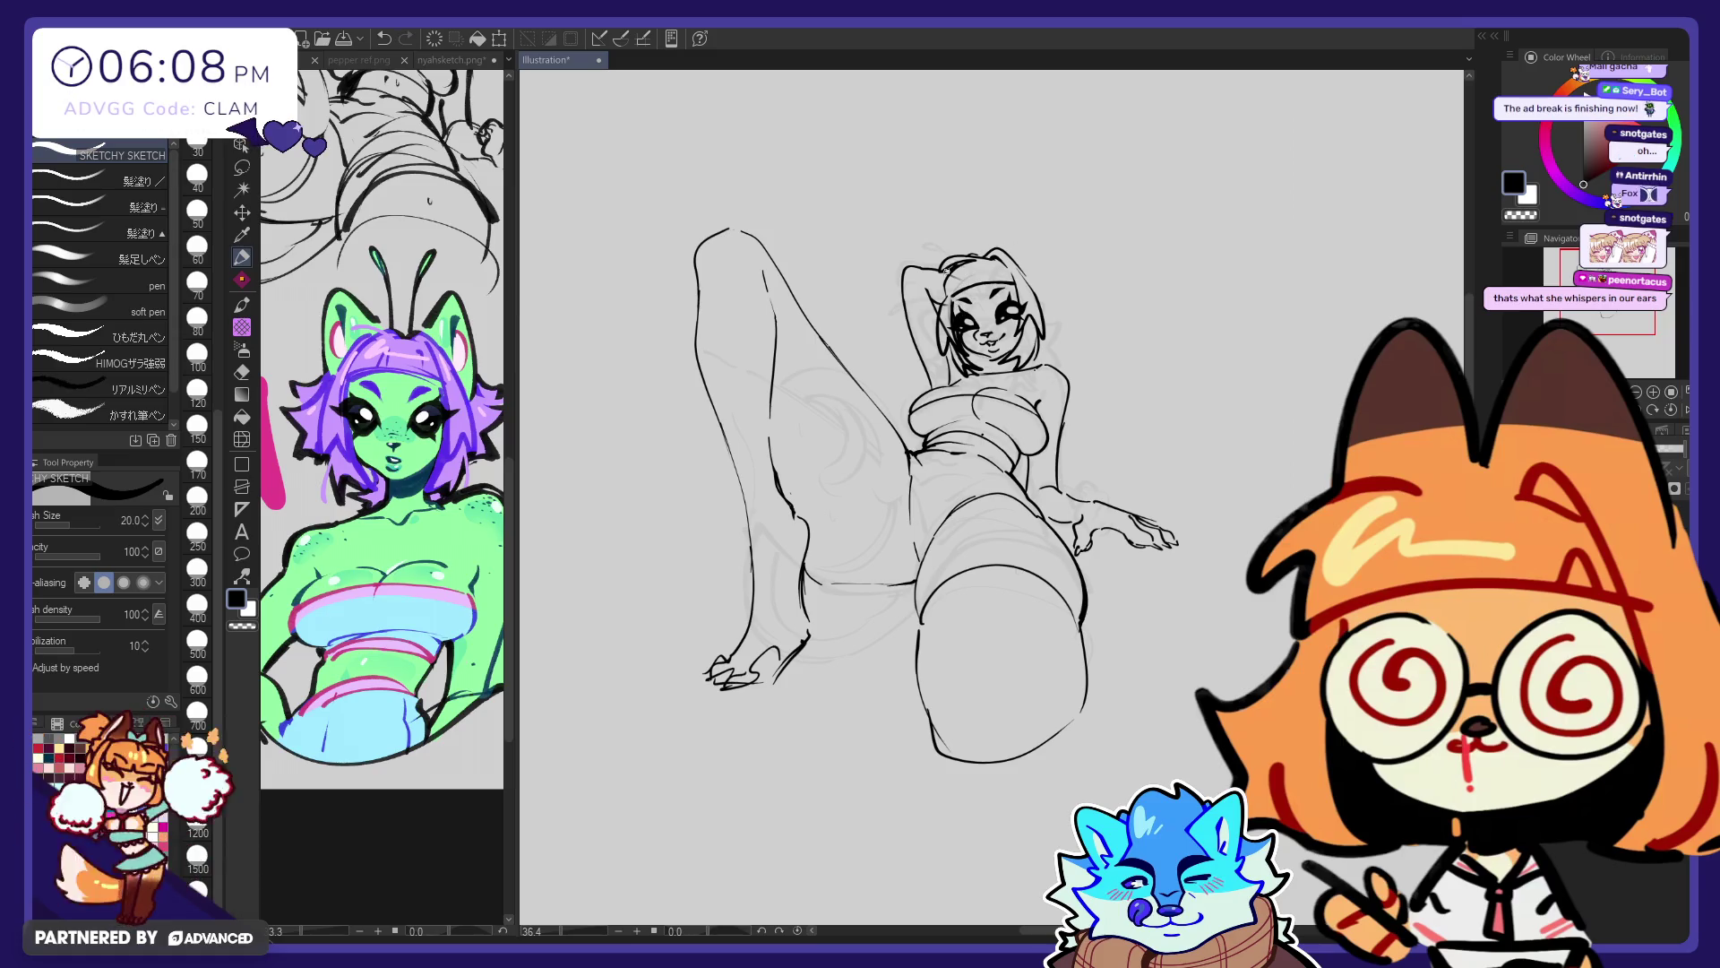
pyautogui.moveTo(945, 274); pyautogui.dragTo(937, 303)
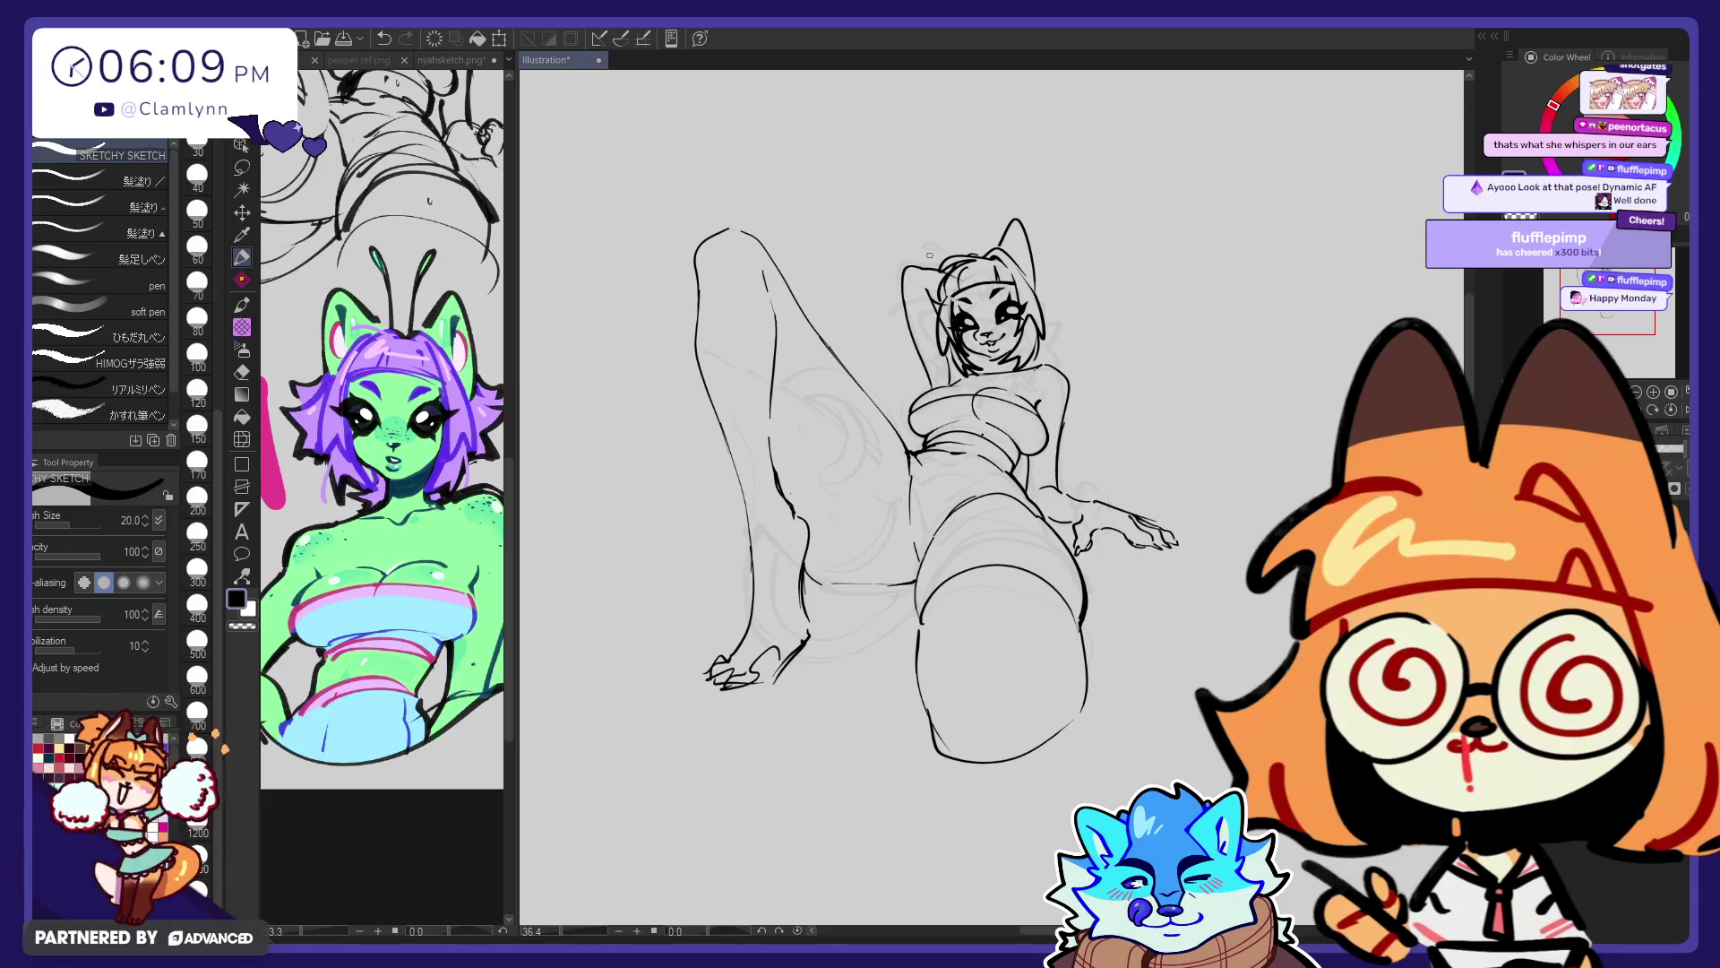
# Draw a curved antenna above the ear, then lasso the head and shoulders freehand
pyautogui.press('e')
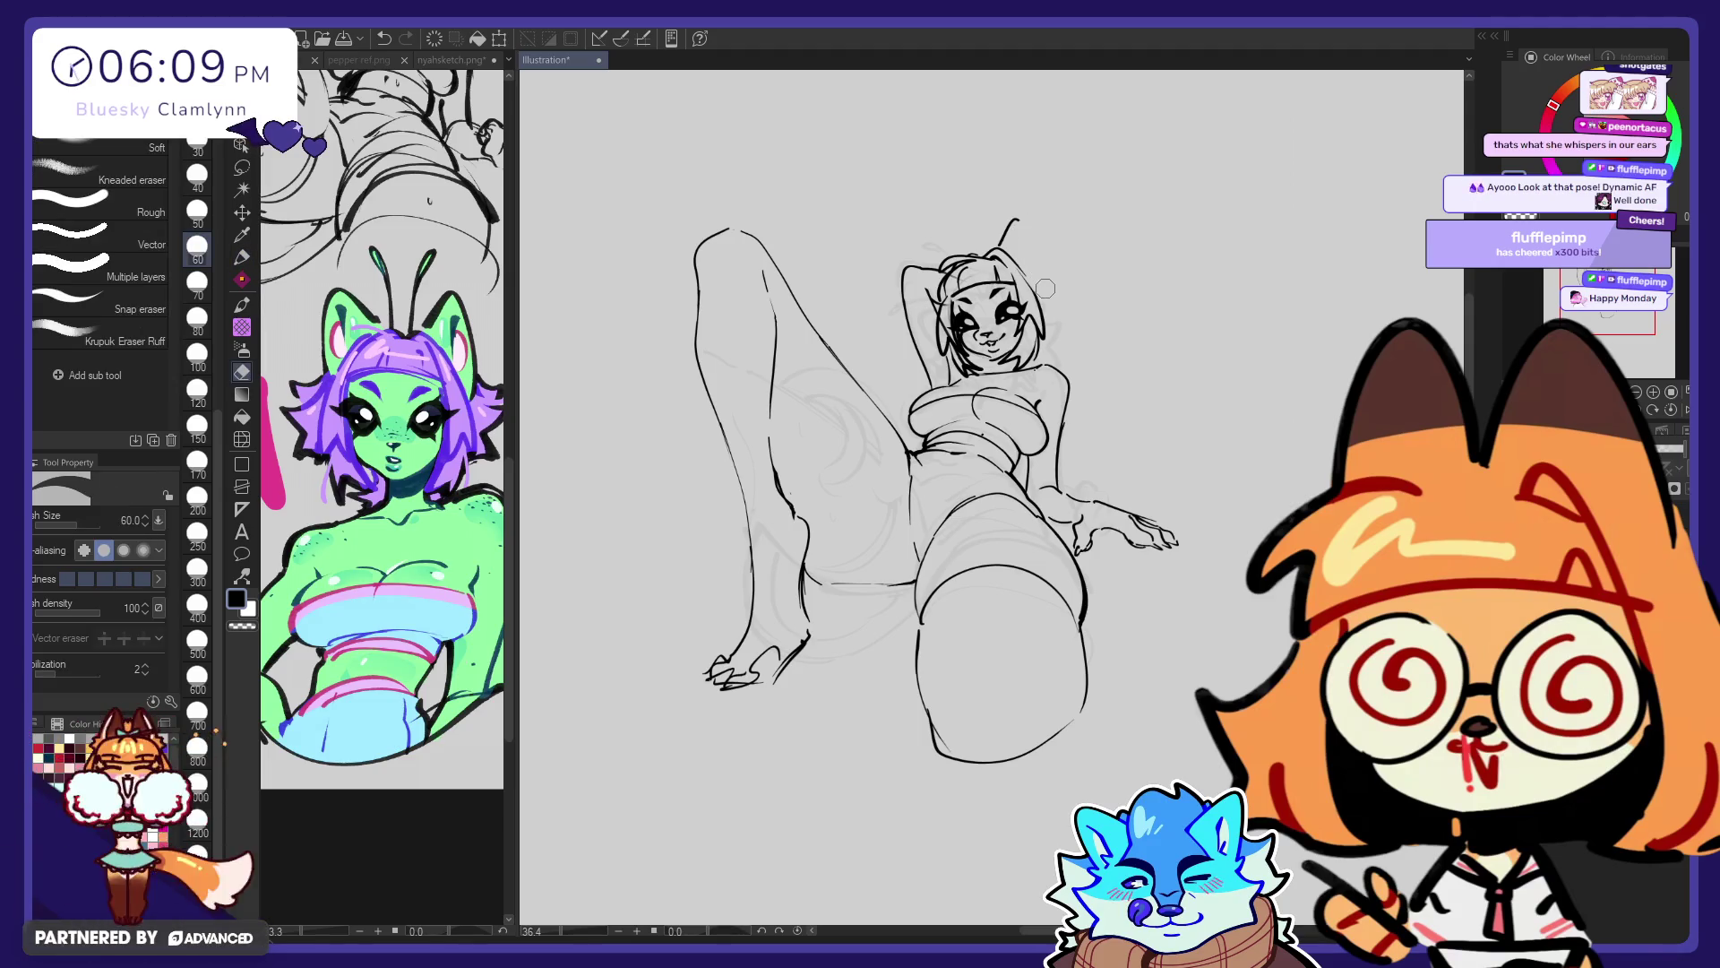
pyautogui.press('p')
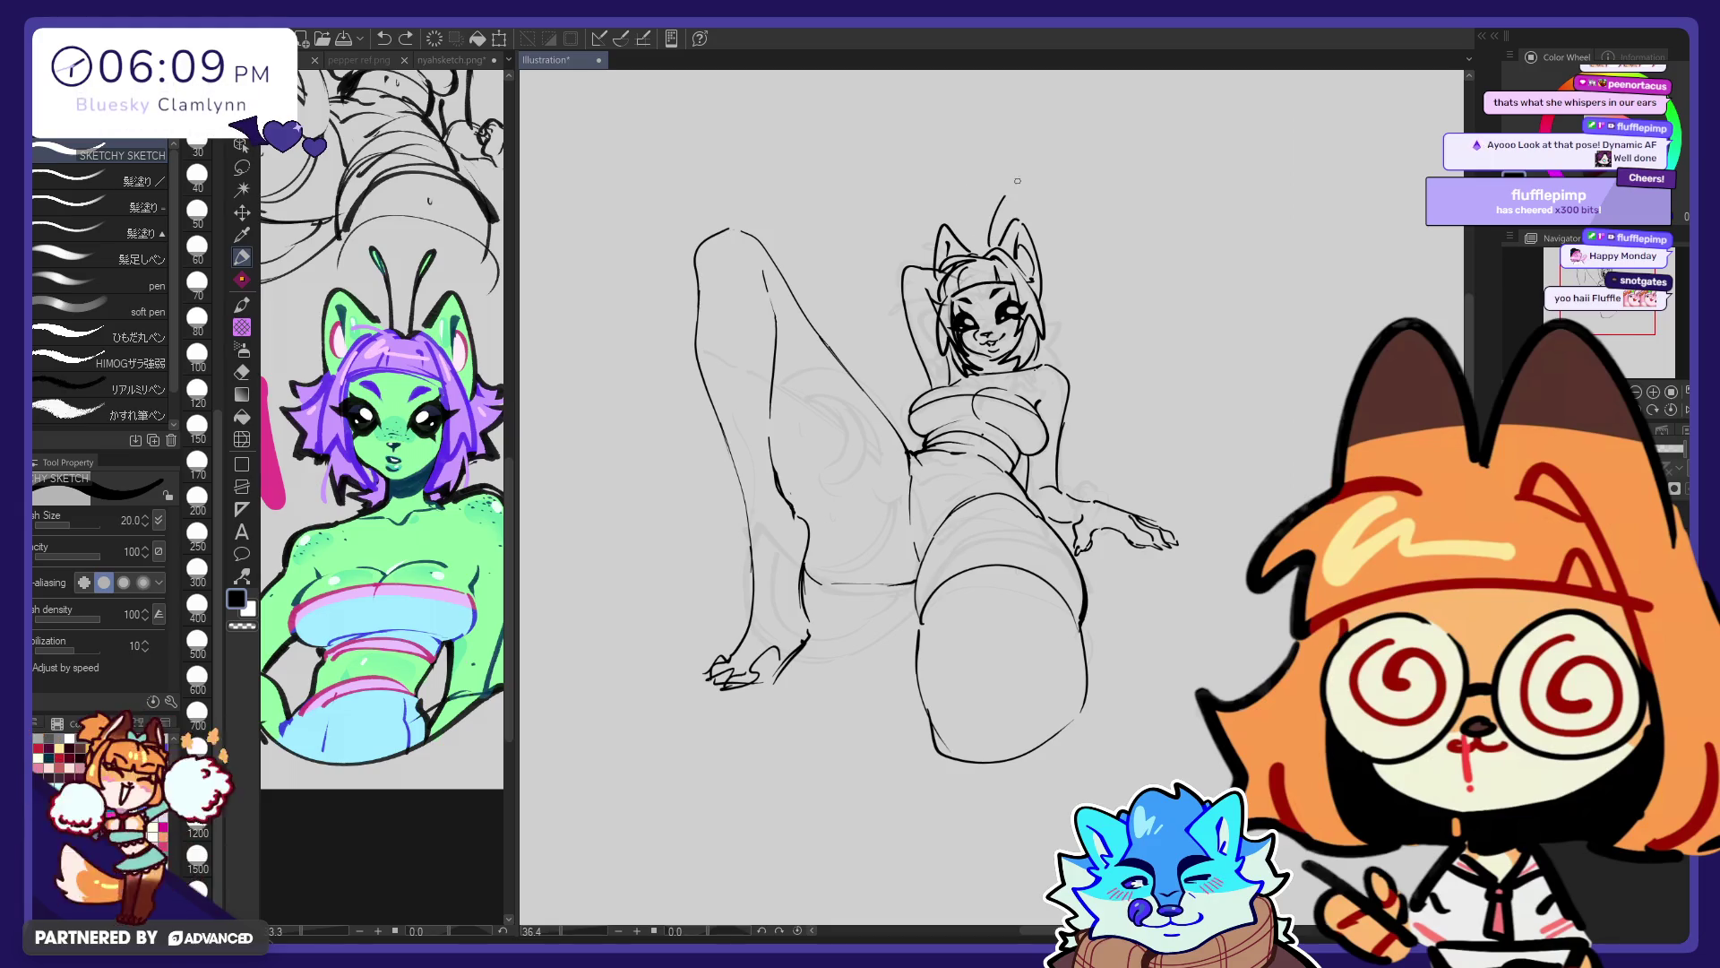
pyautogui.moveTo(997, 244)
pyautogui.mouseDown()
pyautogui.moveTo(1023, 186)
pyautogui.moveTo(1007, 224)
pyautogui.moveTo(977, 231)
pyautogui.moveTo(955, 183)
pyautogui.mouseUp()
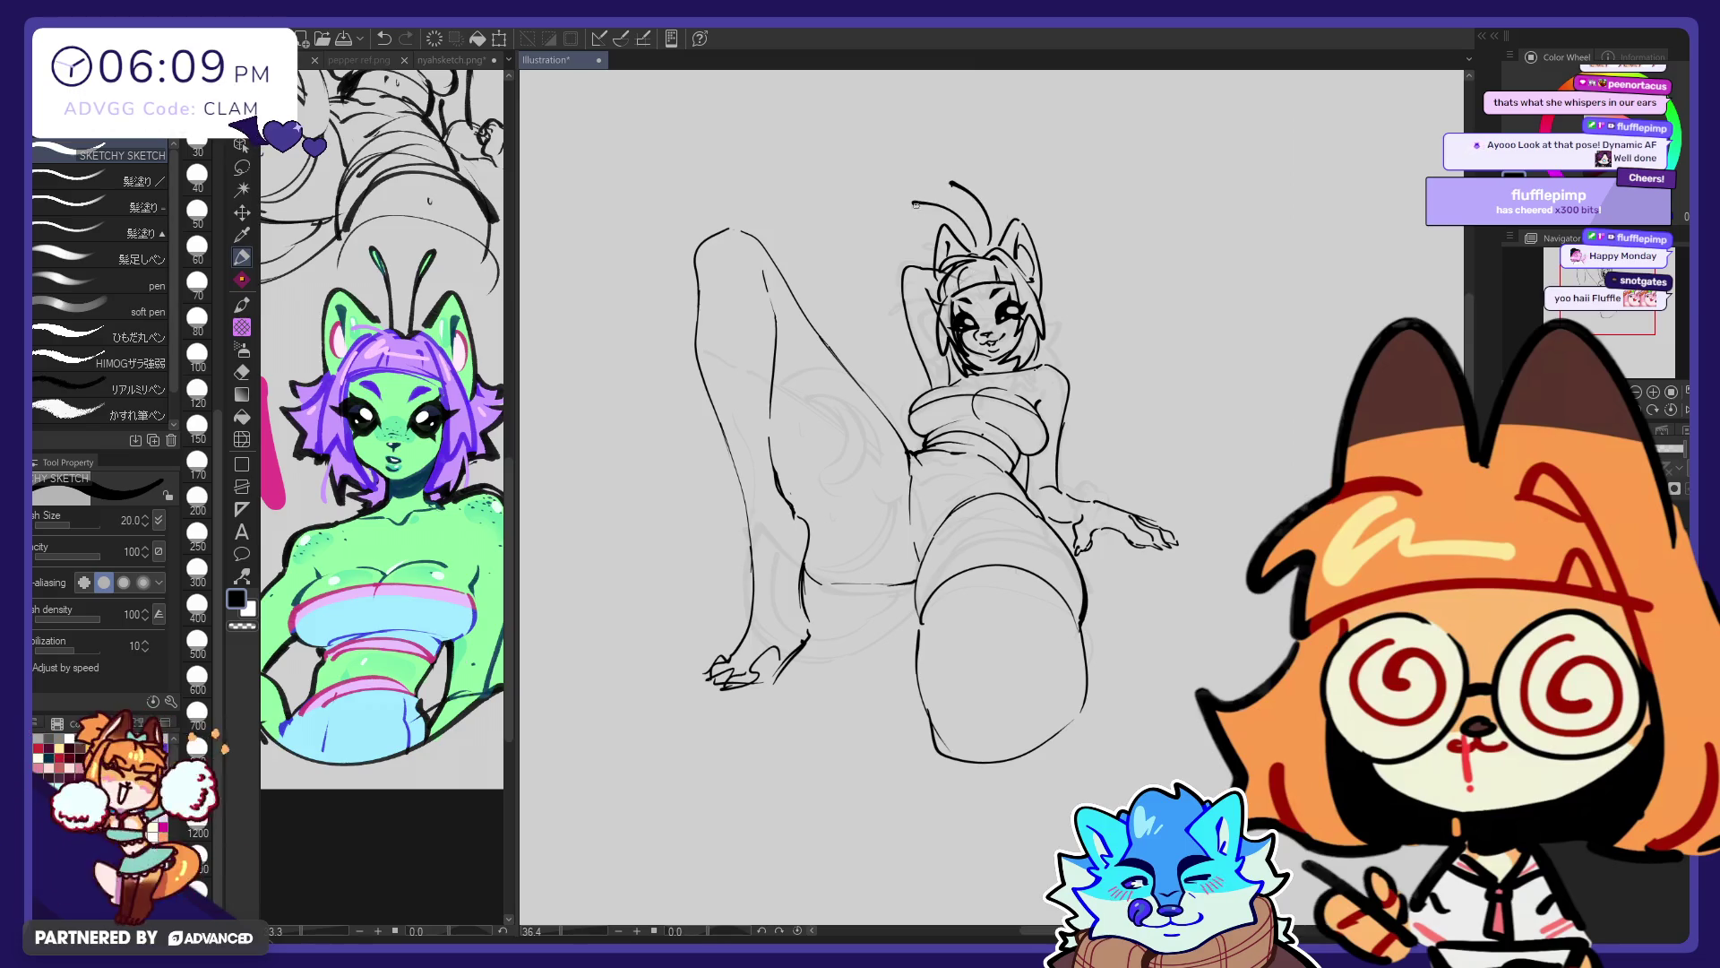
pyautogui.click(242, 168)
pyautogui.moveTo(1058, 368); pyautogui.dragTo(1136, 215)
# Scale the lassoed head to 93%, shift it slightly up and left, apply, and deselect
pyautogui.hotkey('ctrl', 't')
pyautogui.moveTo(1039, 314); pyautogui.dragTo(1039, 311)
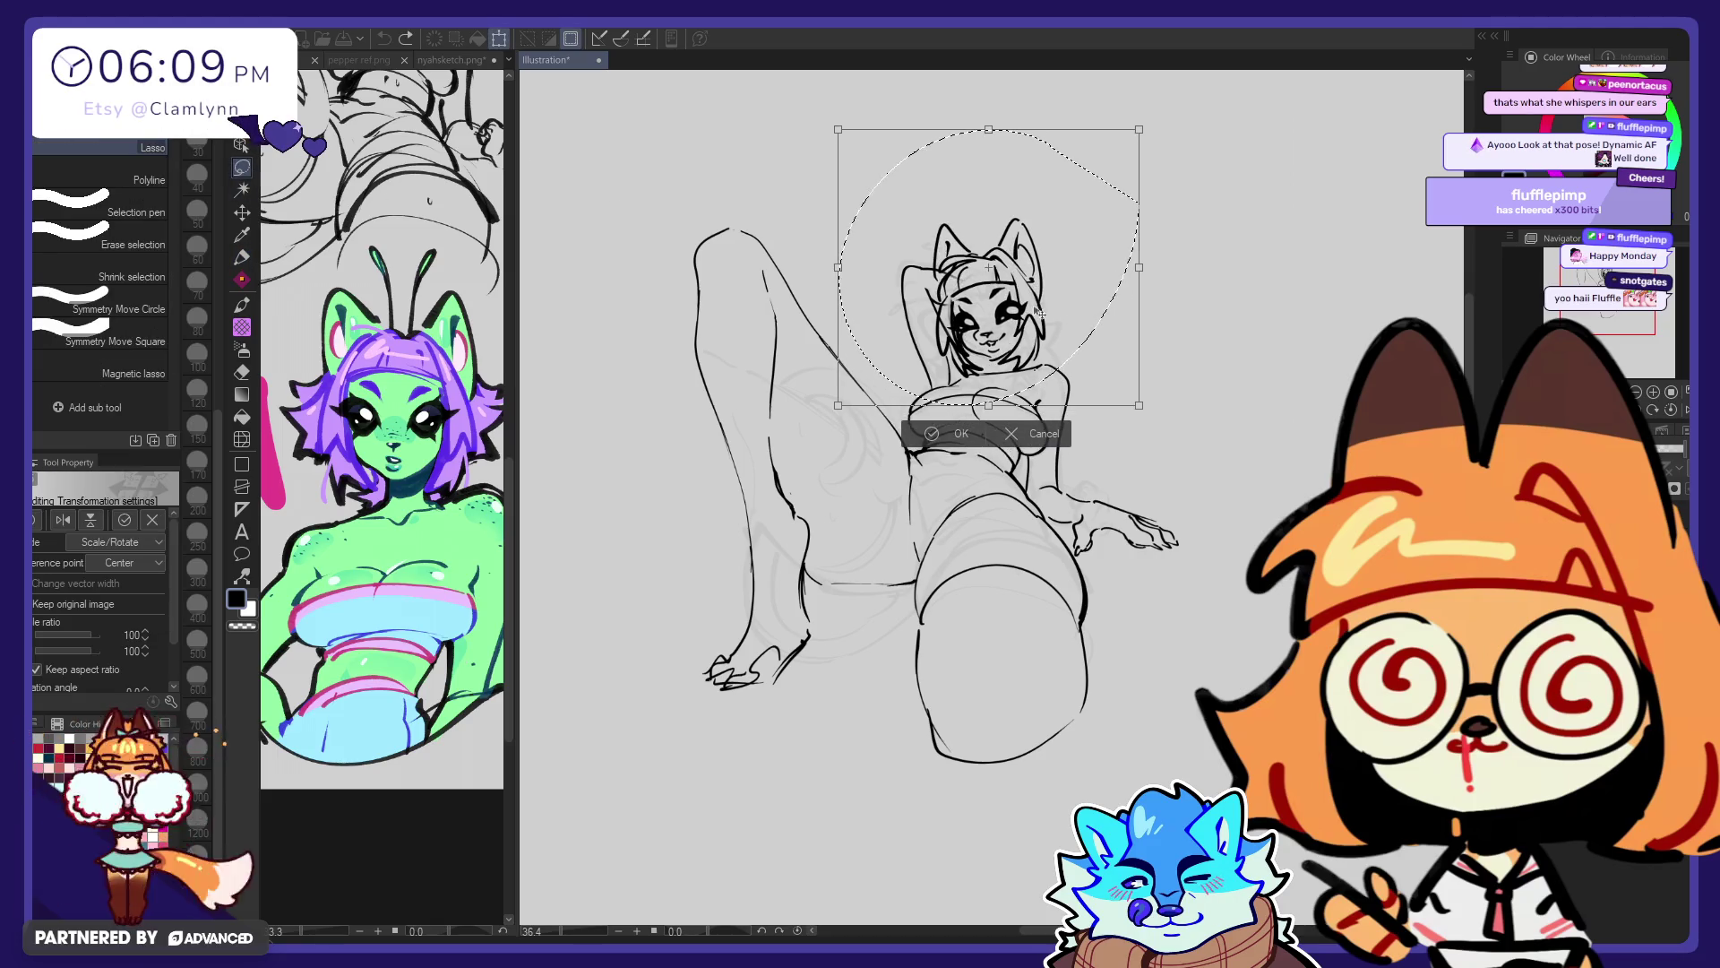
pyautogui.click(957, 435)
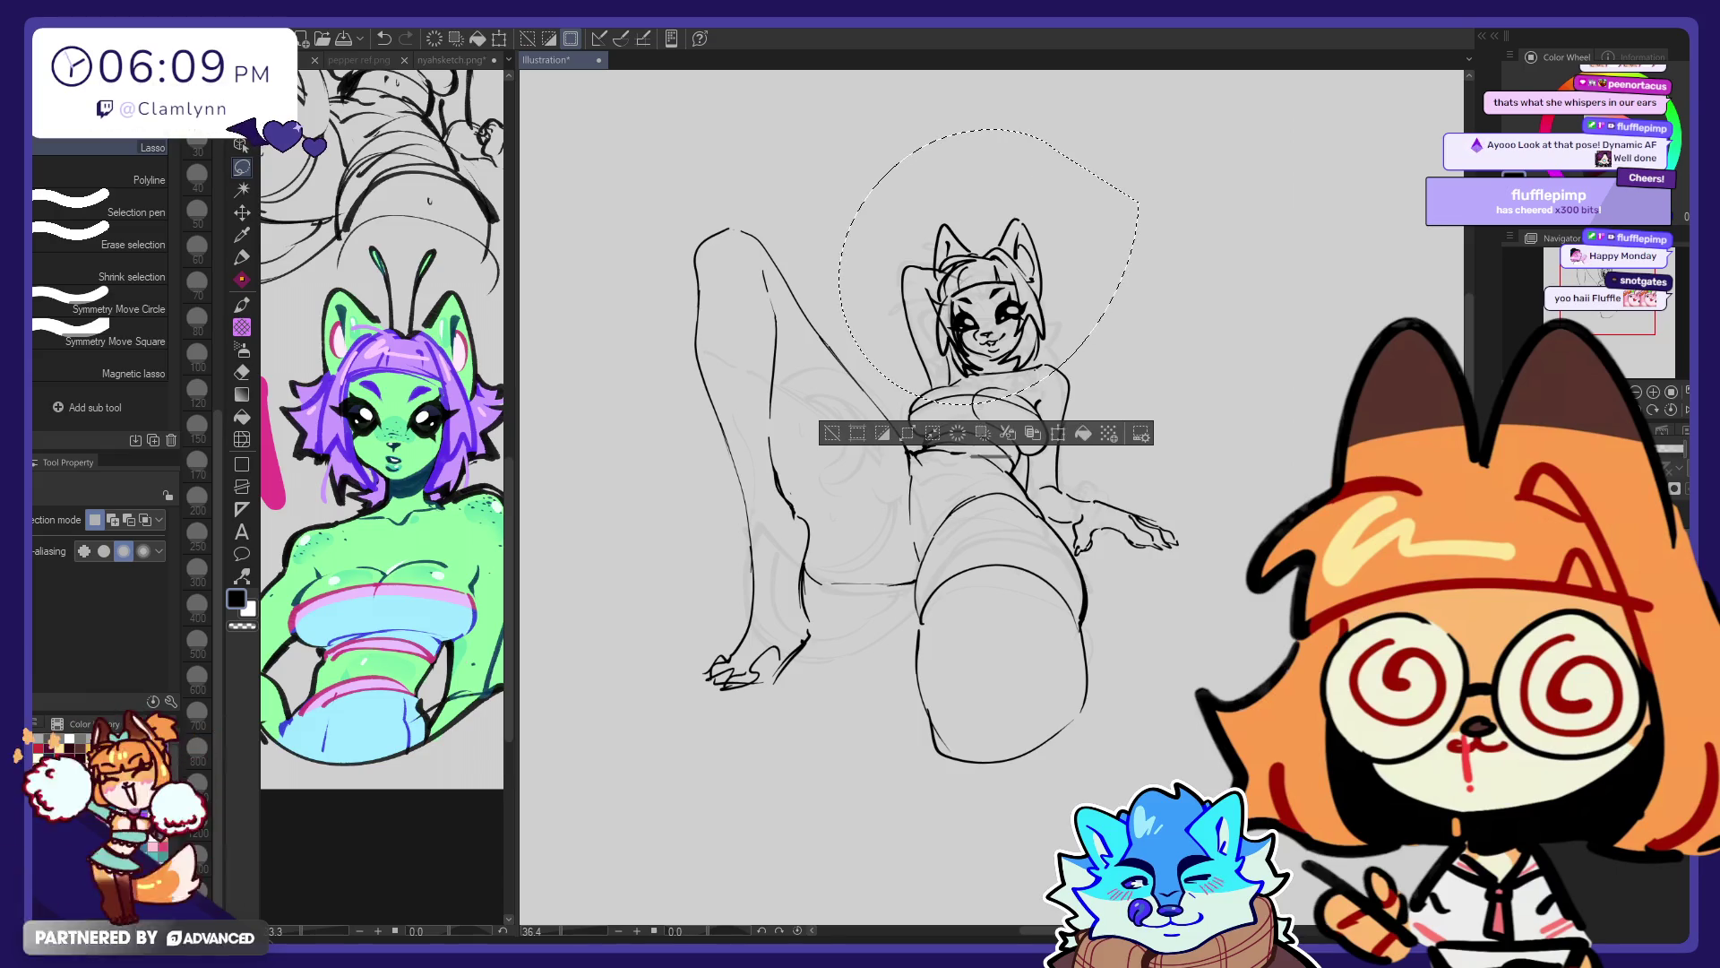
pyautogui.hotkey('ctrl', 't')
pyautogui.moveTo(989, 129); pyautogui.dragTo(1074, 233)
pyautogui.moveTo(994, 391); pyautogui.dragTo(985, 388)
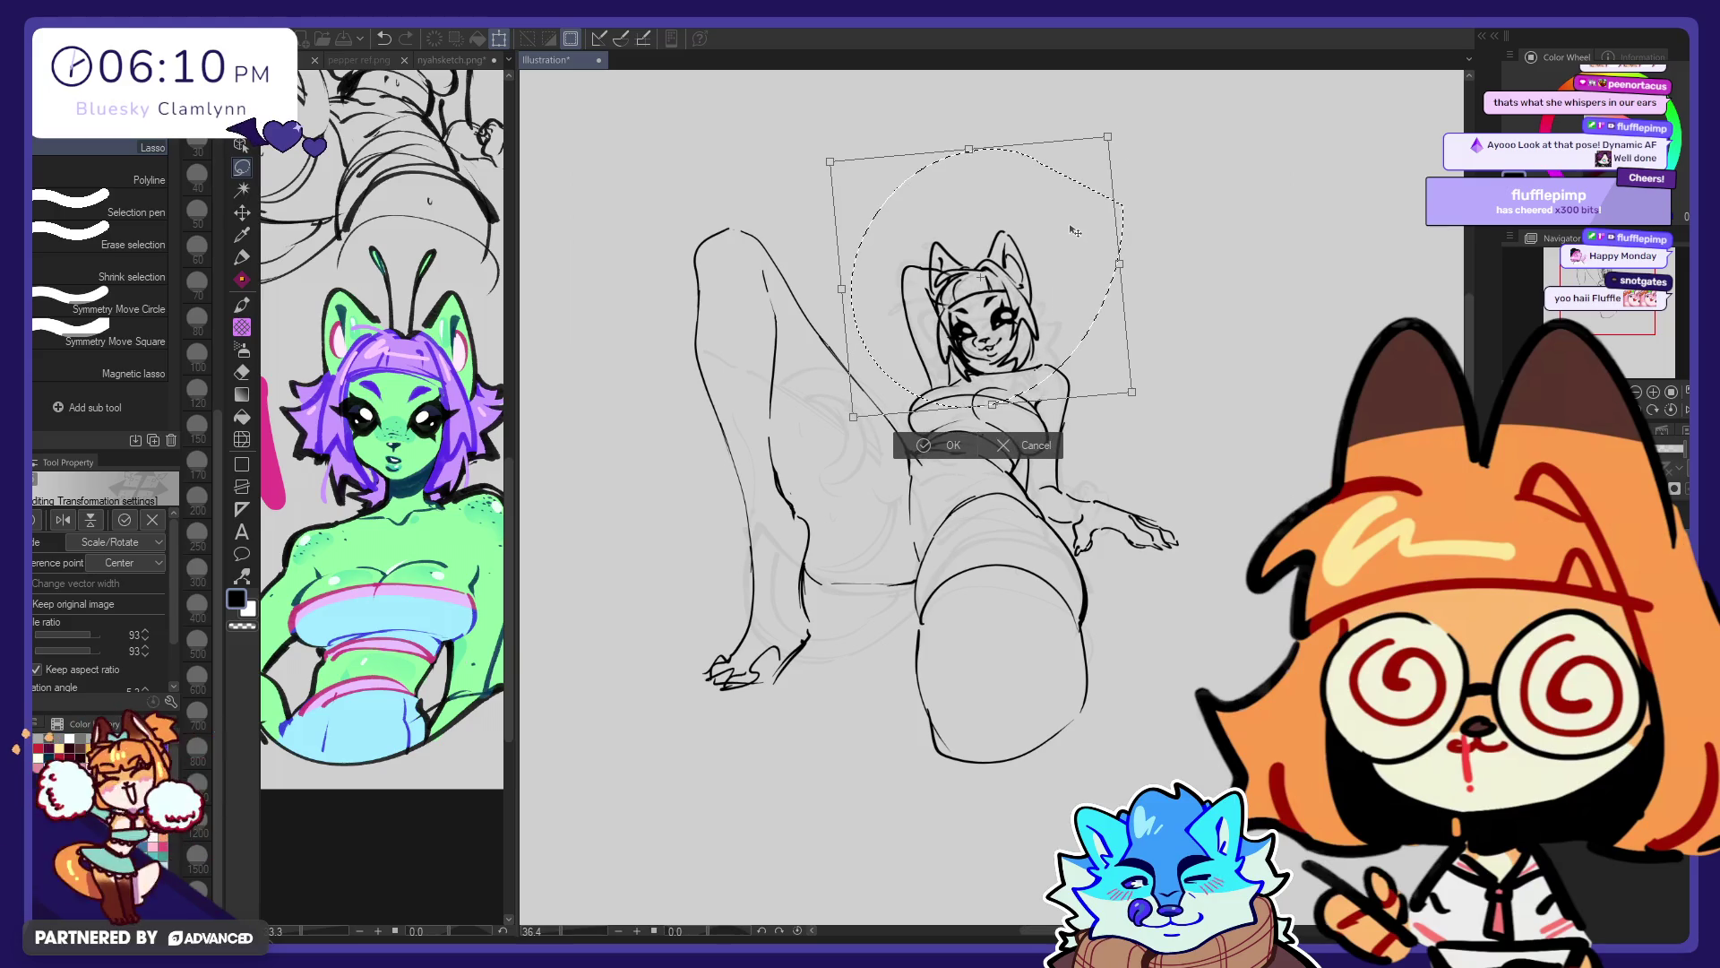
pyautogui.click(951, 452)
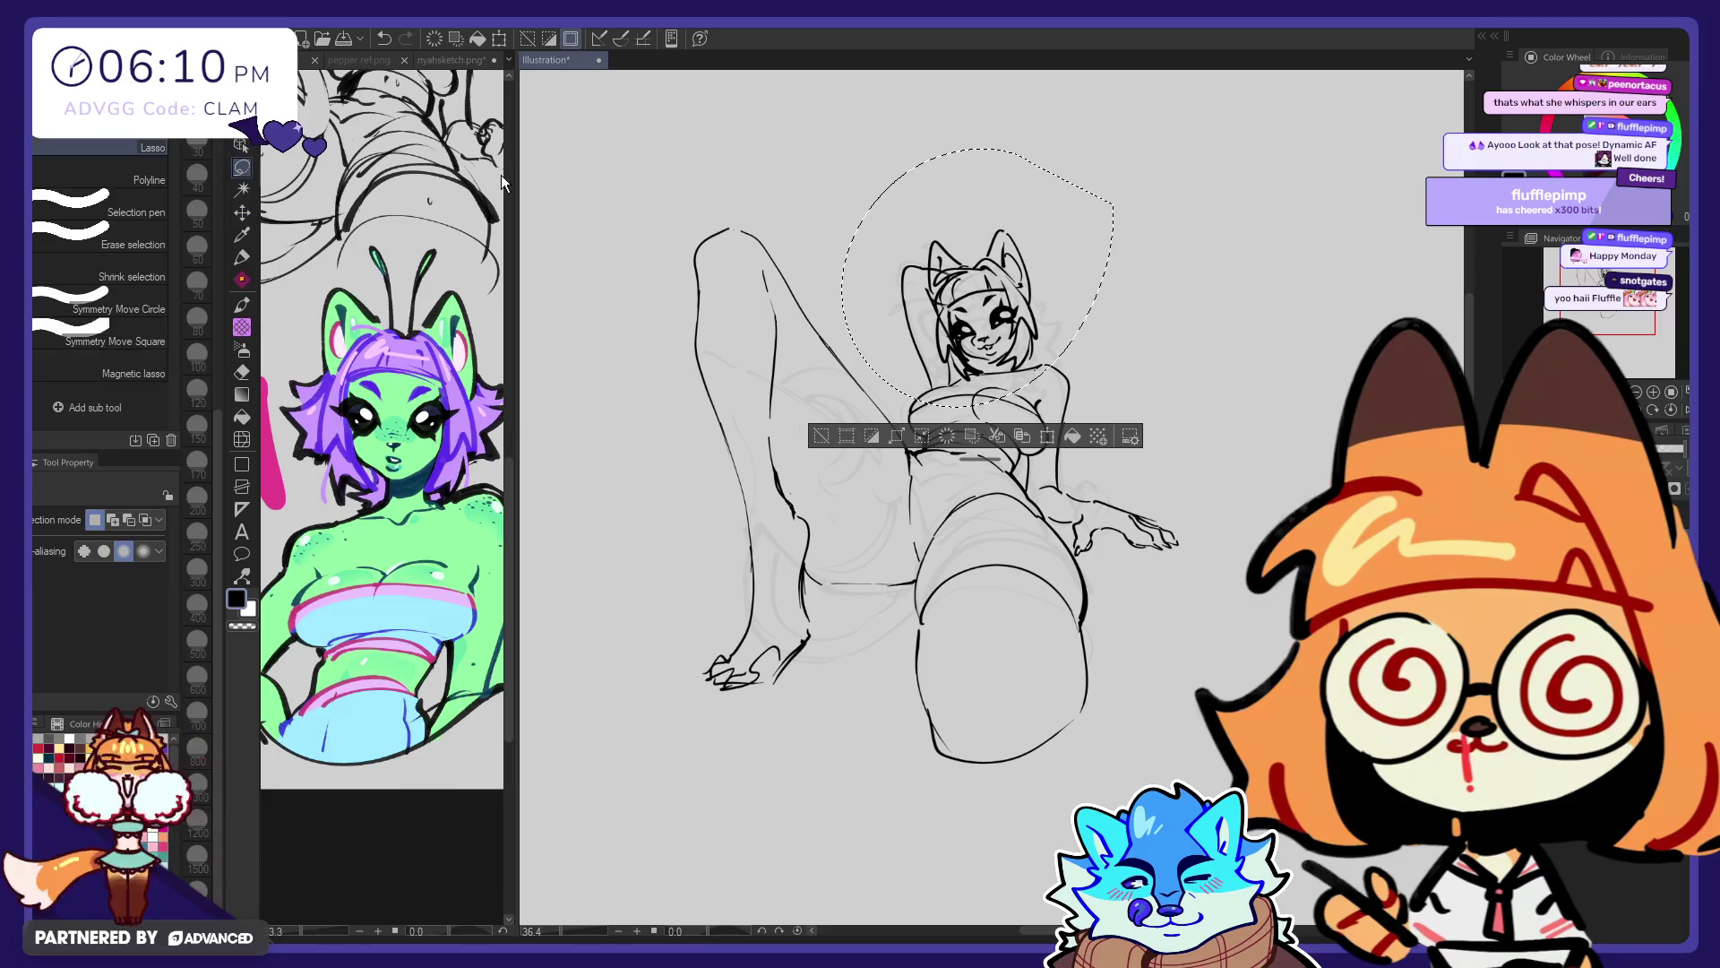
pyautogui.hotkey('ctrl', 'd')
pyautogui.click(242, 212)
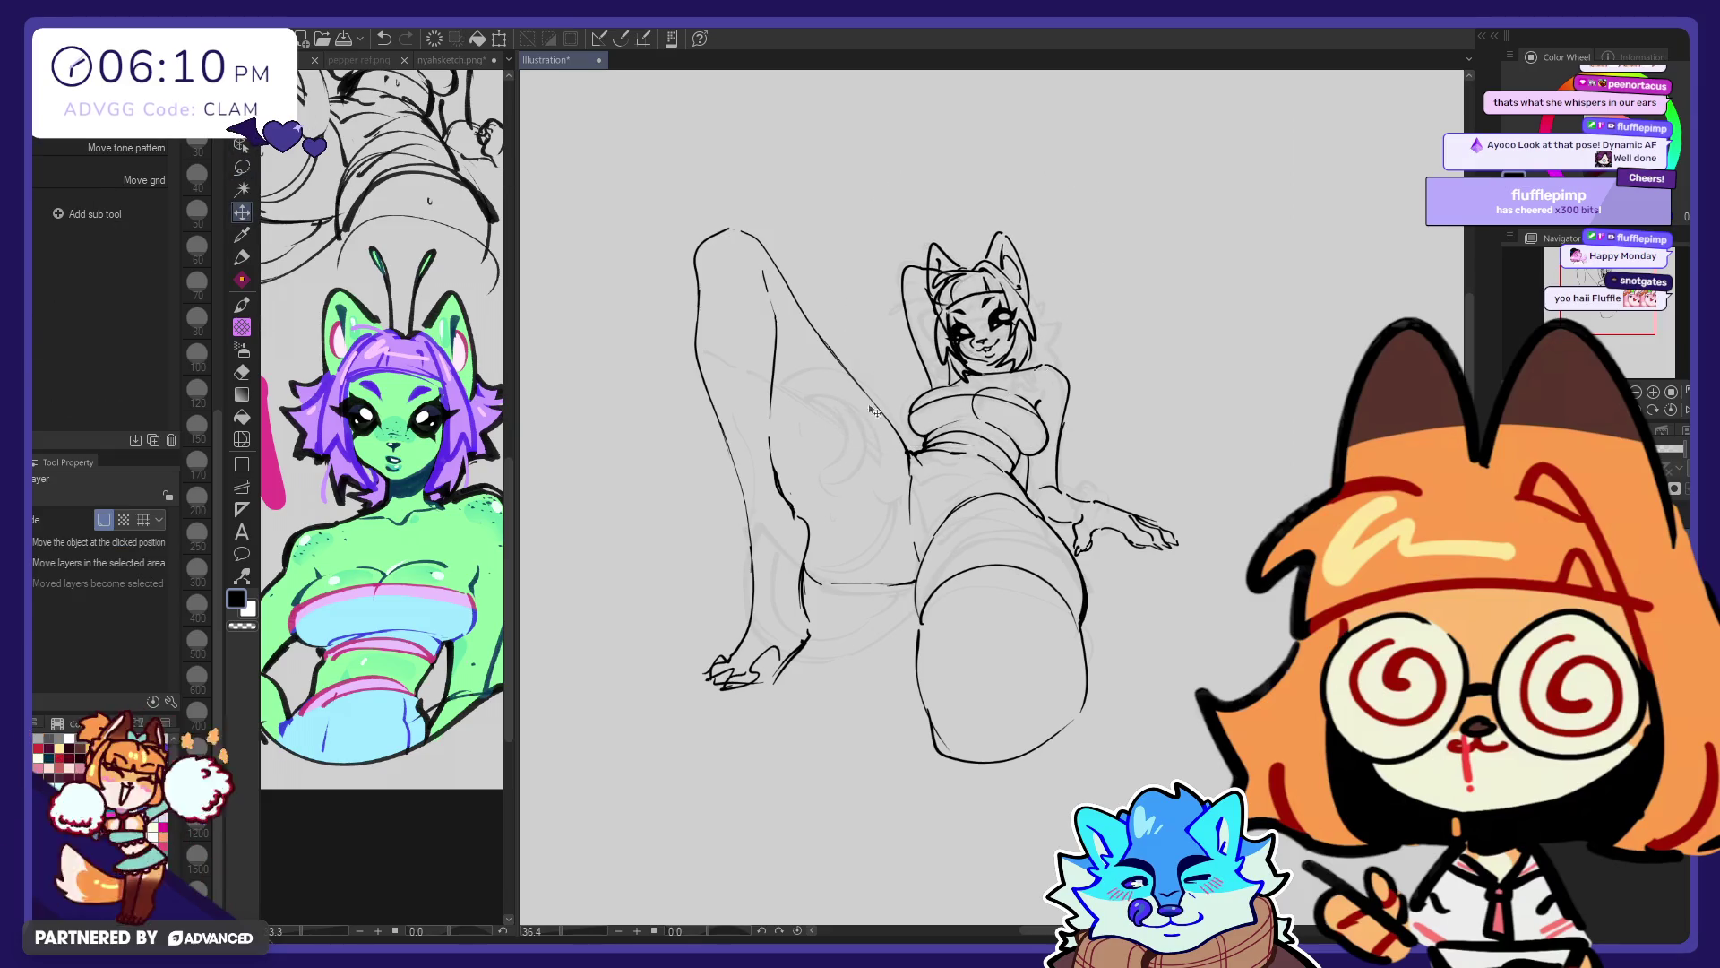
# Try a zigzag stroke extending the right ear, then undo it
pyautogui.press('e')
pyautogui.press('p')
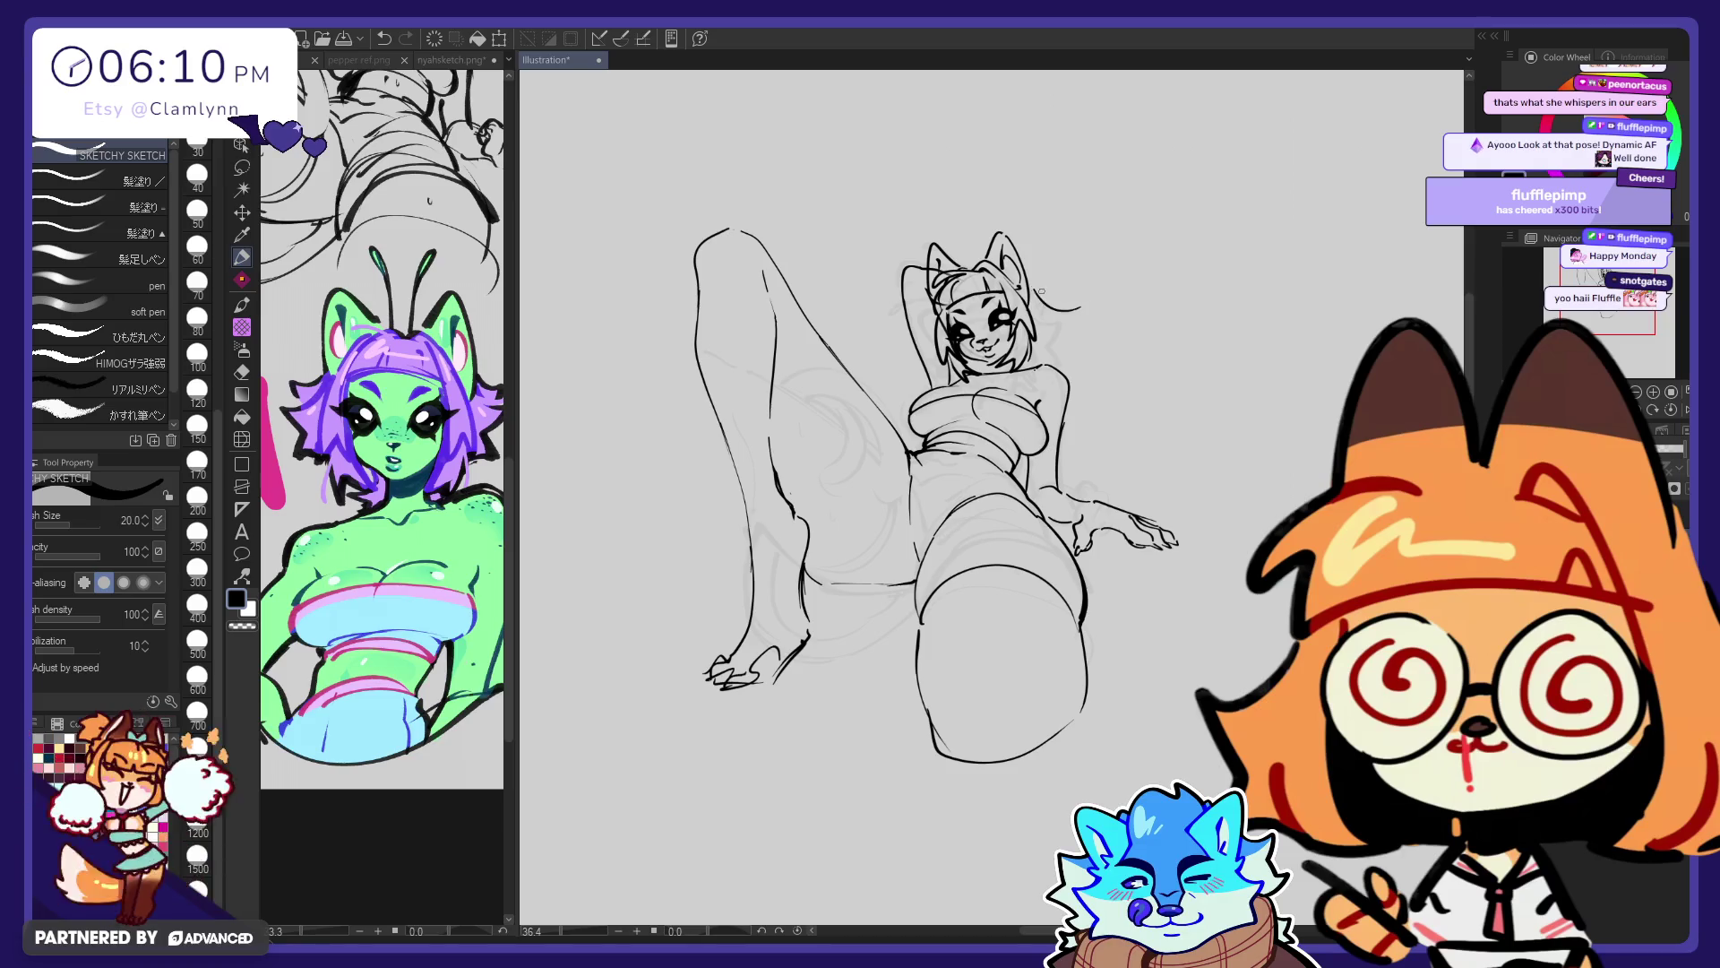
pyautogui.press('j')
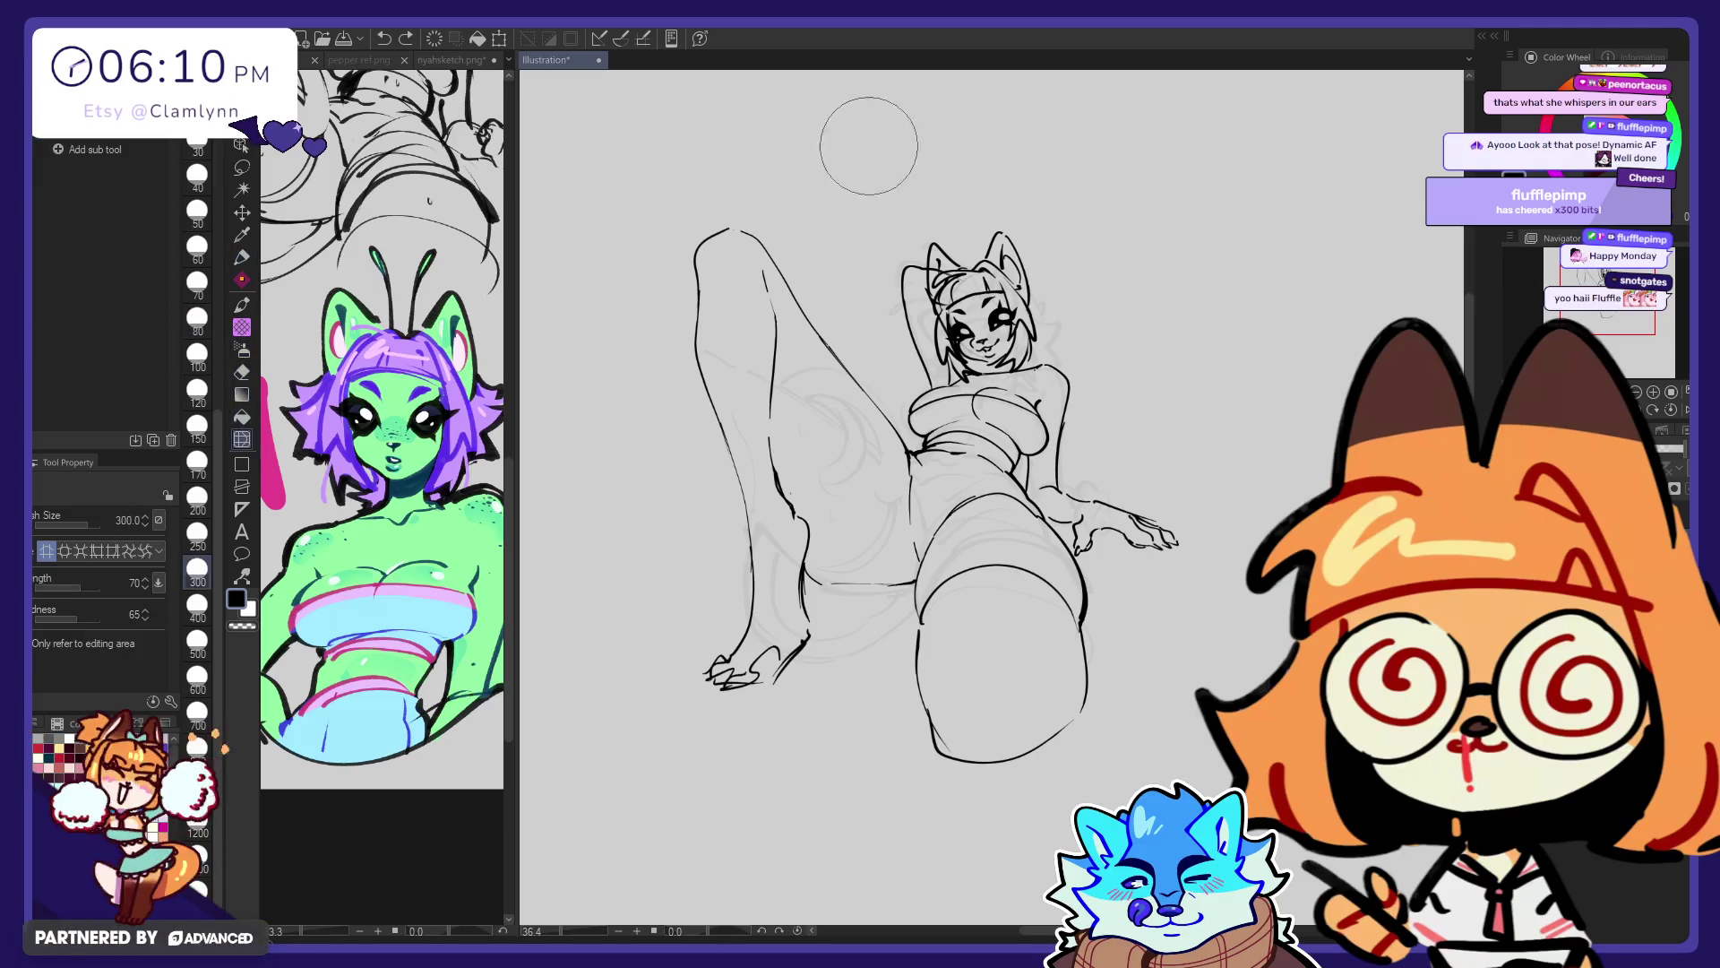
pyautogui.press('p')
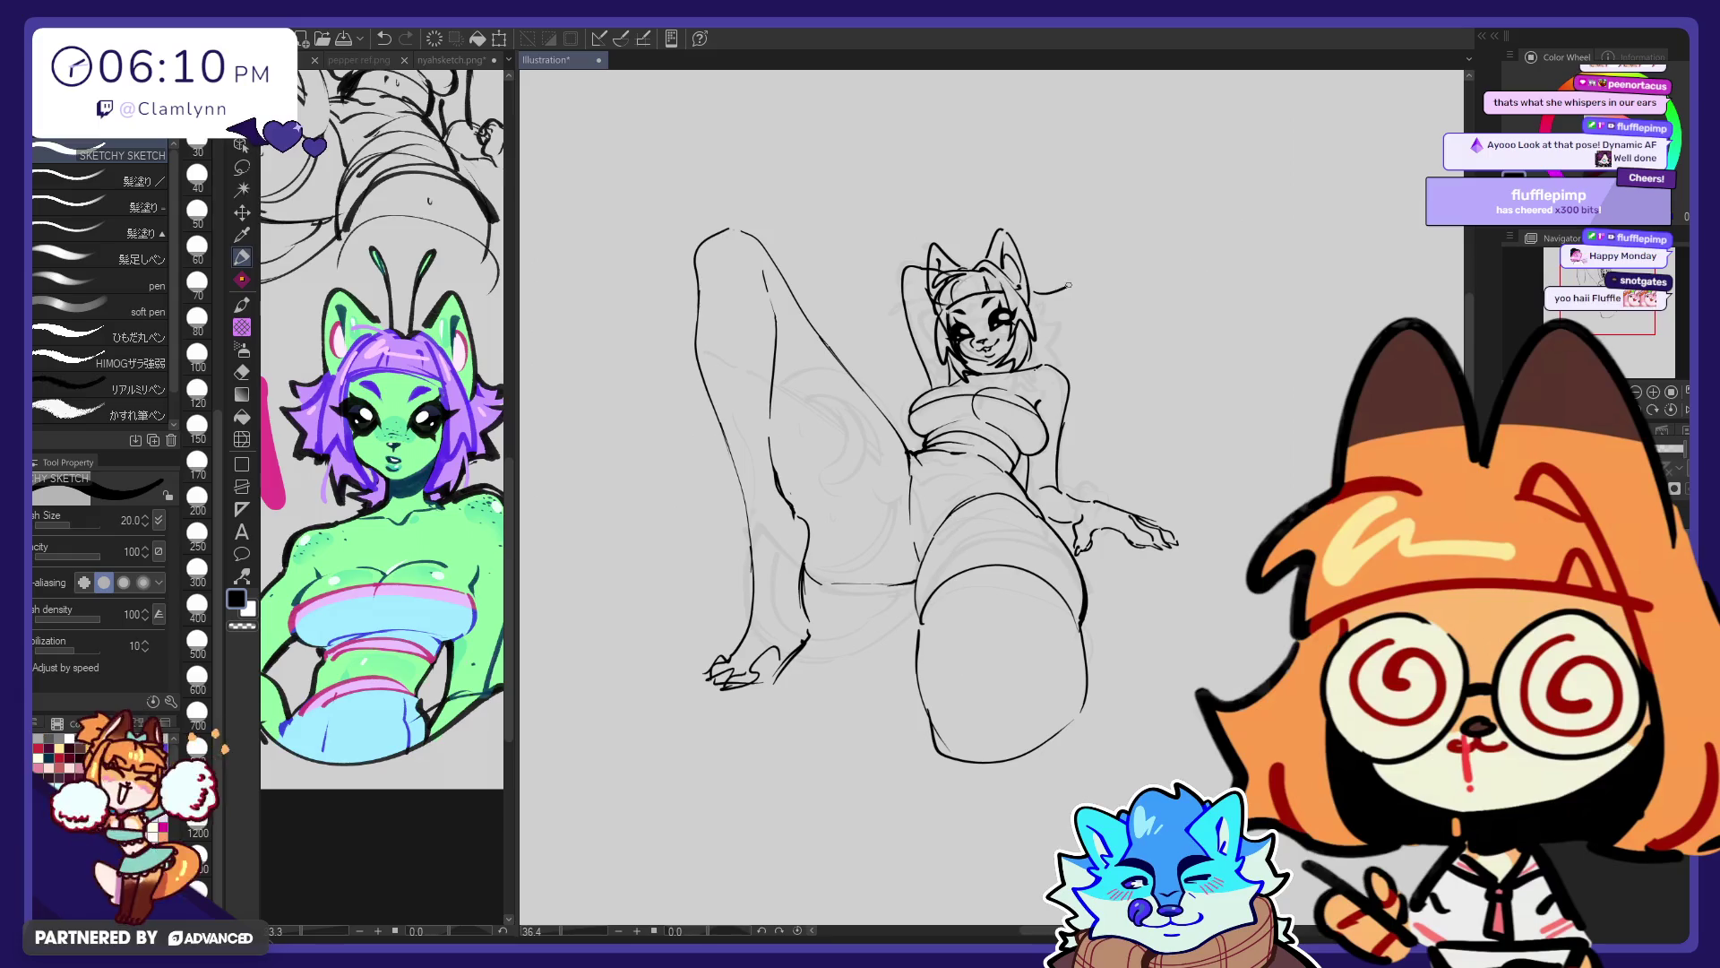
pyautogui.moveTo(1065, 311); pyautogui.dragTo(1065, 334)
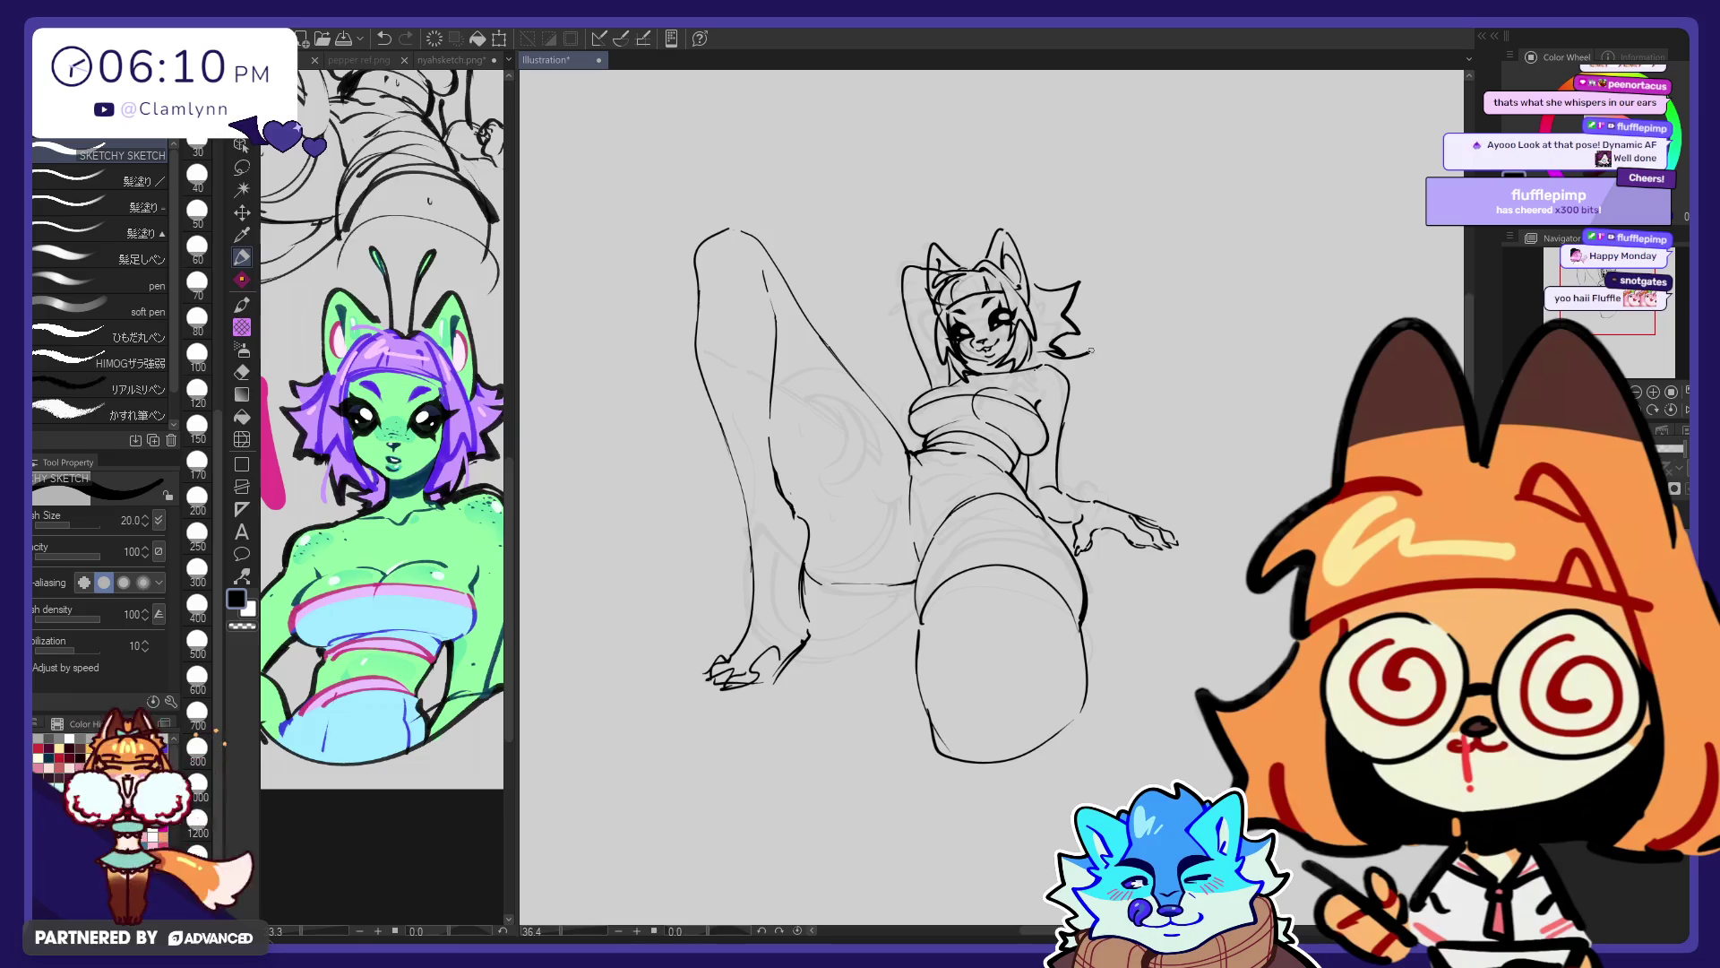
pyautogui.hotkey('ctrl', 'z')
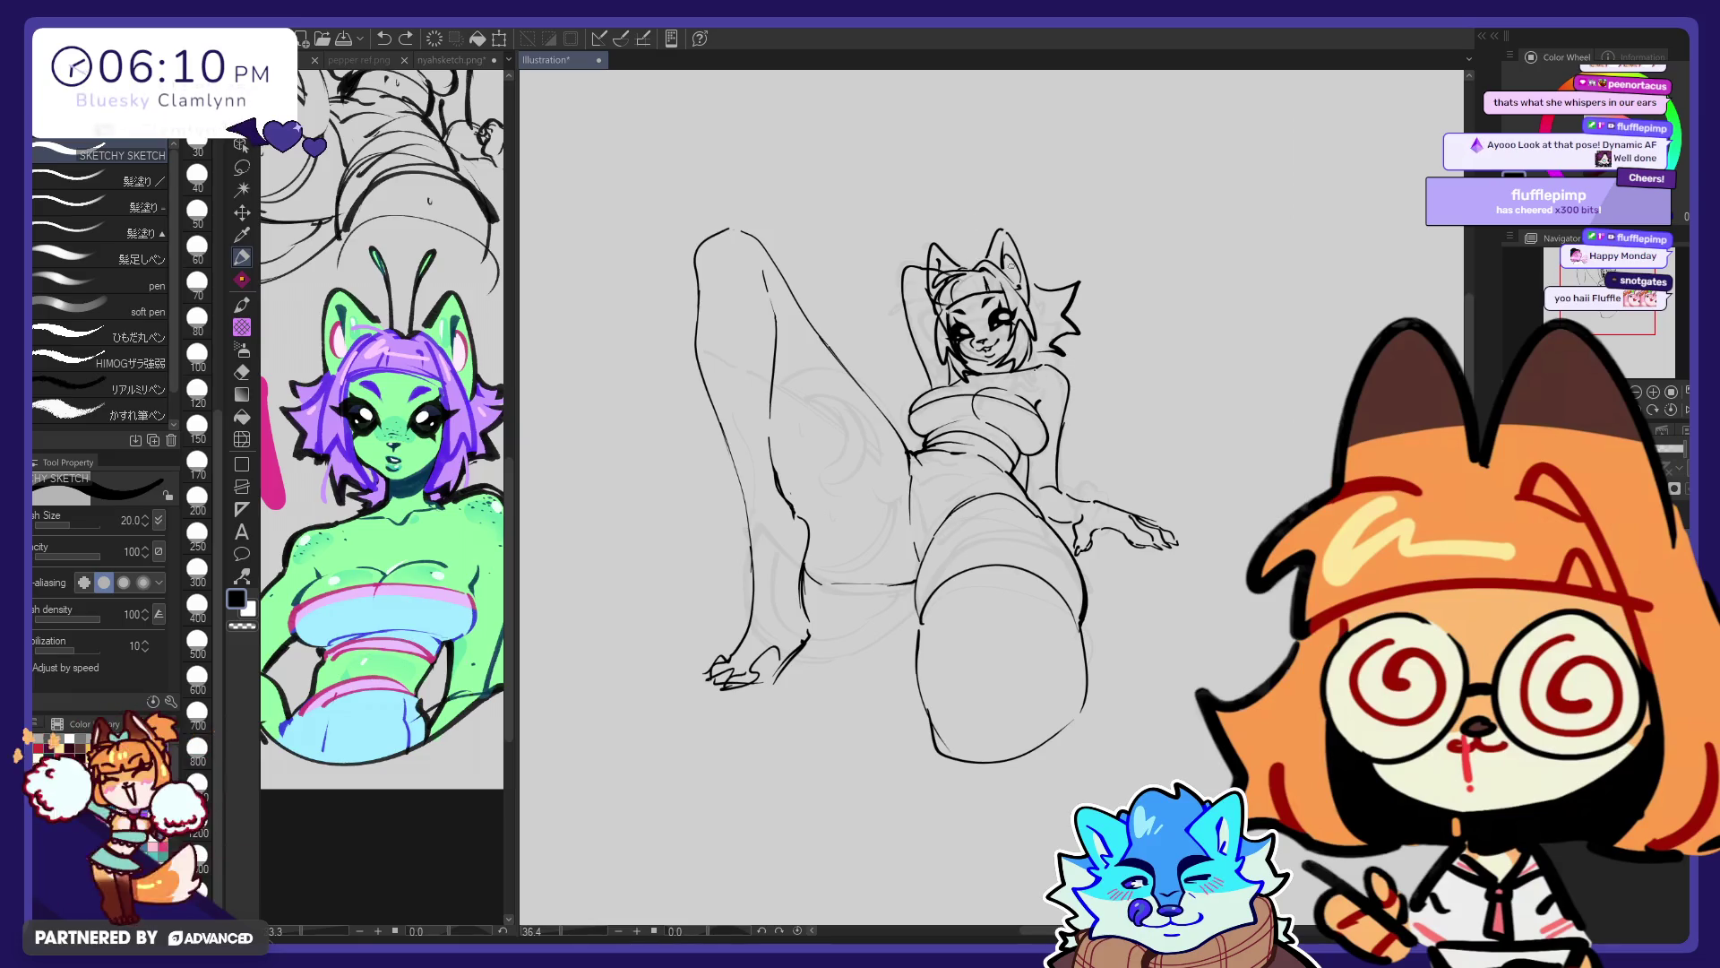
# Push the right hair spikes with Liquify at size 800, then extend the hair with the pen
pyautogui.press('j')
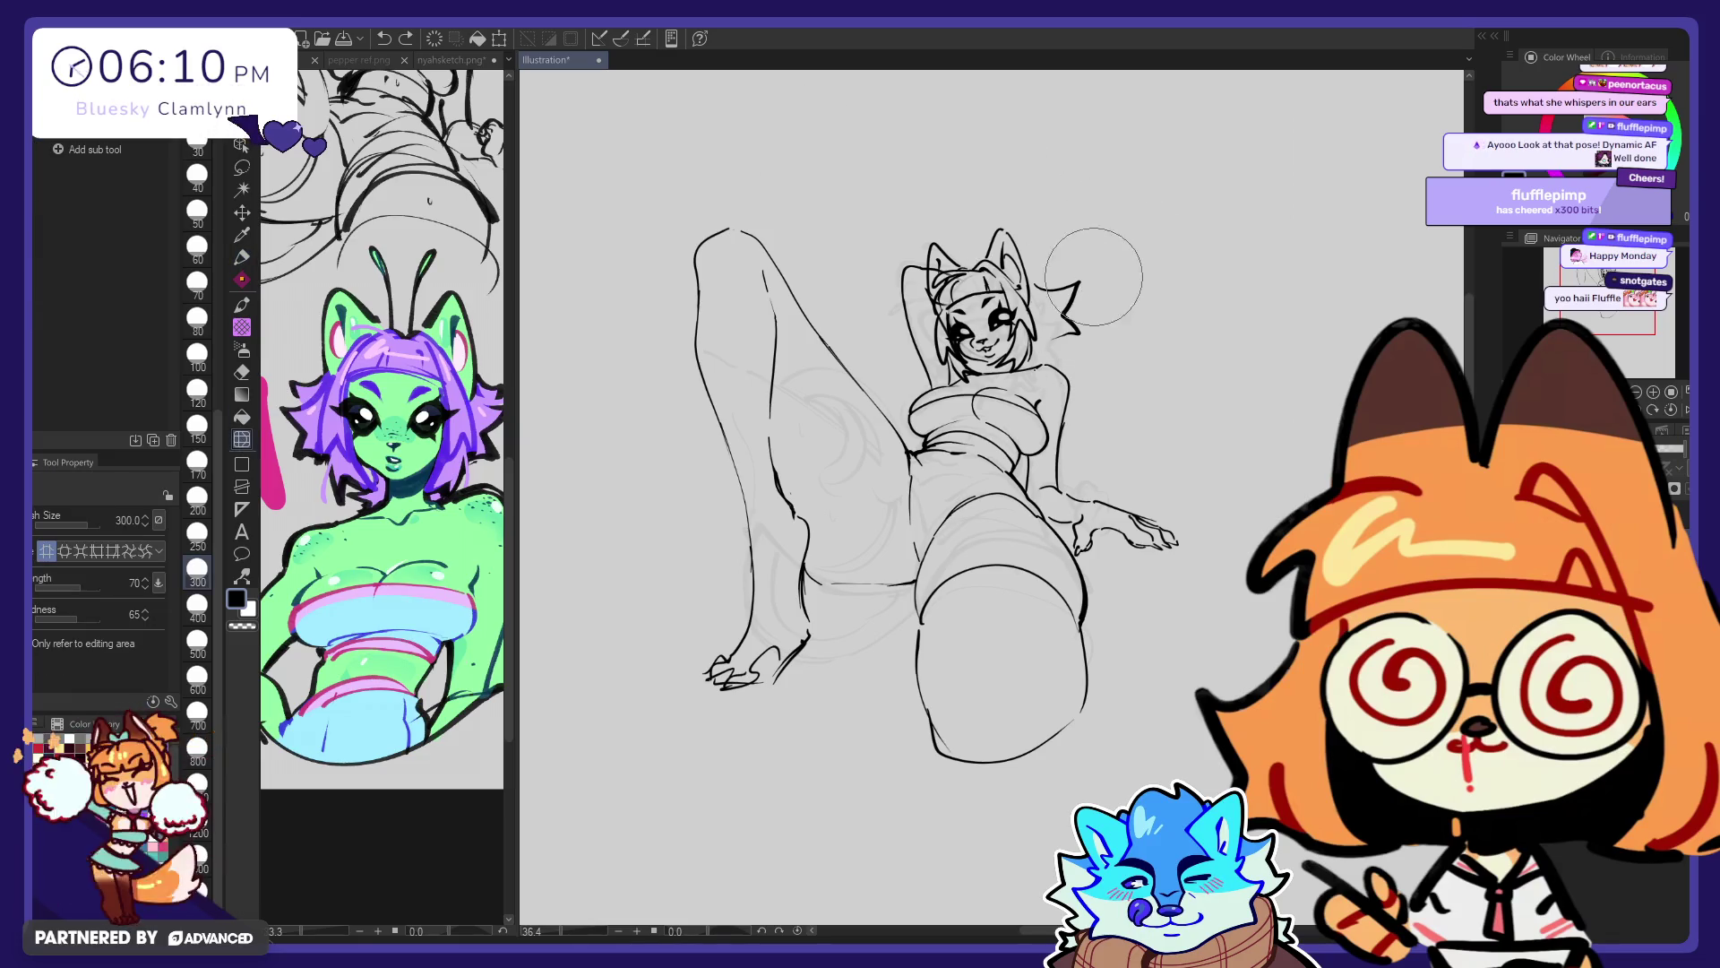
pyautogui.click(197, 747)
pyautogui.moveTo(1156, 251)
pyautogui.mouseDown()
pyautogui.moveTo(1111, 310)
pyautogui.moveTo(1179, 251)
pyautogui.mouseUp()
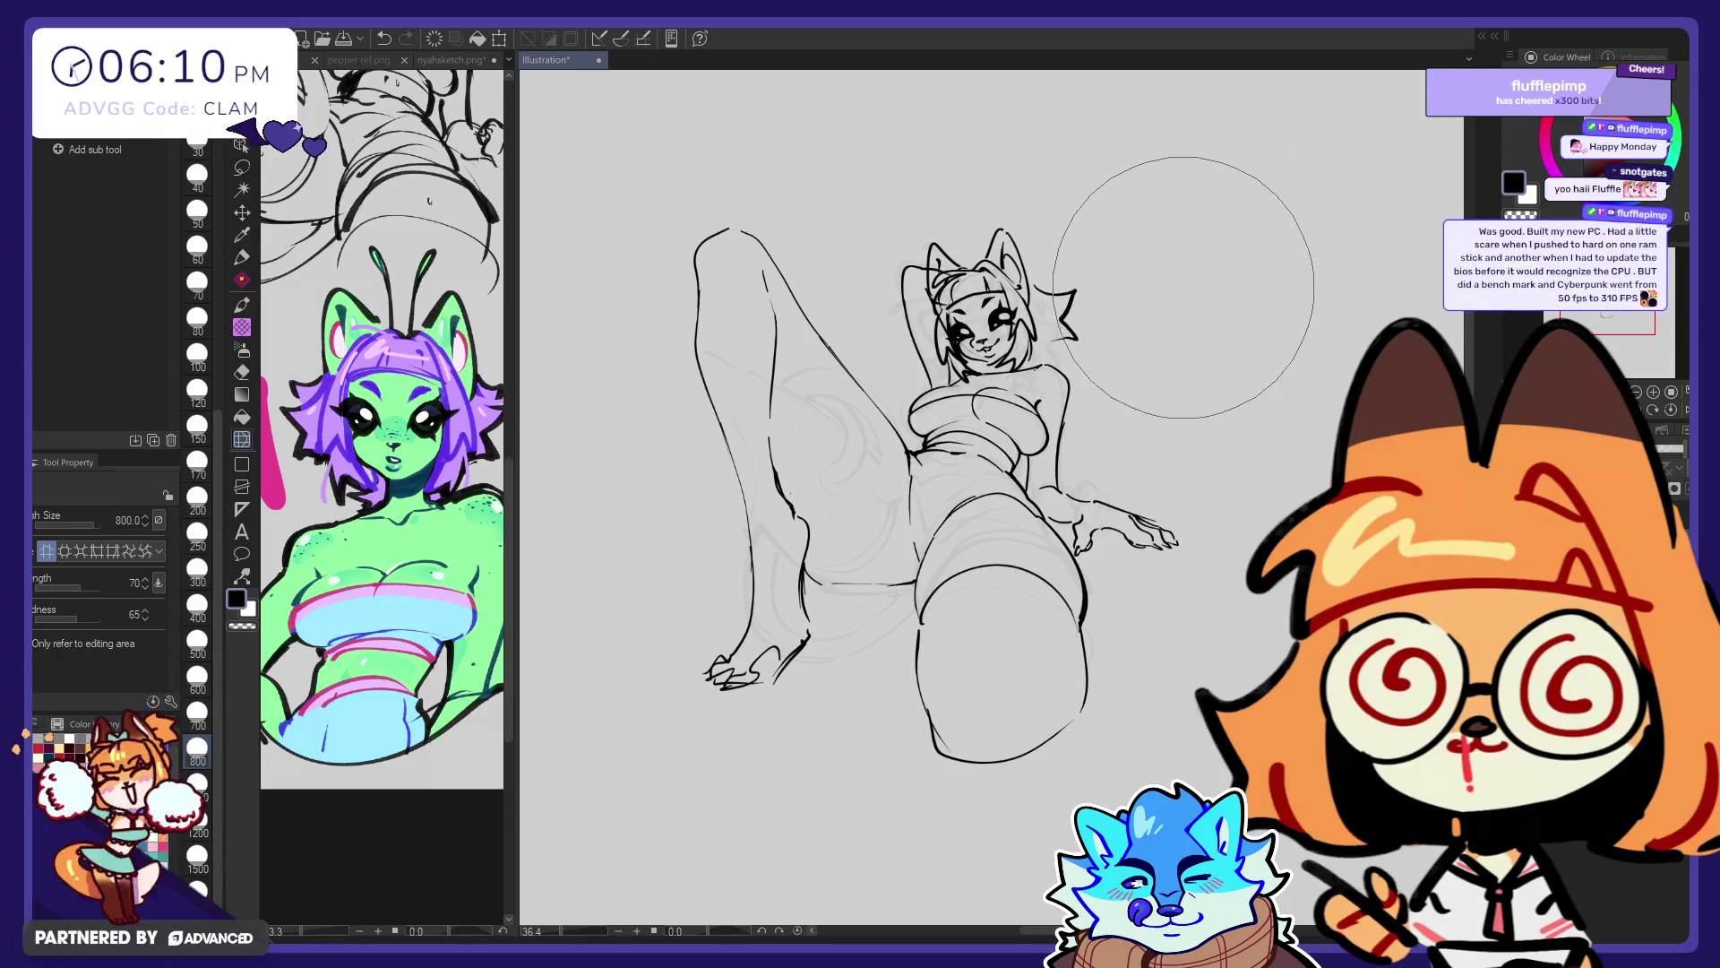
pyautogui.press('p')
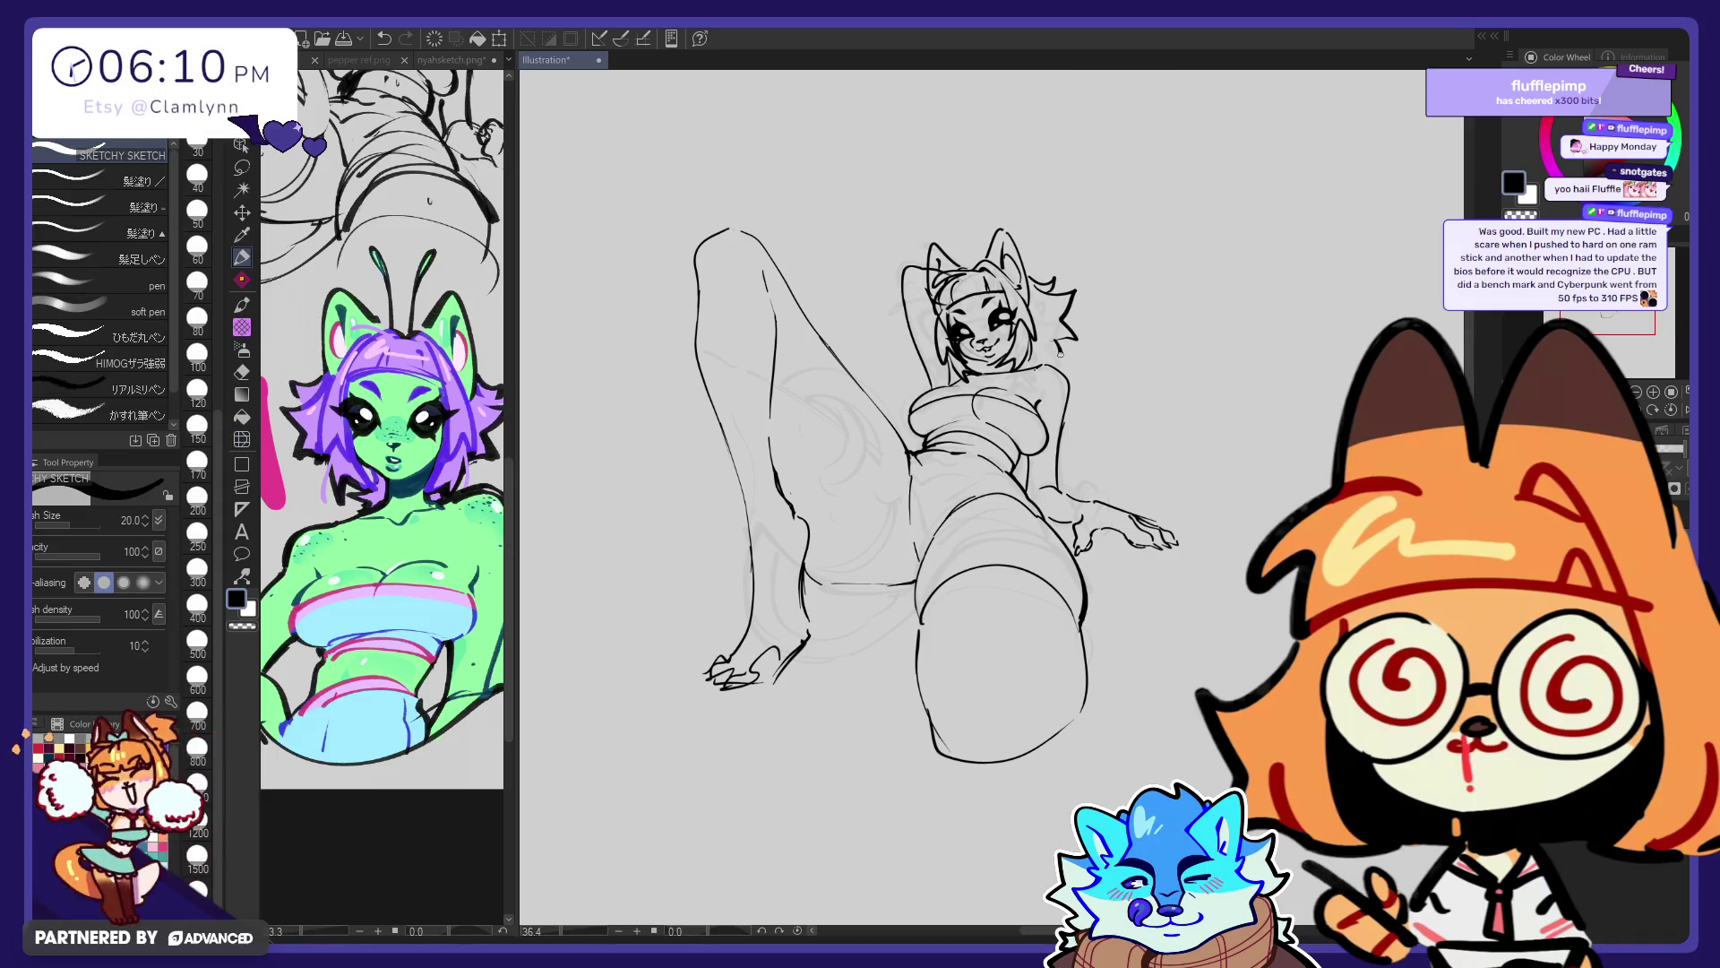
pyautogui.moveTo(1050, 348); pyautogui.dragTo(1089, 349)
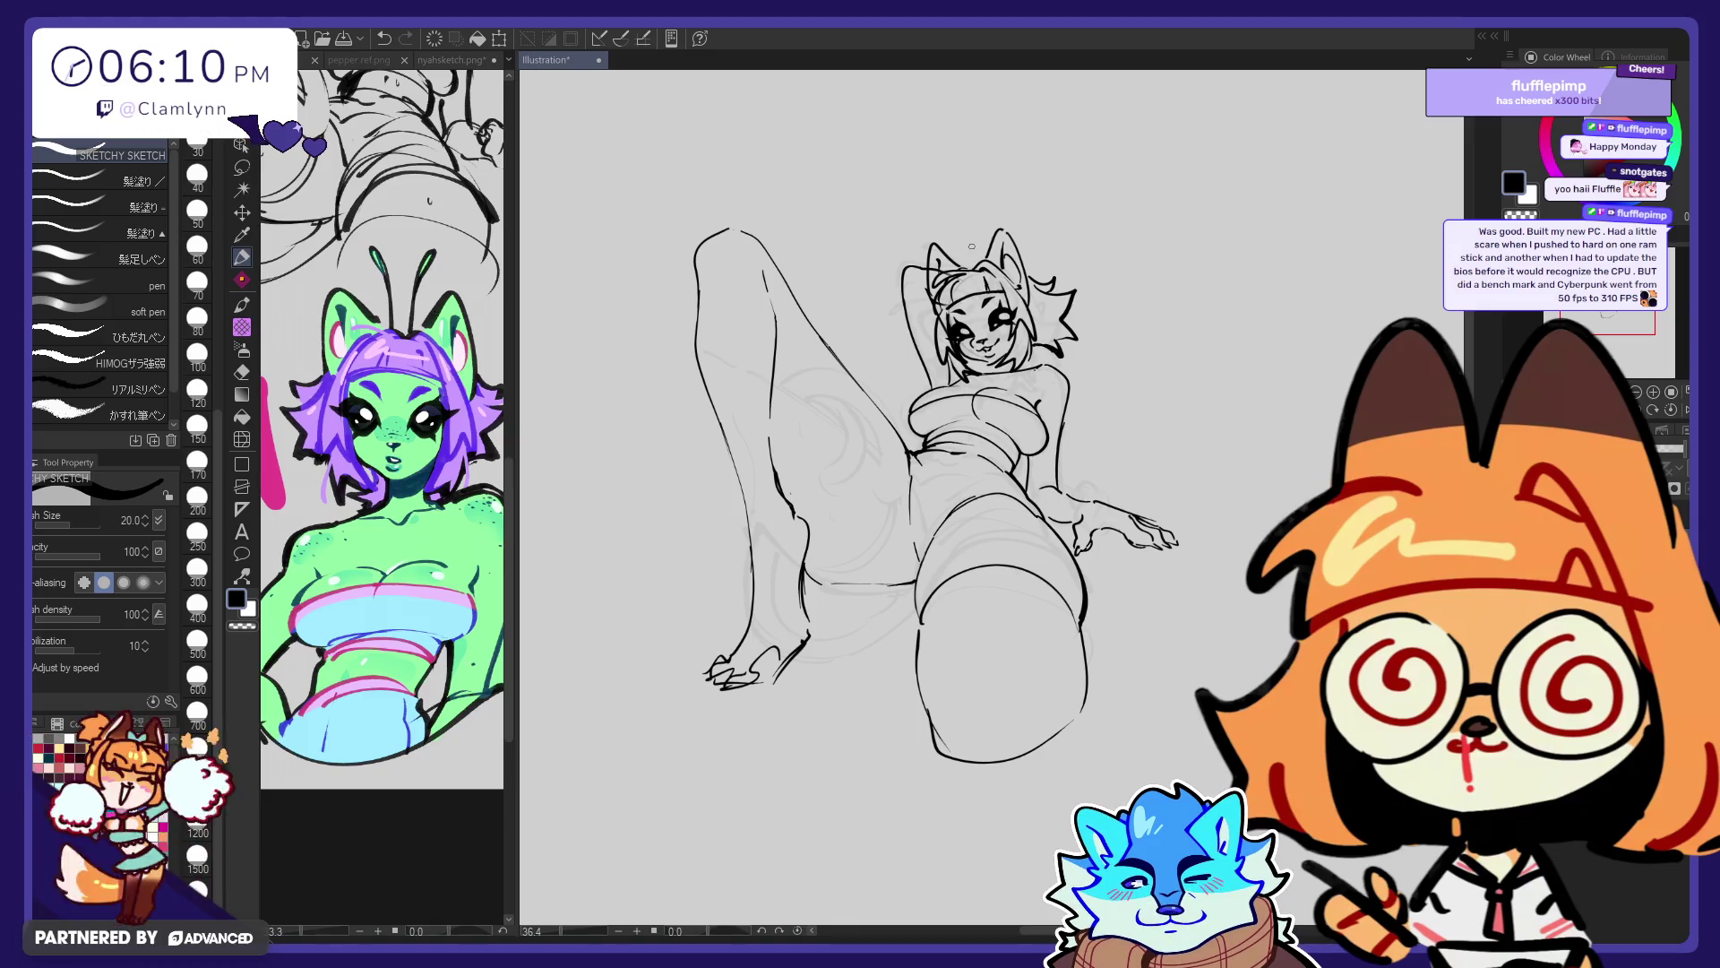
# Draw two thin curved antenna lines rising from the head, plus an extra stroke beside them
pyautogui.moveTo(971, 253); pyautogui.dragTo(982, 194)
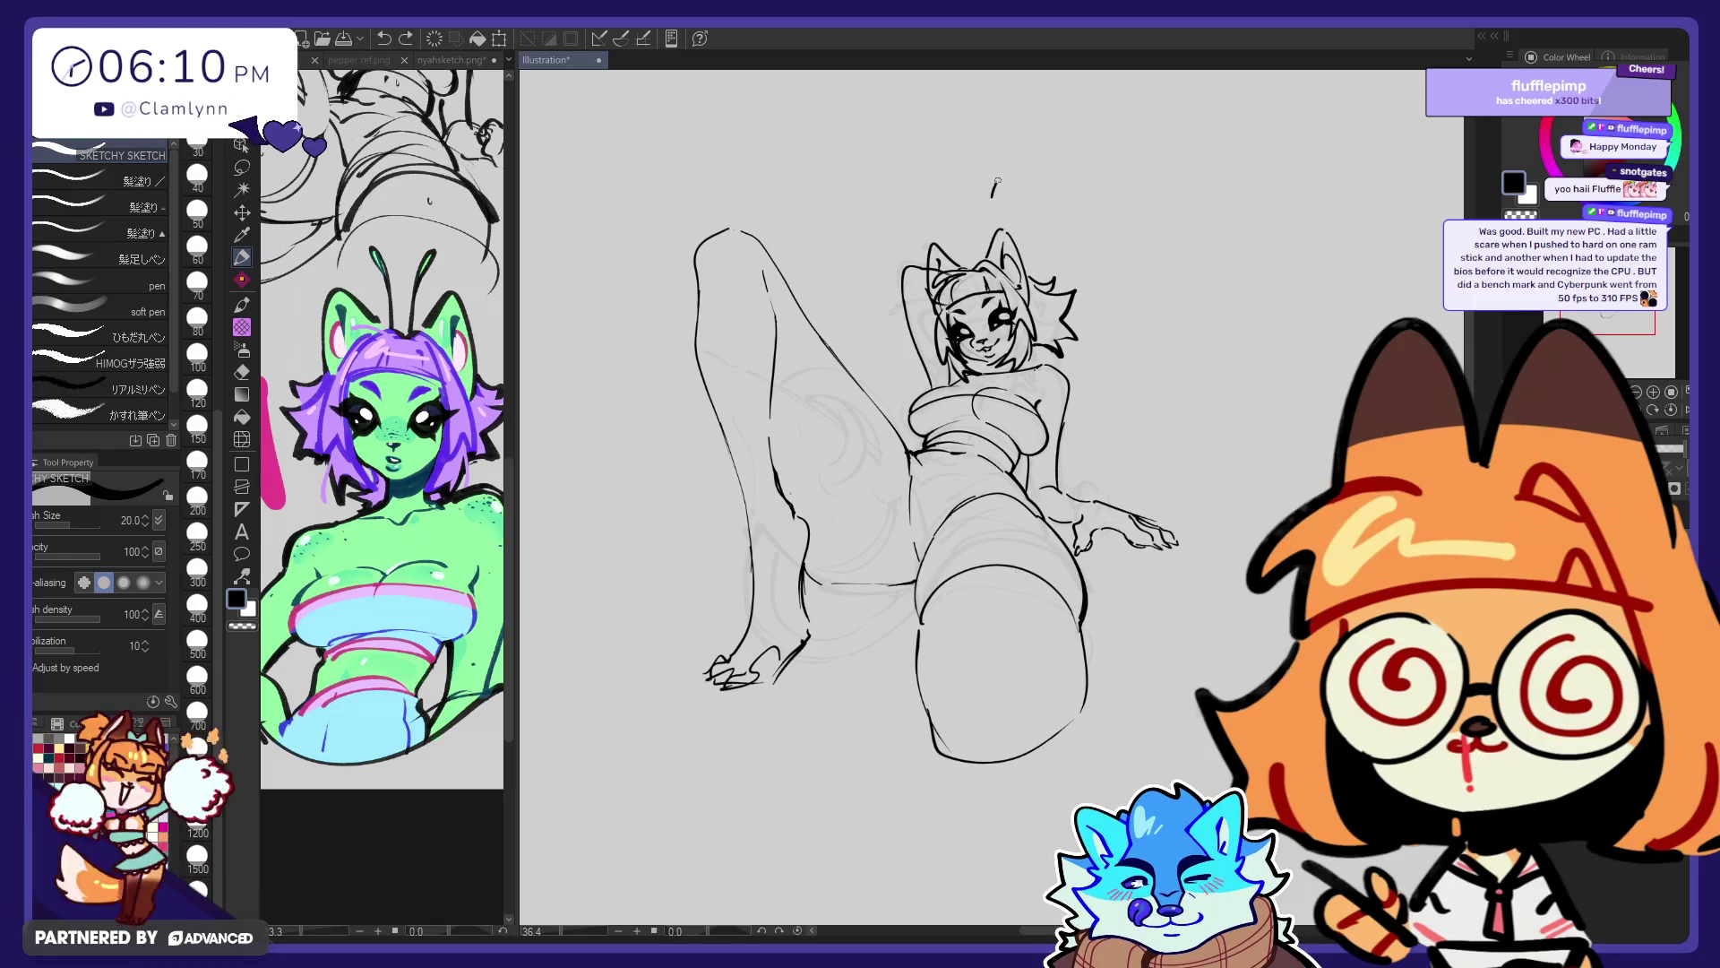
pyautogui.moveTo(997, 185); pyautogui.dragTo(981, 251)
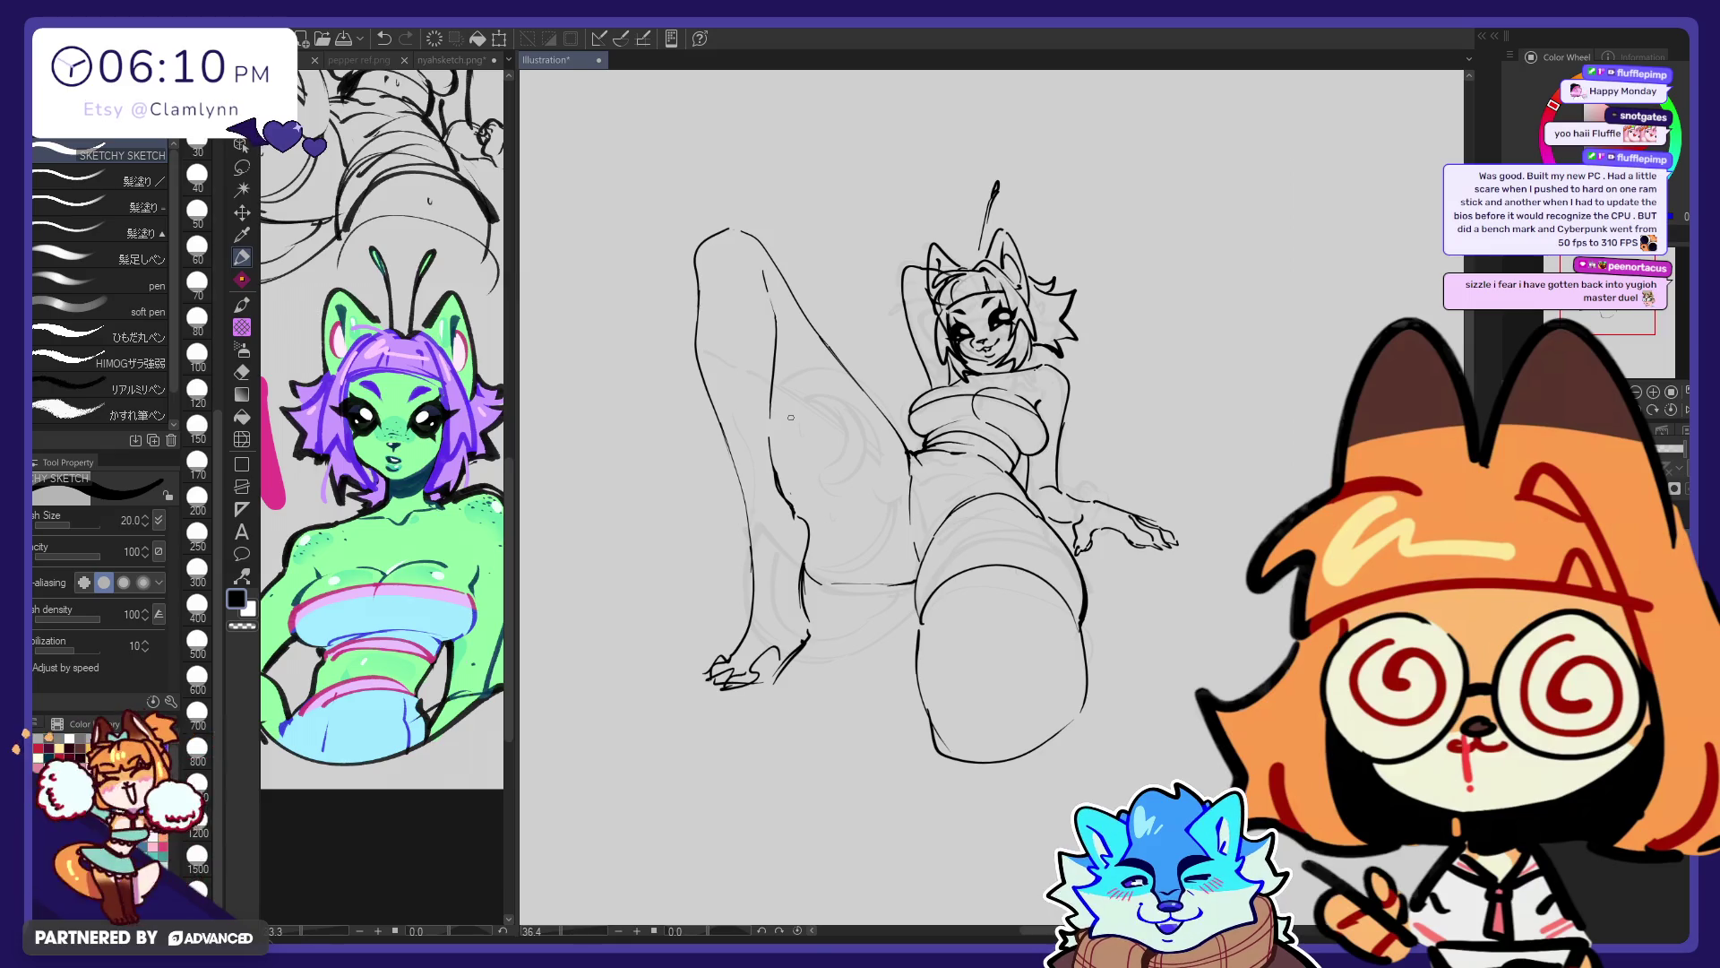
pyautogui.moveTo(997, 183); pyautogui.dragTo(985, 231)
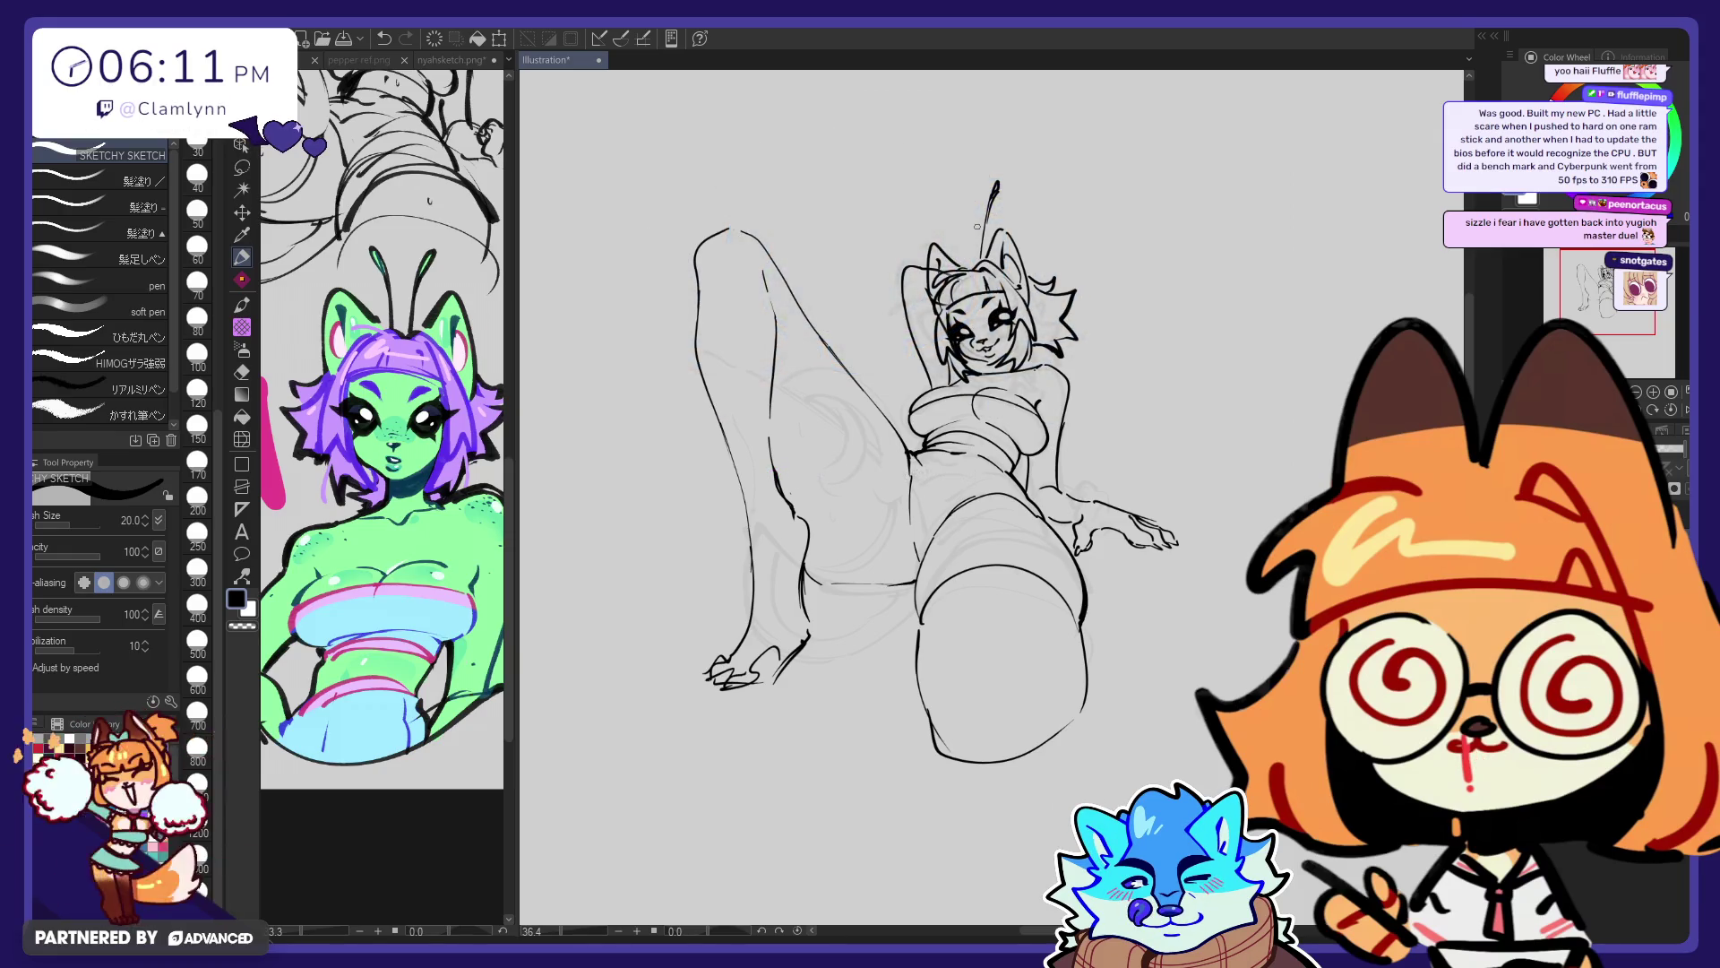
pyautogui.moveTo(969, 258); pyautogui.dragTo(942, 202)
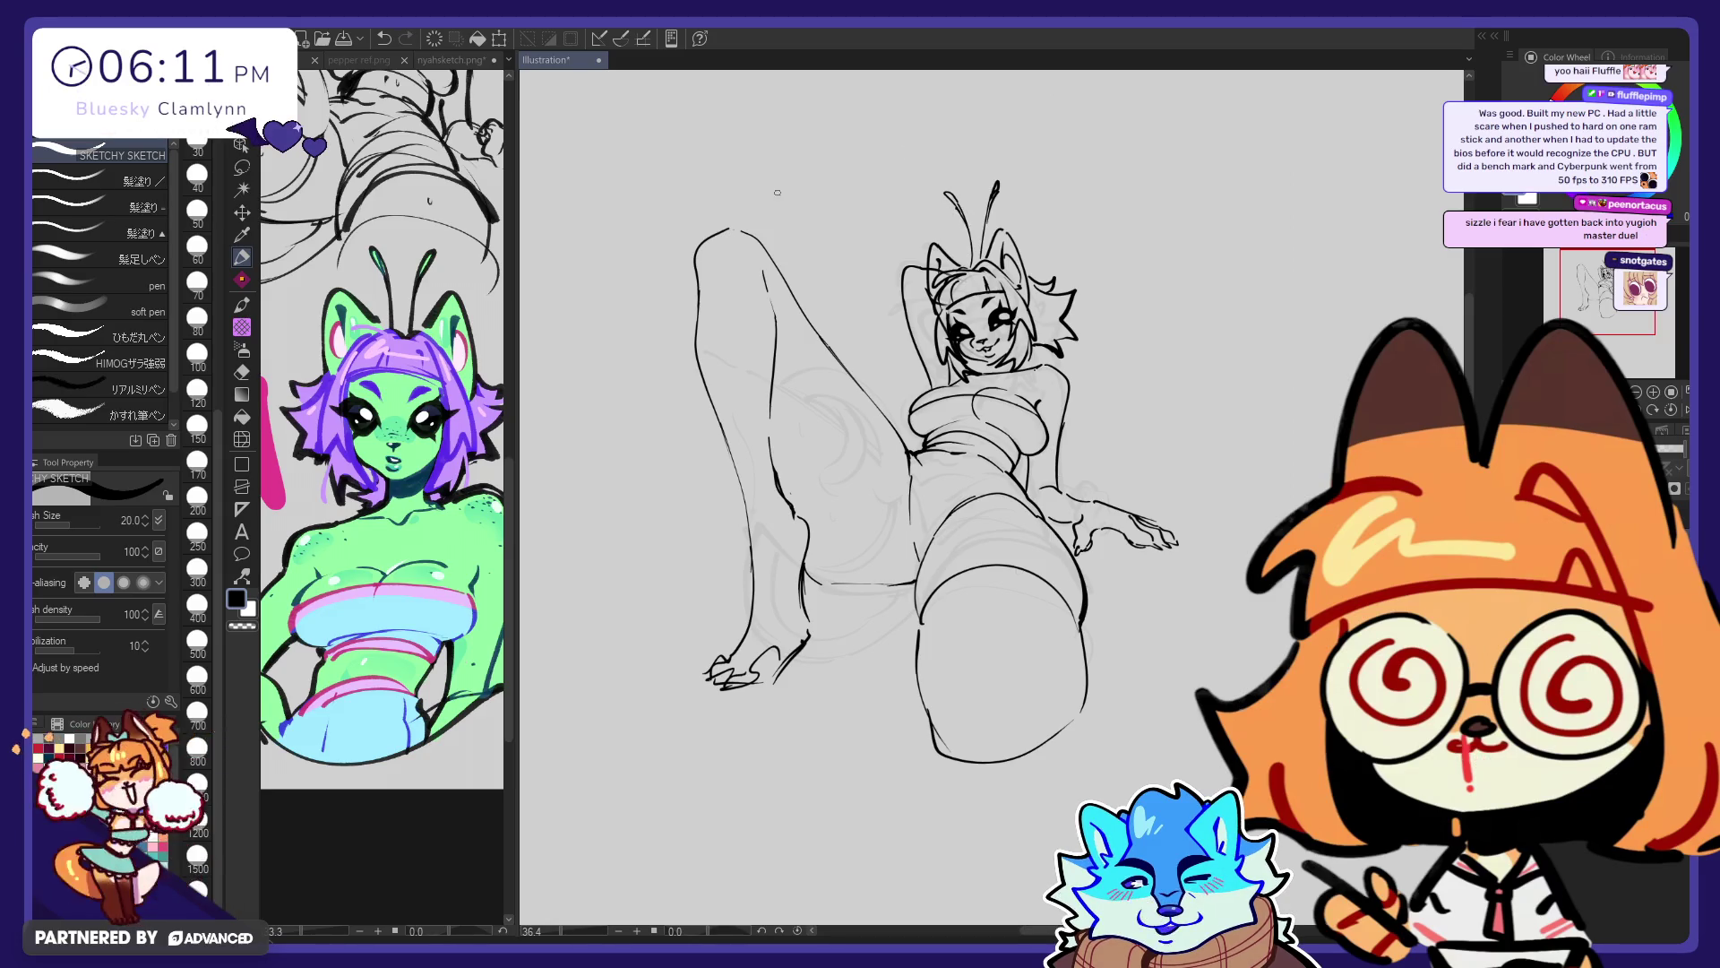
pyautogui.press('j')
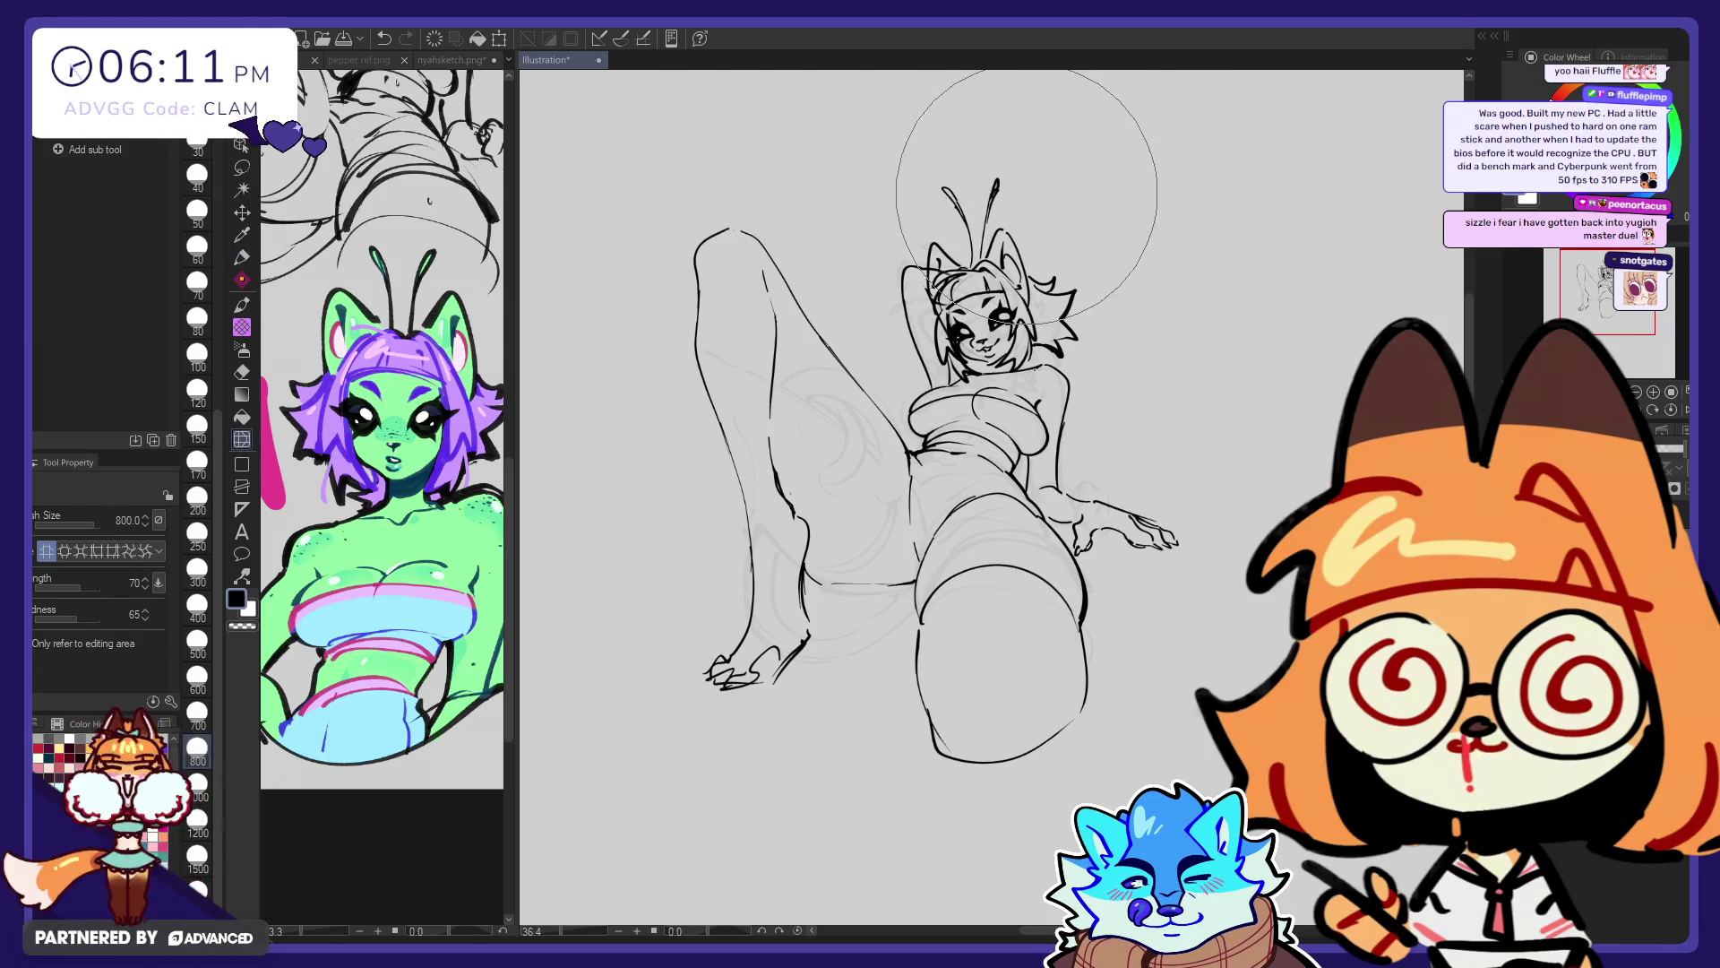
# Sketch spiky hair strands on the right side with the pen, then try Liquify and the eraser
pyautogui.press('p')
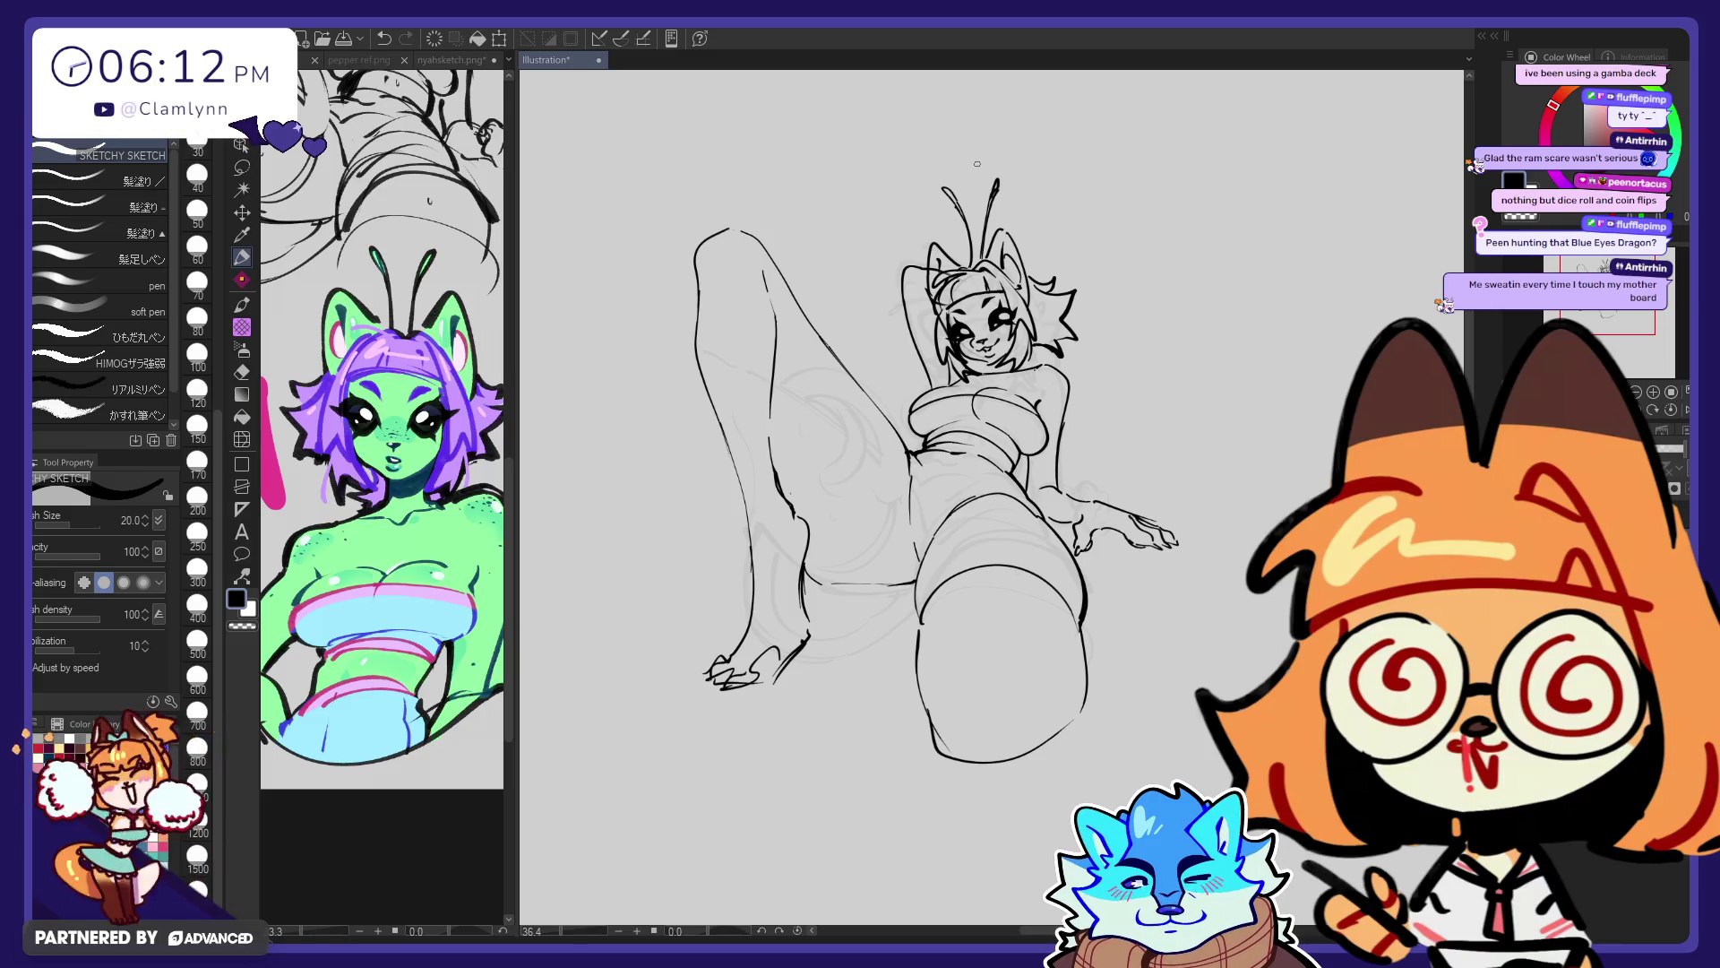
pyautogui.click(242, 439)
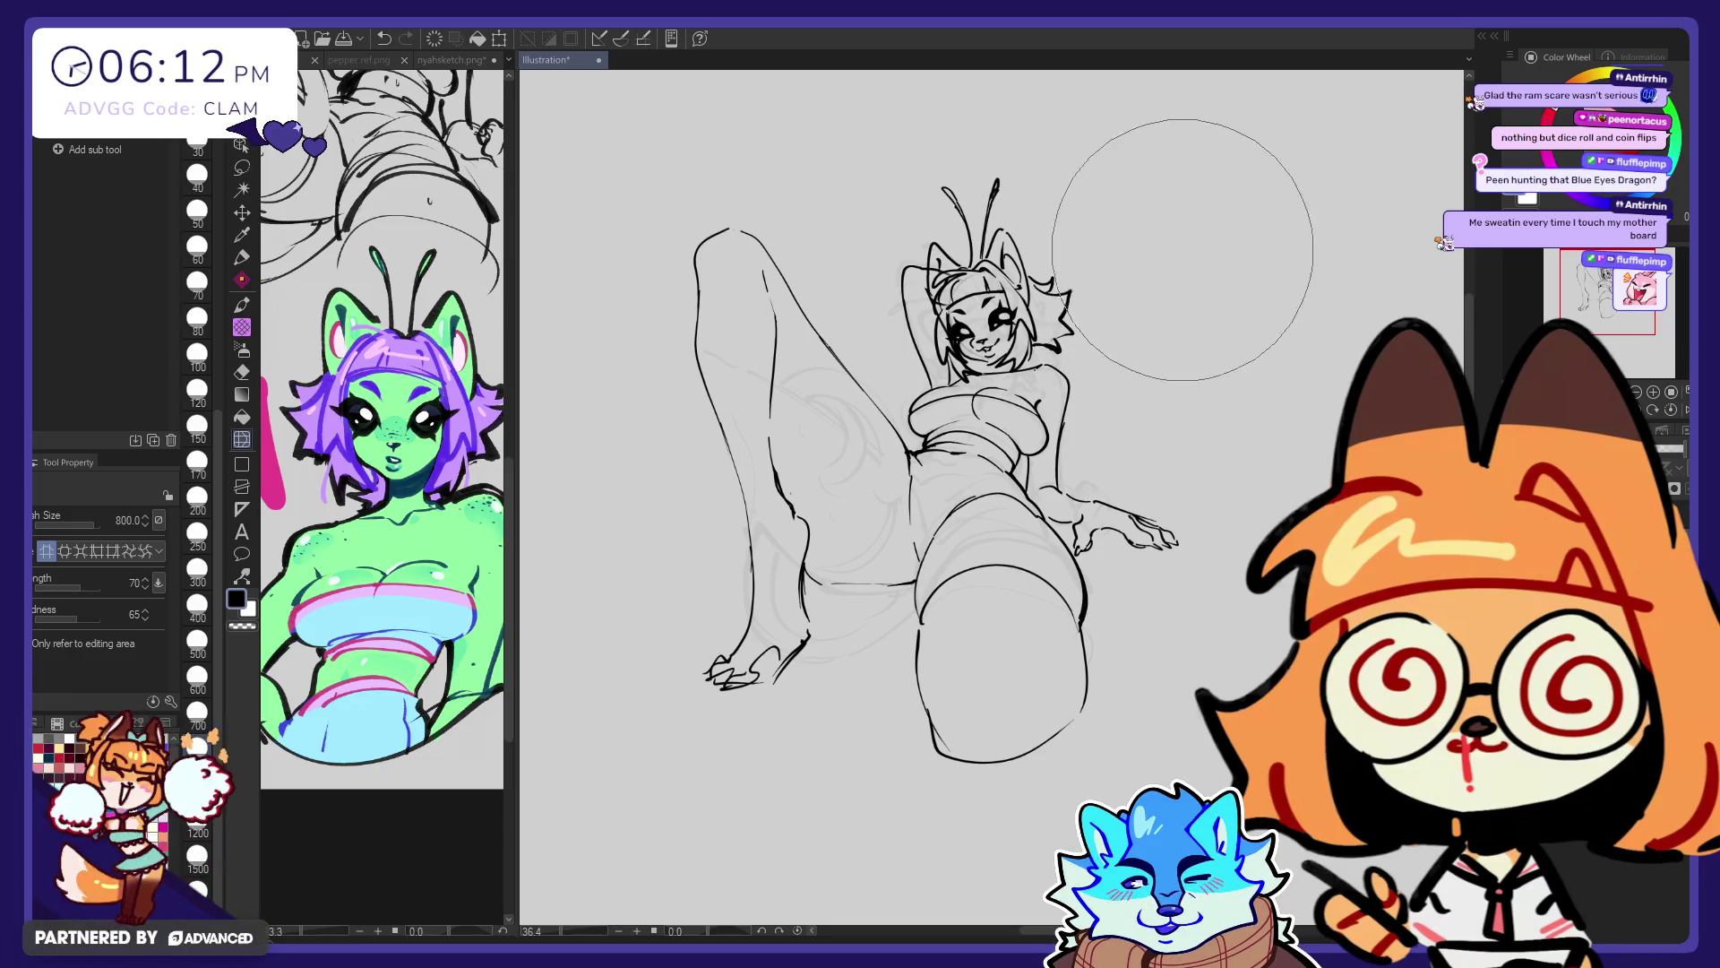
pyautogui.press('e')
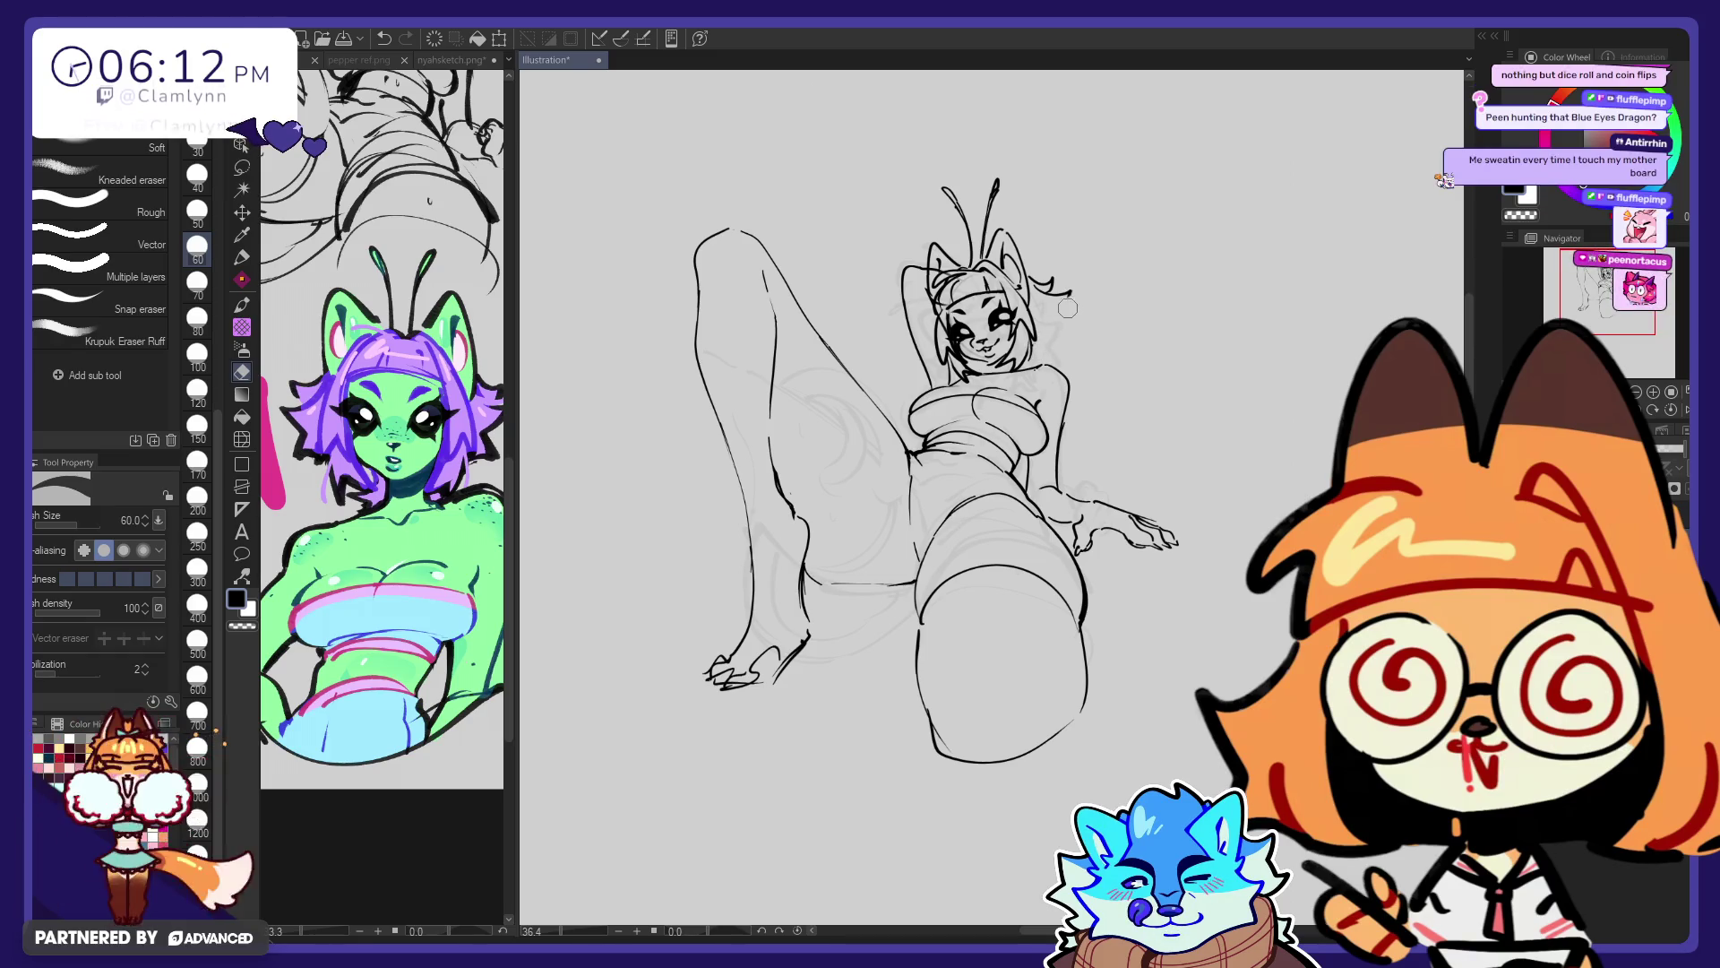
# Undo the stray hair strand and add a short spiky hair stroke beside the head
pyautogui.press('p')
pyautogui.hotkey('ctrl', 'z')
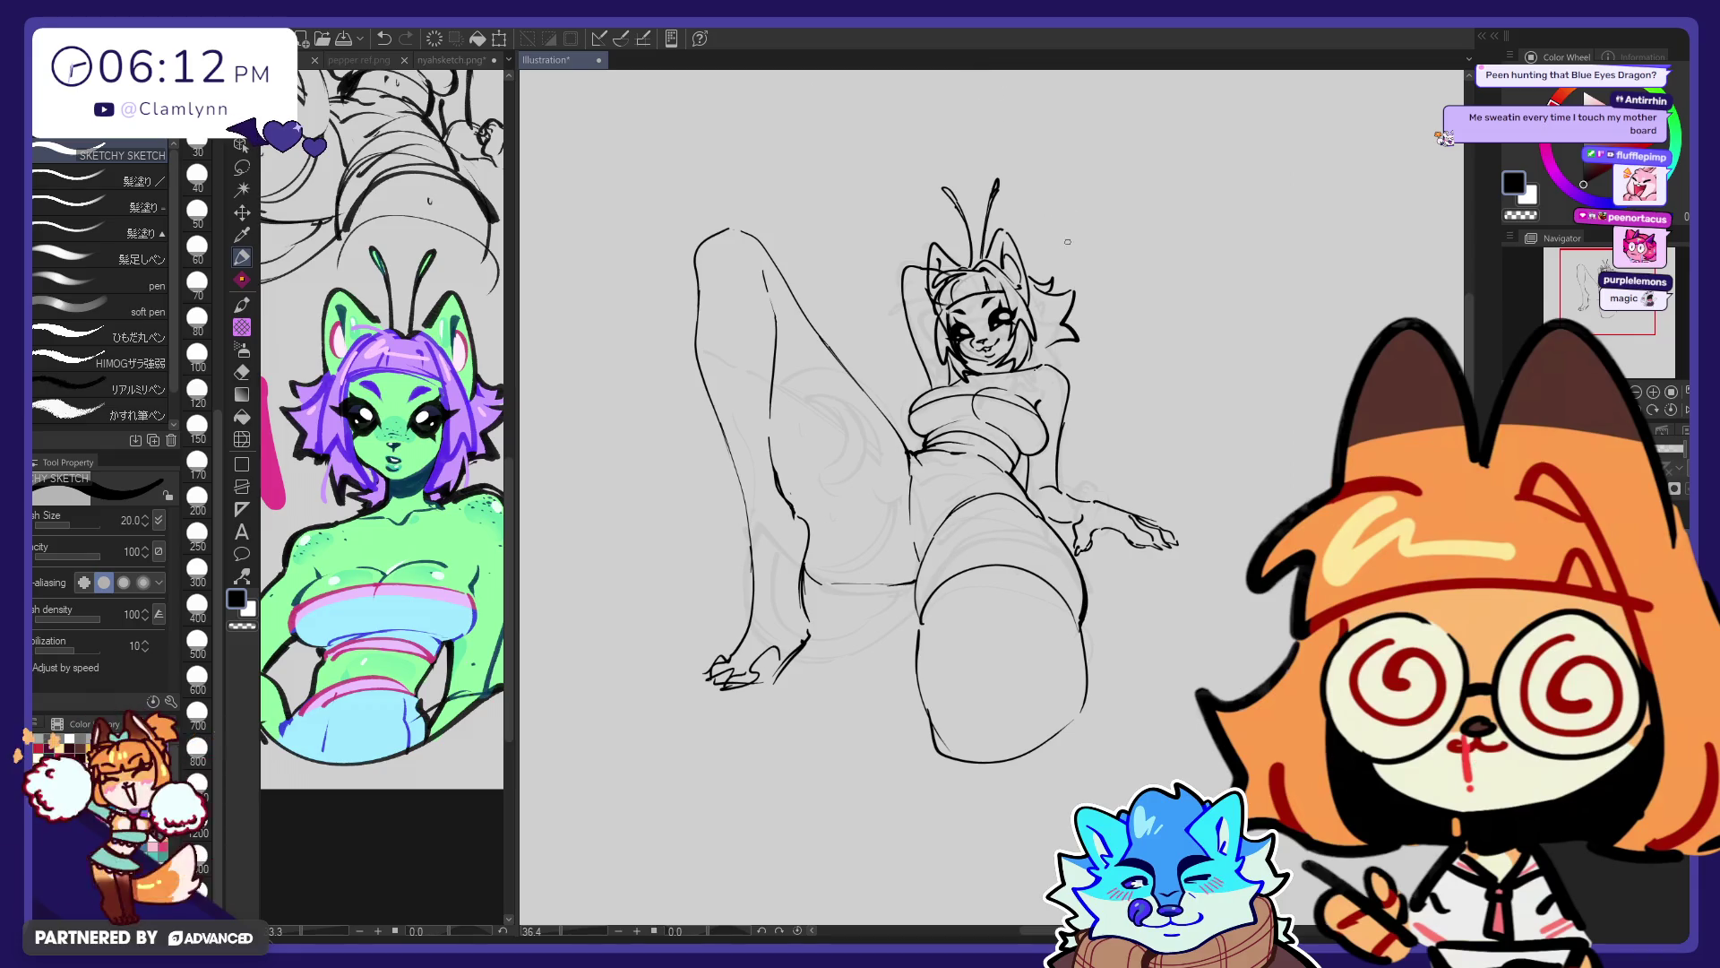
pyautogui.press('e')
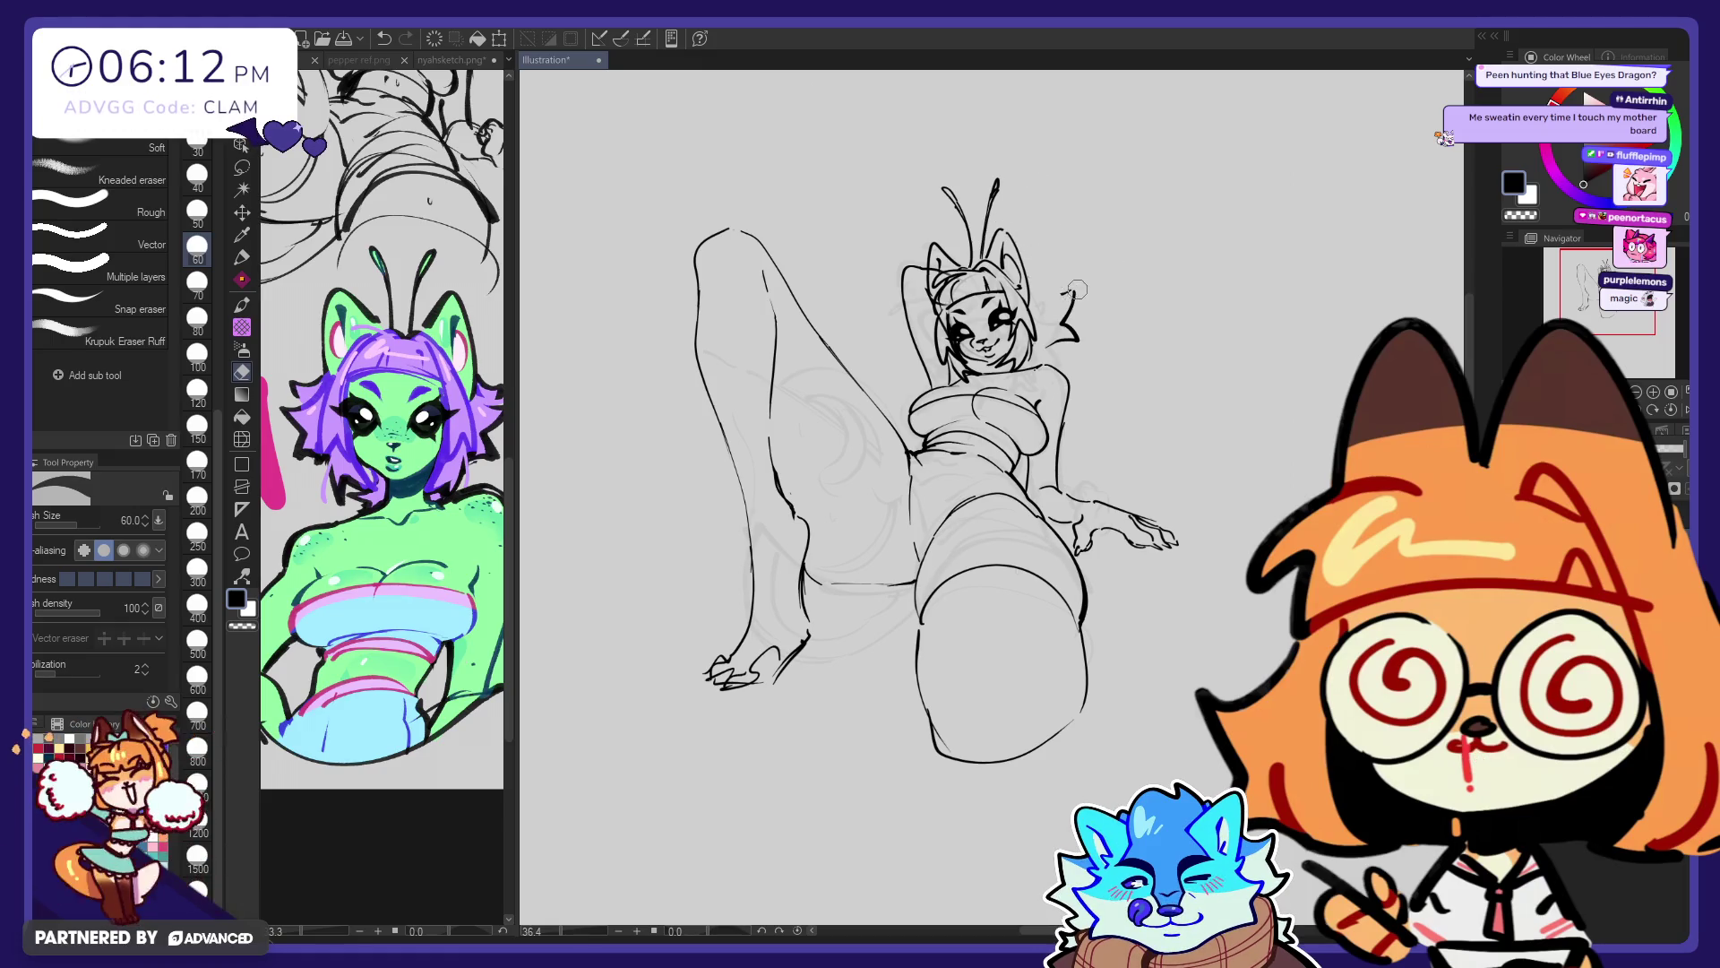
pyautogui.press('p')
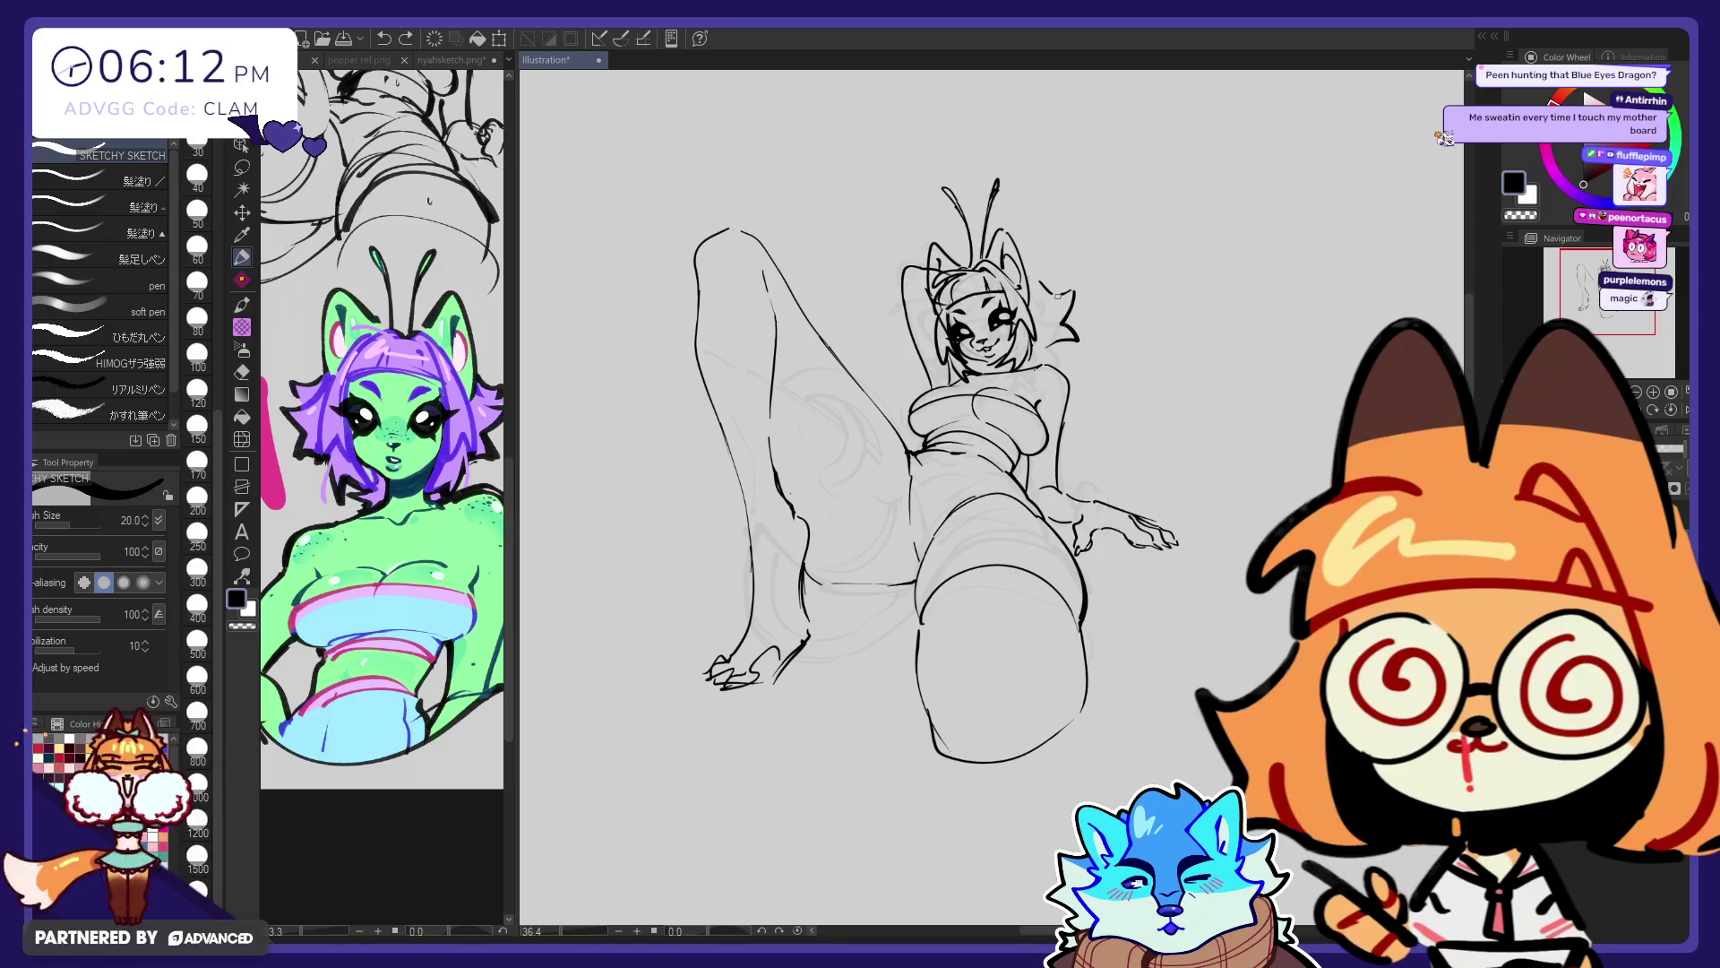
pyautogui.press('e')
pyautogui.moveTo(1039, 281); pyautogui.dragTo(1077, 288)
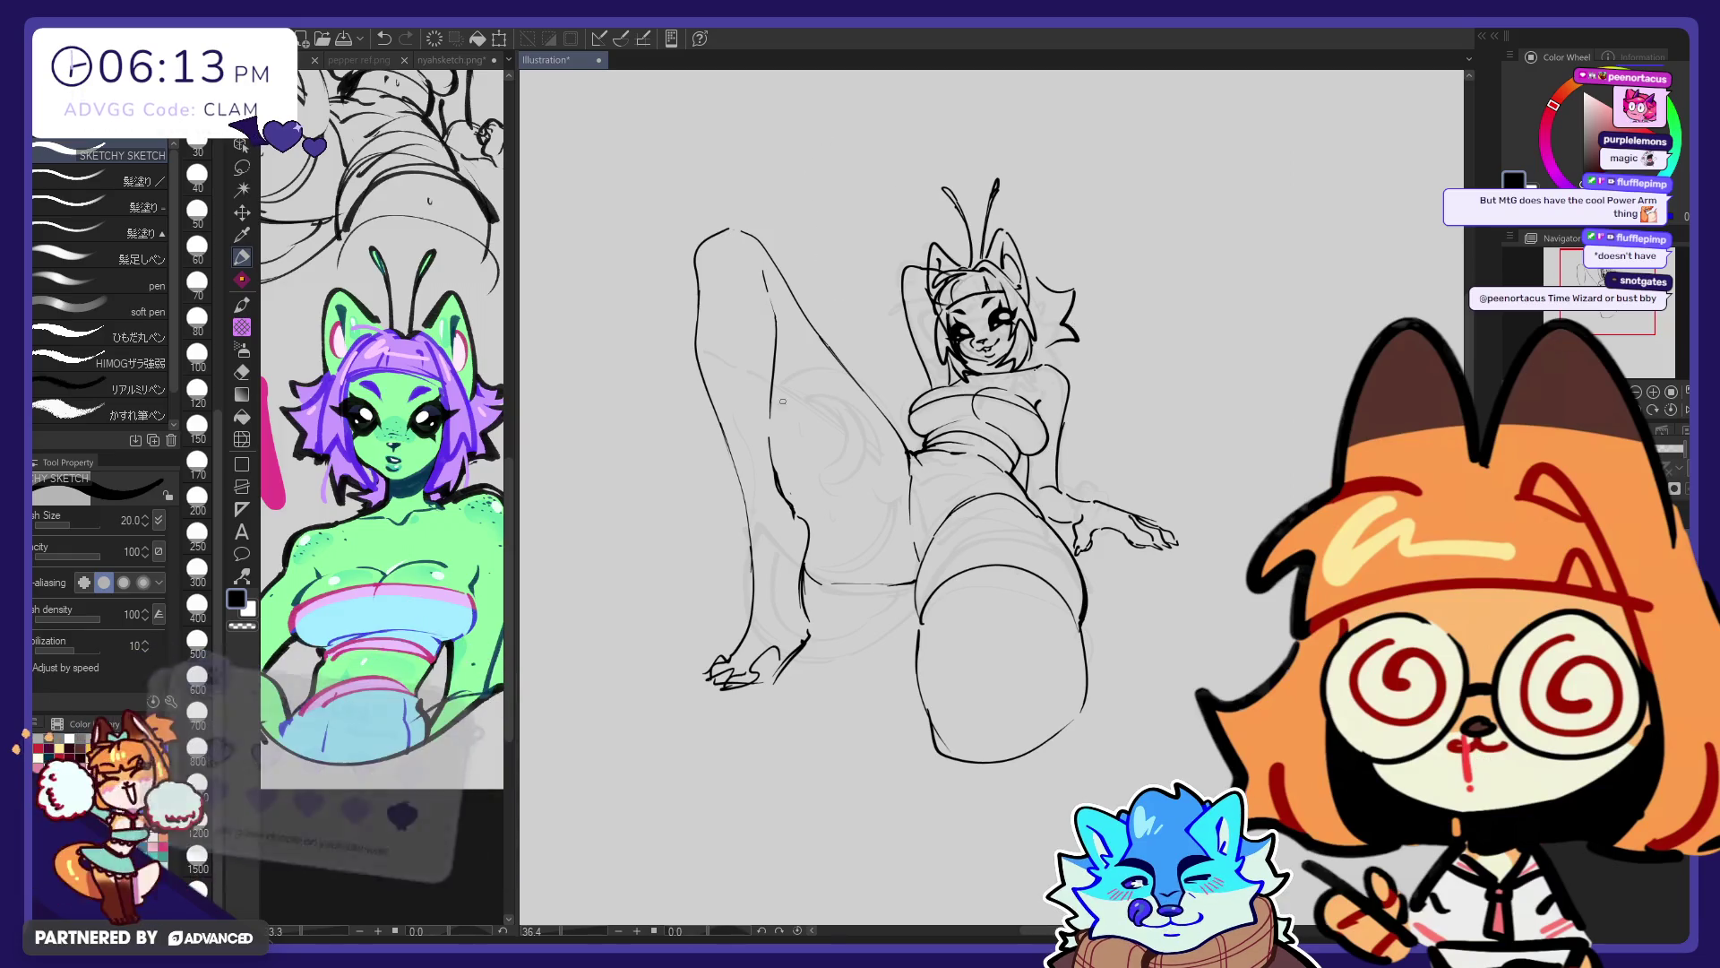
# Redo the short hair stroke at the edge so it runs along the hair and ear
pyautogui.press('j')
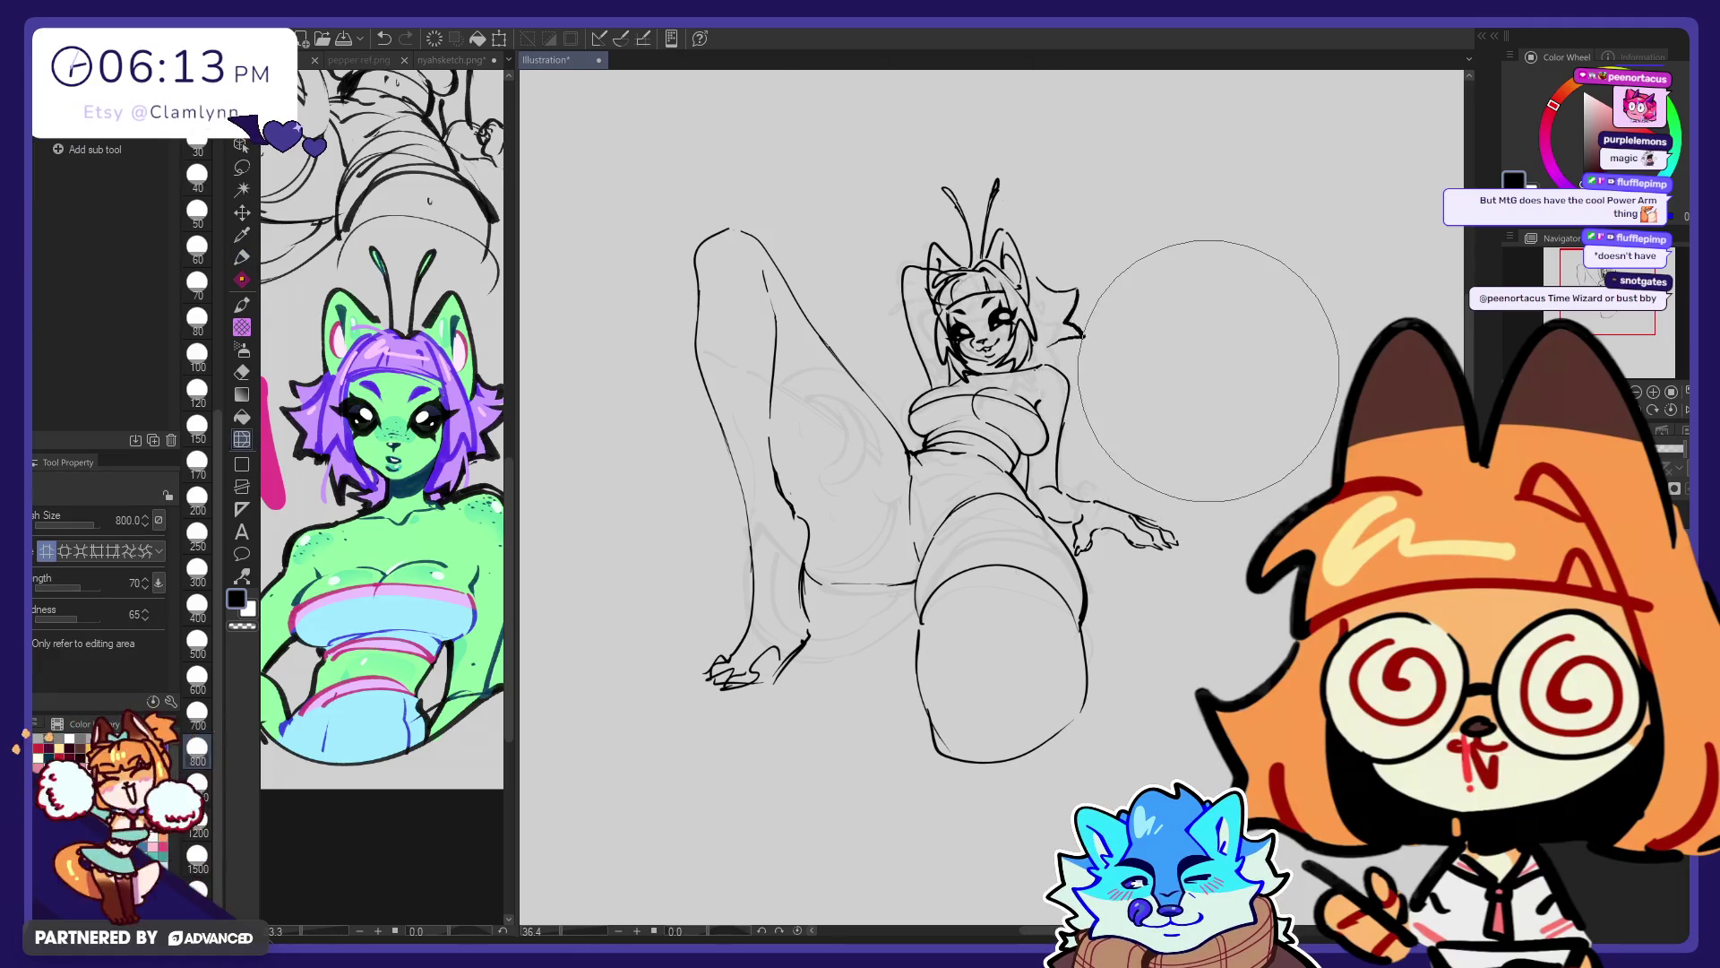
pyautogui.press('p')
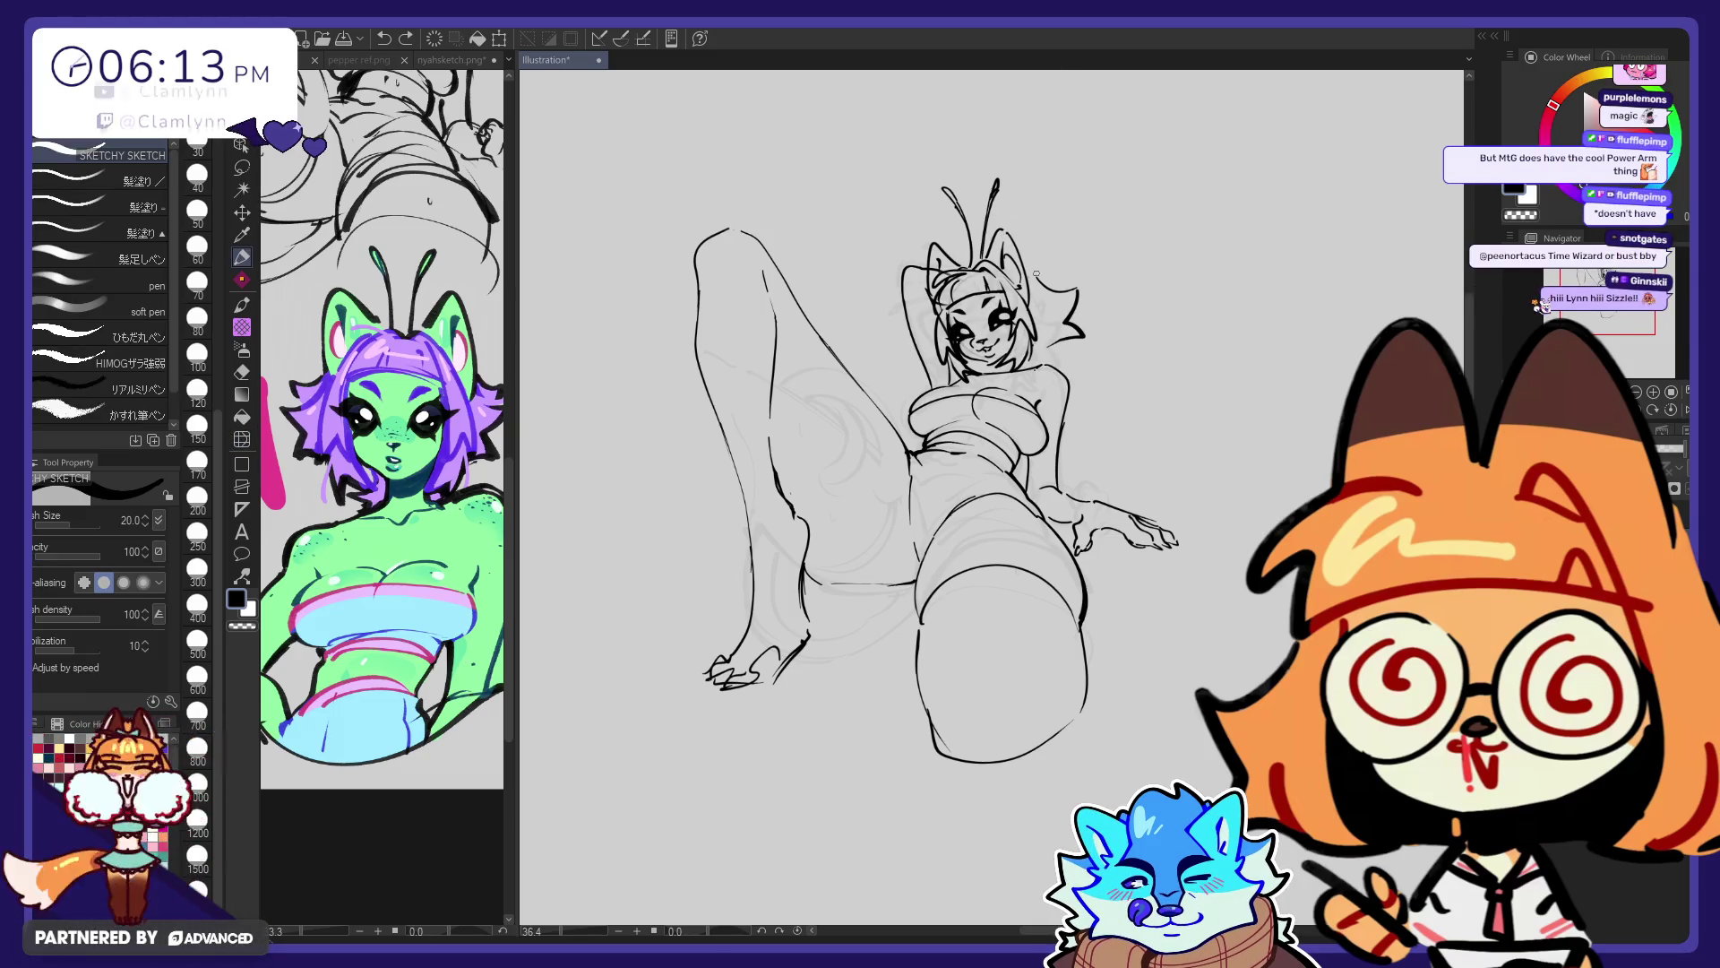
pyautogui.press('e')
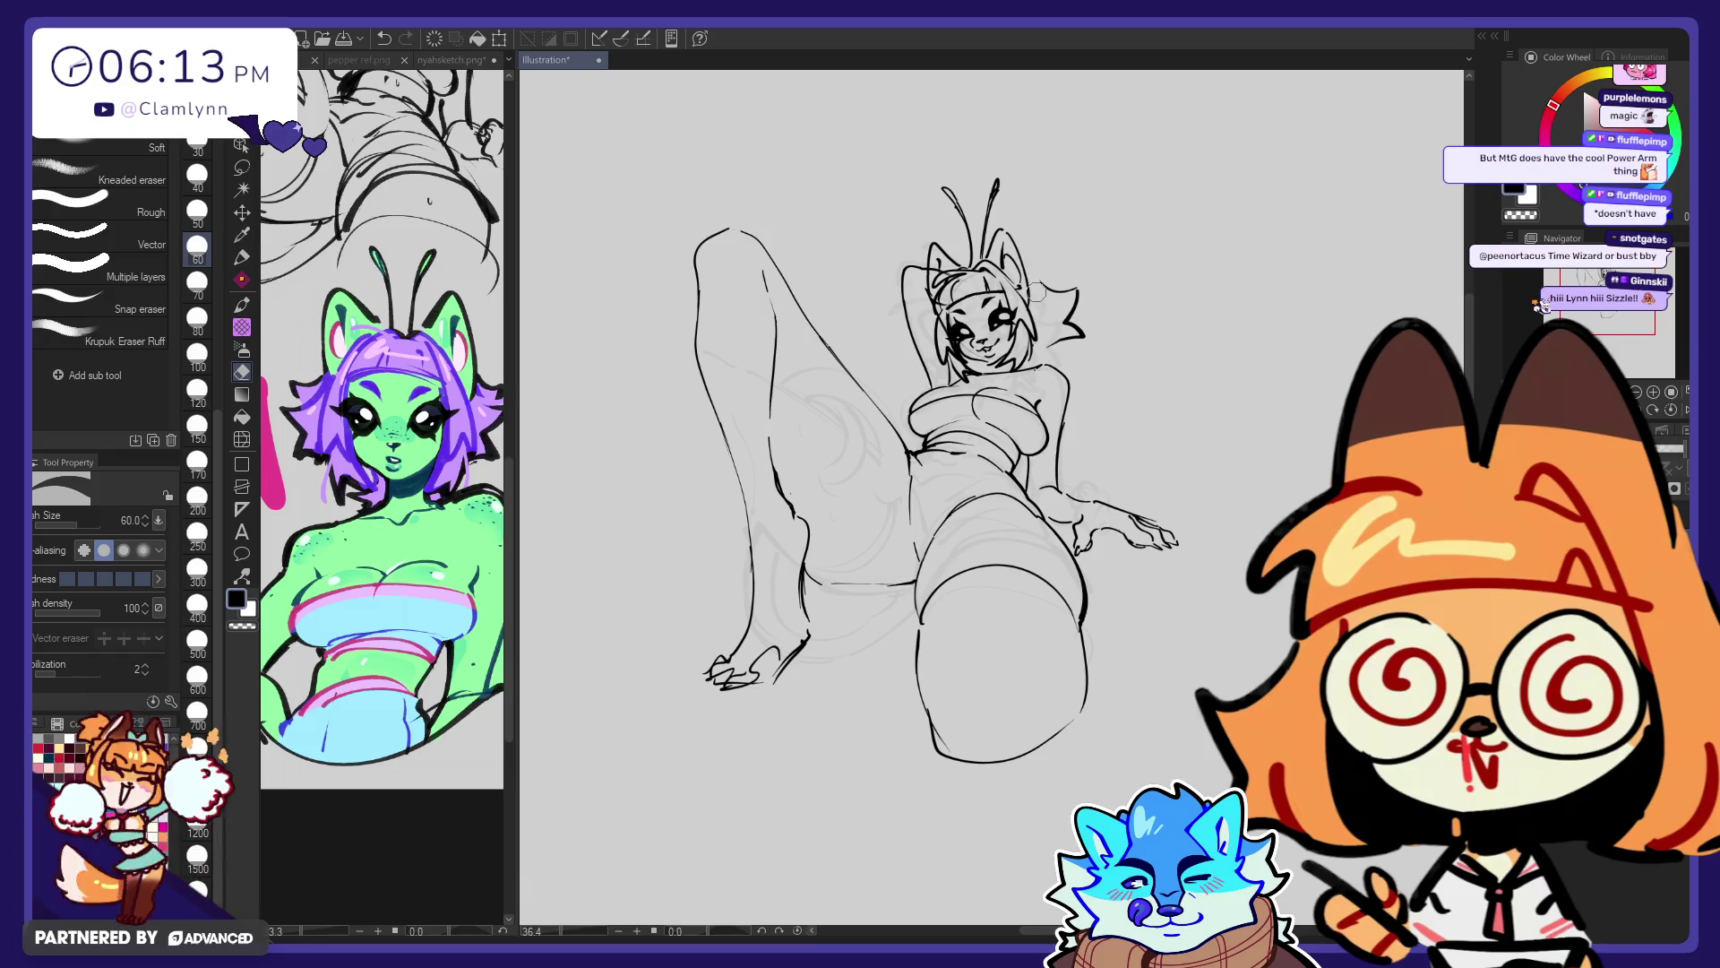
pyautogui.press('p')
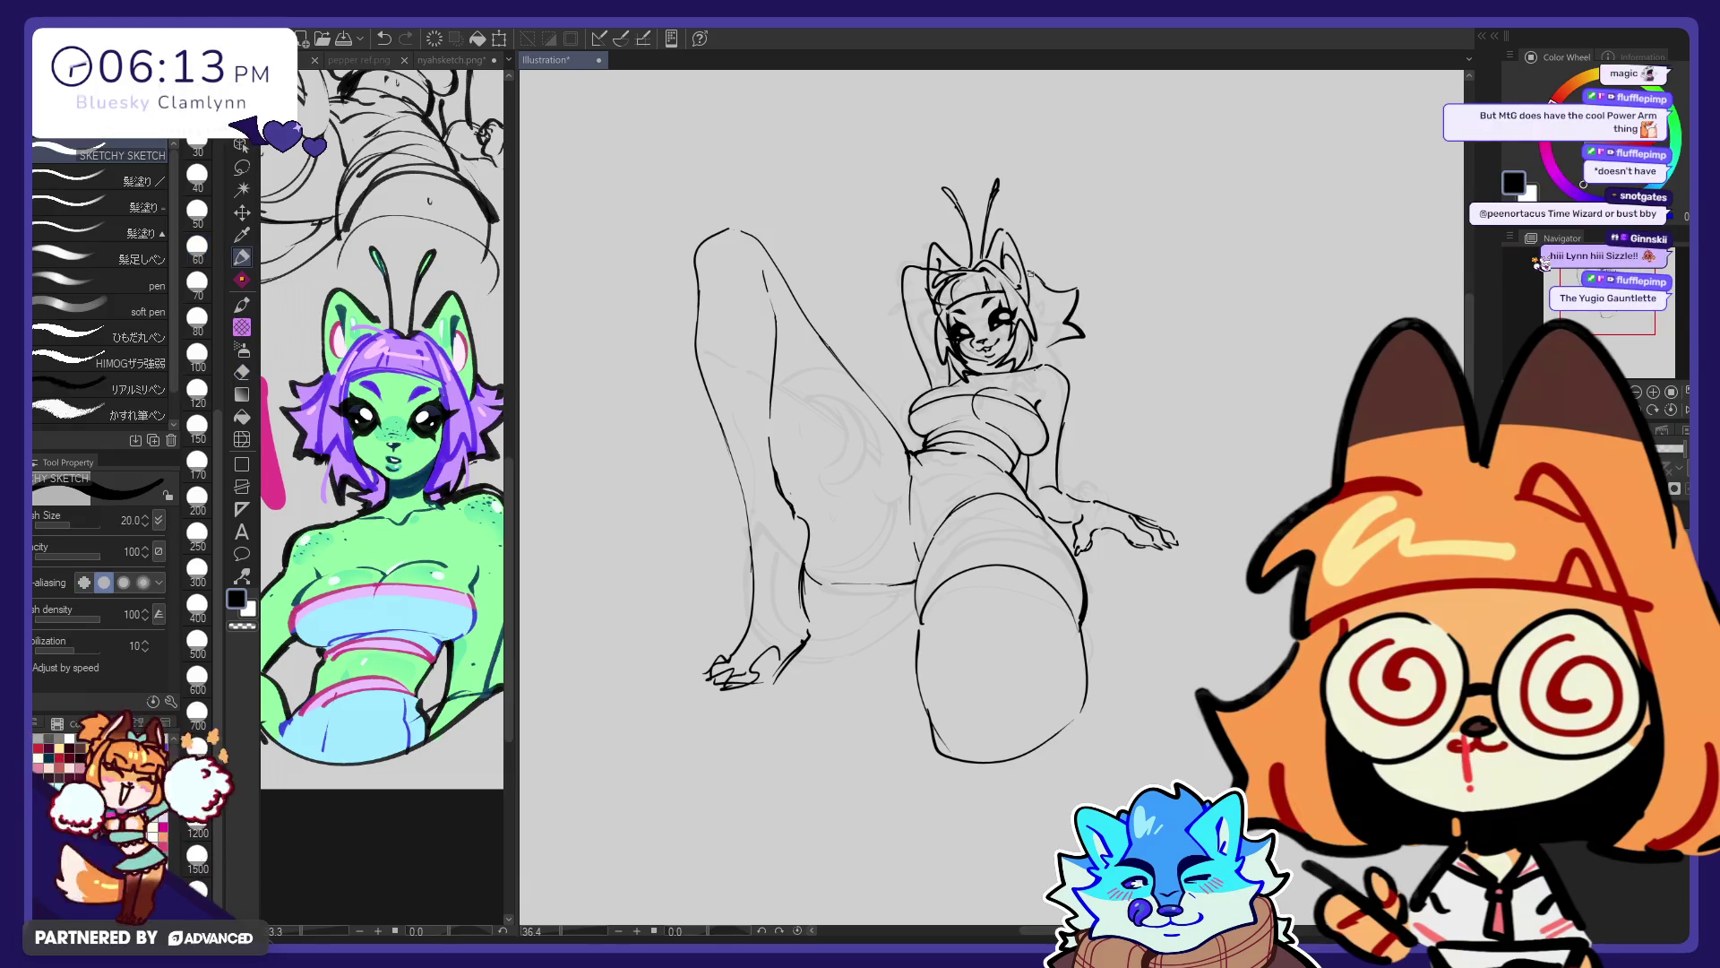
pyautogui.moveTo(1053, 321); pyautogui.dragTo(1041, 341)
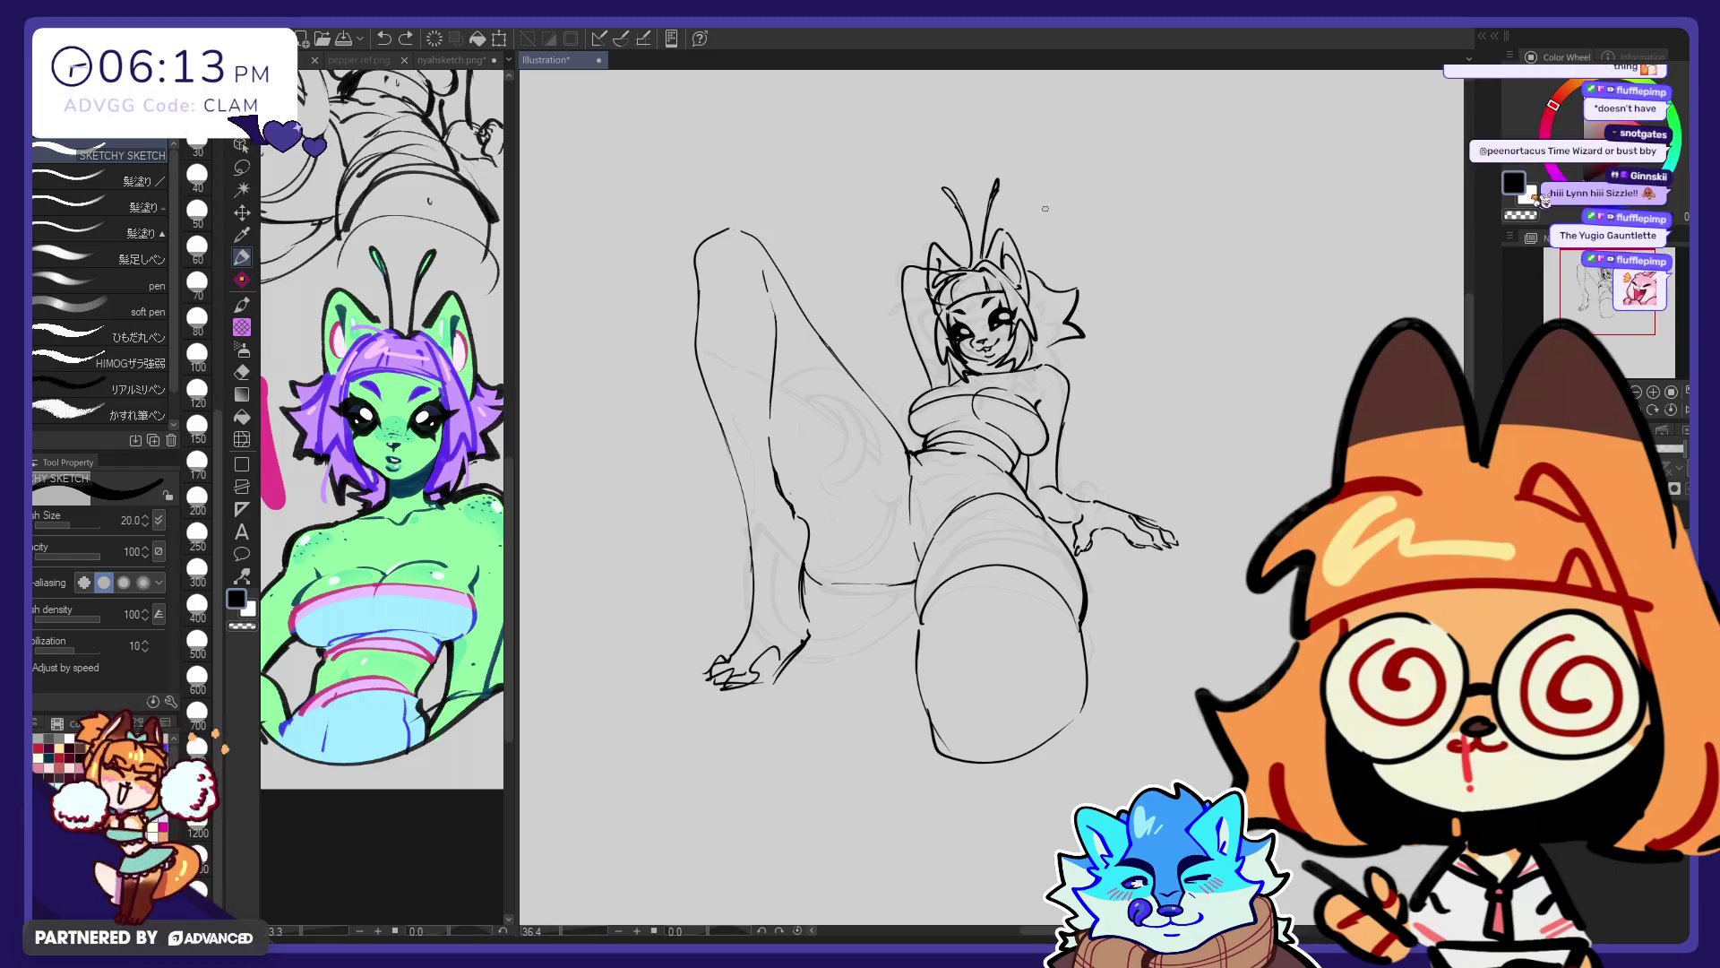
pyautogui.hotkey('ctrl', 'z')
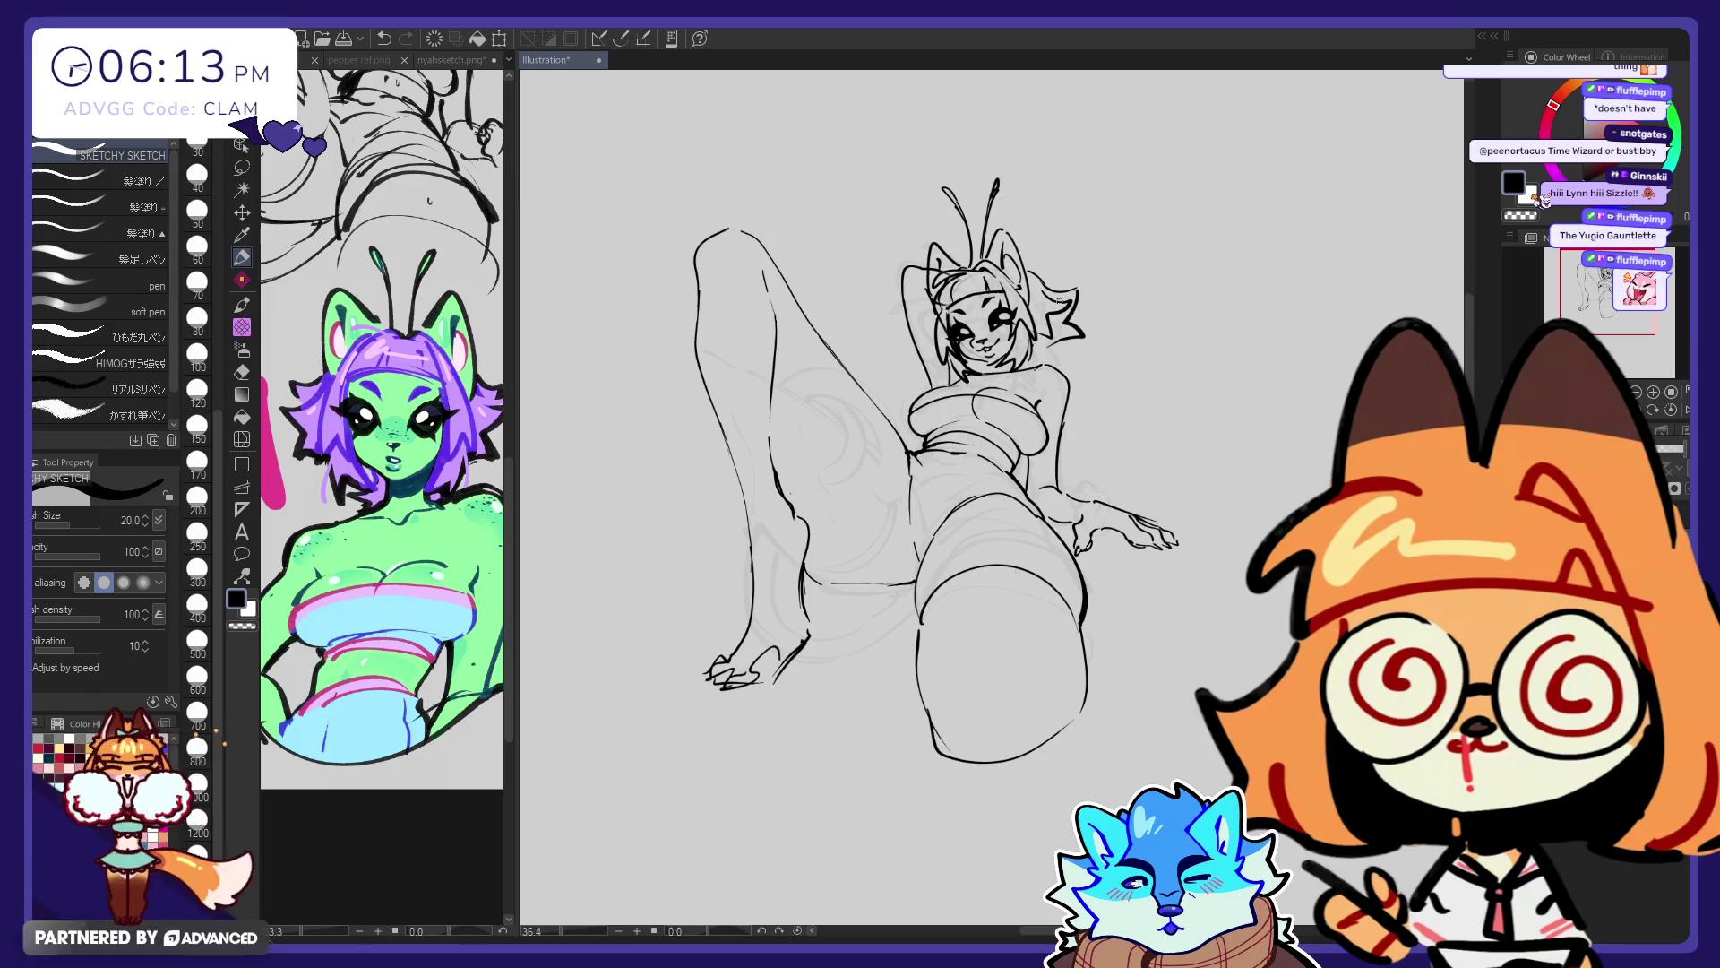
pyautogui.moveTo(1053, 313); pyautogui.dragTo(1032, 338)
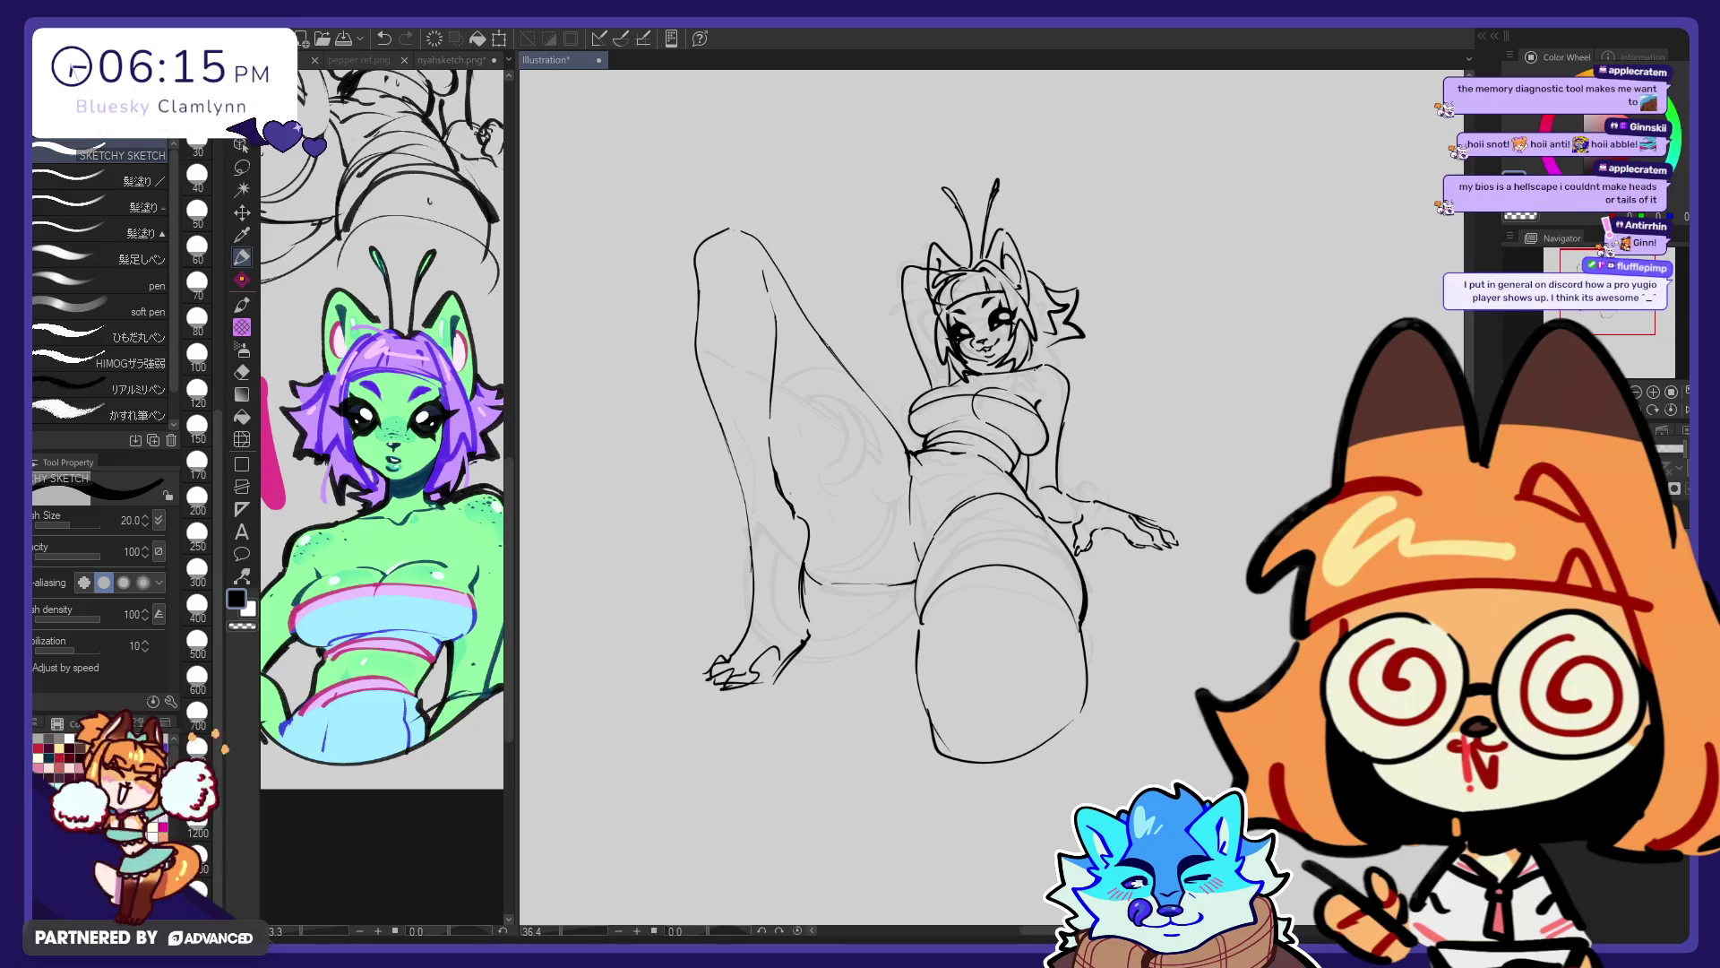
pyautogui.hotkey('ctrl', 'shift', 'v')
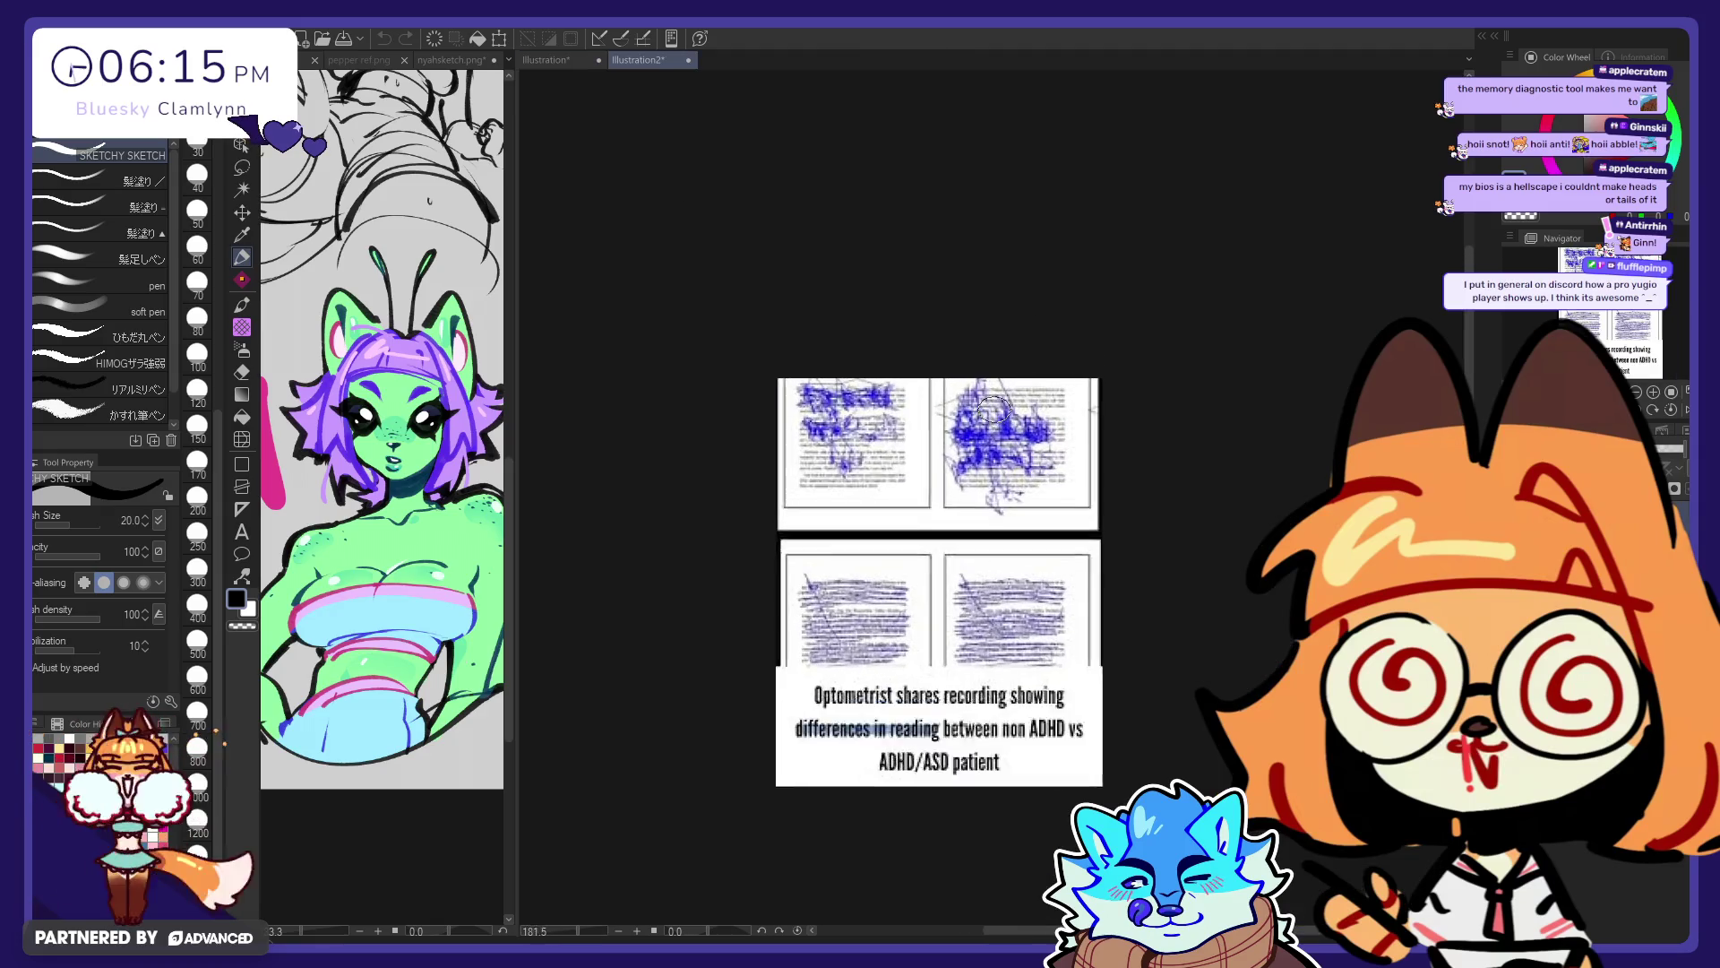
pyautogui.scroll(8, 716, 534)
pyautogui.scroll(-2, 549, 556)
pyautogui.scroll(3, 879, 476)
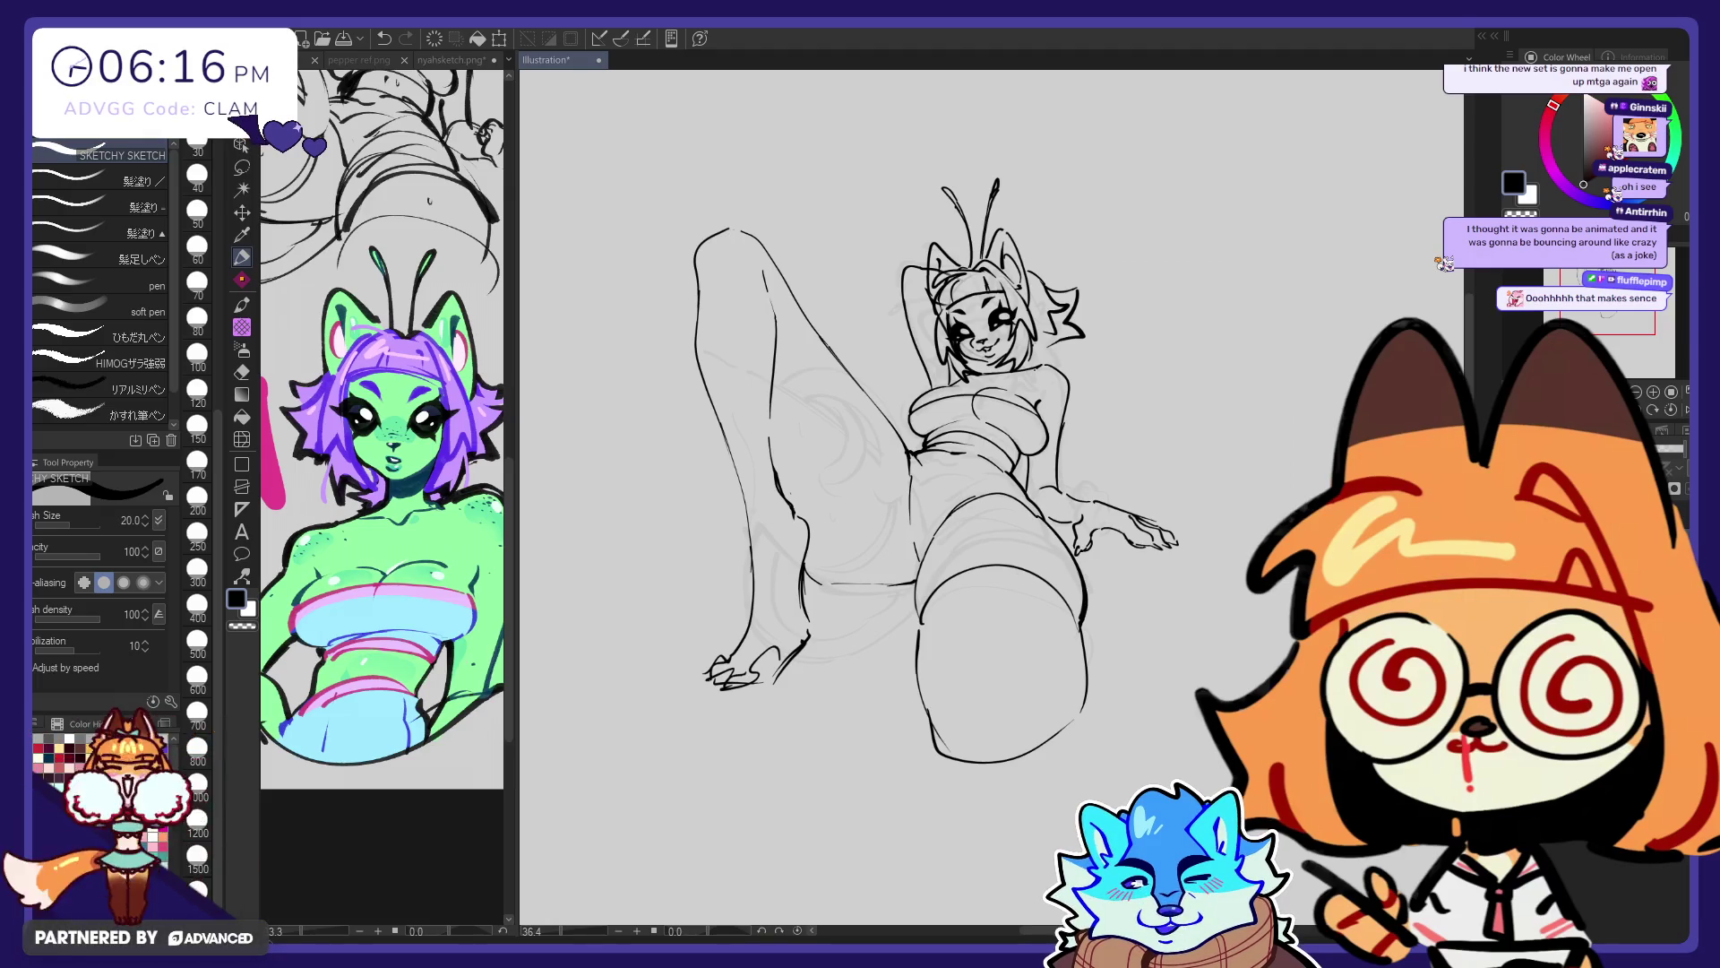
# Add a small pen mark near the girl's chin, touching up with Liquify and the eraser
pyautogui.click(241, 438)
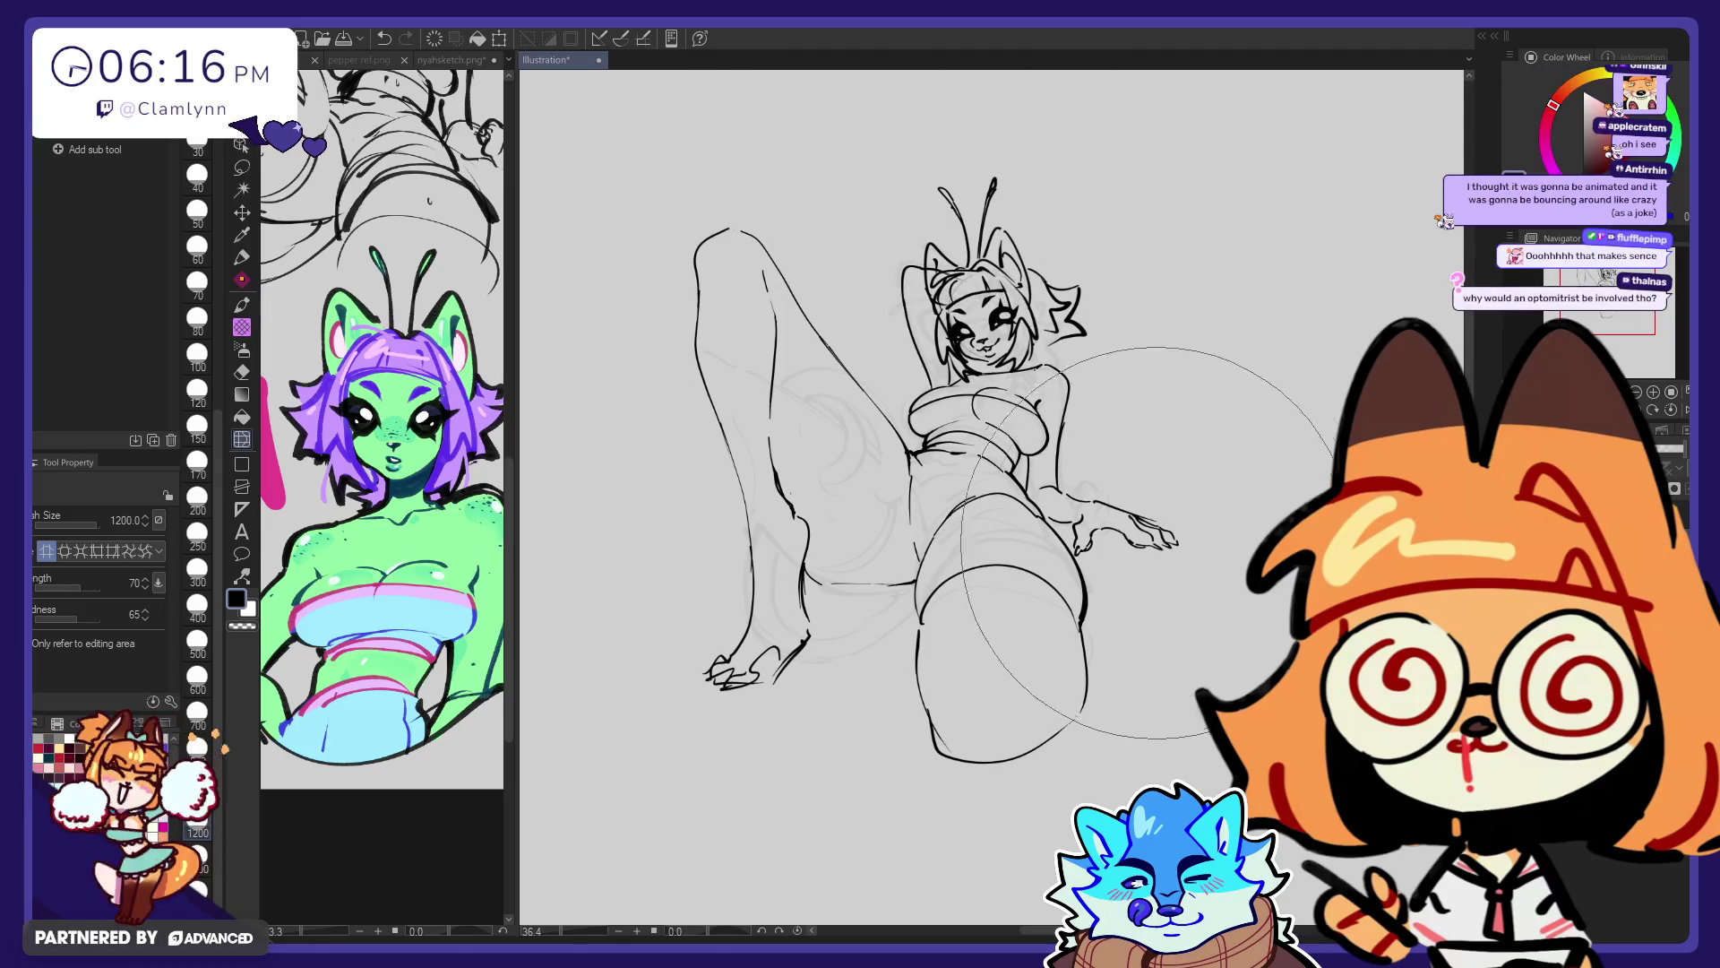
pyautogui.press('p')
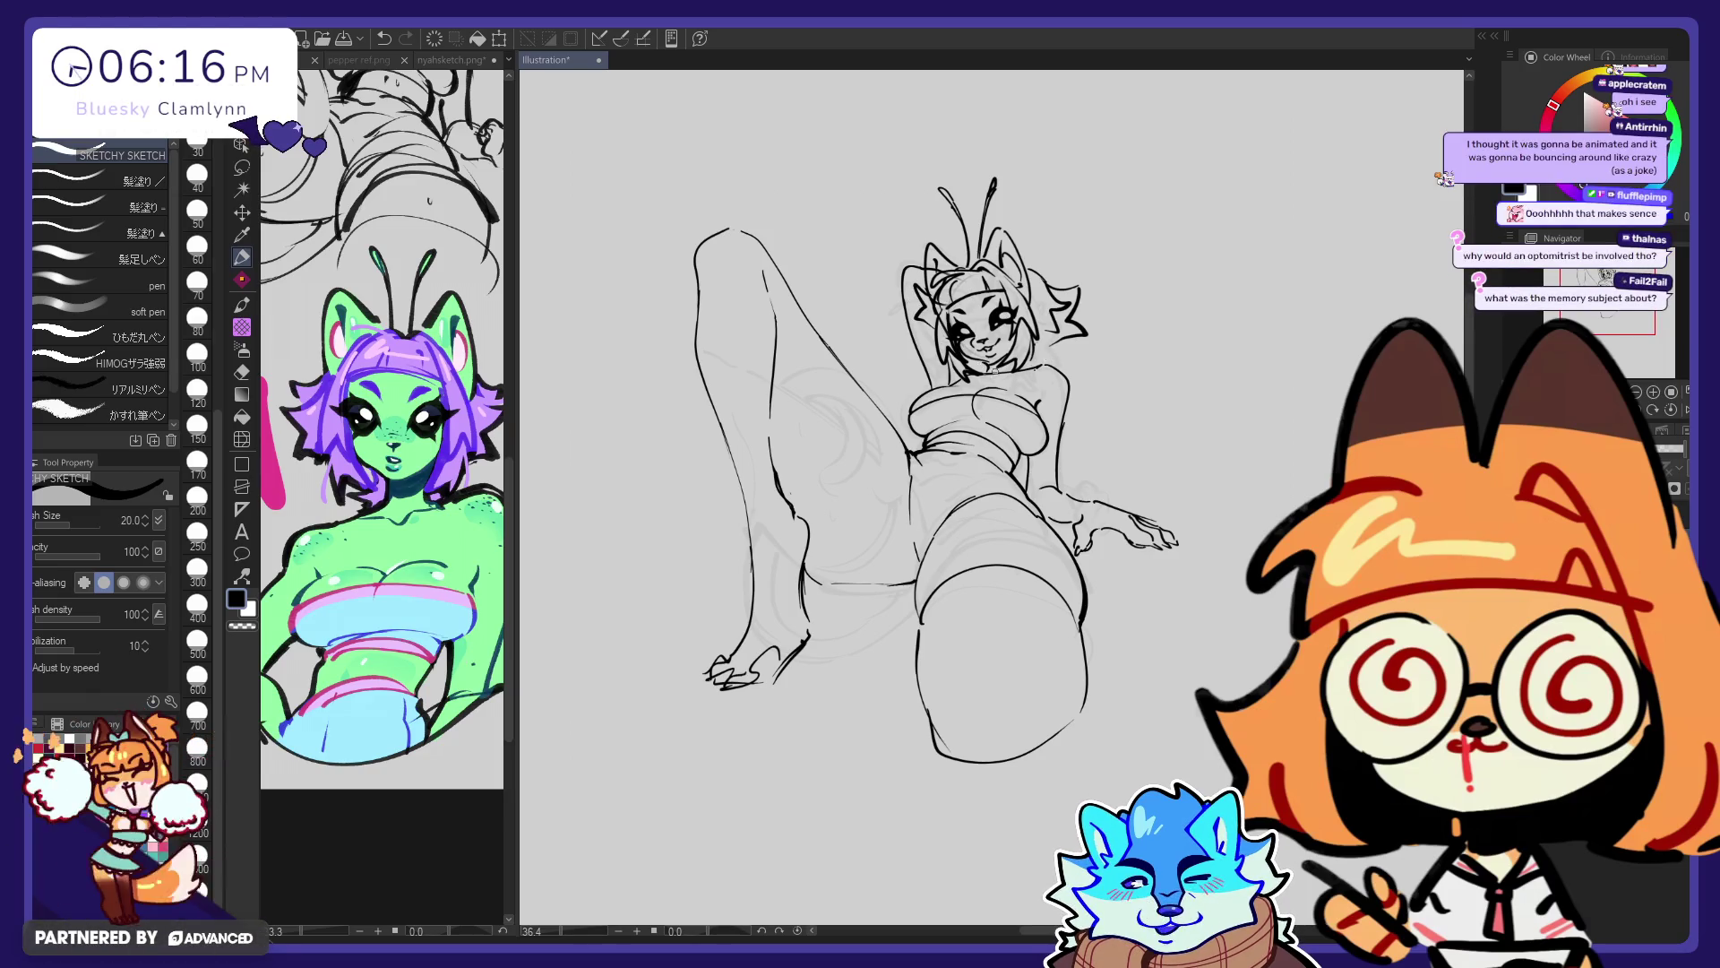
pyautogui.moveTo(992, 367); pyautogui.dragTo(1003, 366)
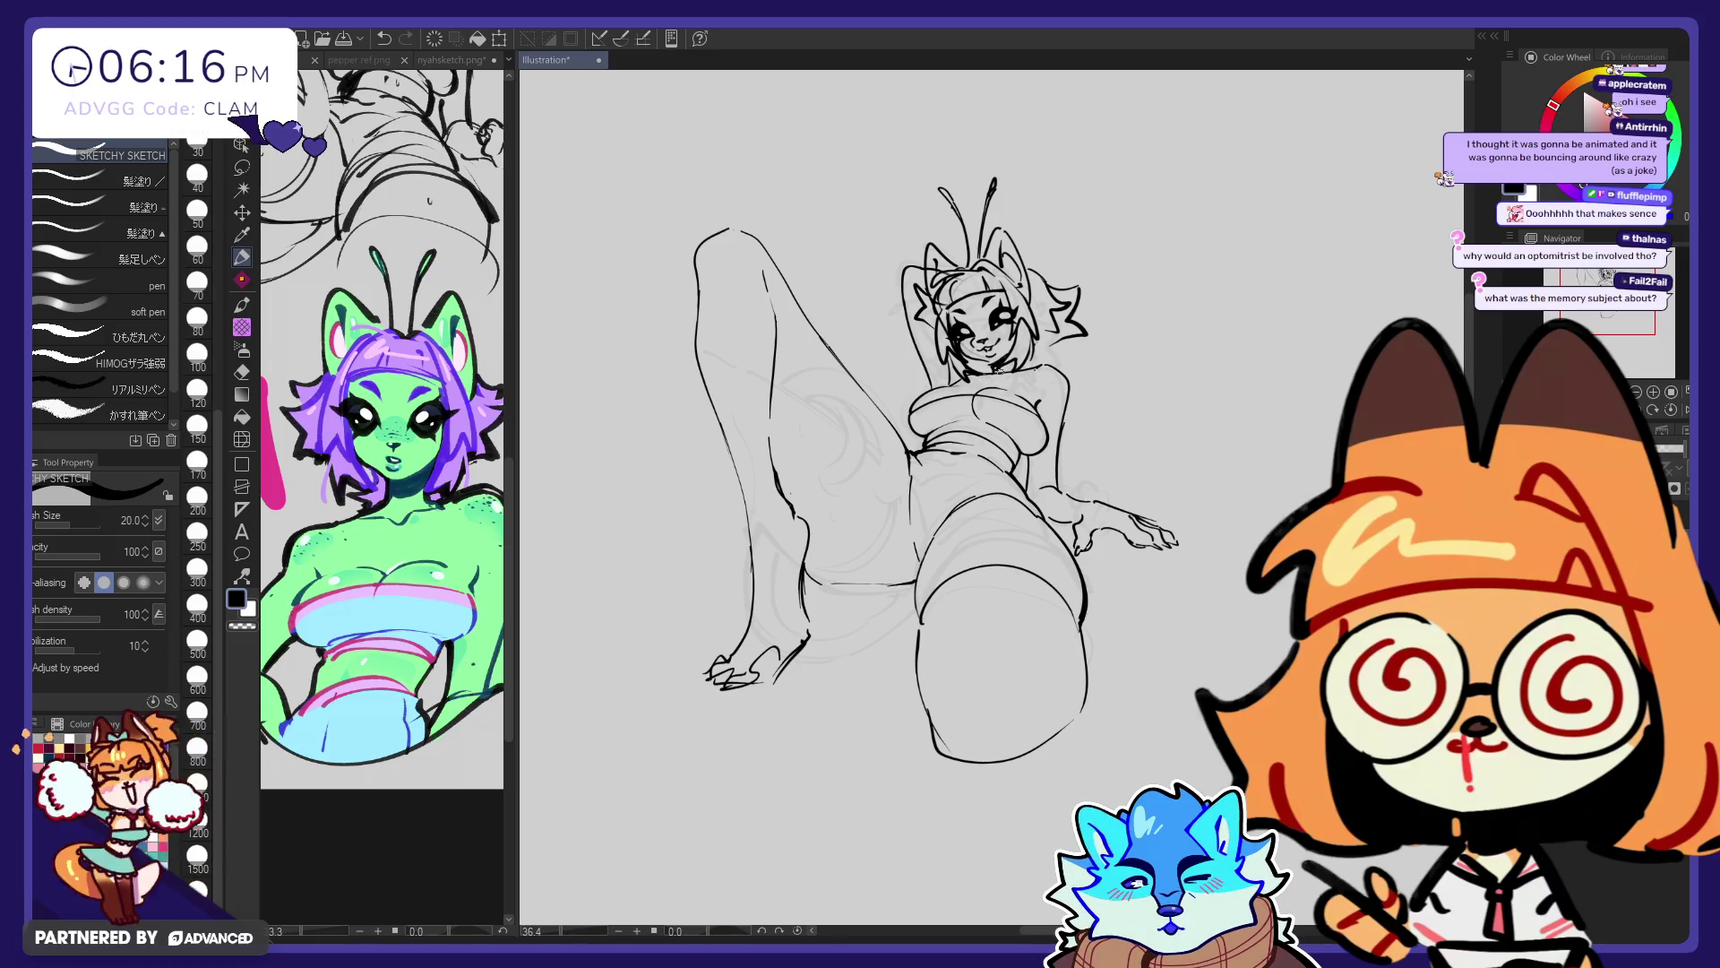
pyautogui.press('e')
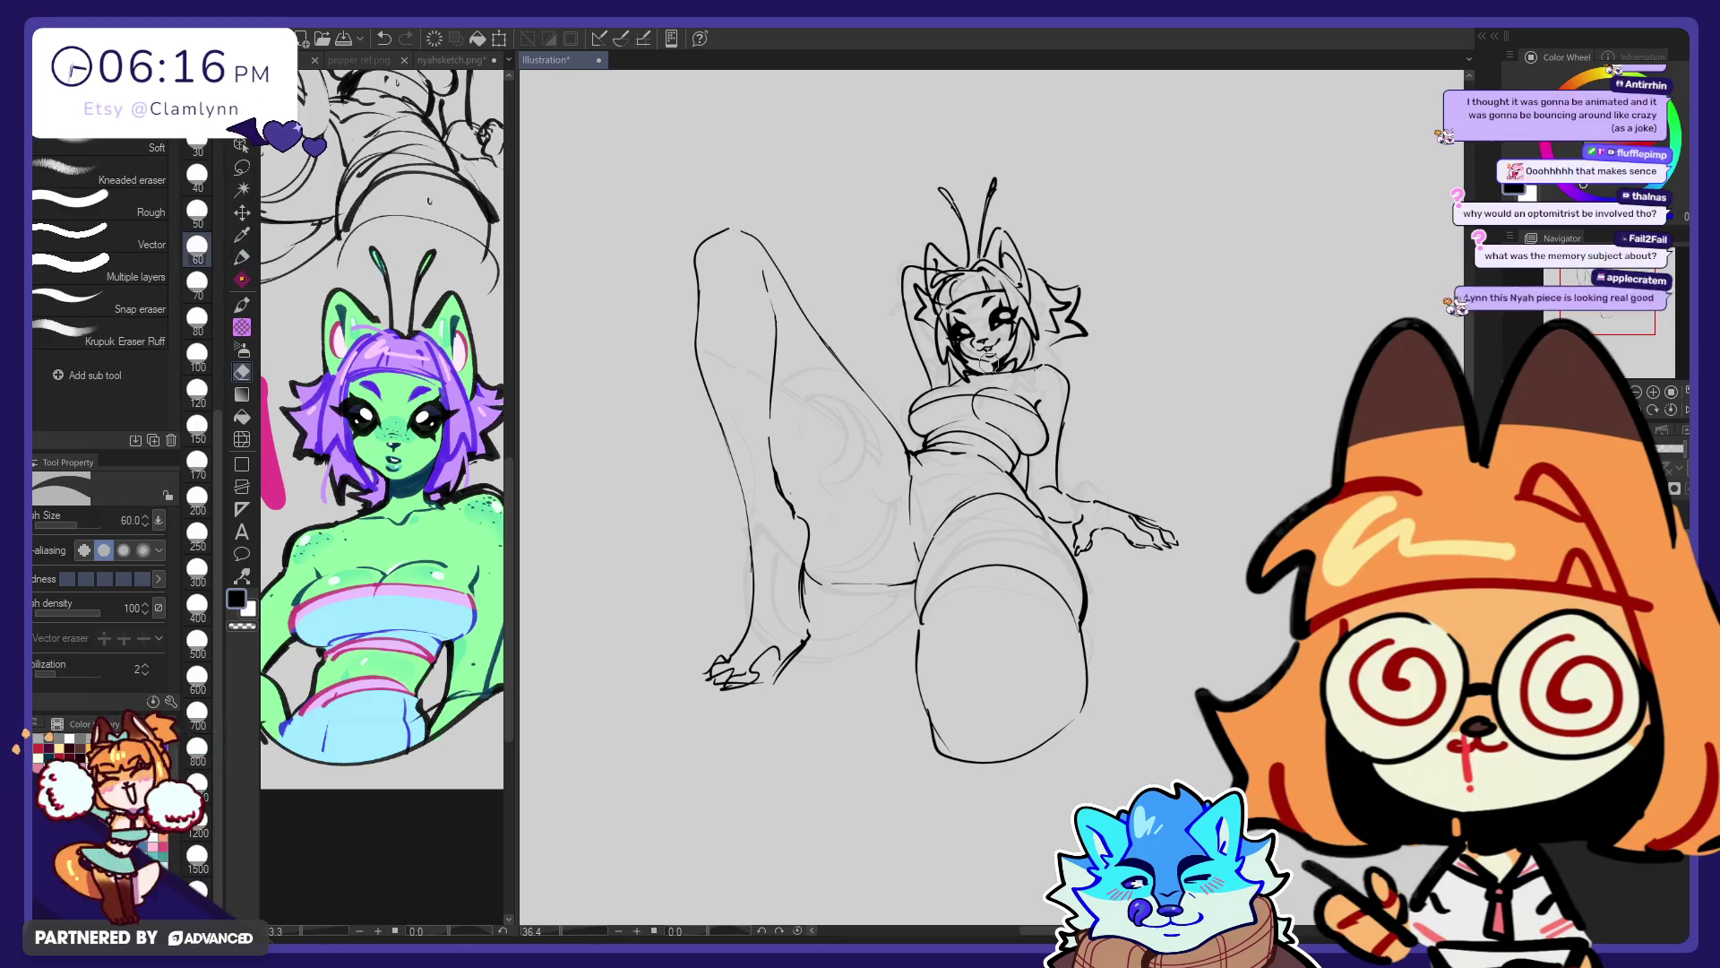
pyautogui.press('p')
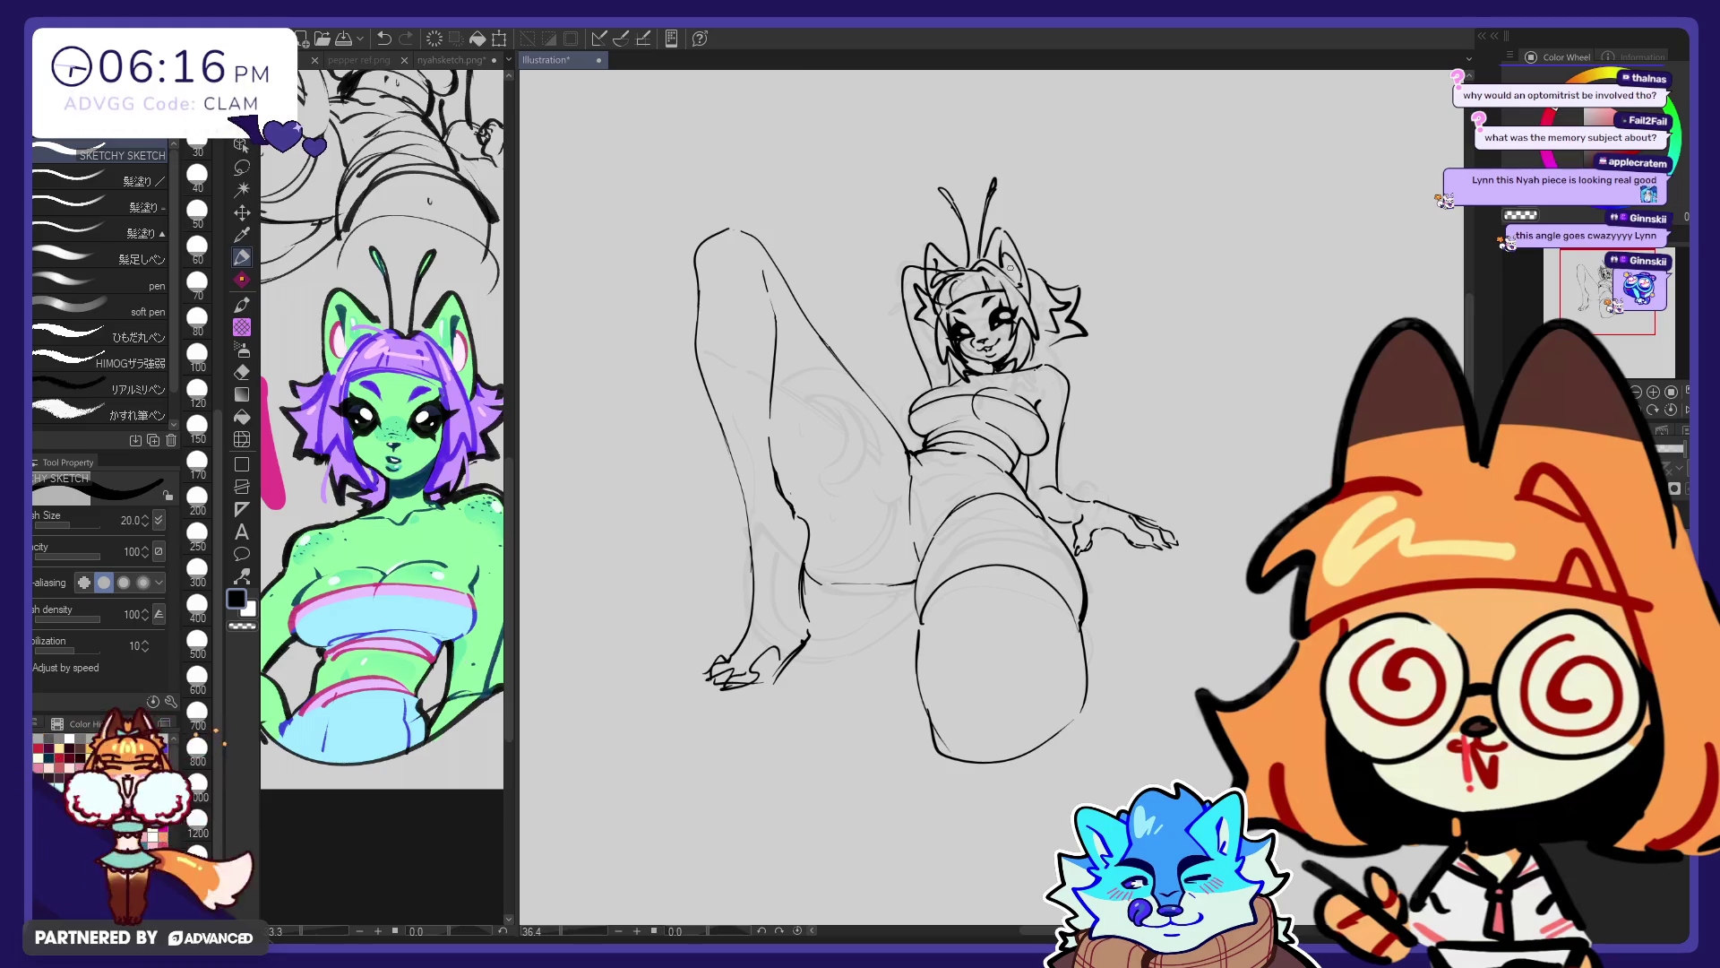
pyautogui.click(247, 165)
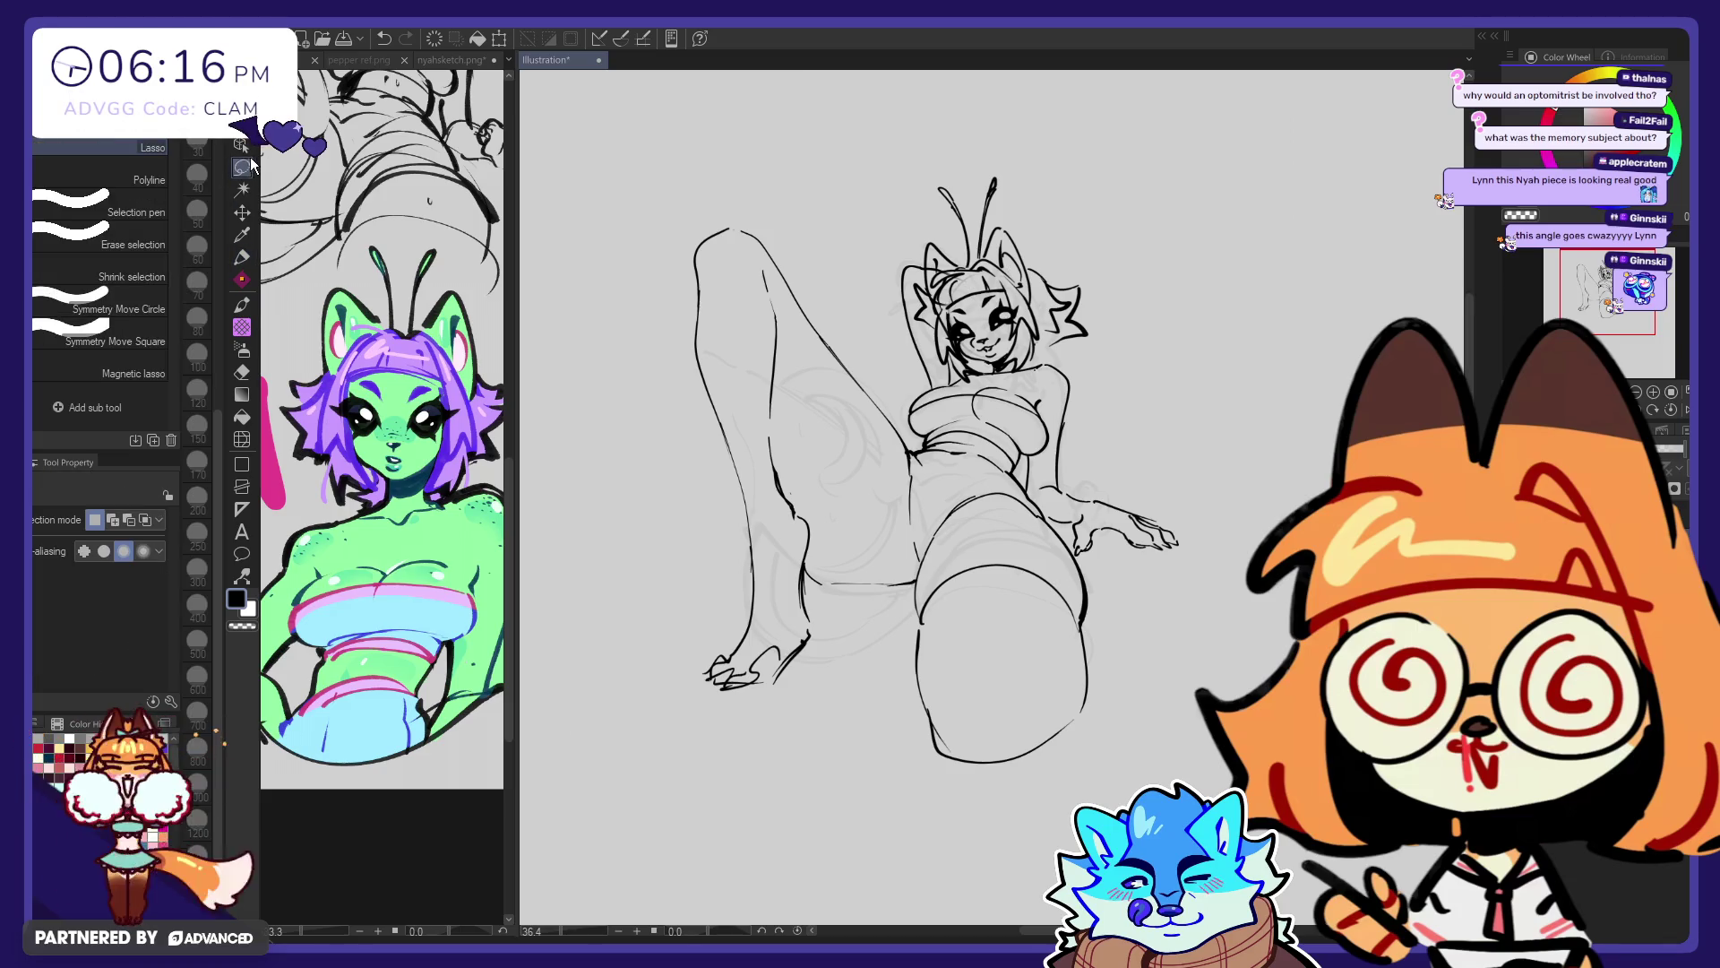
# Nudge the lassoed head a few pixels left and down with the Move tool
pyautogui.click(242, 213)
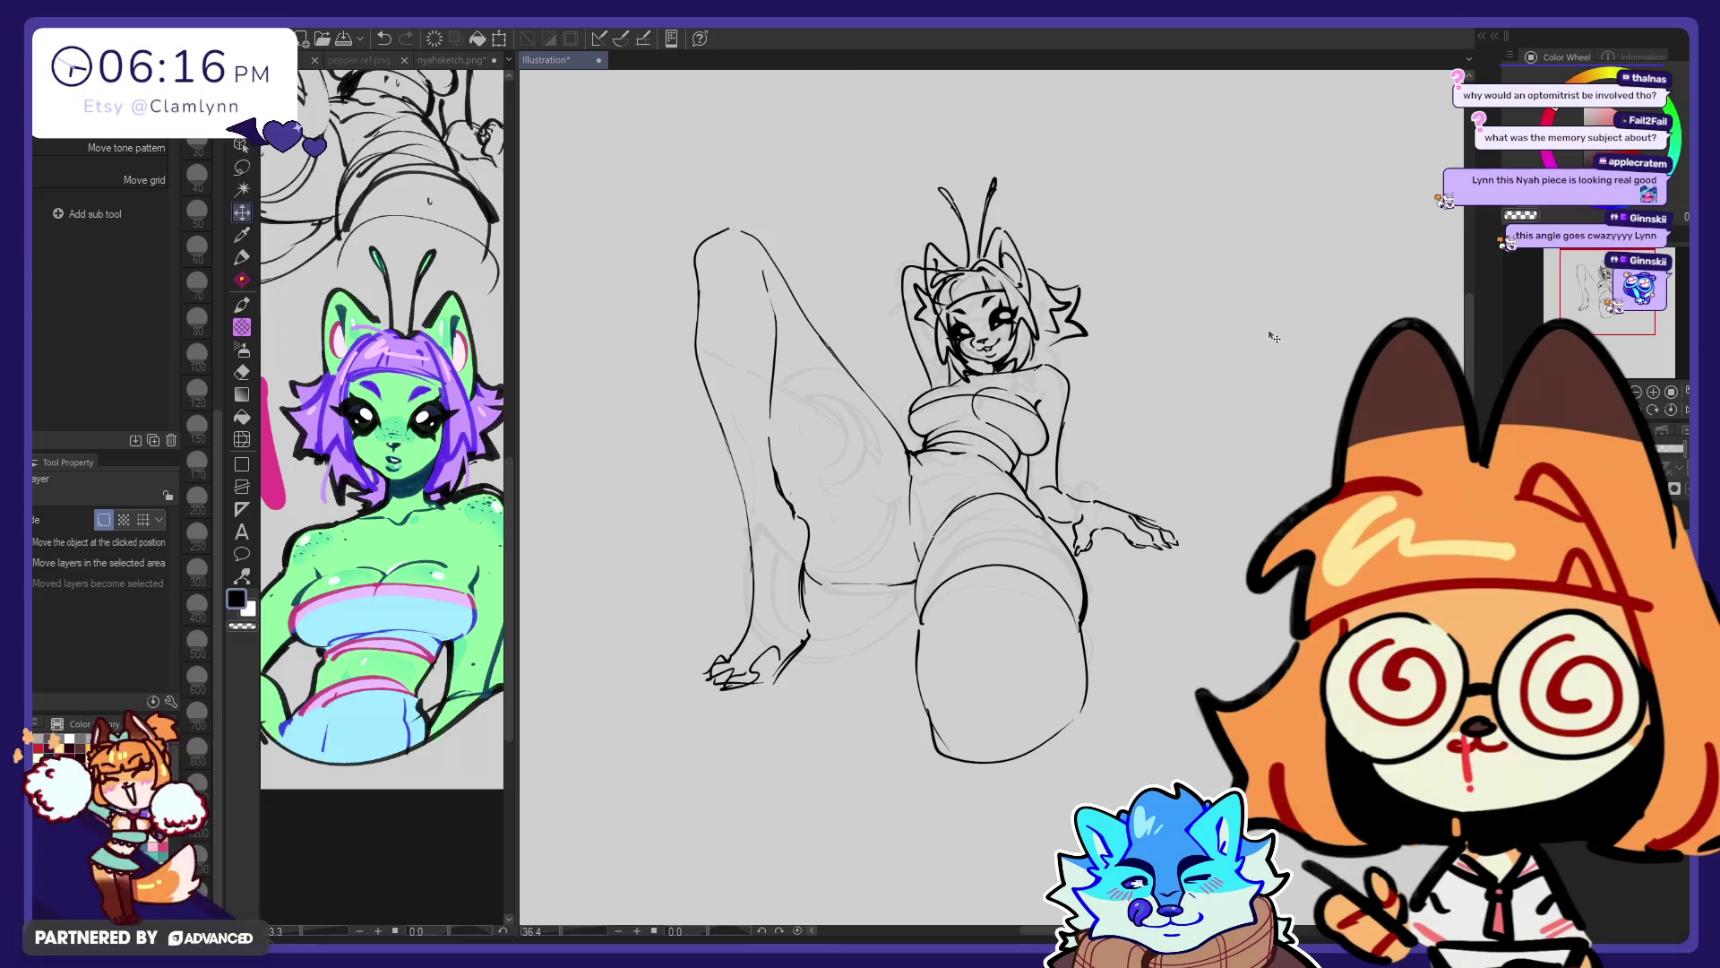
pyautogui.moveTo(1274, 337); pyautogui.dragTo(1273, 341)
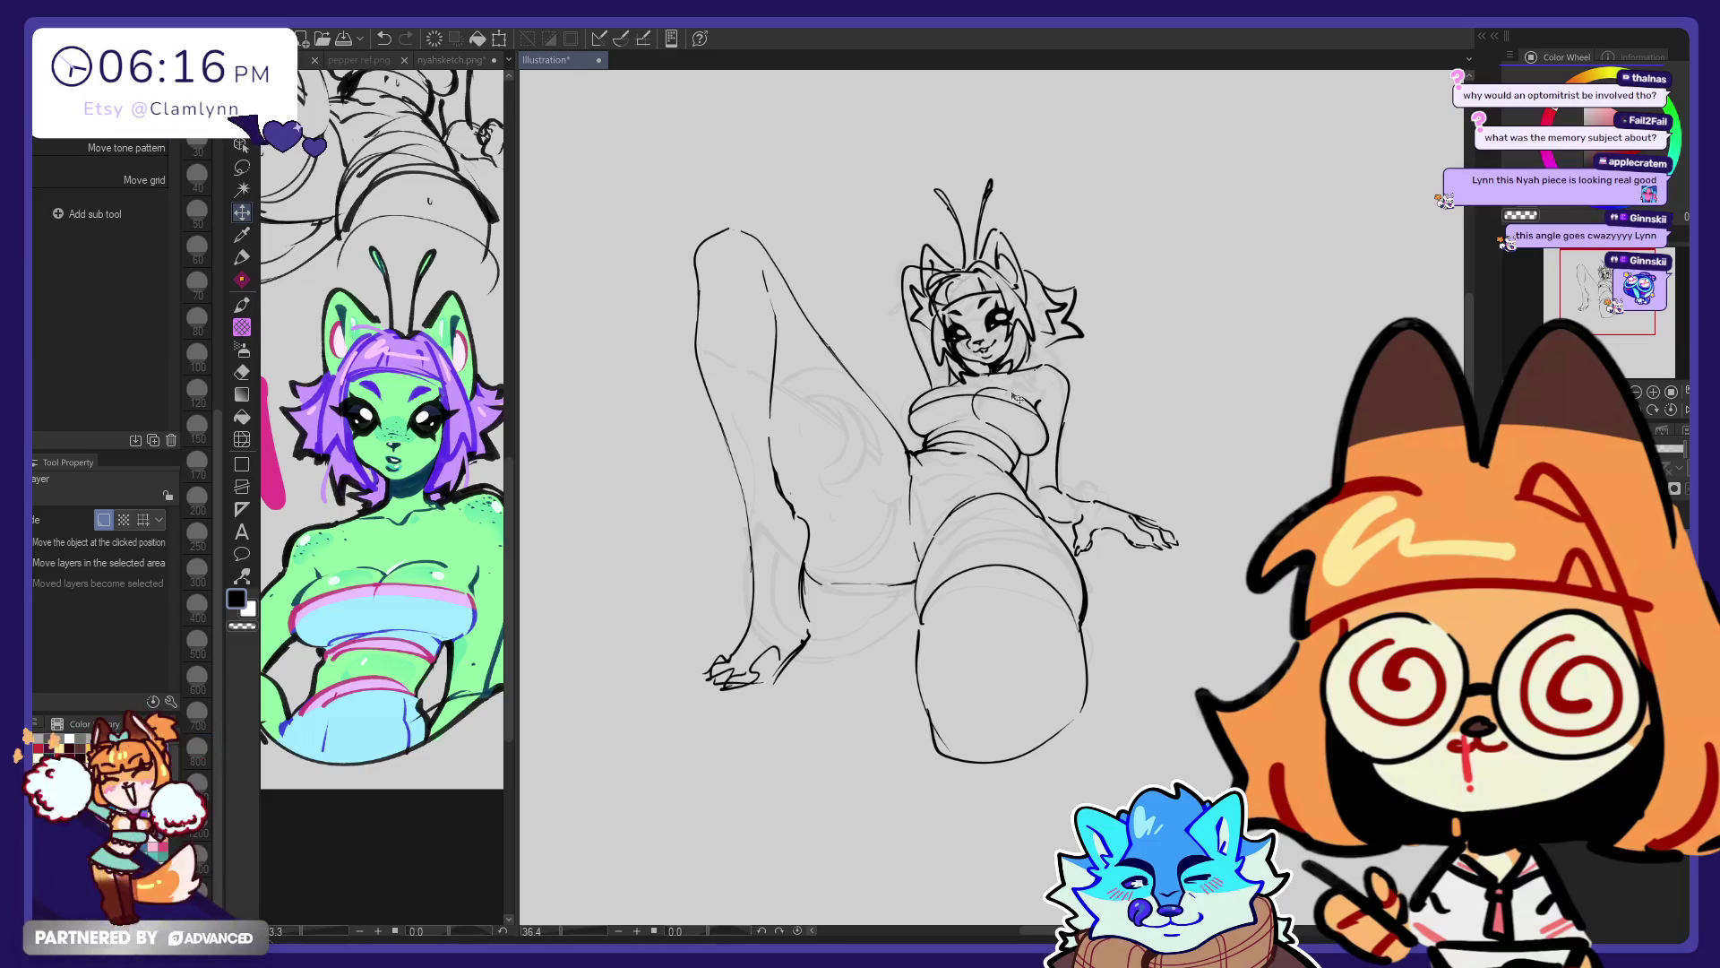
pyautogui.press('e')
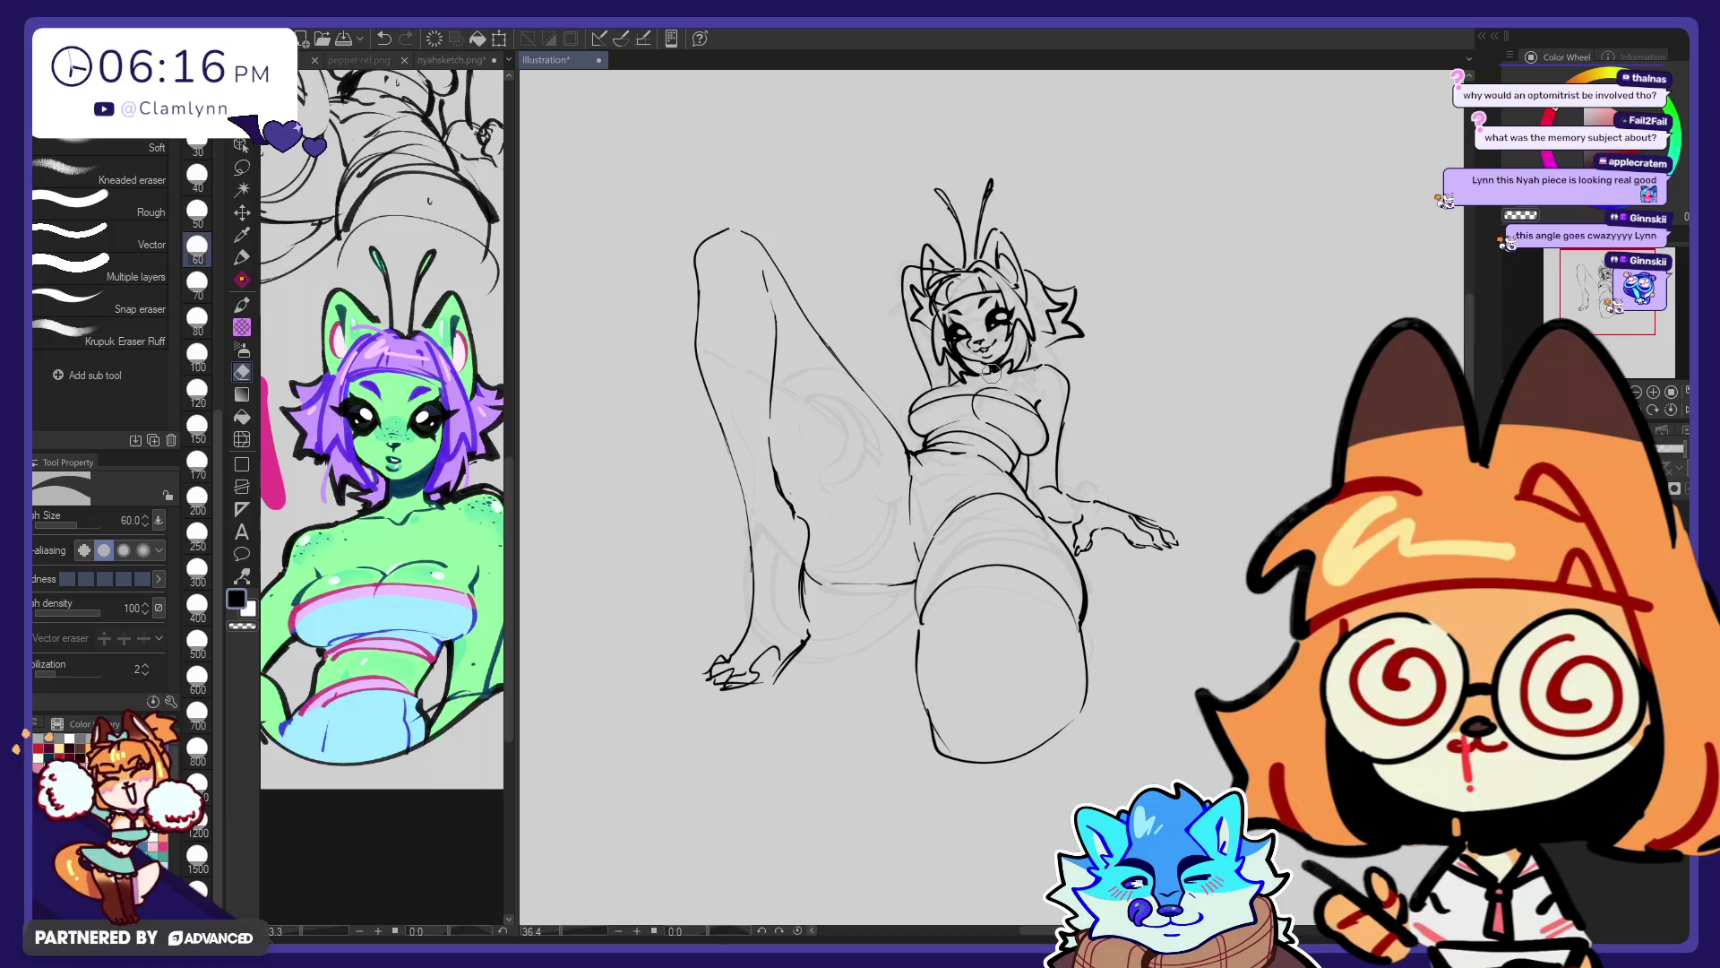
pyautogui.press('p')
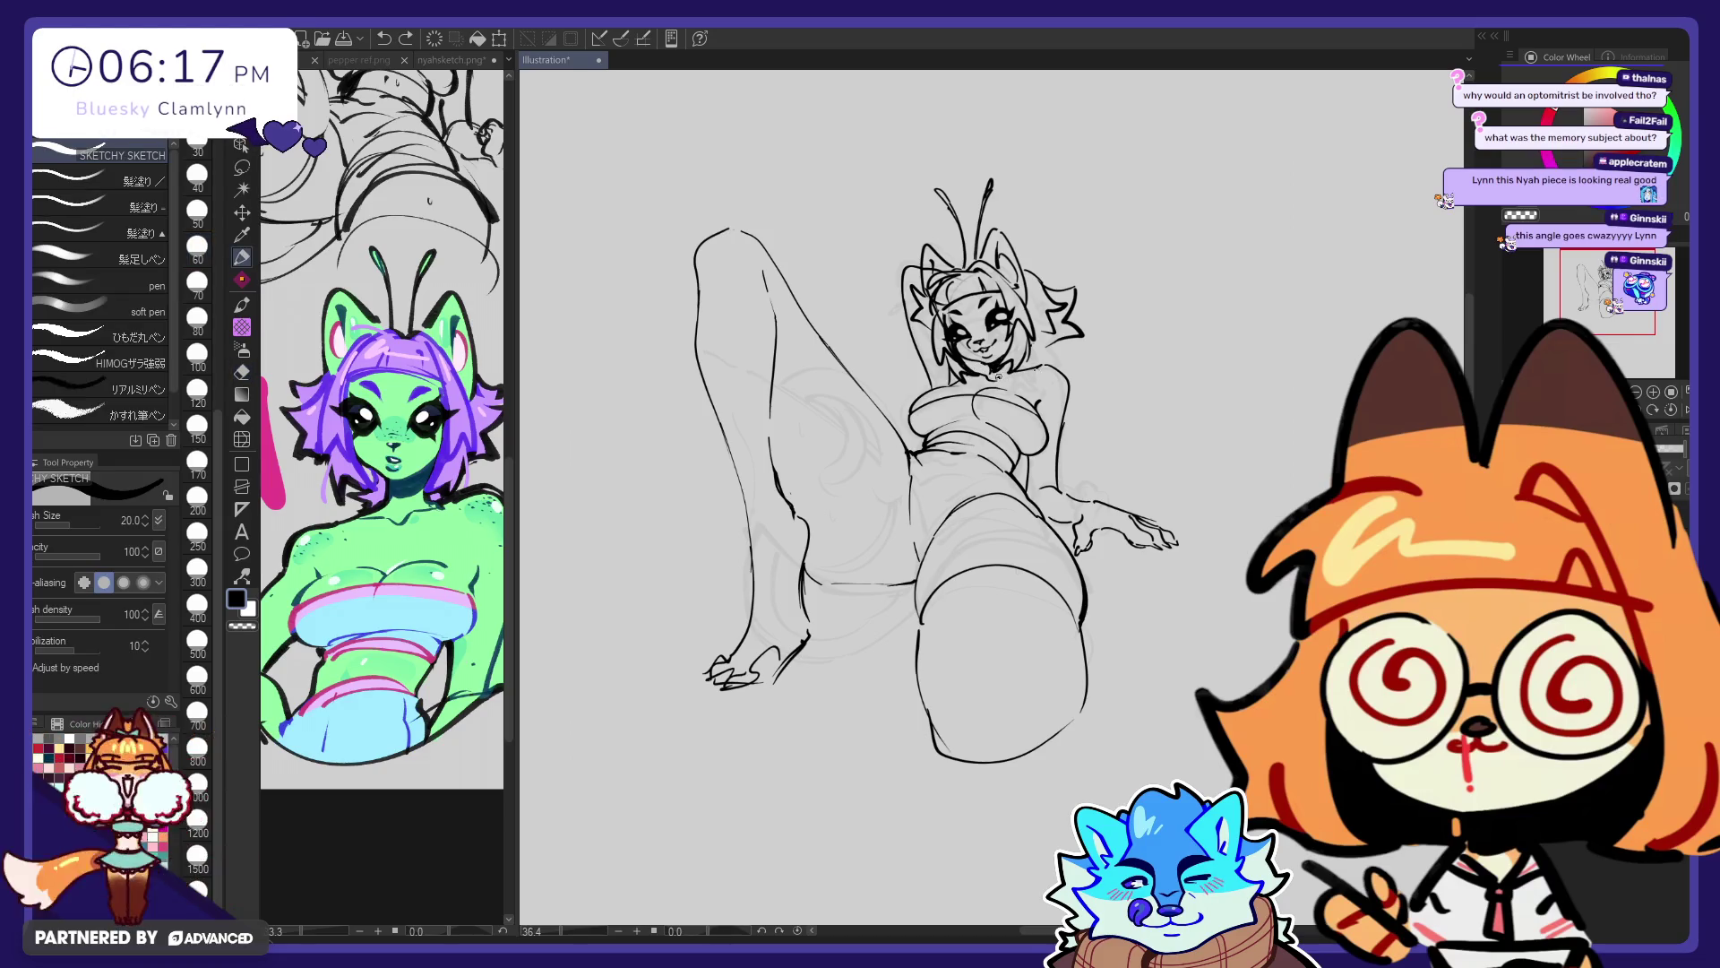
# Add a tiny pen mark on the girl's face
pyautogui.press('e')
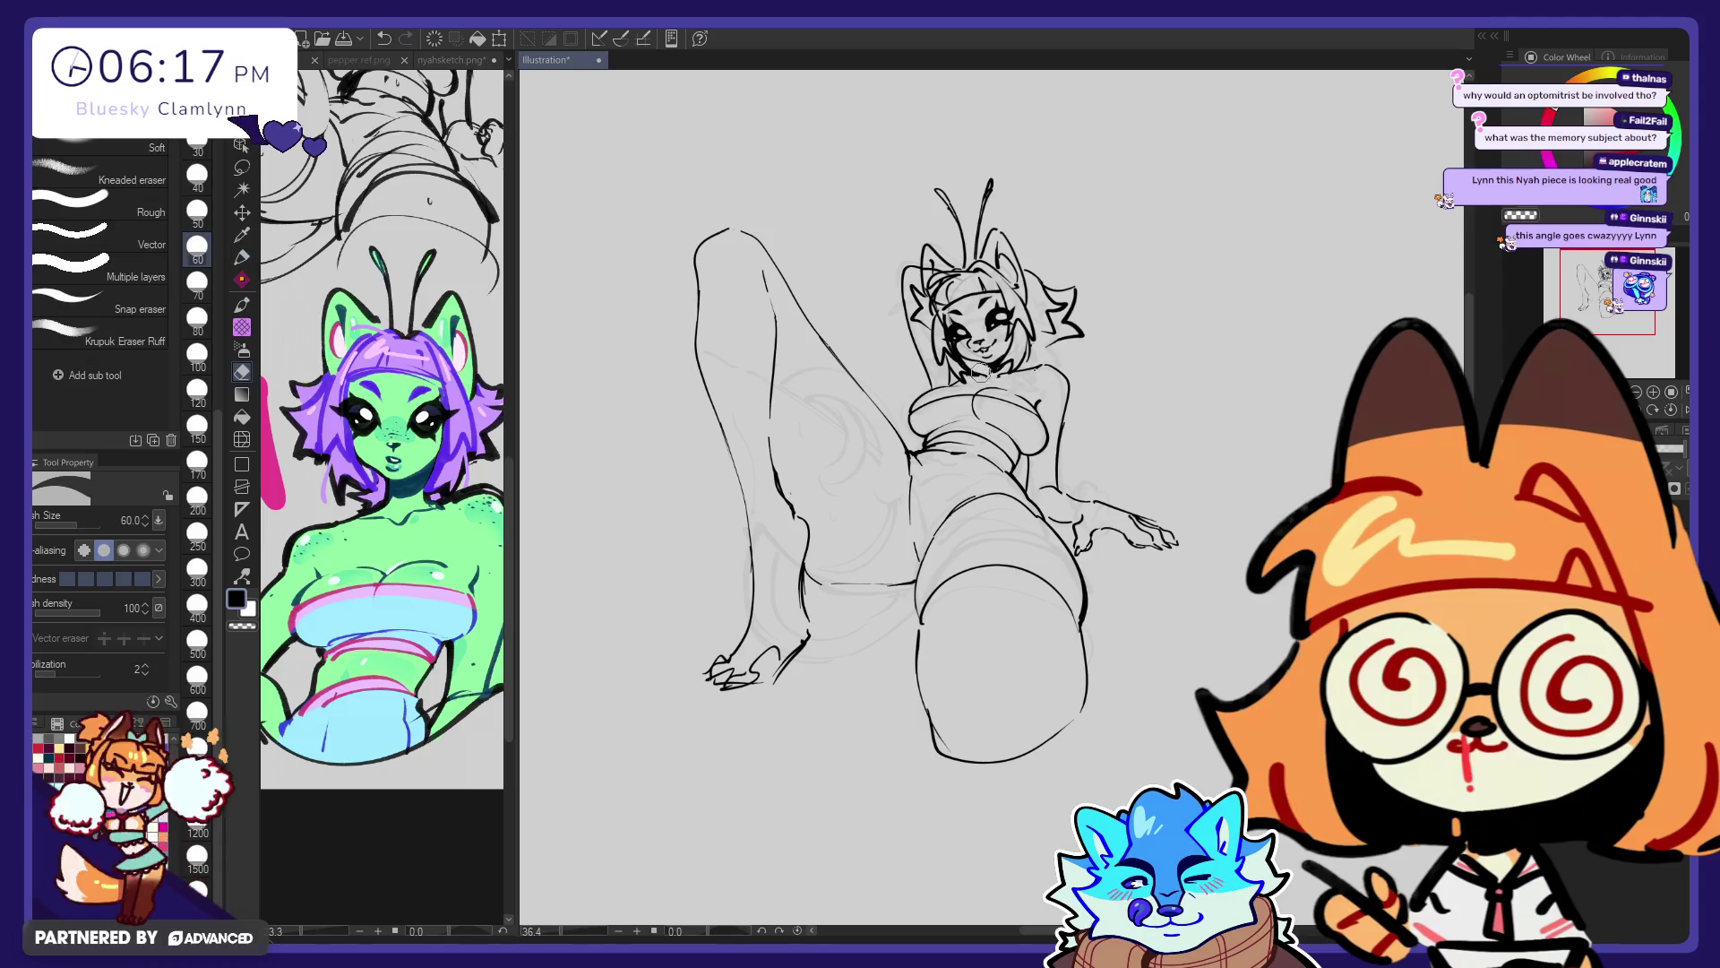
pyautogui.press('p')
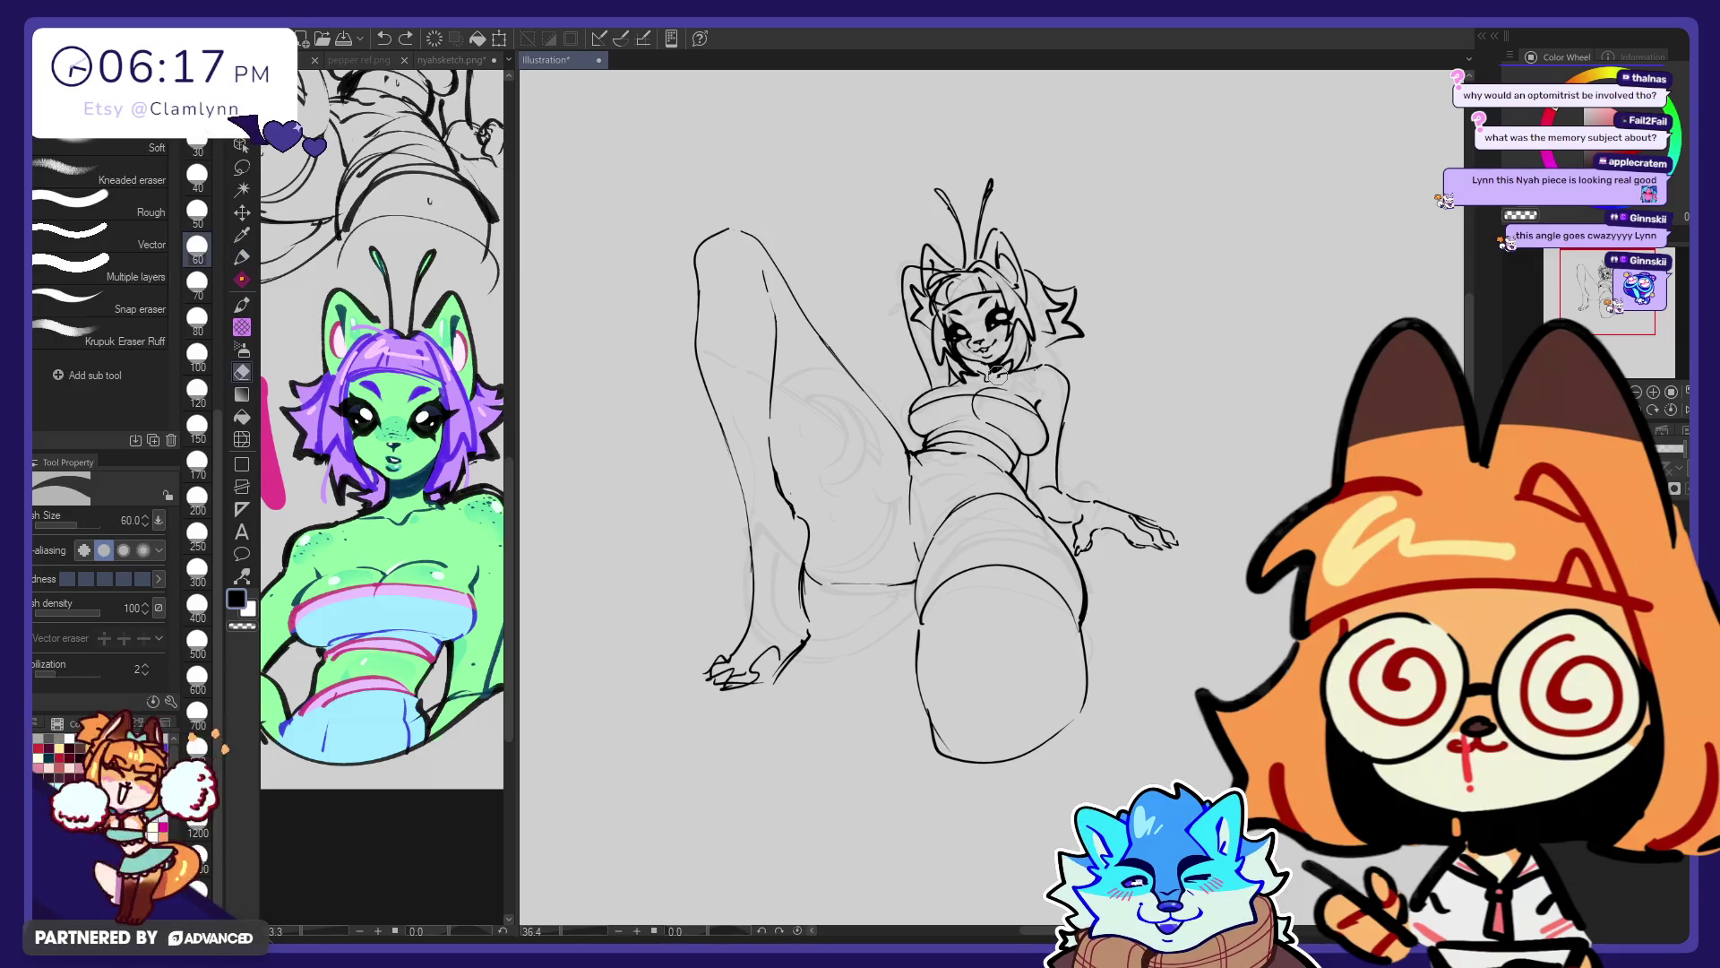
pyautogui.click(993, 375)
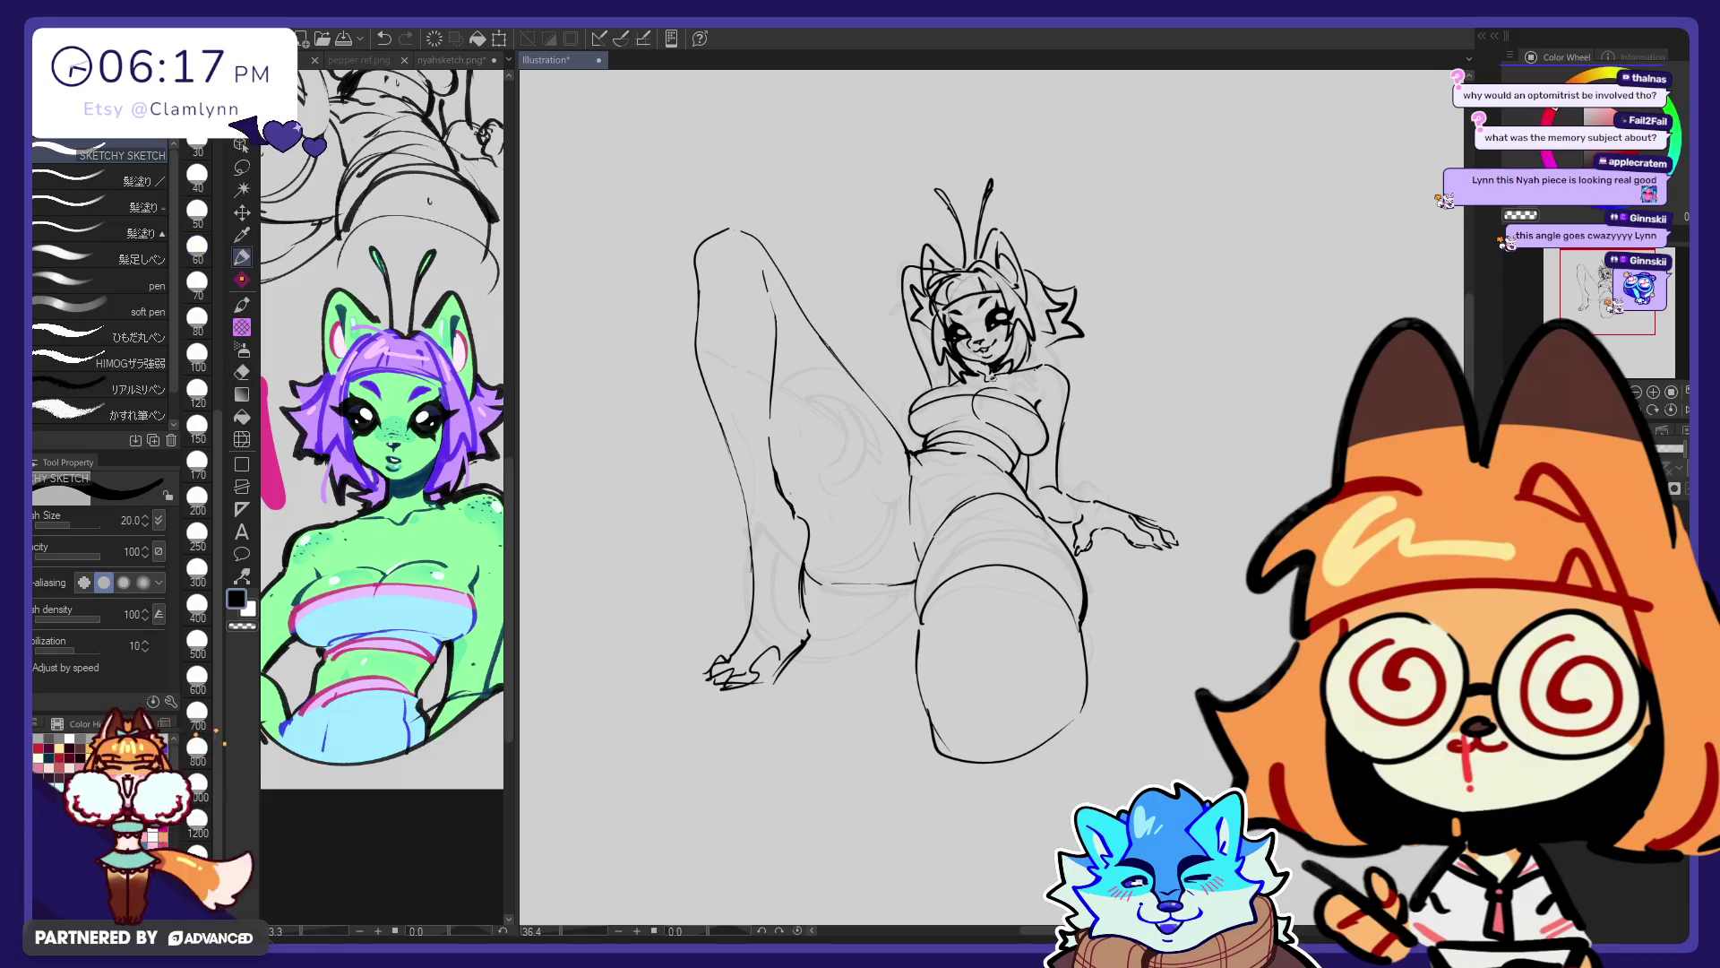
pyautogui.press('e')
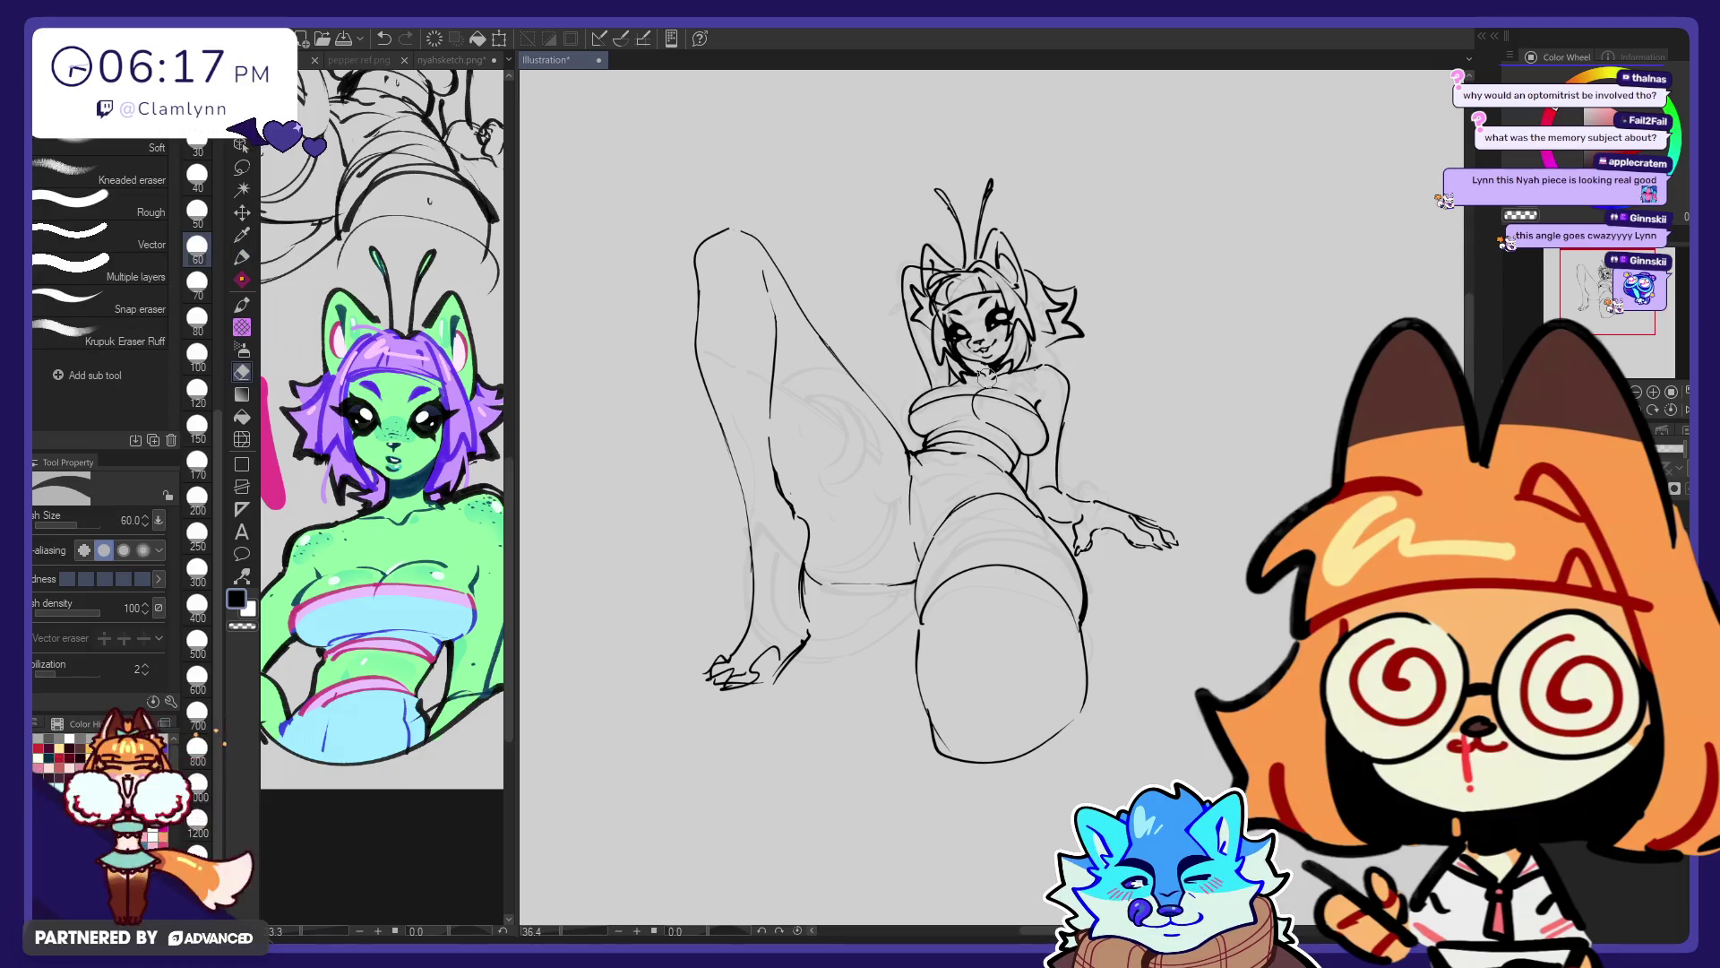
pyautogui.press('p')
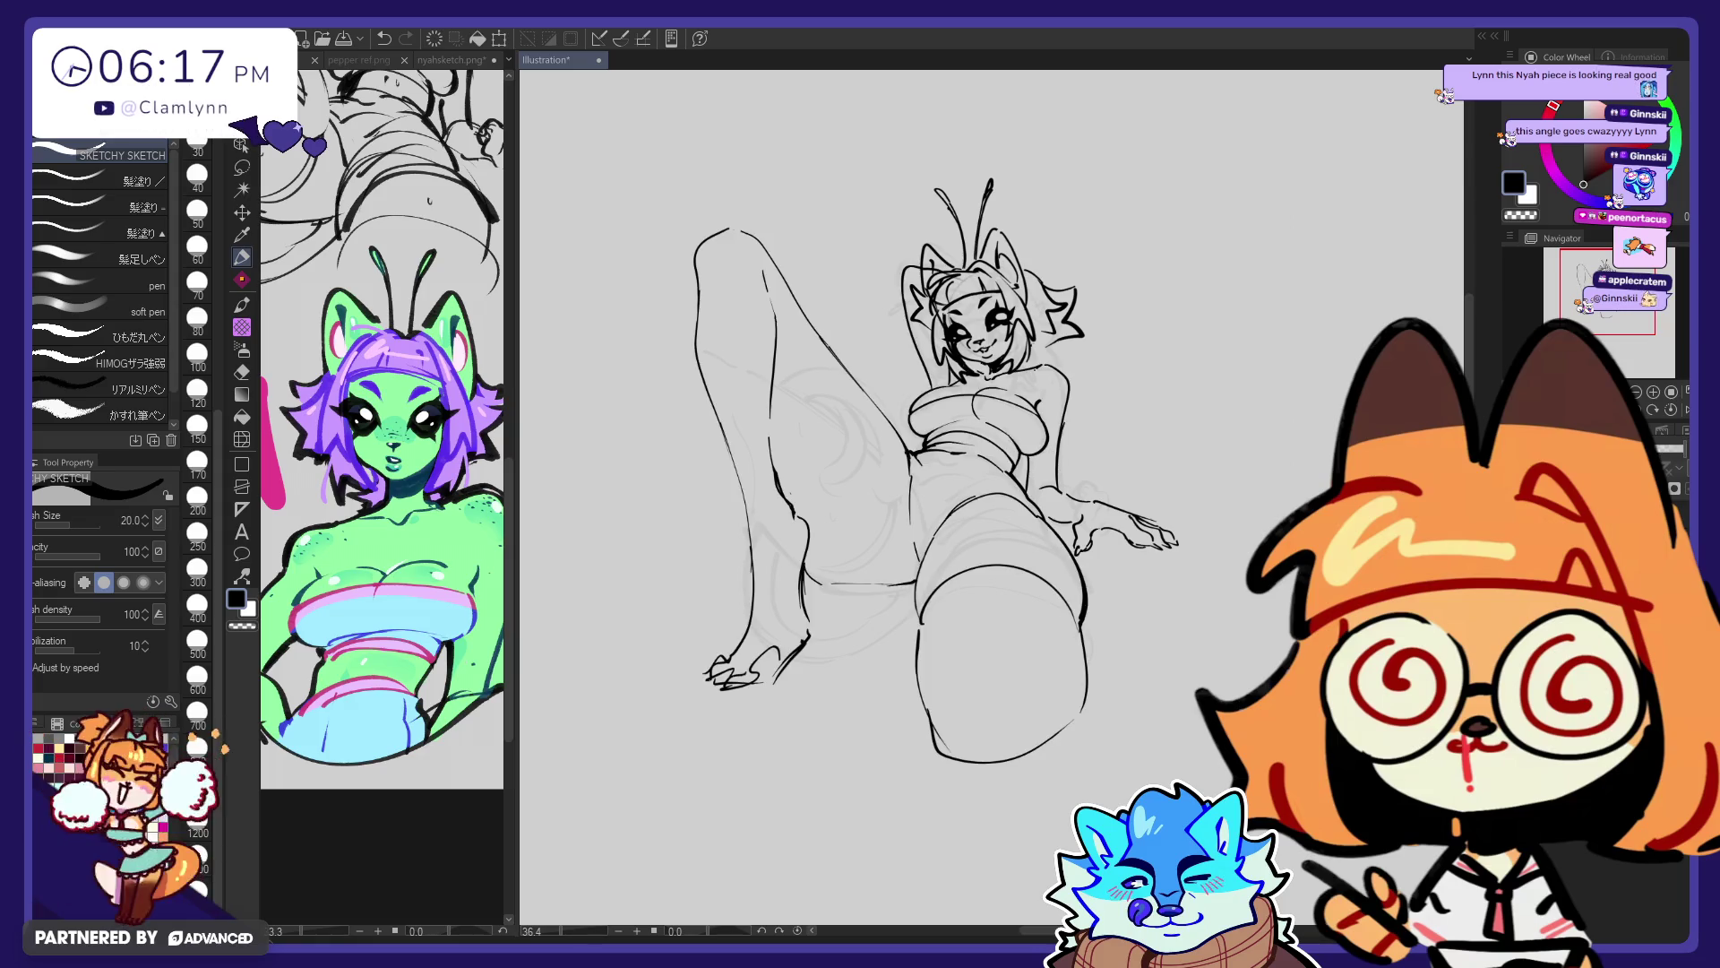
# Shift the body lines about 10 px to the right
pyautogui.press('e')
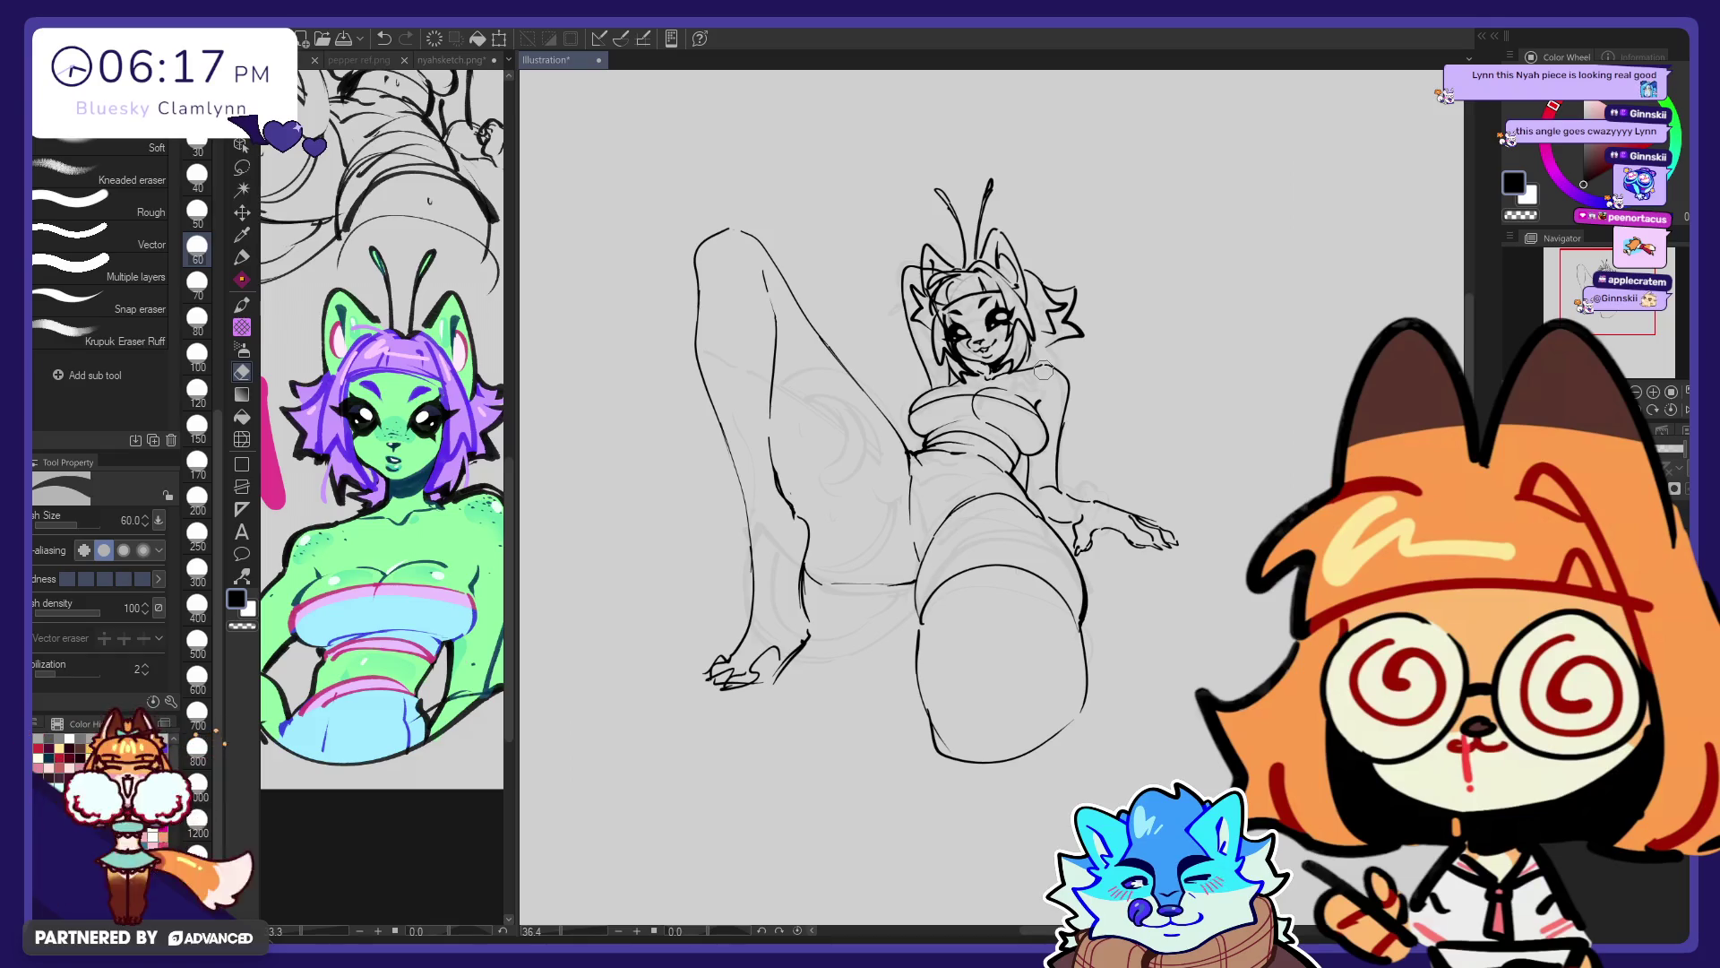
pyautogui.click(242, 215)
pyautogui.moveTo(1147, 432); pyautogui.dragTo(1172, 437)
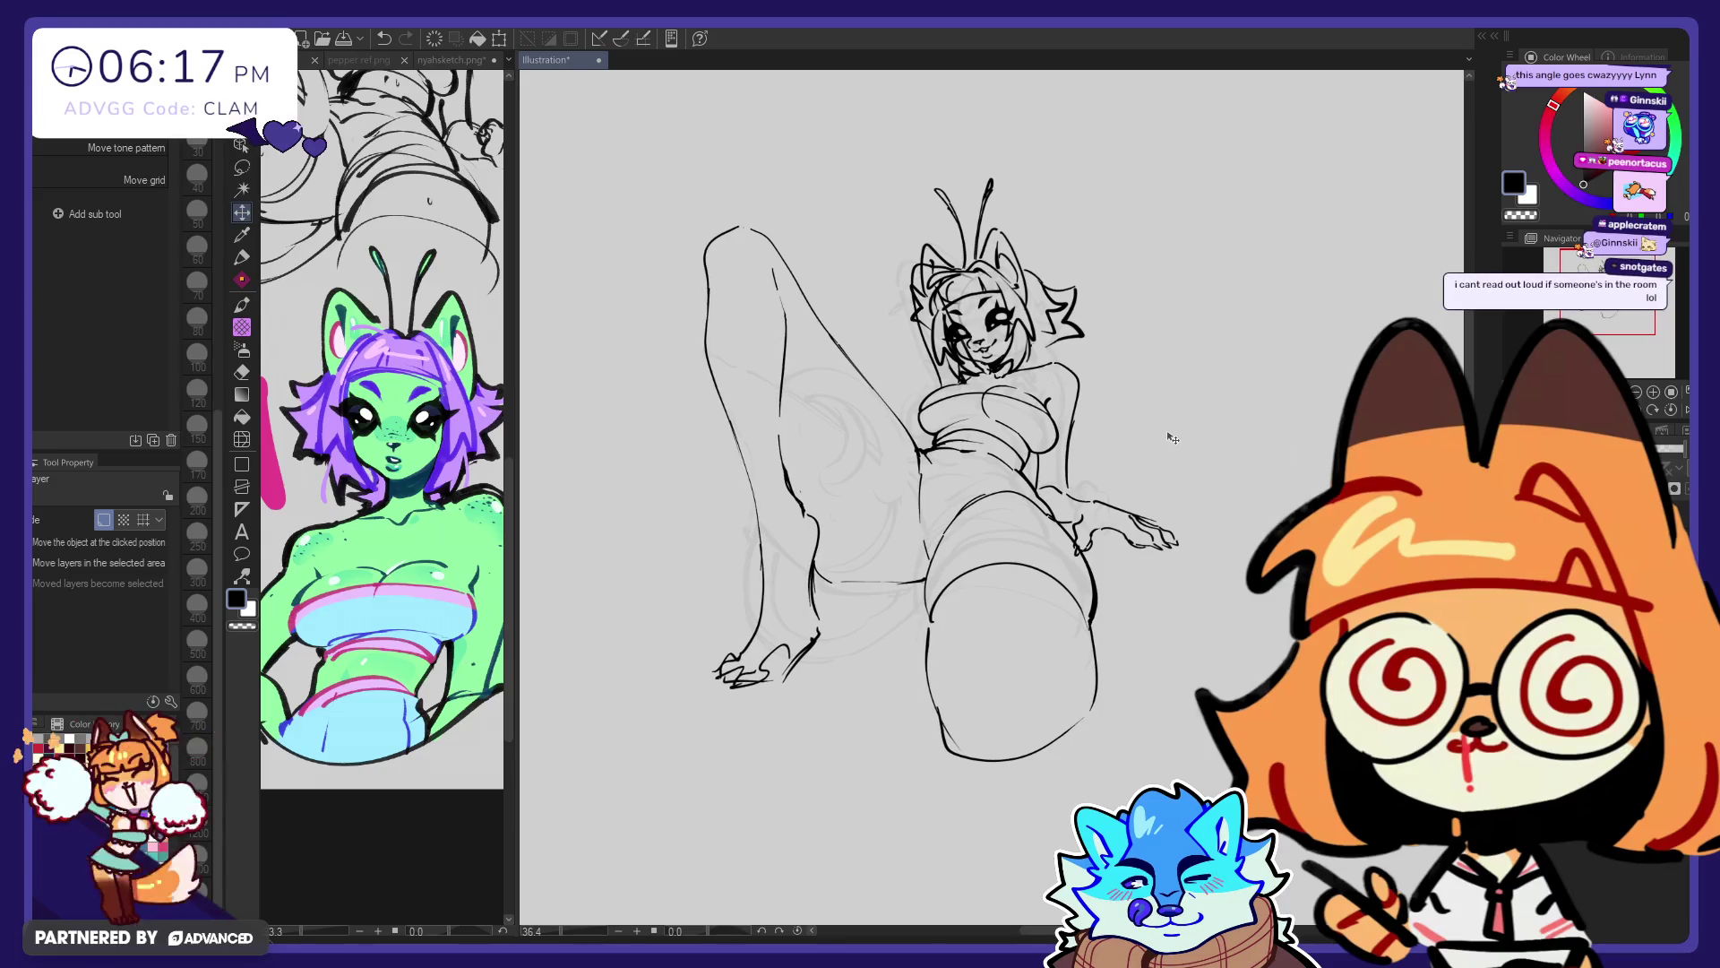
pyautogui.press('e')
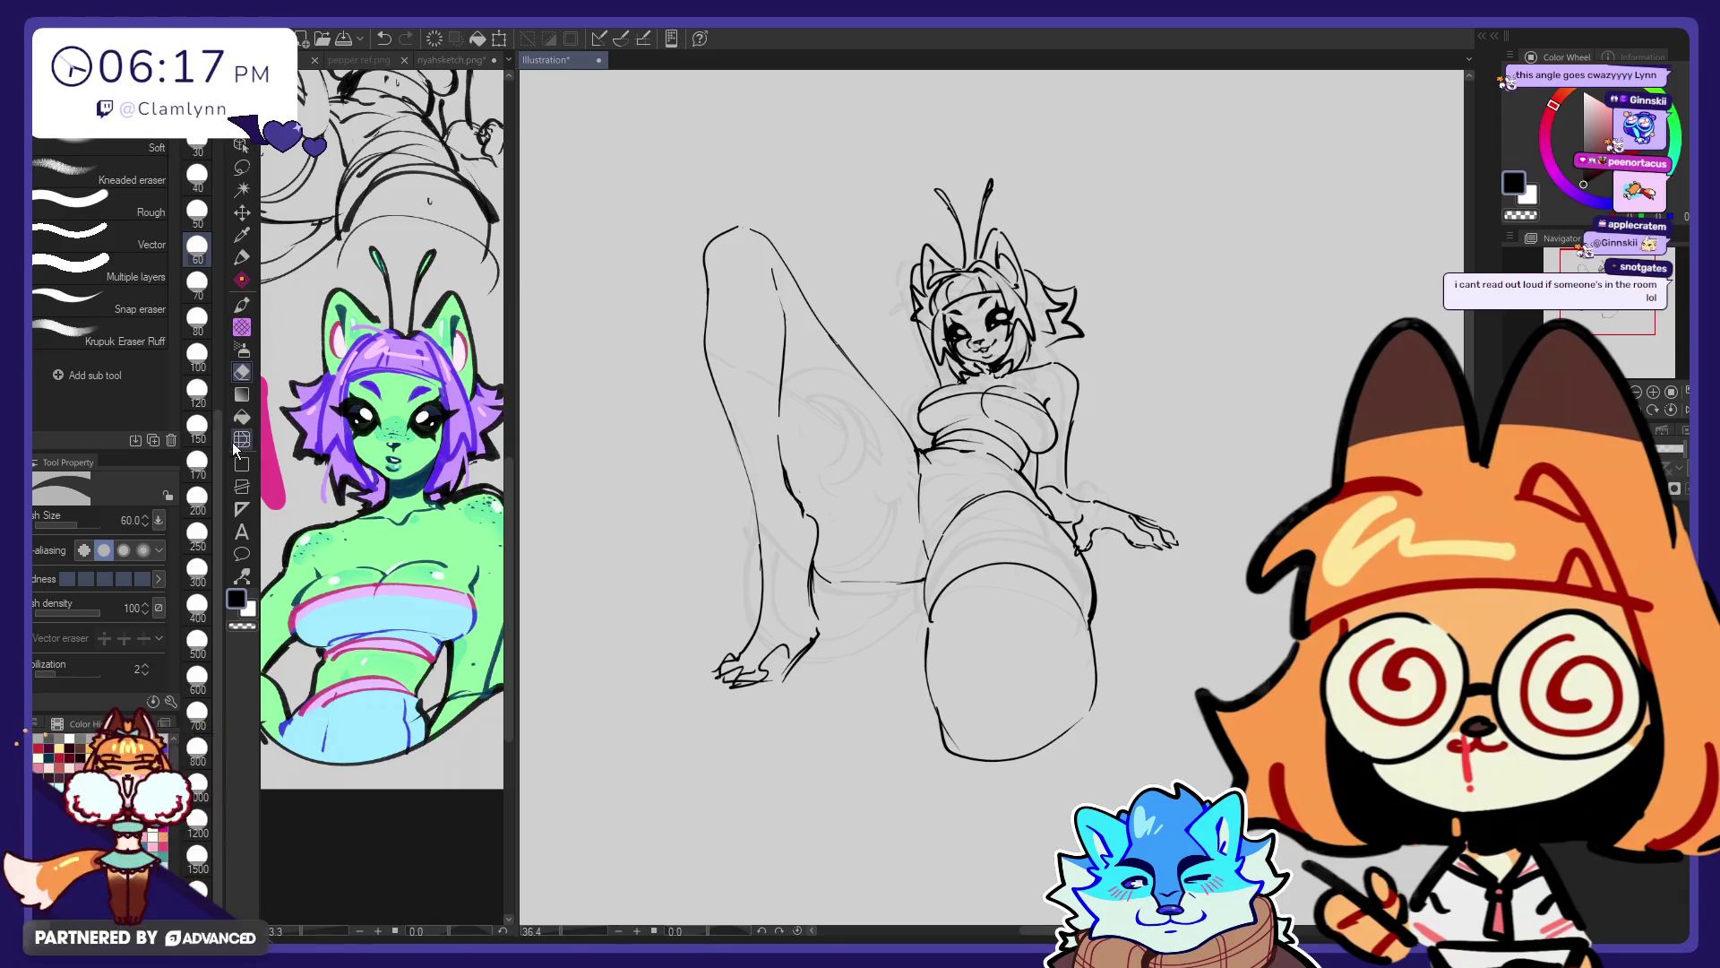
# Reshape the head outline with Liquify and erase stray strokes left of the hair
pyautogui.press('j')
pyautogui.moveTo(939, 138); pyautogui.dragTo(974, 172)
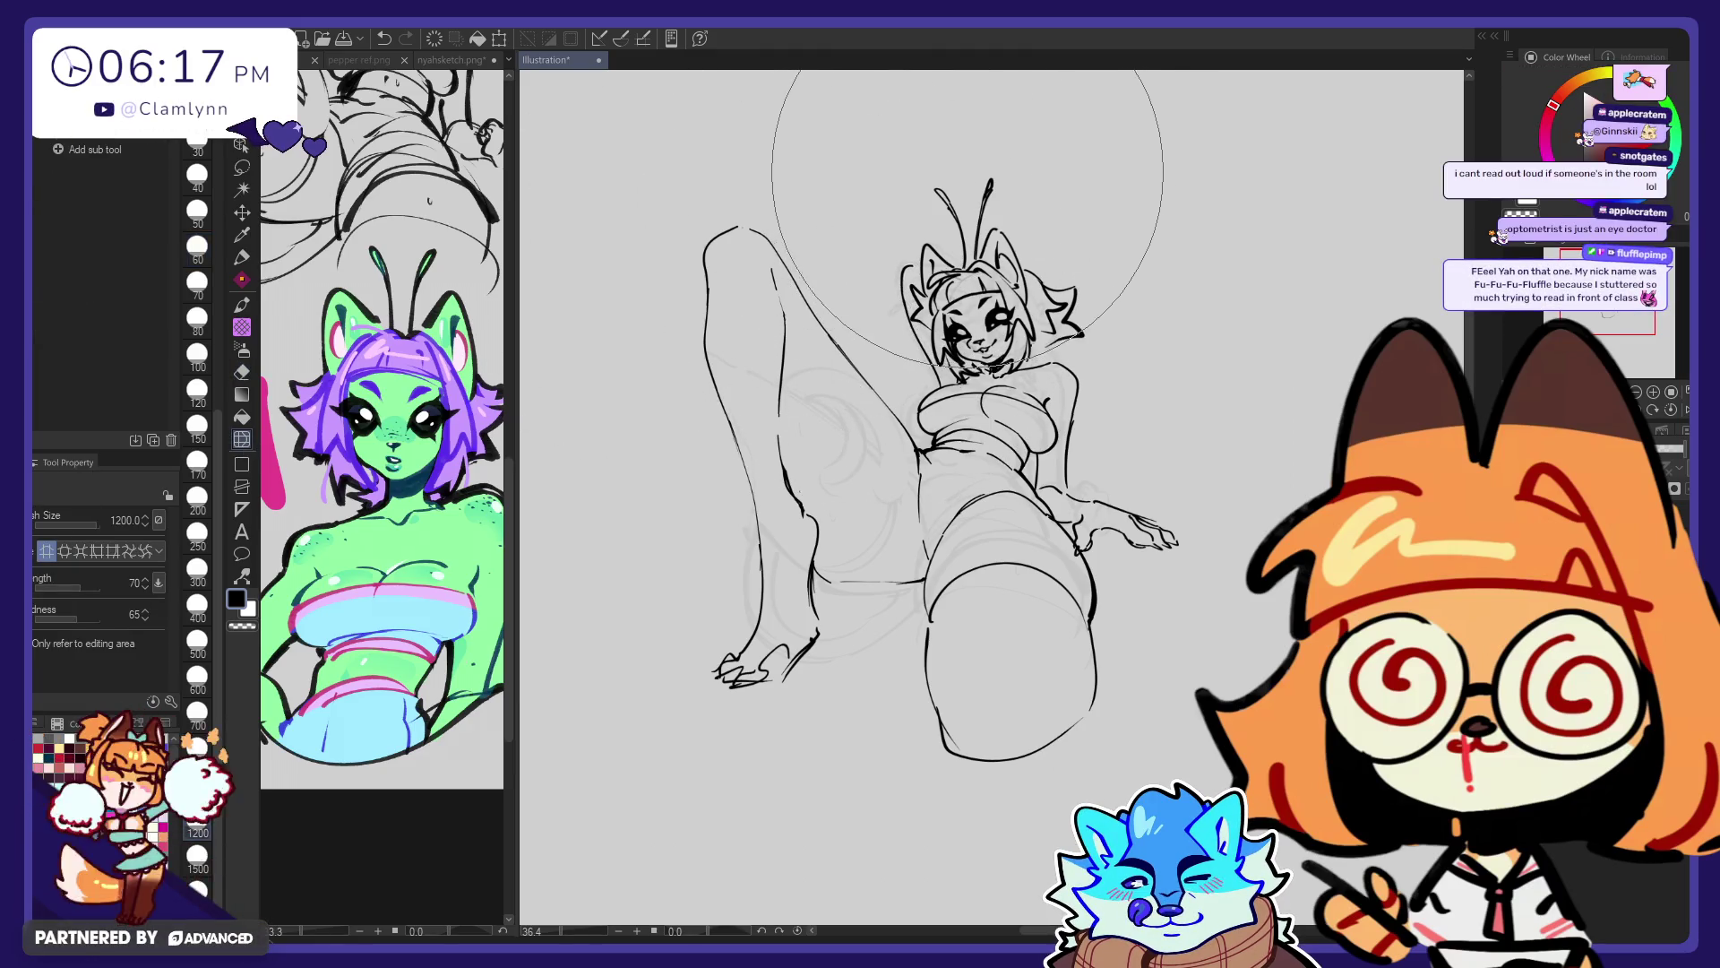
pyautogui.press('e')
pyautogui.moveTo(921, 217); pyautogui.dragTo(942, 366)
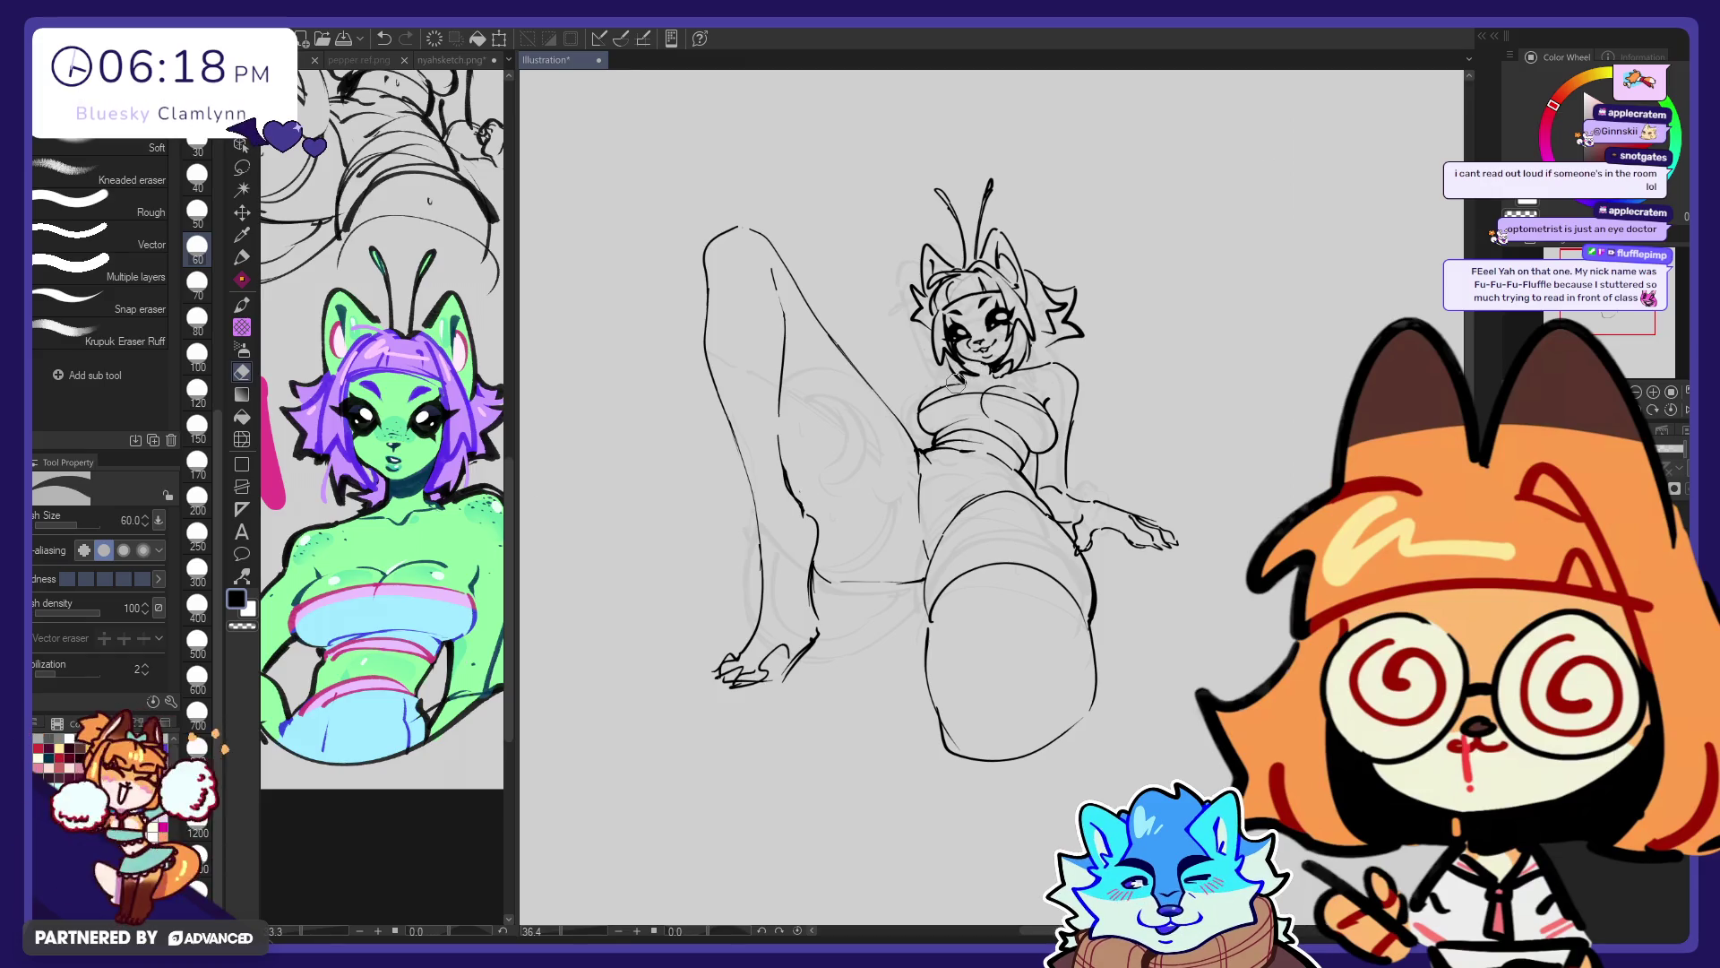
pyautogui.press('p')
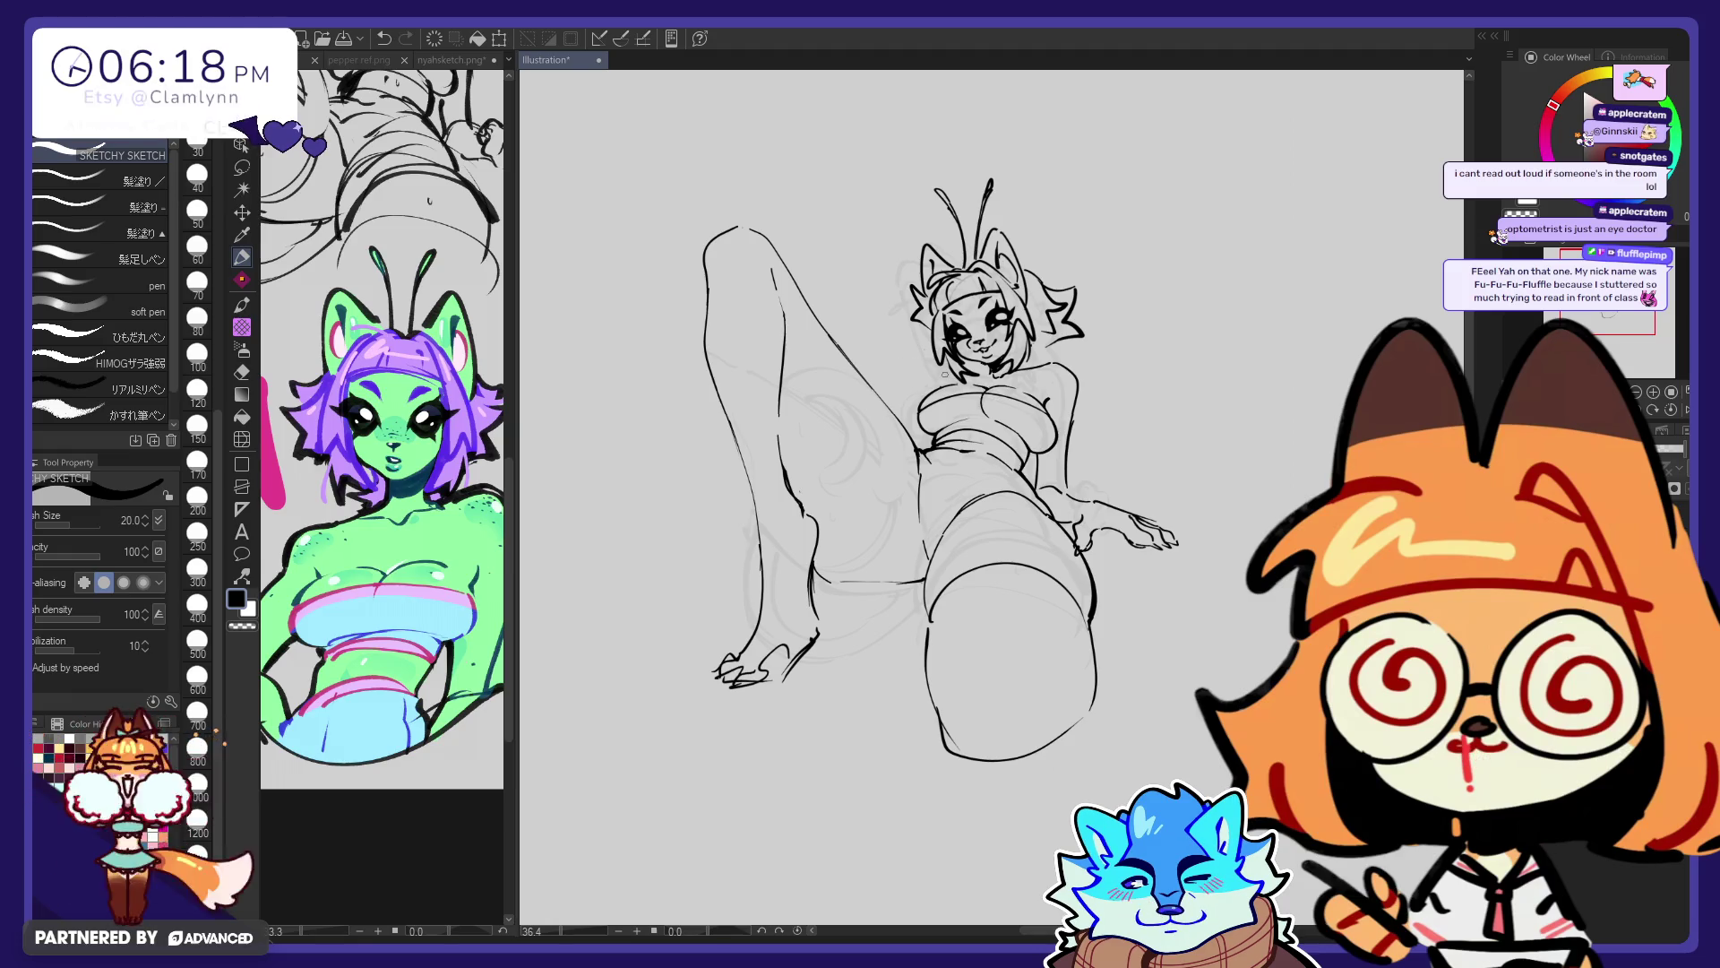
pyautogui.click(953, 391)
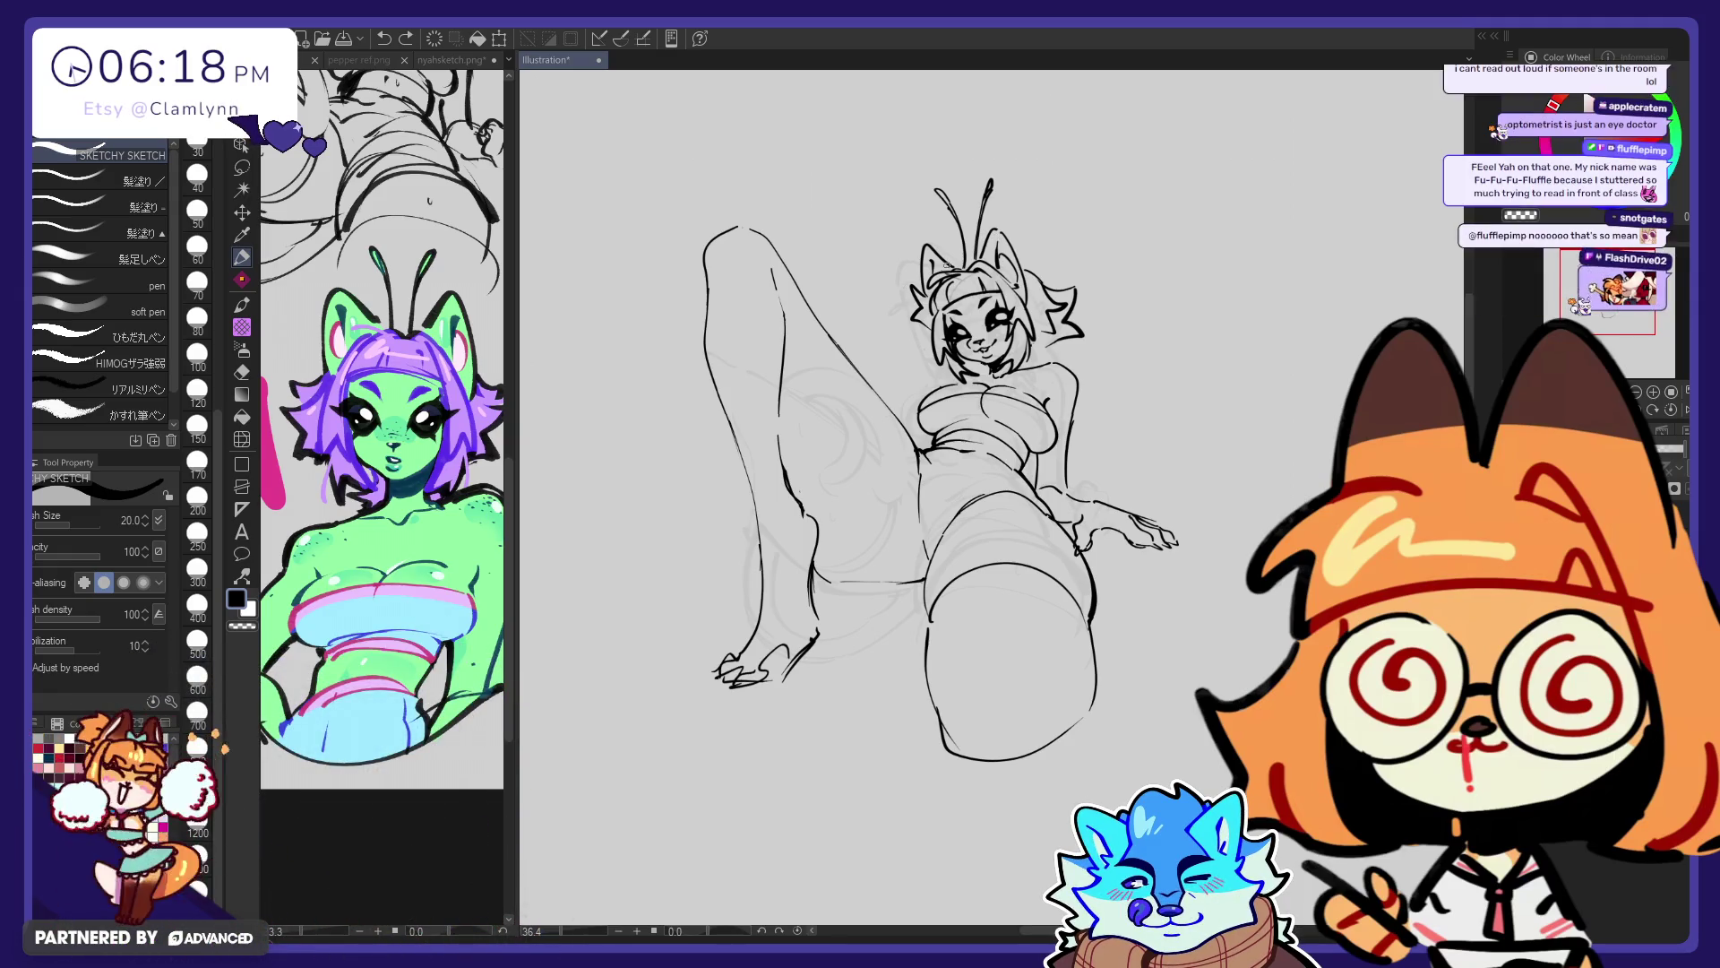
# Draw jagged hair strands on the left side of the head
pyautogui.click(241, 439)
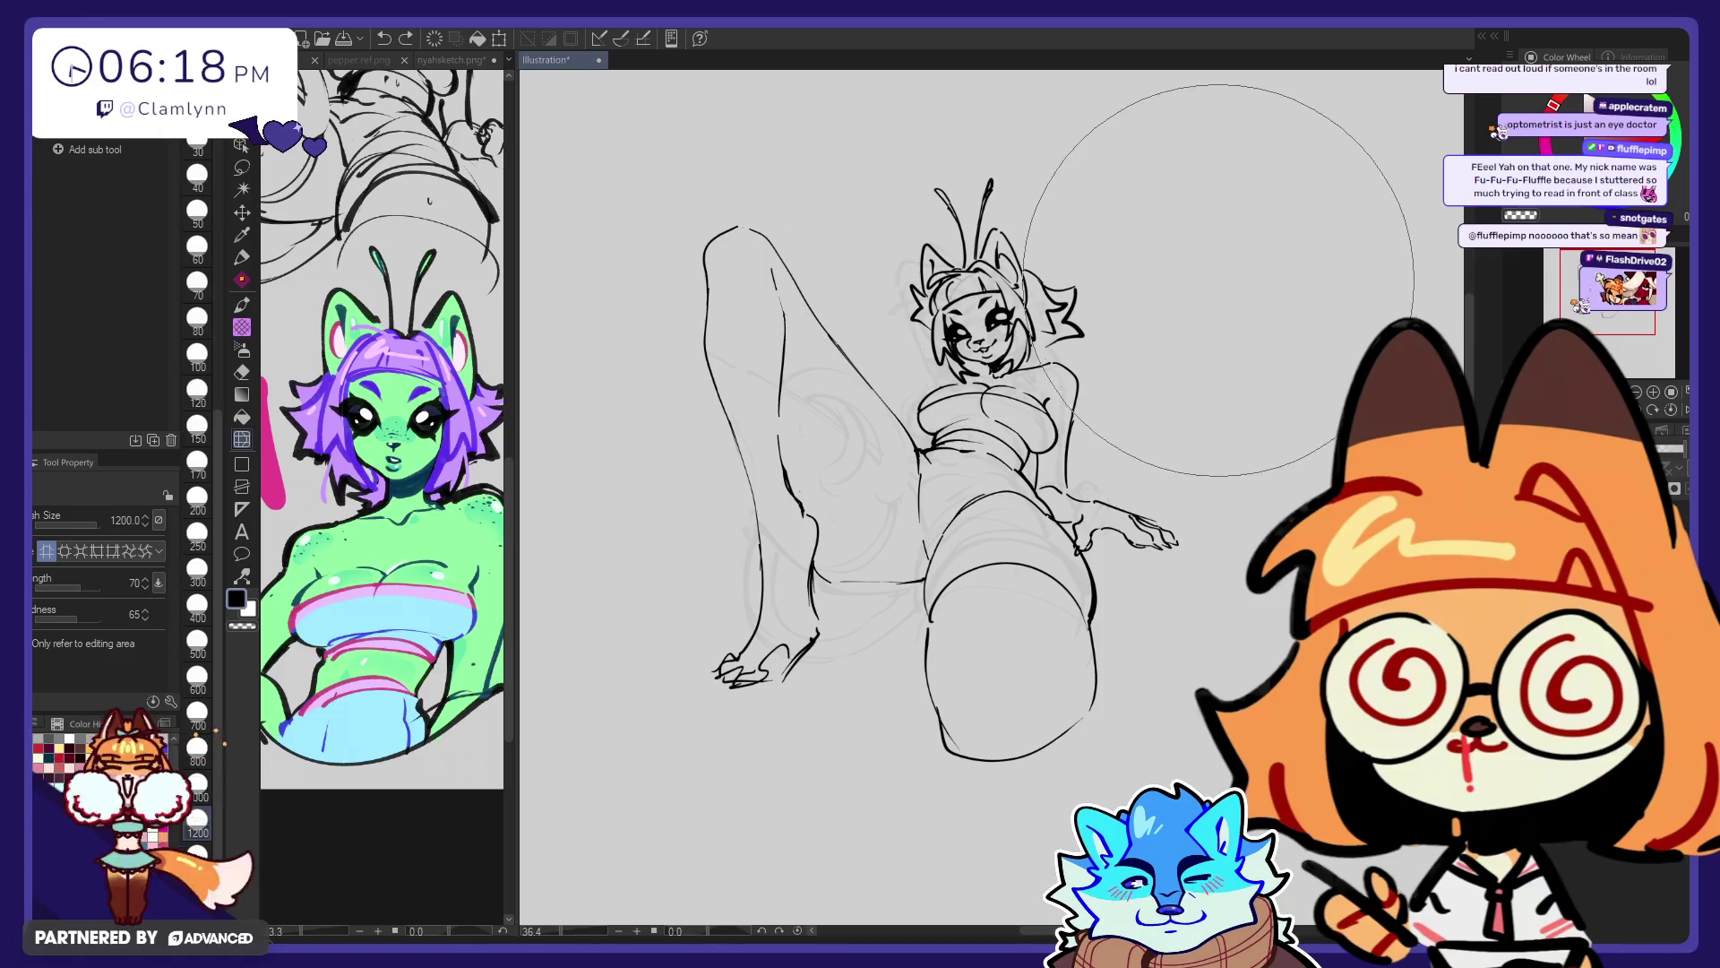
pyautogui.press('p')
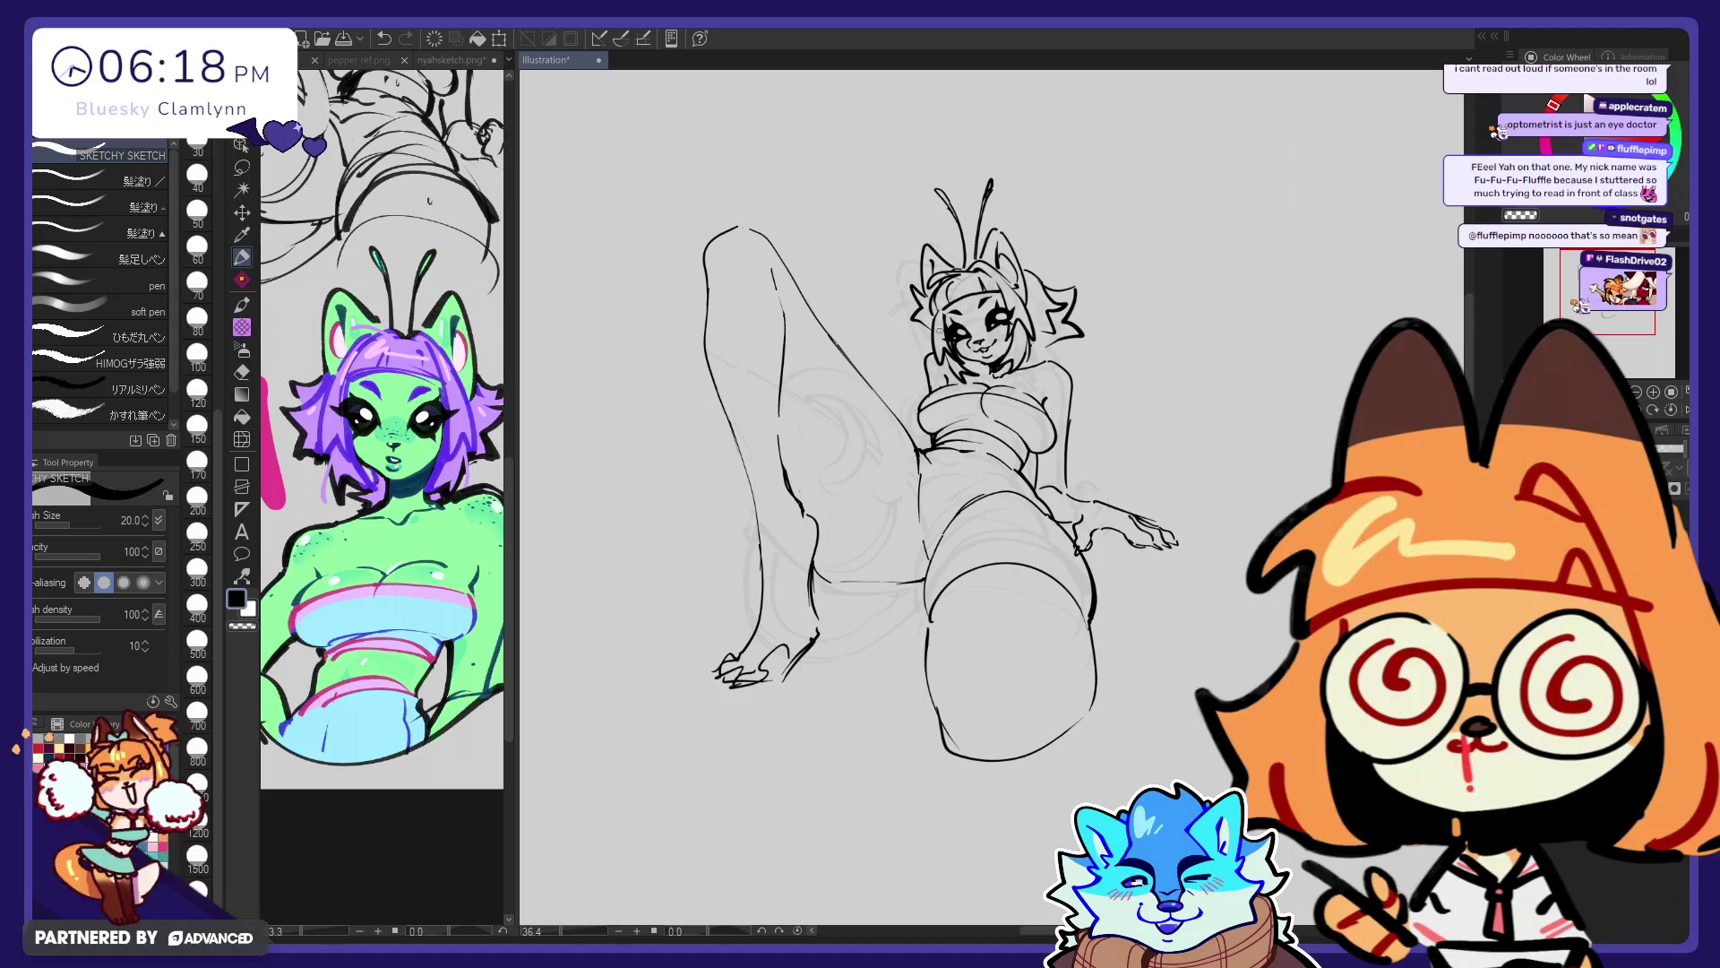
pyautogui.press('e')
pyautogui.press('p')
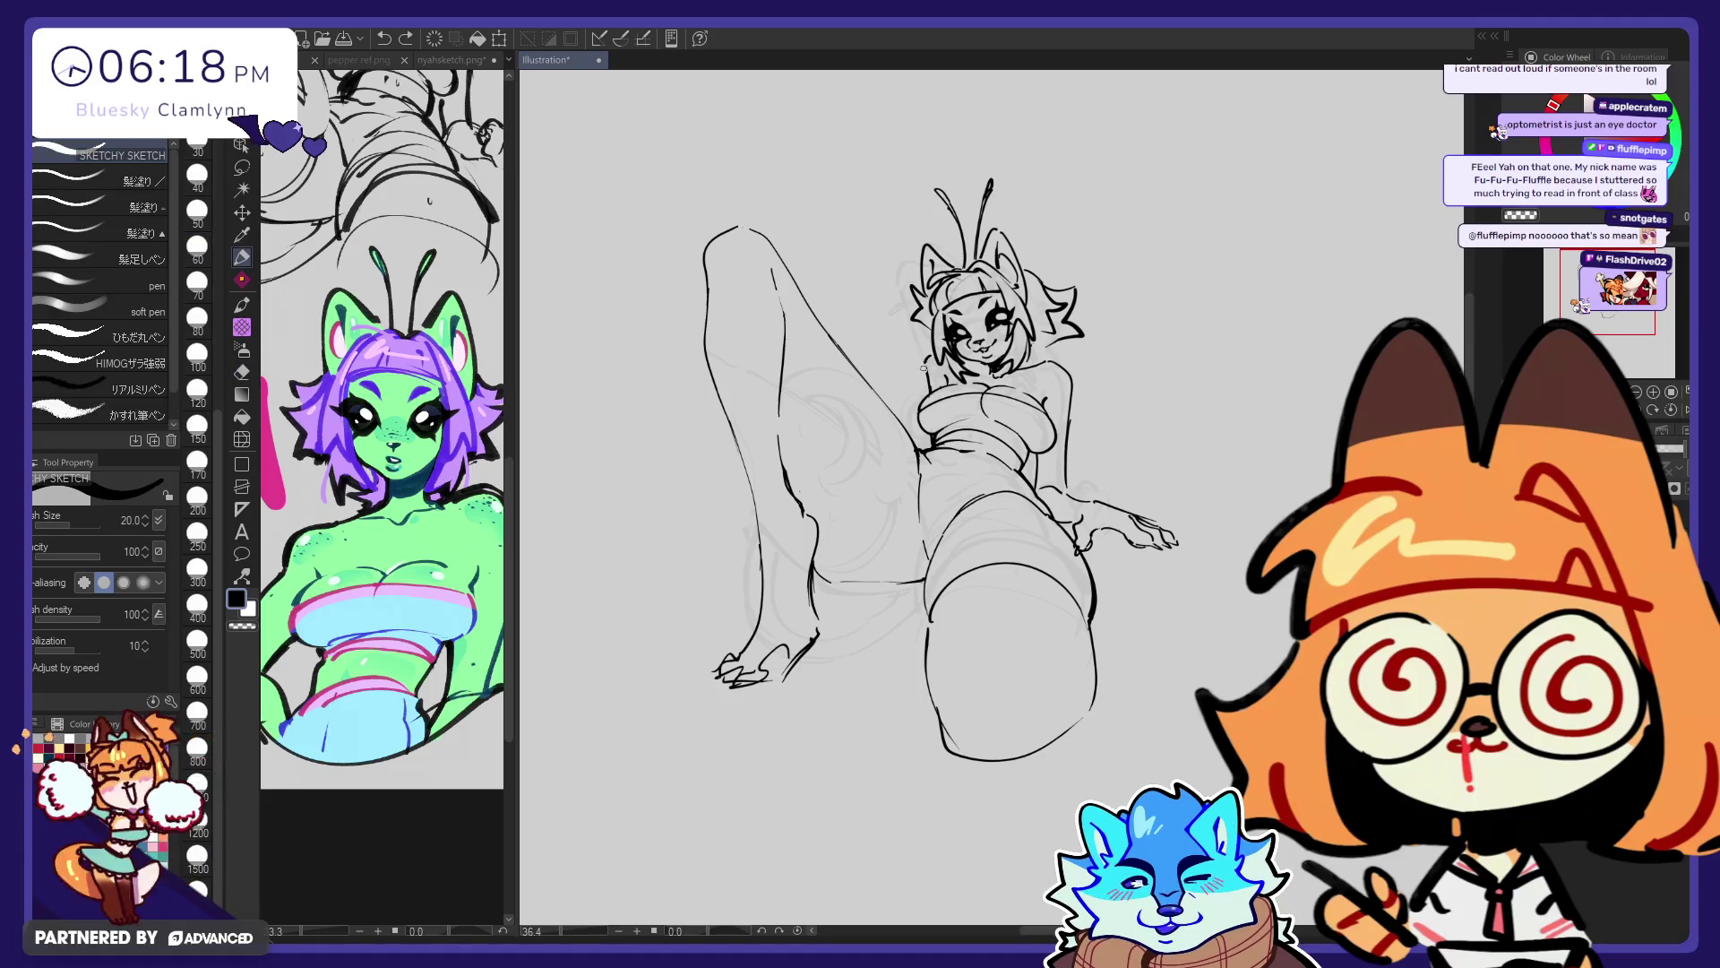
pyautogui.press('e')
pyautogui.press('p')
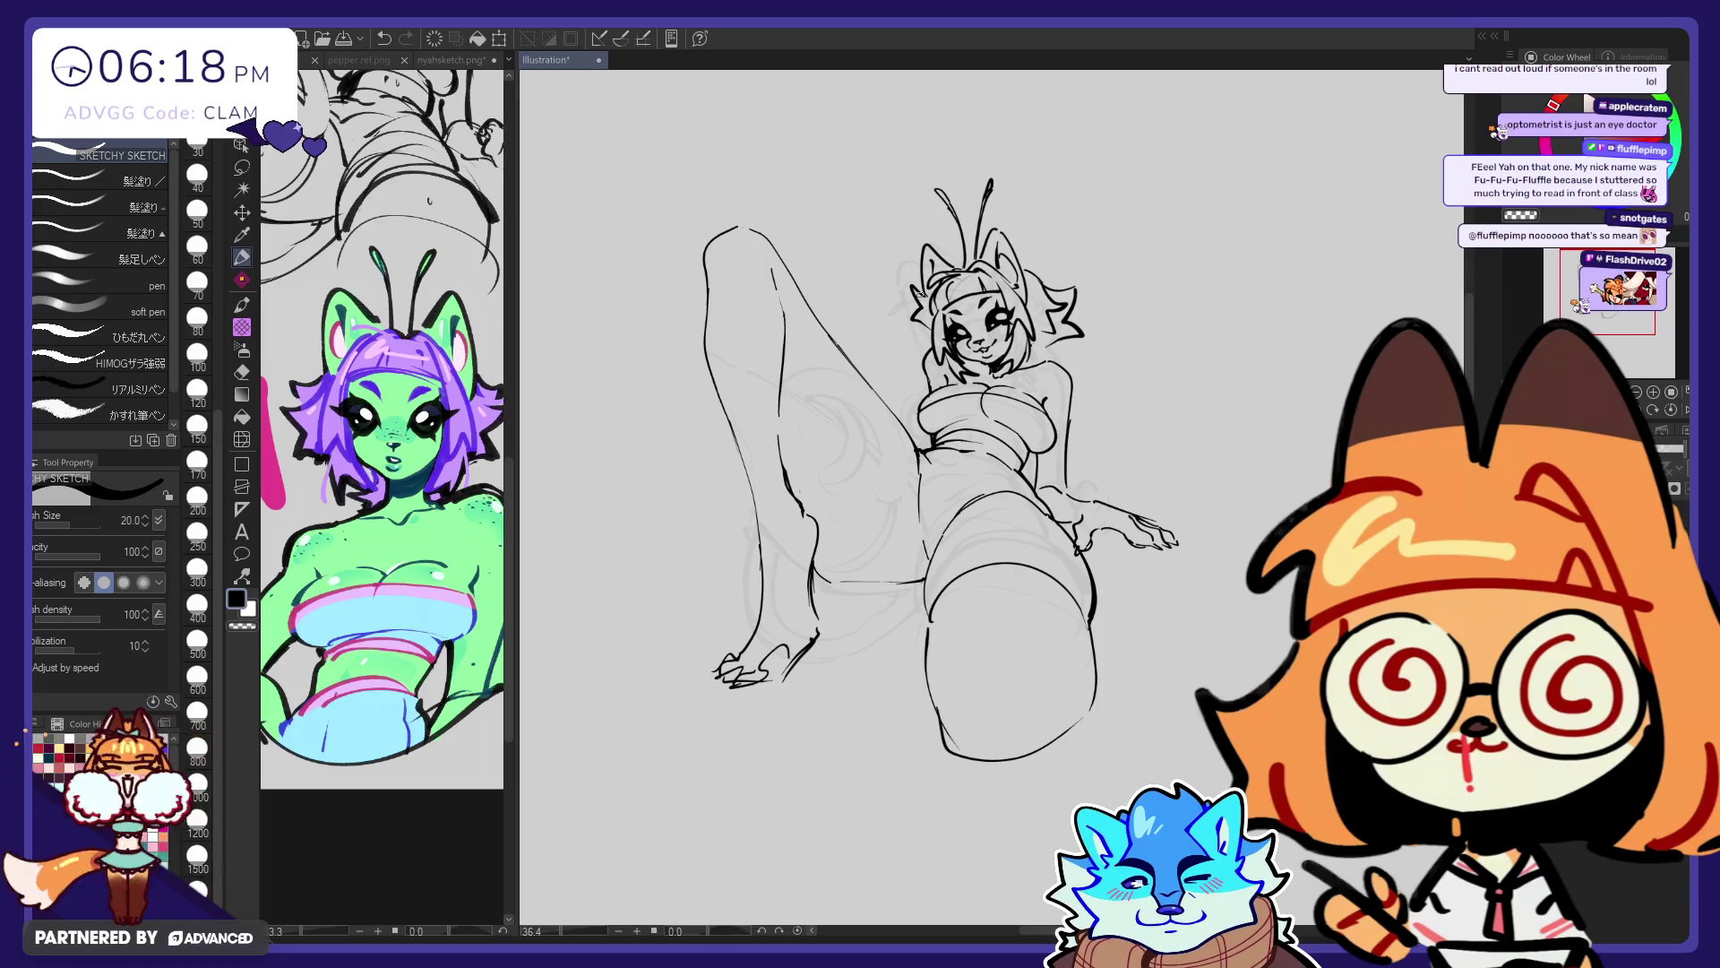
pyautogui.press('e')
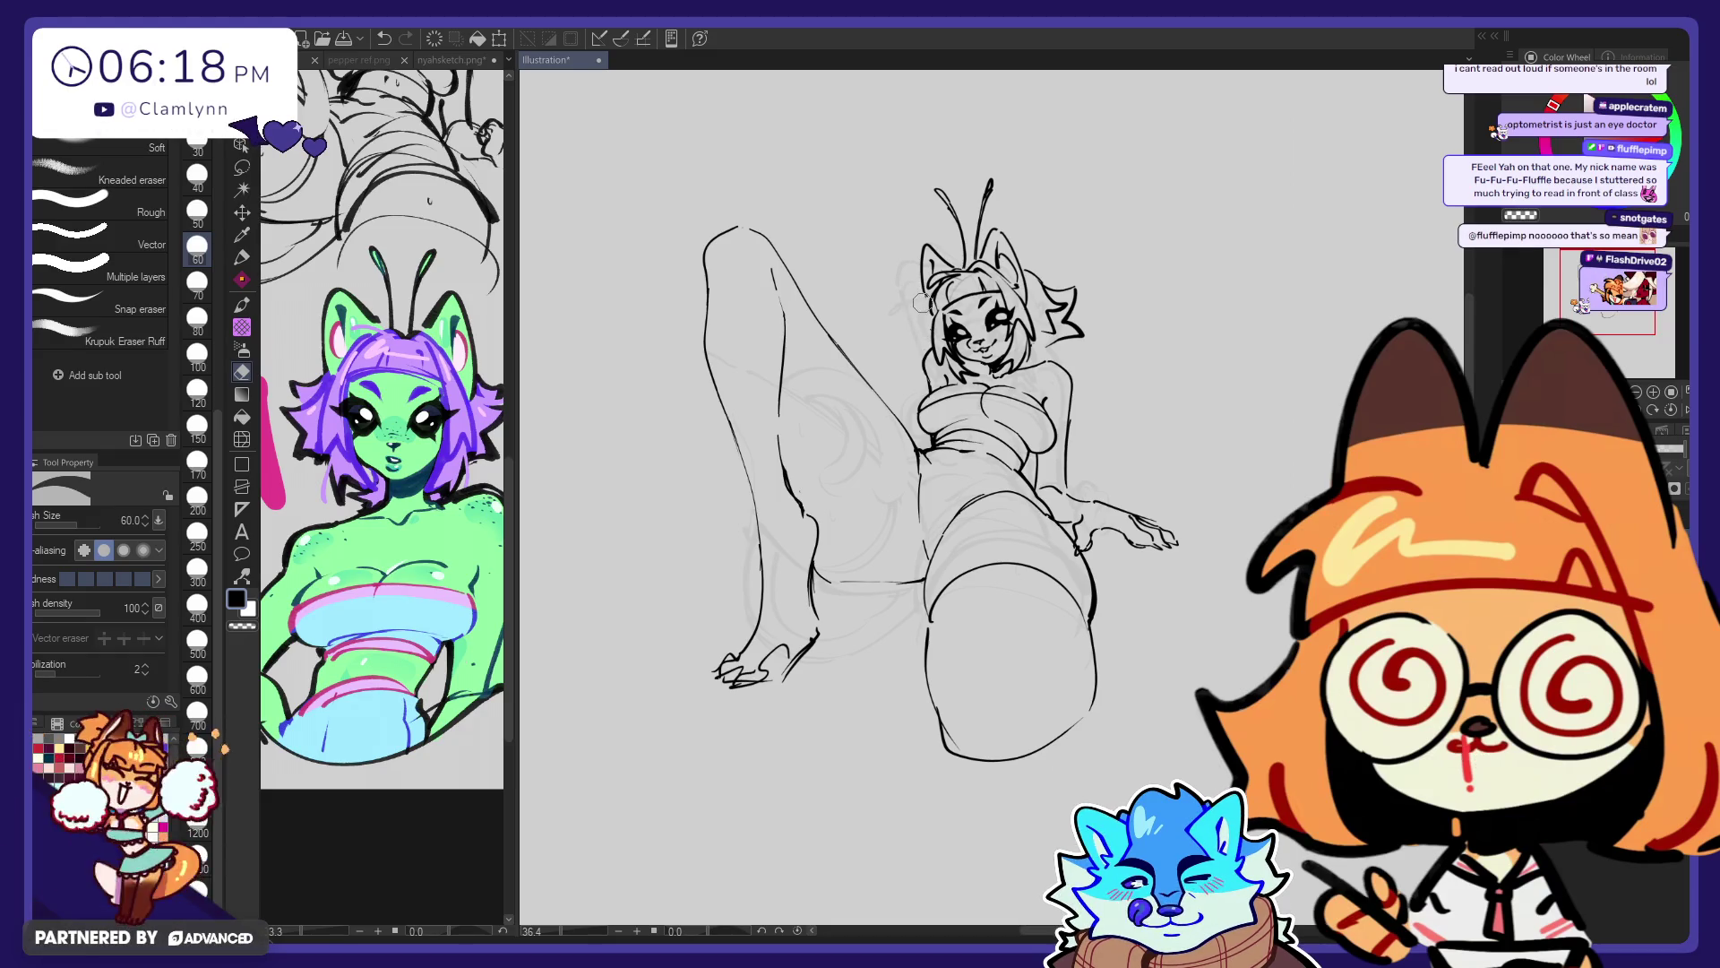
pyautogui.press('p')
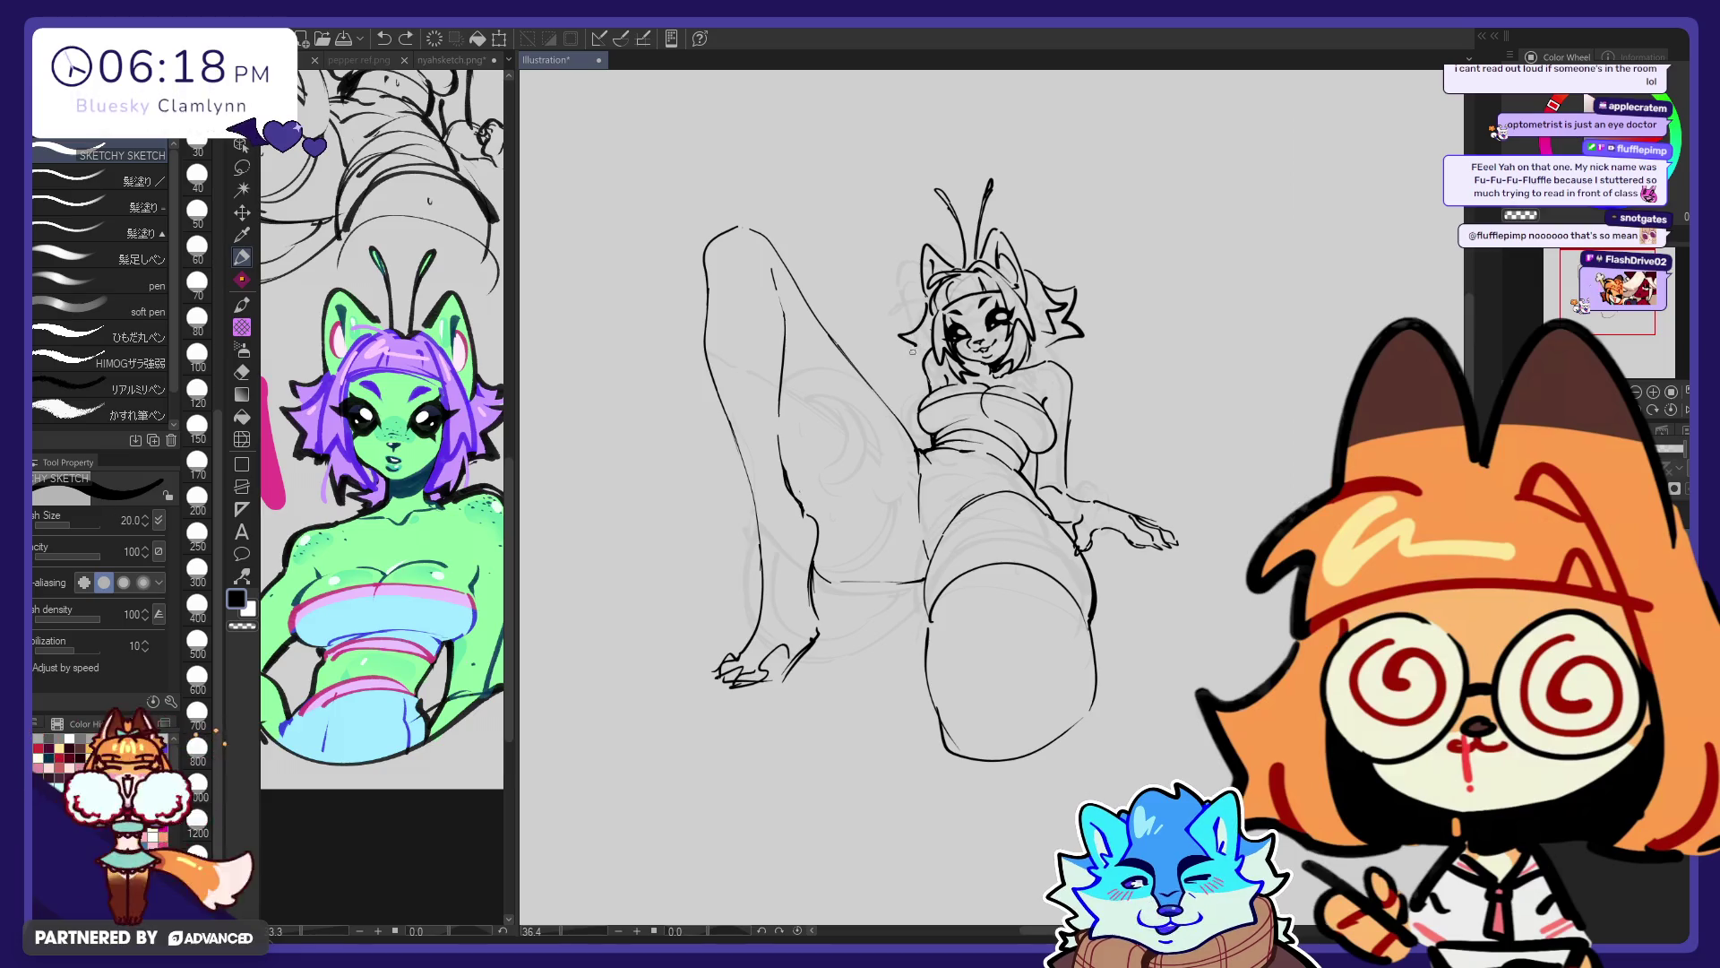
pyautogui.moveTo(912, 352); pyautogui.dragTo(932, 298)
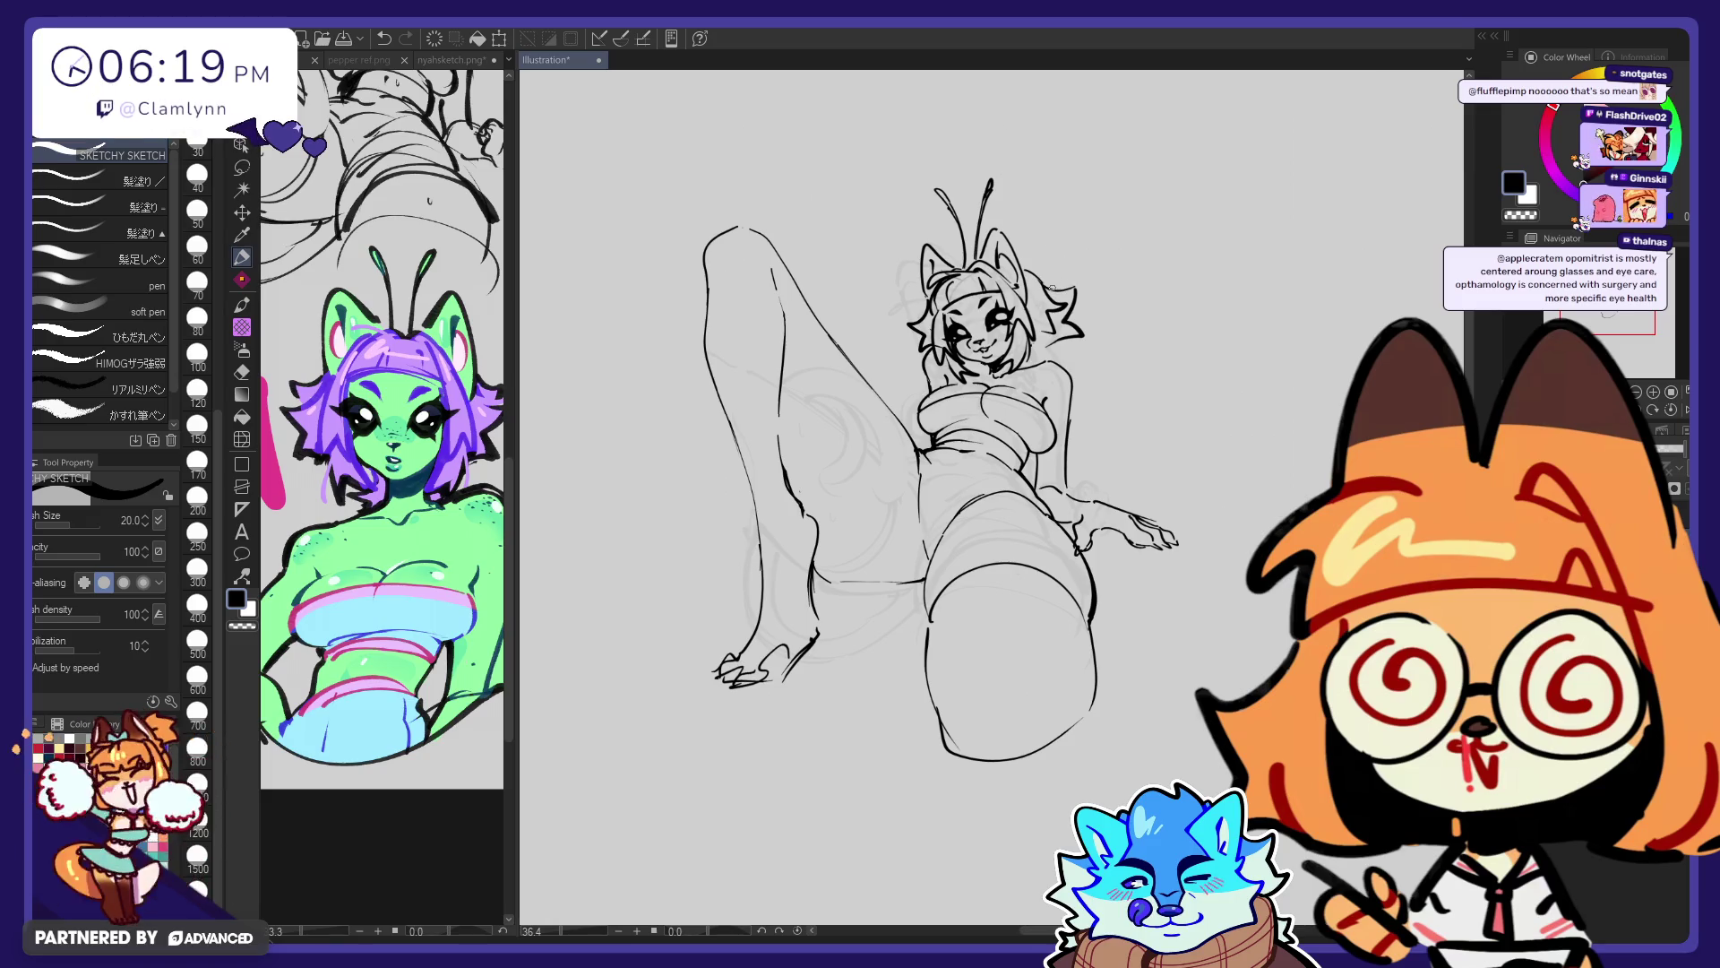
# Draw a spiky hair tuft beside the right ear, redoing it once
pyautogui.press('e')
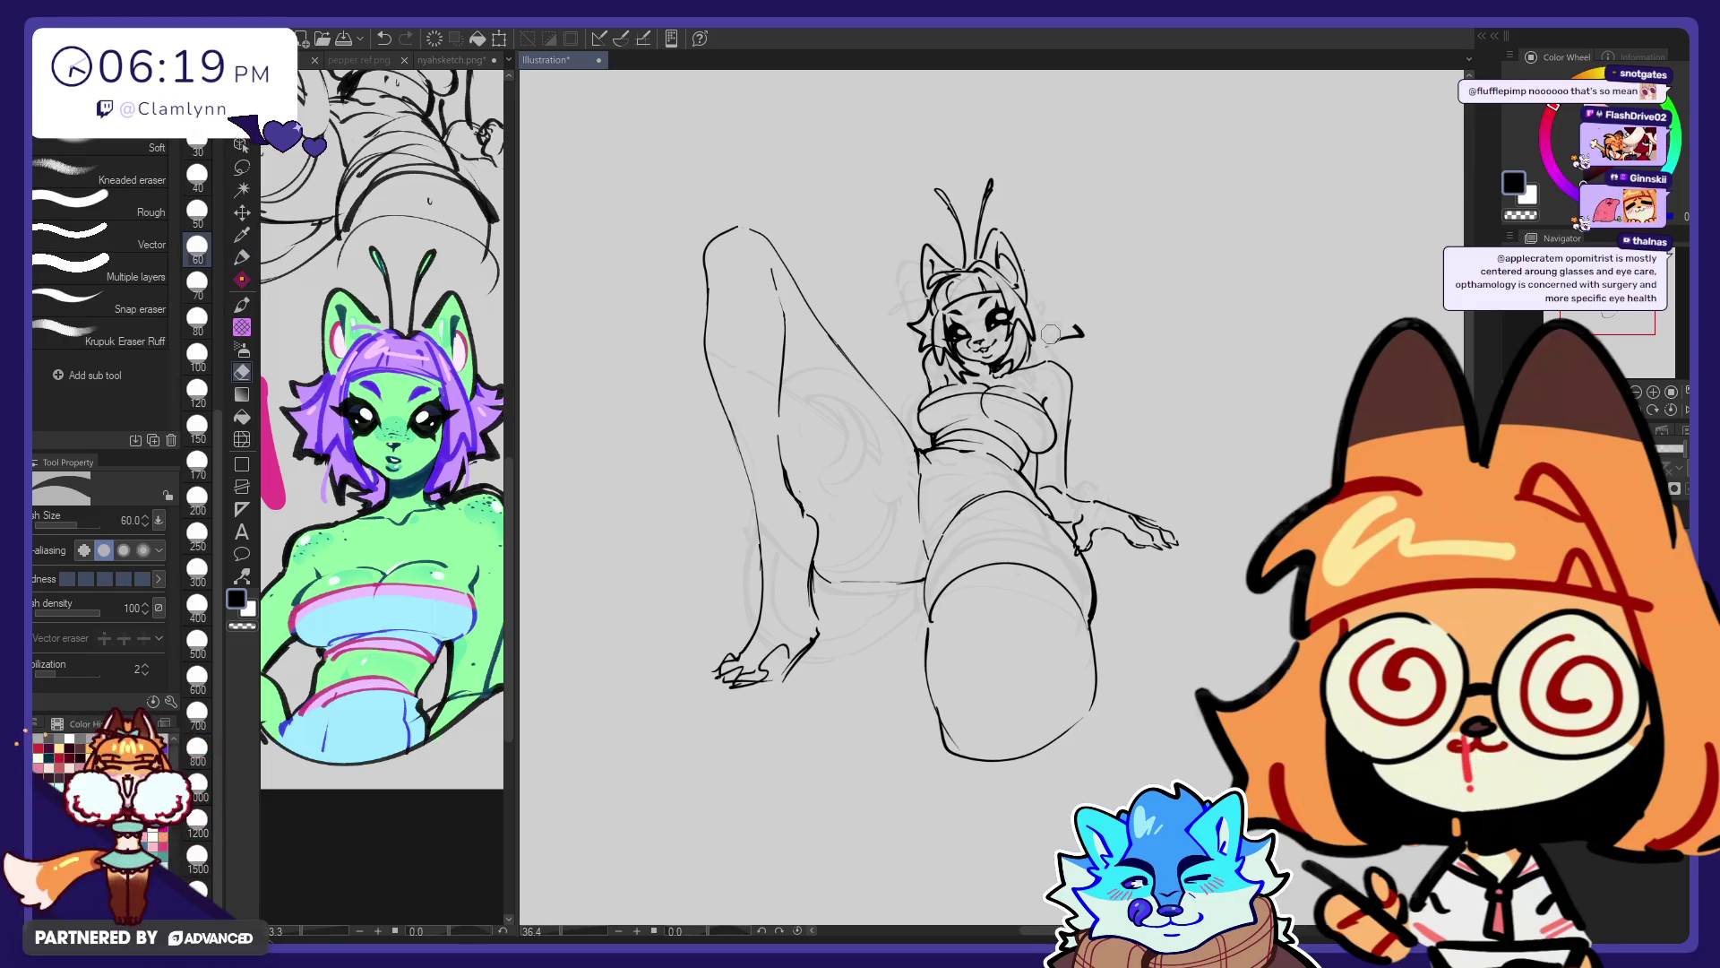
pyautogui.press('p')
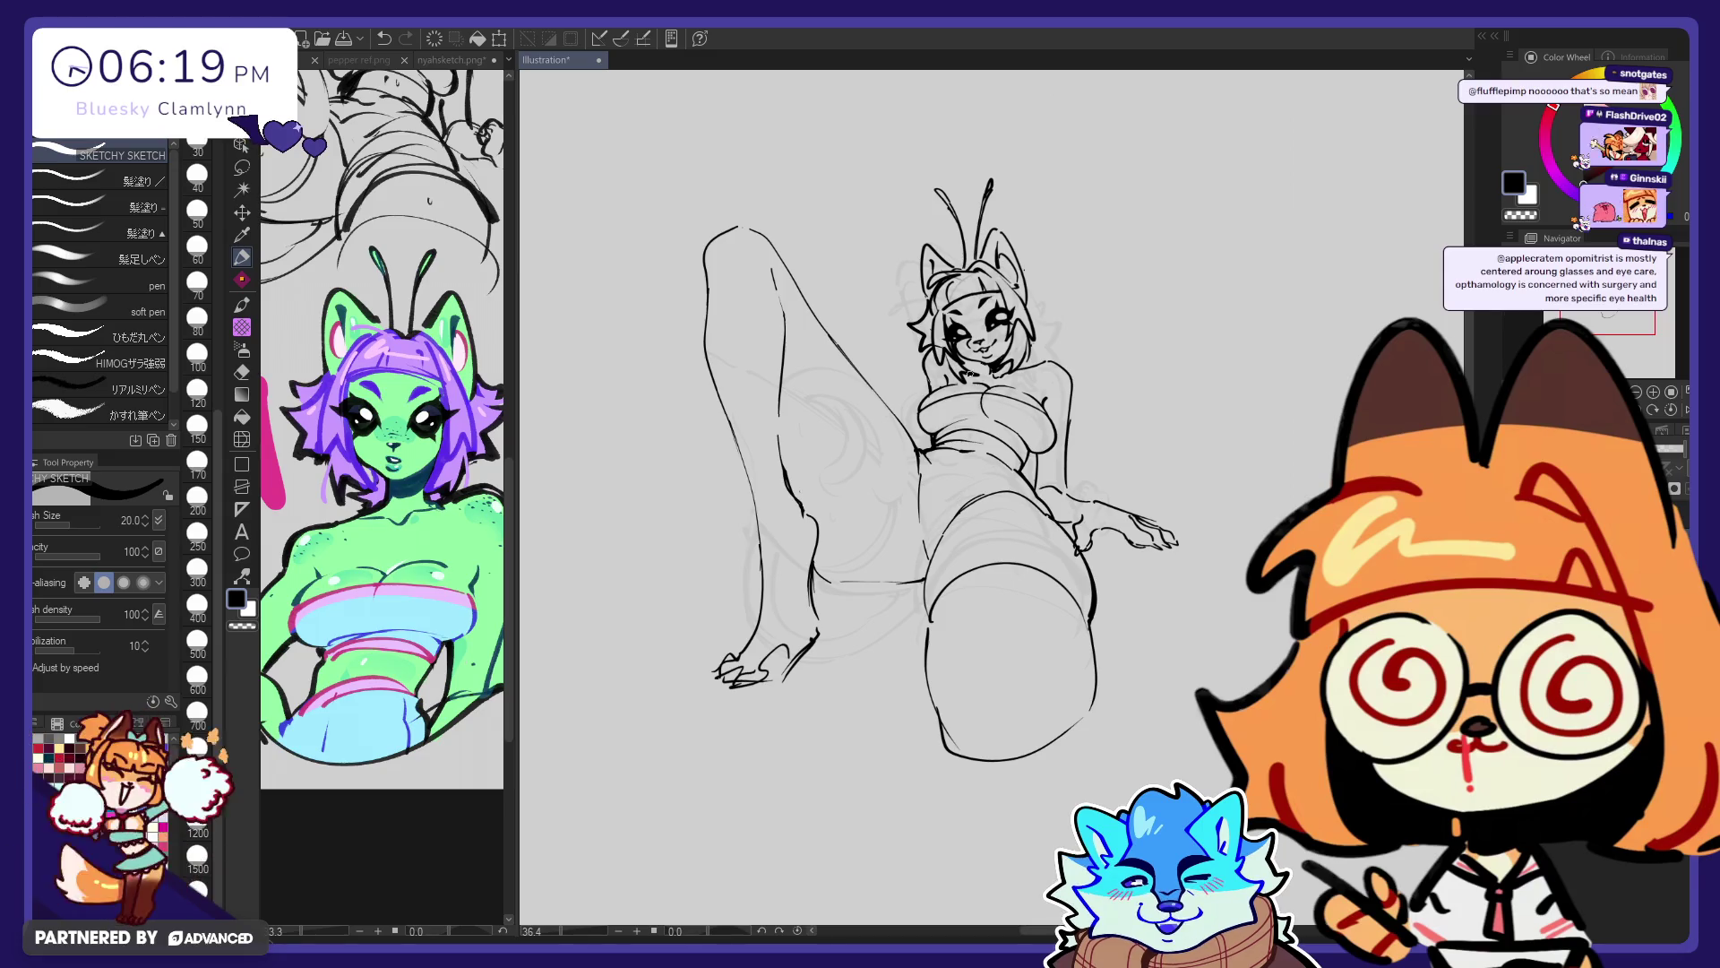
pyautogui.moveTo(1040, 303)
pyautogui.mouseDown()
pyautogui.moveTo(1055, 280)
pyautogui.moveTo(1071, 325)
pyautogui.mouseUp()
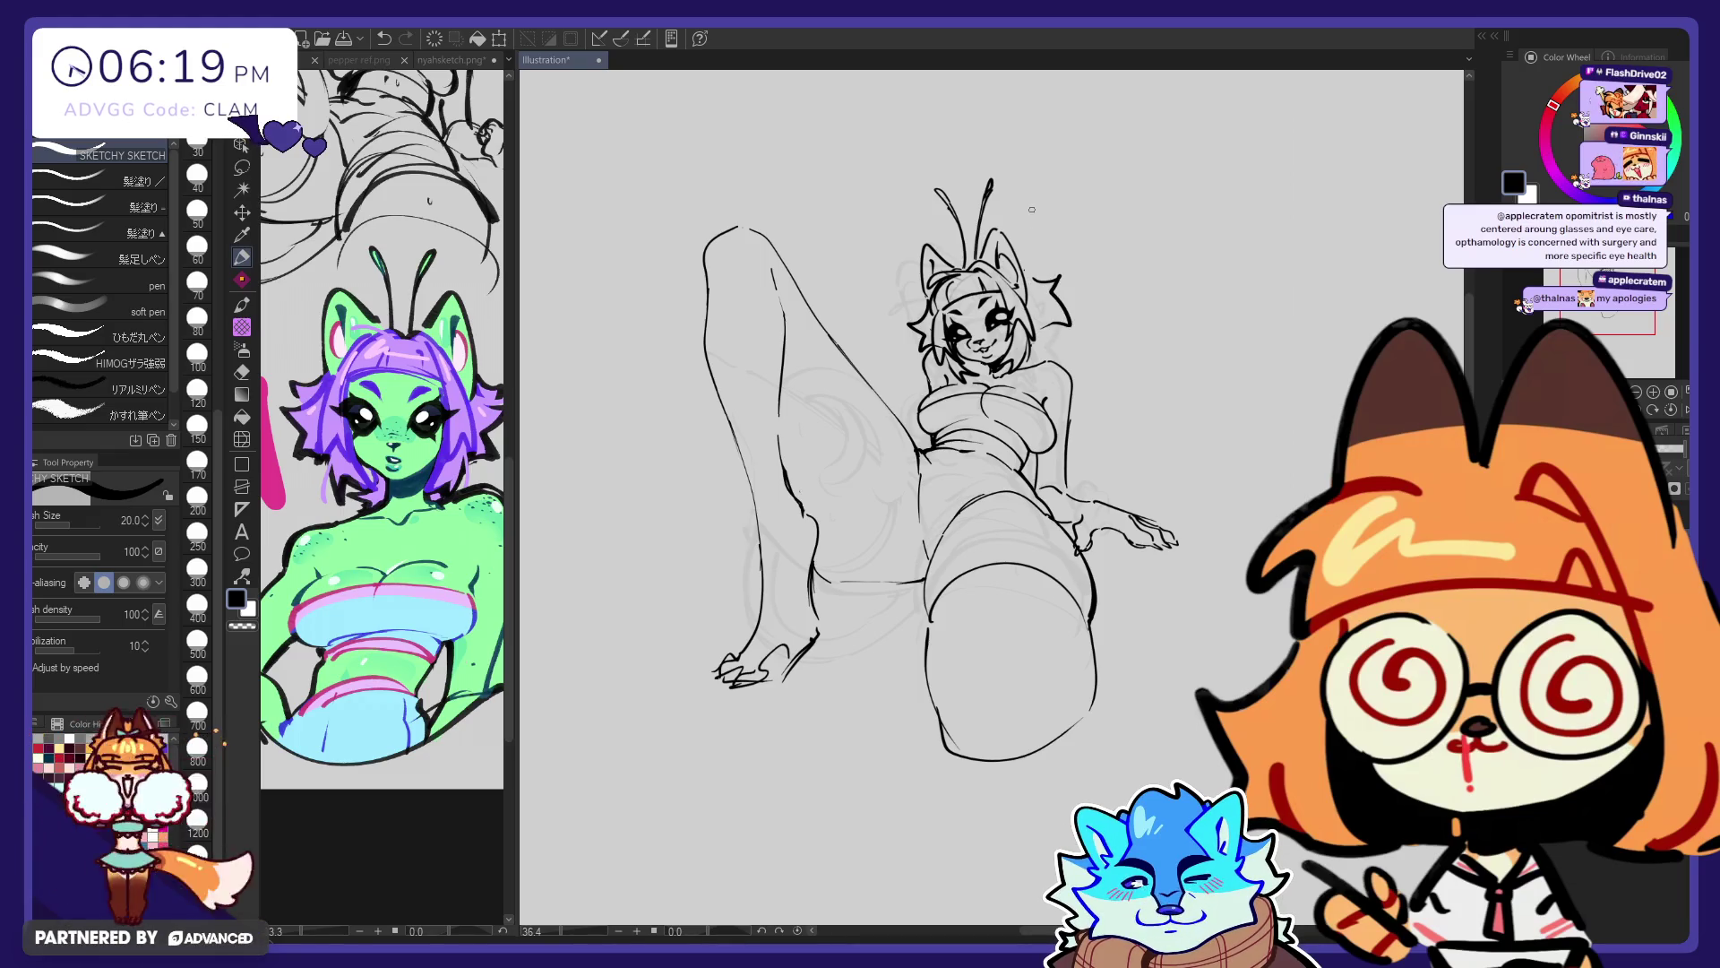
pyautogui.moveTo(1028, 270)
pyautogui.mouseDown()
pyautogui.moveTo(1058, 277)
pyautogui.moveTo(1052, 343)
pyautogui.mouseUp()
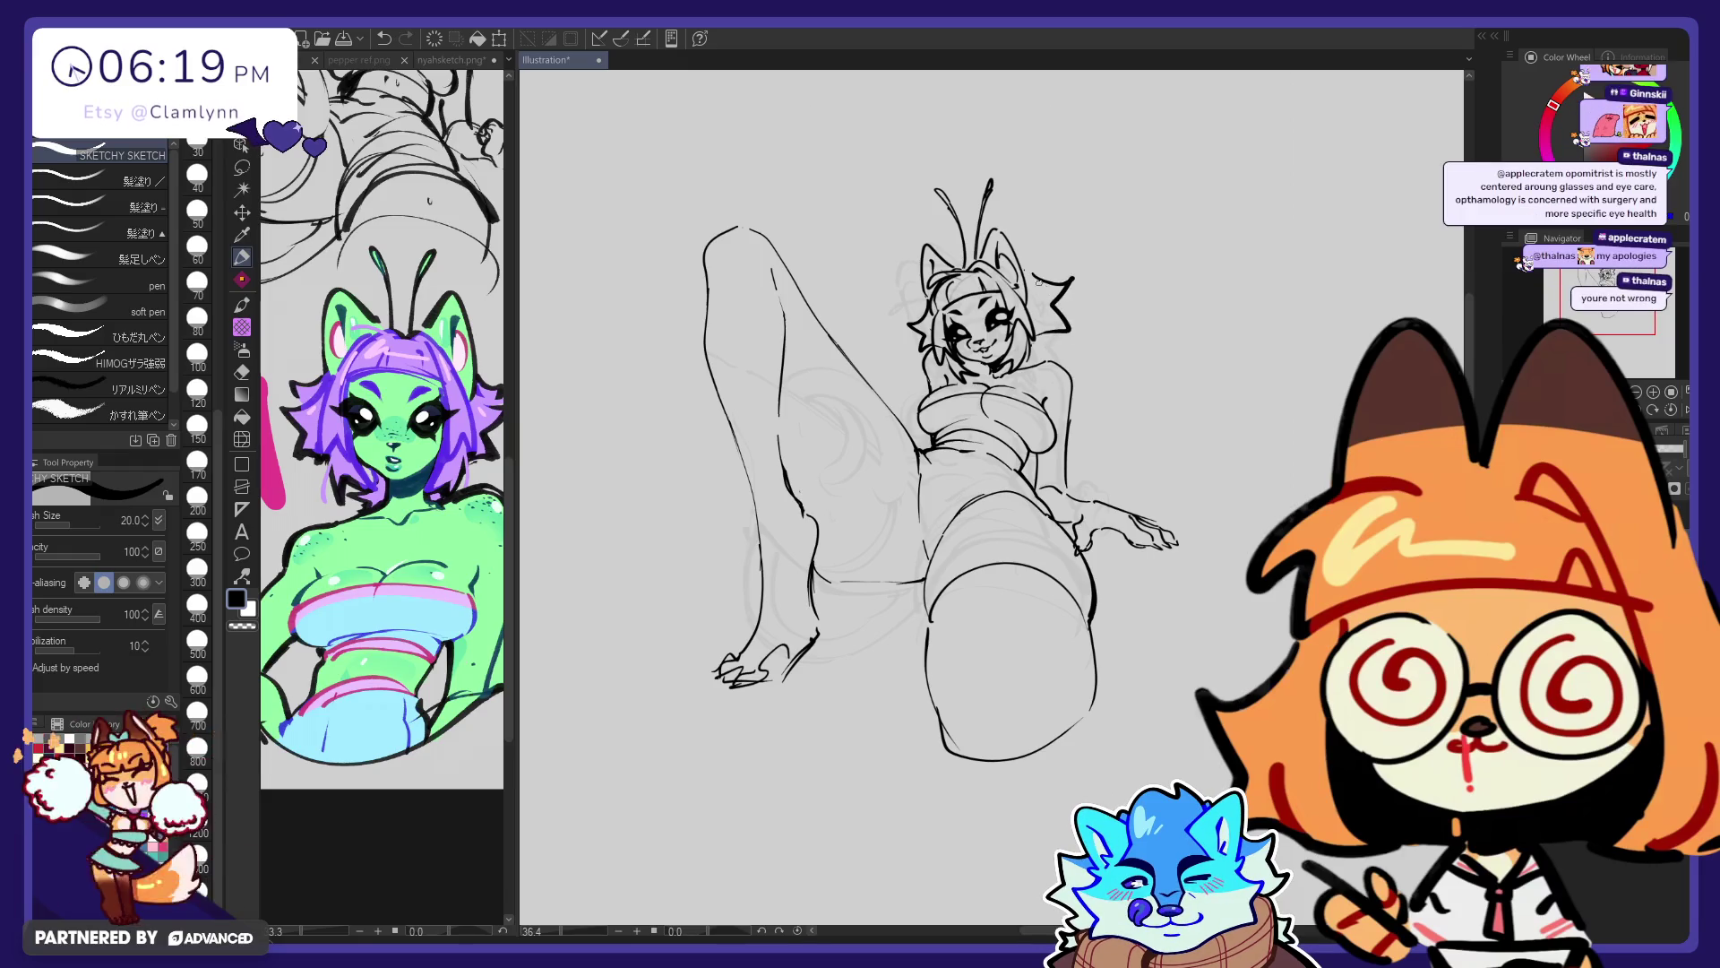
pyautogui.hotkey('ctrl', 'z')
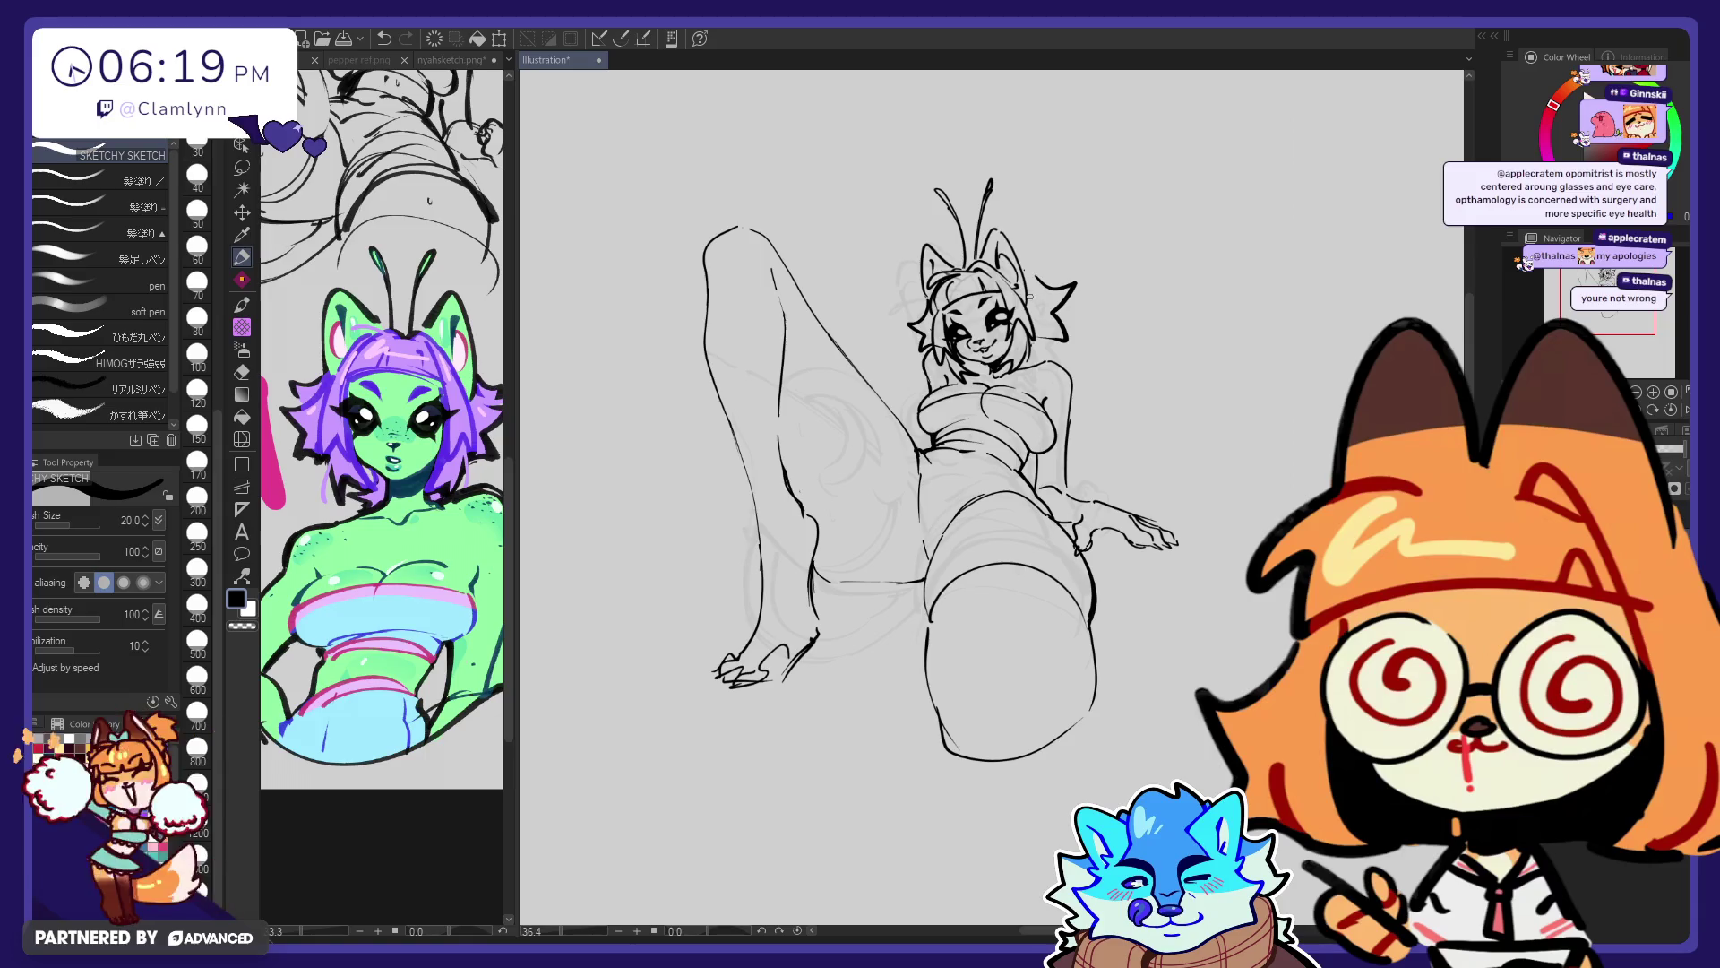
pyautogui.moveTo(1060, 287); pyautogui.dragTo(1057, 342)
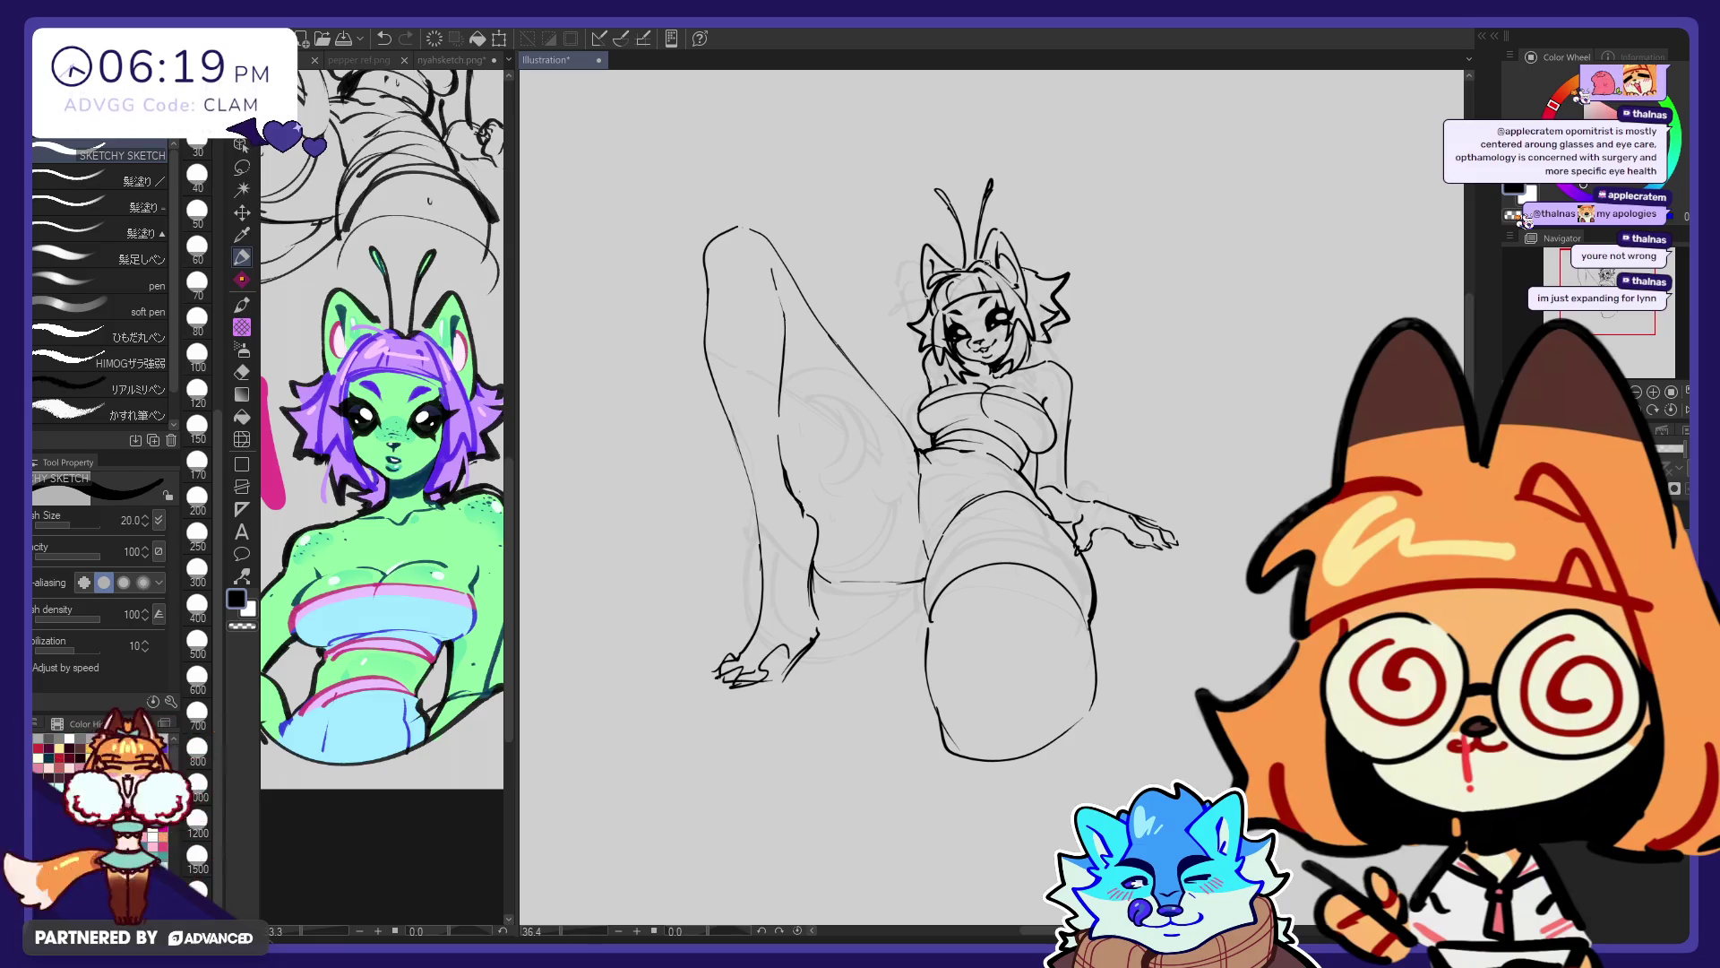
pyautogui.moveTo(1021, 256); pyautogui.dragTo(1026, 260)
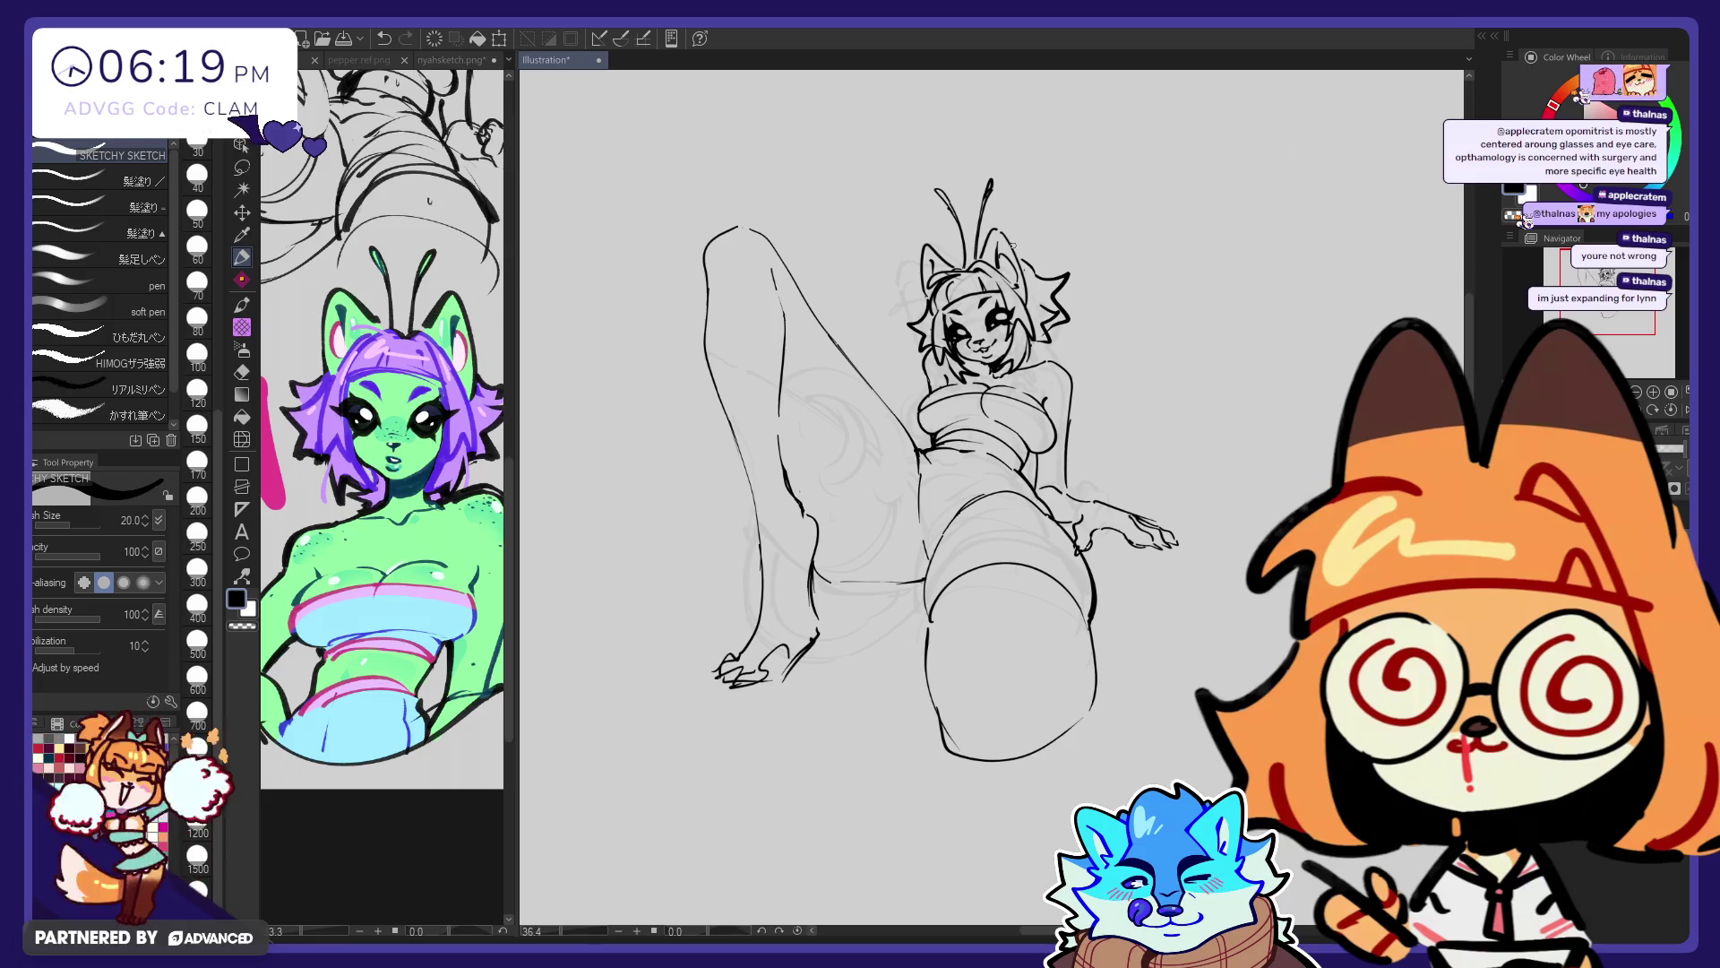
pyautogui.press('e')
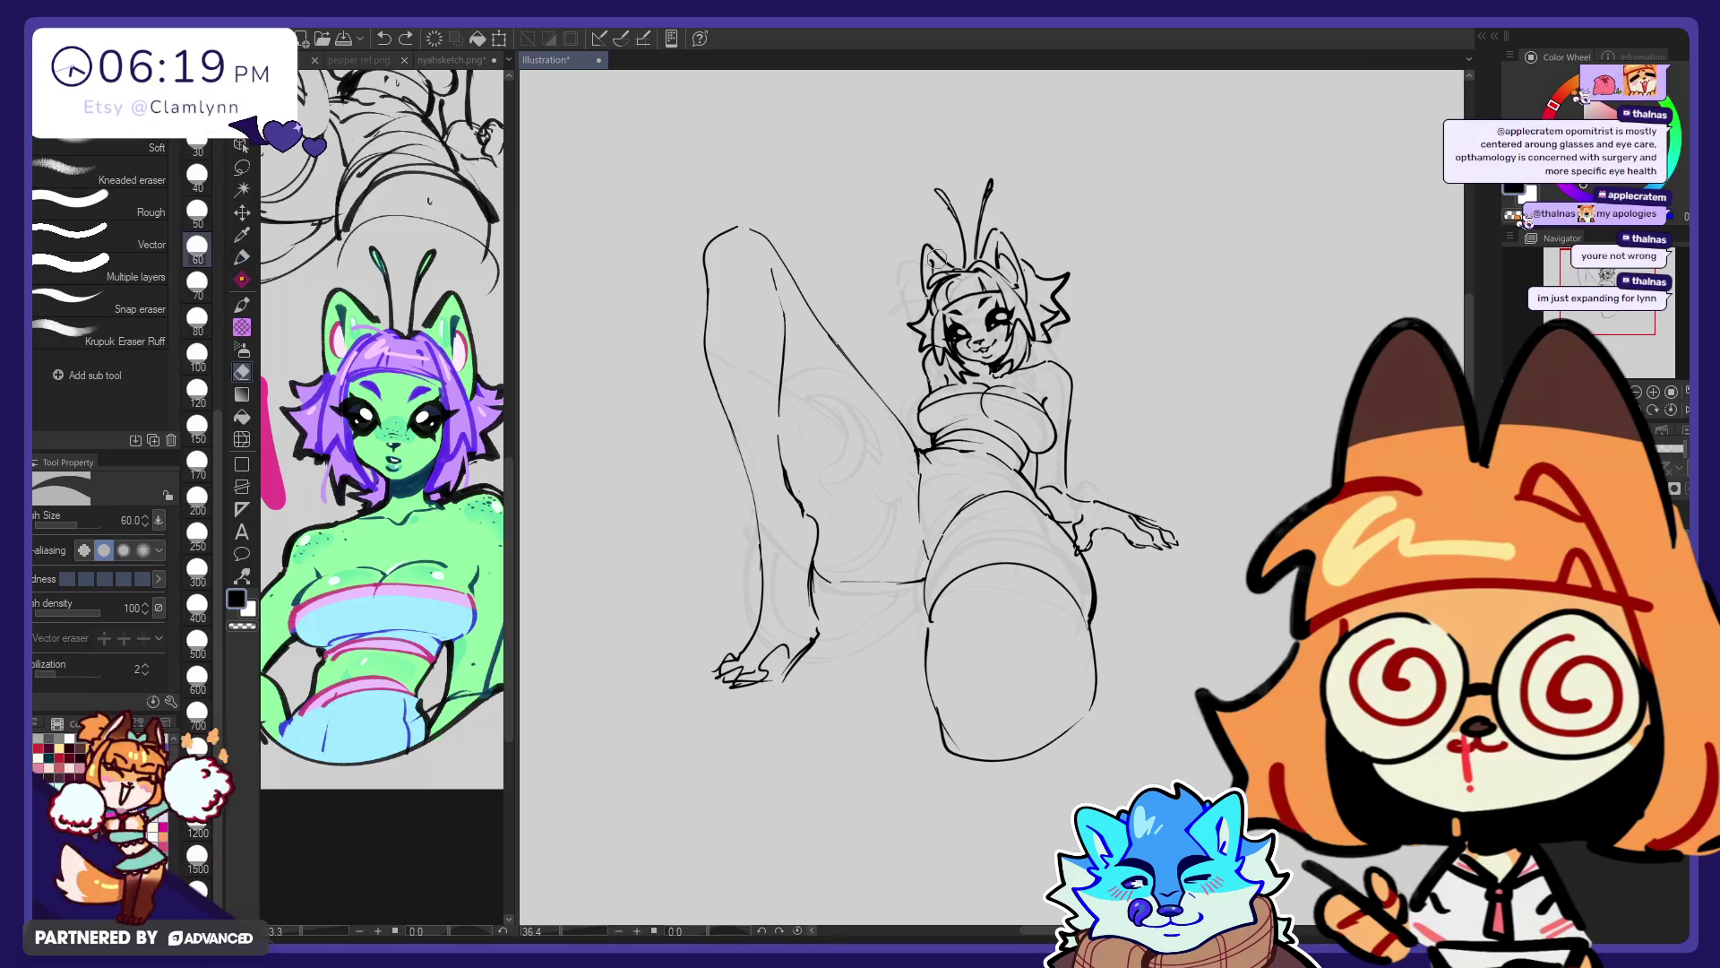
pyautogui.press('p')
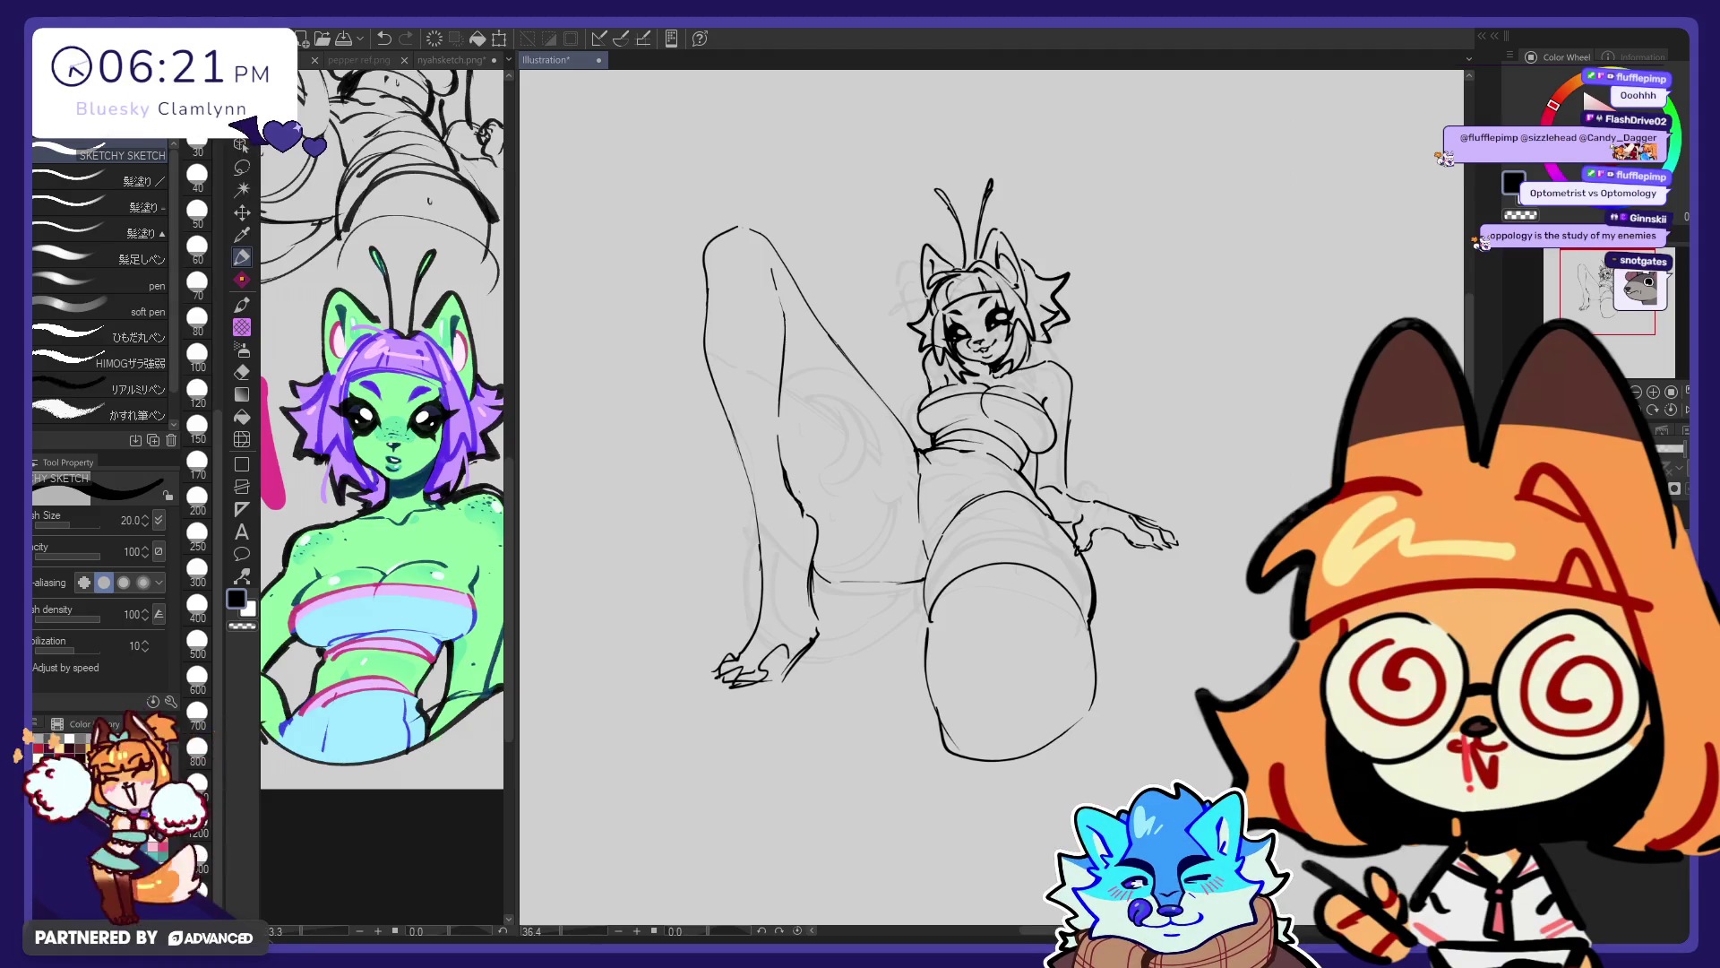
pyautogui.press('e')
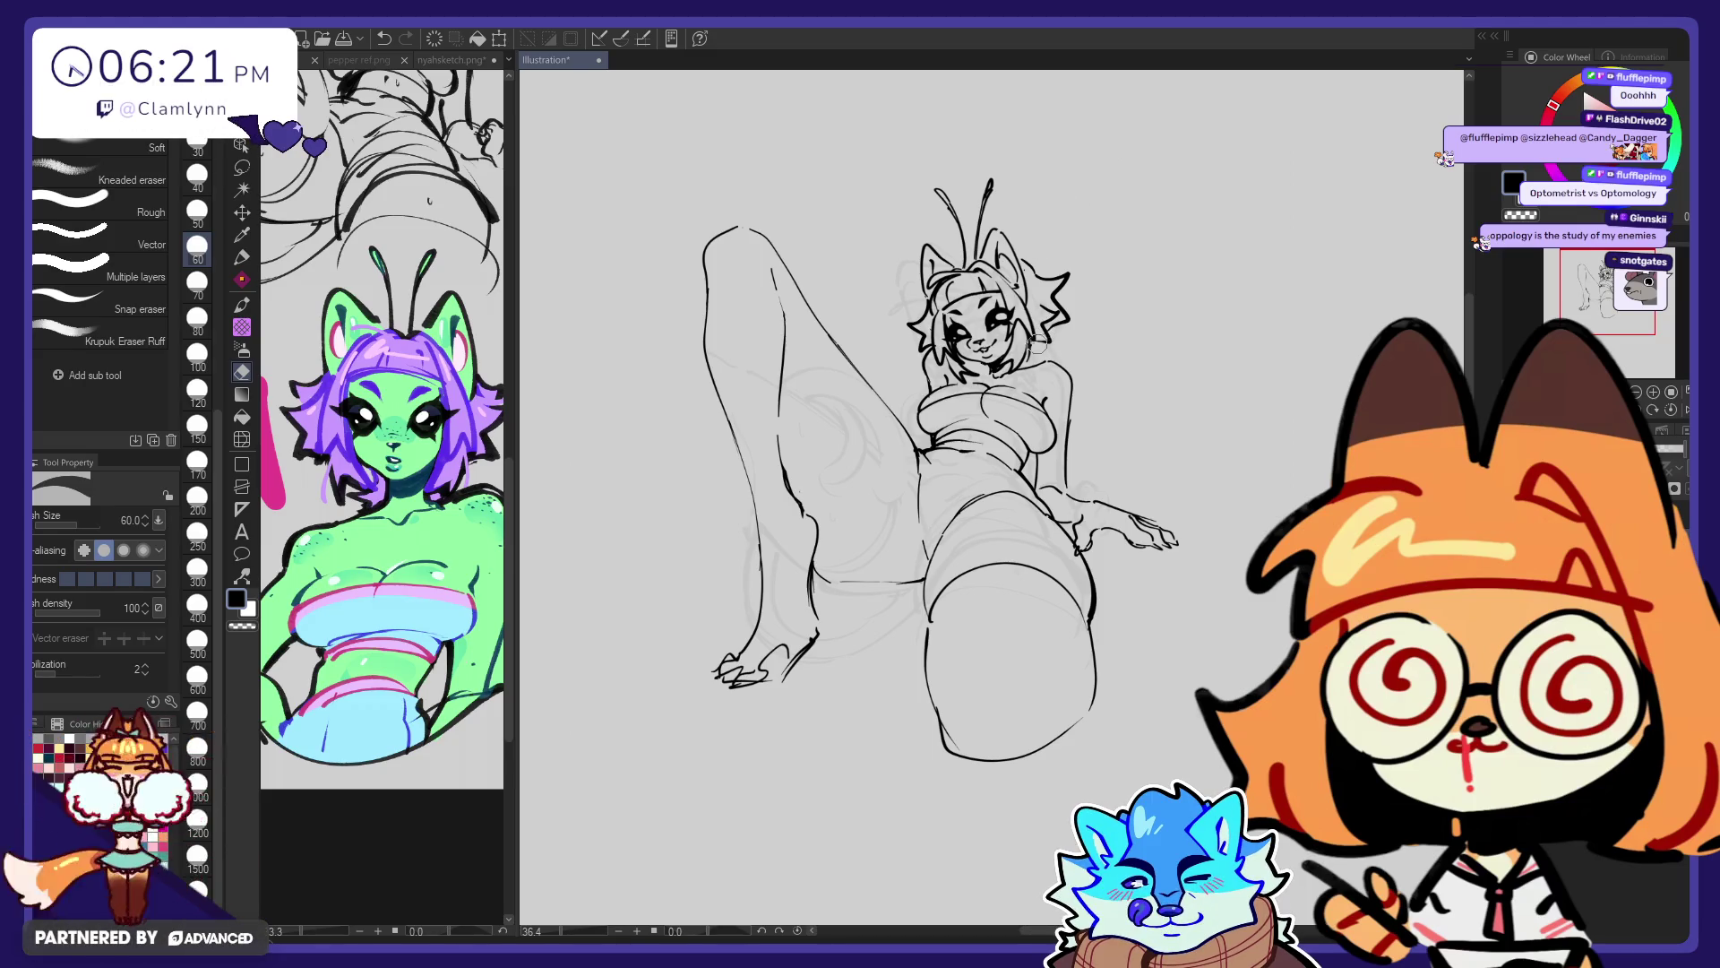
pyautogui.press('p')
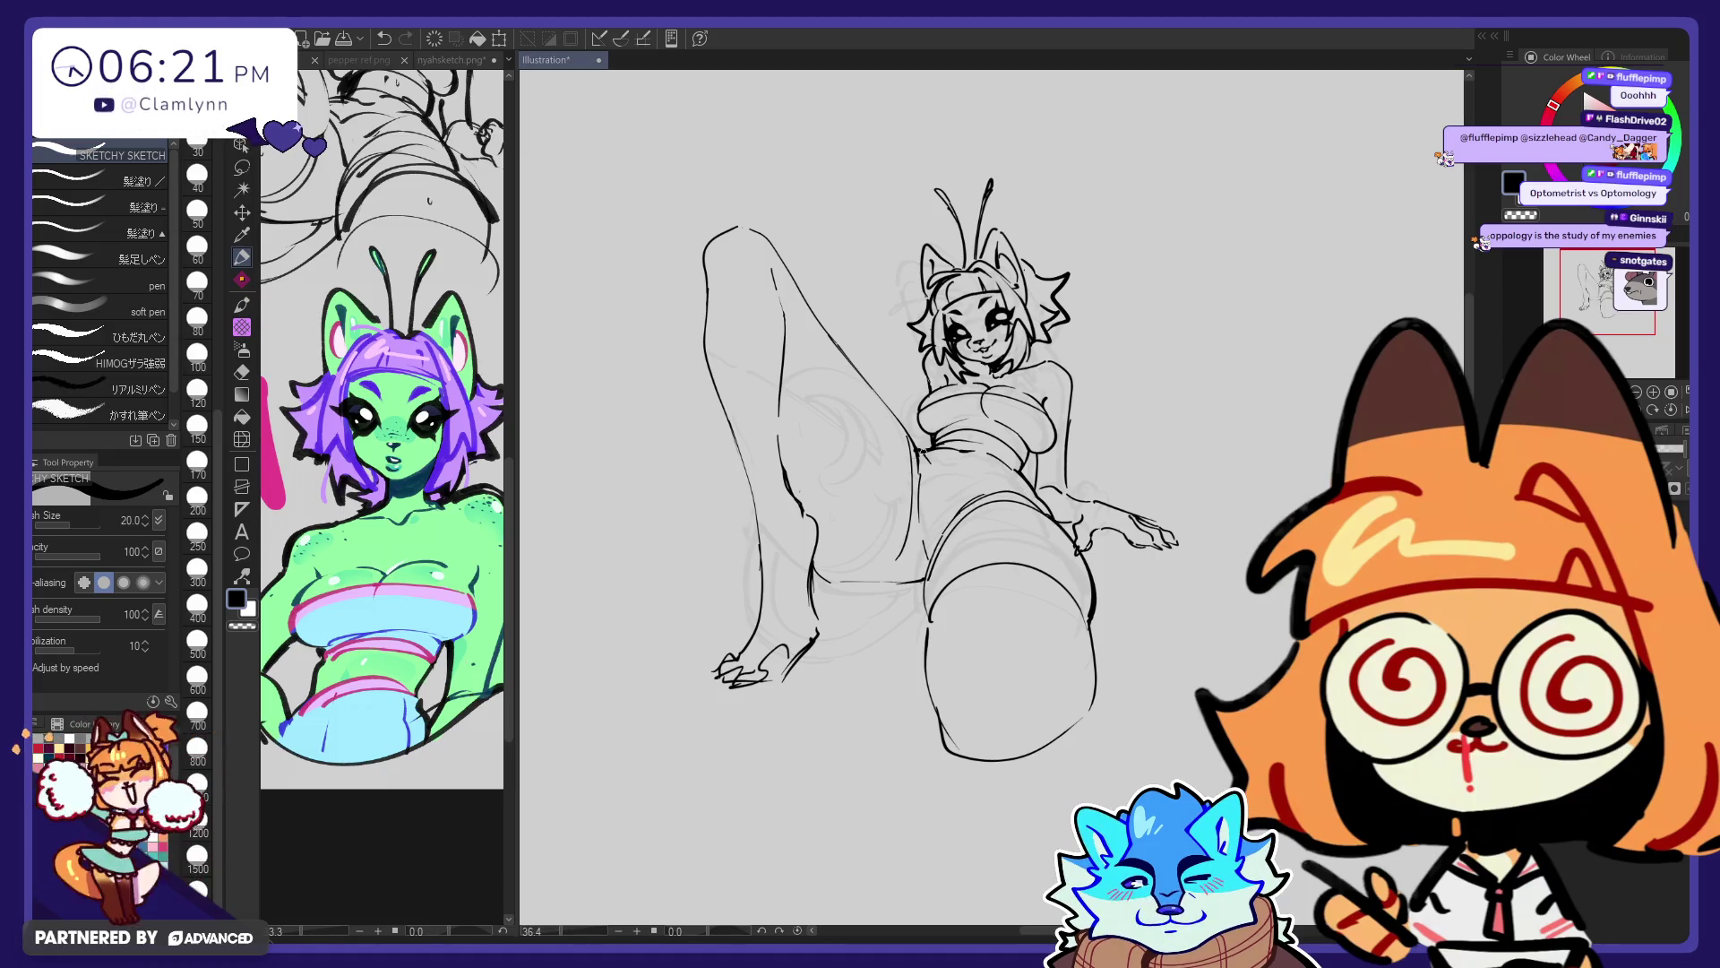
# Undo the trial line by the torso and paste the Farfinder card as a new canvas
pyautogui.moveTo(914, 448); pyautogui.dragTo(899, 569)
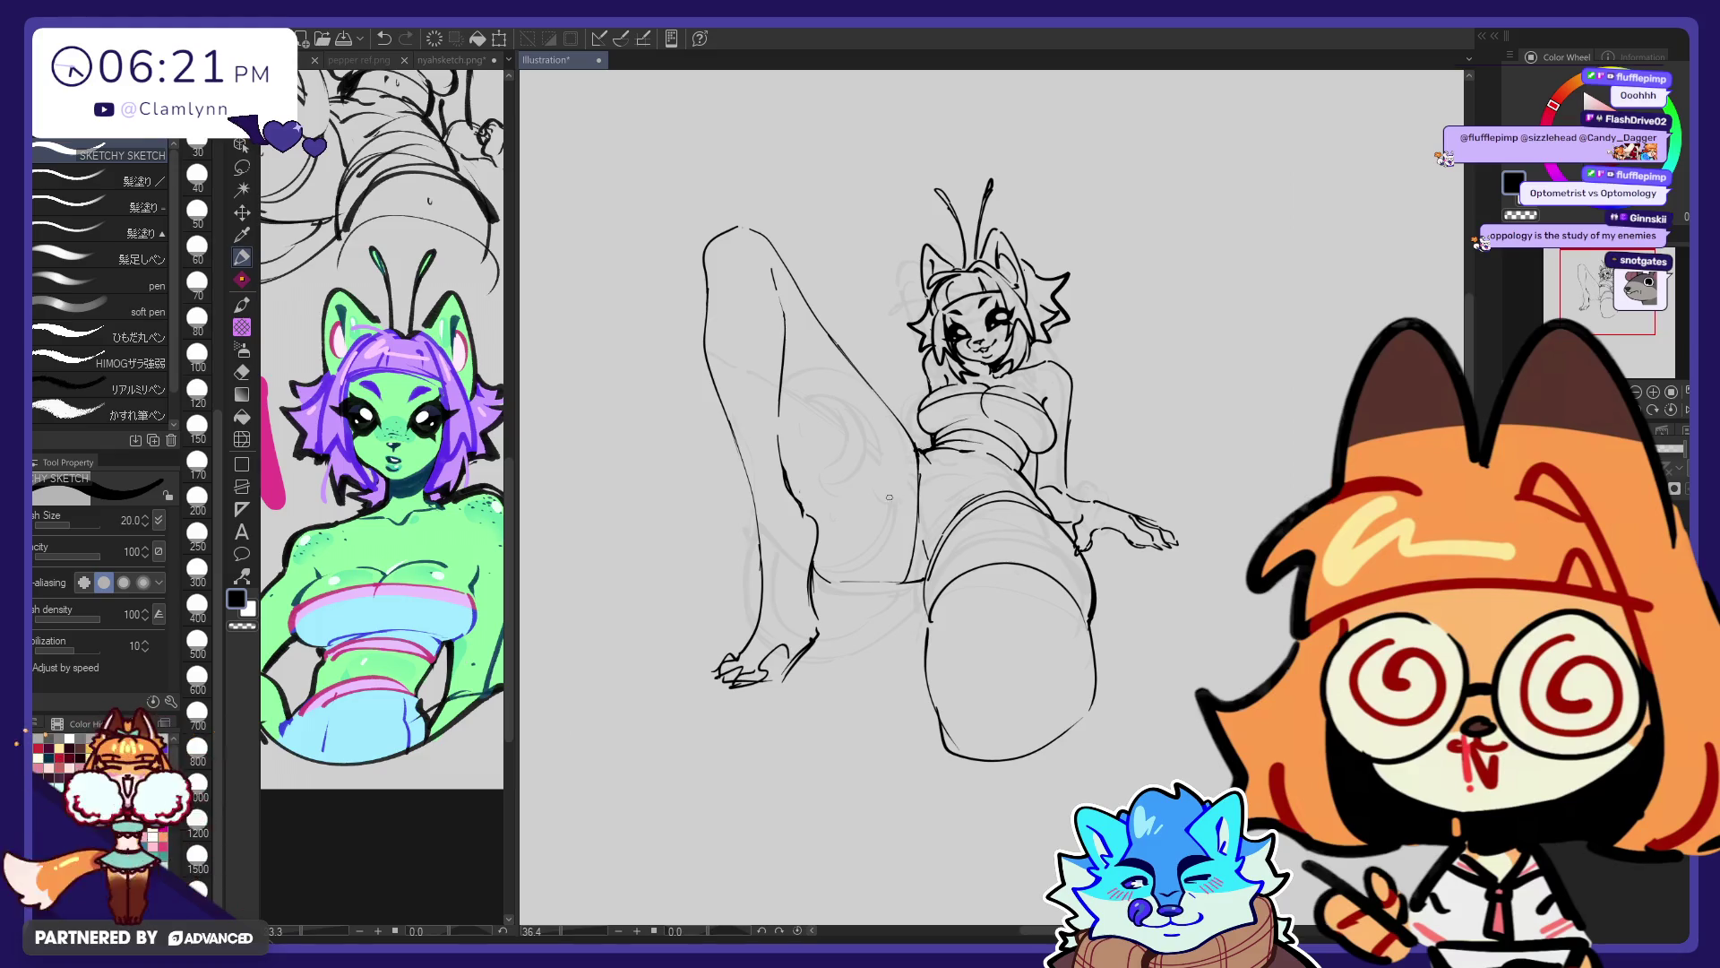
pyautogui.moveTo(914, 445); pyautogui.dragTo(901, 569)
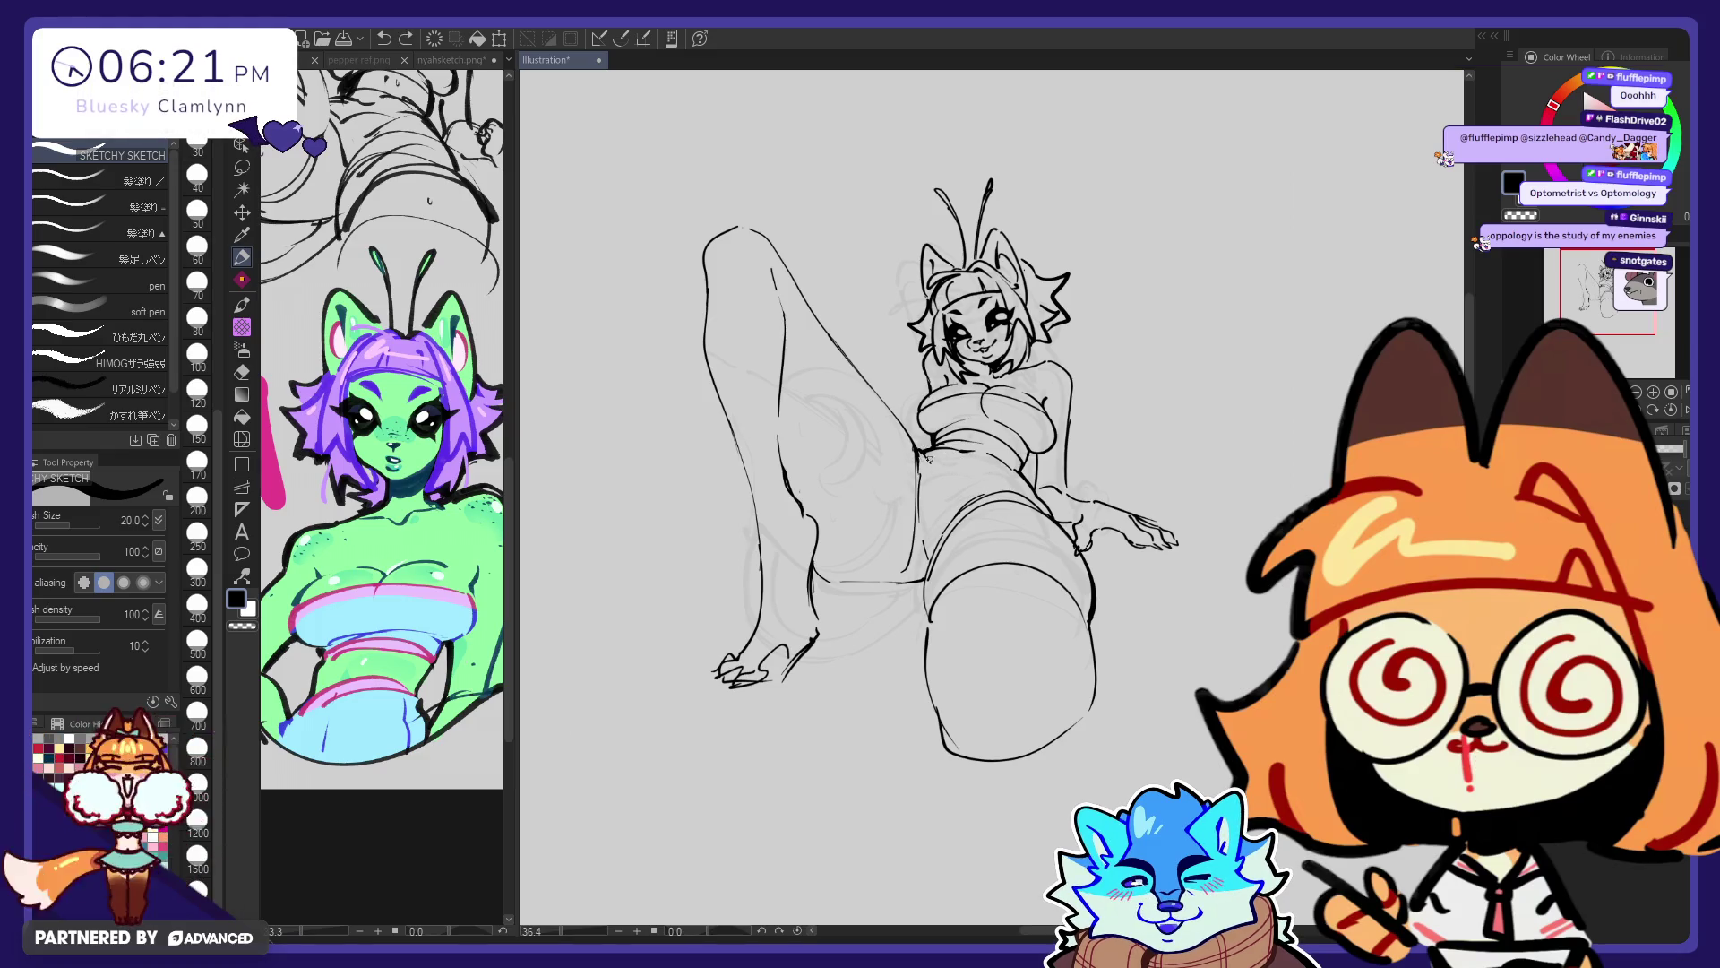
pyautogui.hotkey('ctrl', 'z')
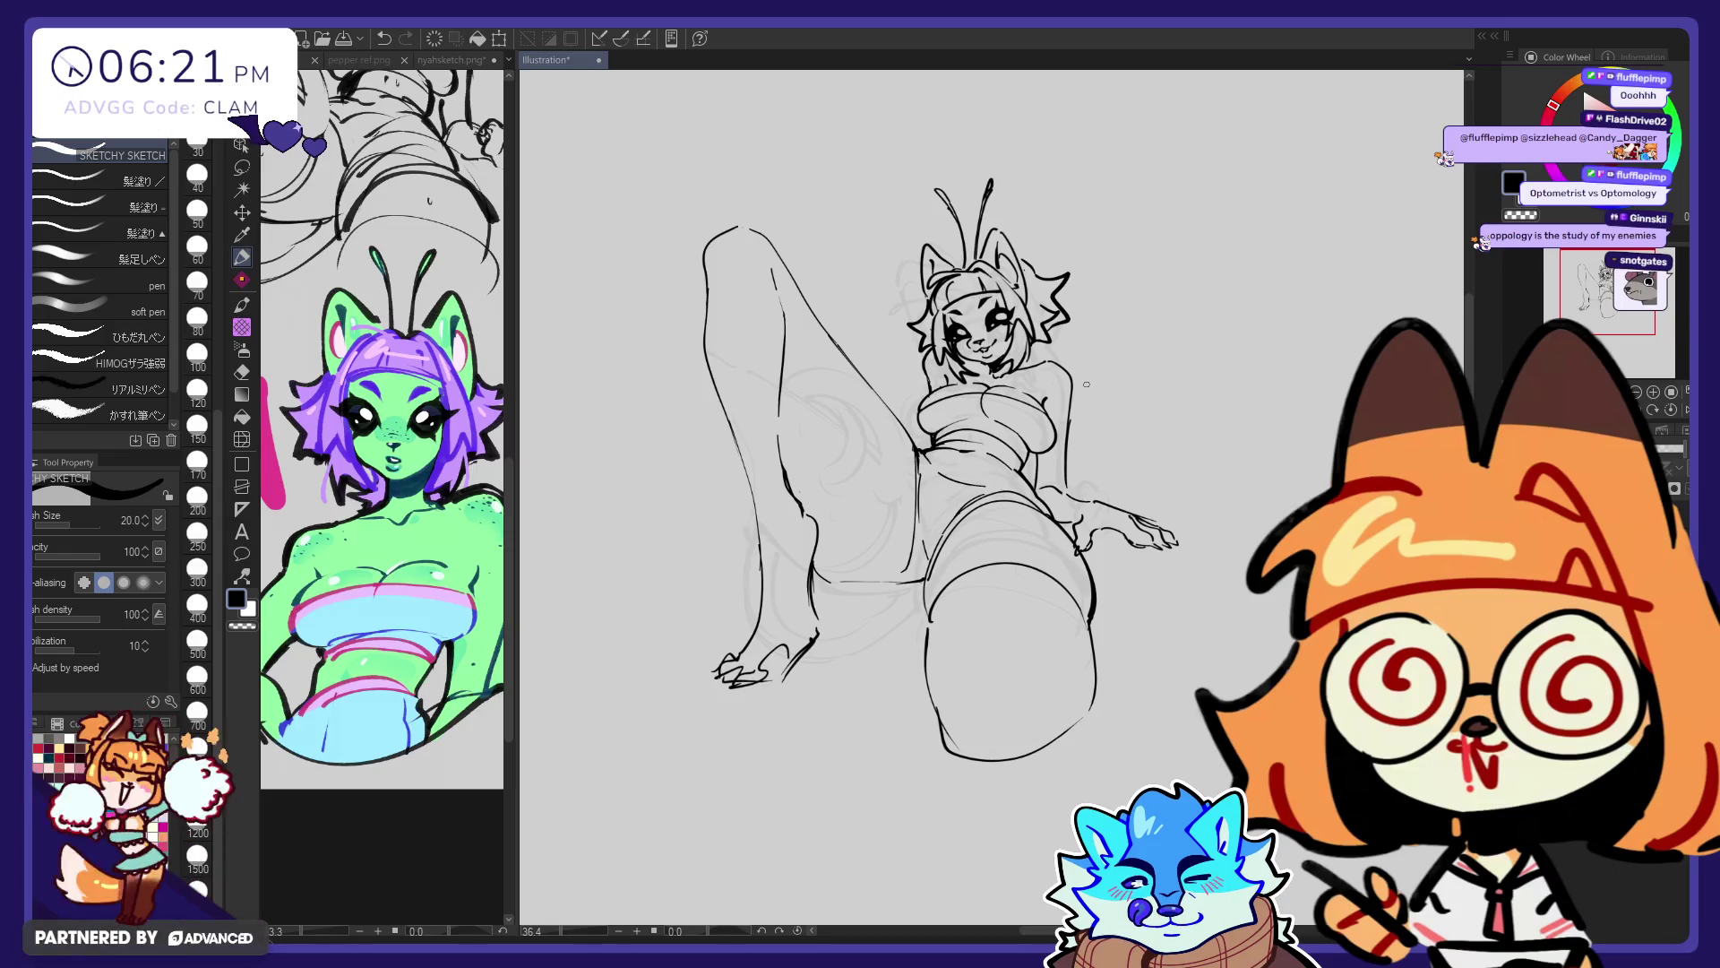
pyautogui.hotkey('ctrl', 'z')
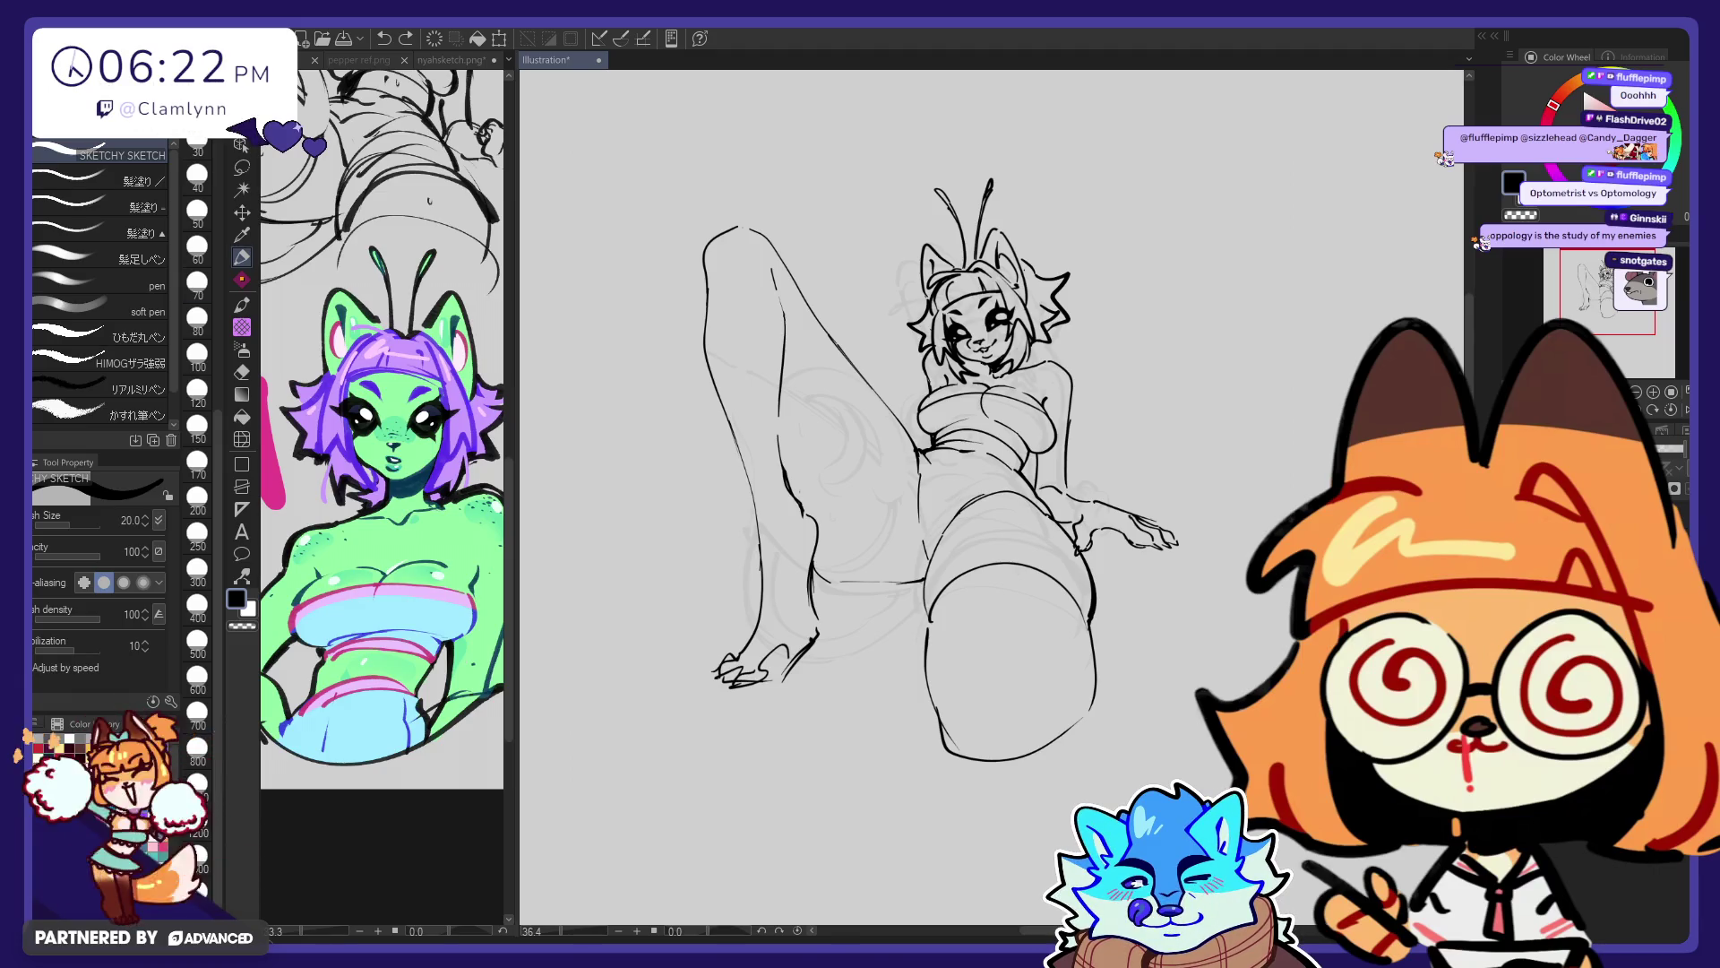
pyautogui.hotkey('ctrl', 'shift', 'v')
pyautogui.scroll(-1, 654, 430)
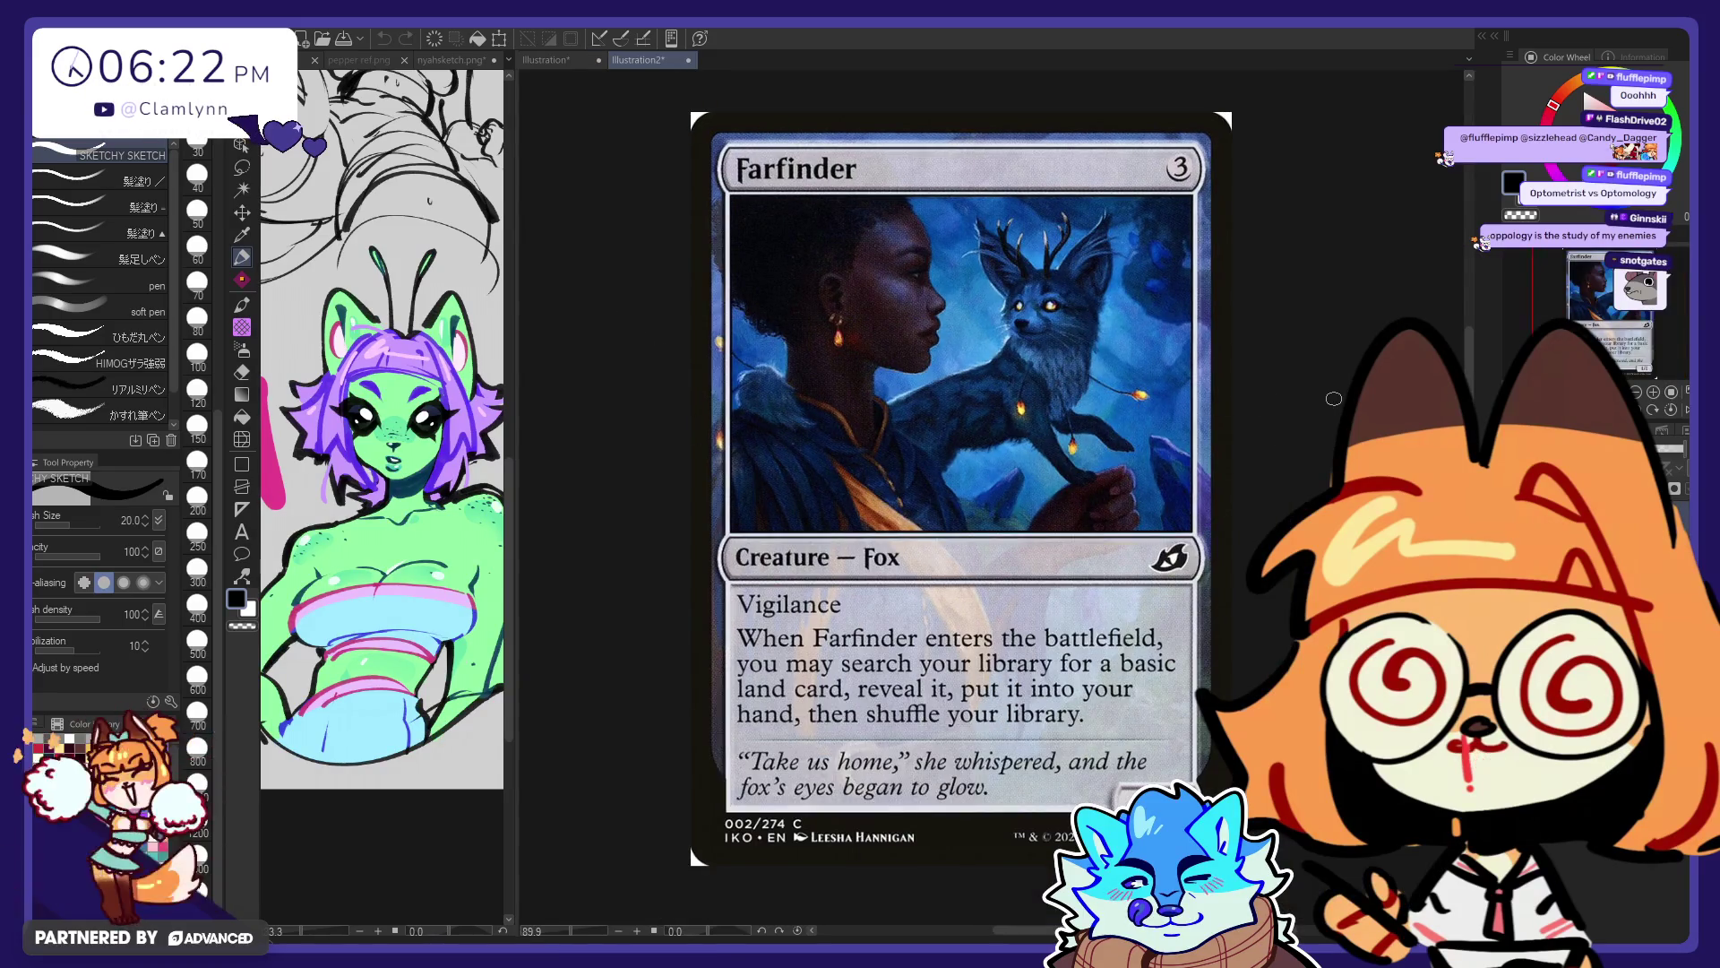
# Close the Illustration2 card canvas with Ctrl+W, back to the alien girl sketch
pyautogui.hscroll(2, 1313, 420)
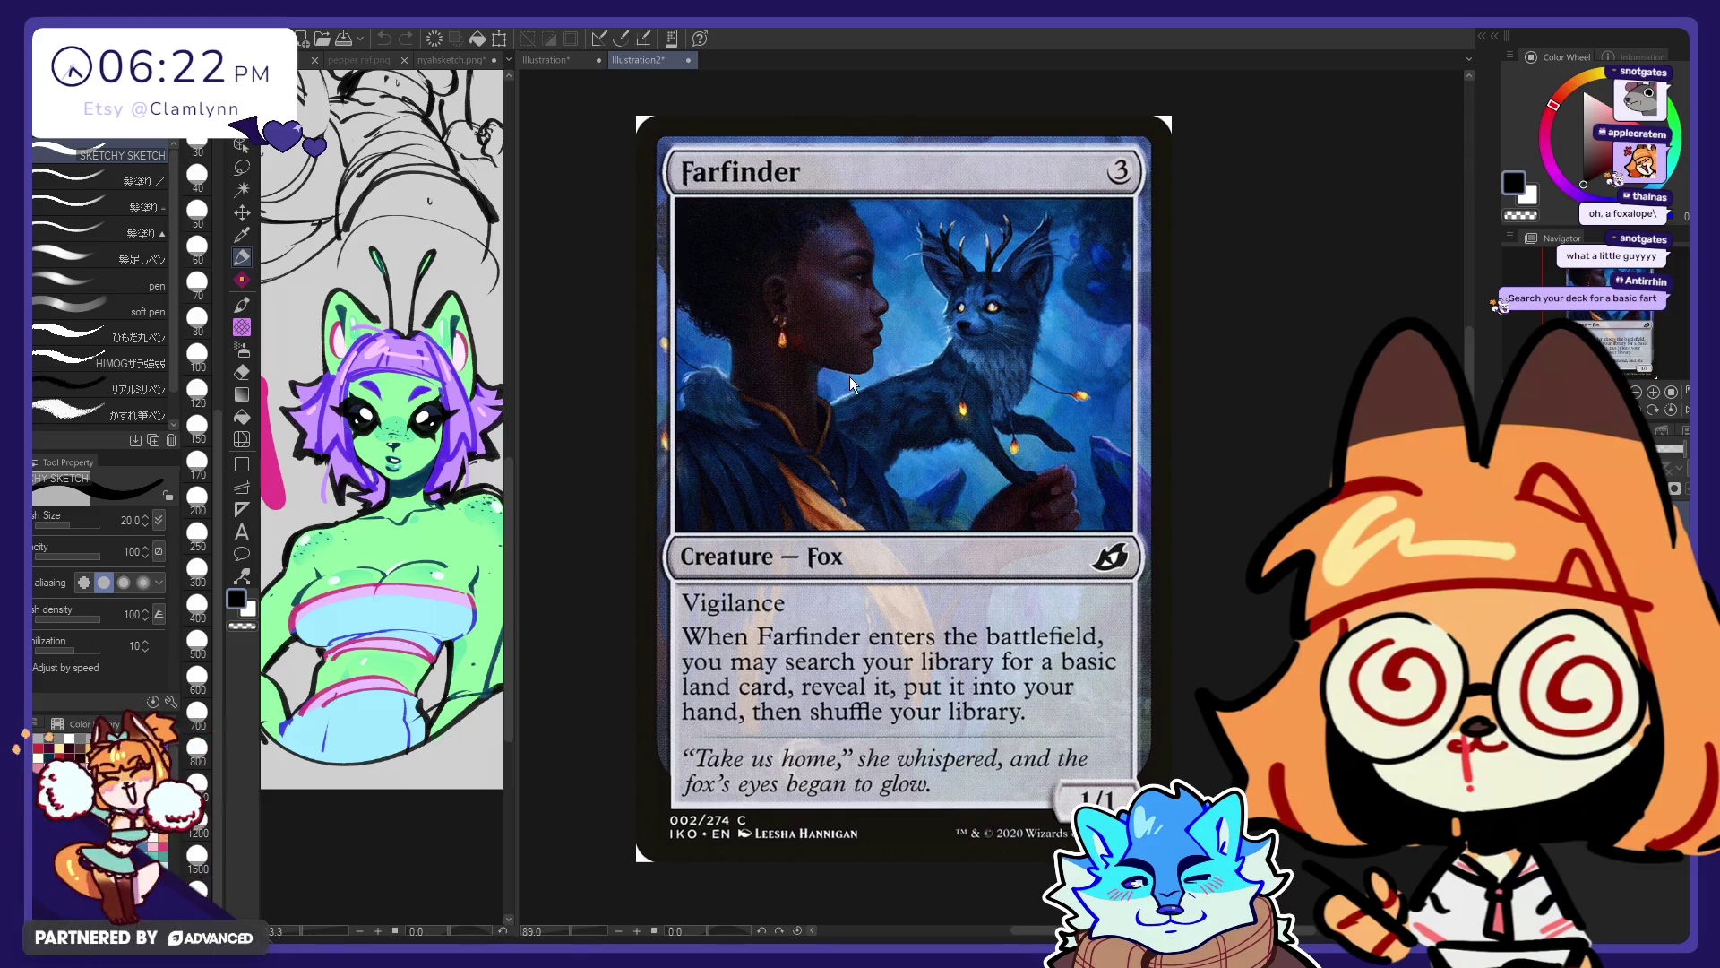
pyautogui.hotkey('ctrl', 'w')
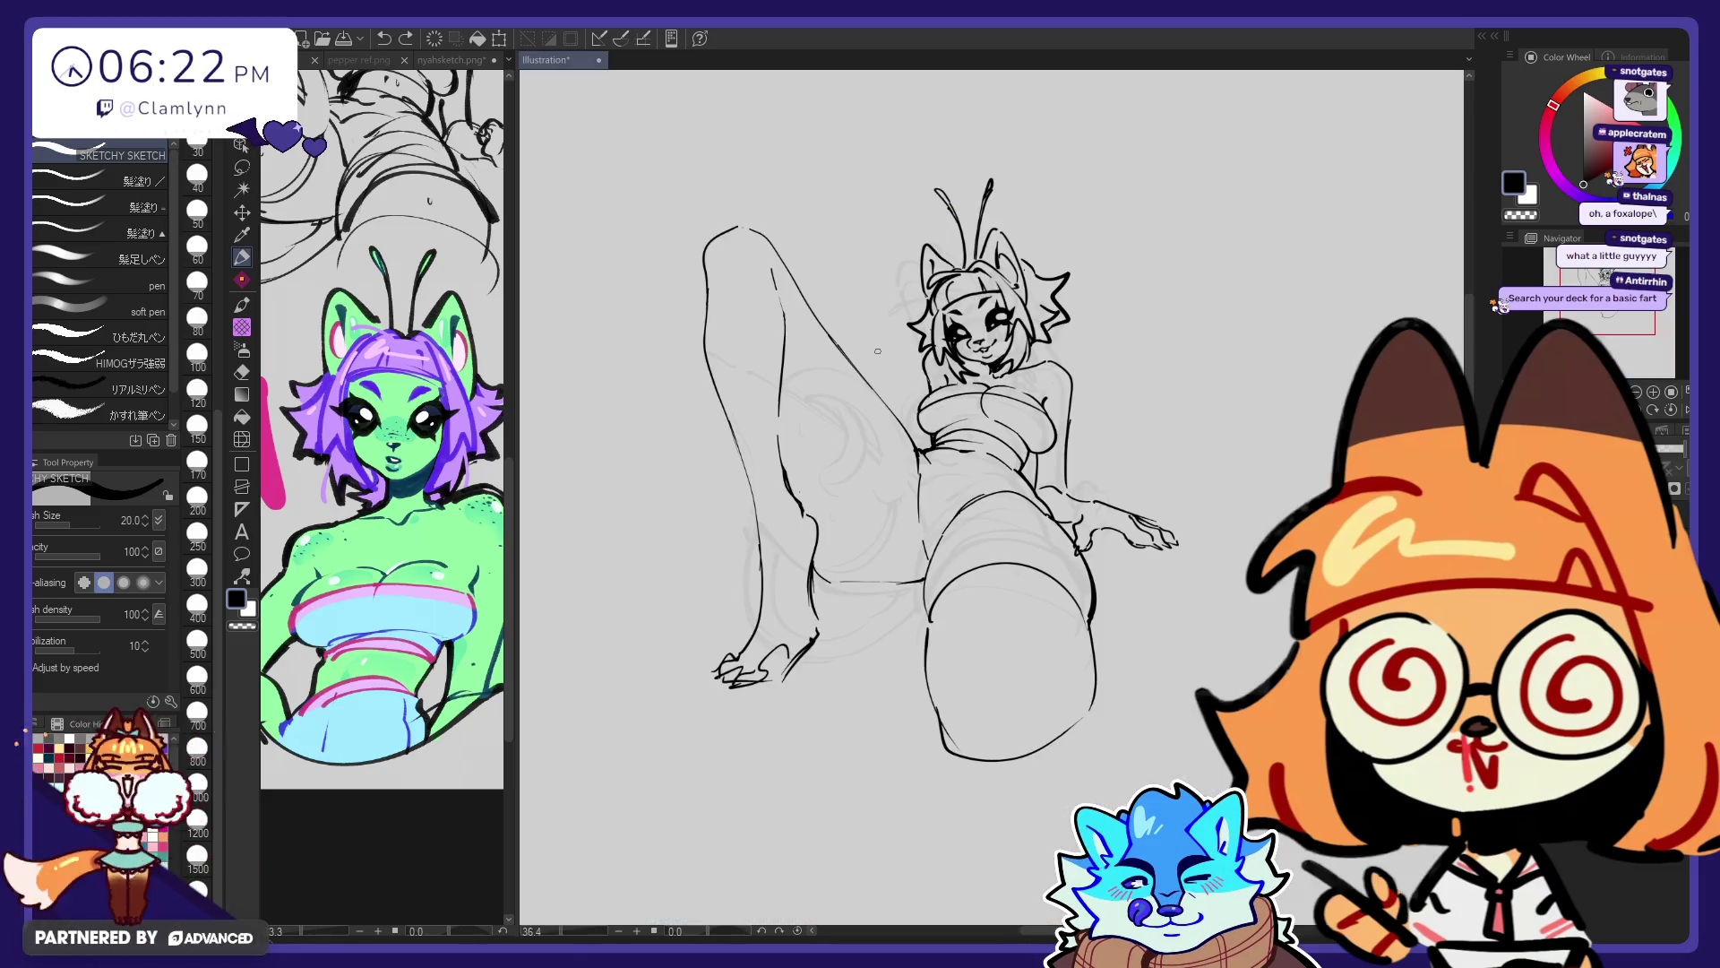